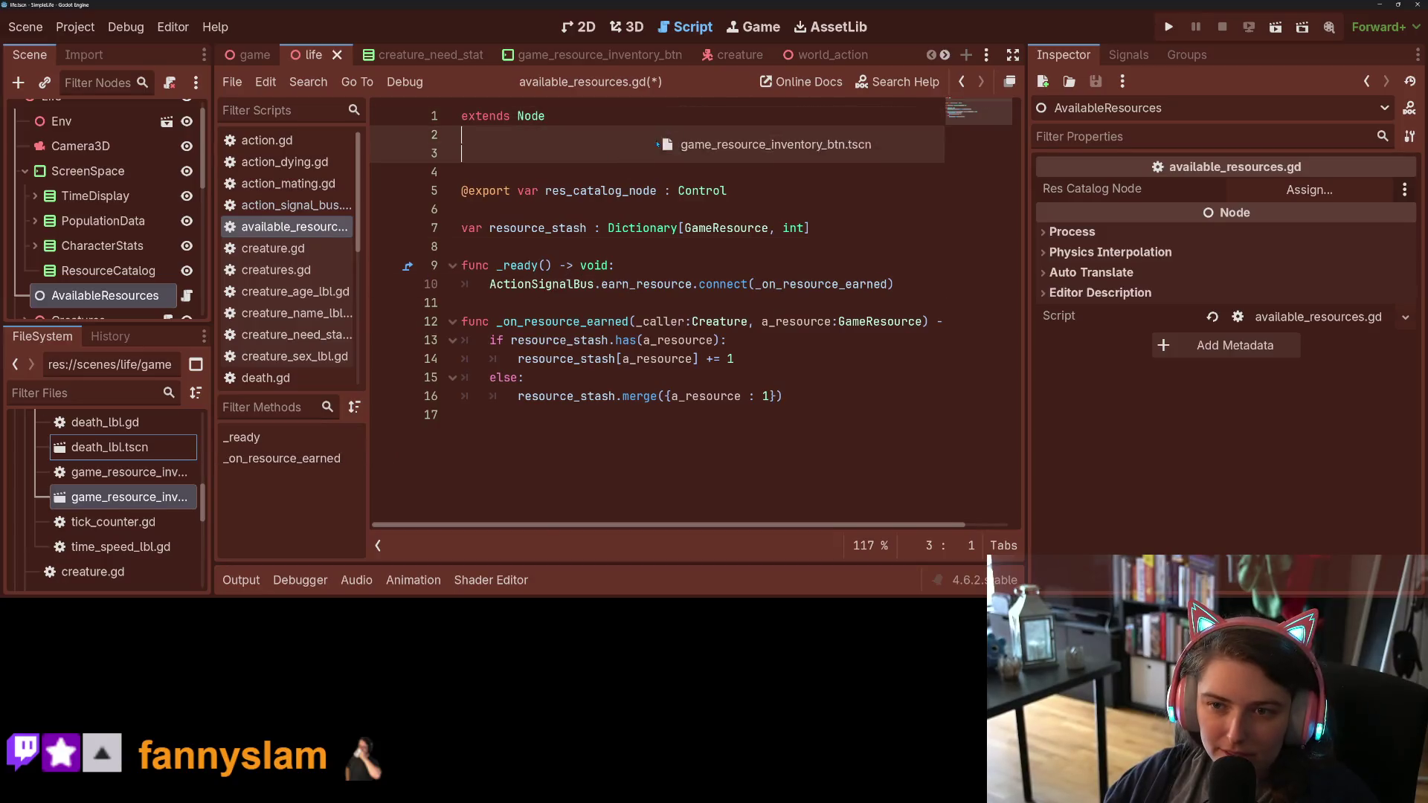
# - Remove the leftover blank line and open a new line after the merge call
pyautogui.press('BackSpace')
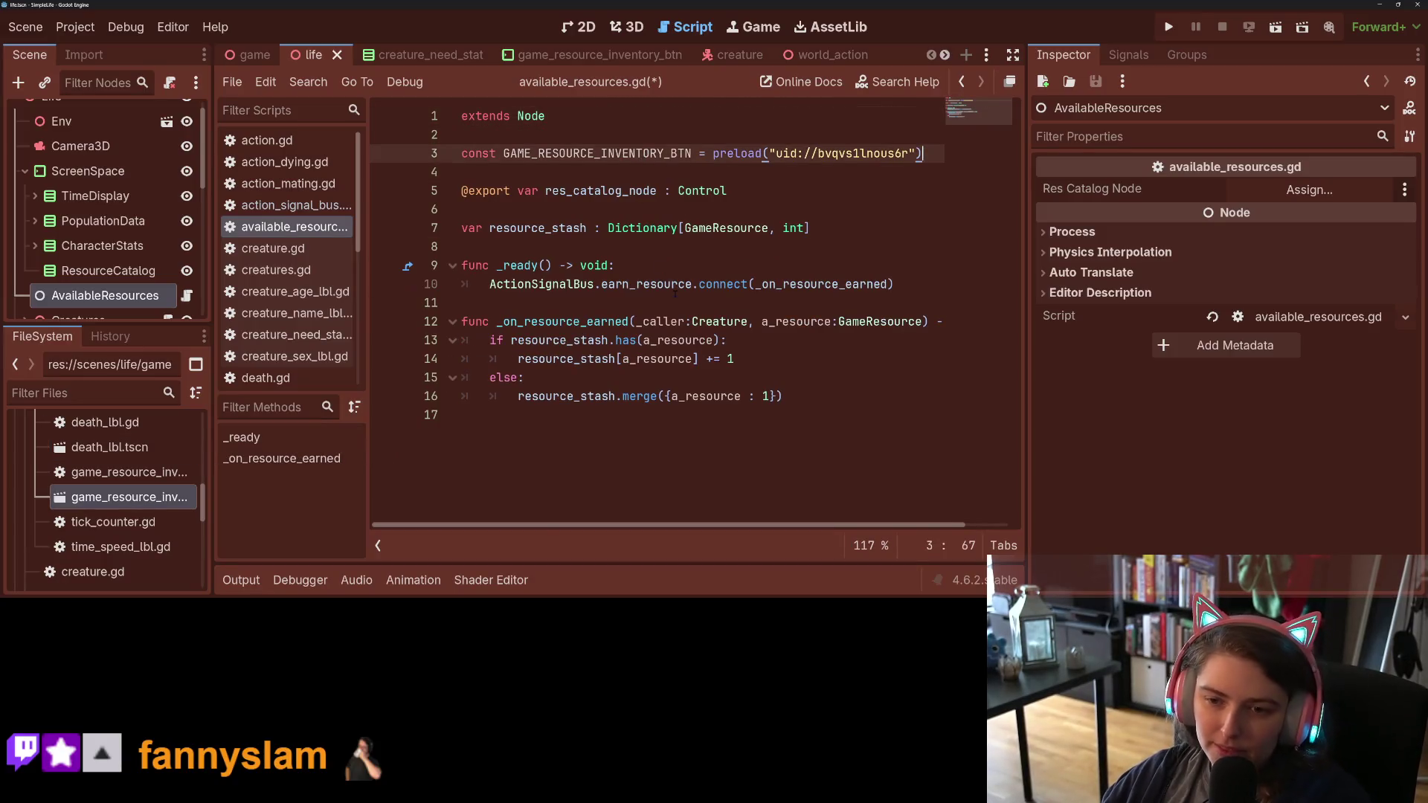
pyautogui.click(595, 358)
pyautogui.click(809, 397)
pyautogui.press('Return')
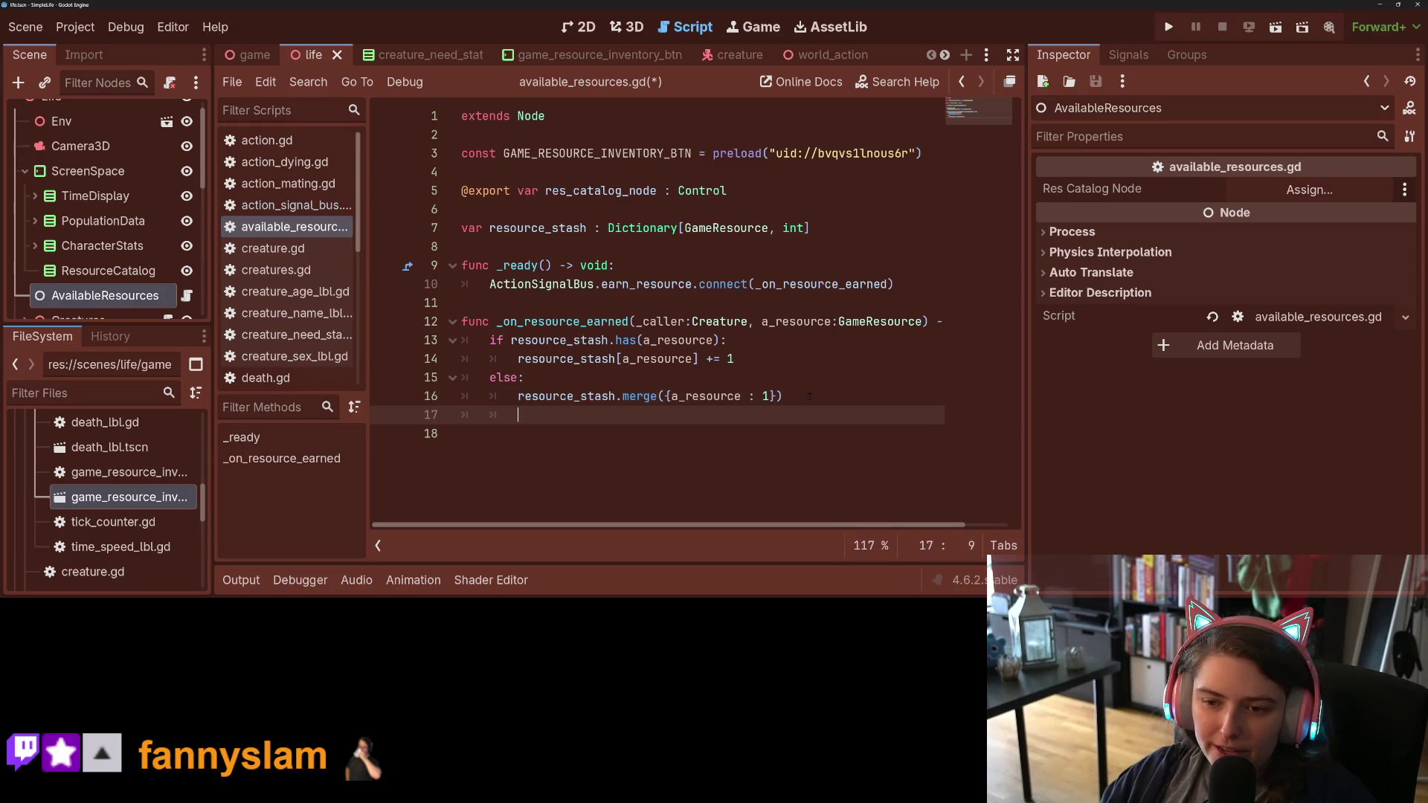
# - Add func _make_catalog_btn() -> void: that instantiates GAME_RESOURCE_INVENTORY_BTN into a_btn, then view world_action
pyautogui.doubleClick(659, 153)
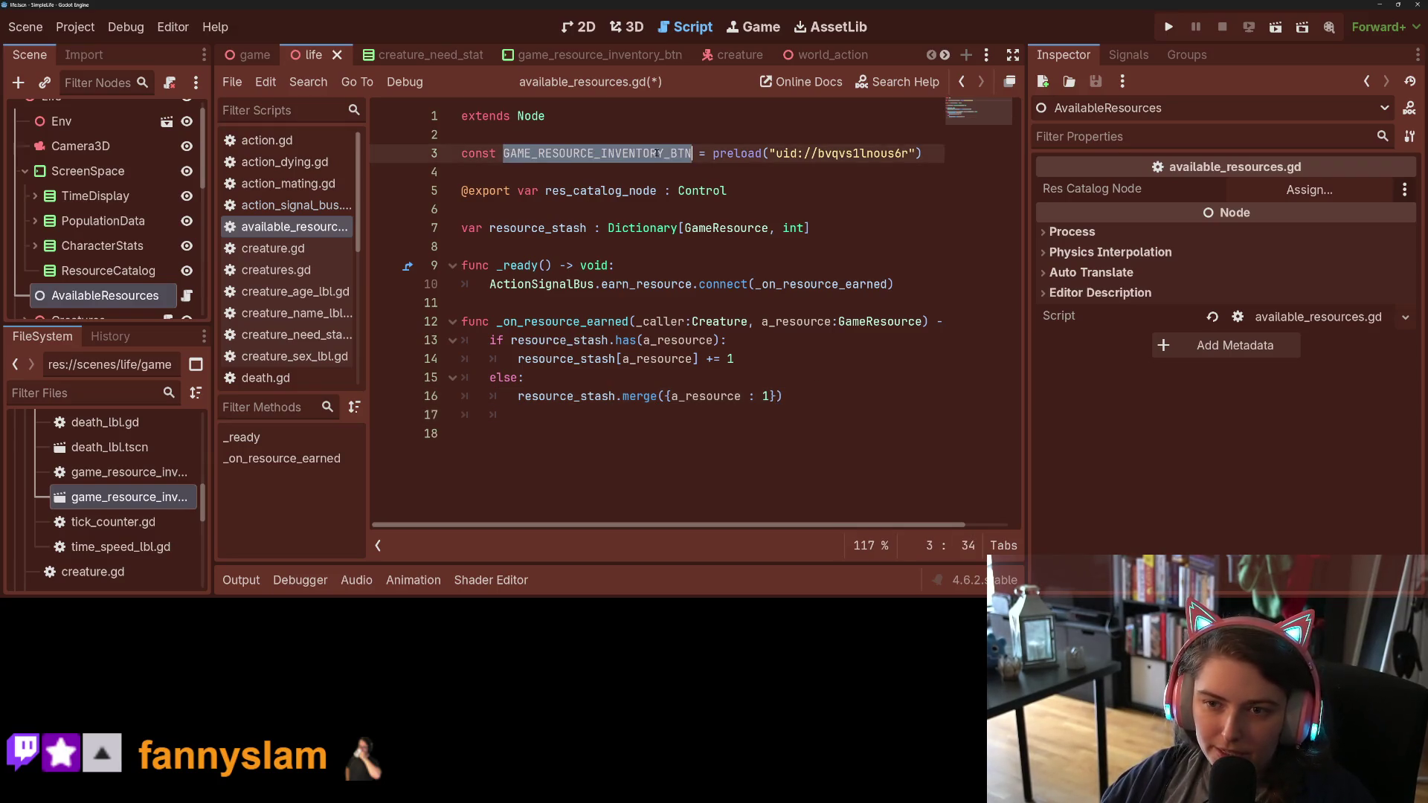
pyautogui.click(649, 452)
pyautogui.press('Return')
pyautogui.write('func _make_ca')
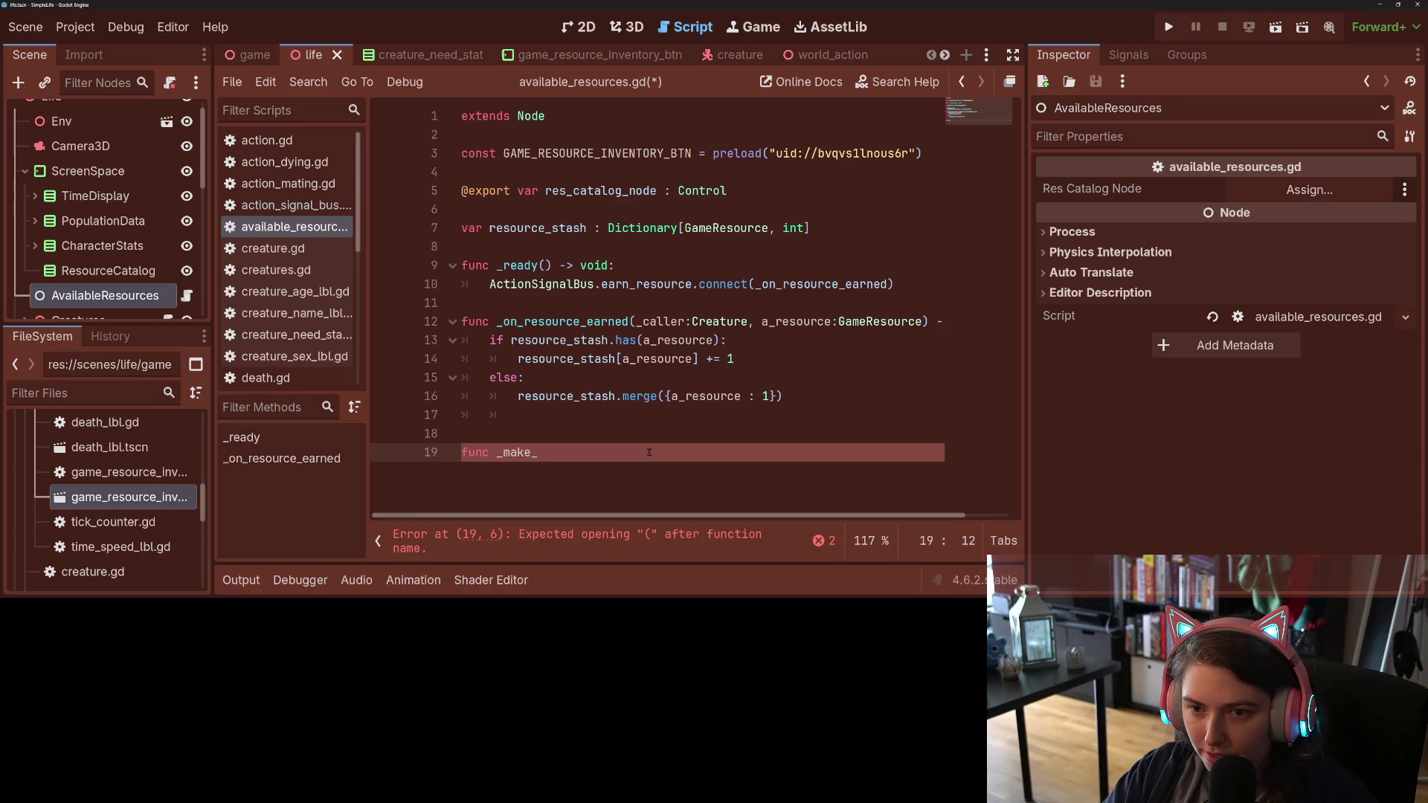
pyautogui.write('talog_btn')
pyautogui.press('BackSpace')
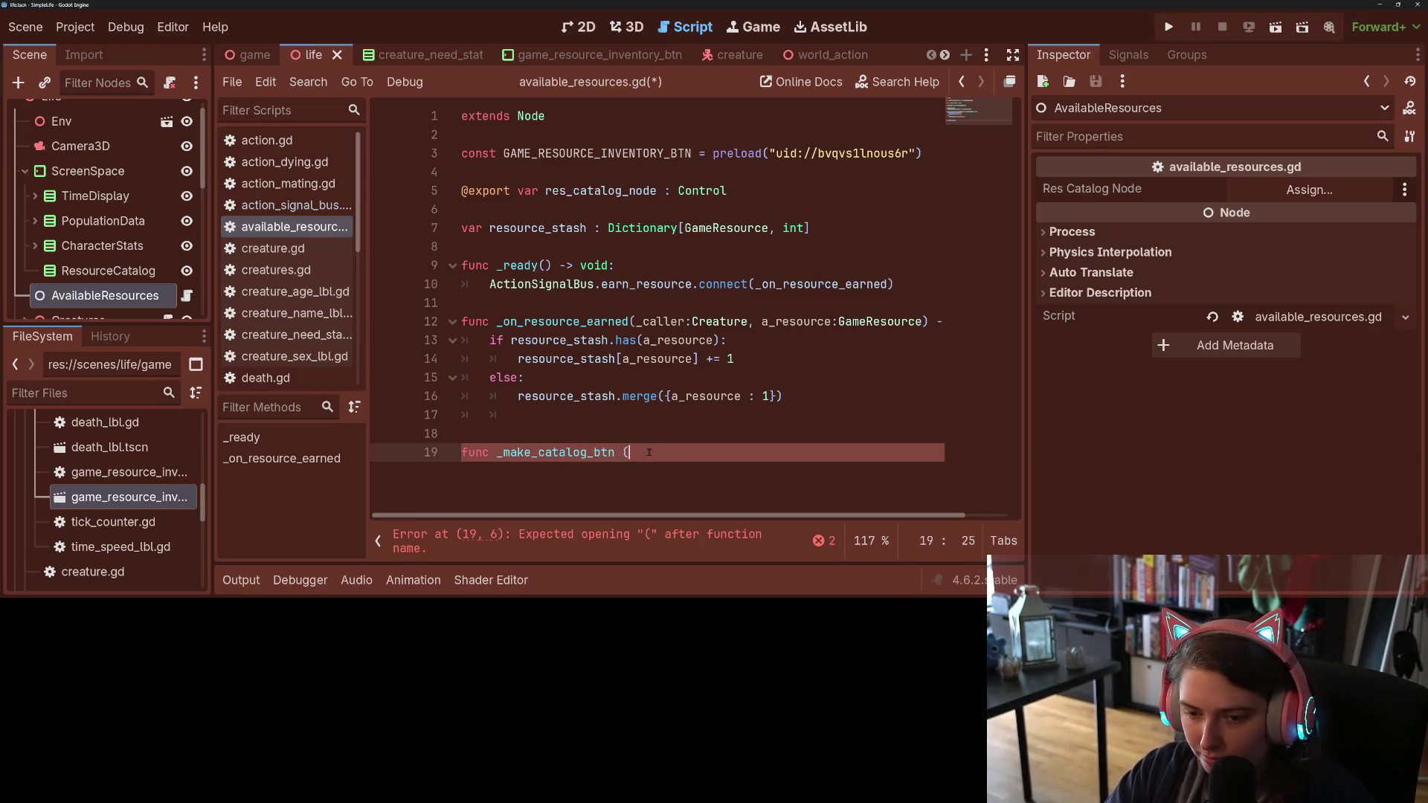
pyautogui.write('() -> void:')
pyautogui.press('Return')
pyautogui.write('var a_btn = ')
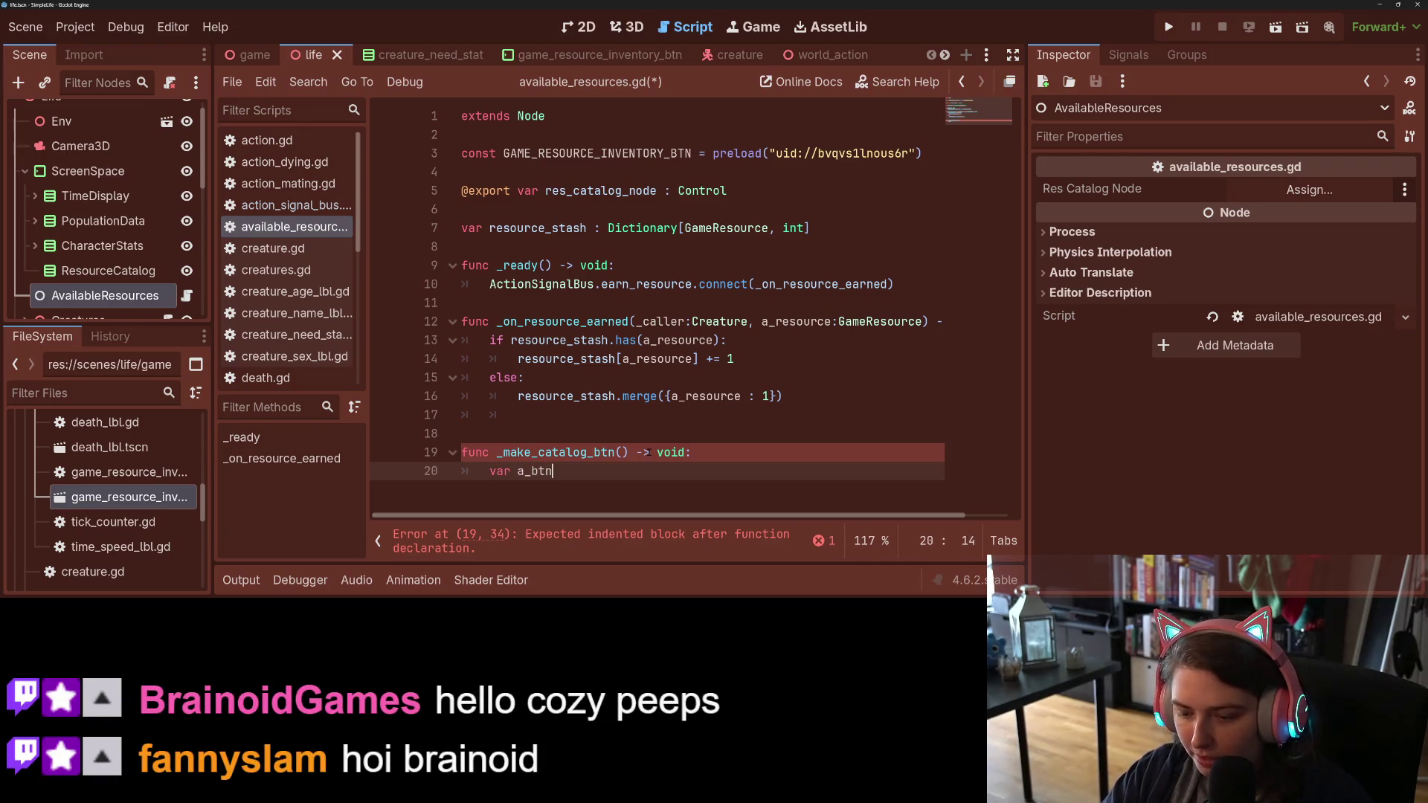
pyautogui.write('GAME_RESOURCE_INVENTORY_BTN.instantiate(')
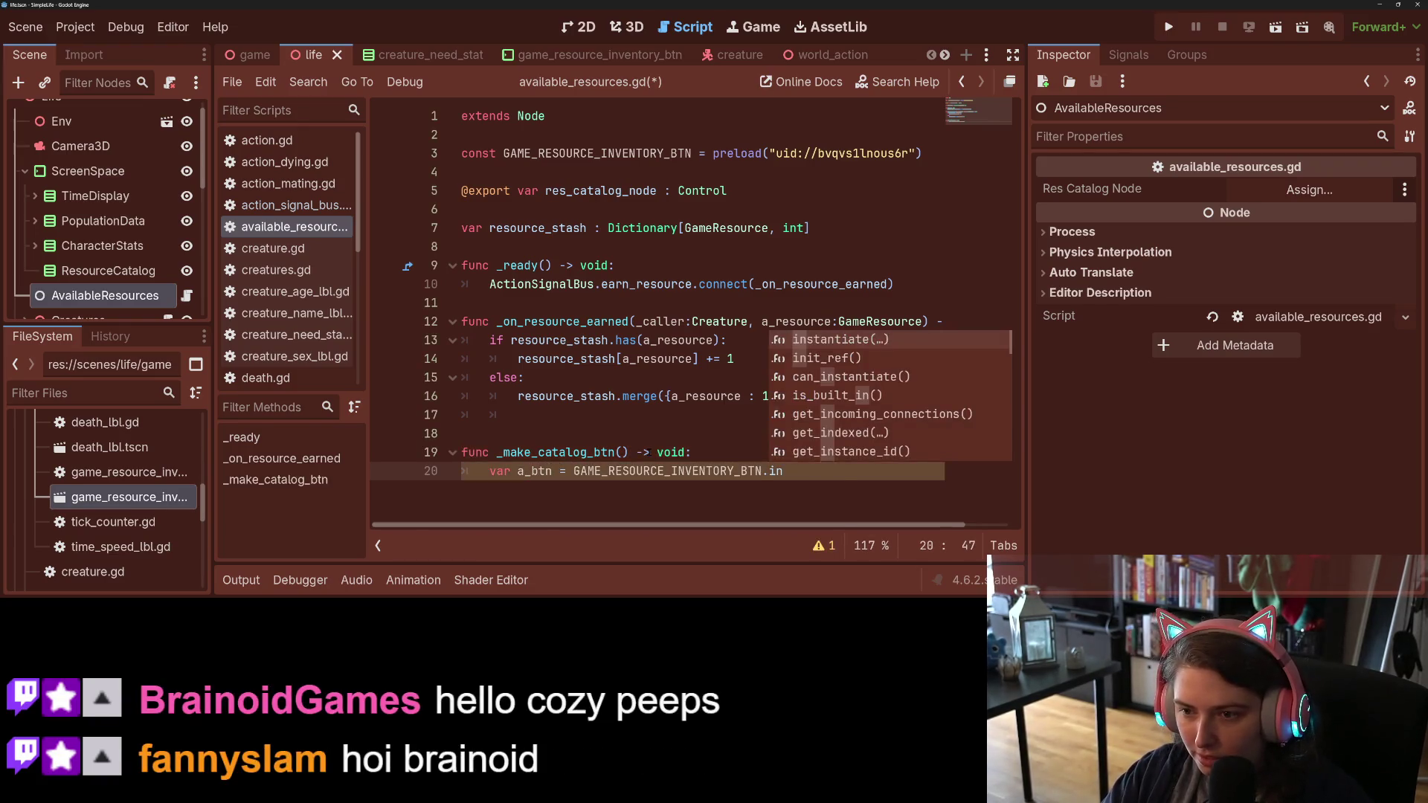
pyautogui.write(')')
pyautogui.press('Return')
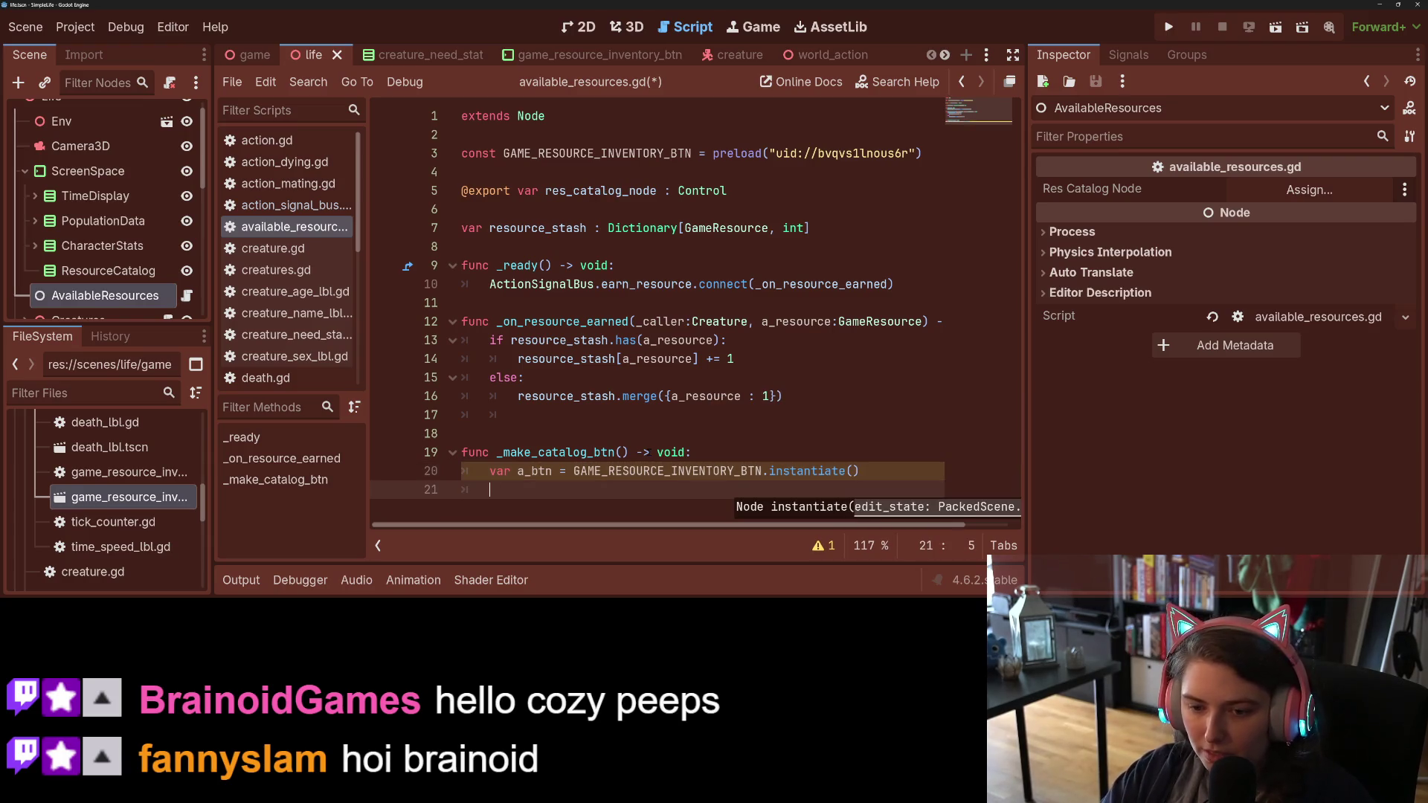
pyautogui.write('a_btn.se')
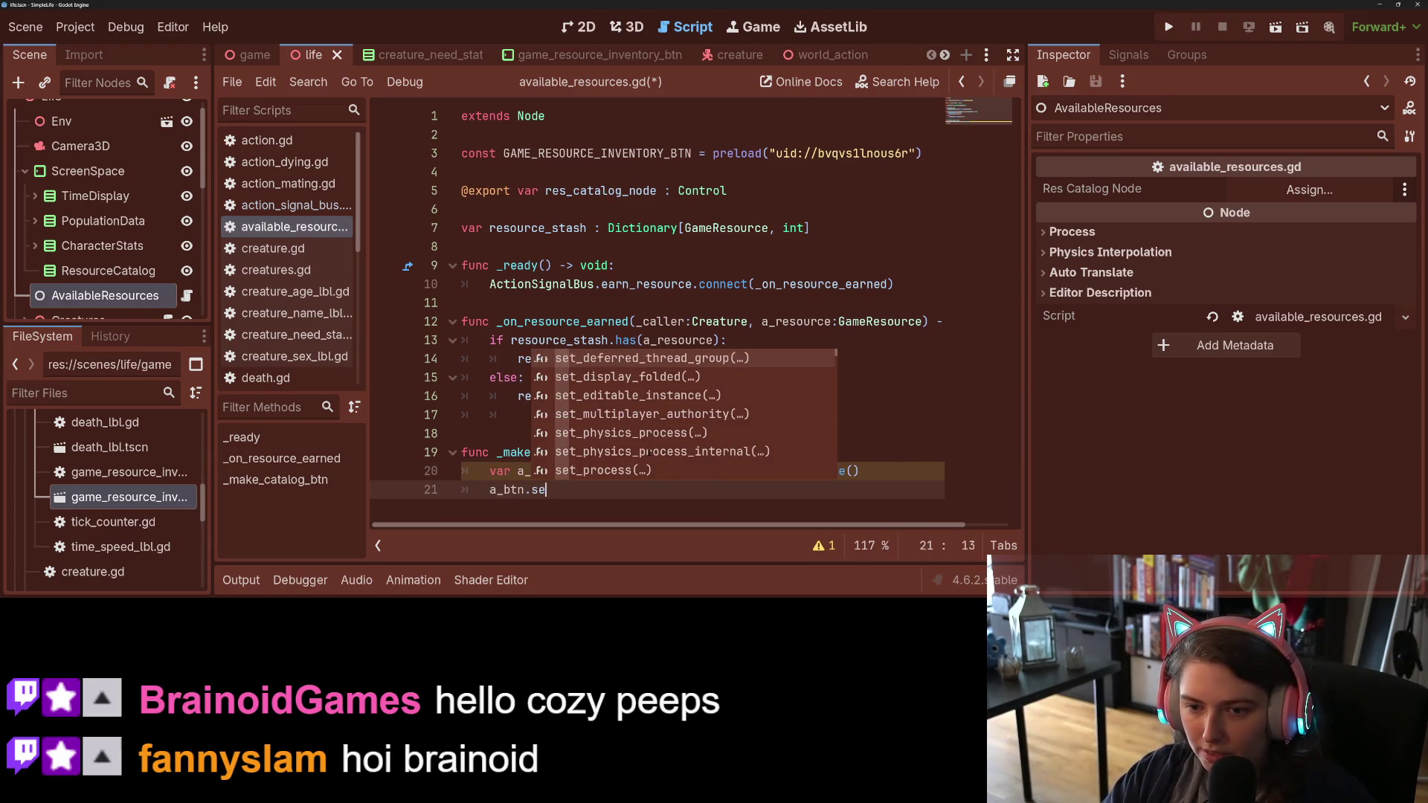
pyautogui.write('t')
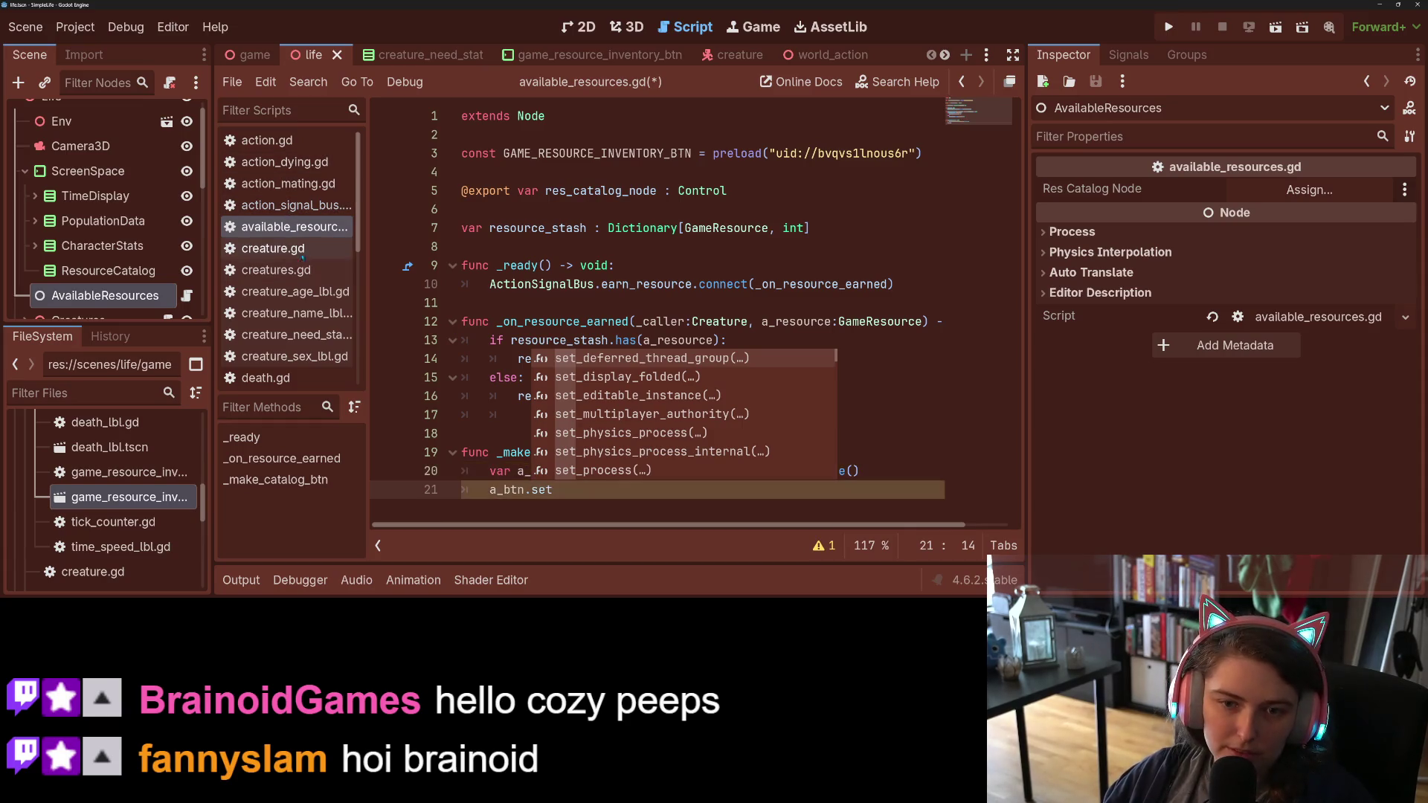
pyautogui.click(812, 55)
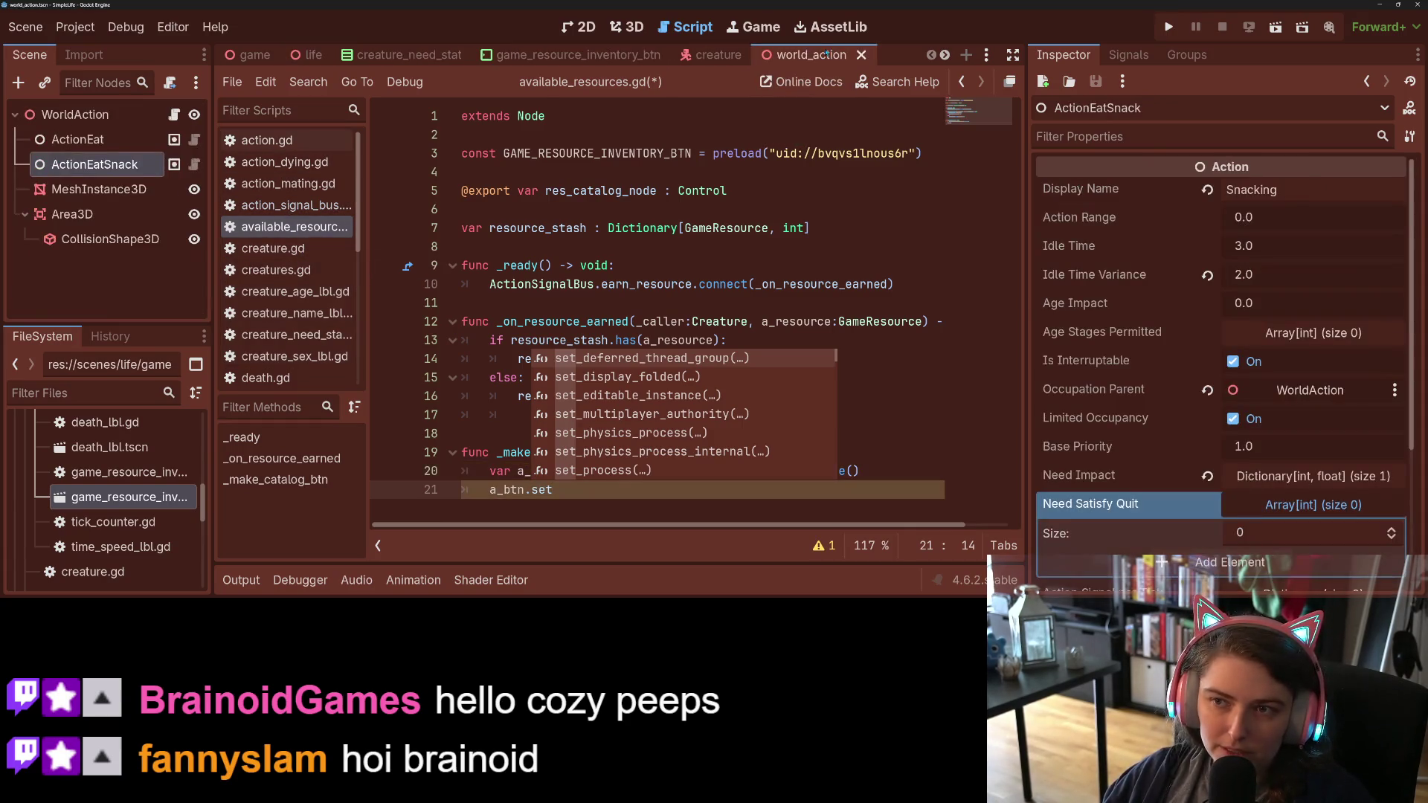
# - Look up set_res in the inventory button script and start an a_btn.set_res( call
pyautogui.click(578, 58)
pyautogui.click(173, 114)
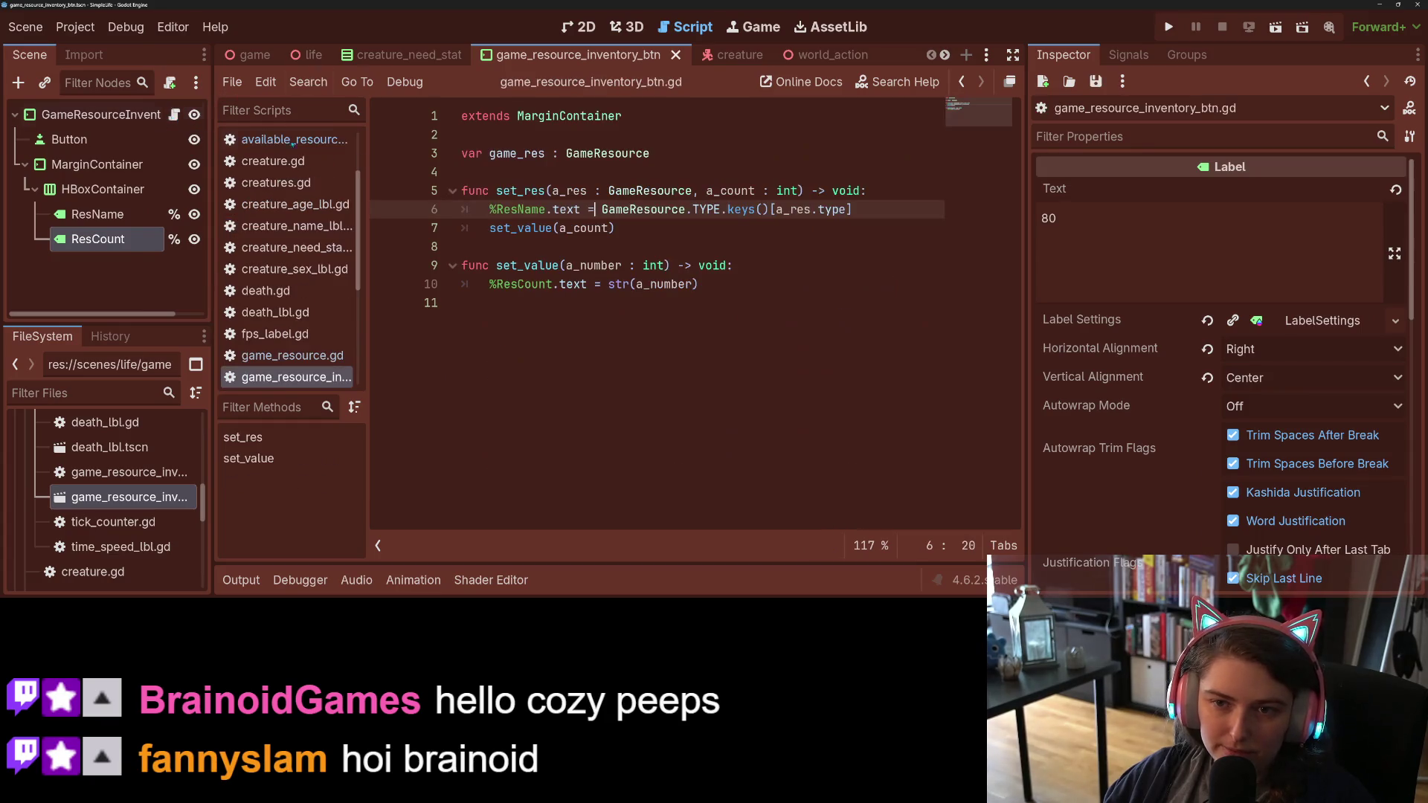
pyautogui.doubleClick(520, 190)
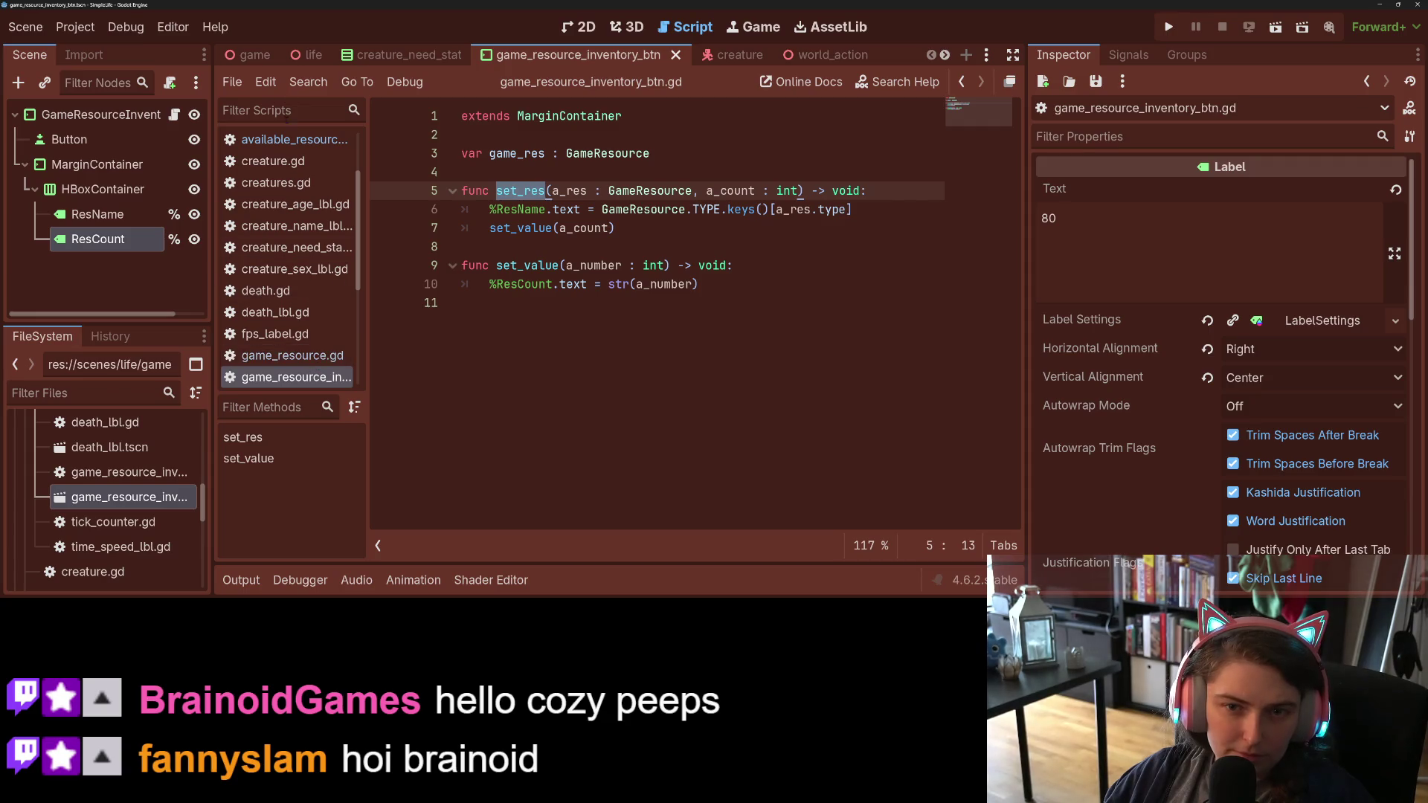
pyautogui.click(289, 141)
pyautogui.press('Escape')
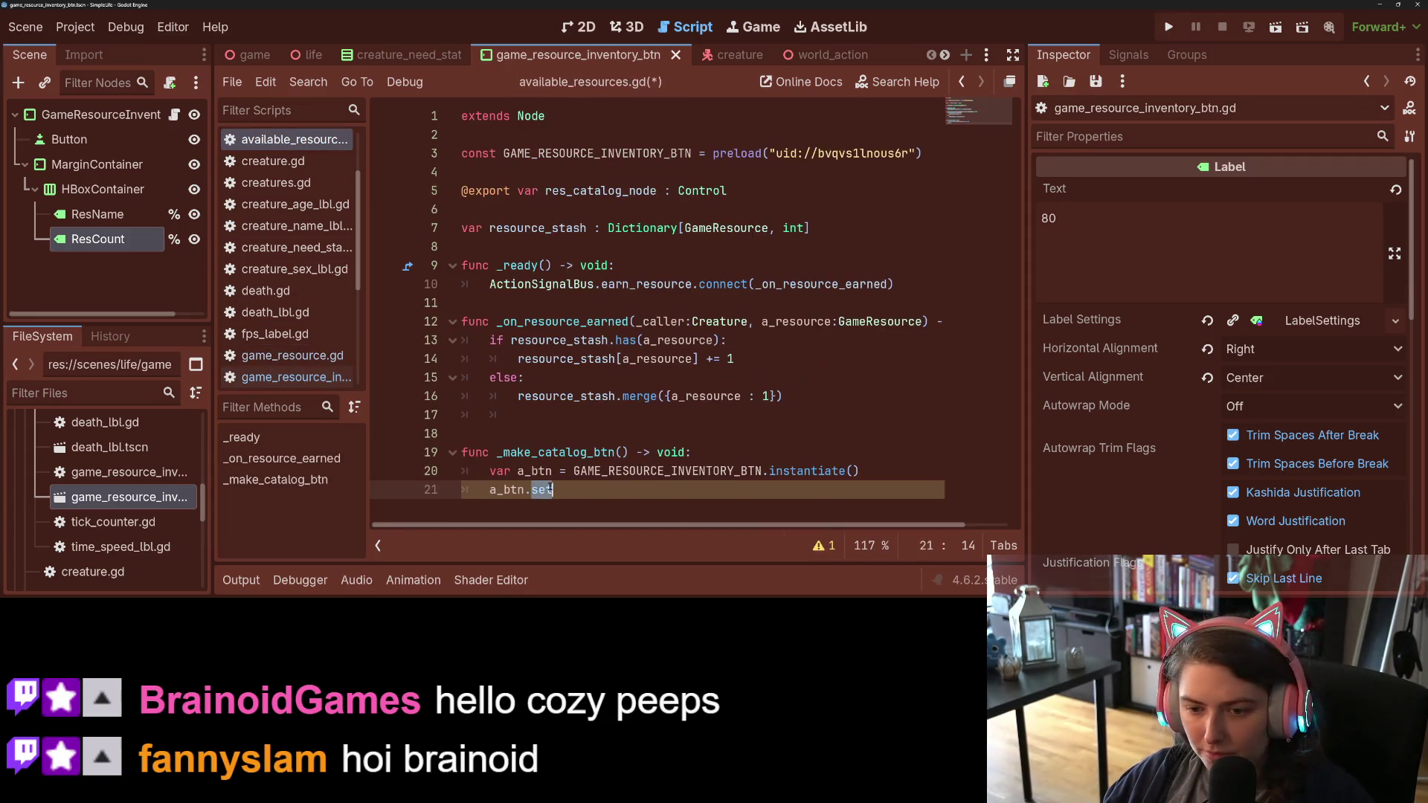
pyautogui.write('_res(')
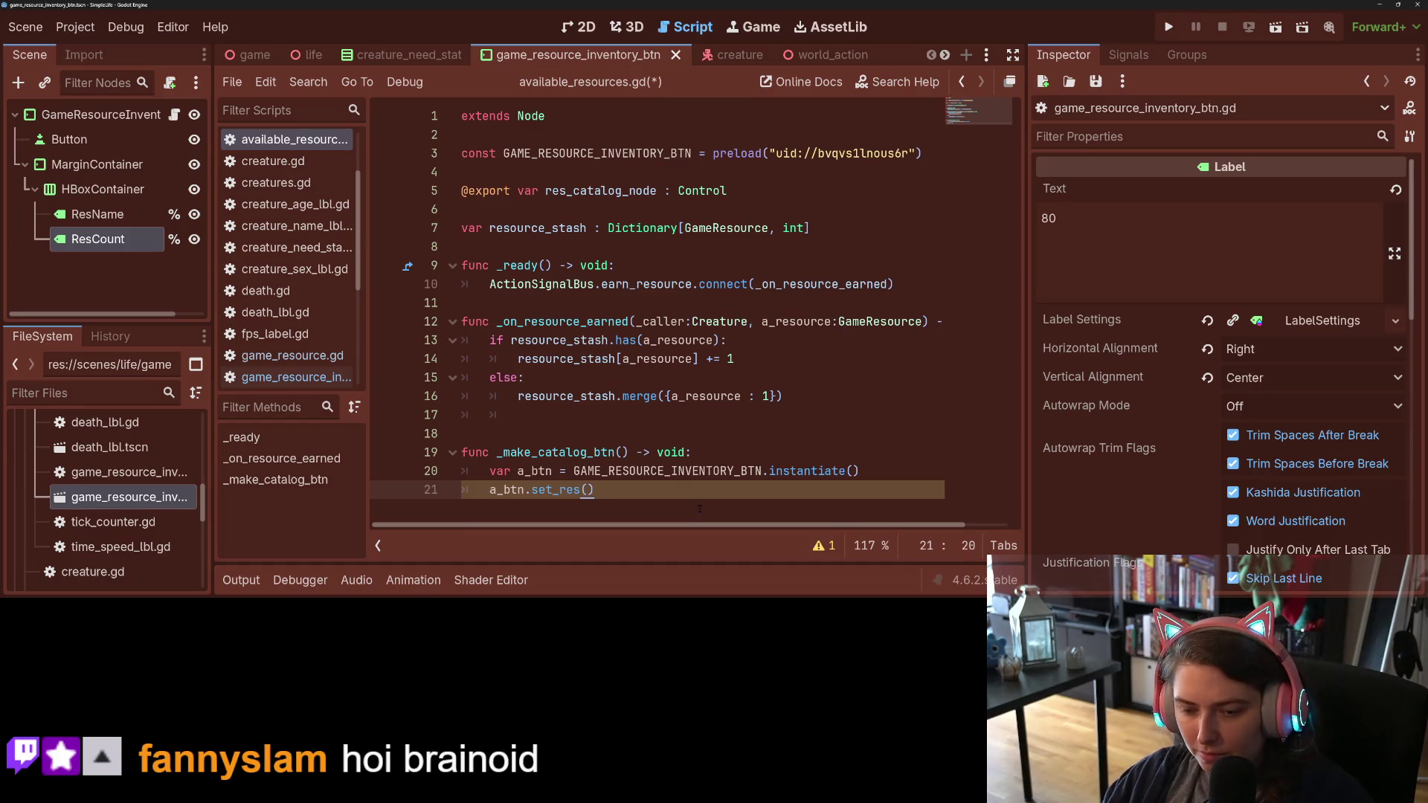
# - Give _make_catalog_btn an a_resource:GameResource parameter and save
pyautogui.click(623, 452)
pyautogui.write('a_resource:')
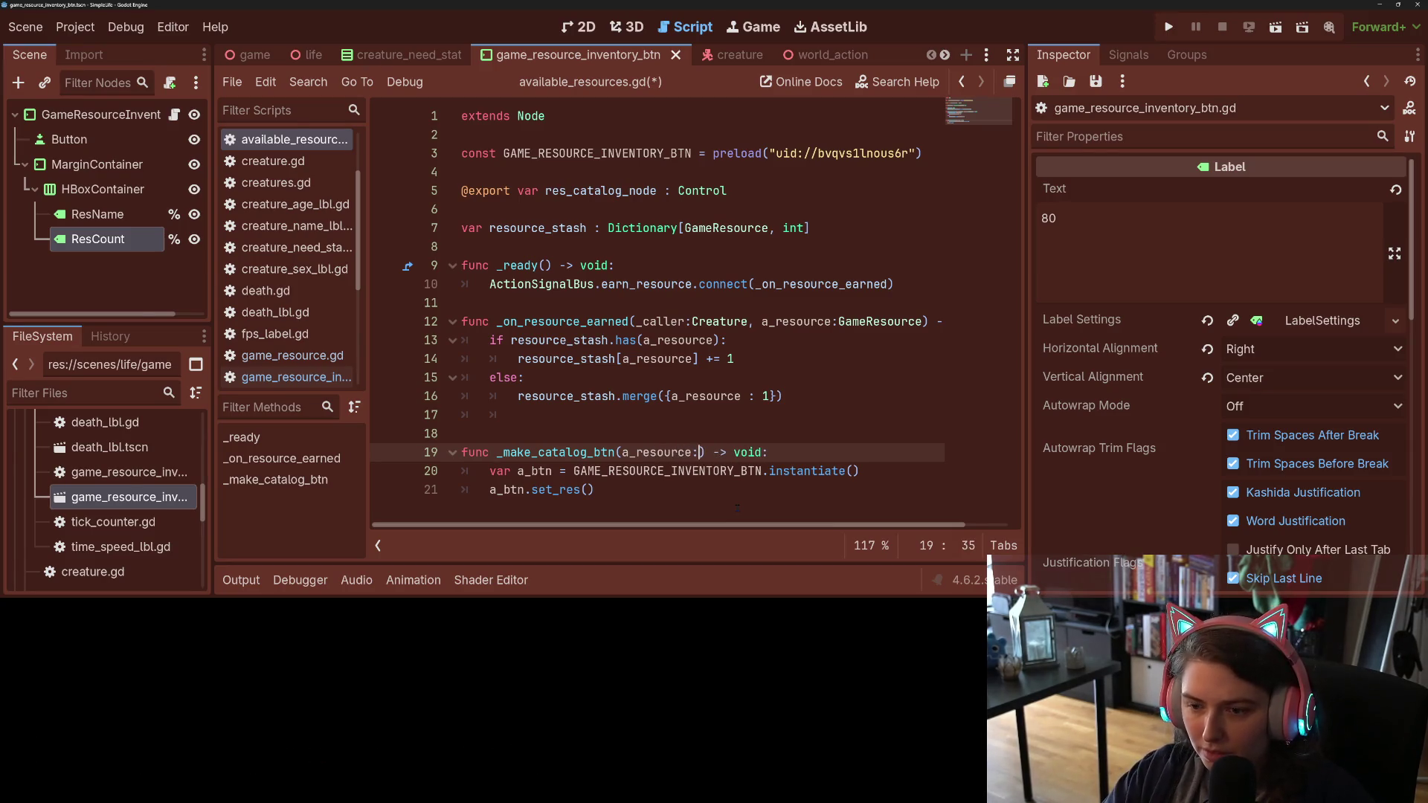
pyautogui.write('Gam')
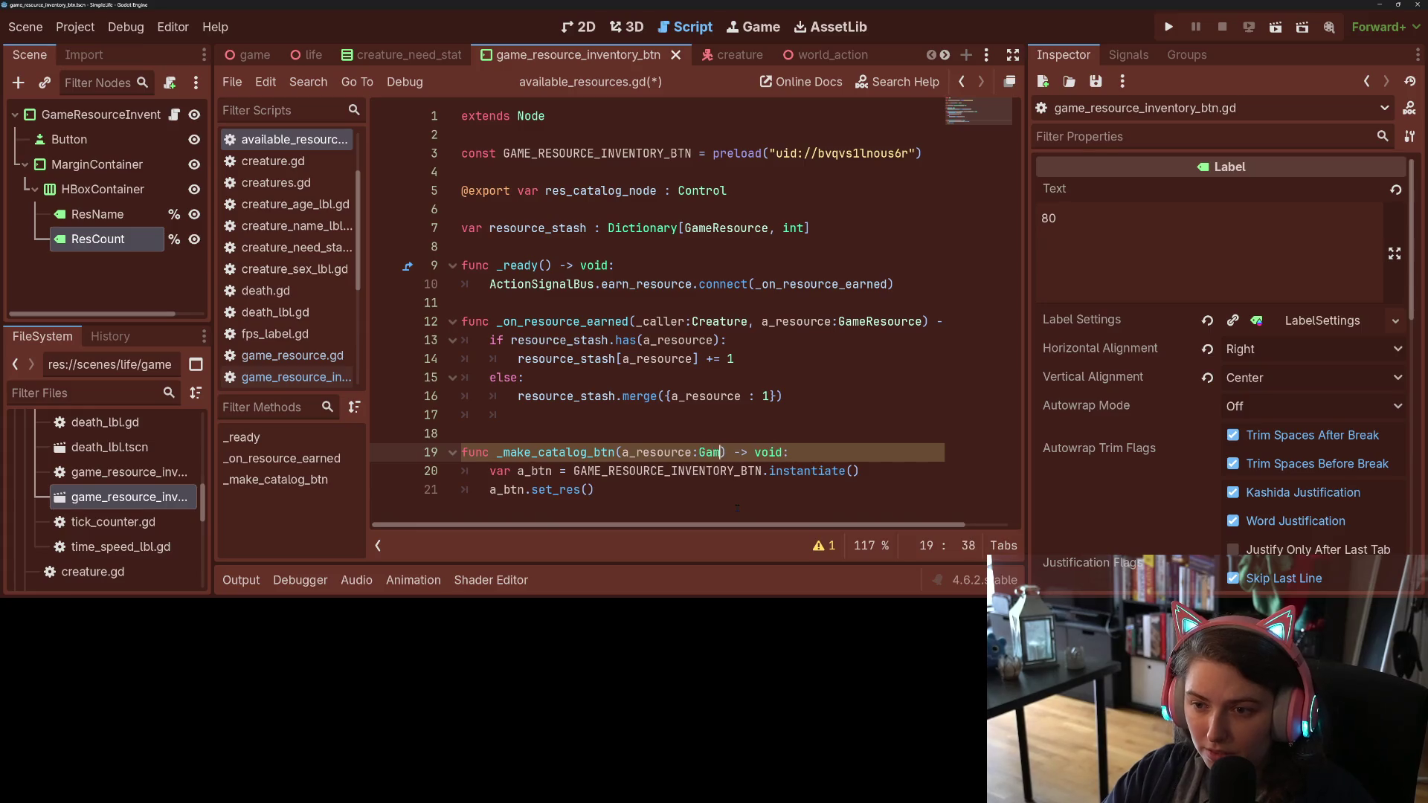
pyautogui.press('Return')
pyautogui.hotkey('ctrl', 's')
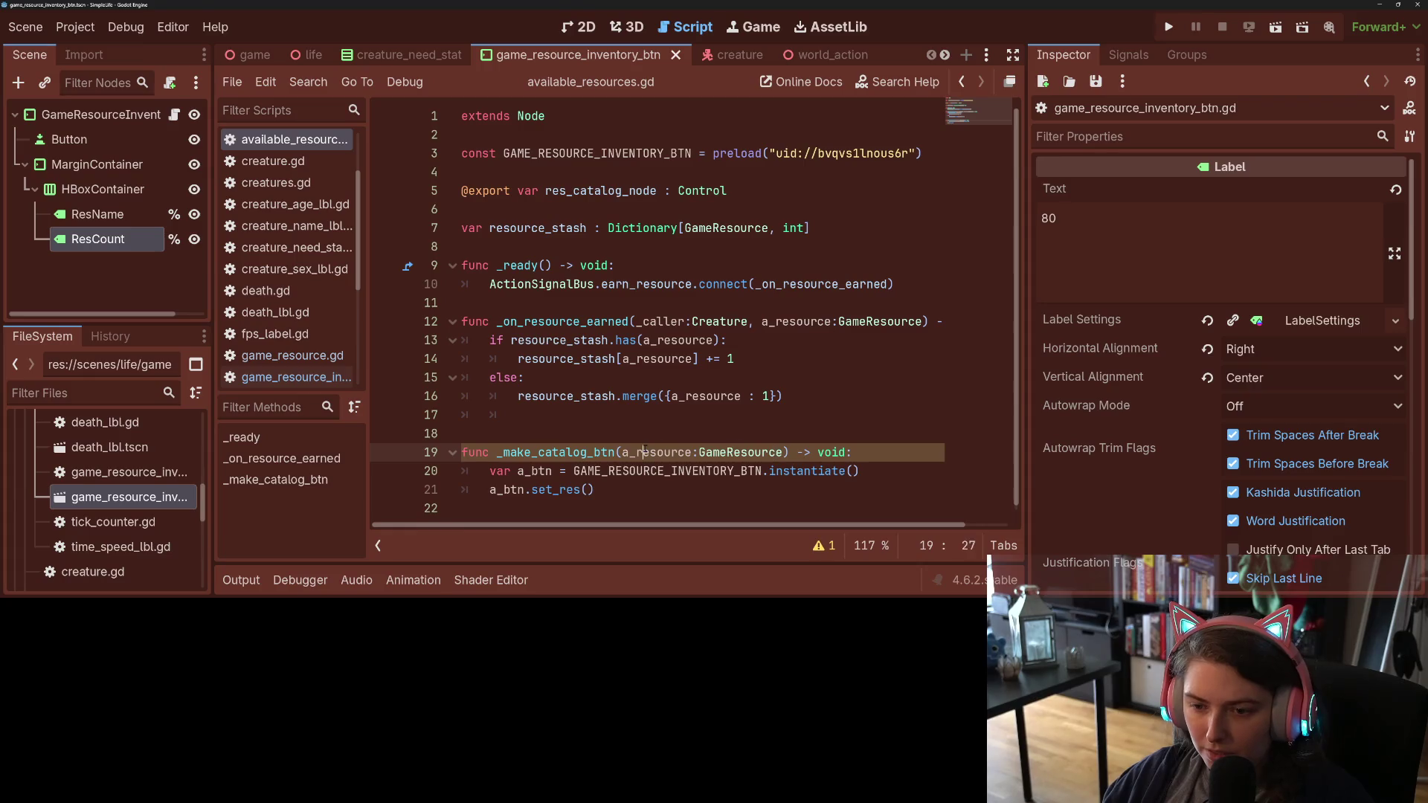
# - Pass a_resource and resource_stash[a_resource] to set_res and save
pyautogui.doubleClick(660, 453)
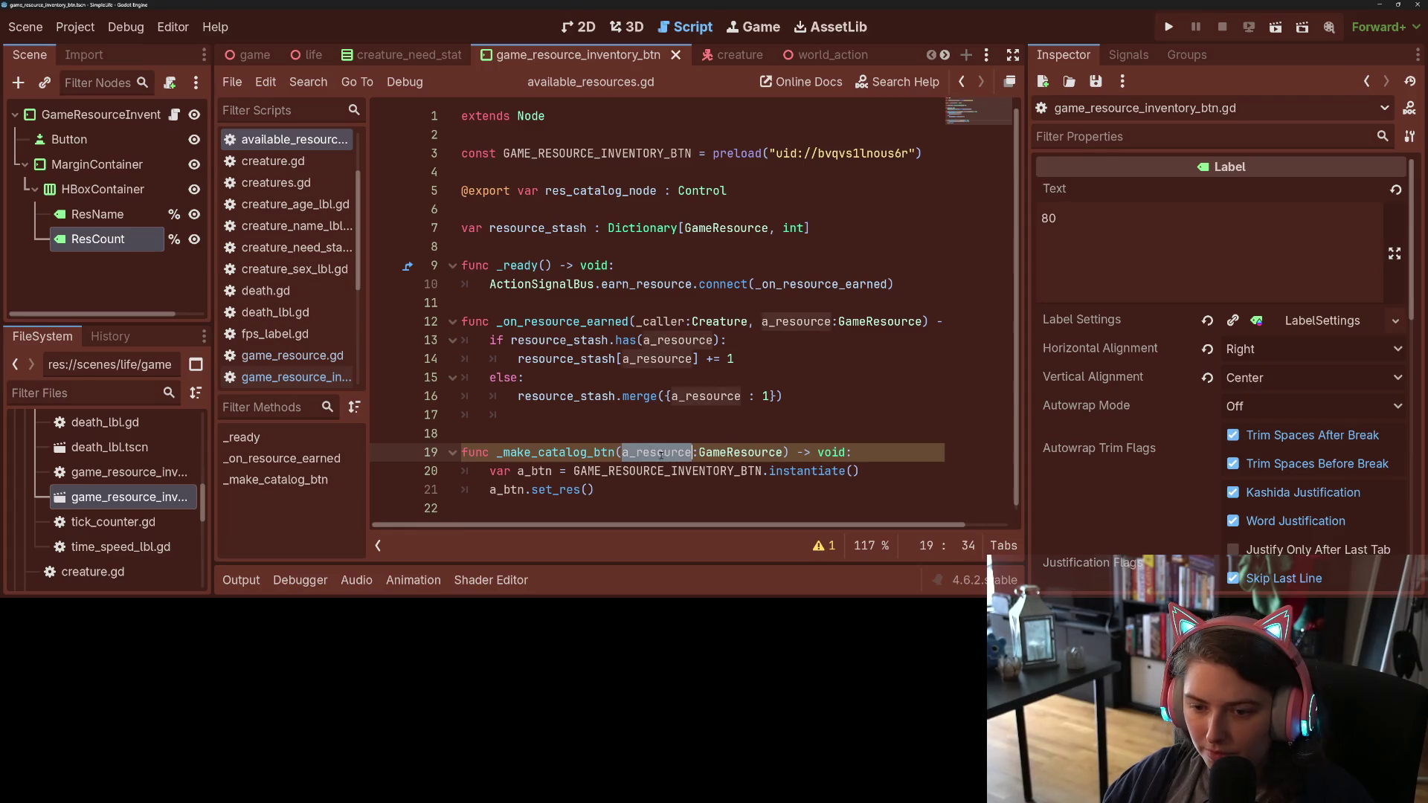
pyautogui.hotkey('ctrl', 'c')
pyautogui.click(588, 489)
pyautogui.hotkey('ctrl', 'v')
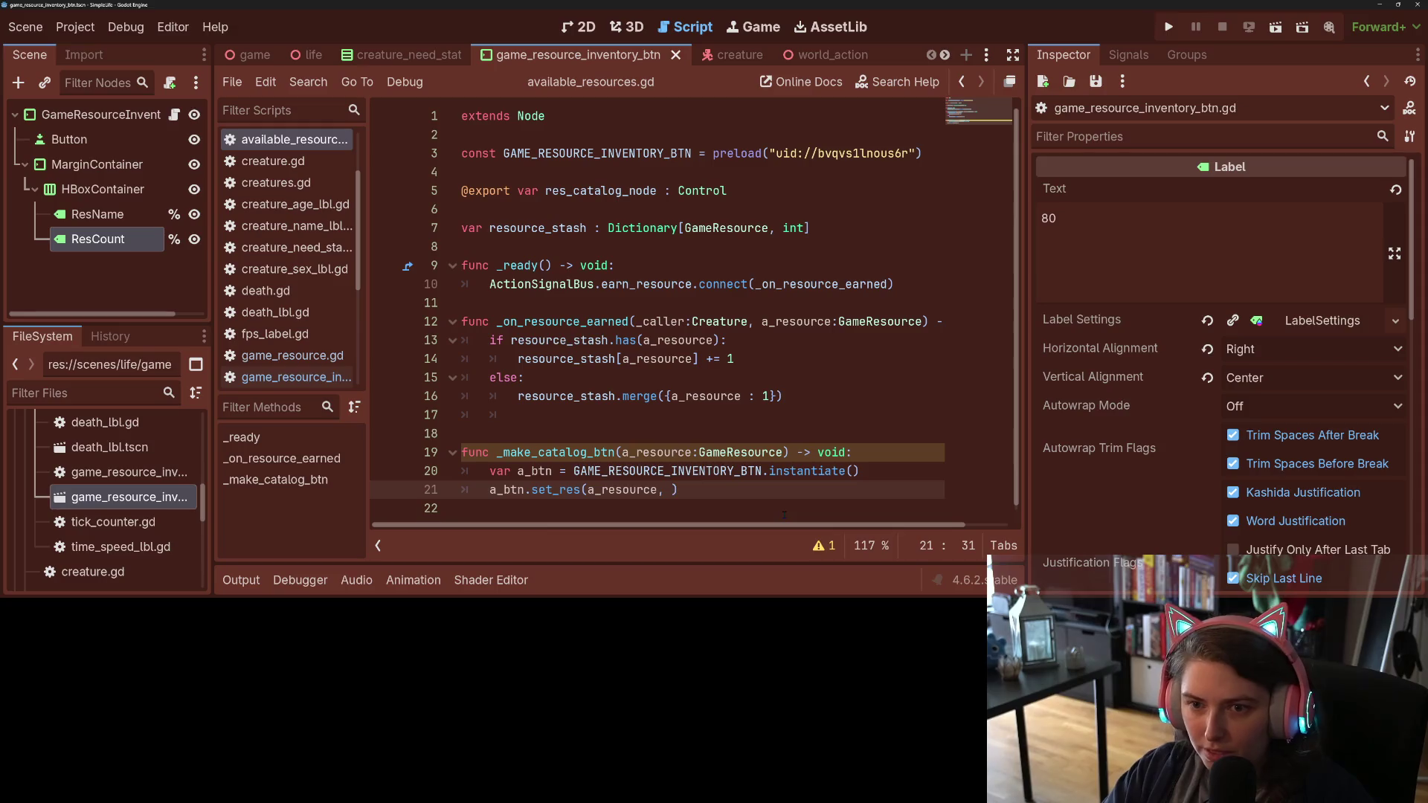
pyautogui.write('res')
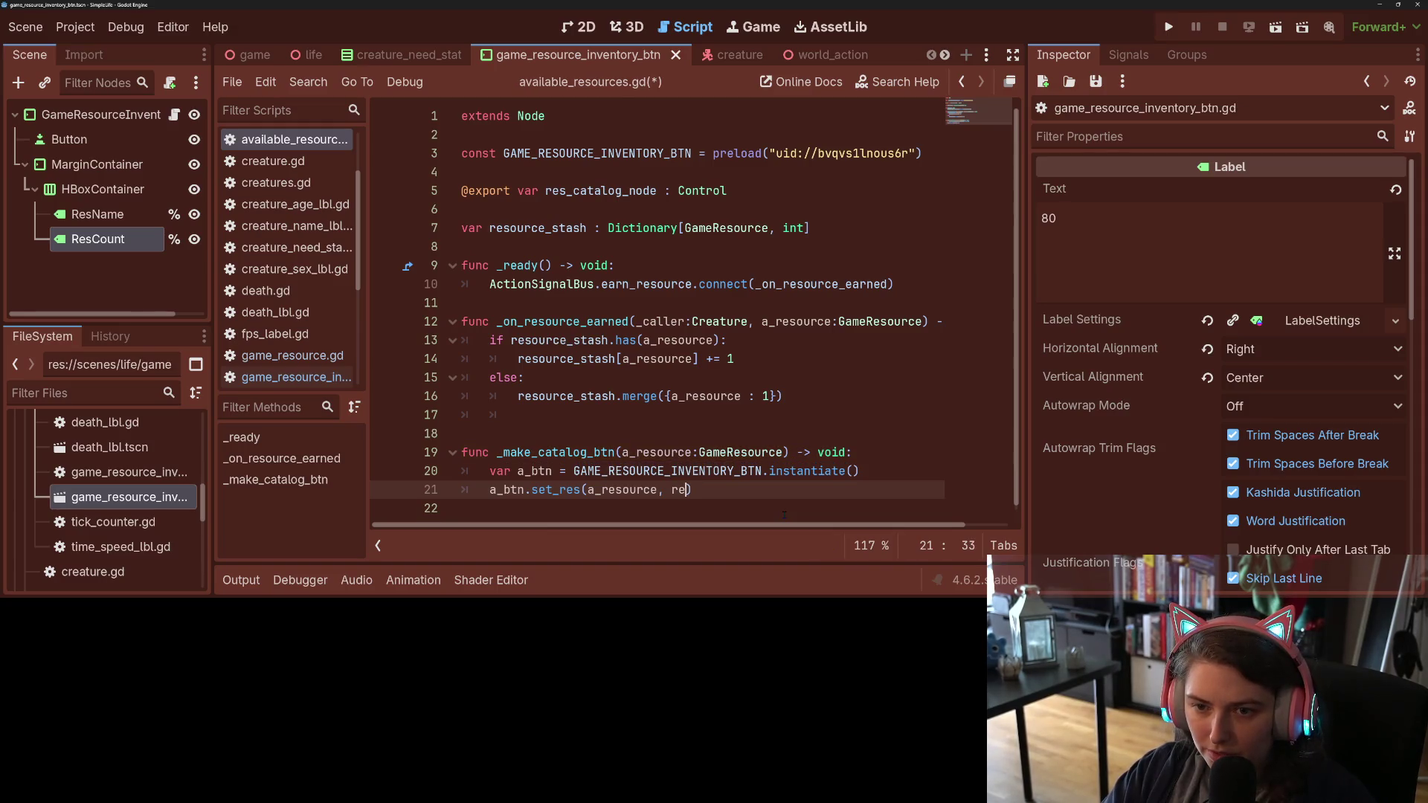
pyautogui.press('Return')
pyautogui.write('[a')
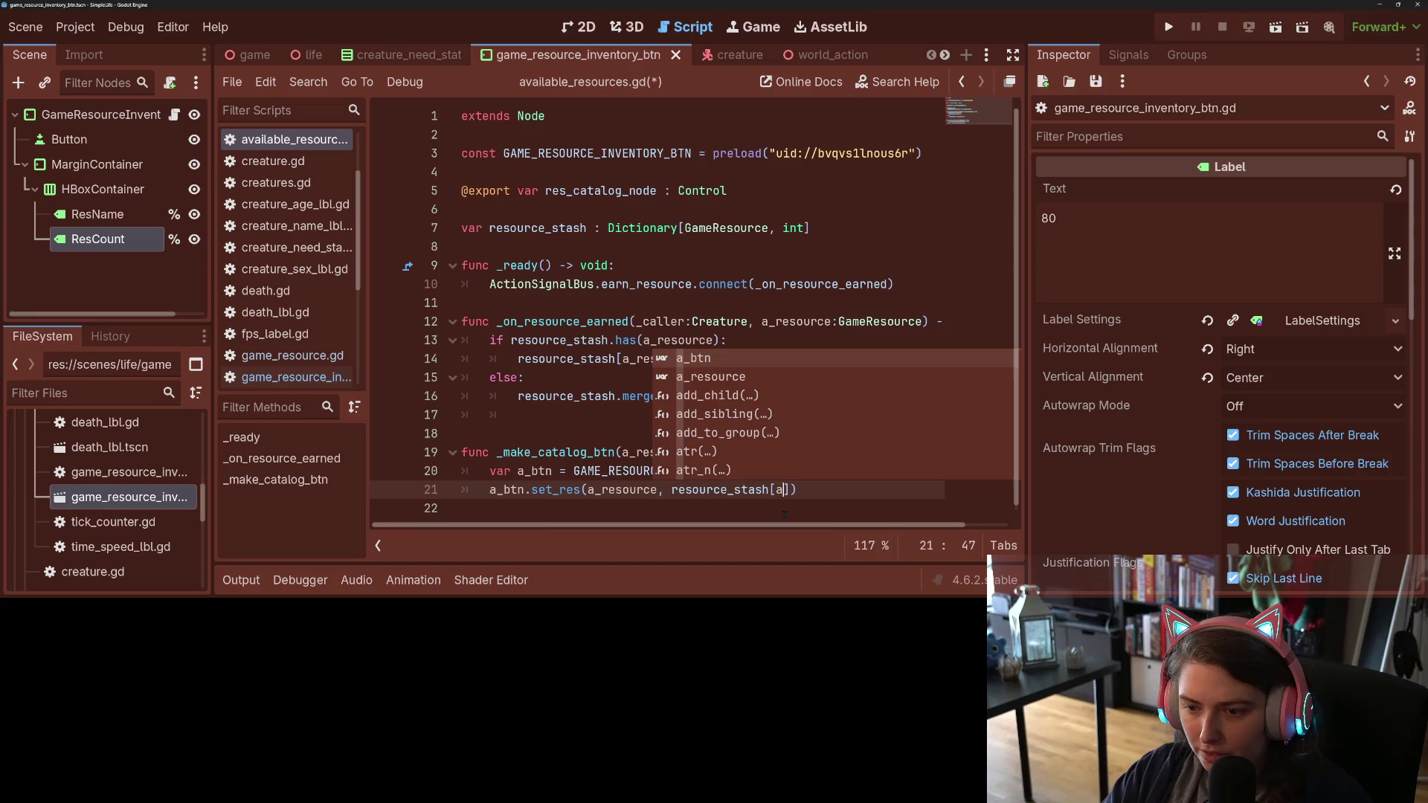
pyautogui.press('Down')
pyautogui.press('Return')
pyautogui.hotkey('ctrl', 's')
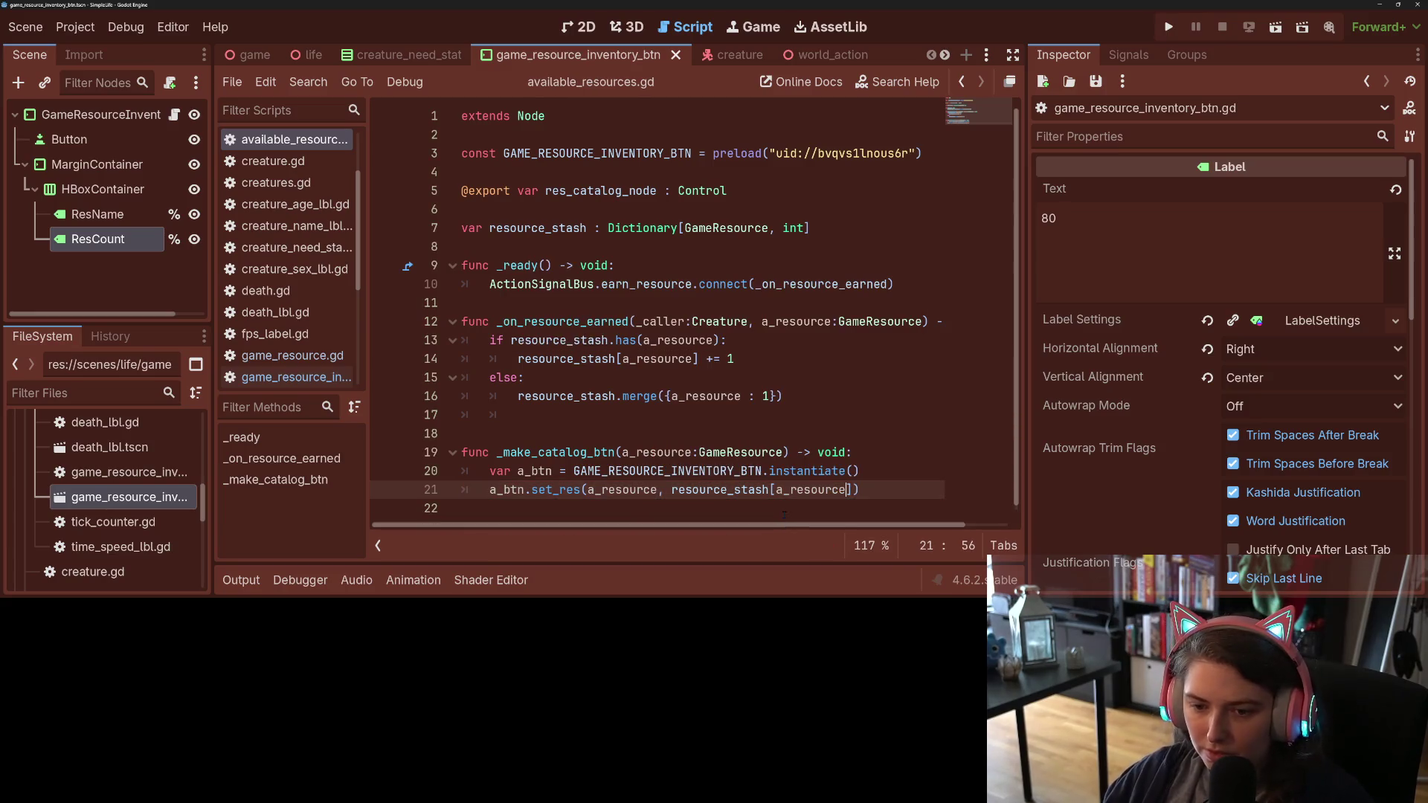
# - Insert res_catalog_node.add_child(a_btn) before the set_res call and save
pyautogui.click(879, 473)
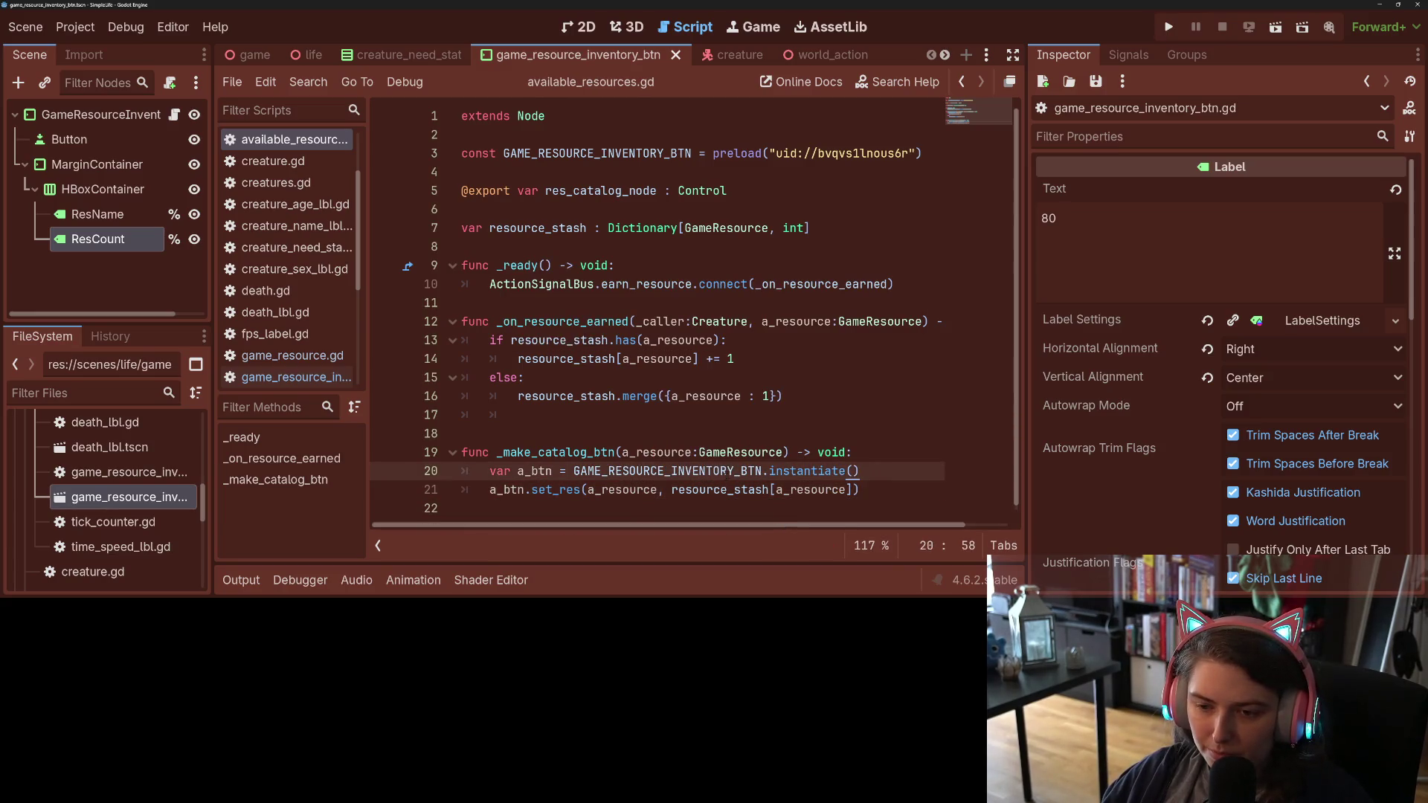
pyautogui.press('Return')
pyautogui.write('res')
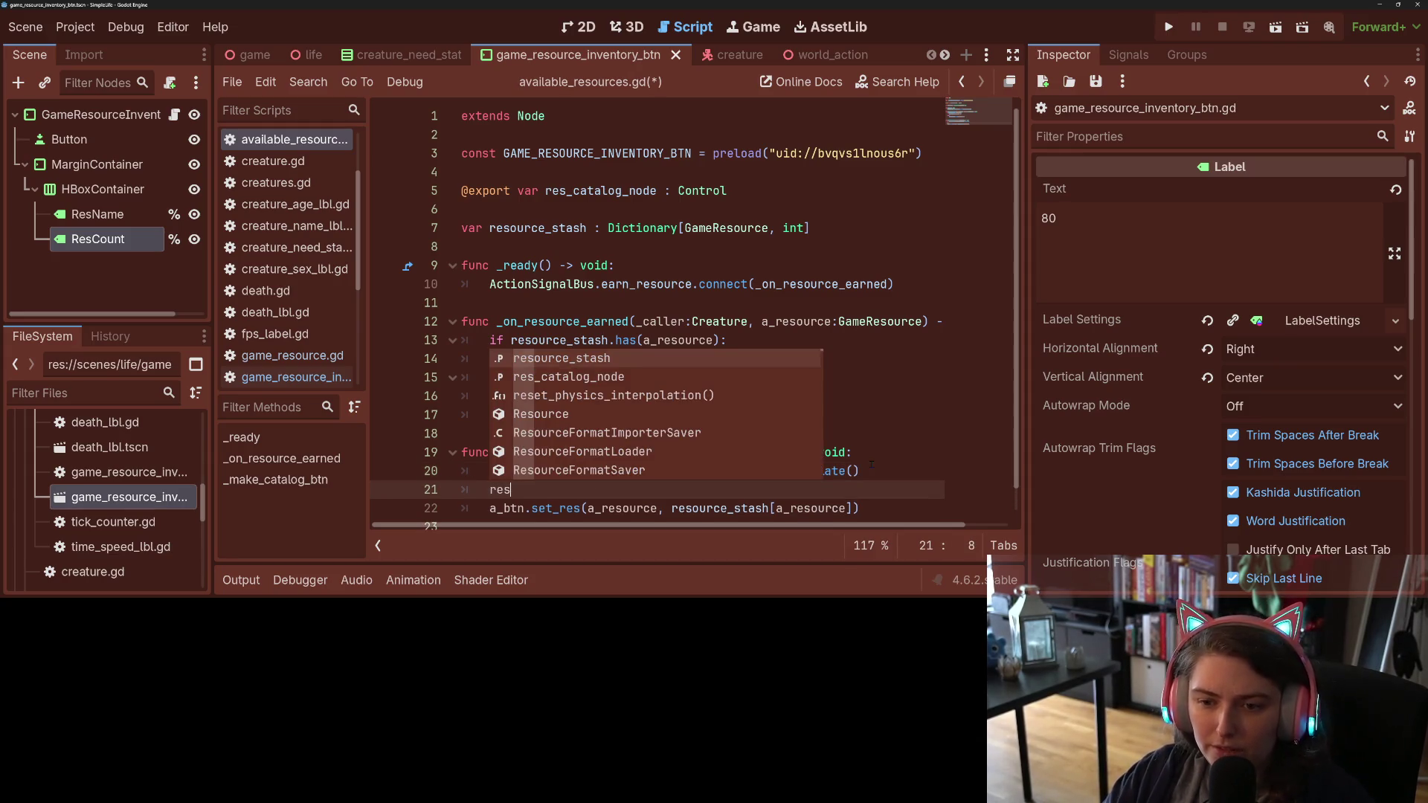
pyautogui.press('Down')
pyautogui.press('Return')
pyautogui.write('atalog_node.a')
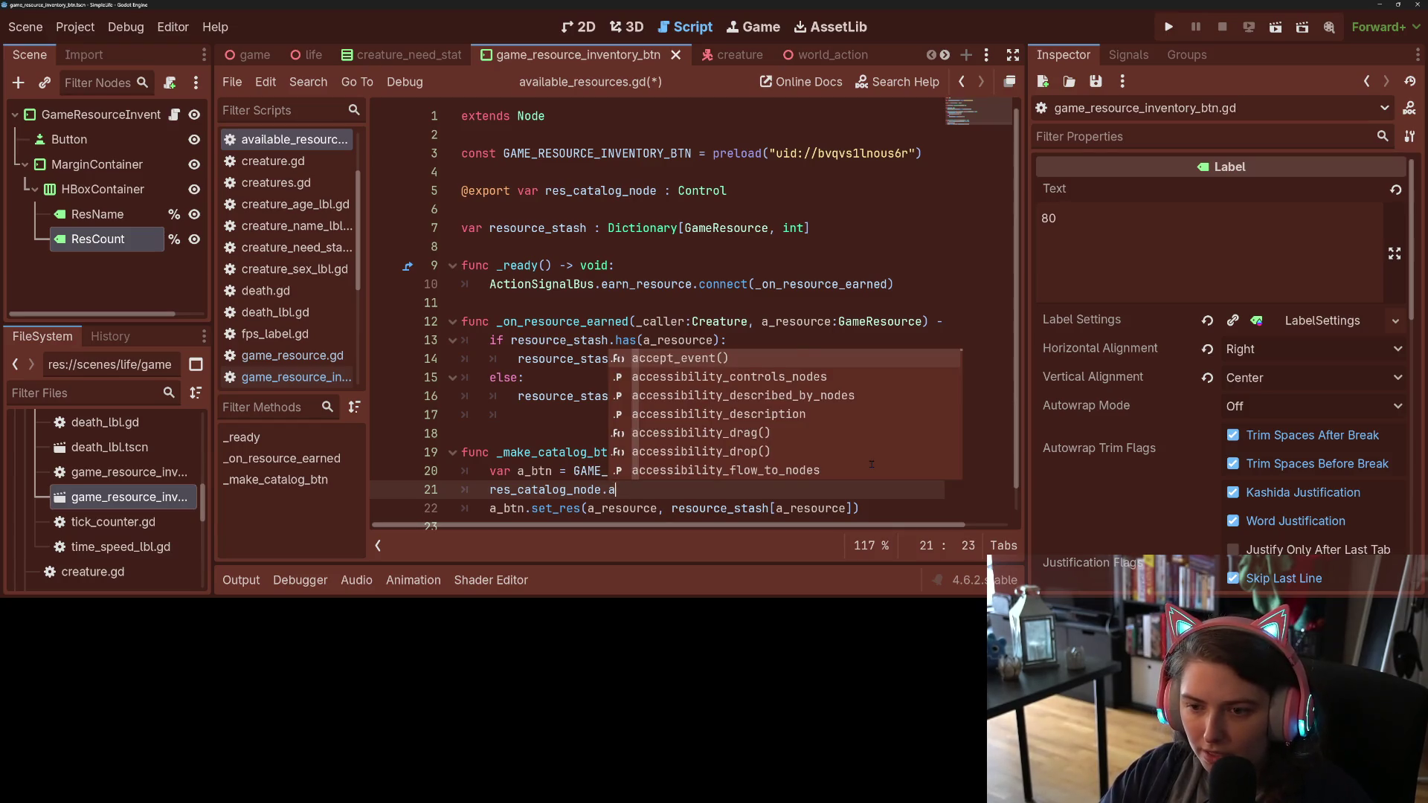
pyautogui.write('dd_c')
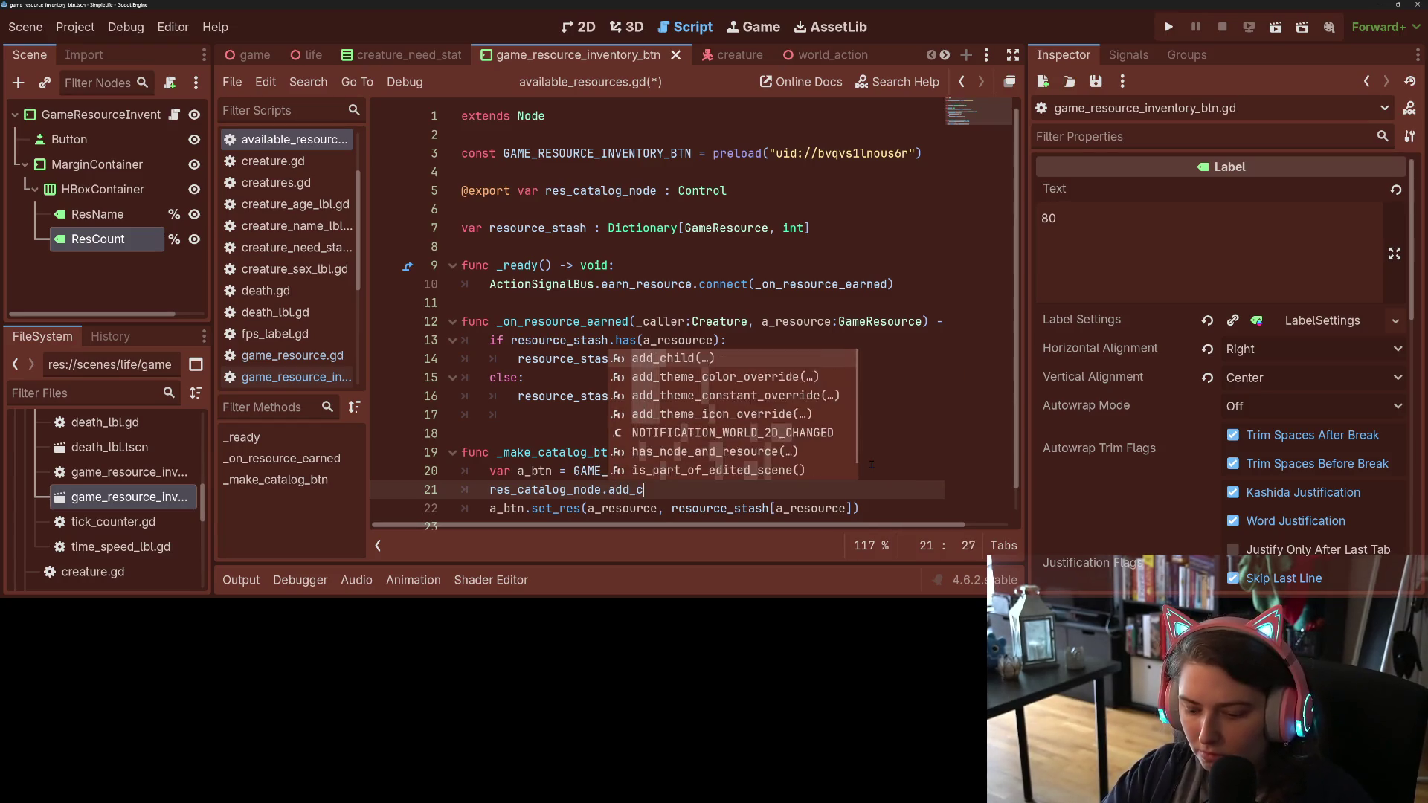
pyautogui.press('Return')
pyautogui.write('a_btn')
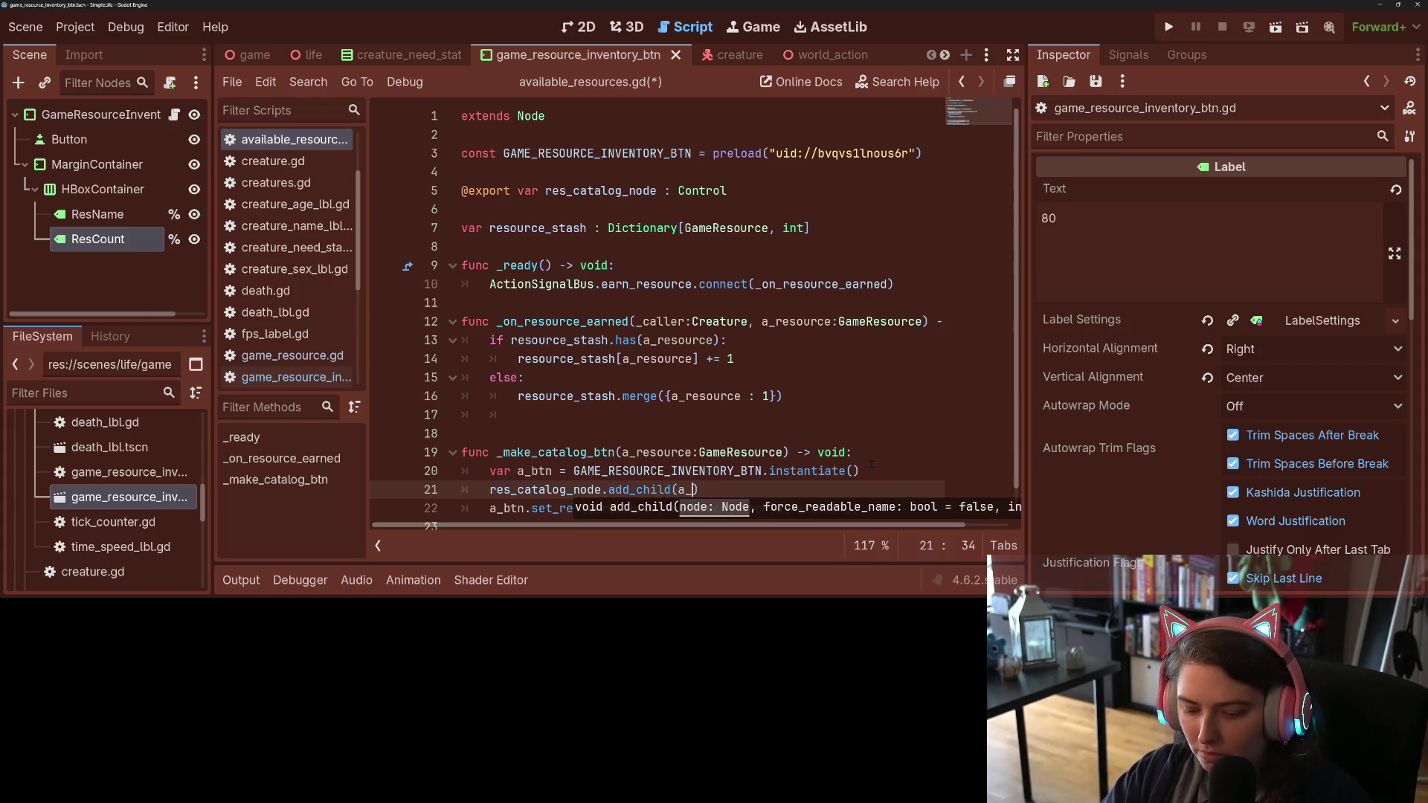
pyautogui.hotkey('ctrl', 's')
pyautogui.press('Escape')
pyautogui.click(927, 505)
pyautogui.scroll(-1, 736, 474)
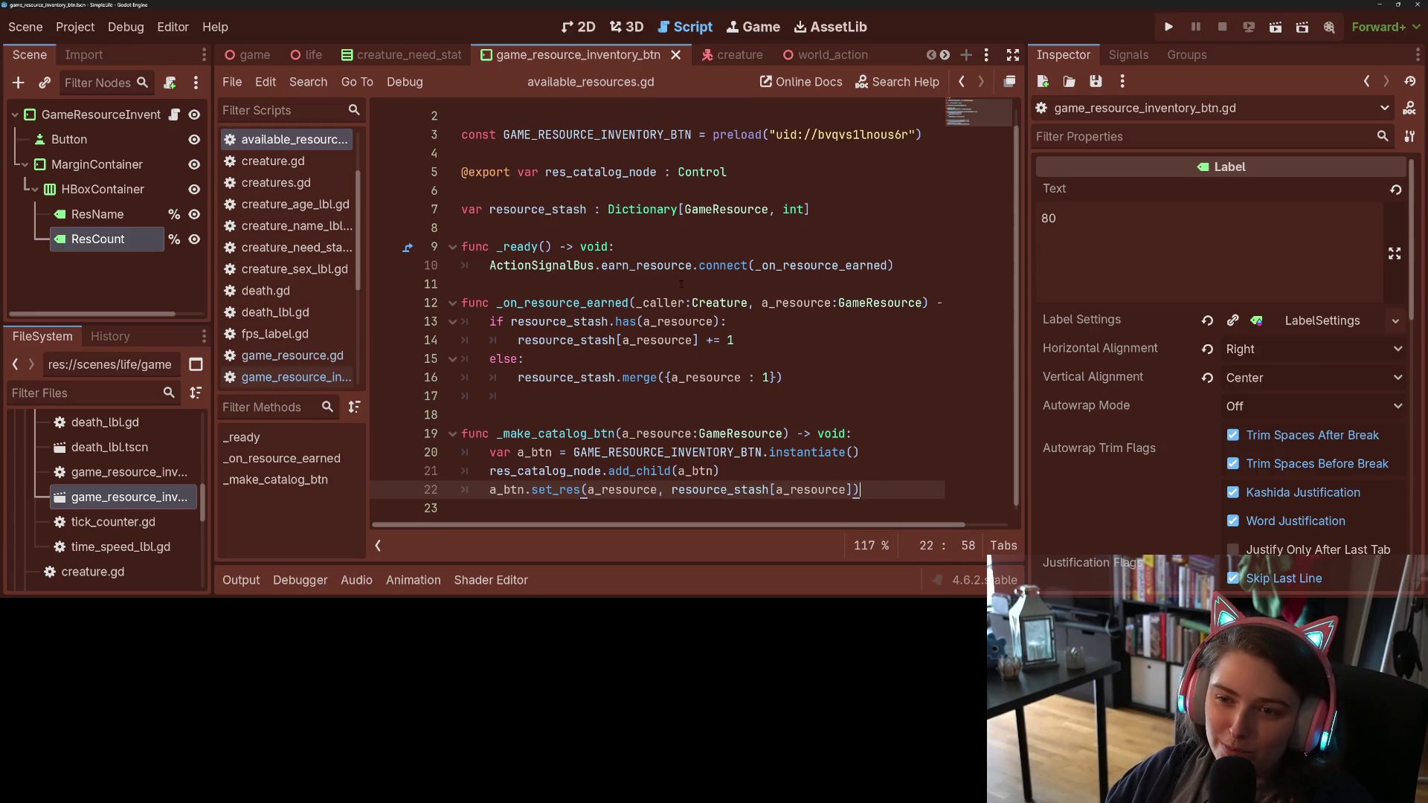
# - Call _make_catalog_btn(a_resource) on the empty line 17 in the else branch
pyautogui.click(655, 404)
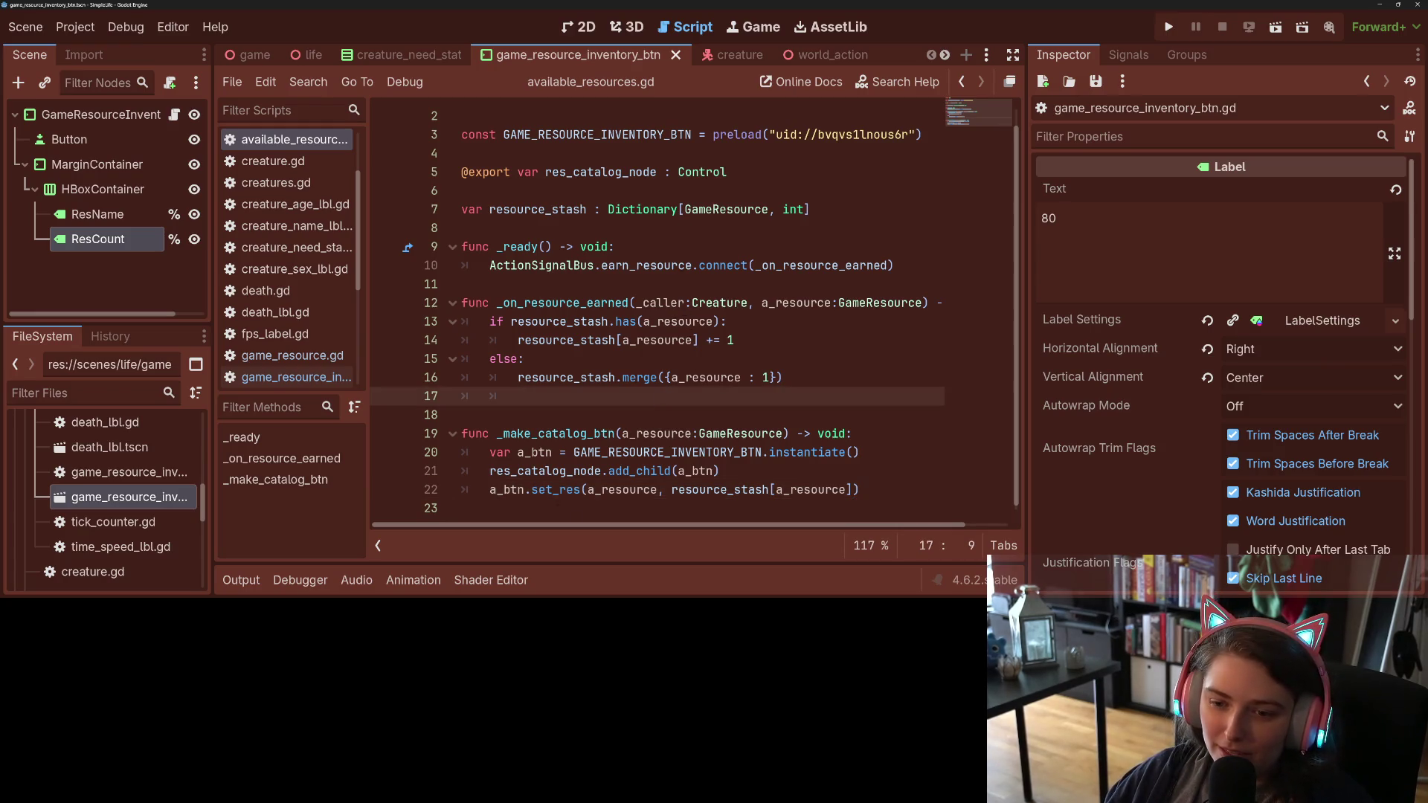
pyautogui.doubleClick(547, 435)
pyautogui.hotkey('ctrl', 'c')
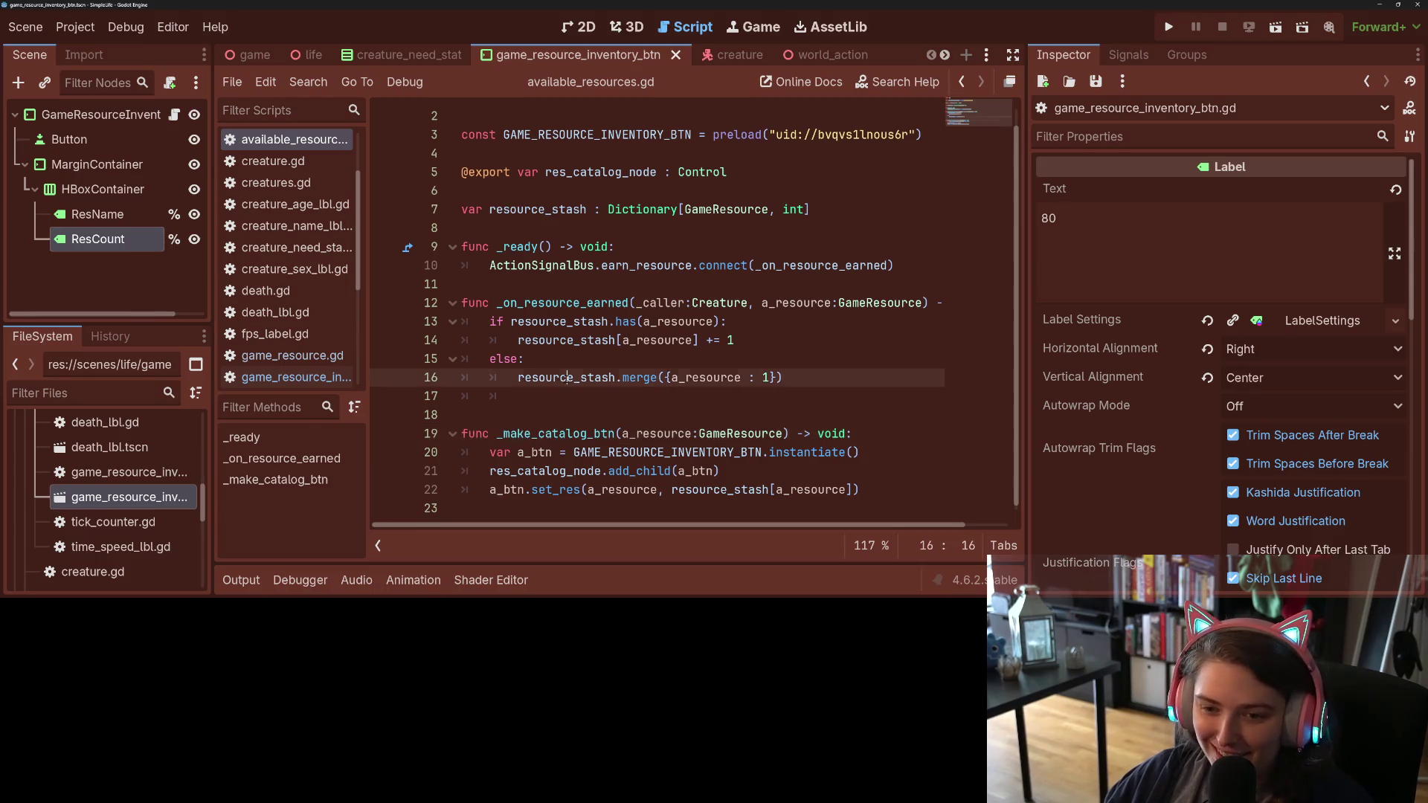
pyautogui.click(565, 395)
pyautogui.hotkey('ctrl', 'v')
pyautogui.write('(a_re')
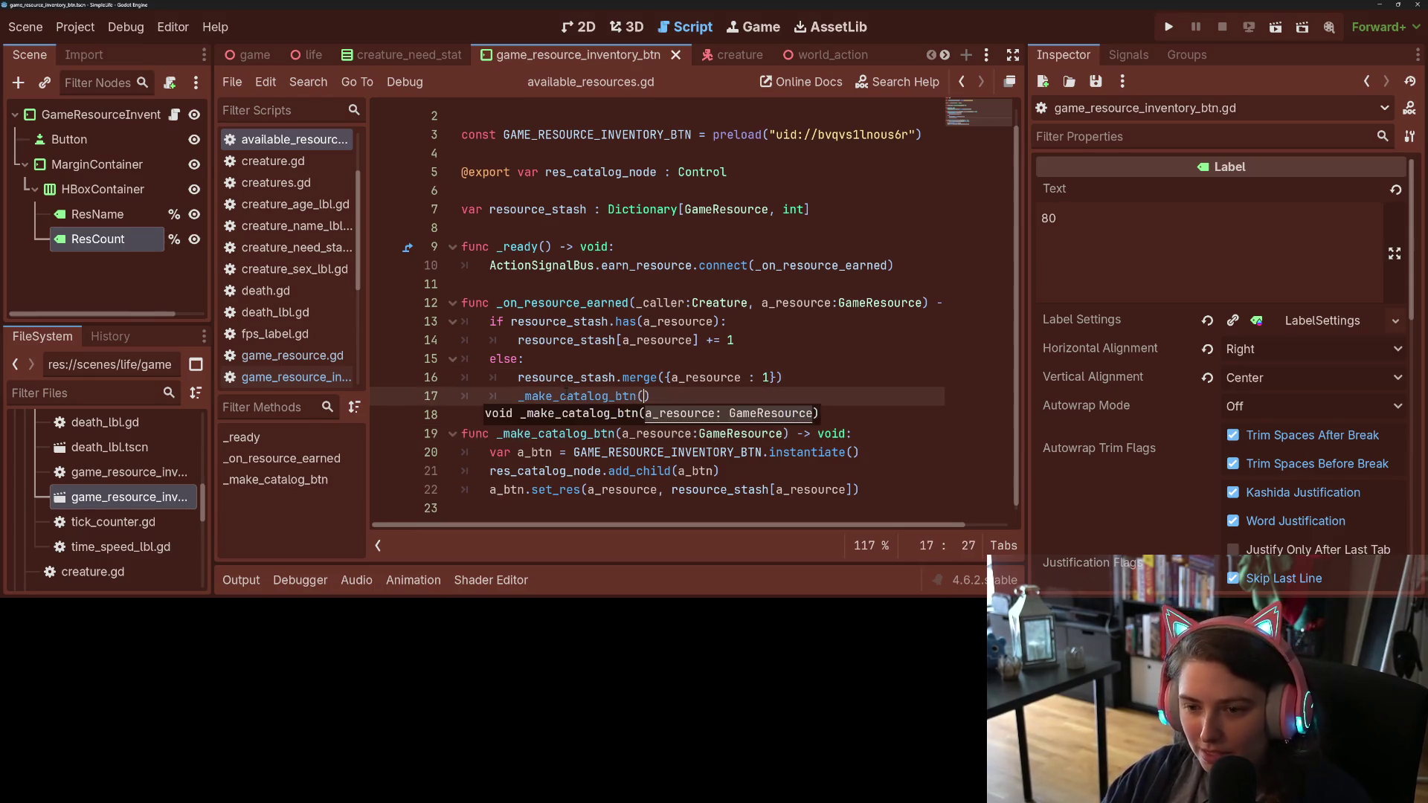
pyautogui.press('Return')
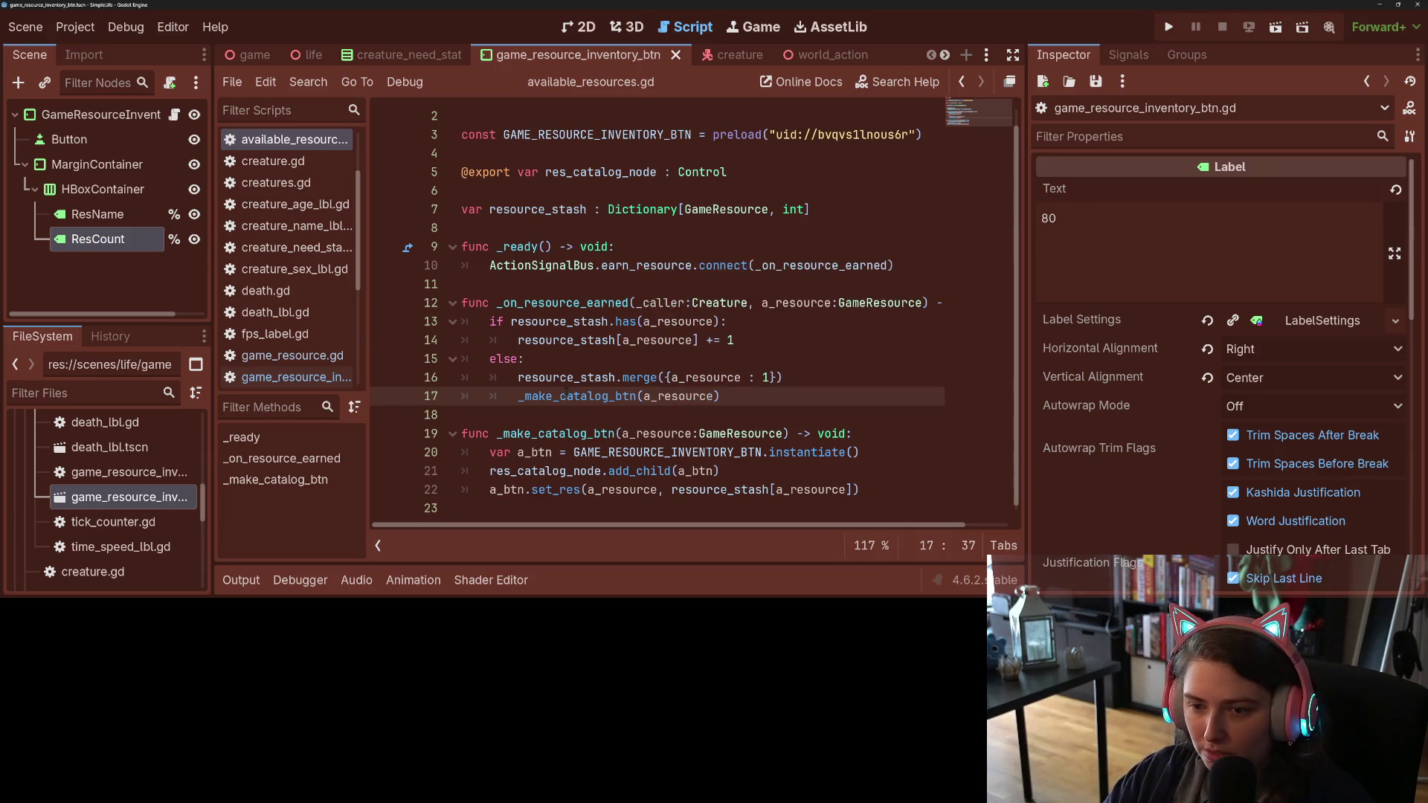
# - Add func _update_catalog_btn with the (a_resource:GameResource) -> void signature copied from _make_catalog_btn
pyautogui.doubleClick(592, 433)
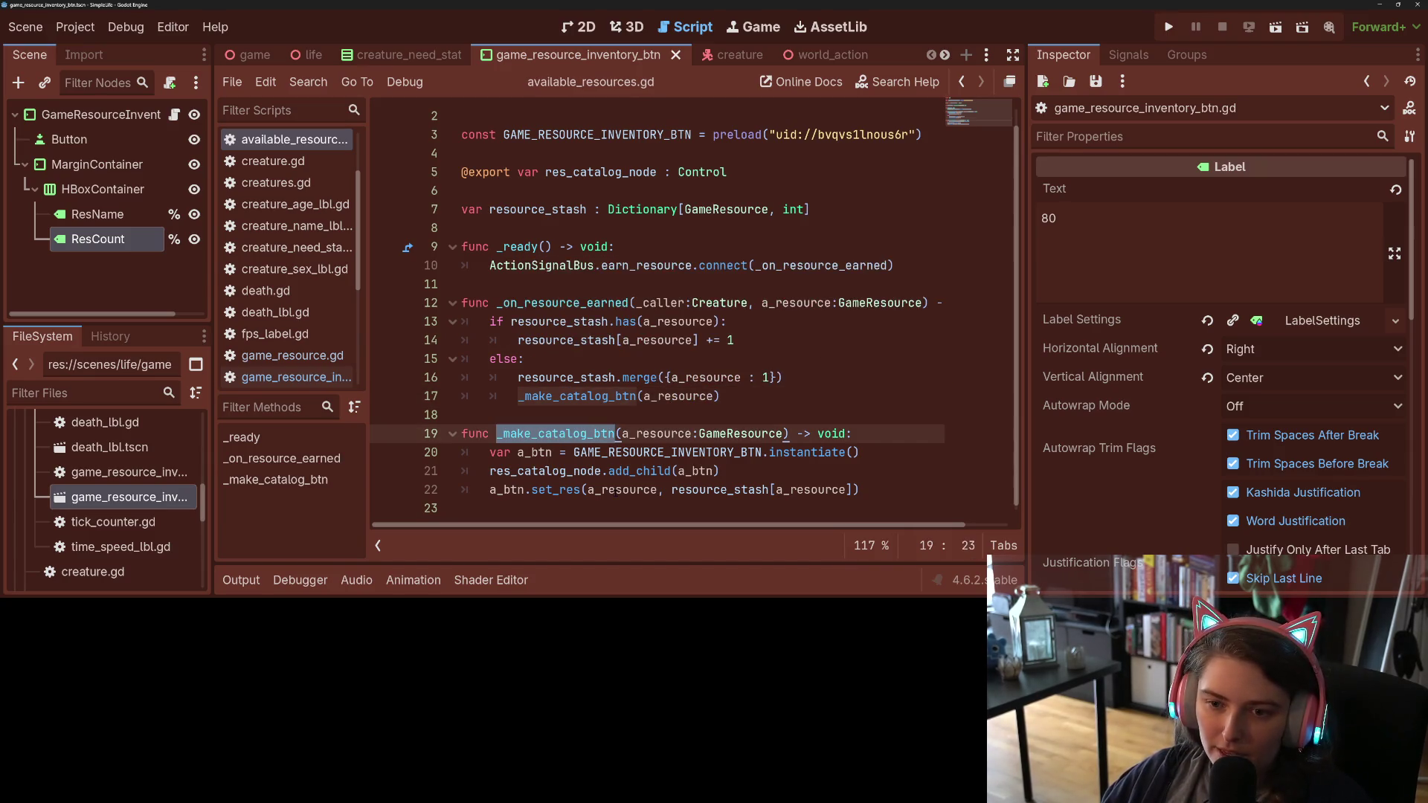
pyautogui.doubleClick(680, 339)
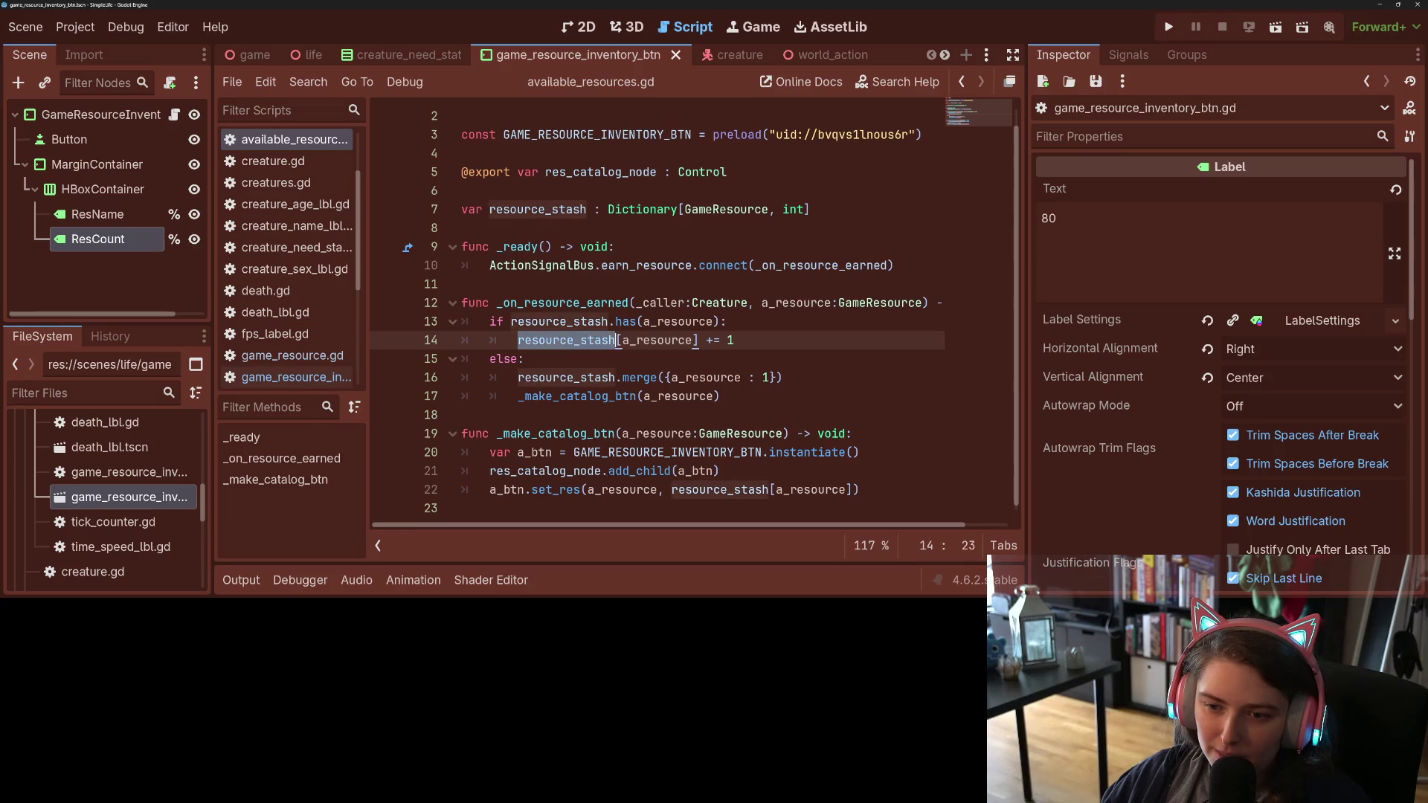
pyautogui.click(589, 509)
pyautogui.press('Return')
pyautogui.write('func _')
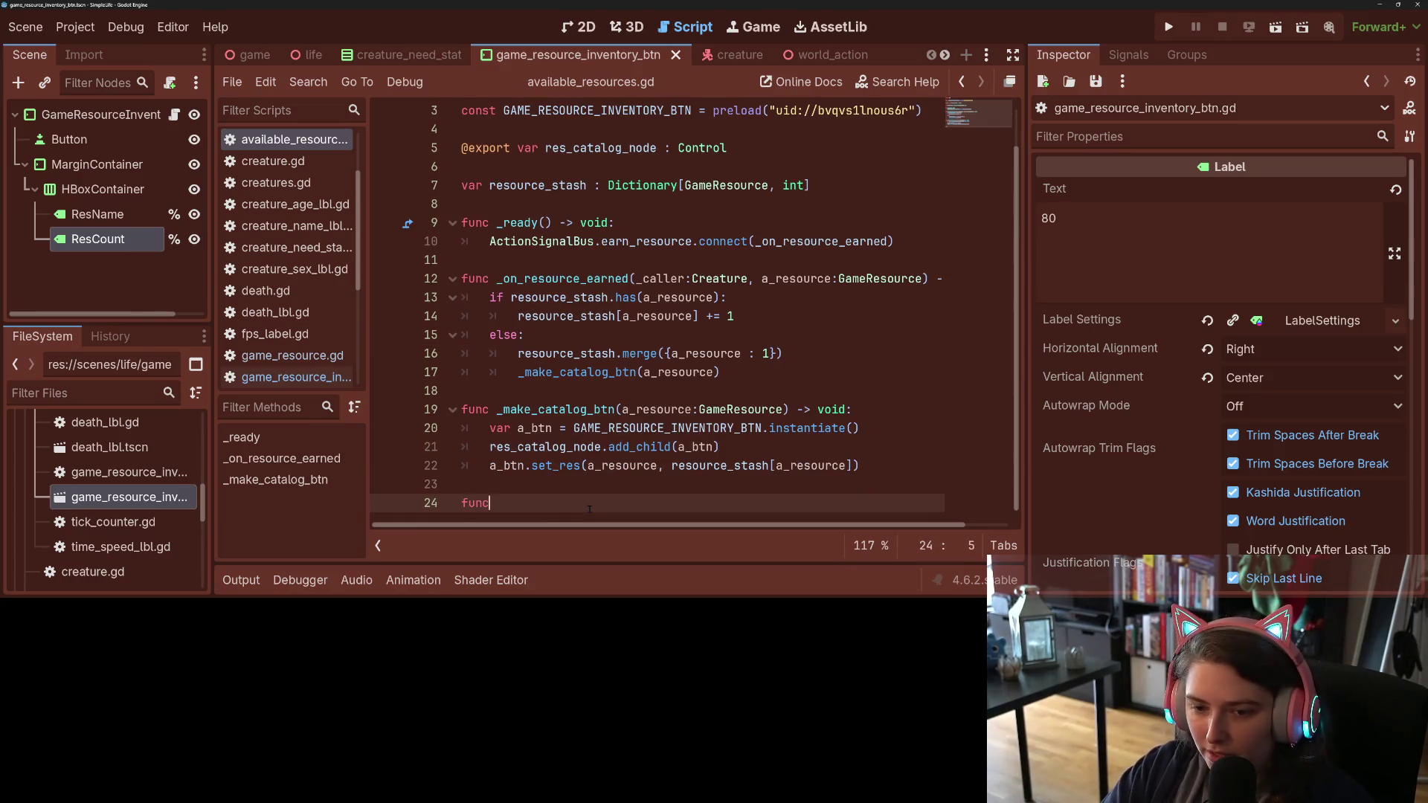
pyautogui.write('update_')
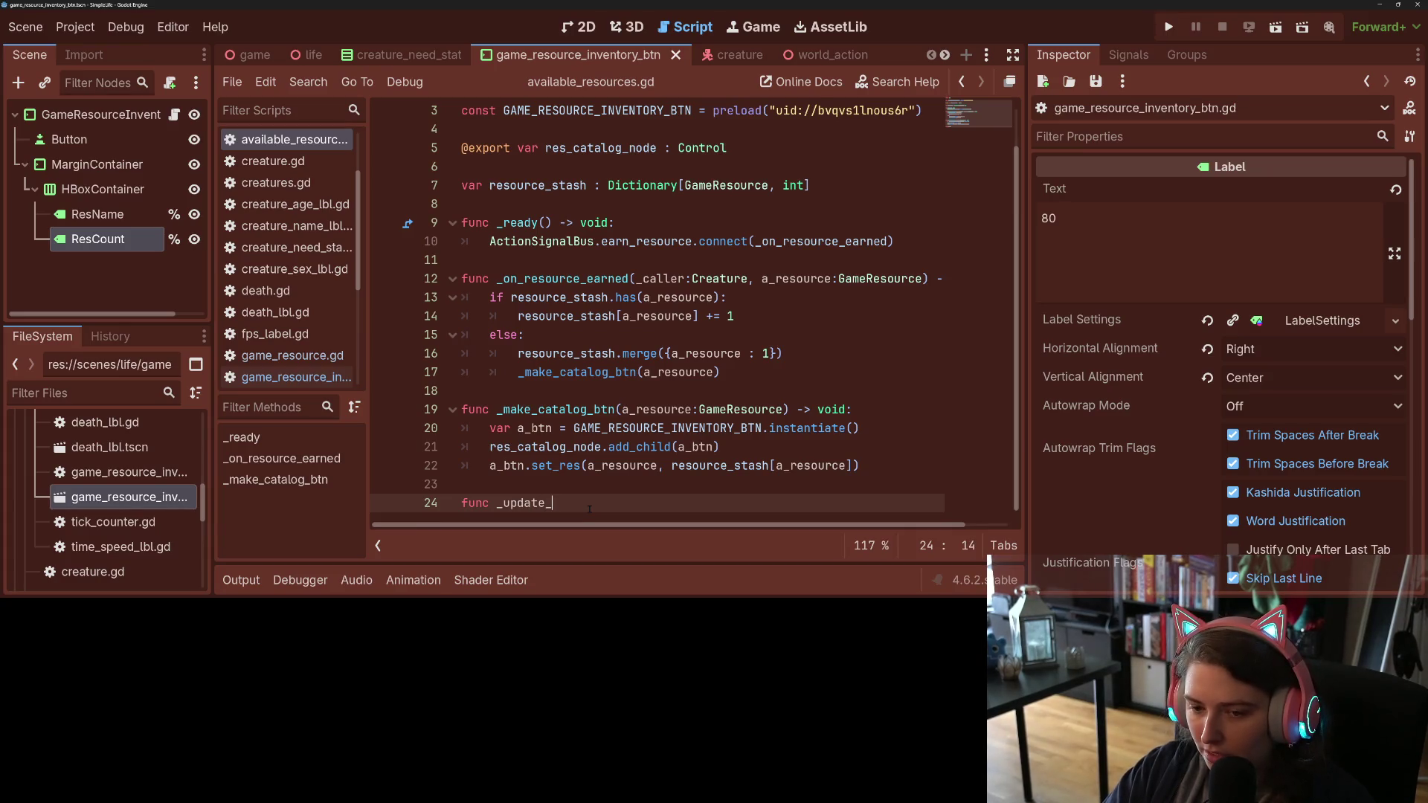
pyautogui.write('catalog_')
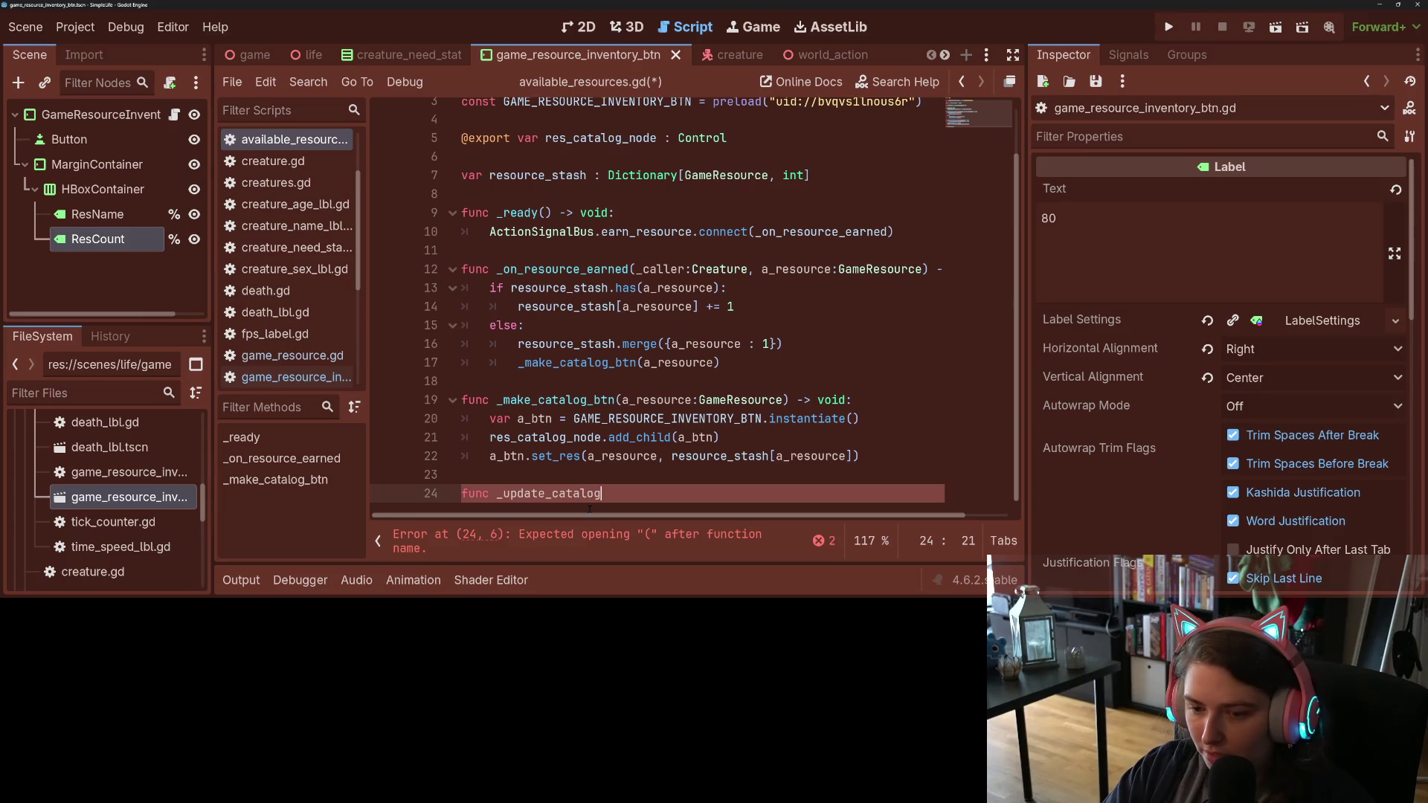
pyautogui.write('btn(')
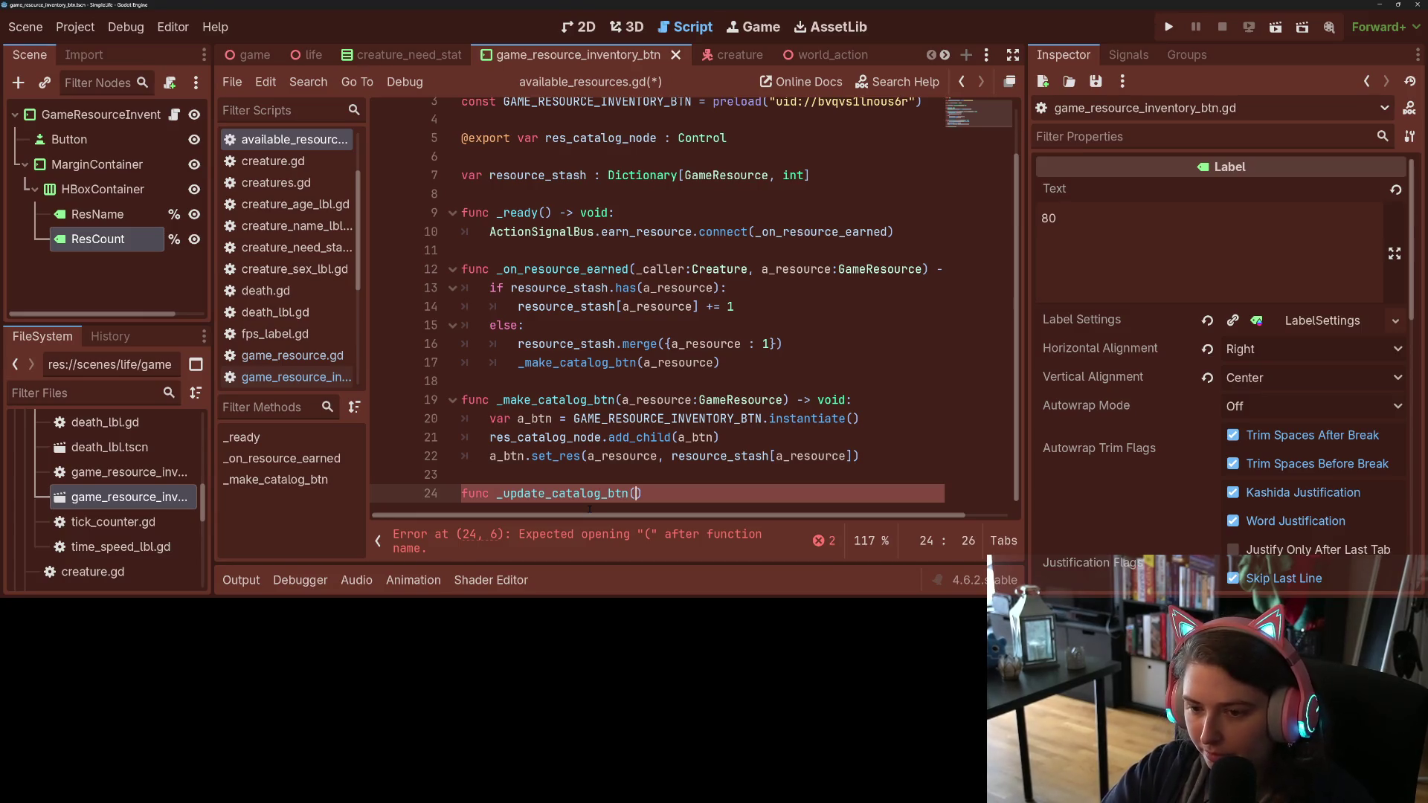
pyautogui.write('a_reso')
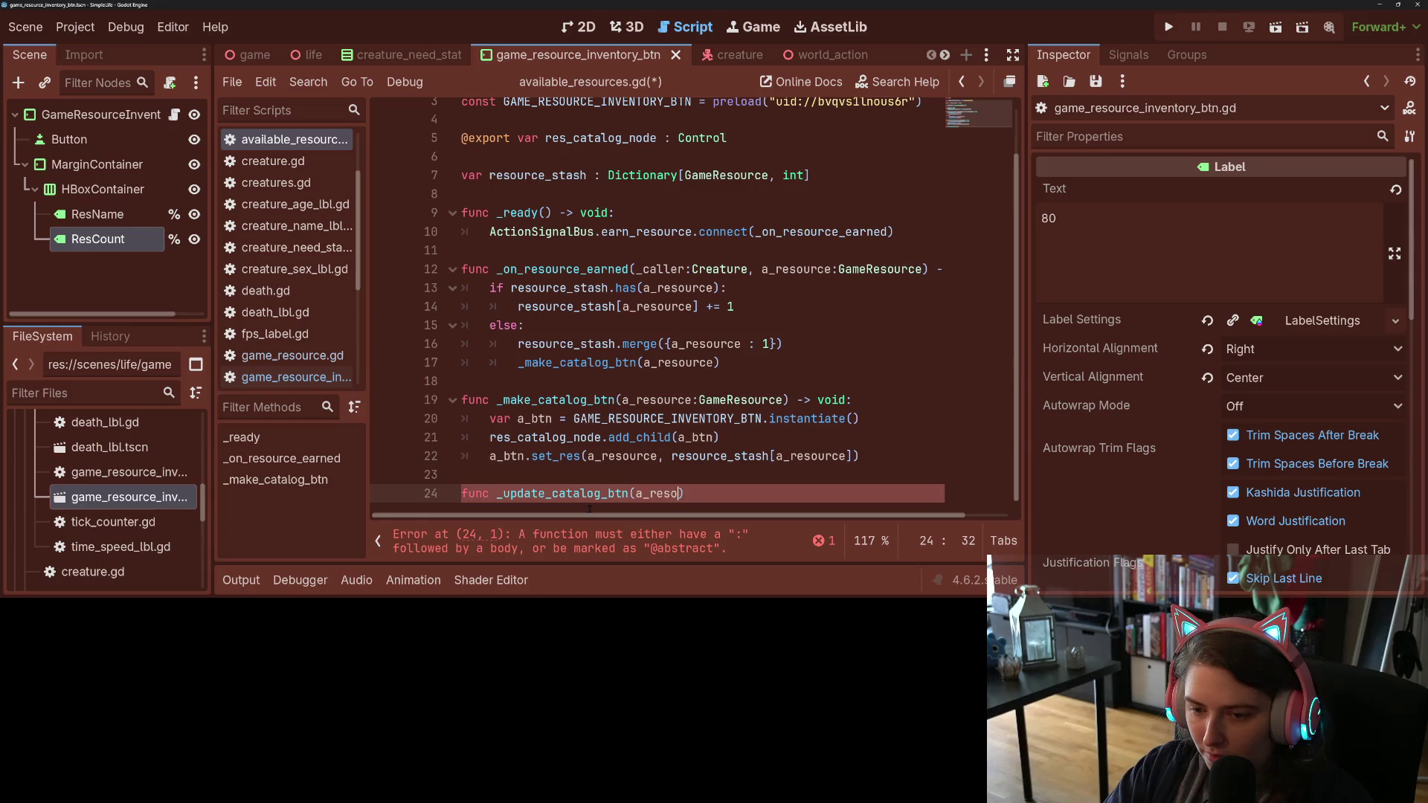
pyautogui.press('BackSpace')
pyautogui.press('BackSpace')
pyautogui.press('BackSpace')
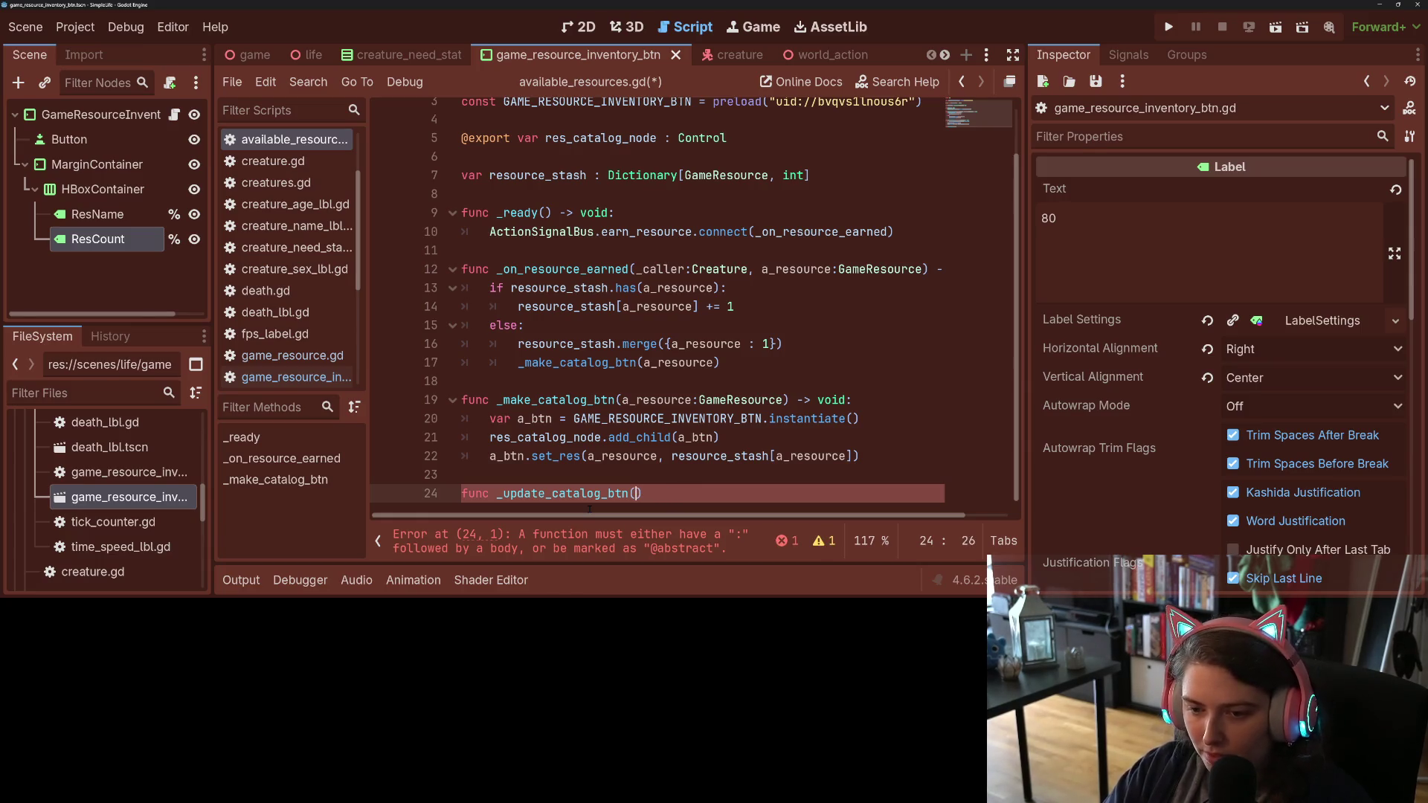
pyautogui.moveTo(621, 400); pyautogui.dragTo(853, 400)
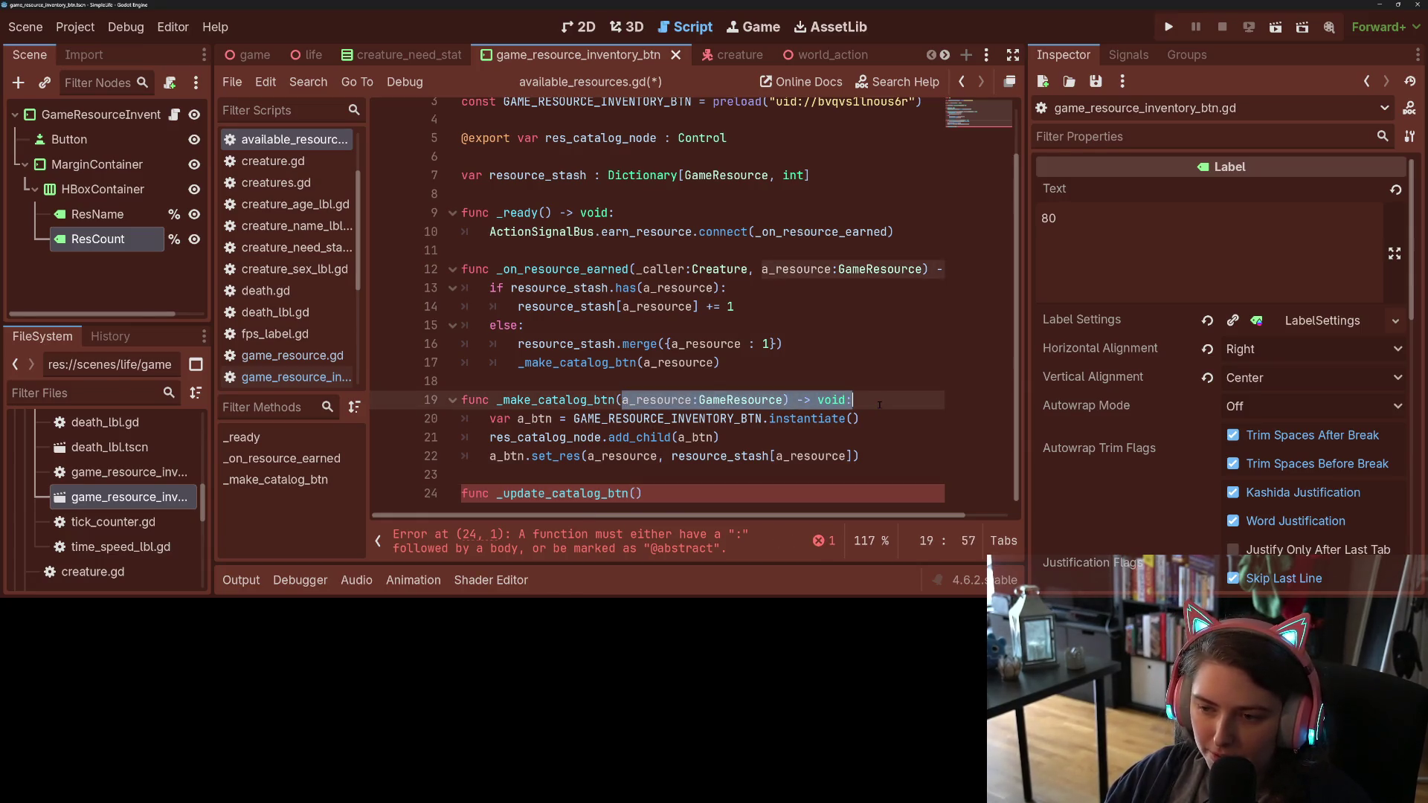
pyautogui.hotkey('ctrl', 'c')
pyautogui.click(643, 493)
pyautogui.press('BackSpace')
pyautogui.hotkey('ctrl', 'v')
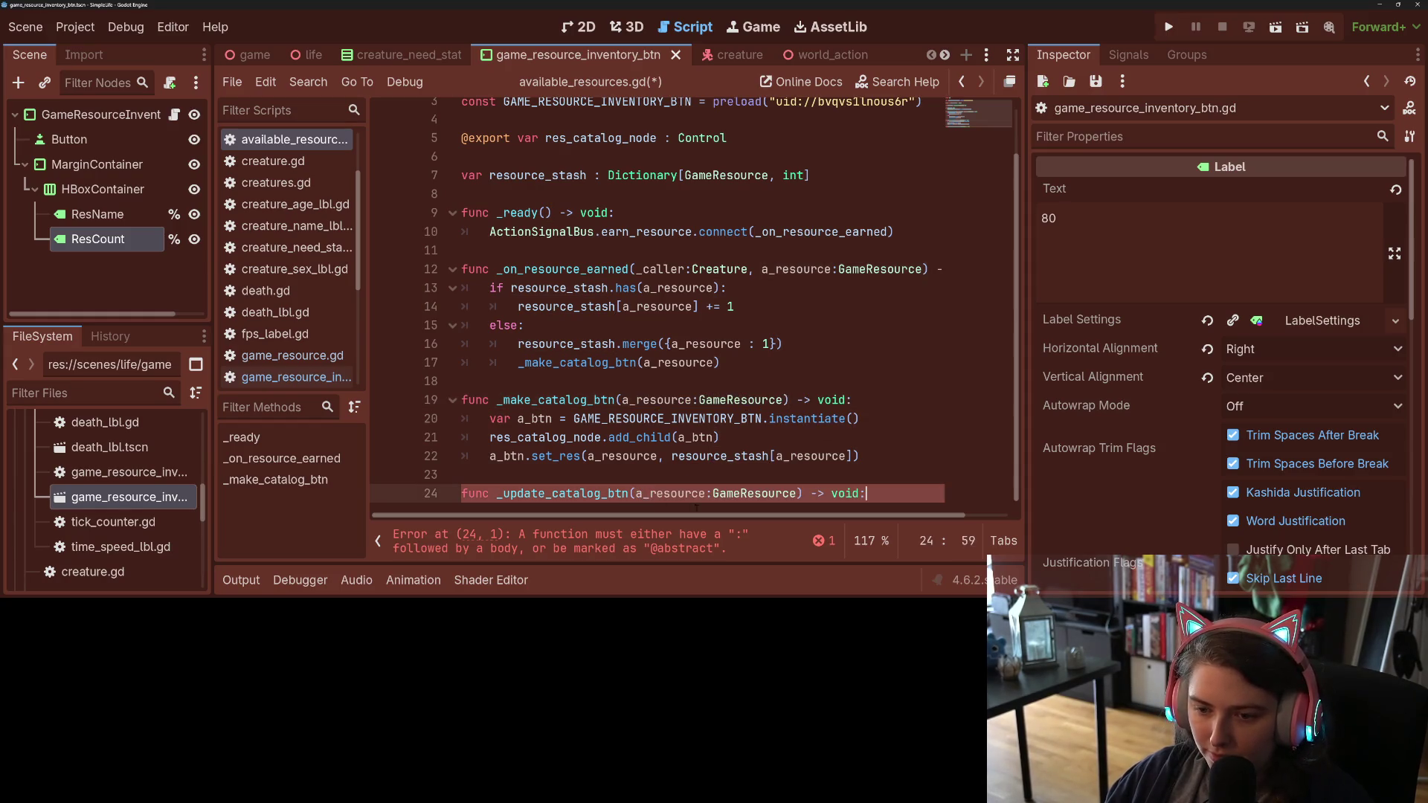
# - Give _update_catalog_btn a pass body and save the script
pyautogui.press('Return')
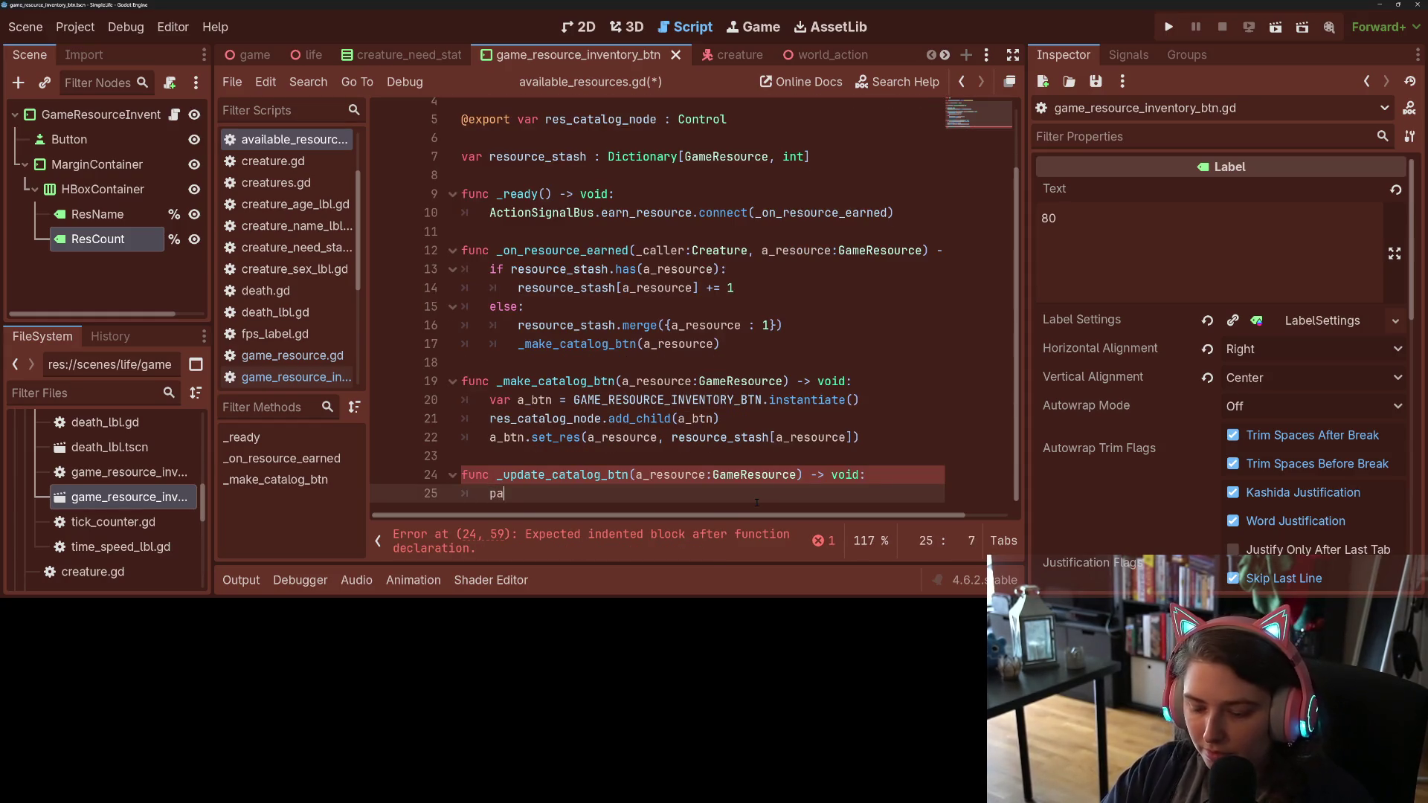
pyautogui.write('ass')
pyautogui.click(601, 462)
pyautogui.hotkey('ctrl', 's')
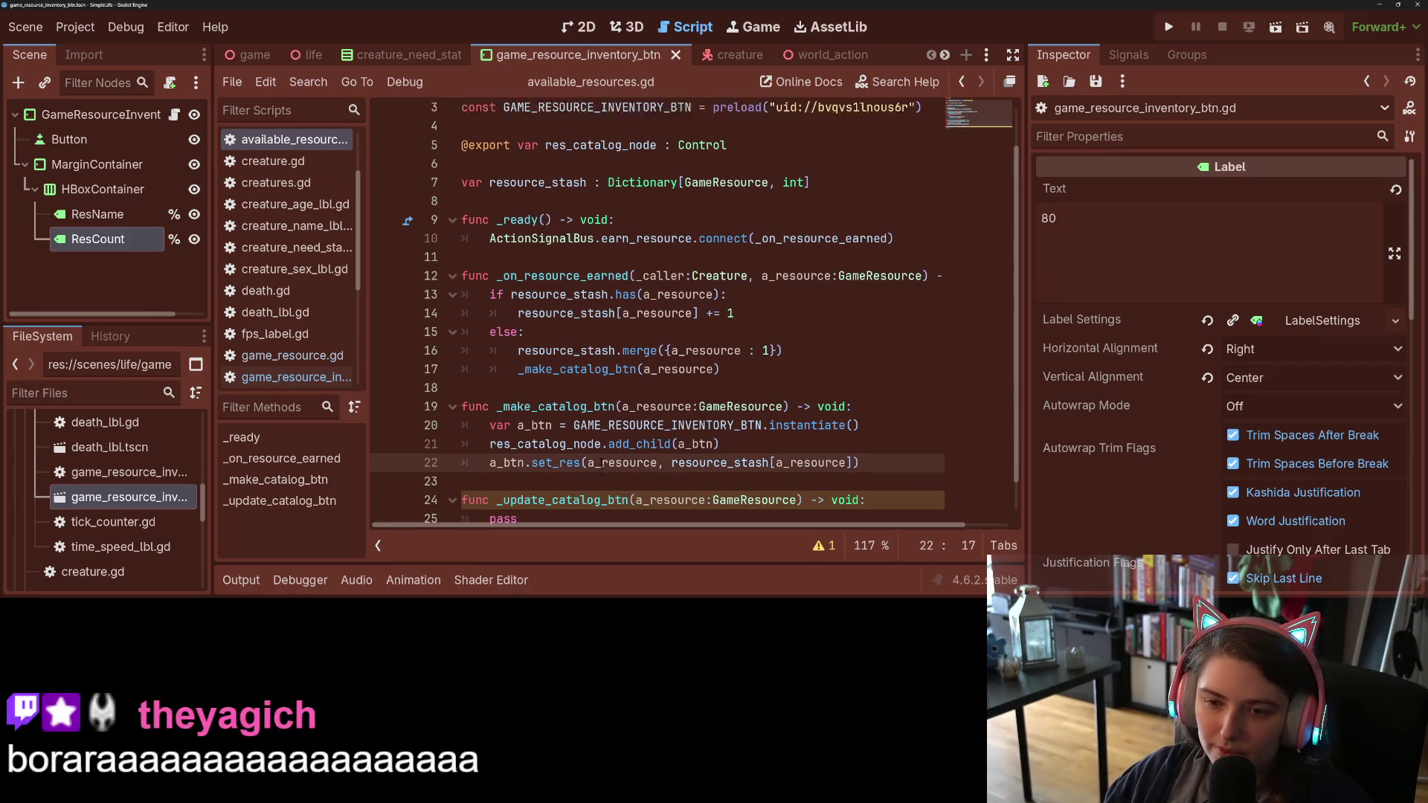
pyautogui.scroll(2, 601, 465)
# - Declare var resource_btns : Dictionary[GameResource, Control] below resource_stash and save
pyautogui.click(858, 235)
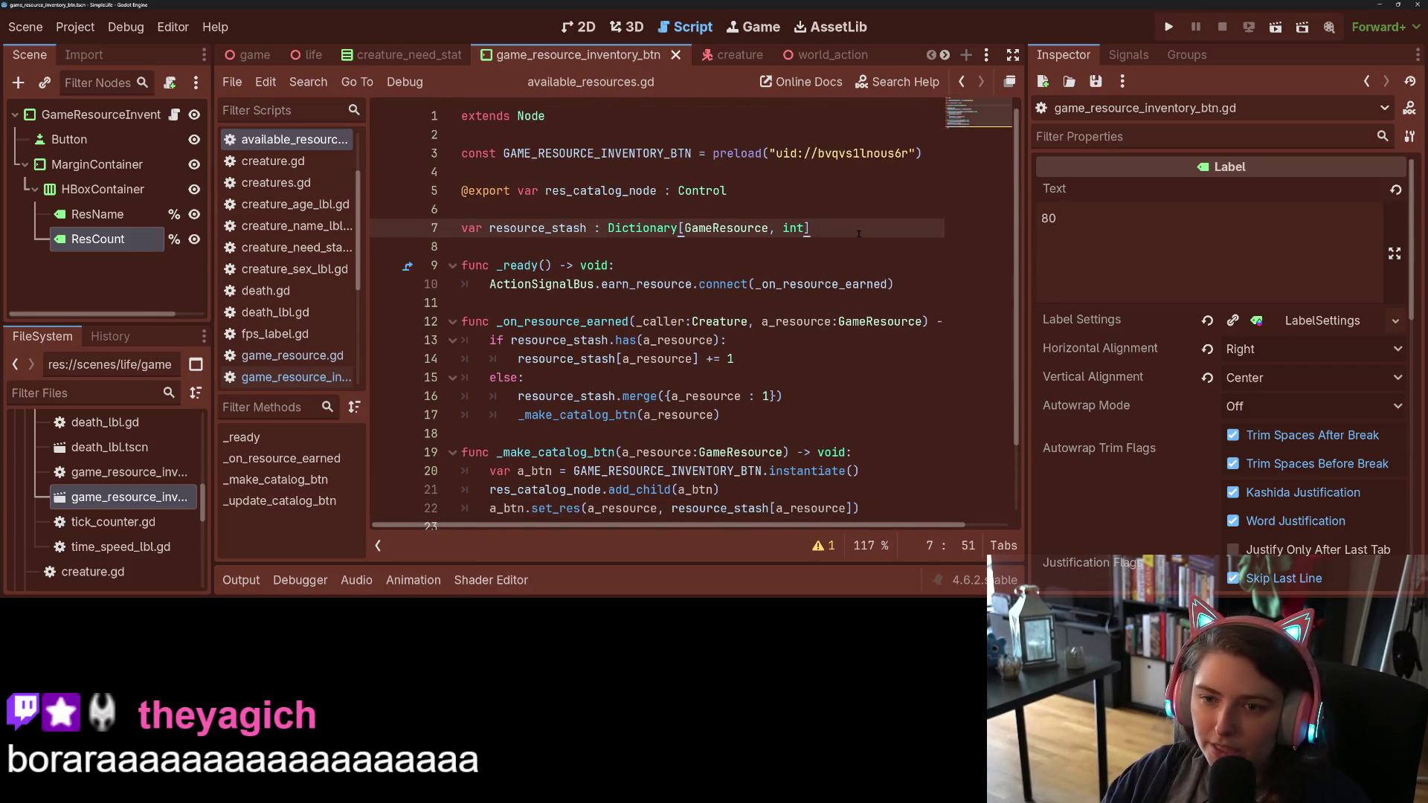
pyautogui.press('Return')
pyautogui.write('var resource_')
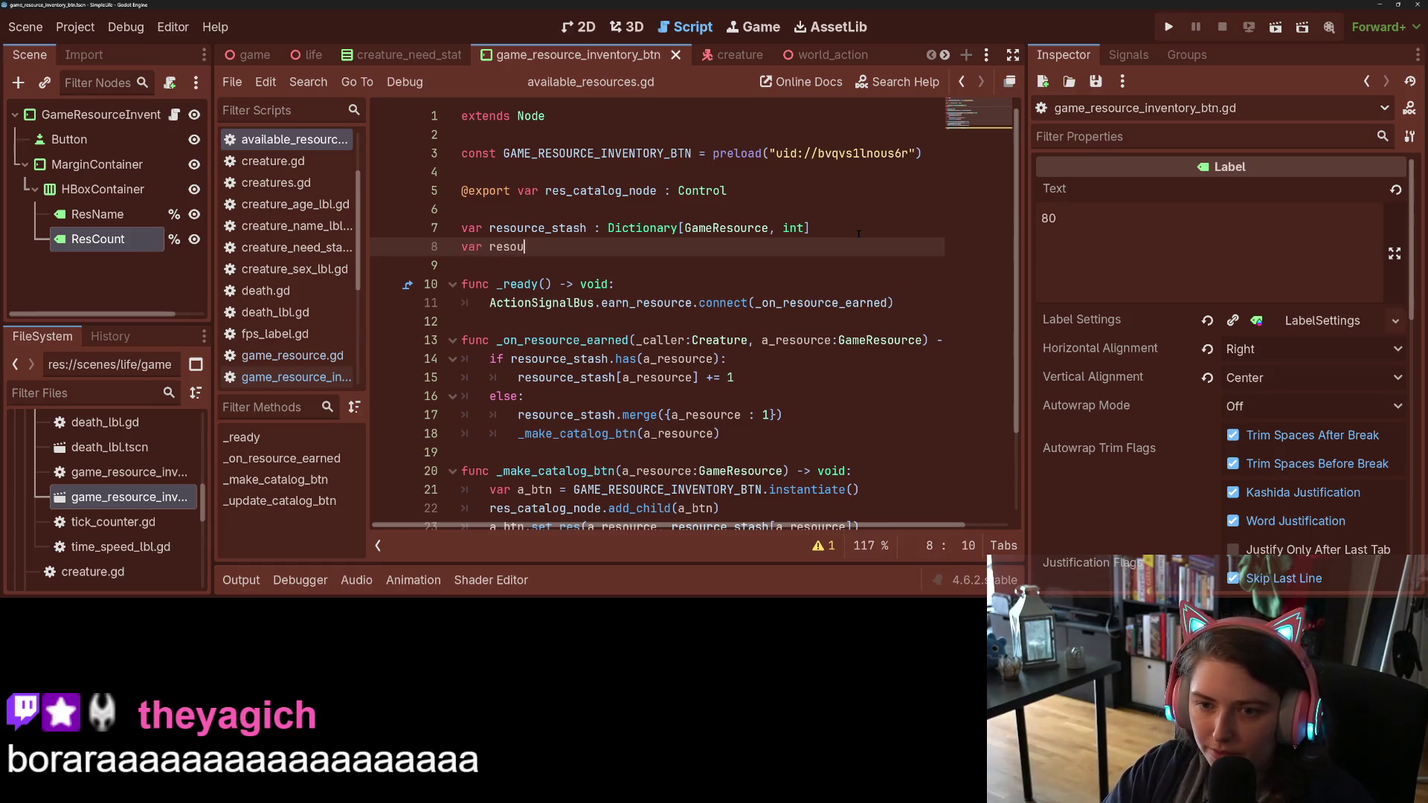
pyautogui.write('btns : D')
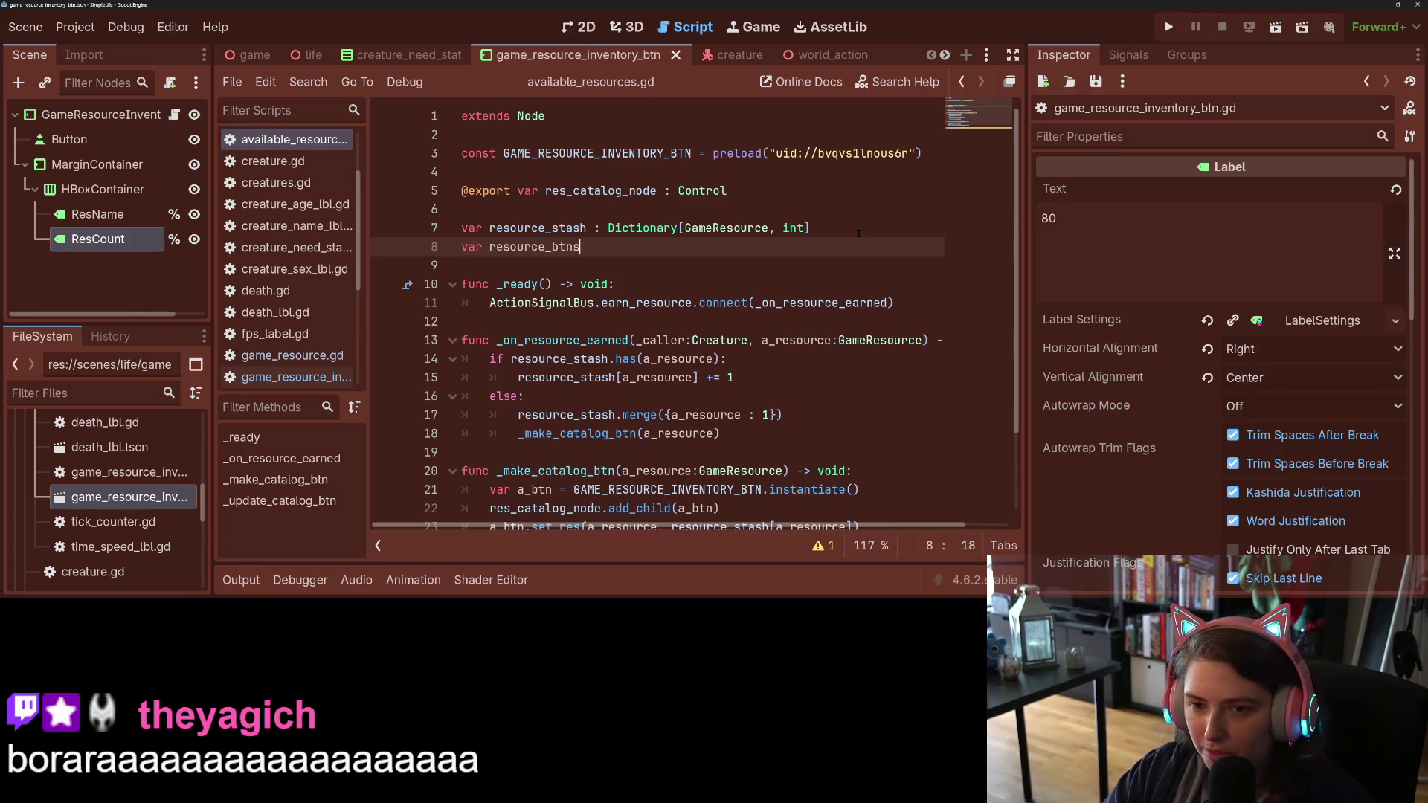
pyautogui.write('i')
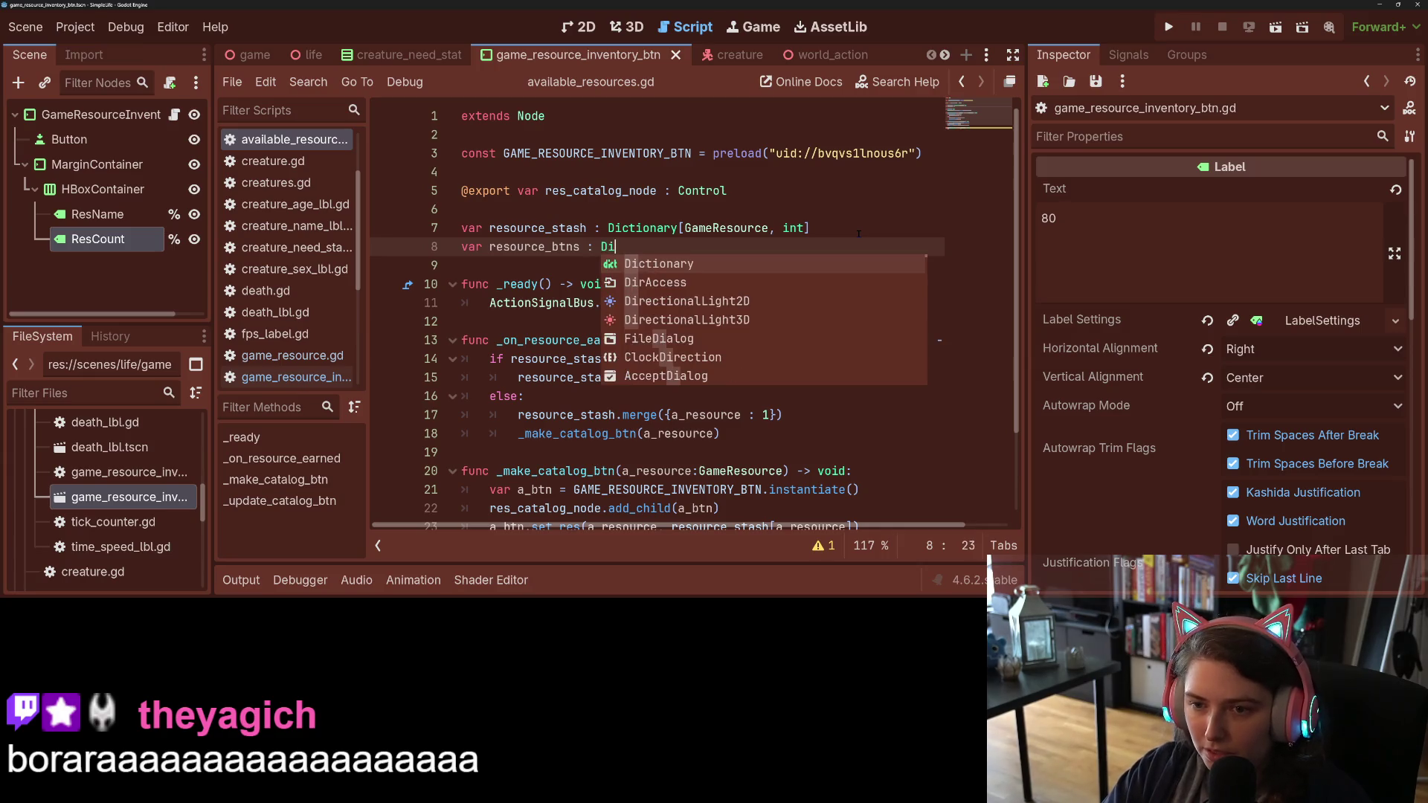
pyautogui.press('Return')
pyautogui.write('[')
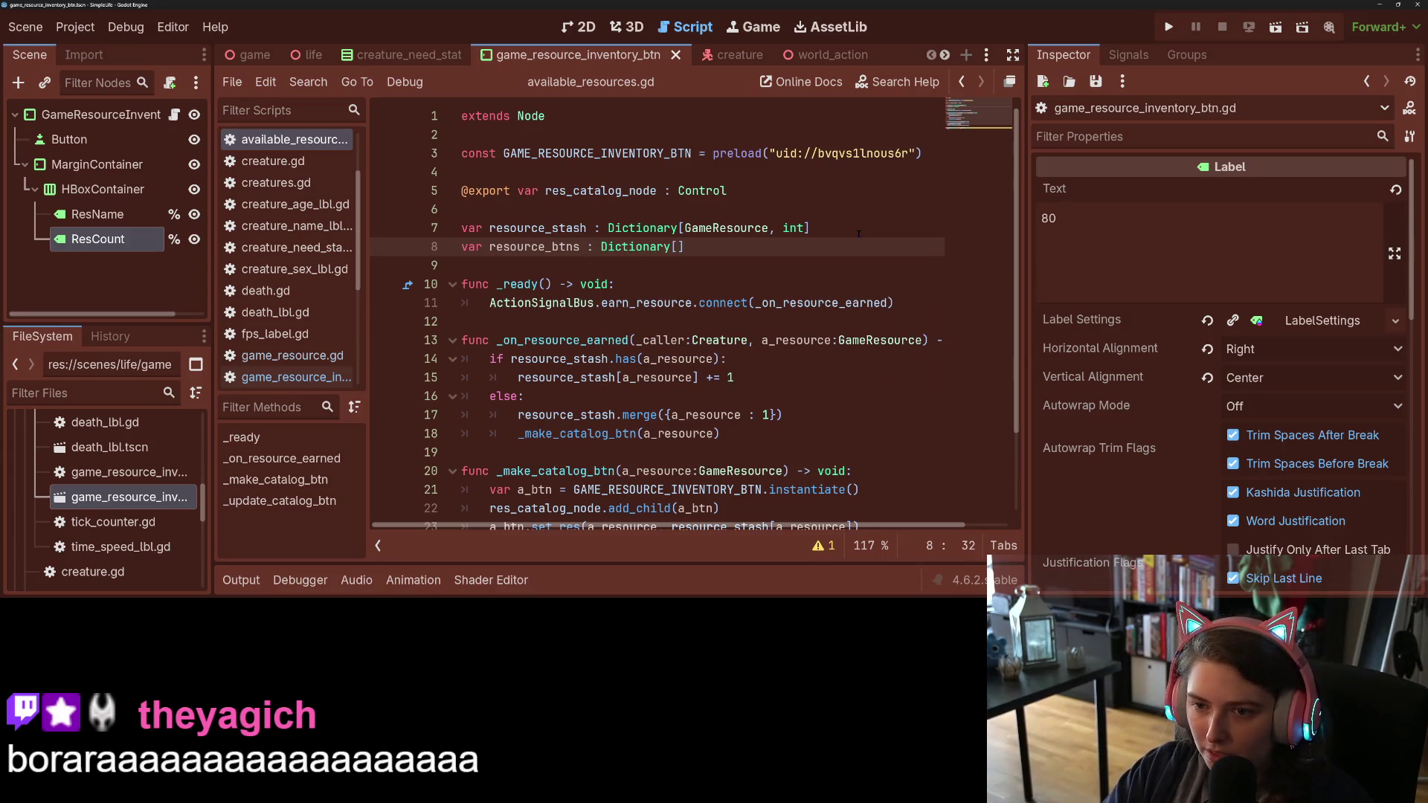
pyautogui.press('BackSpace')
pyautogui.write('[Gam')
pyautogui.press('Return')
pyautogui.write(', ')
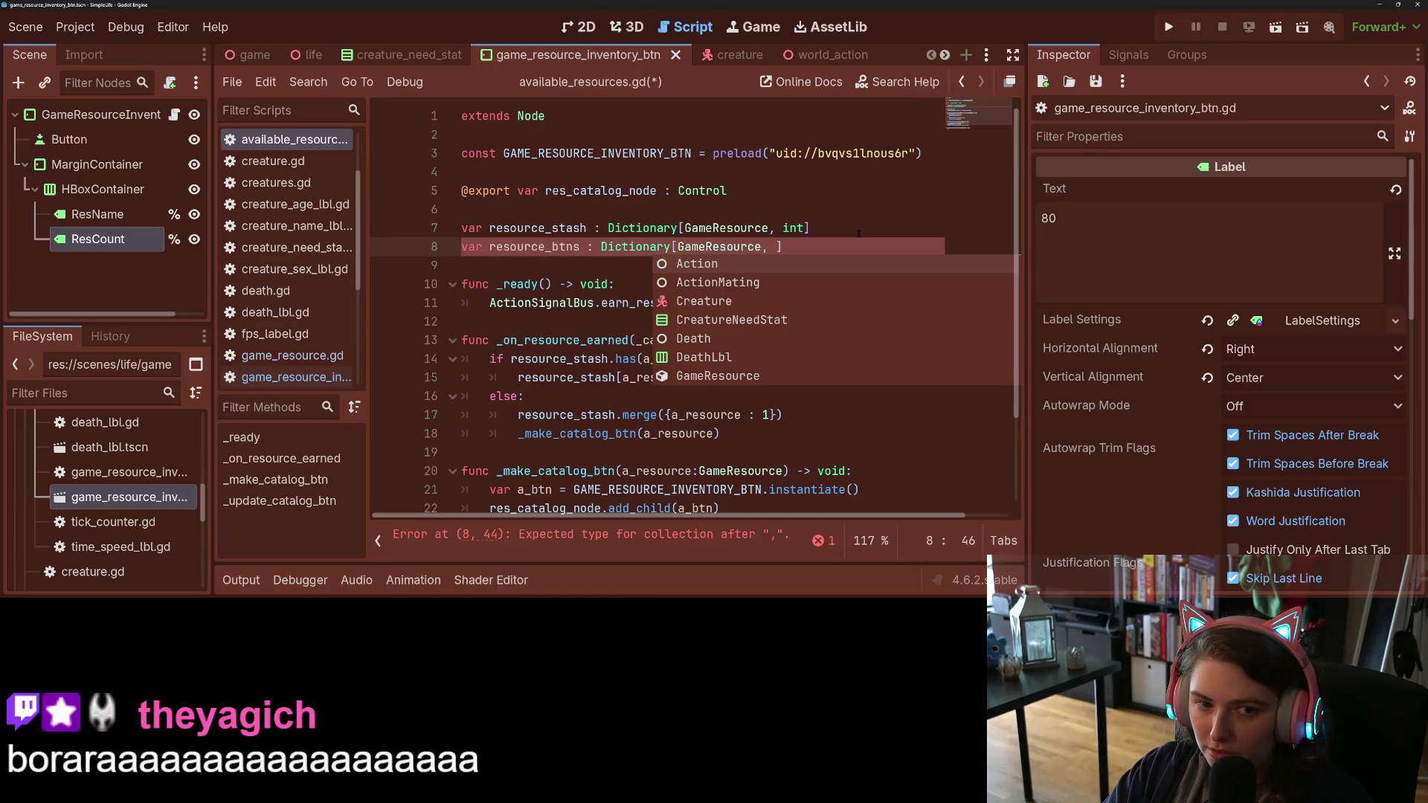
pyautogui.write('Control')
pyautogui.hotkey('ctrl', 's')
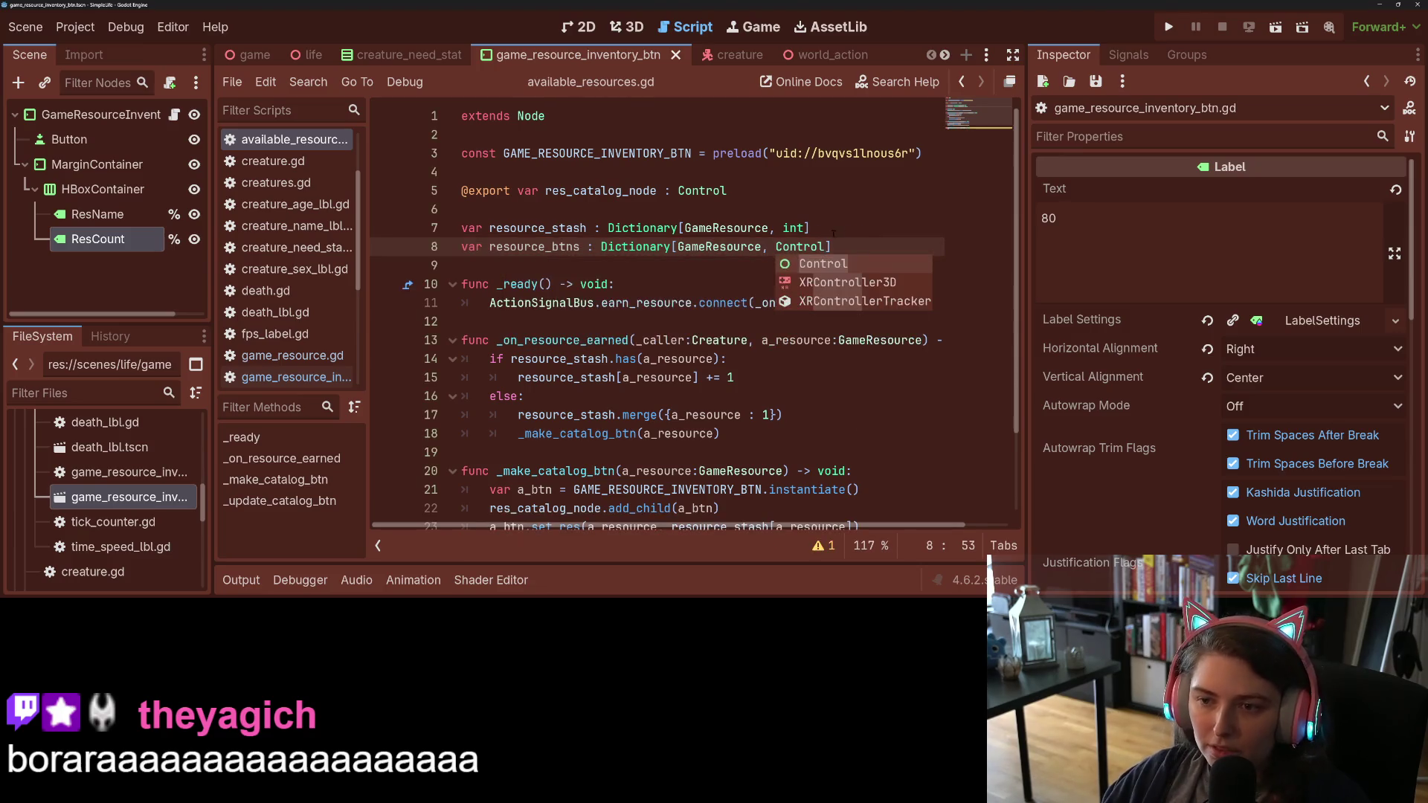
pyautogui.click(746, 246)
pyautogui.doubleClick(536, 246)
pyautogui.scroll(-2, 681, 312)
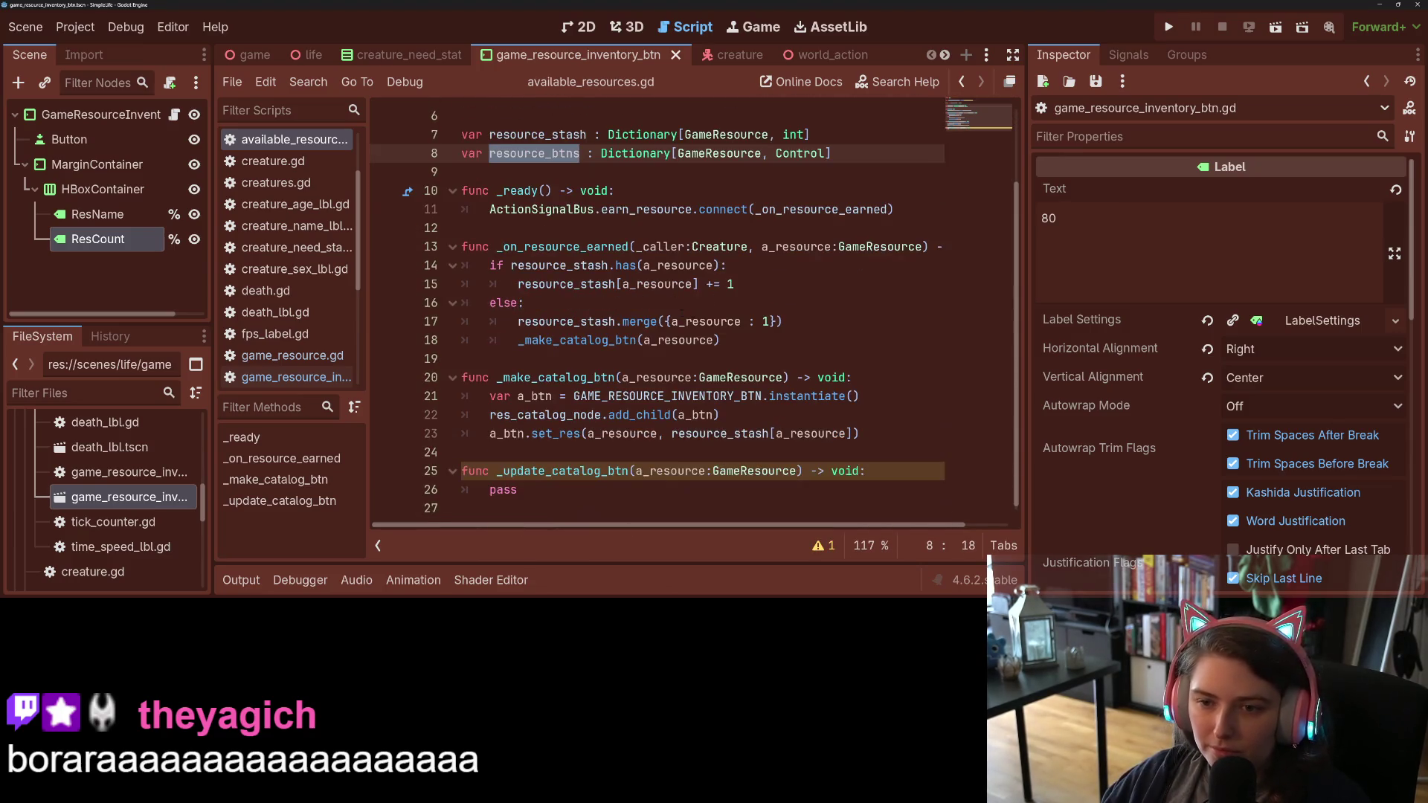
pyautogui.click(874, 432)
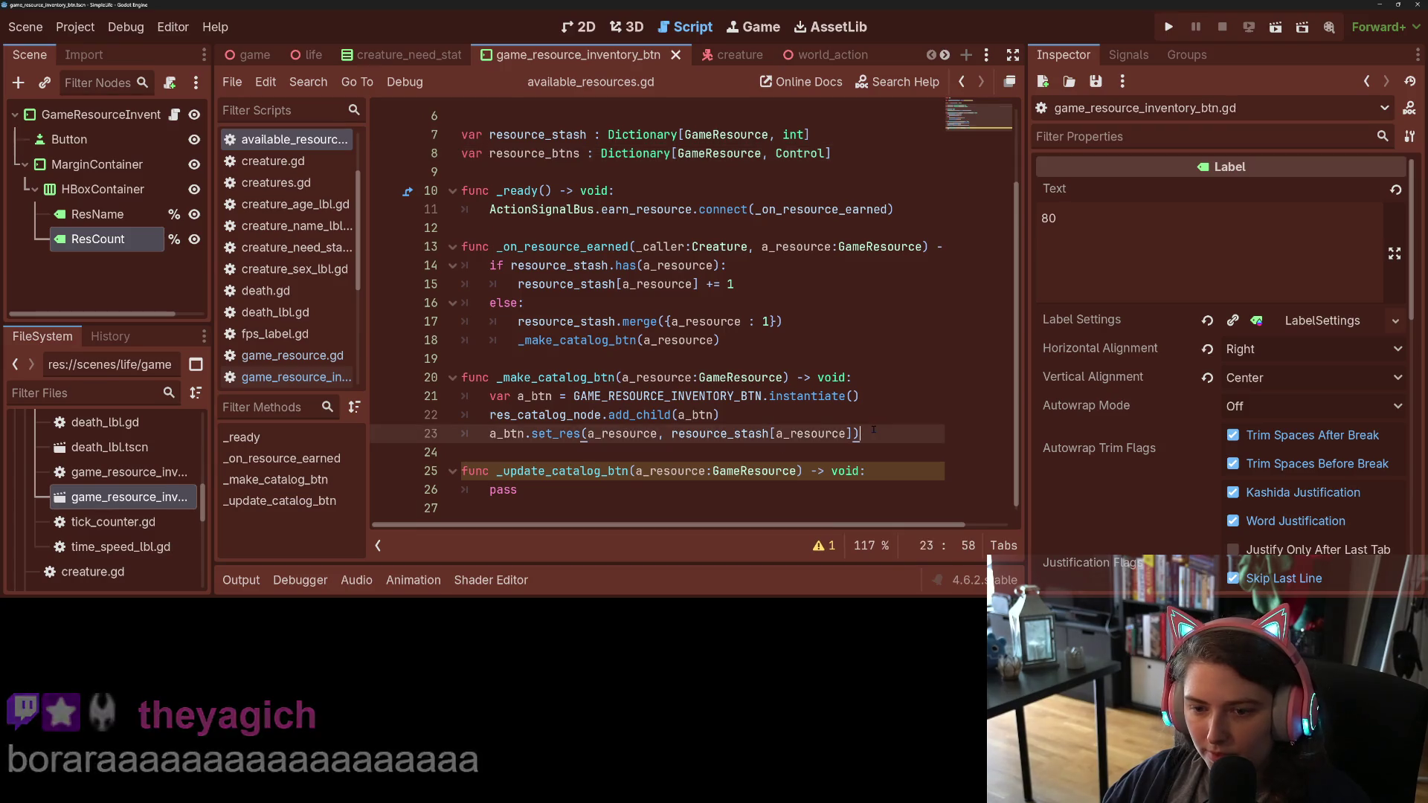
# - Add resource_btns.merge({a_resource:a_btn}) after the set_res call in _make_catalog_btn
pyautogui.press('Up')
pyautogui.press('Down')
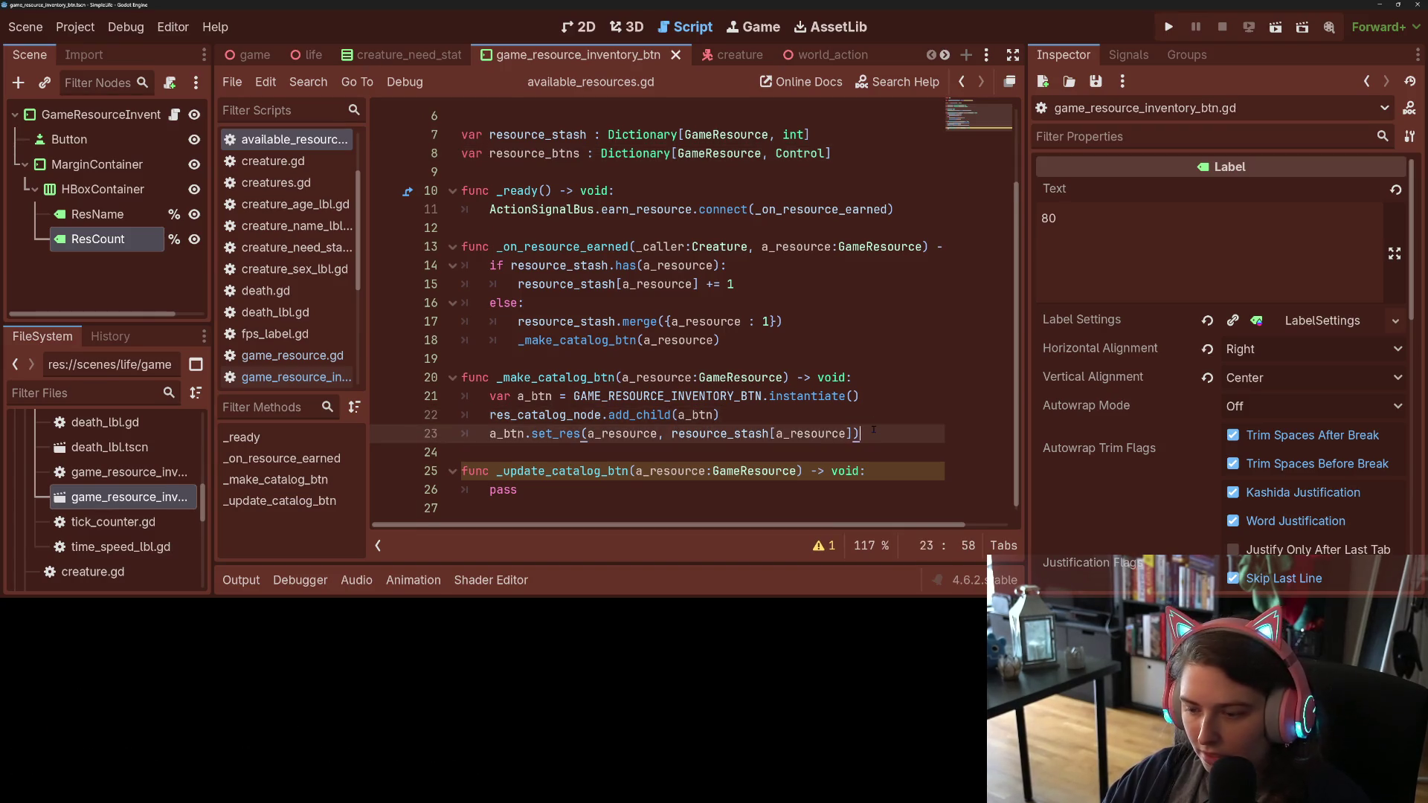
pyautogui.press('Return')
pyautogui.write('resource_btns.')
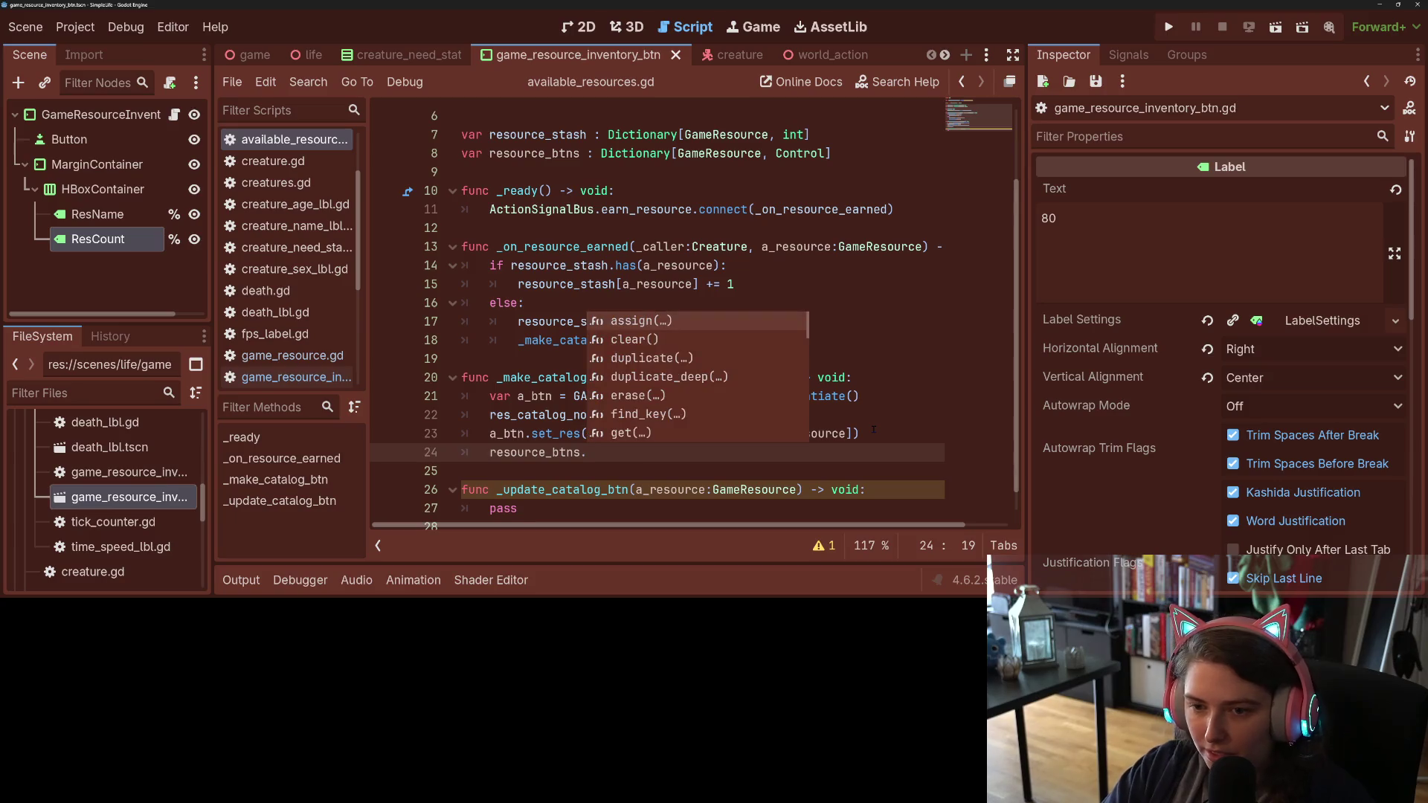
pyautogui.write('merge(')
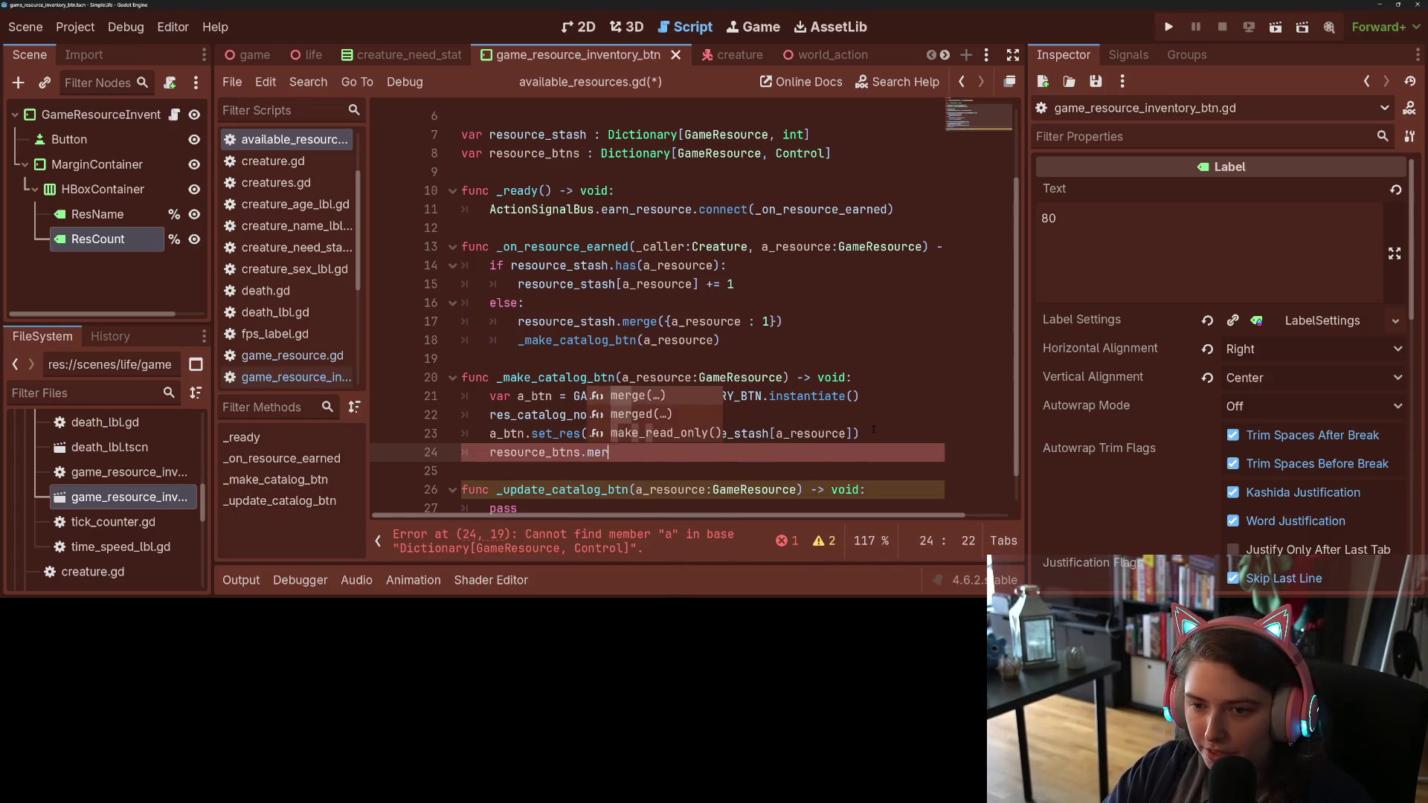
pyautogui.write('{a_r')
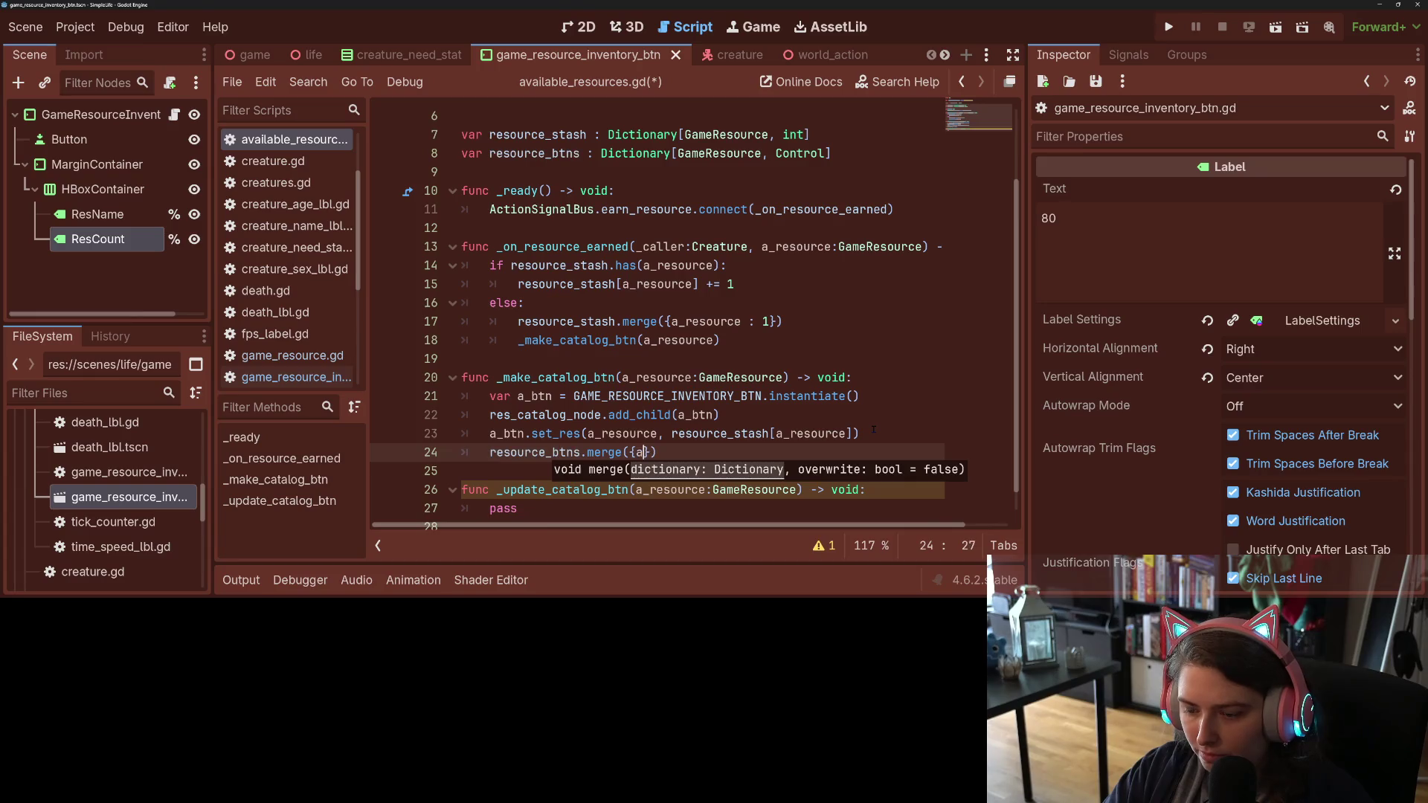
pyautogui.press('Return')
pyautogui.write(':')
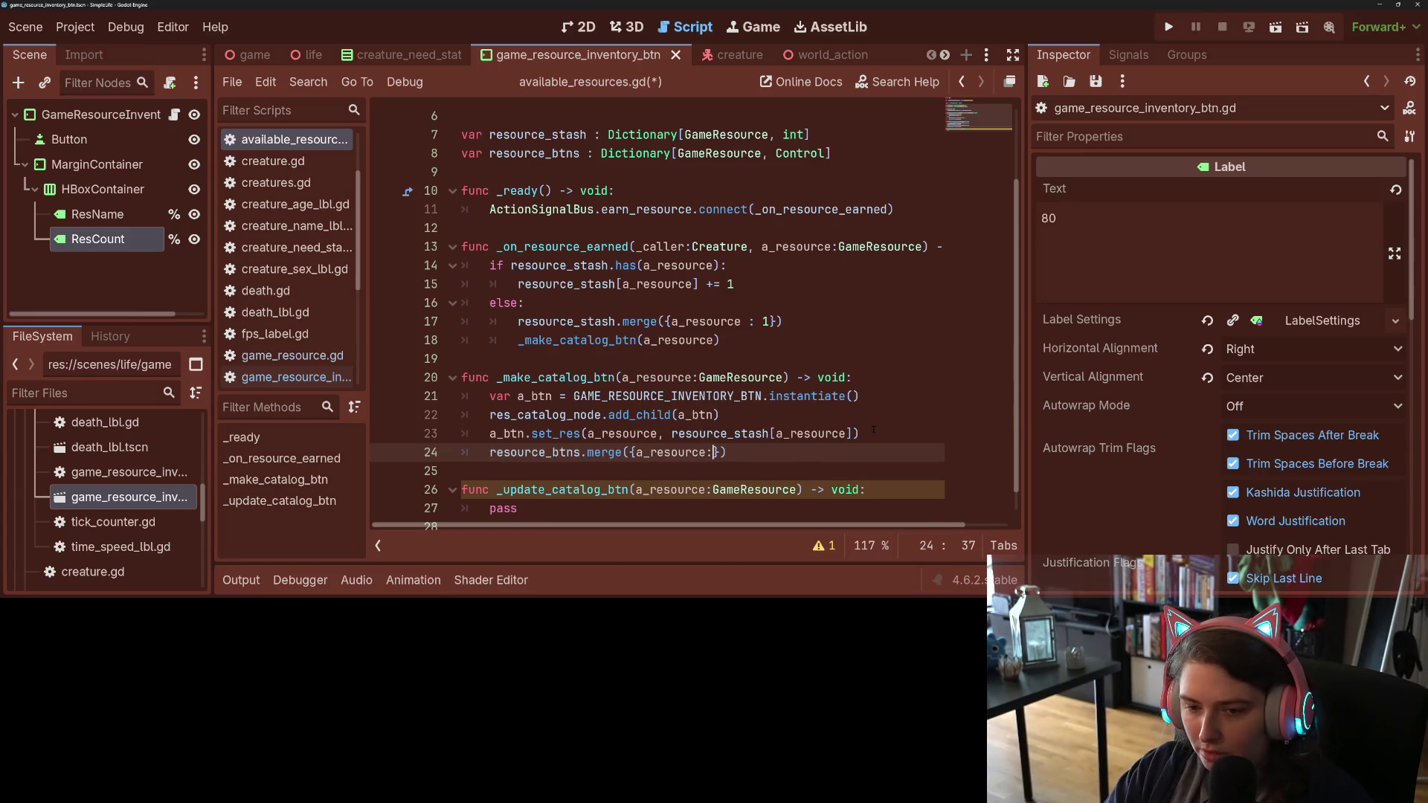
pyautogui.write('a_btn')
# - Save, then replace pass in _update_catalog_btn with a resource_btns[a_resource].set line
pyautogui.hotkey('ctrl', 's')
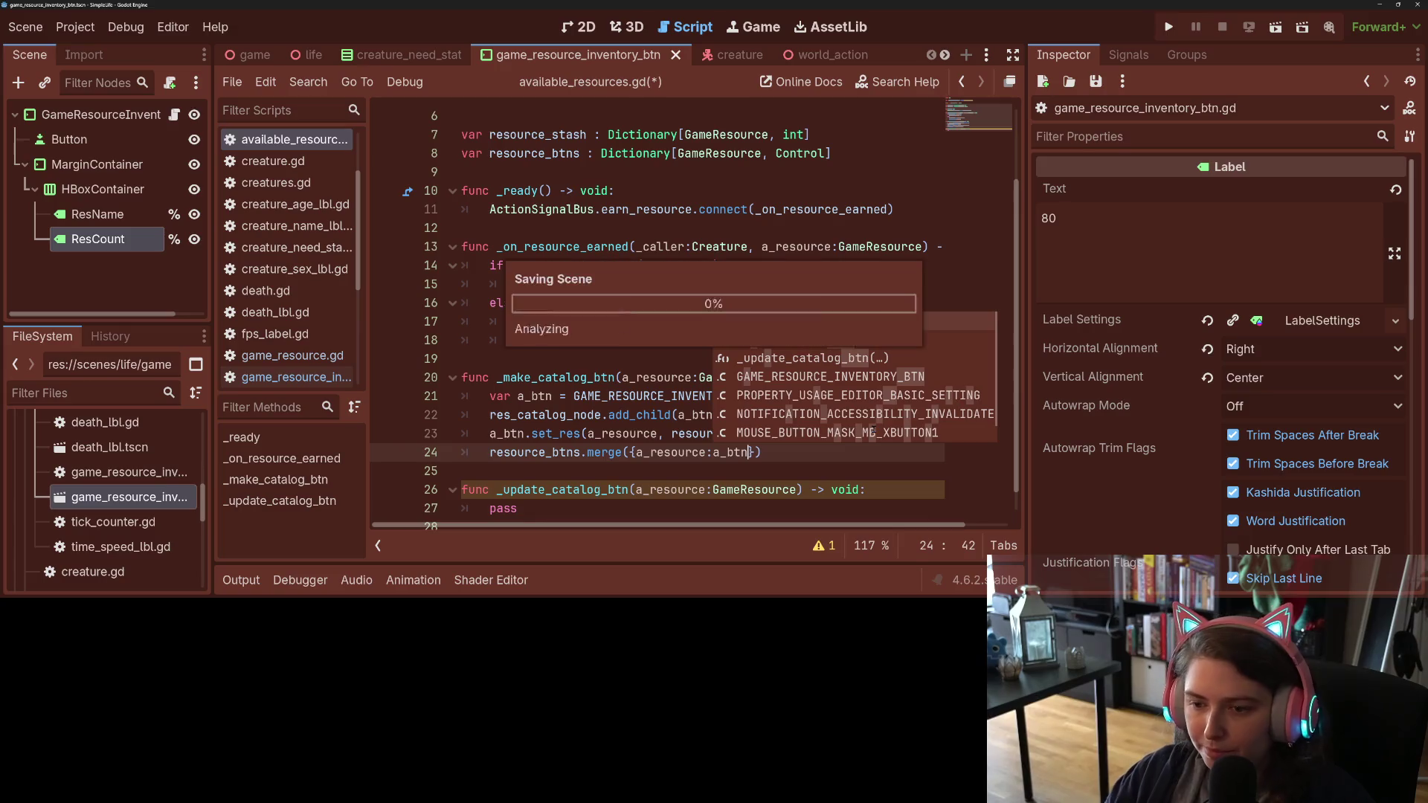
pyautogui.click(644, 504)
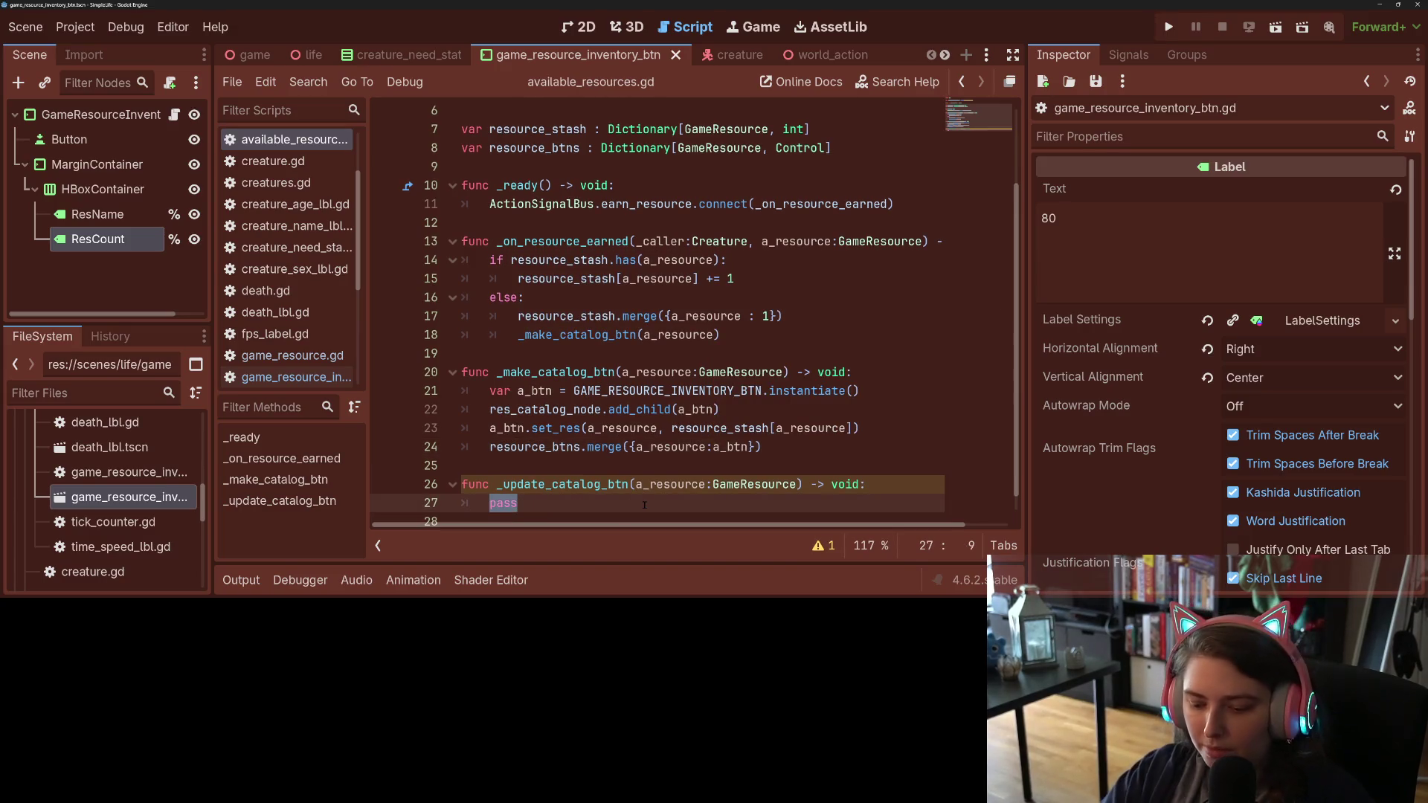
pyautogui.write('var ')
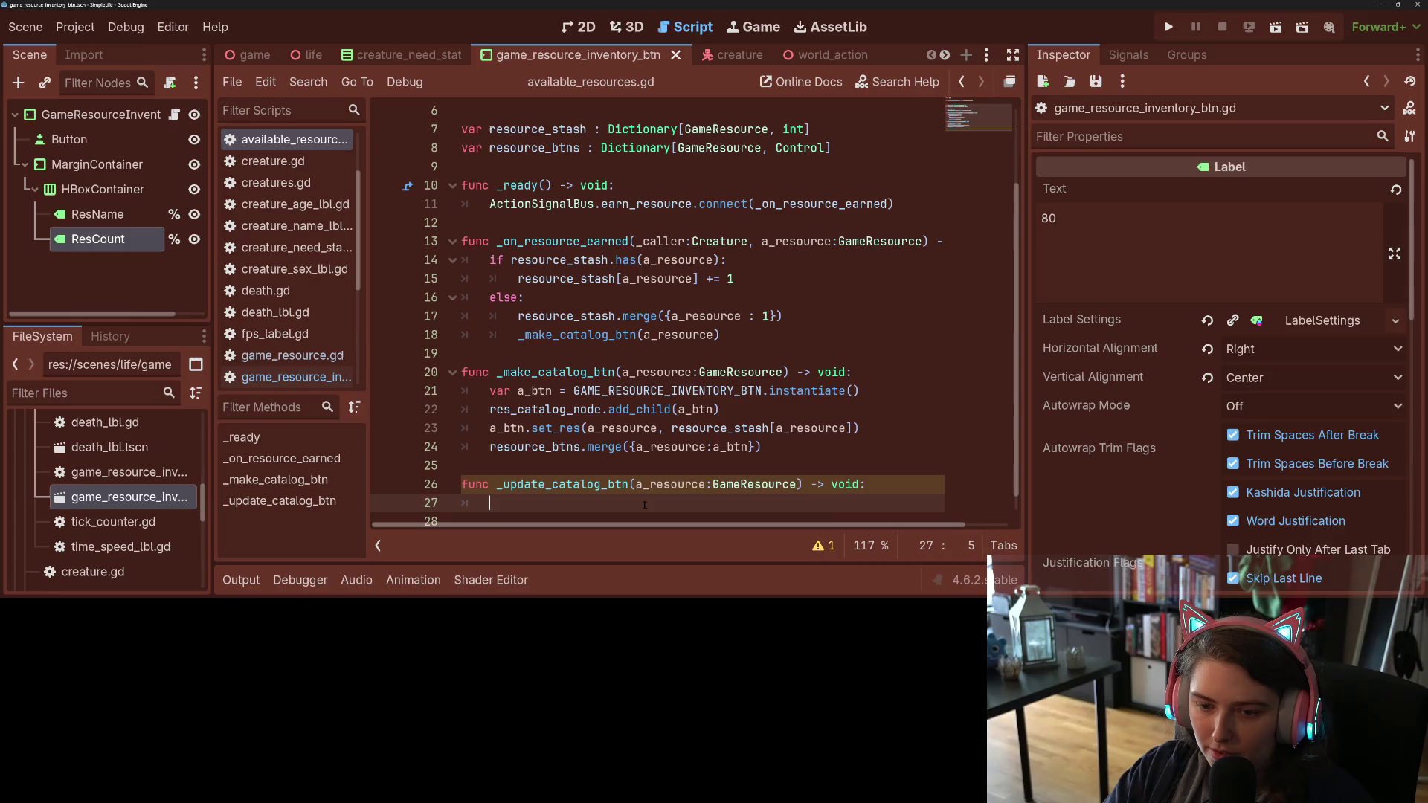
pyautogui.write('resource_btns')
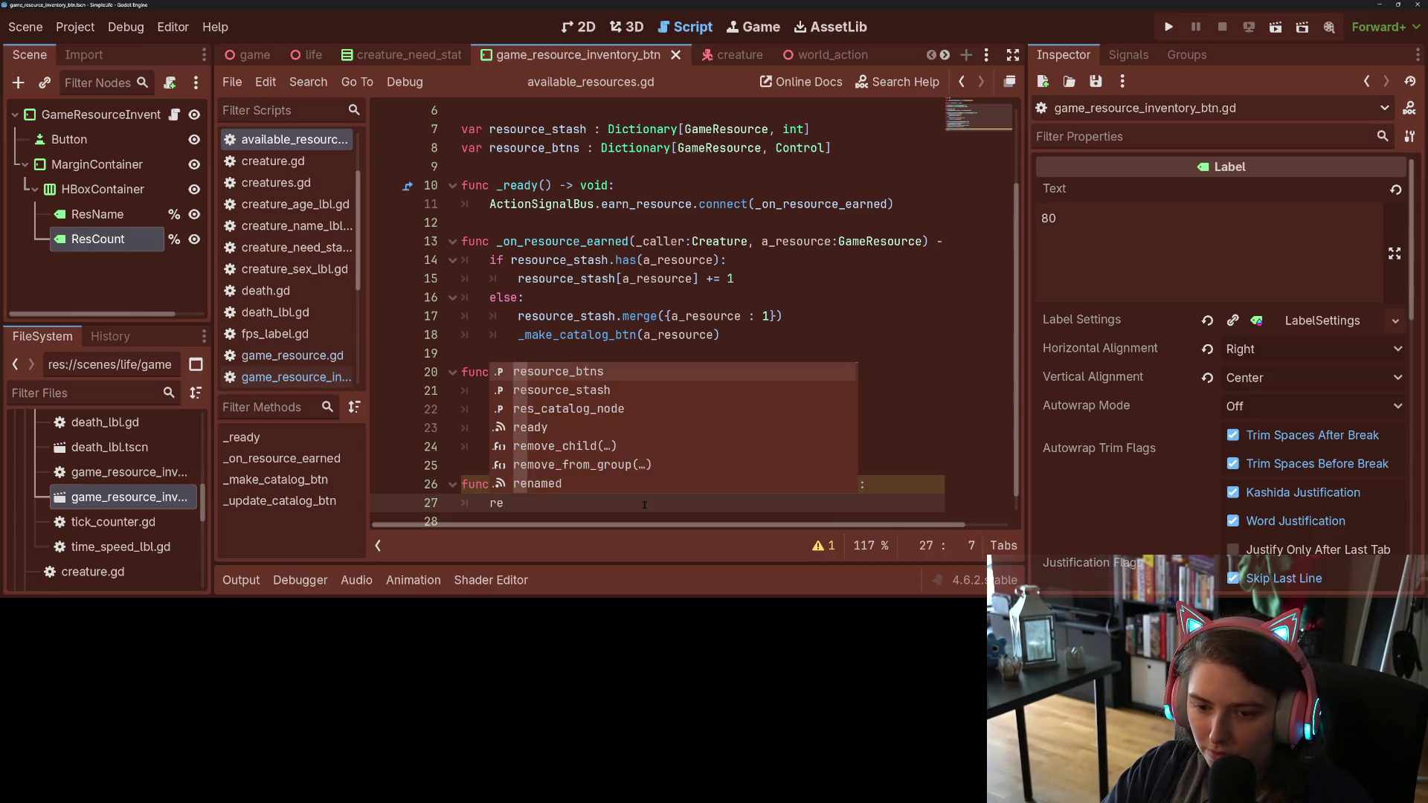
pyautogui.write('[a')
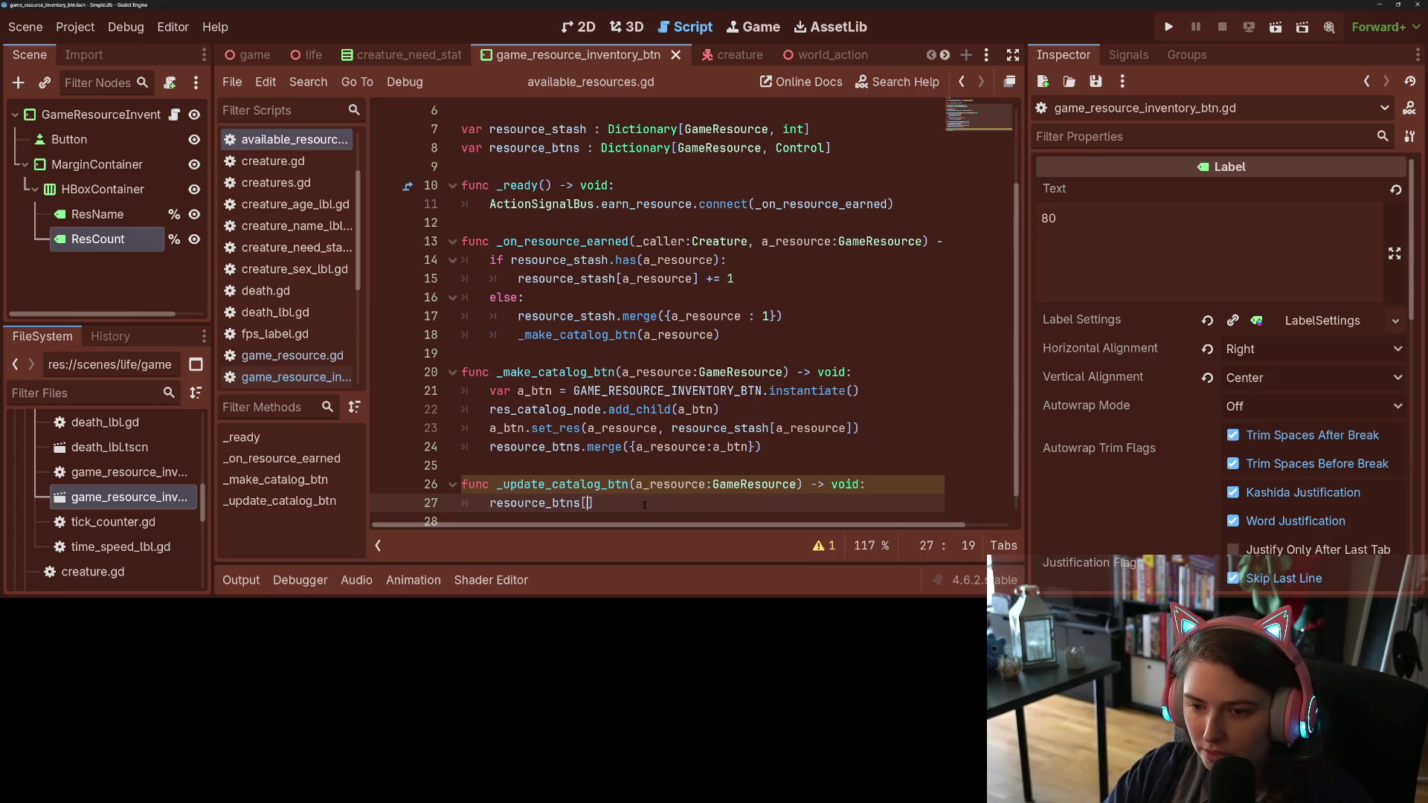
pyautogui.write('_resource]')
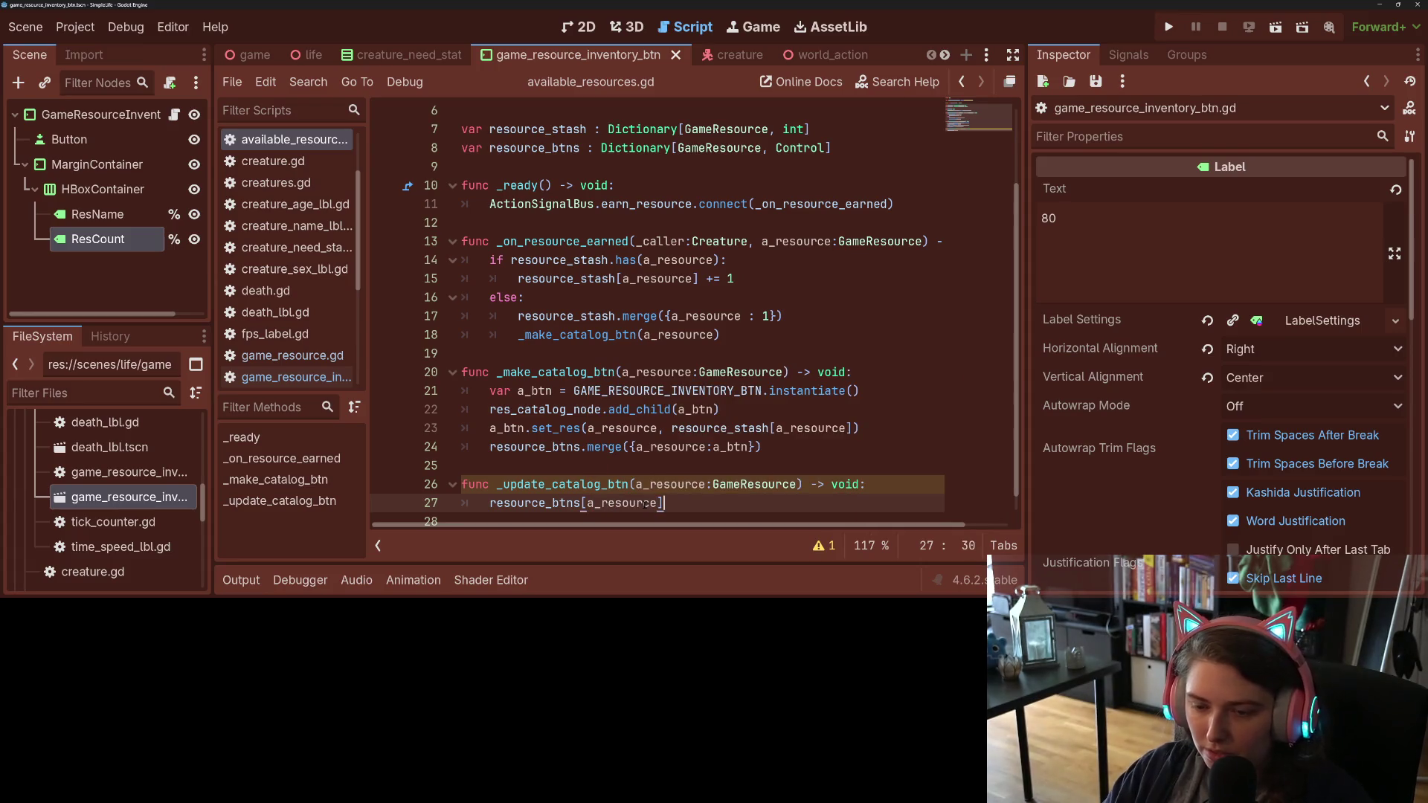
pyautogui.write('.s')
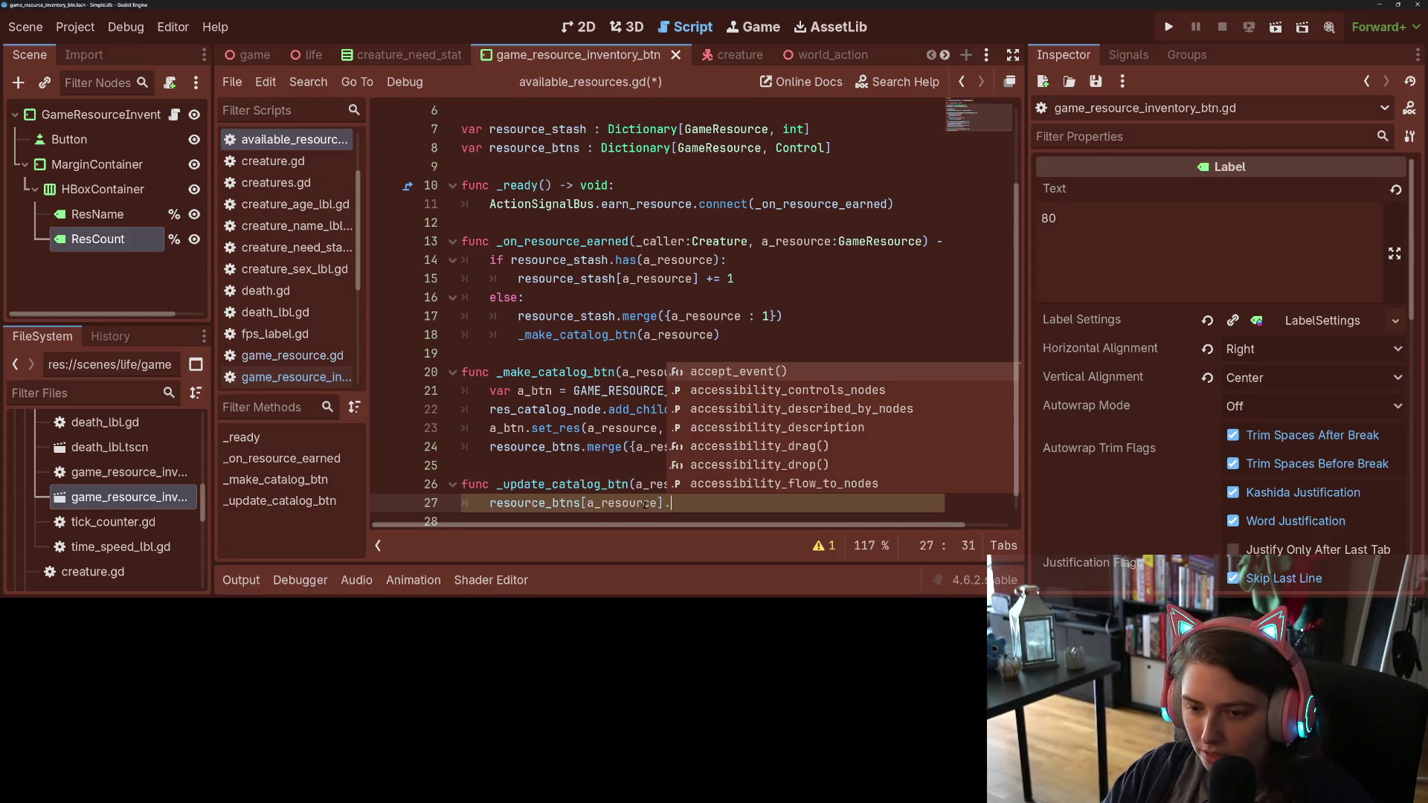
pyautogui.write('et')
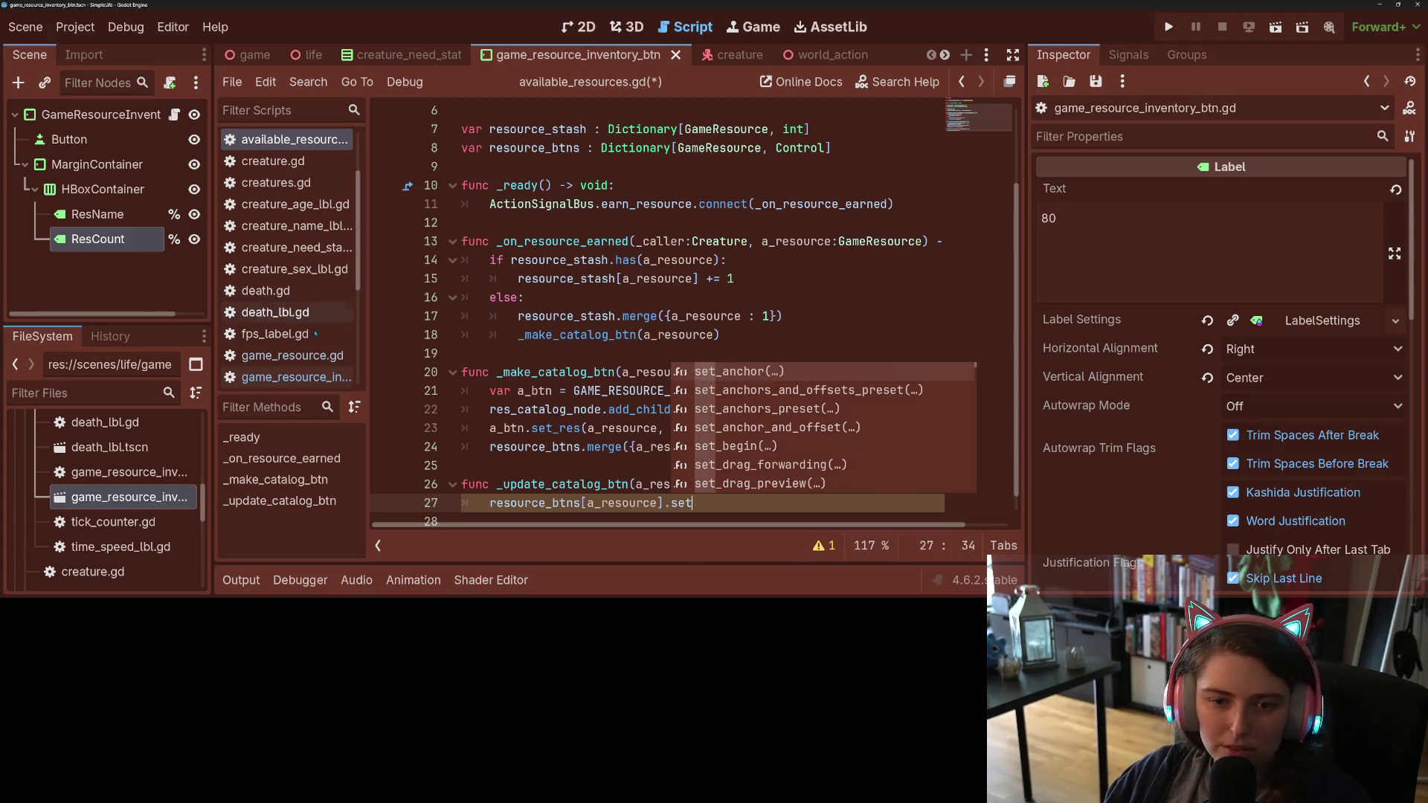
# - Declare class_name GameResourceInventoryButton below extends in game_resource_inventory_btn.gd, save, then view game_resource.gd
pyautogui.click(286, 356)
pyautogui.click(290, 377)
pyautogui.click(677, 124)
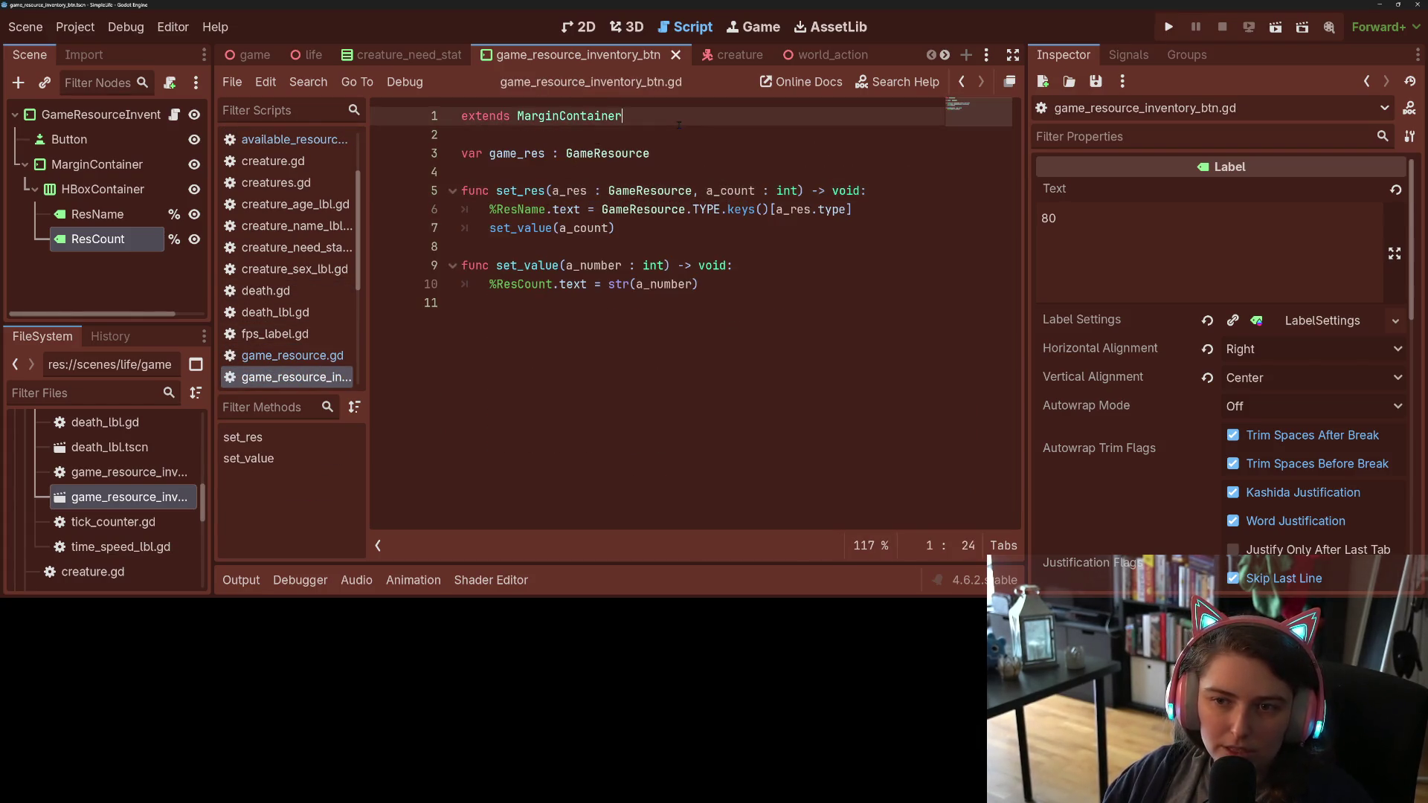
pyautogui.press('Return')
pyautogui.write('class_name ')
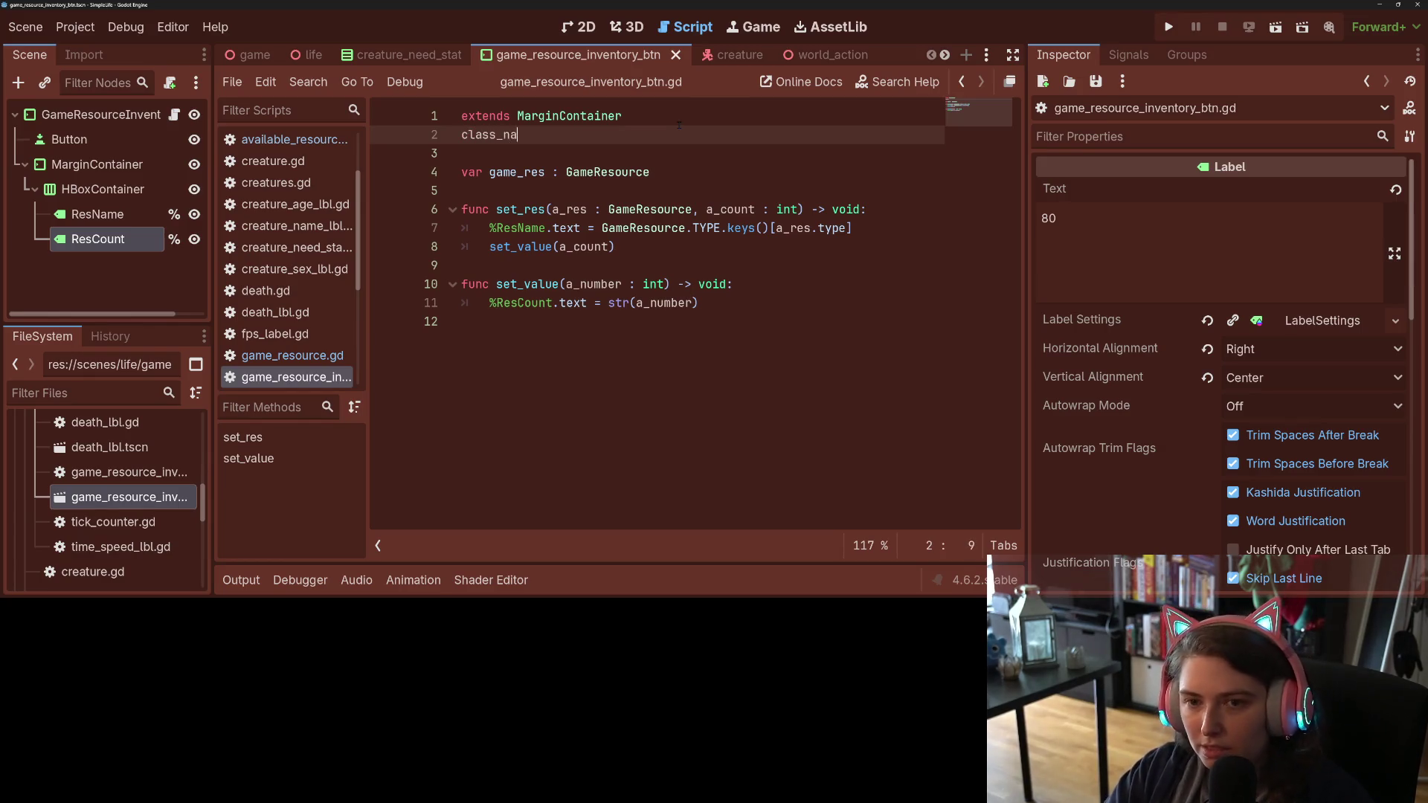
pyautogui.write('esour')
pyautogui.press('BackSpace')
pyautogui.press('BackSpace')
pyautogui.press('BackSpace')
pyautogui.write('GameResource')
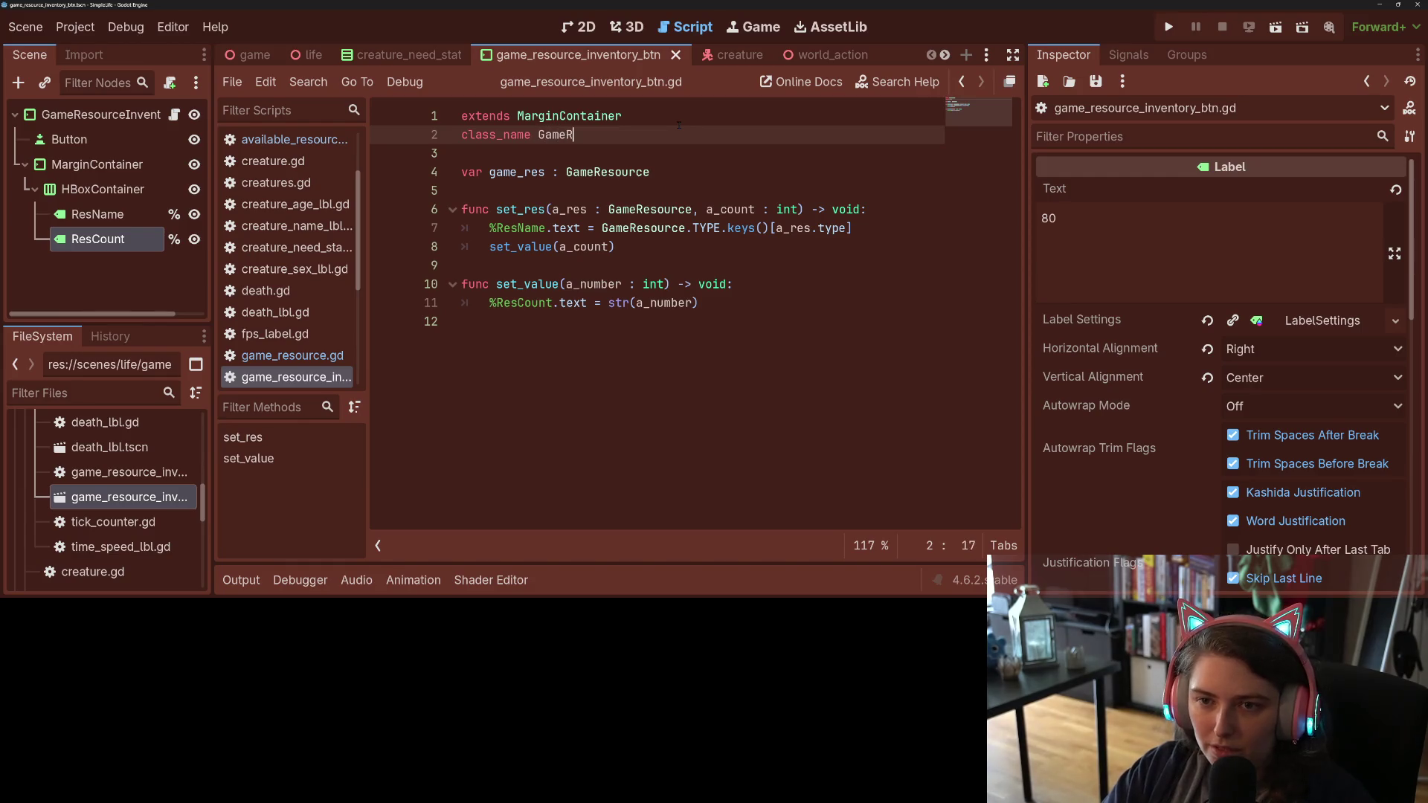
pyautogui.write('Inven')
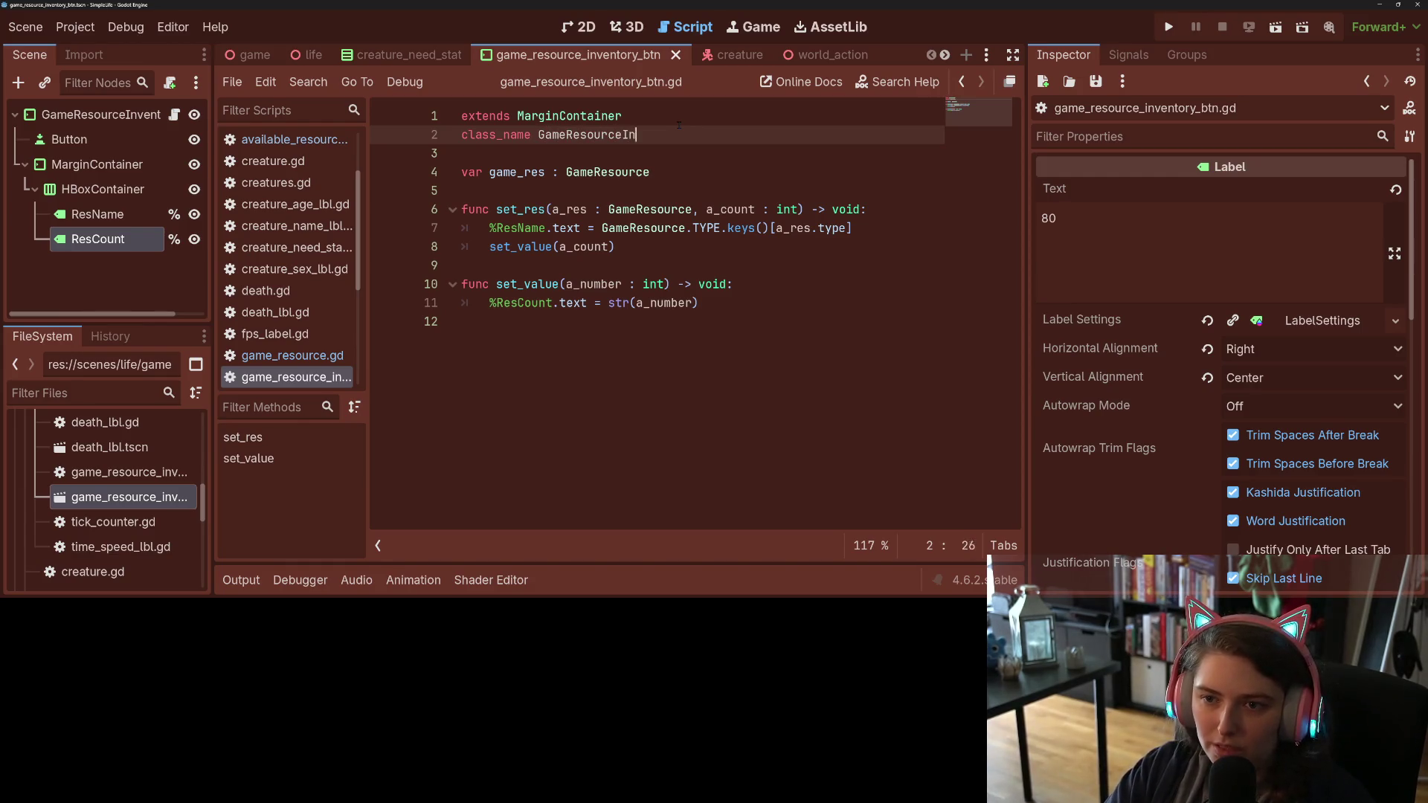
pyautogui.write('toryBtn')
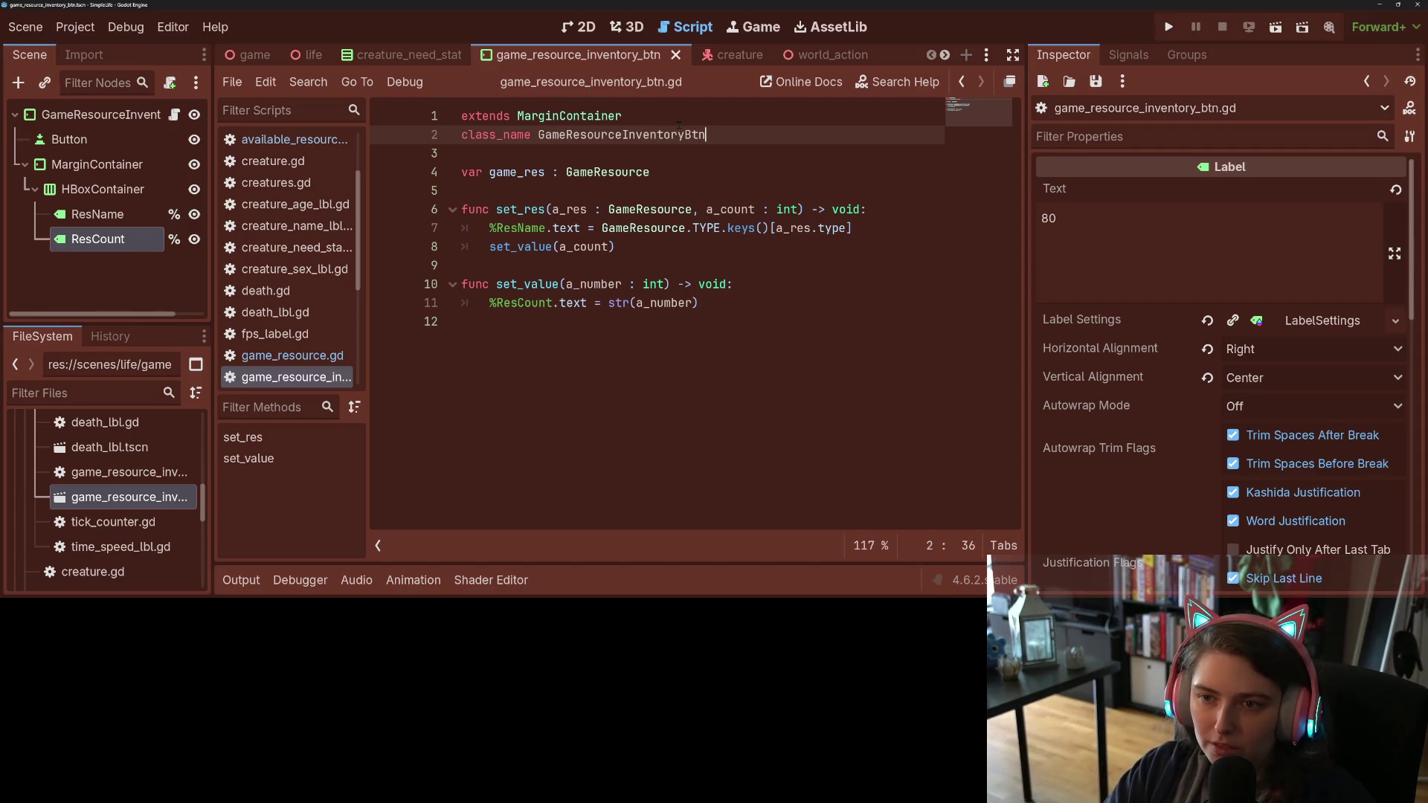
pyautogui.press('Return')
pyautogui.press('BackSpace')
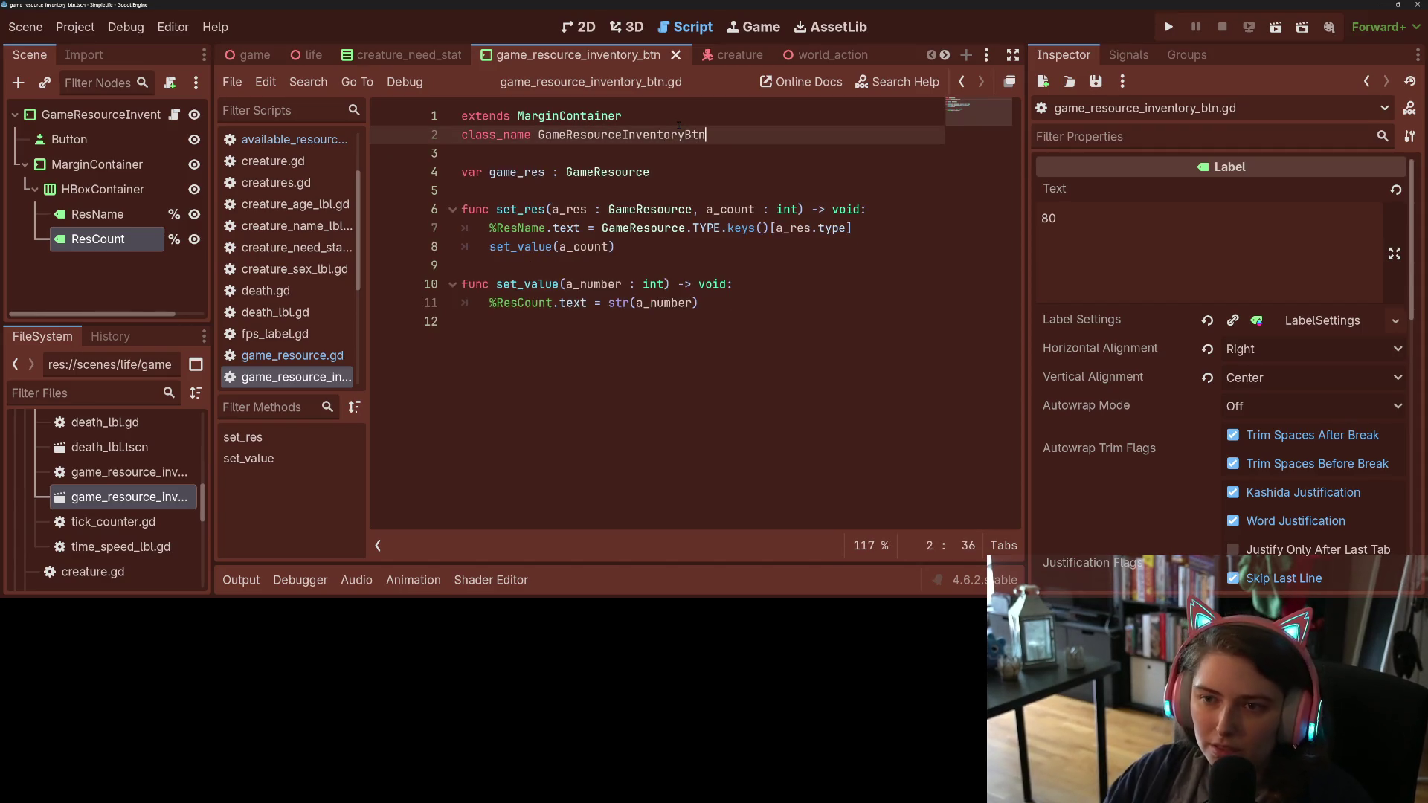
pyautogui.write('u')
pyautogui.press('Right')
pyautogui.write('to')
pyautogui.hotkey('ctrl', 's')
pyautogui.doubleClick(665, 132)
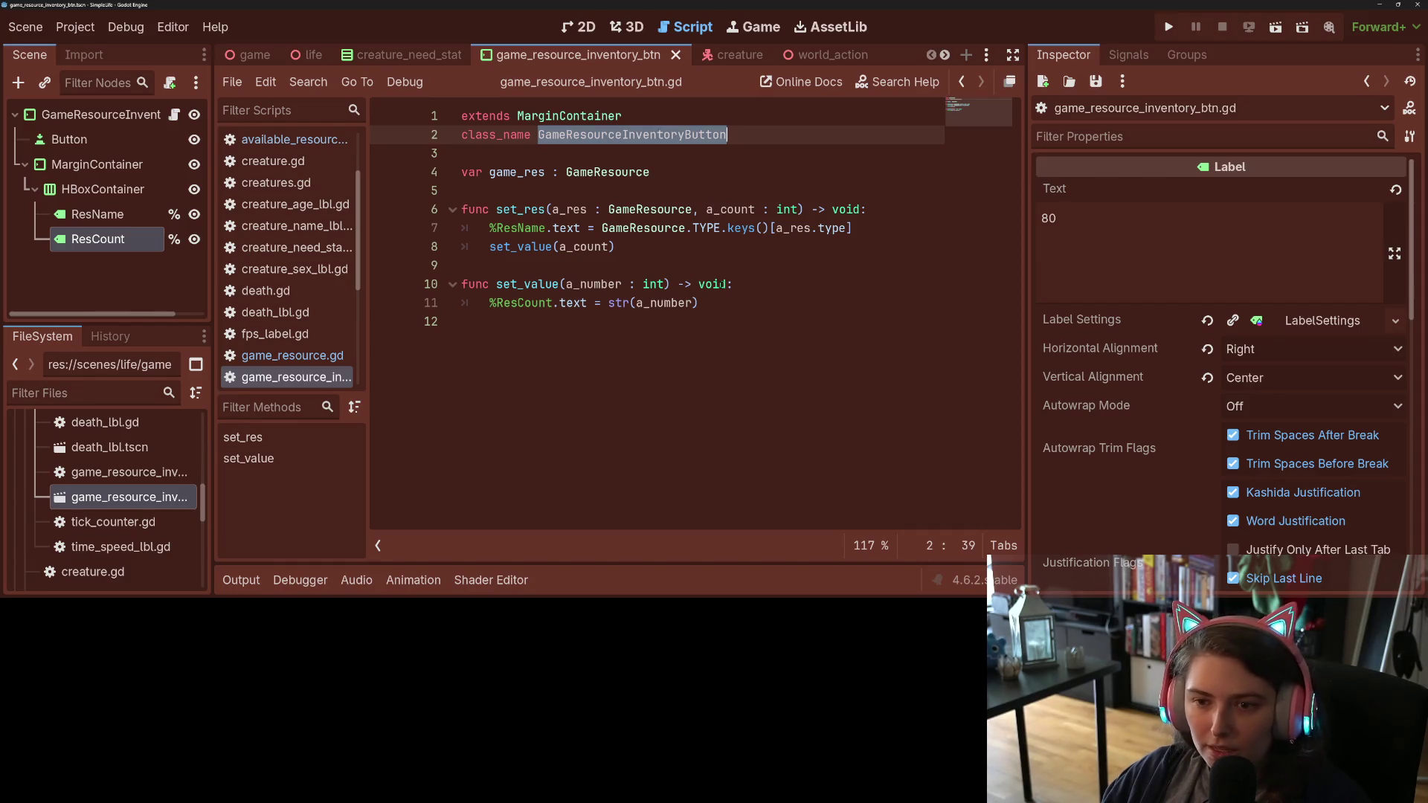
pyautogui.click(279, 357)
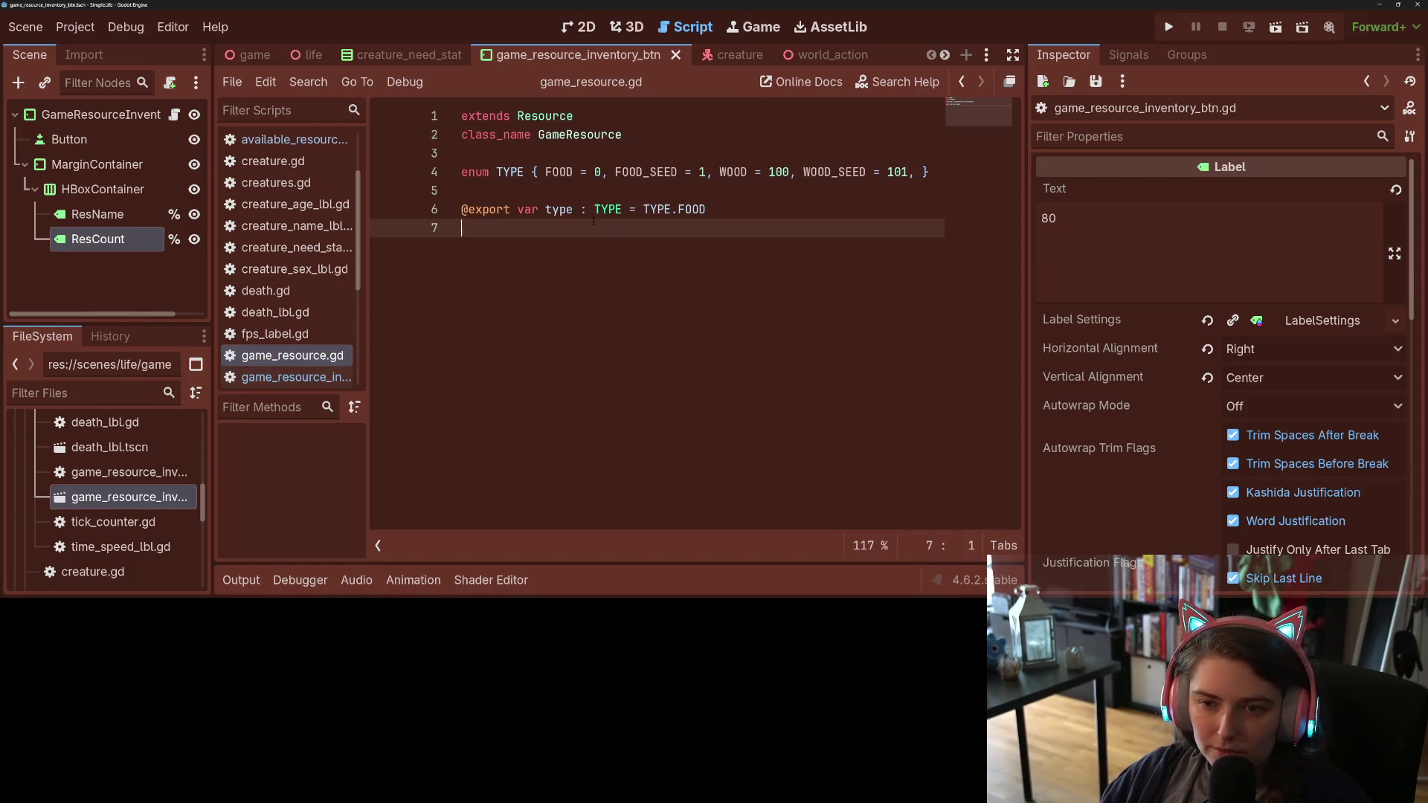
# - Rename set_value to set_count in the inventory button script's definition and call, save, and return to available_resources.gd
pyautogui.click(290, 377)
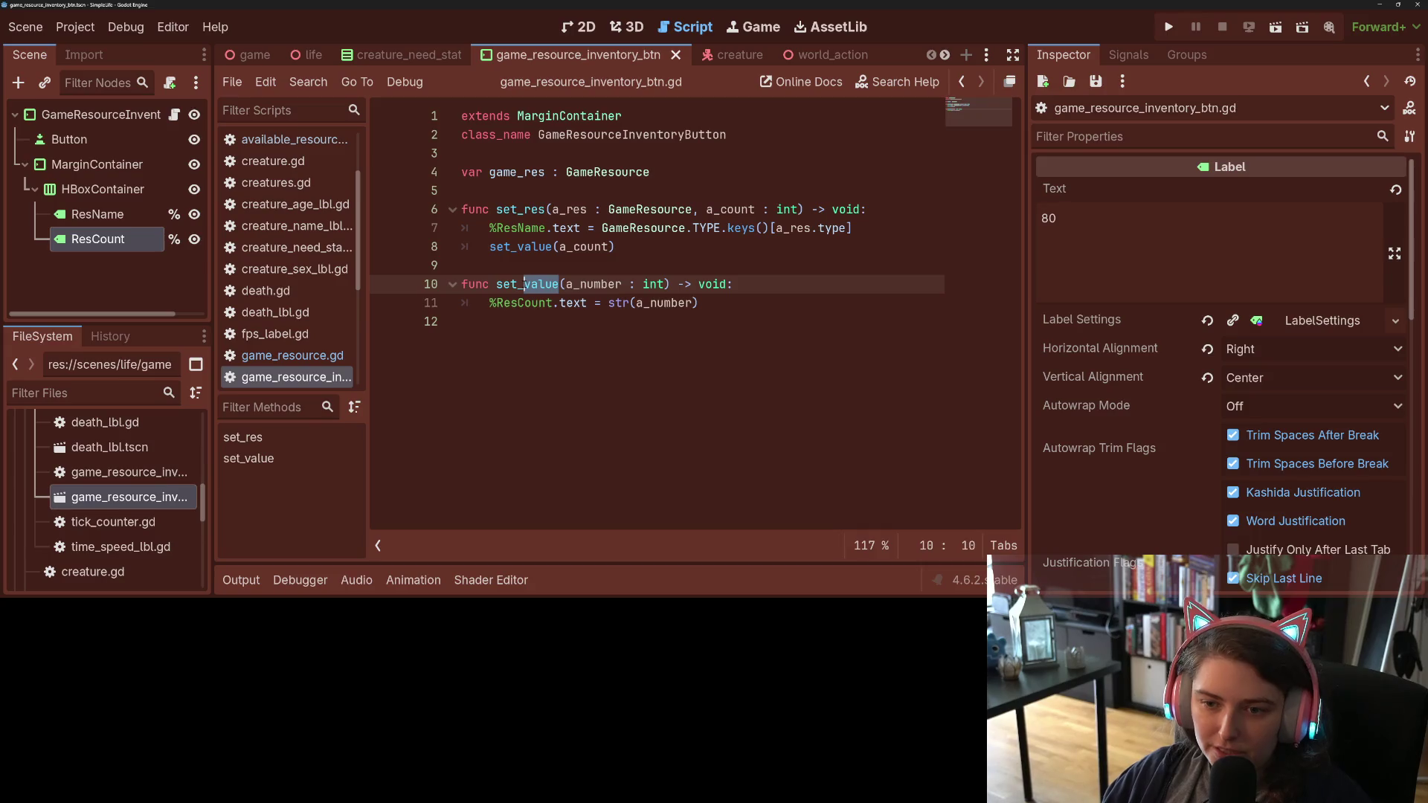
pyautogui.write('count')
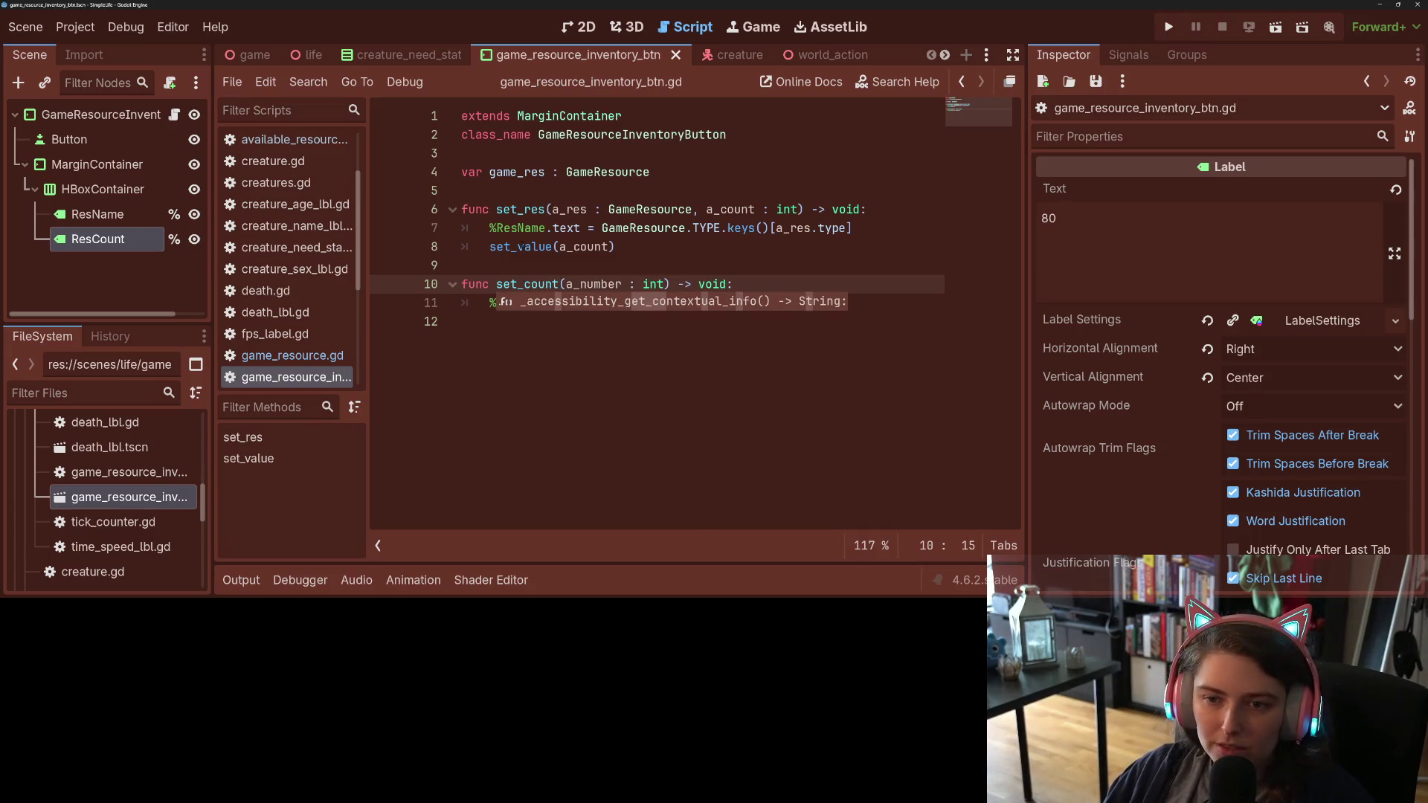
pyautogui.moveTo(518, 247); pyautogui.dragTo(553, 247)
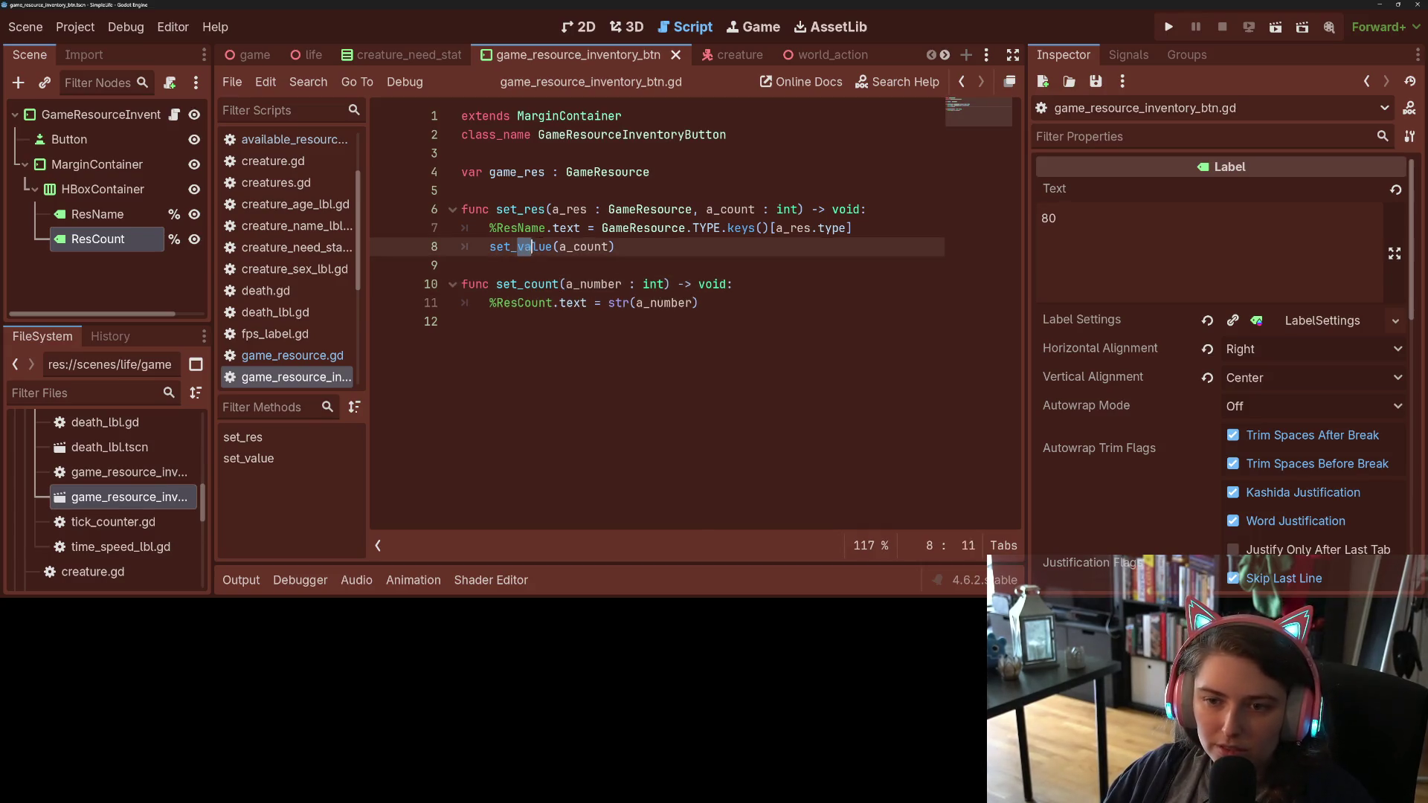
pyautogui.hotkey('ctrl', 's')
pyautogui.click(537, 246)
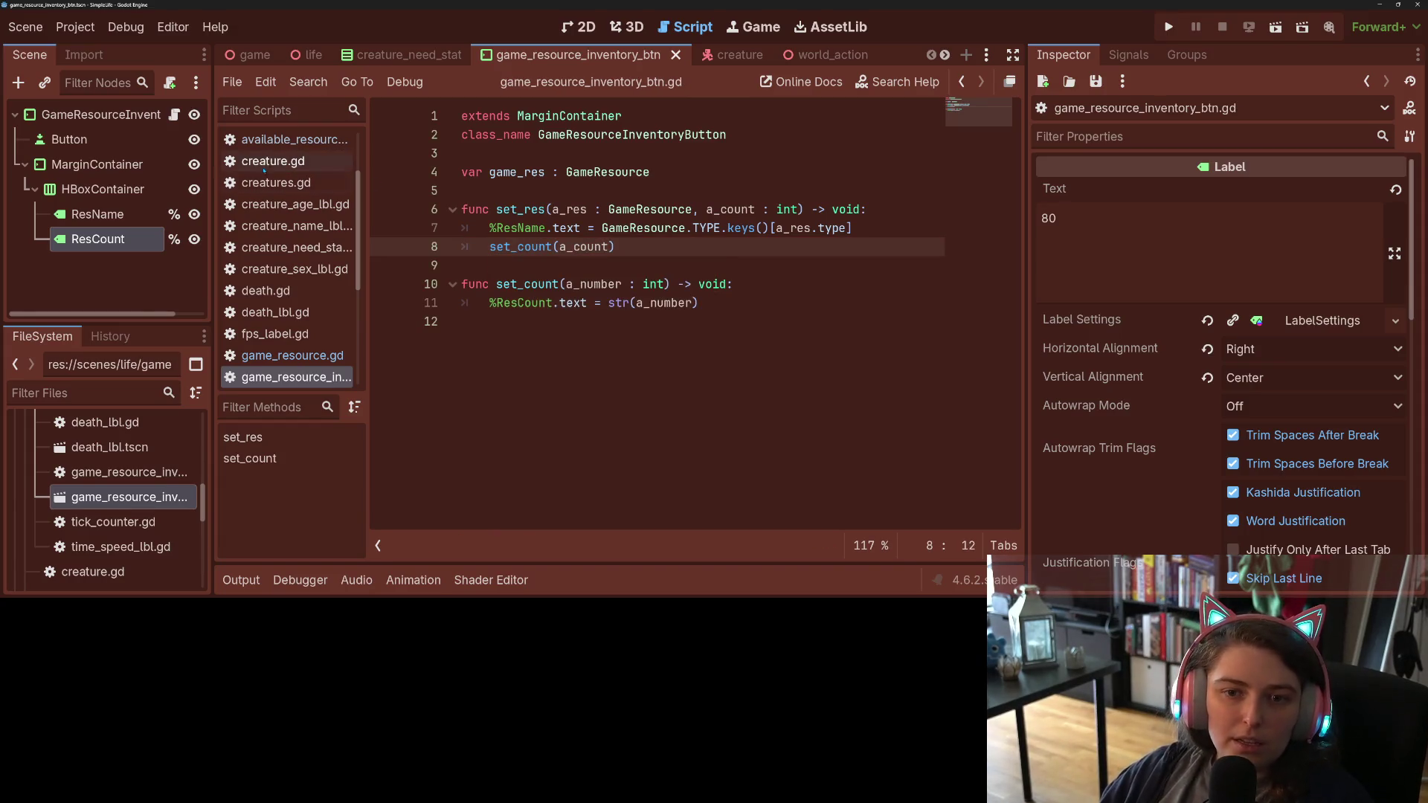
pyautogui.click(290, 139)
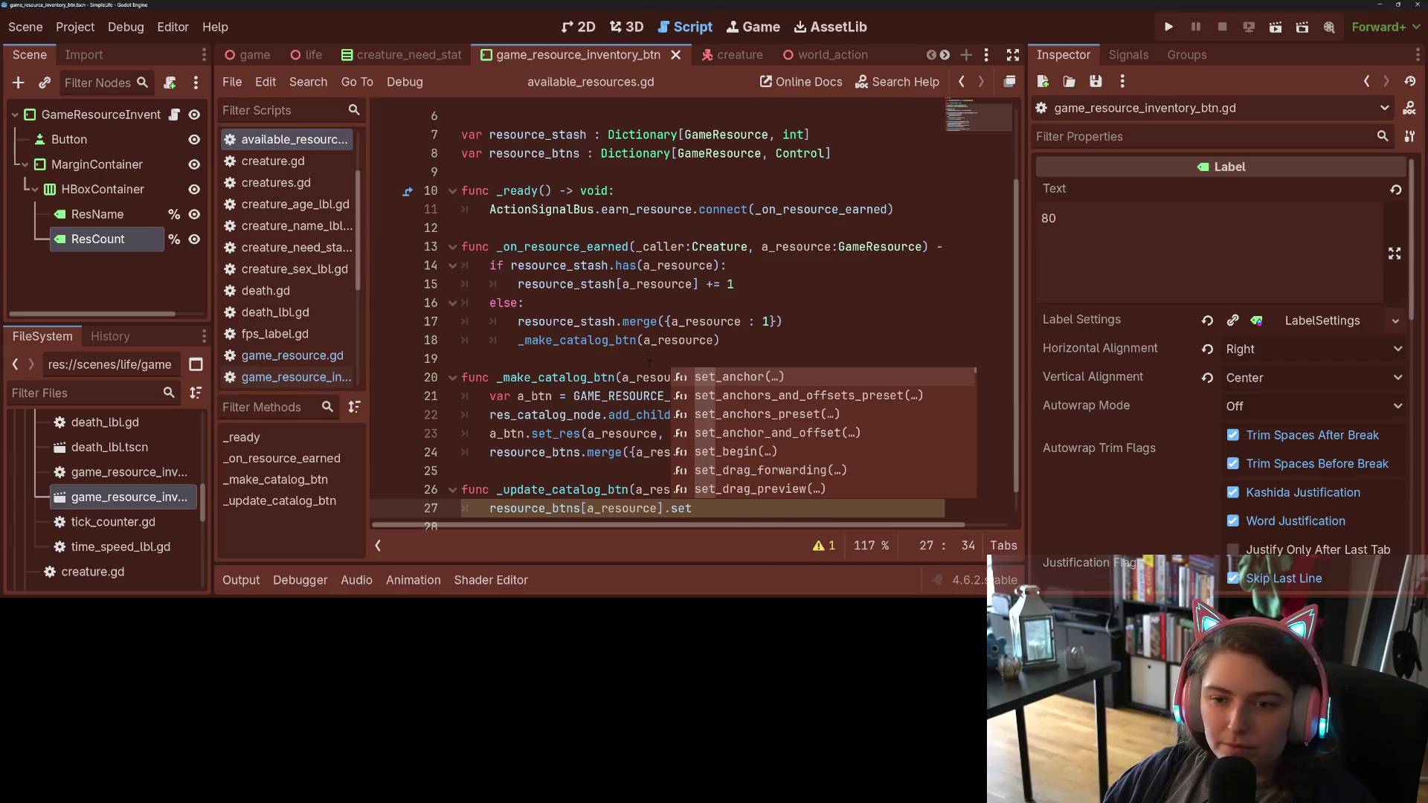
# - Make _update_catalog_btn call set_count with resource_stash[a_resource], and save the script
pyautogui.scroll(-1, 600, 433)
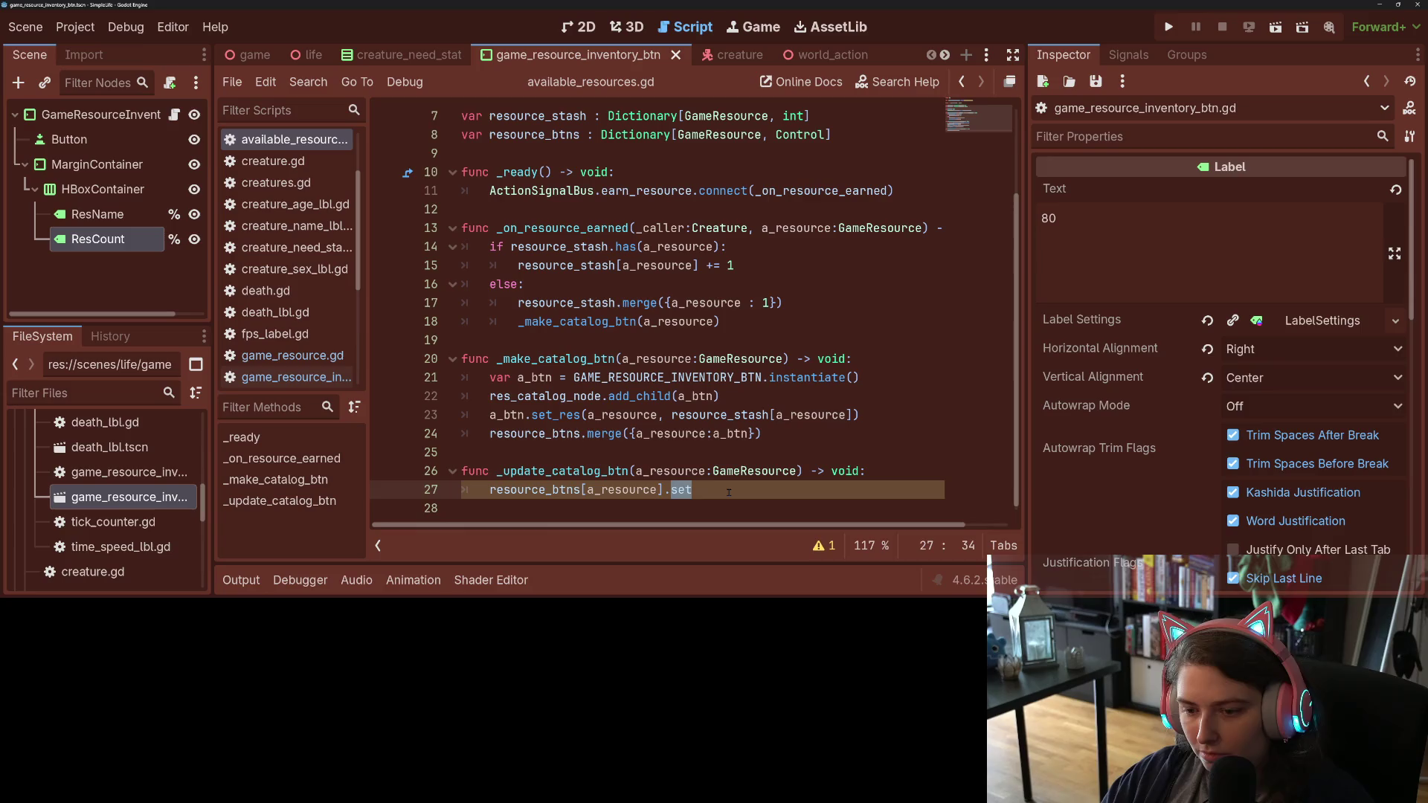
pyautogui.write('t')
pyautogui.press('Return')
pyautogui.press('Escape')
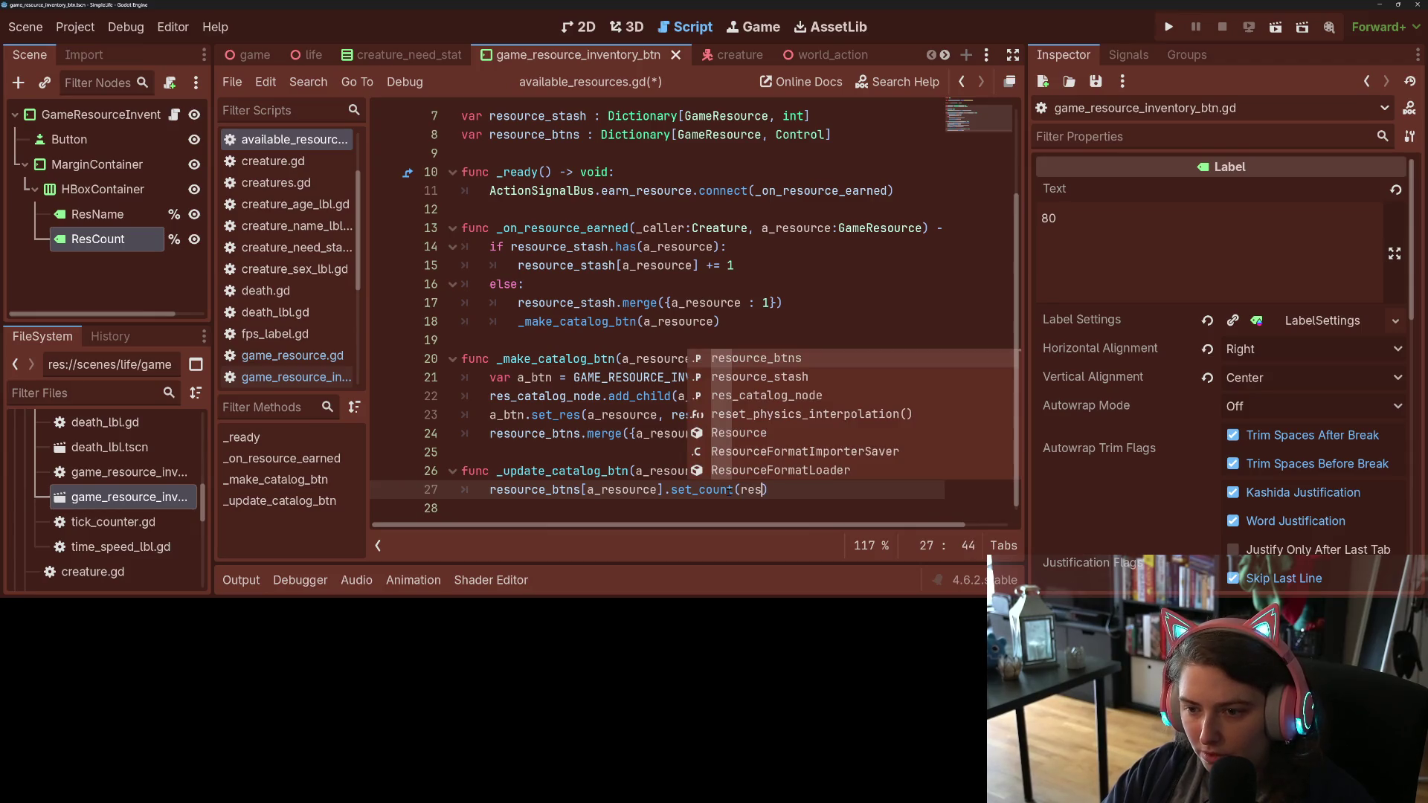
pyautogui.press('Down')
pyautogui.press('Return')
pyautogui.write('[a_res')
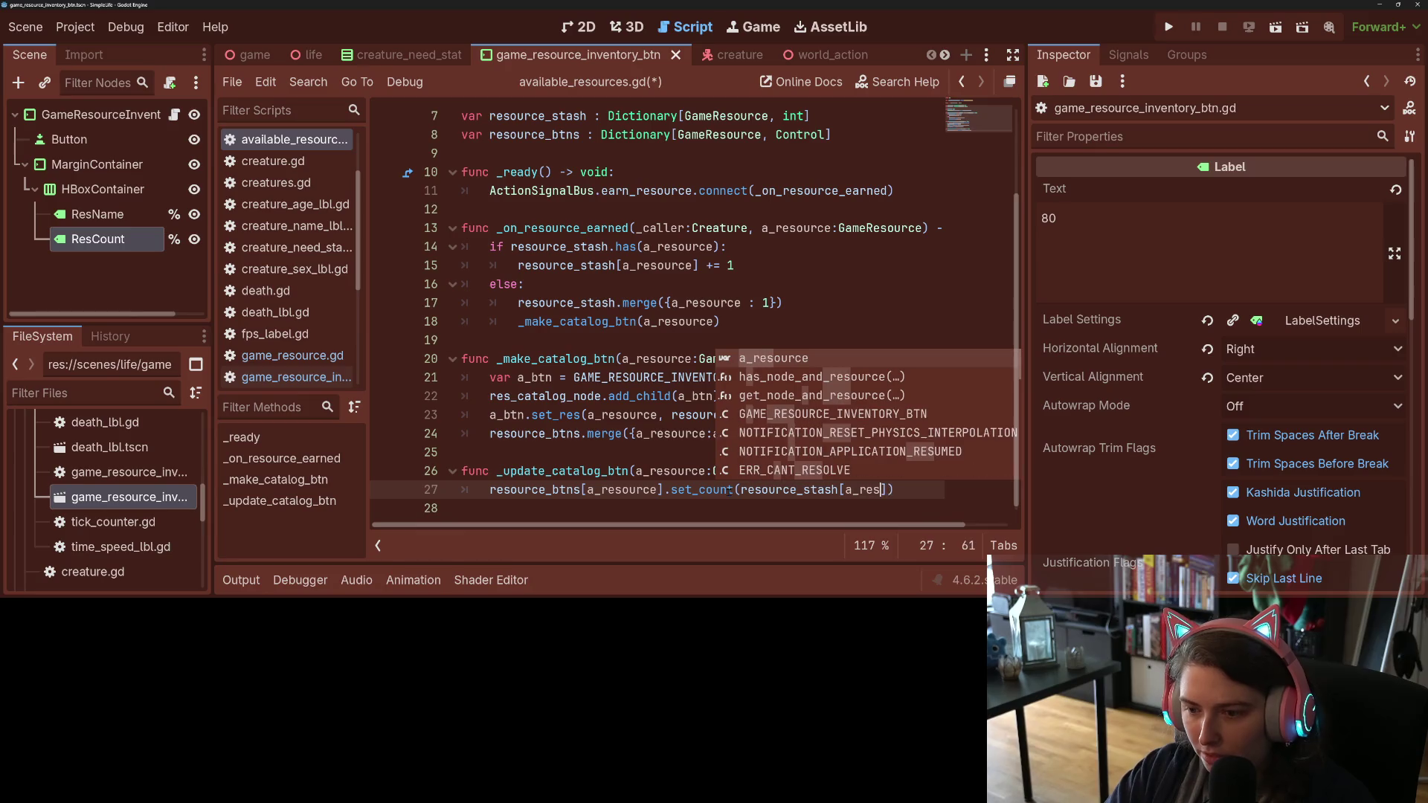
pyautogui.press('Return')
pyautogui.hotkey('ctrl', 's')
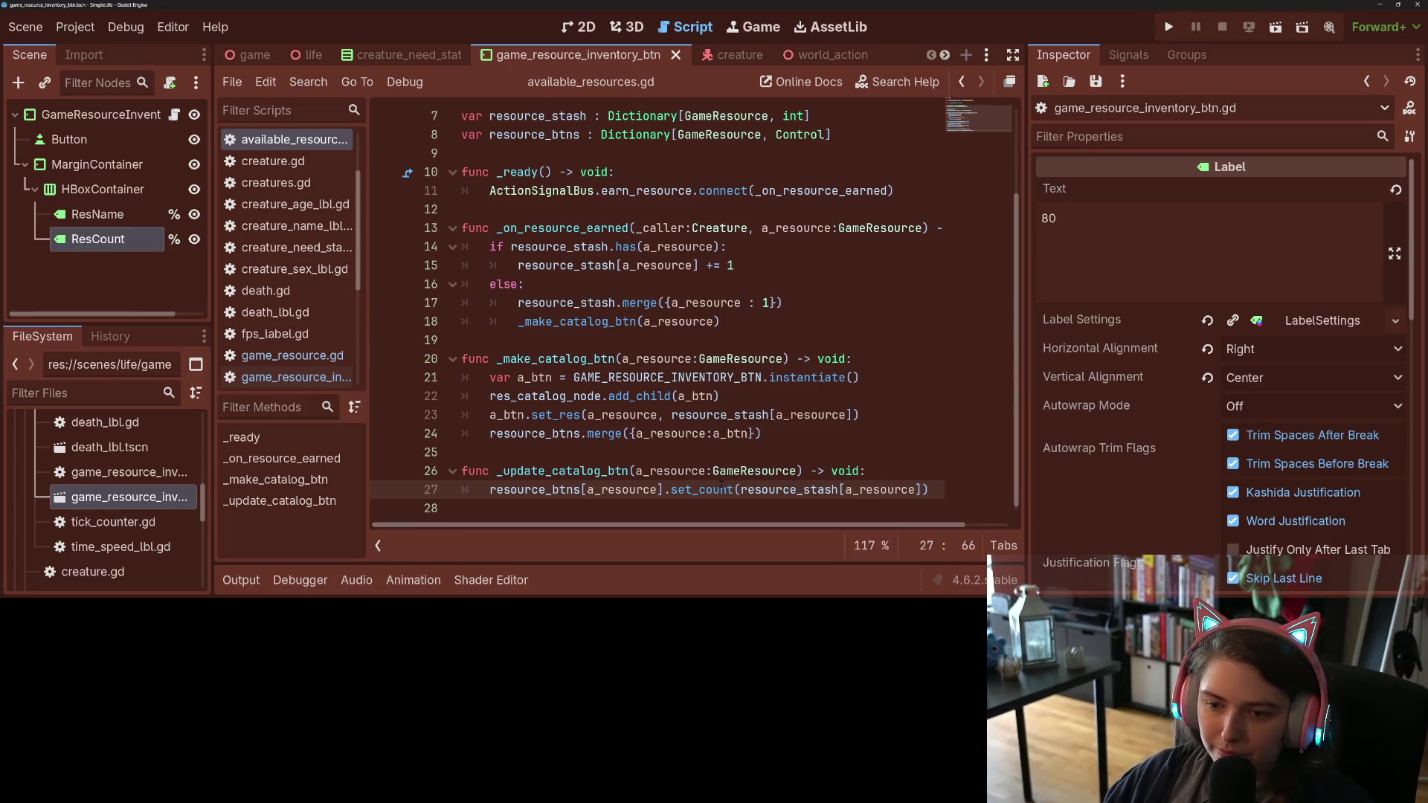
# - Change the resource_btns Dictionary value type from Control to GameResourceInventoryButton and save
pyautogui.click(796, 445)
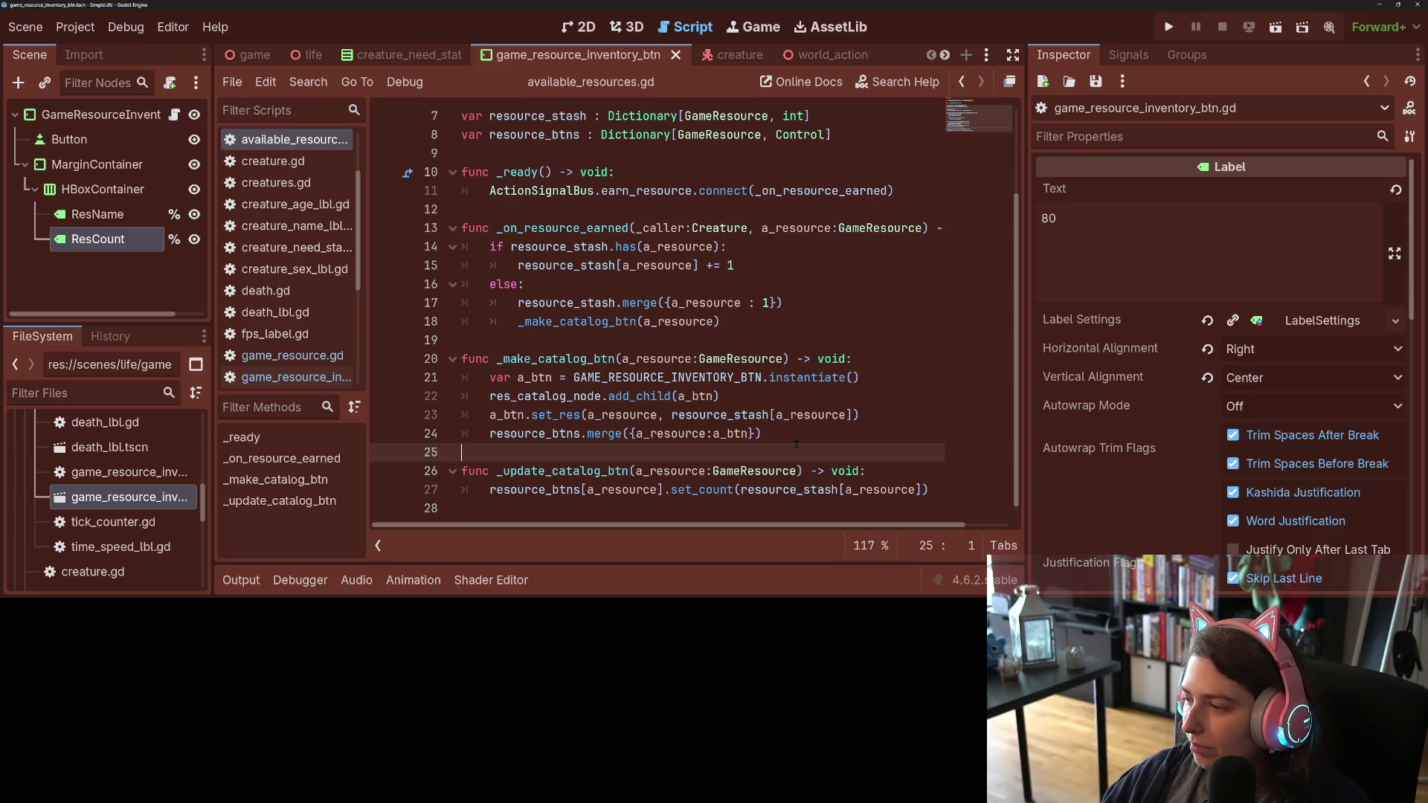
pyautogui.scroll(2, 674, 414)
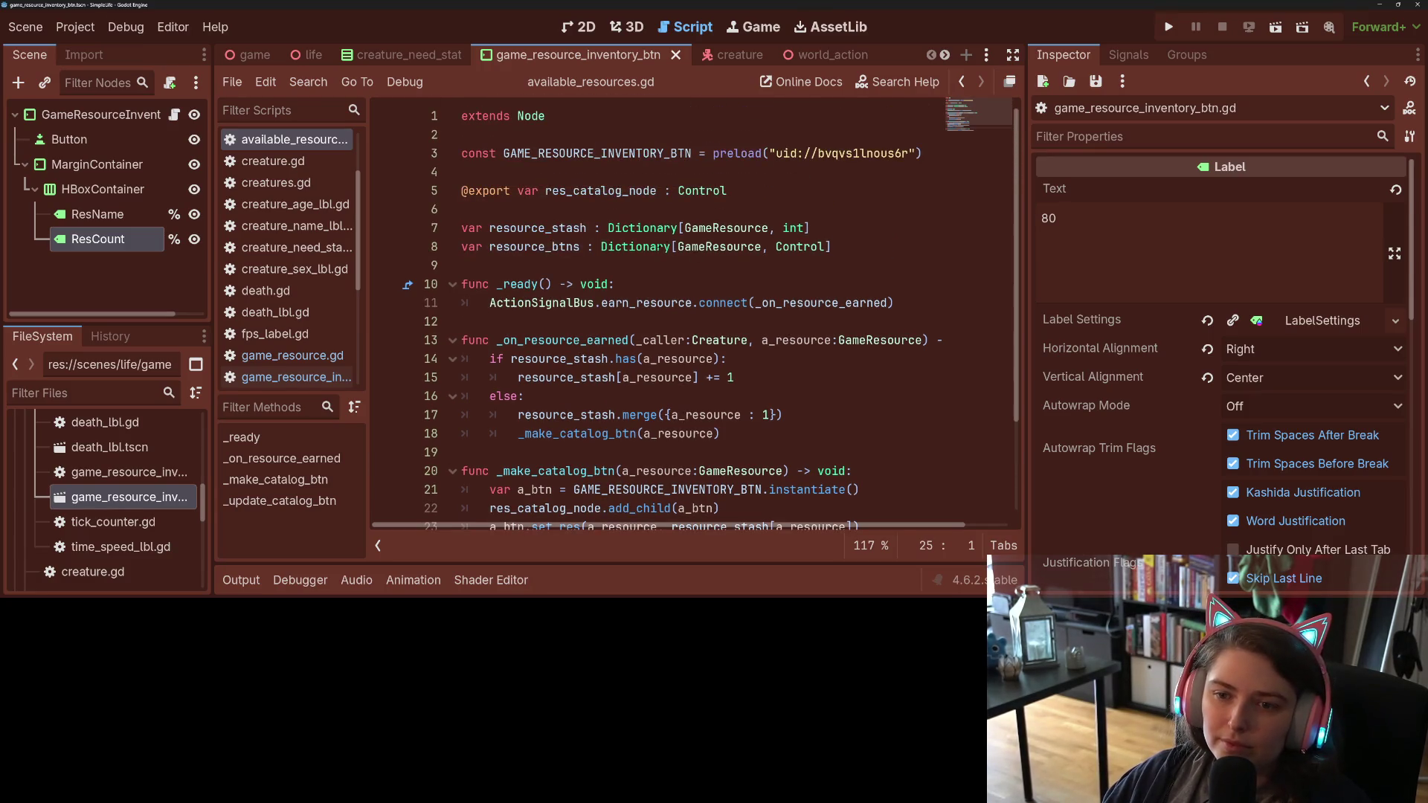
pyautogui.click(637, 246)
pyautogui.doubleClick(802, 246)
pyautogui.write('GameResourceInventoryButton')
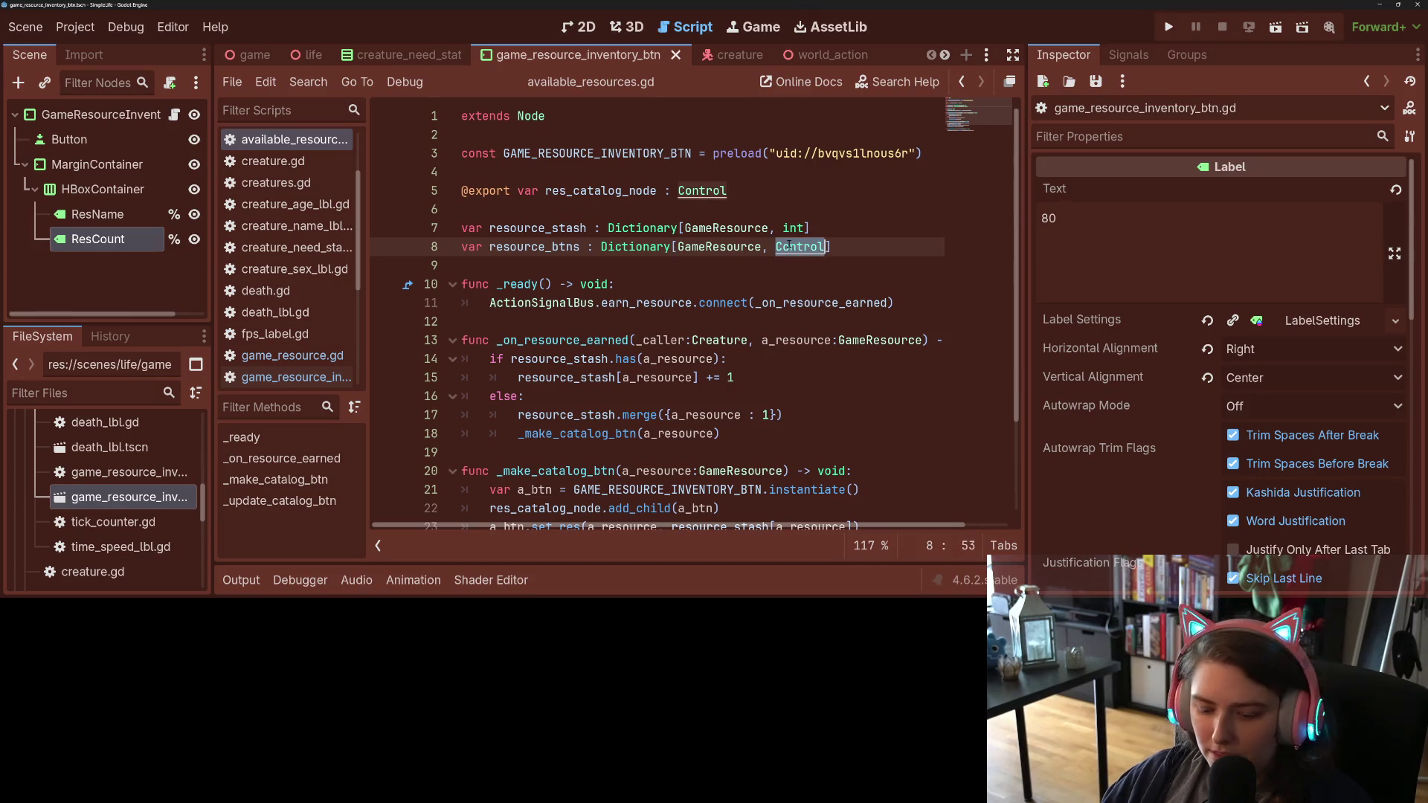
pyautogui.hotkey('ctrl', 's')
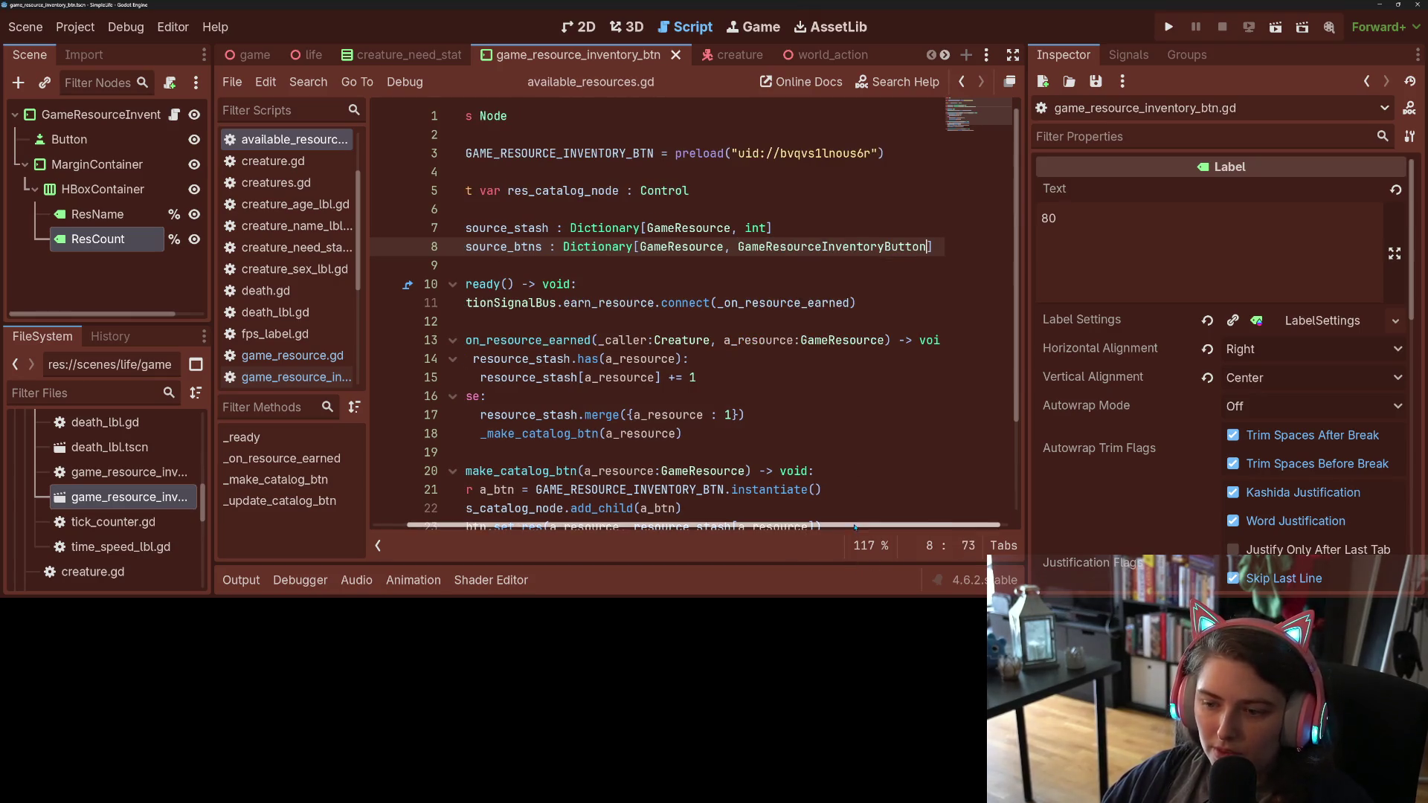
# - Start _ready with assert(res_catalog_node), save, and go to the life scene
pyautogui.hscroll(-2, 586, 513)
pyautogui.scroll(-2, 623, 461)
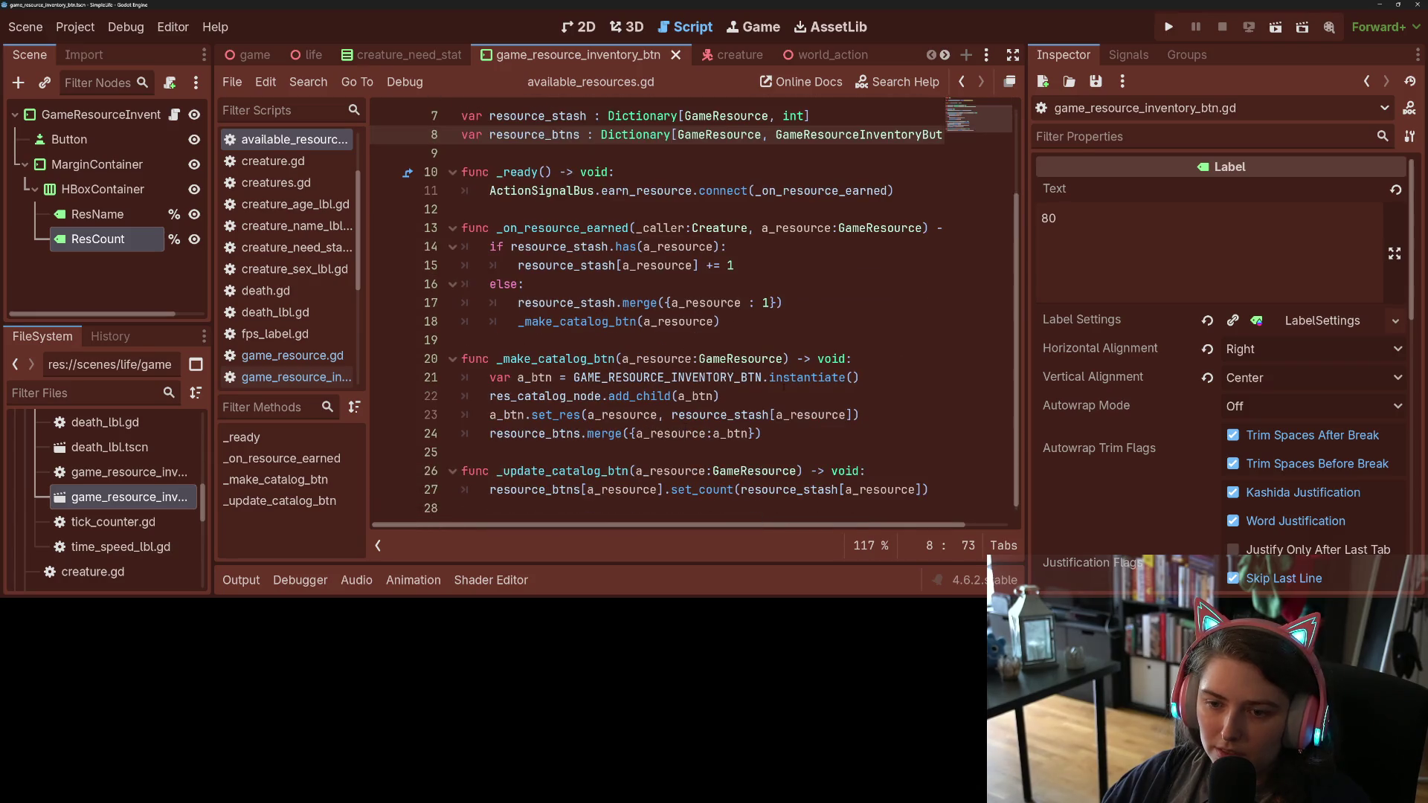
pyautogui.click(808, 171)
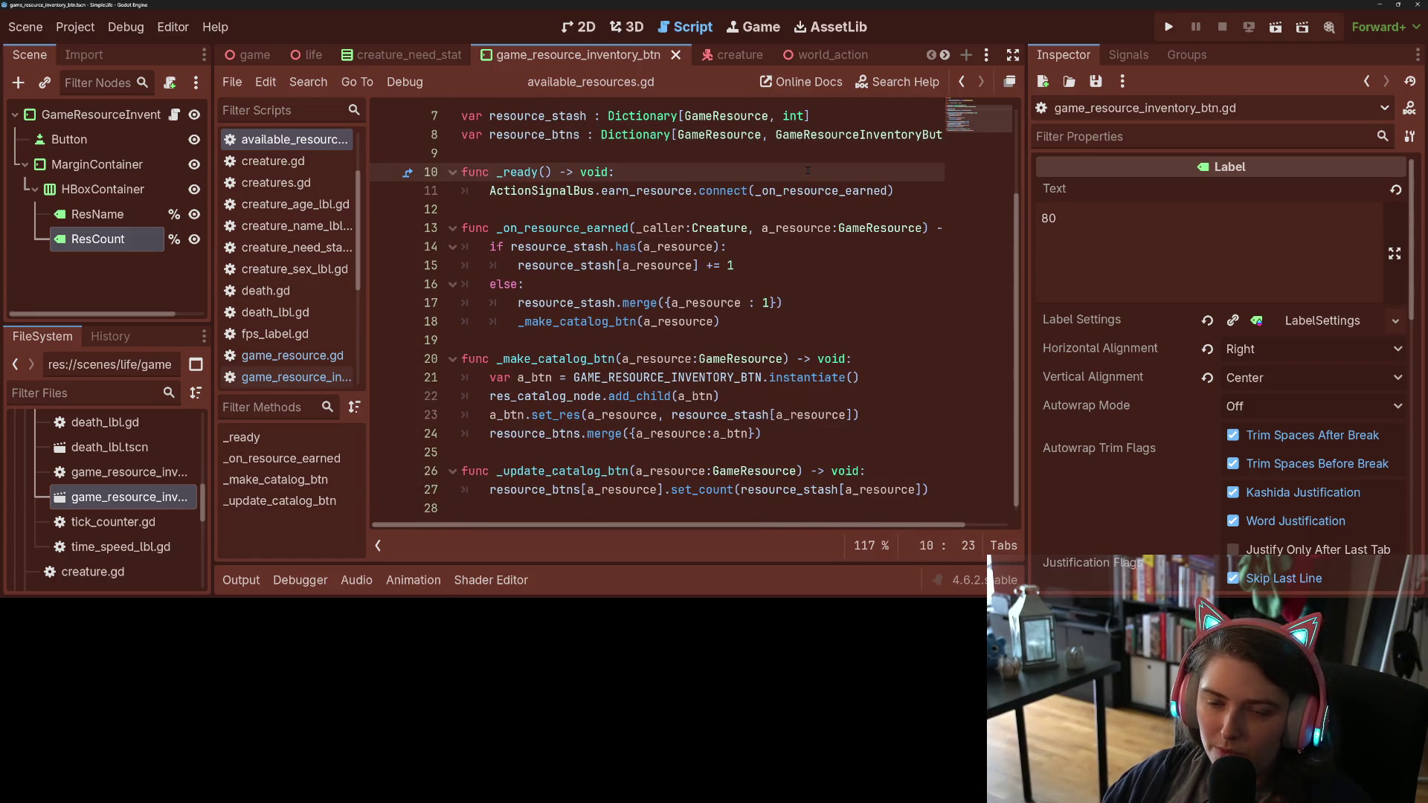
pyautogui.press('Return')
pyautogui.write('assert')
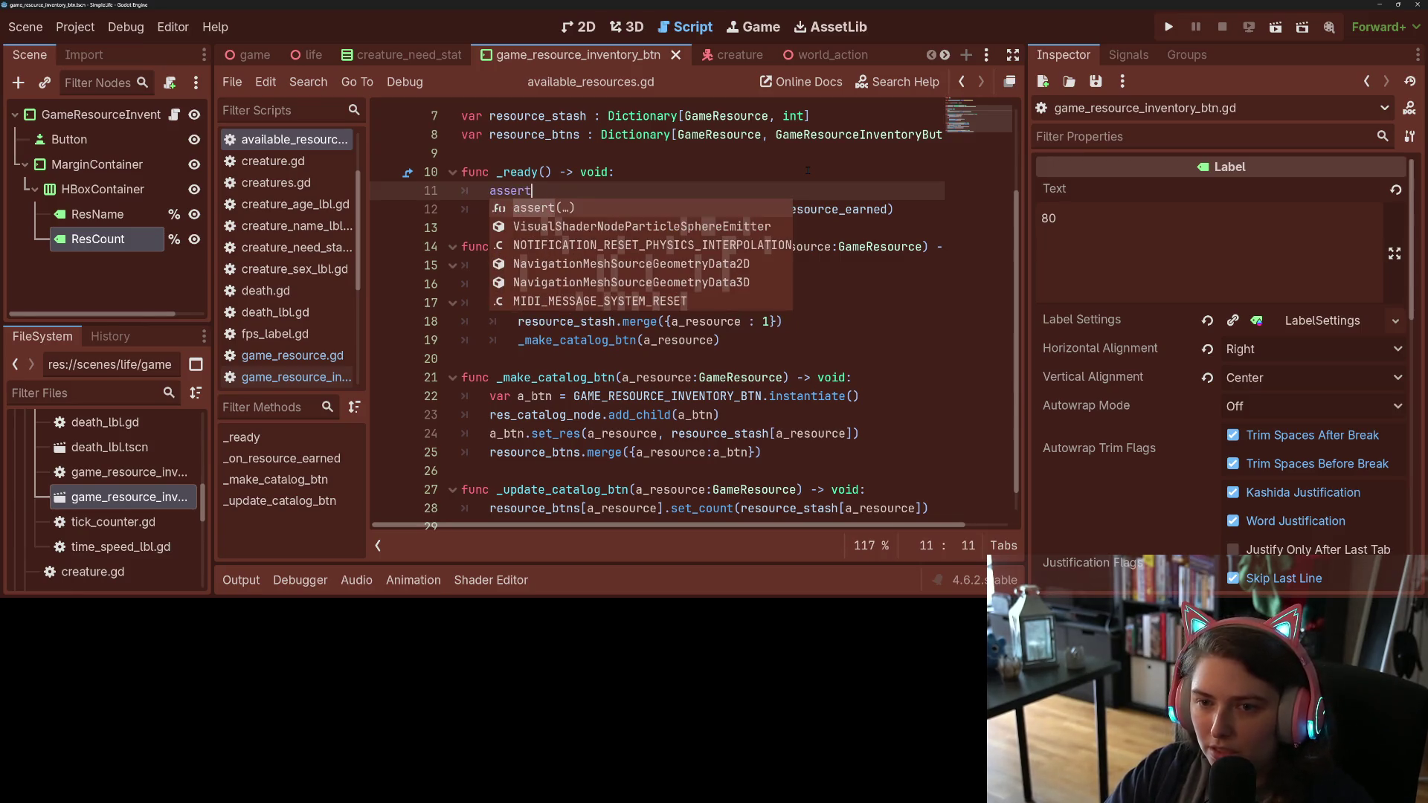
pyautogui.press('Return')
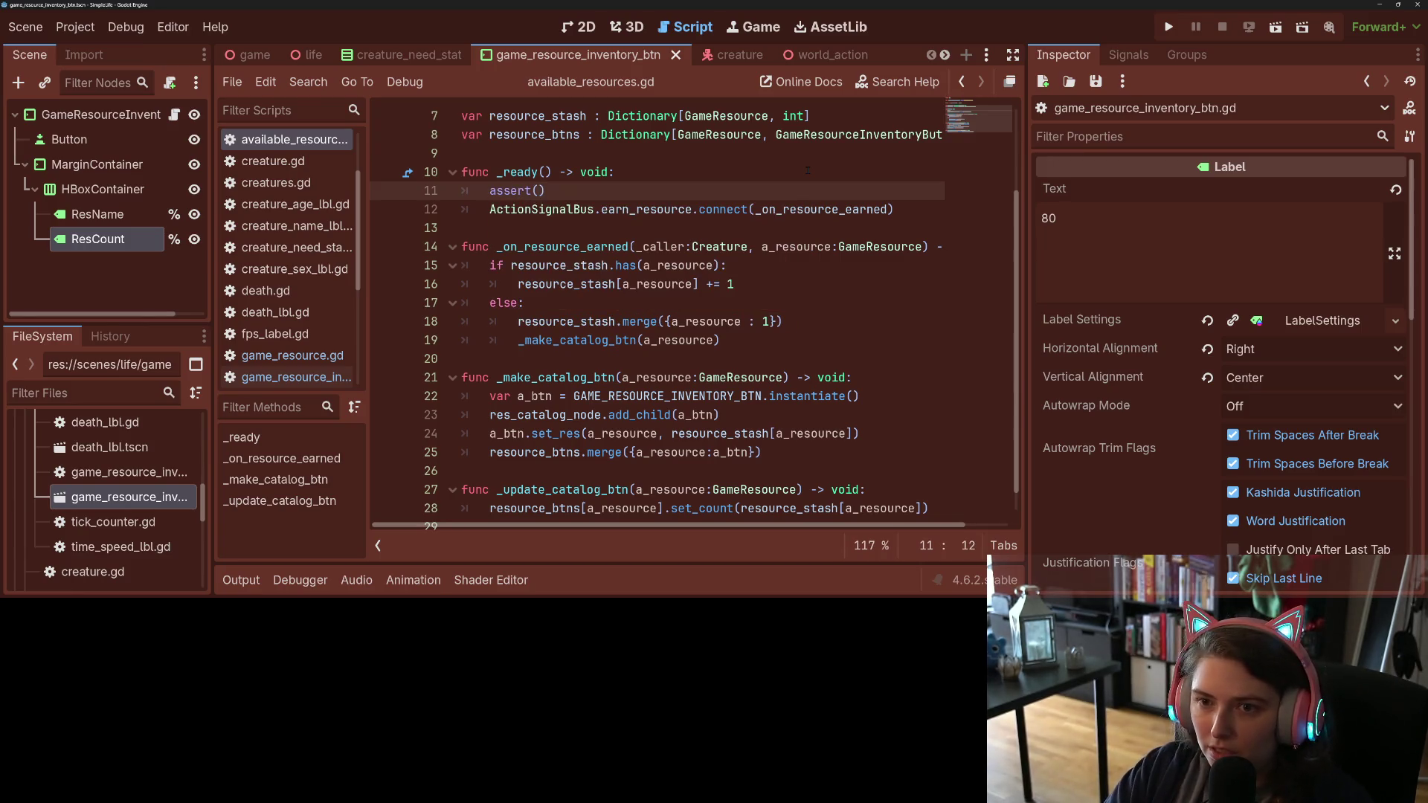
pyautogui.scroll(2, 789, 209)
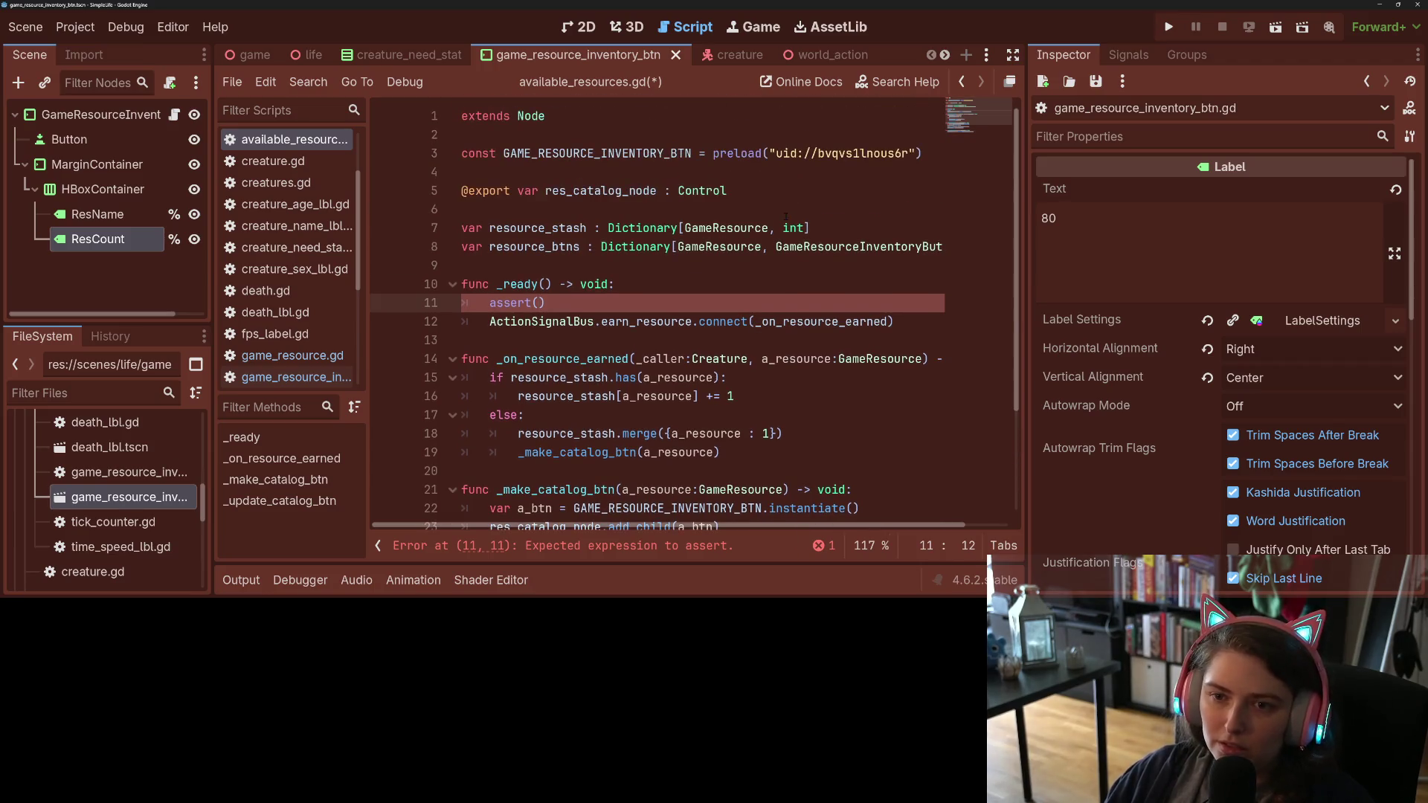
pyautogui.press('Down')
pyautogui.press('Down')
pyautogui.press('Return')
pyautogui.hotkey('ctrl', 's')
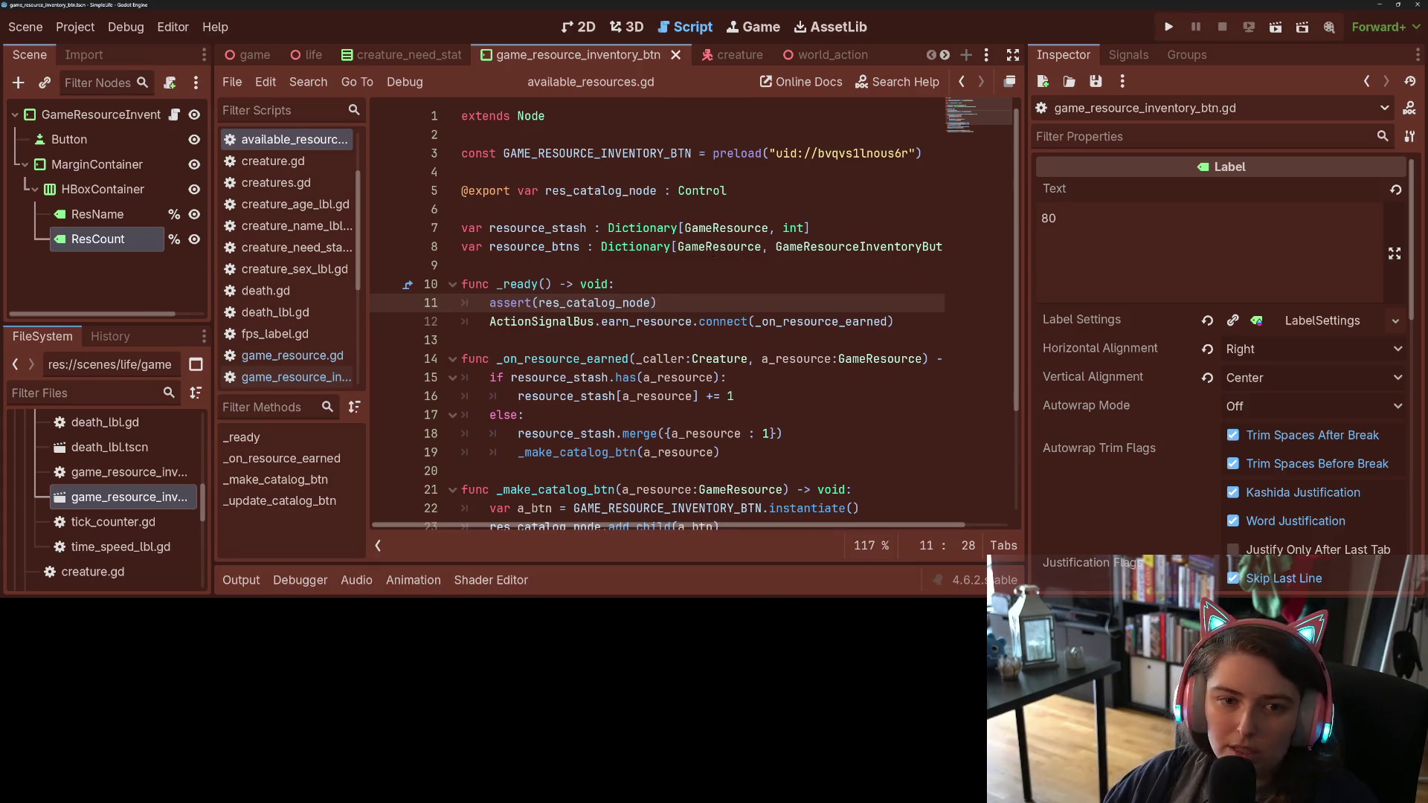
pyautogui.click(684, 262)
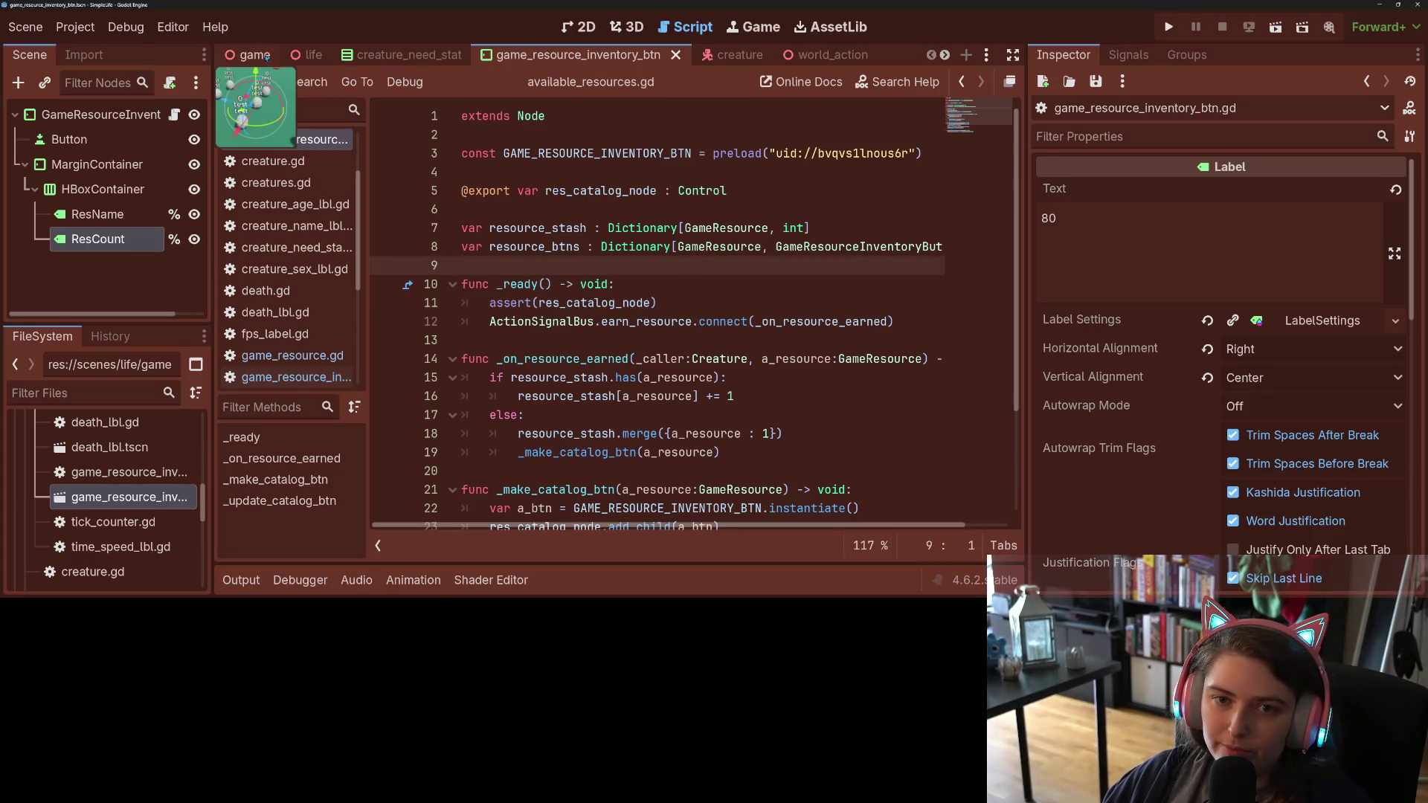
pyautogui.click(313, 55)
# - Assign ResourceCatalog as AvailableResources' Res Catalog Node, save the life scene, and run the project
pyautogui.scroll(-2, 104, 271)
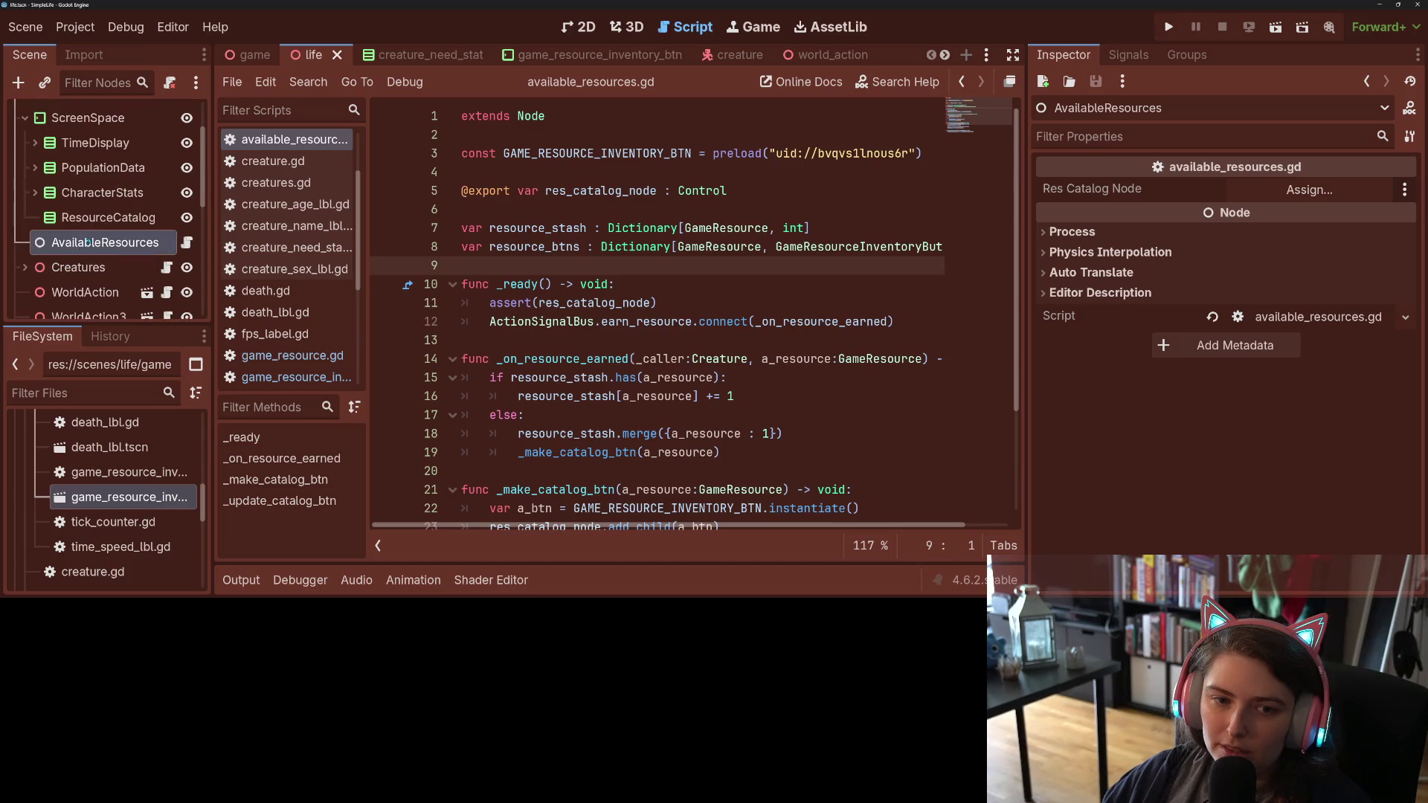
pyautogui.moveTo(102, 219); pyautogui.dragTo(1318, 194)
pyautogui.hotkey('ctrl', 's')
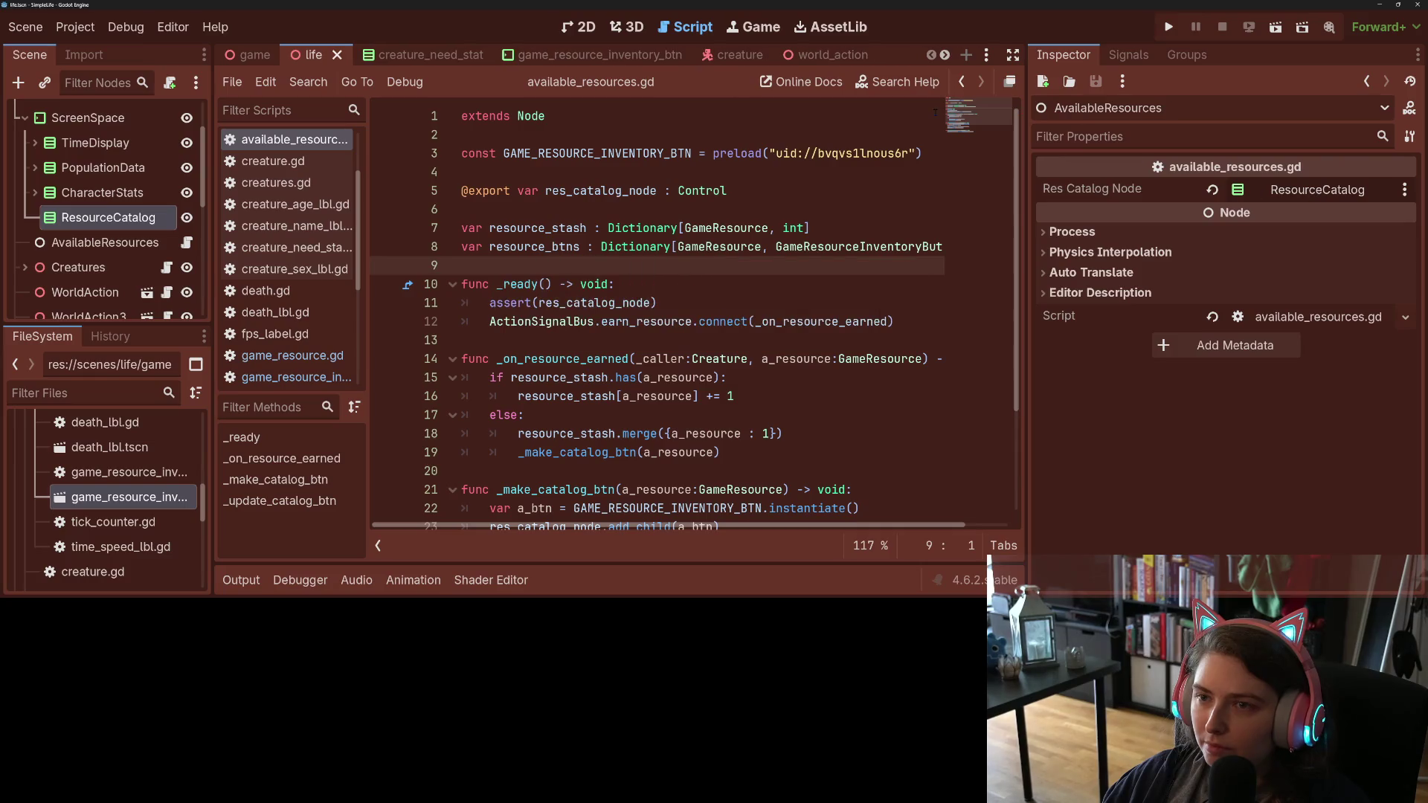
pyautogui.click(1168, 27)
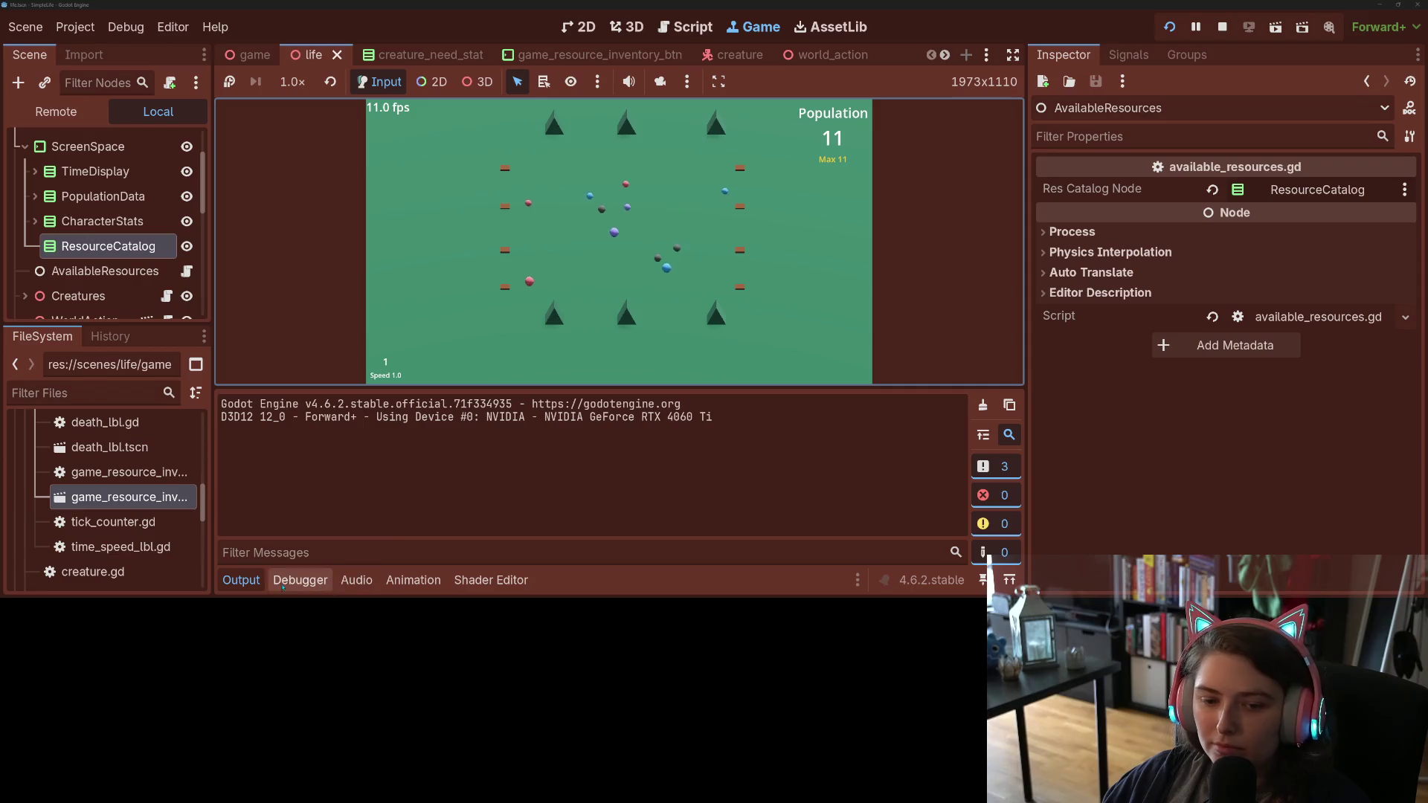
# - Watch the catalog while cycling simulation speed between normal and 16x, then return to available_resources.gd
pyautogui.click(241, 580)
pyautogui.press('Up')
pyautogui.press('Up')
pyautogui.press('Up')
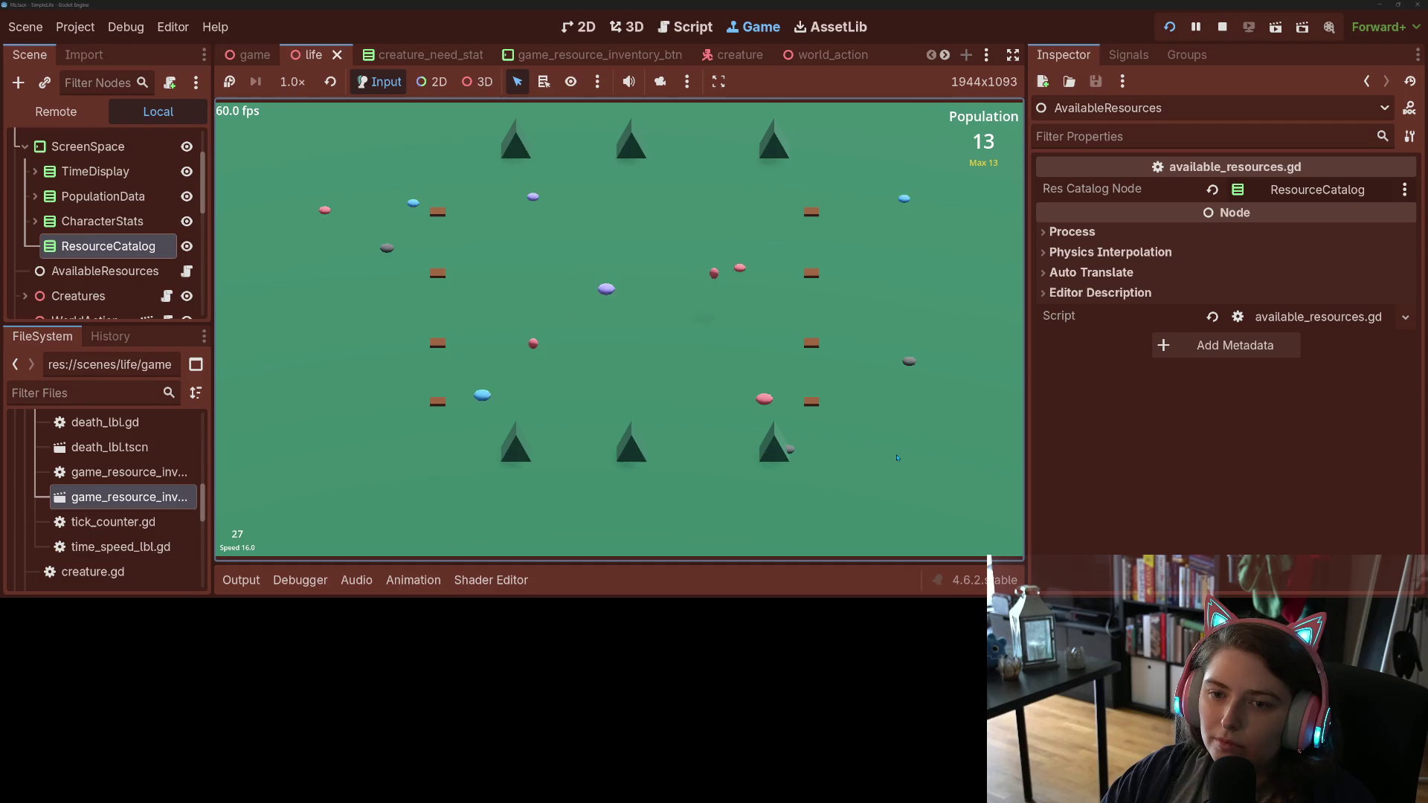
pyautogui.press('Down')
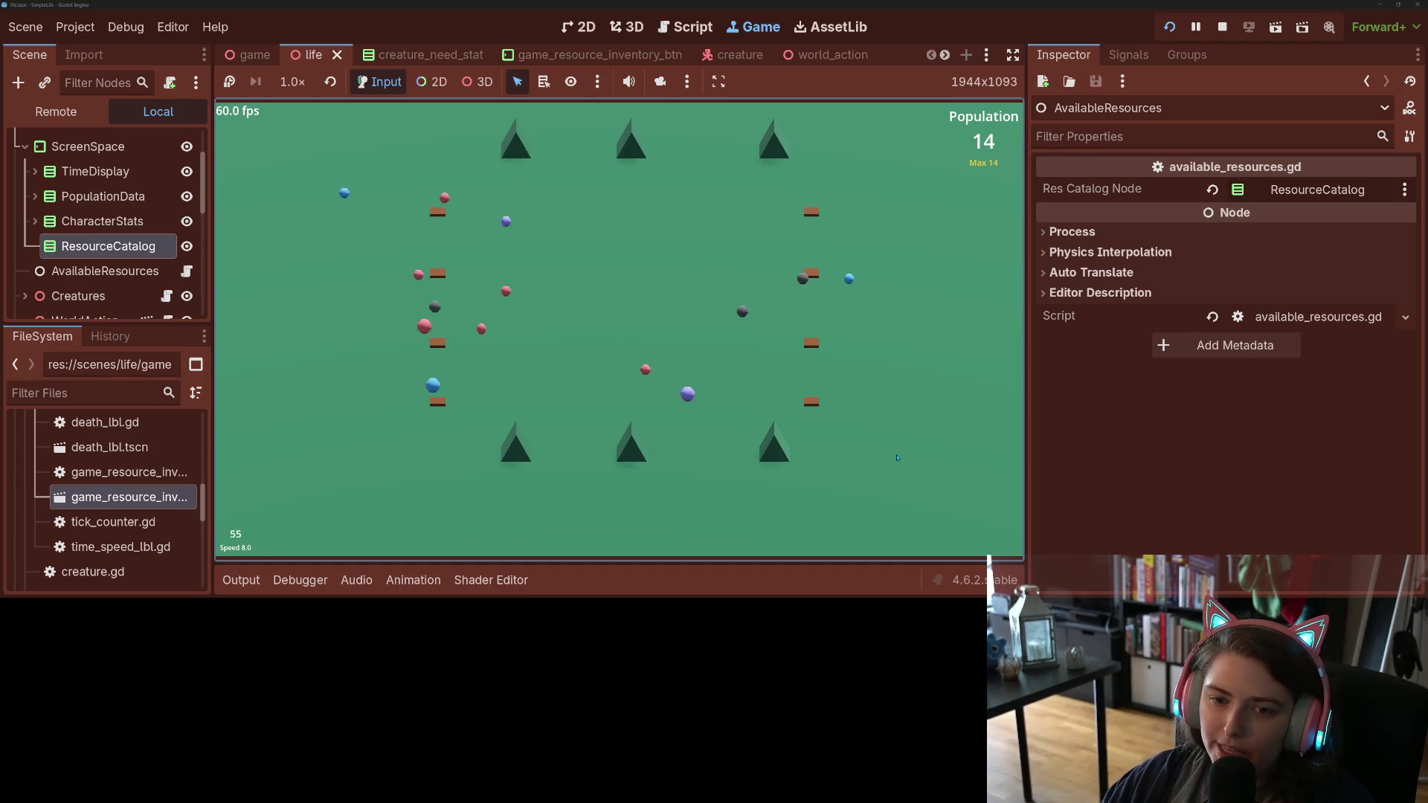
pyautogui.press('Down')
pyautogui.press('Down')
pyautogui.press('Down')
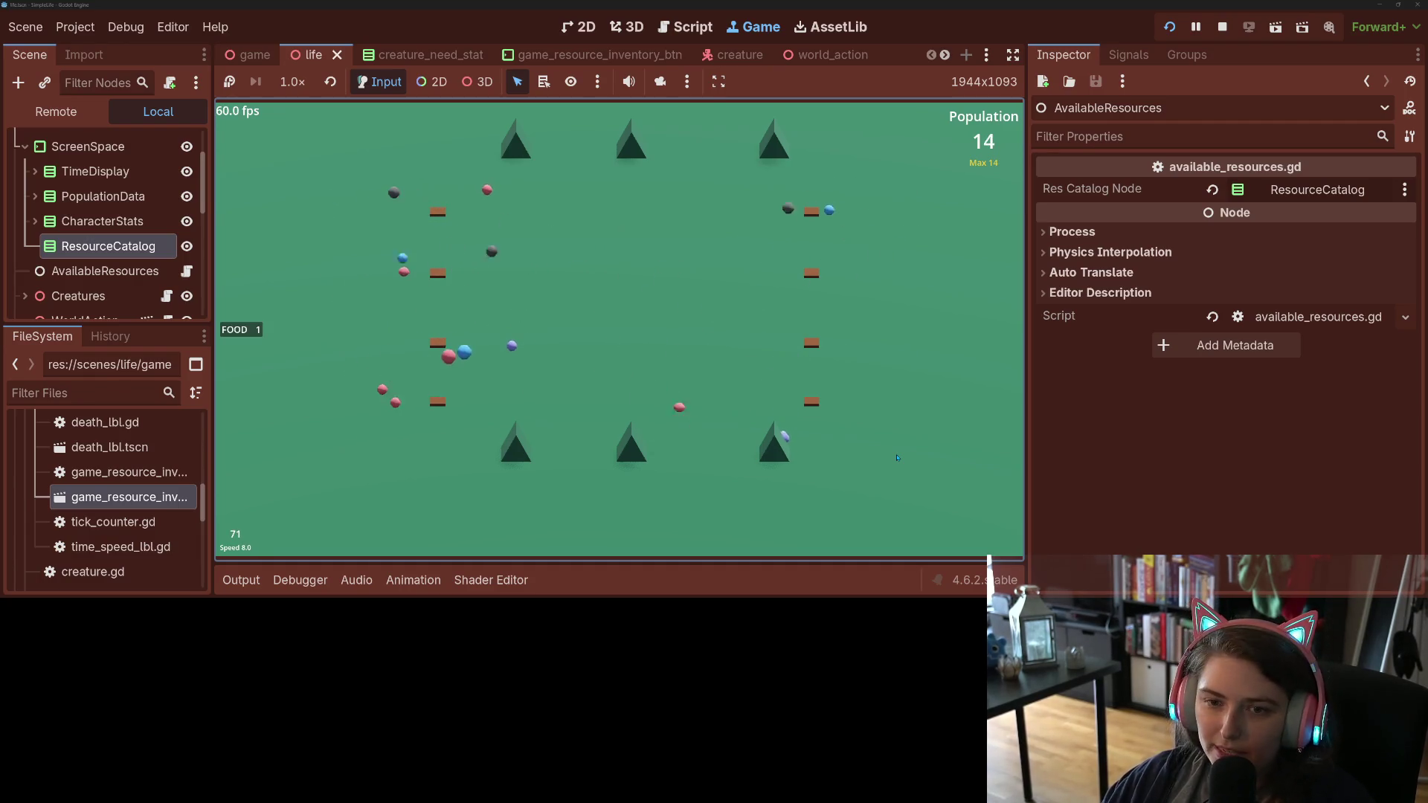
pyautogui.press('Up')
pyautogui.press('Up')
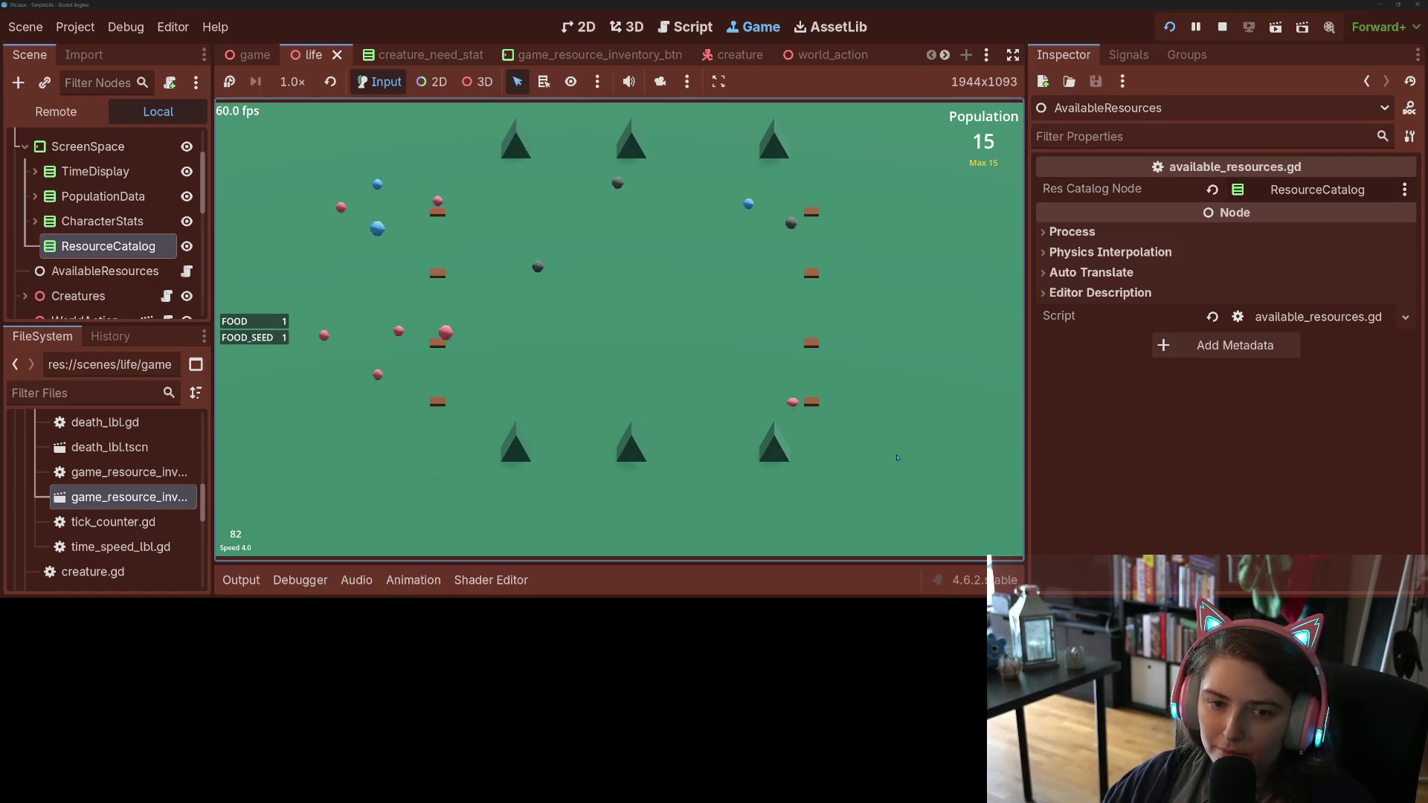
pyautogui.press('Up')
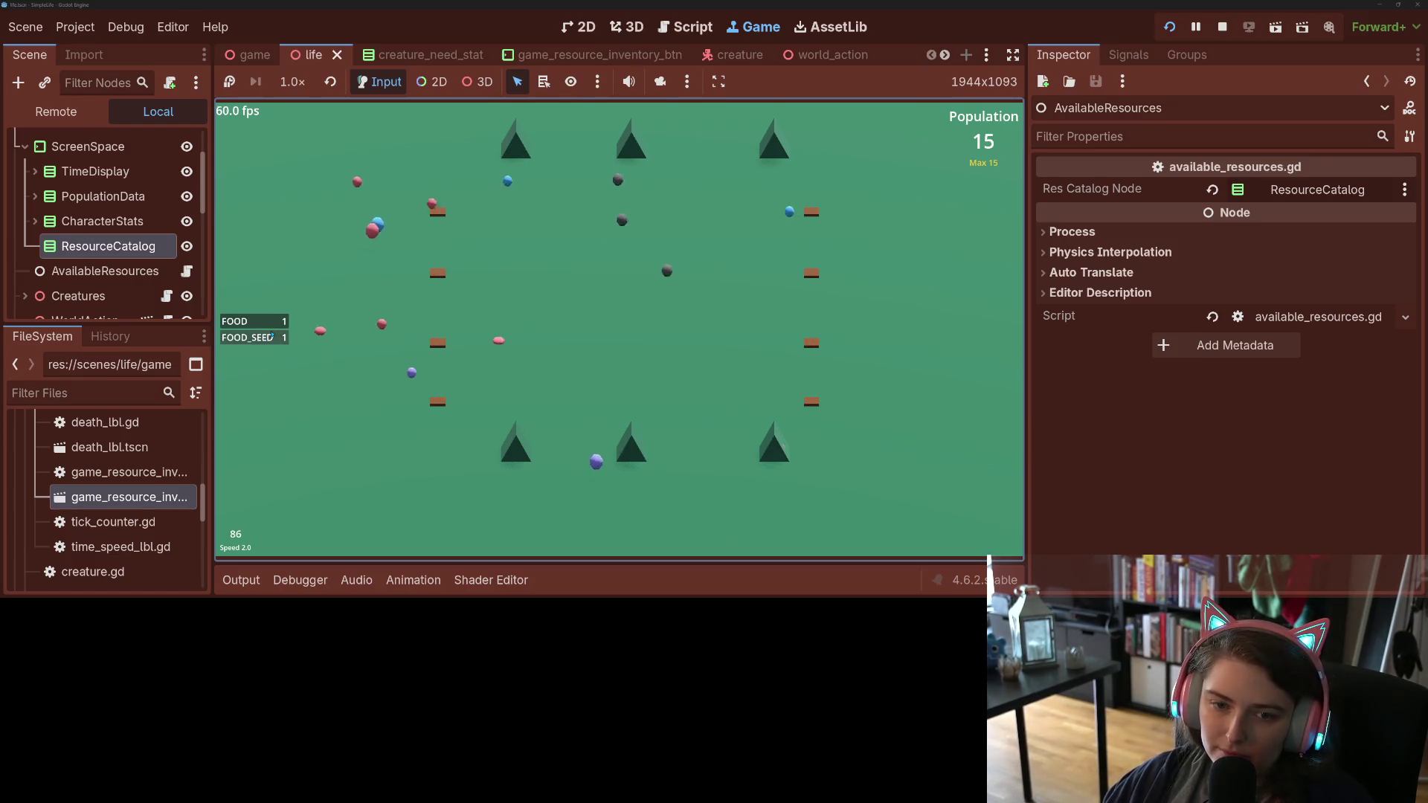
pyautogui.press('Up')
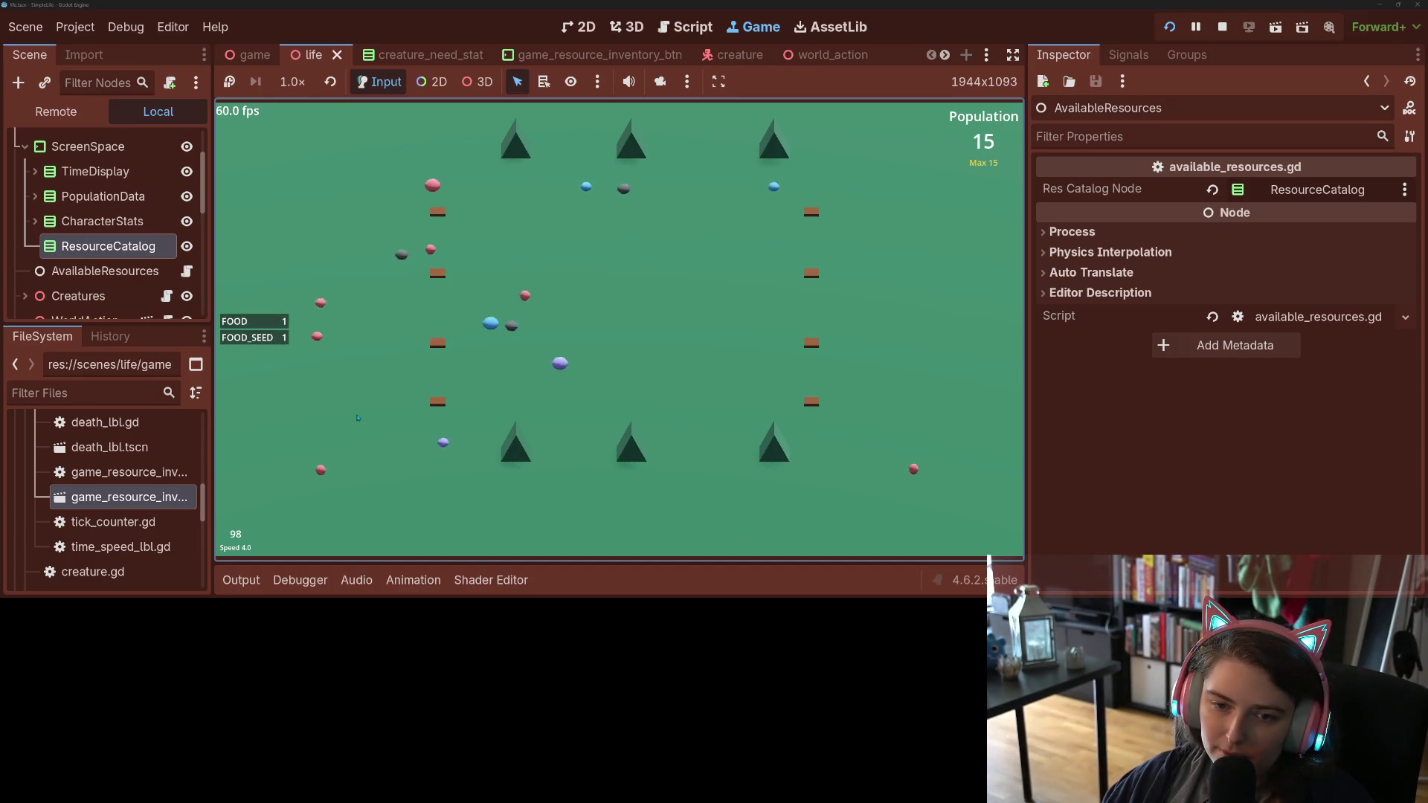
pyautogui.press('Up')
pyautogui.press('Up')
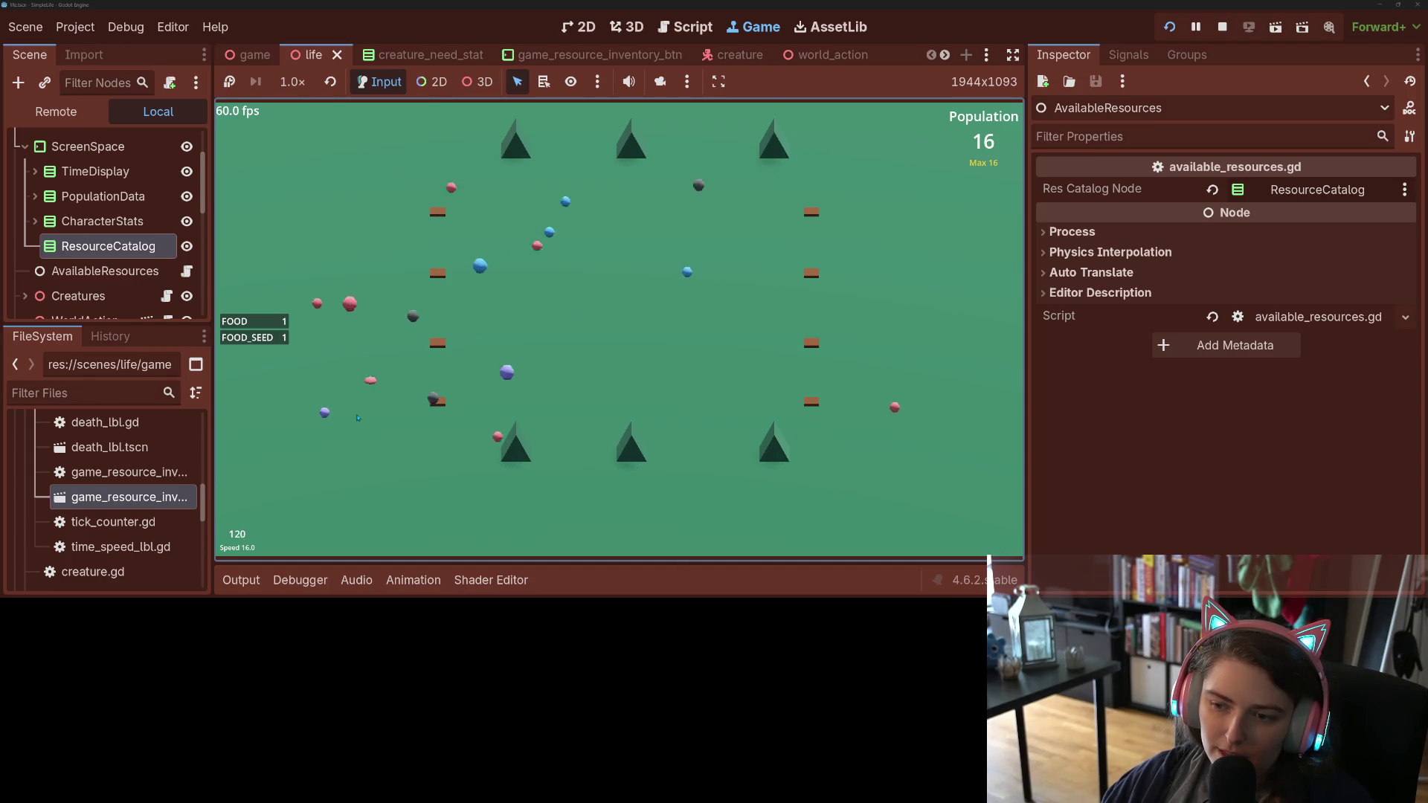
pyautogui.press('Down')
pyautogui.press('Down')
pyautogui.press('Down')
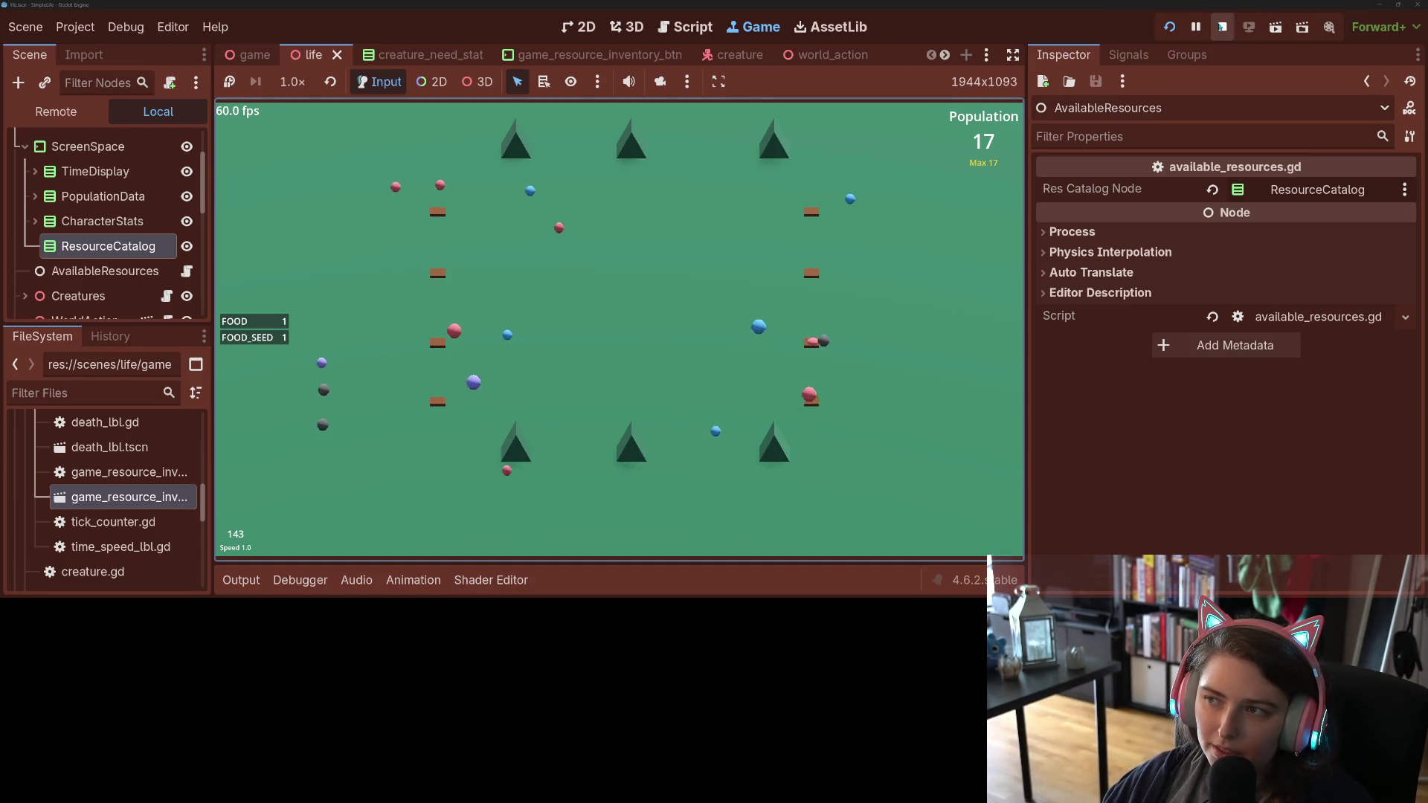
pyautogui.click(656, 30)
# - Call _update_catalog_btn(a_resource) after the stash increment, save, and return to the running game
pyautogui.scroll(-3, 659, 321)
pyautogui.doubleClick(561, 471)
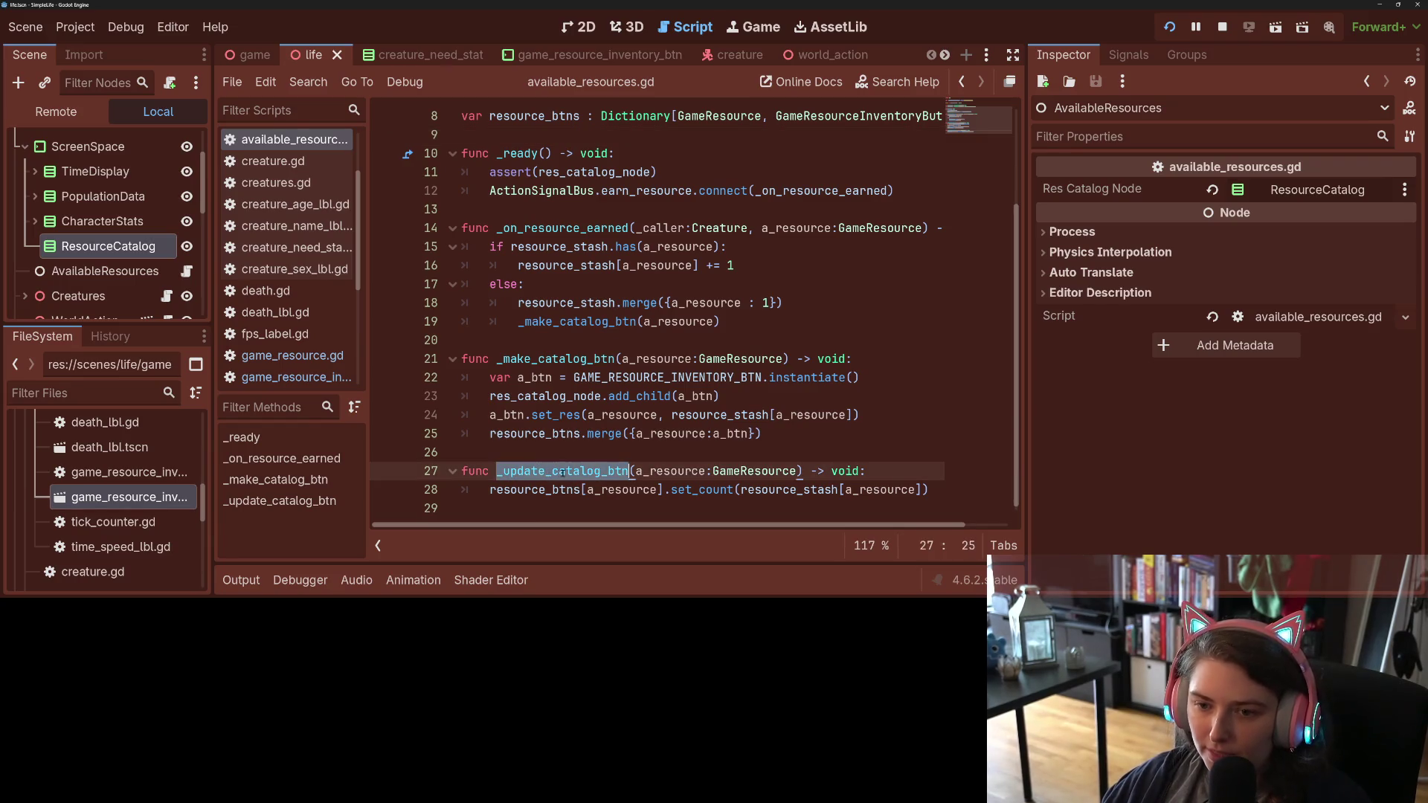
pyautogui.click(766, 267)
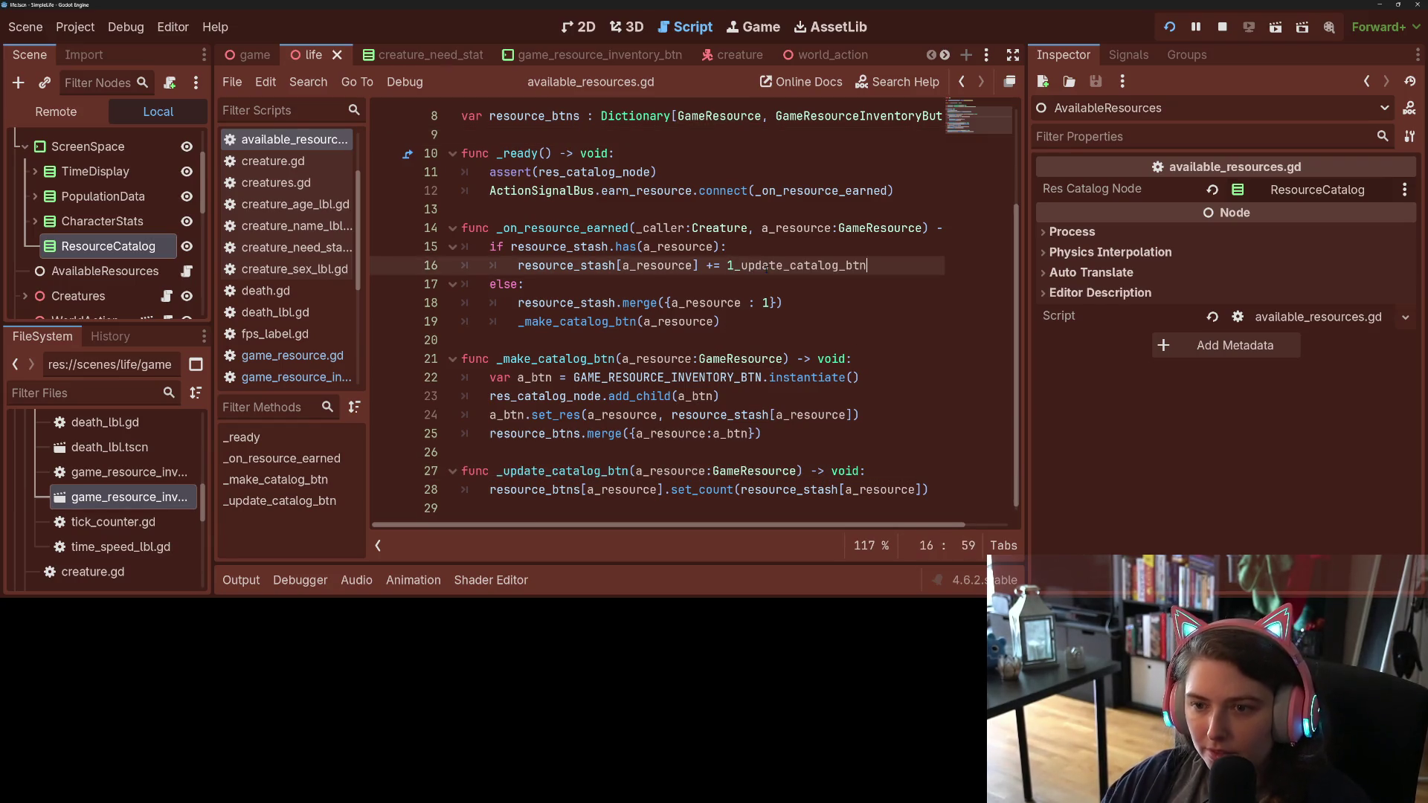
pyautogui.press('Return')
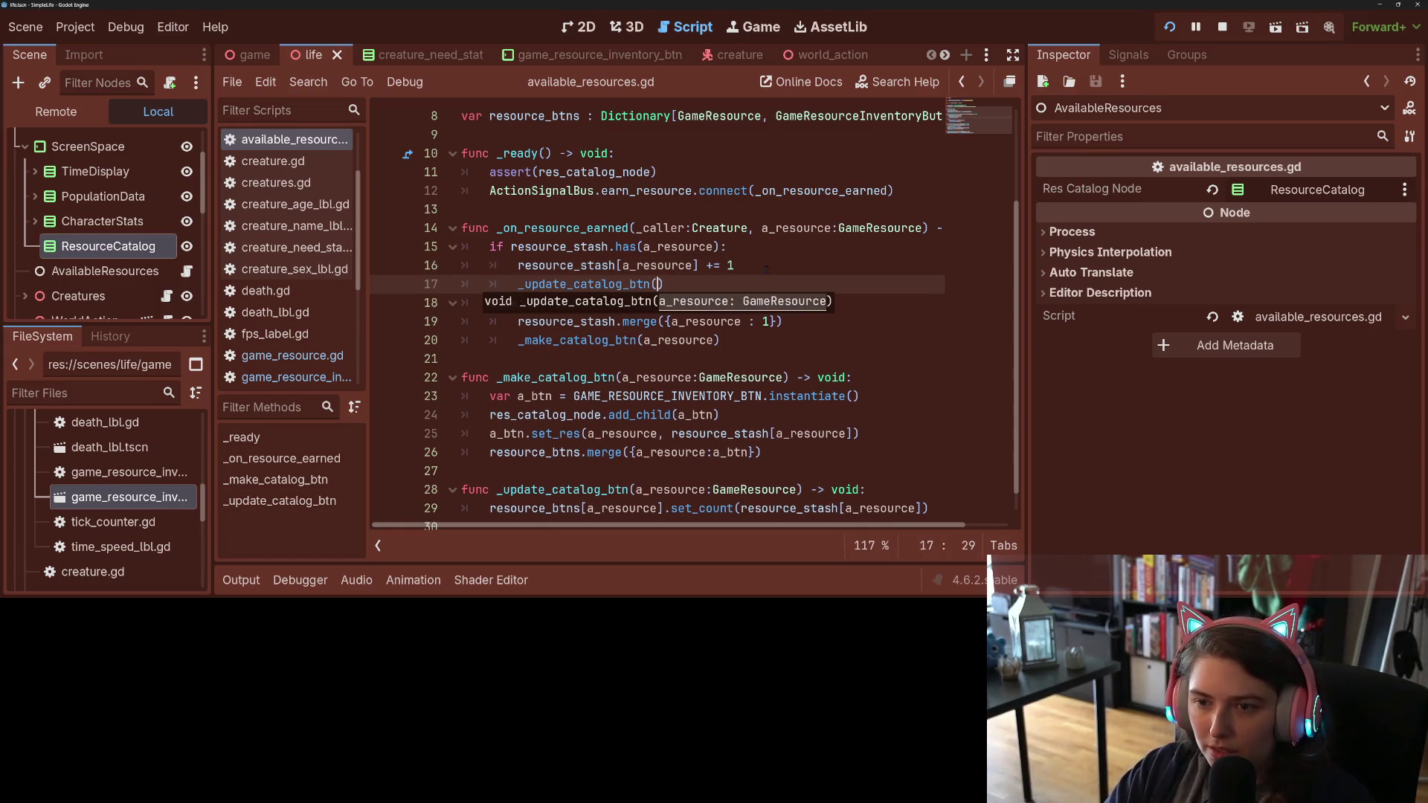
pyautogui.write('a_resource')
pyautogui.hotkey('ctrl', 's')
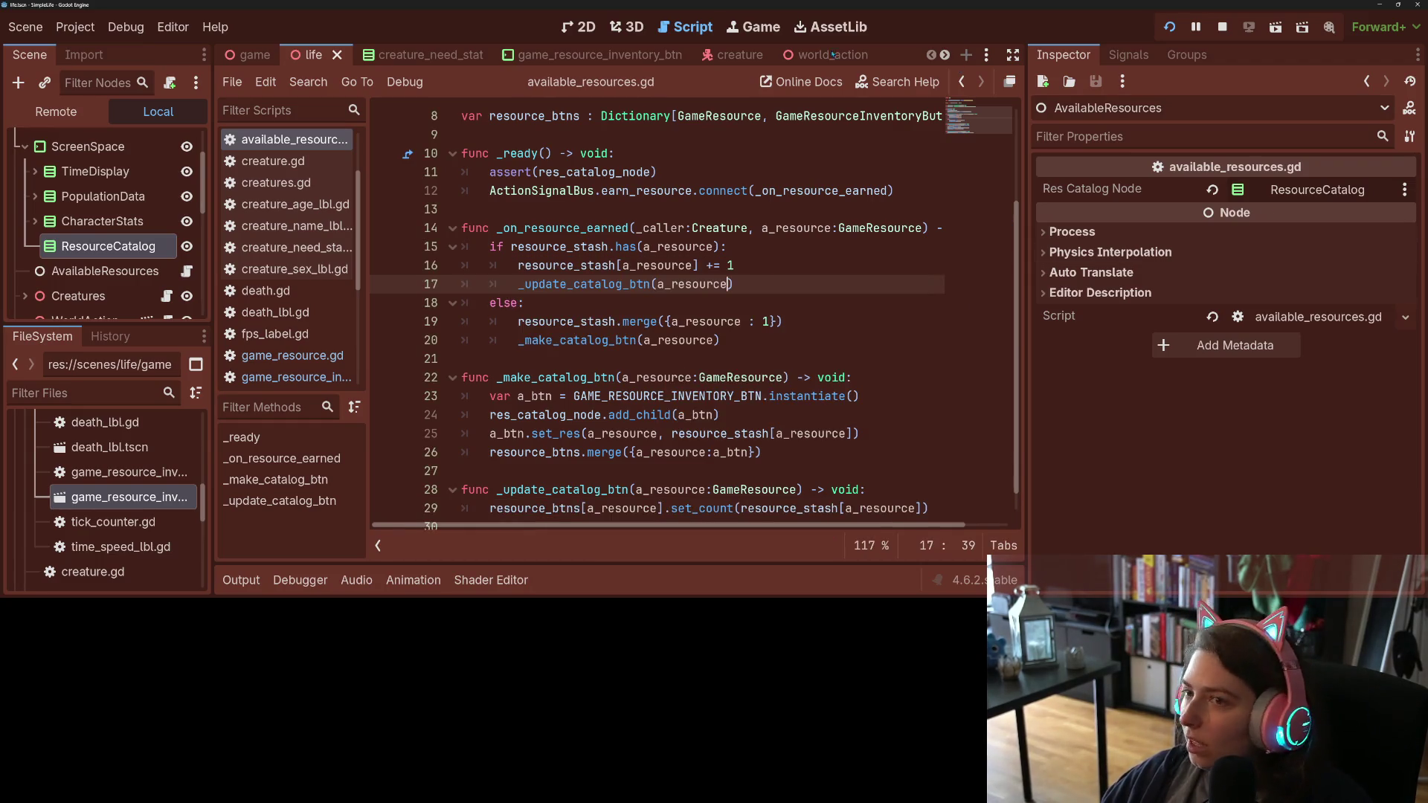
pyautogui.click(753, 27)
# - Vary the simulation speed between 4x, 32x and 2x, ending at 0.1x
pyautogui.press('4')
pyautogui.press('1')
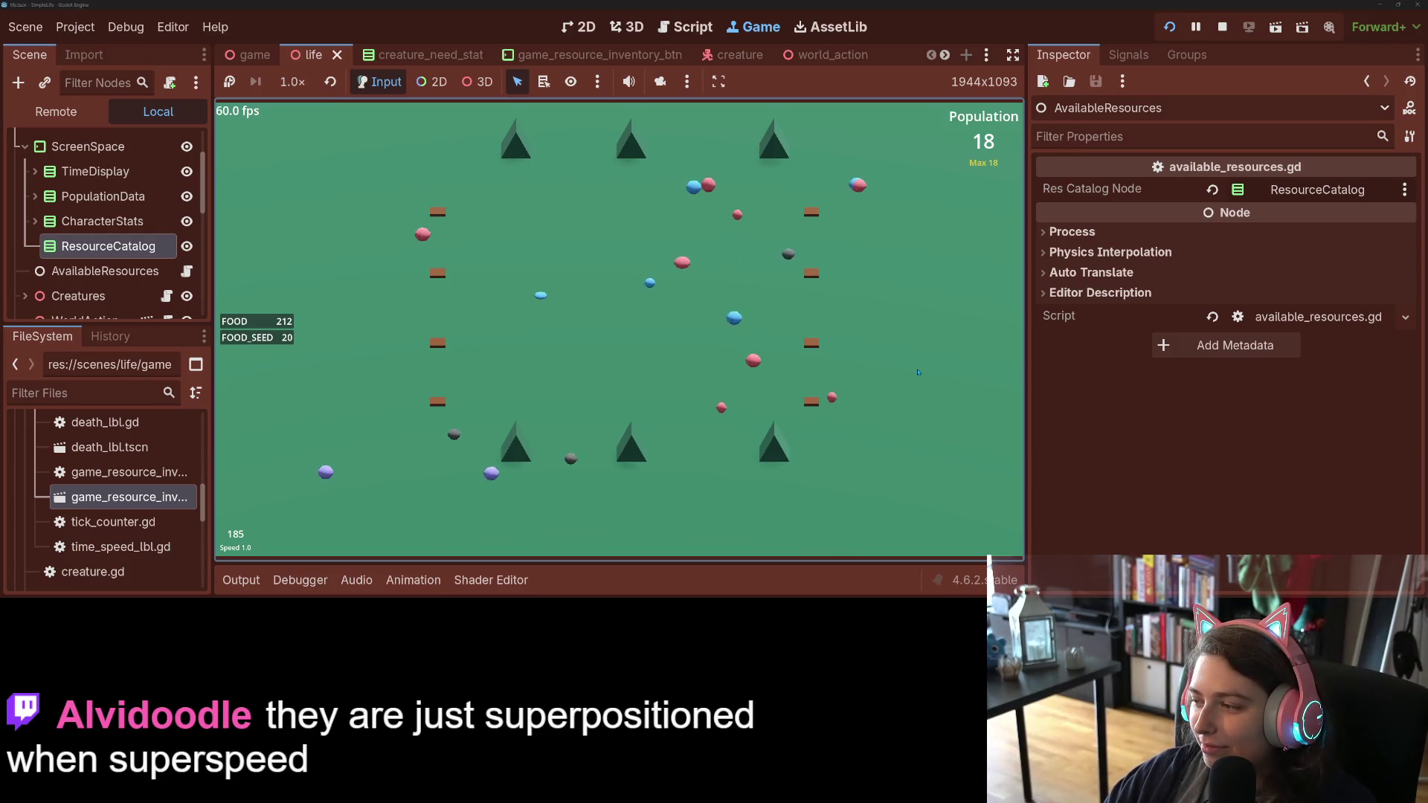
pyautogui.press('Up')
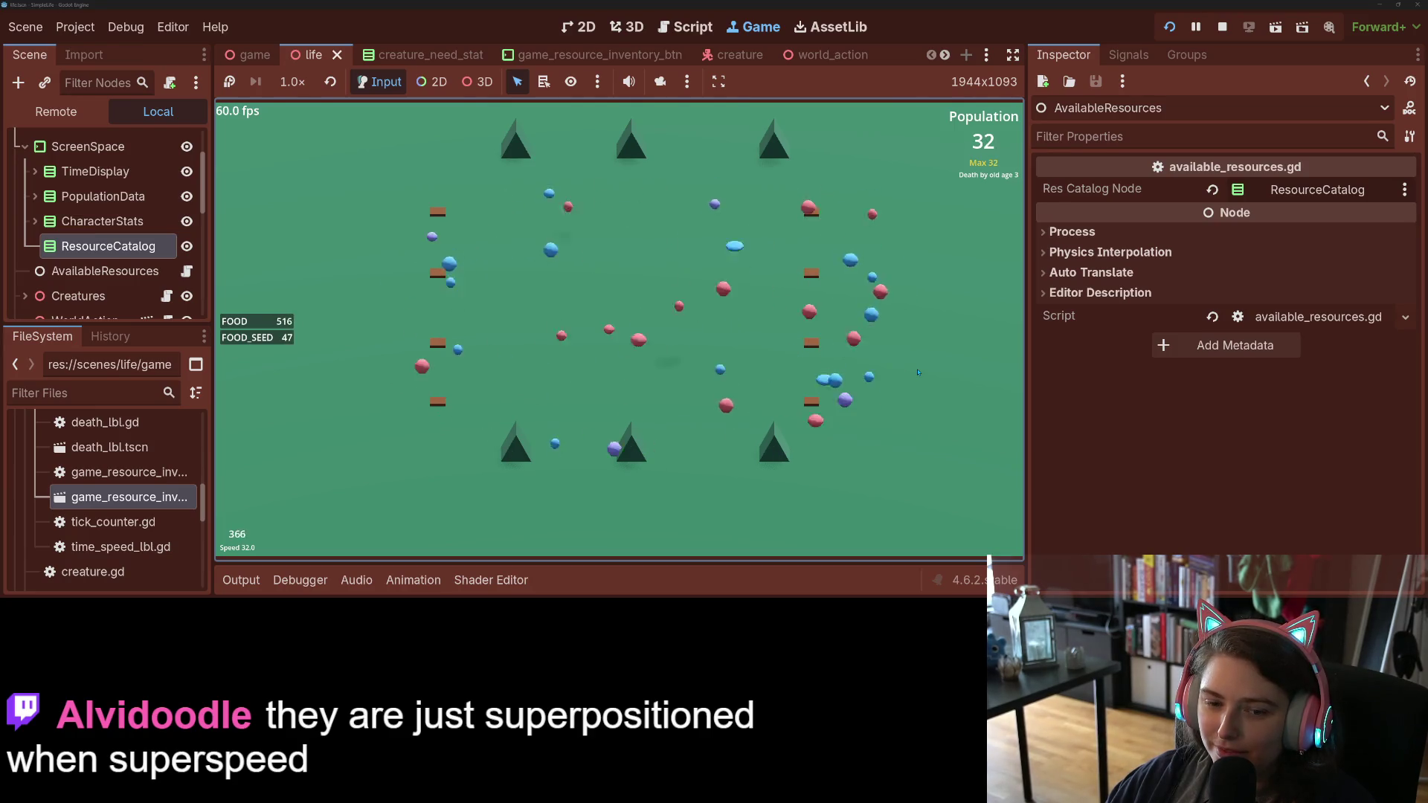
pyautogui.press('Down')
pyautogui.press('Down')
pyautogui.press('Down')
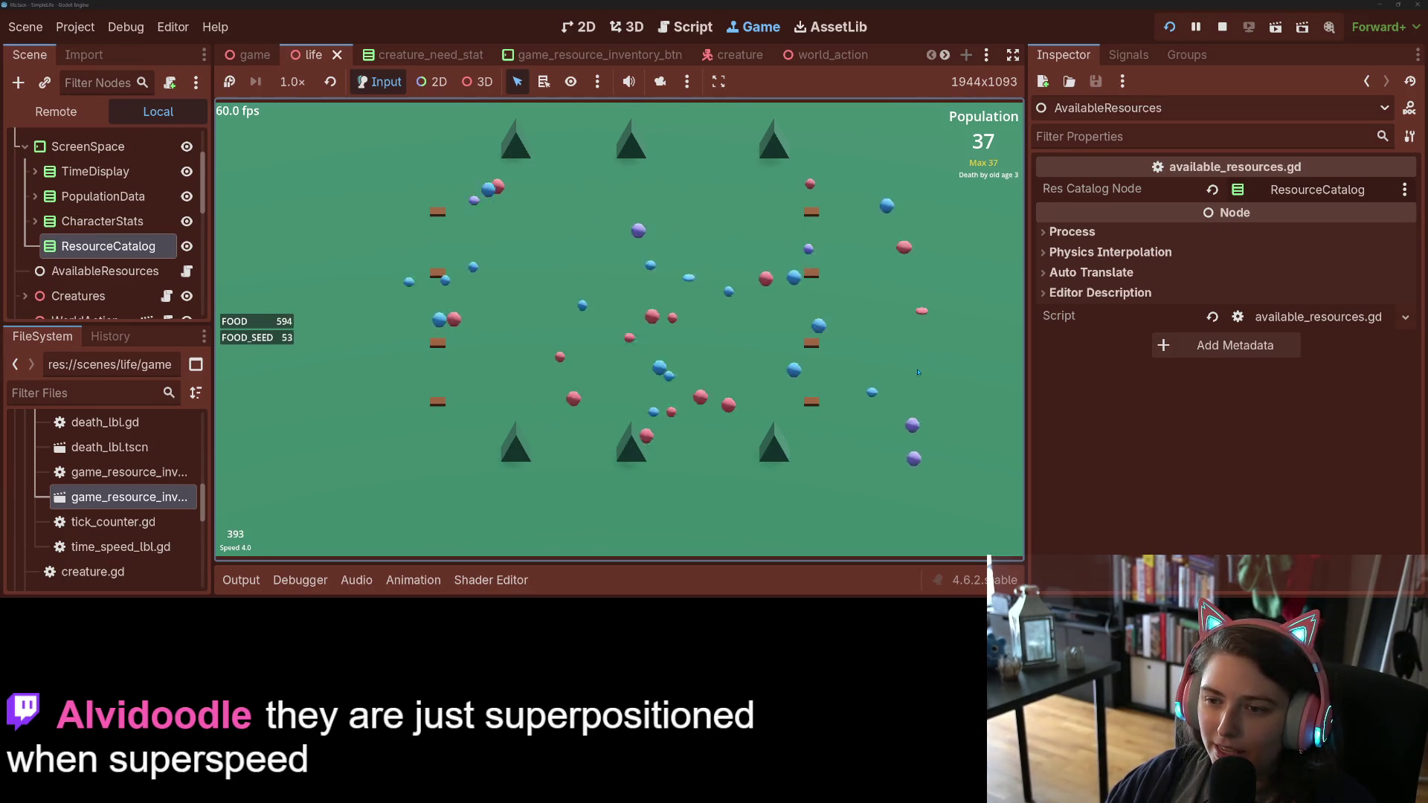
pyautogui.press('Down')
pyautogui.press('Down')
pyautogui.press('Up')
pyautogui.press('Up')
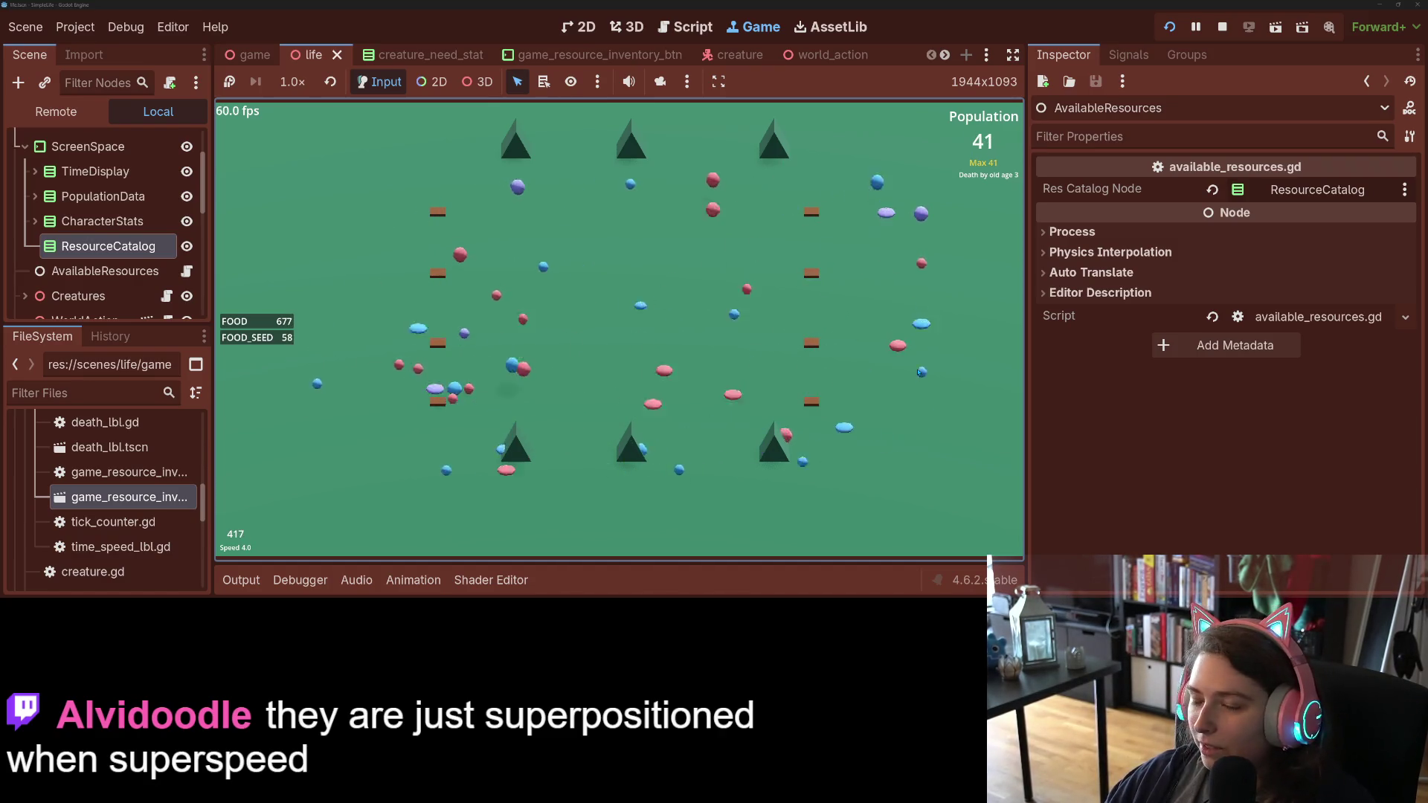
pyautogui.press('Down')
pyautogui.press('Down')
pyautogui.press('Down')
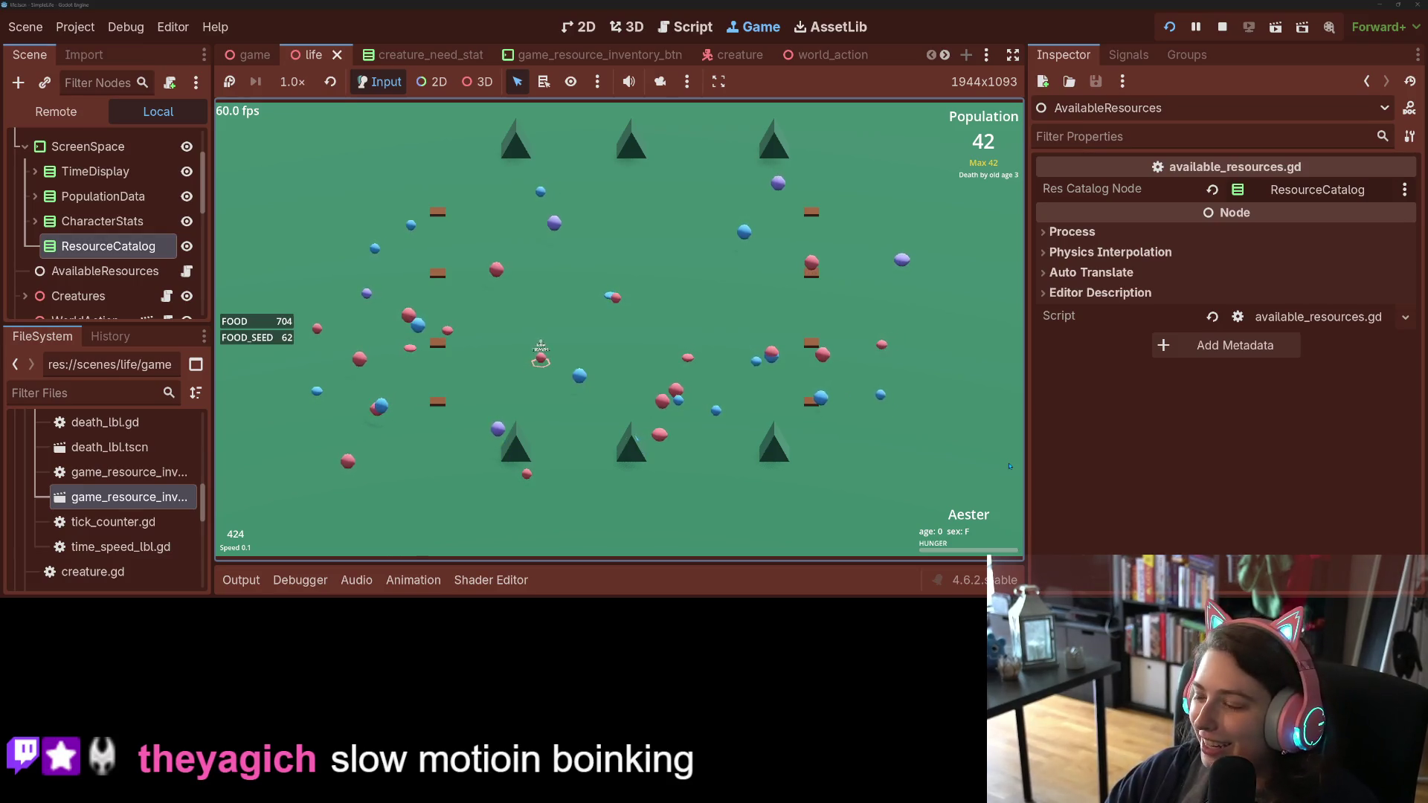
# - Run the game at 4x, inspect two creatures, then stop the test run
pyautogui.press('4')
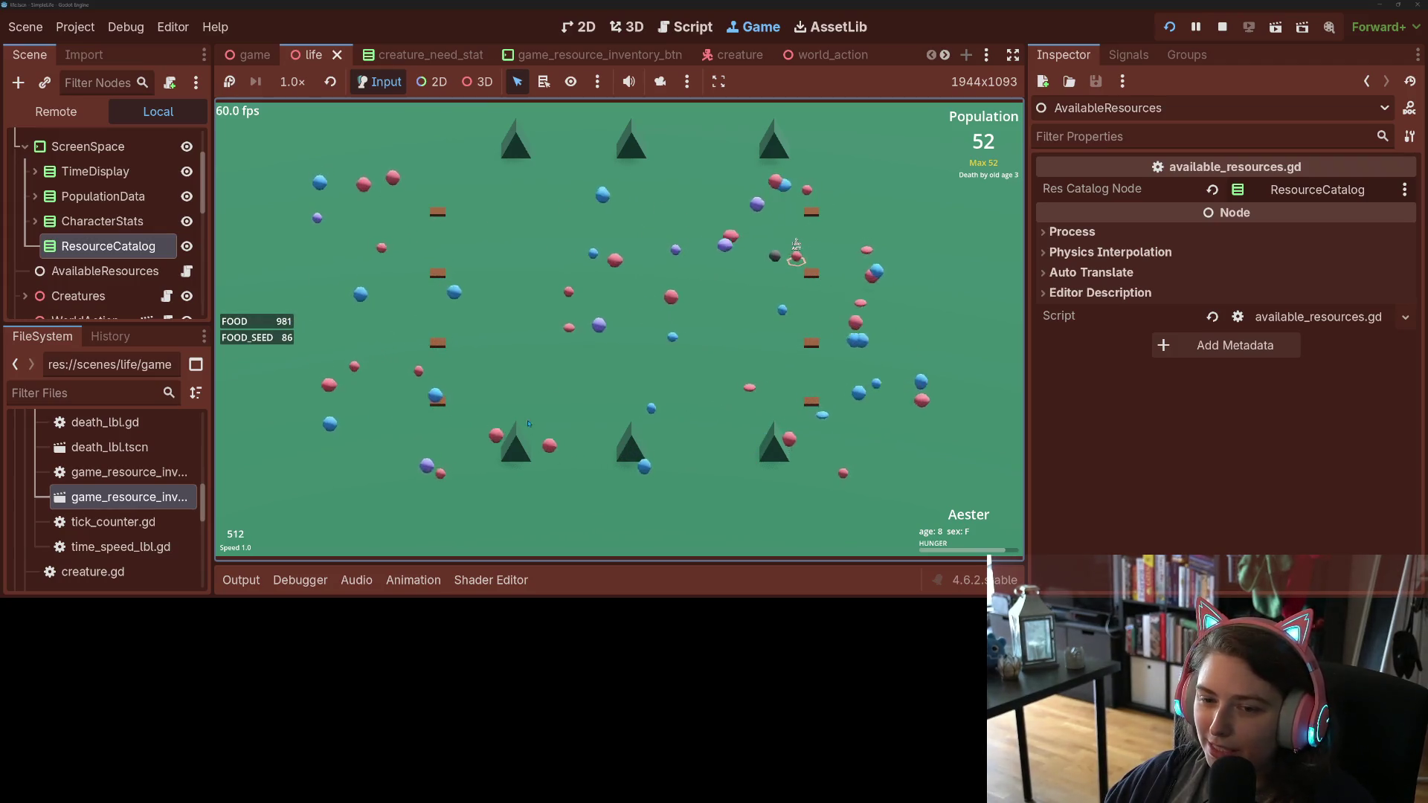
pyautogui.click(531, 437)
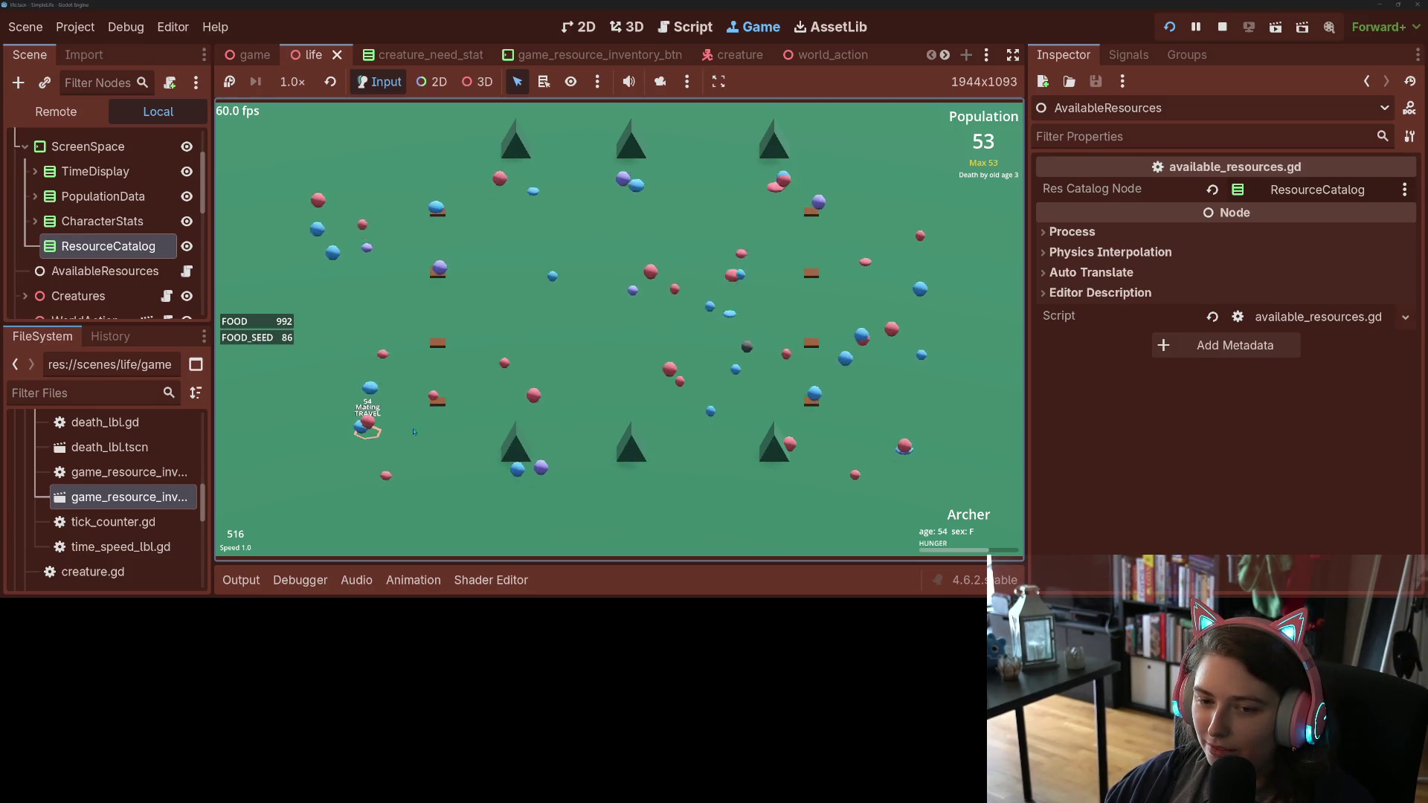
pyautogui.click(534, 385)
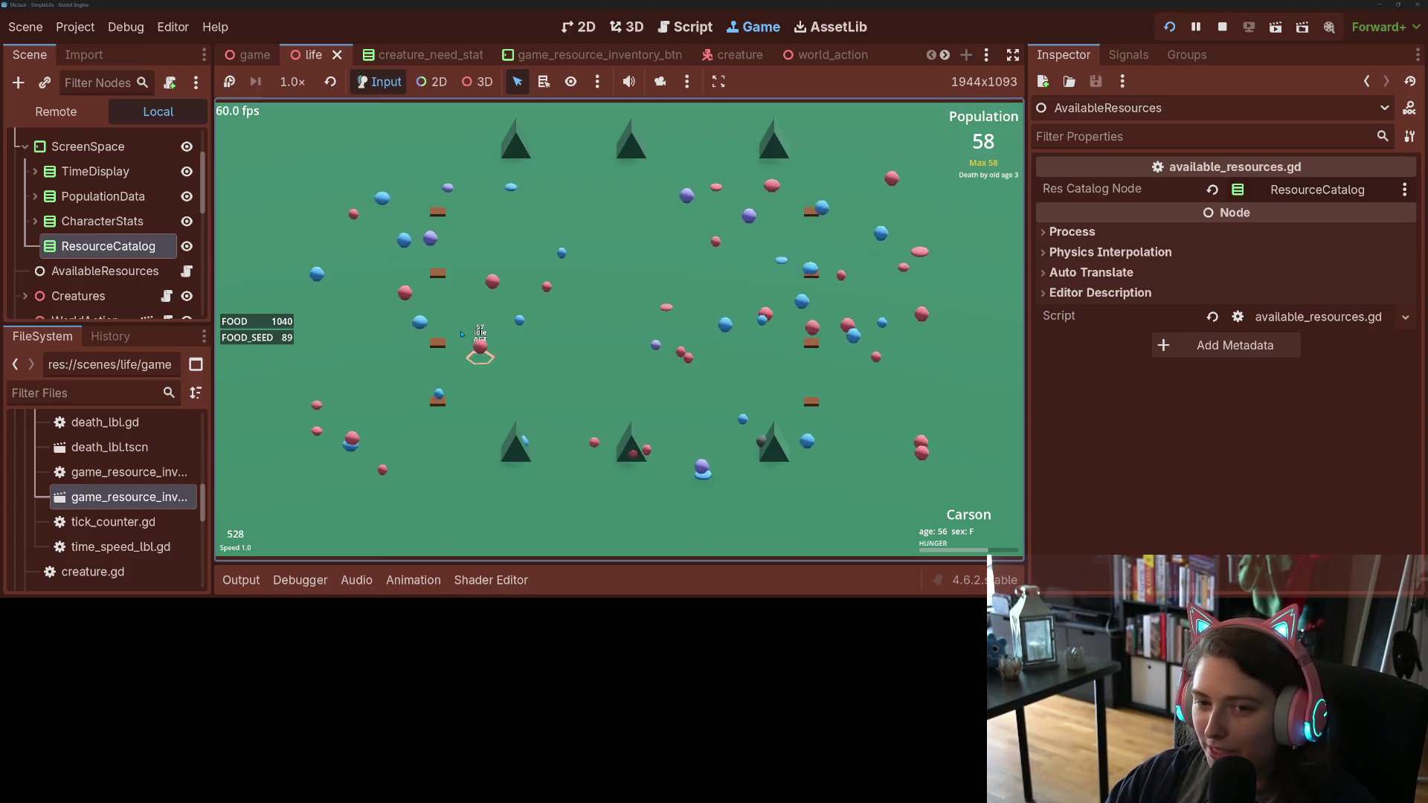
pyautogui.click(1223, 29)
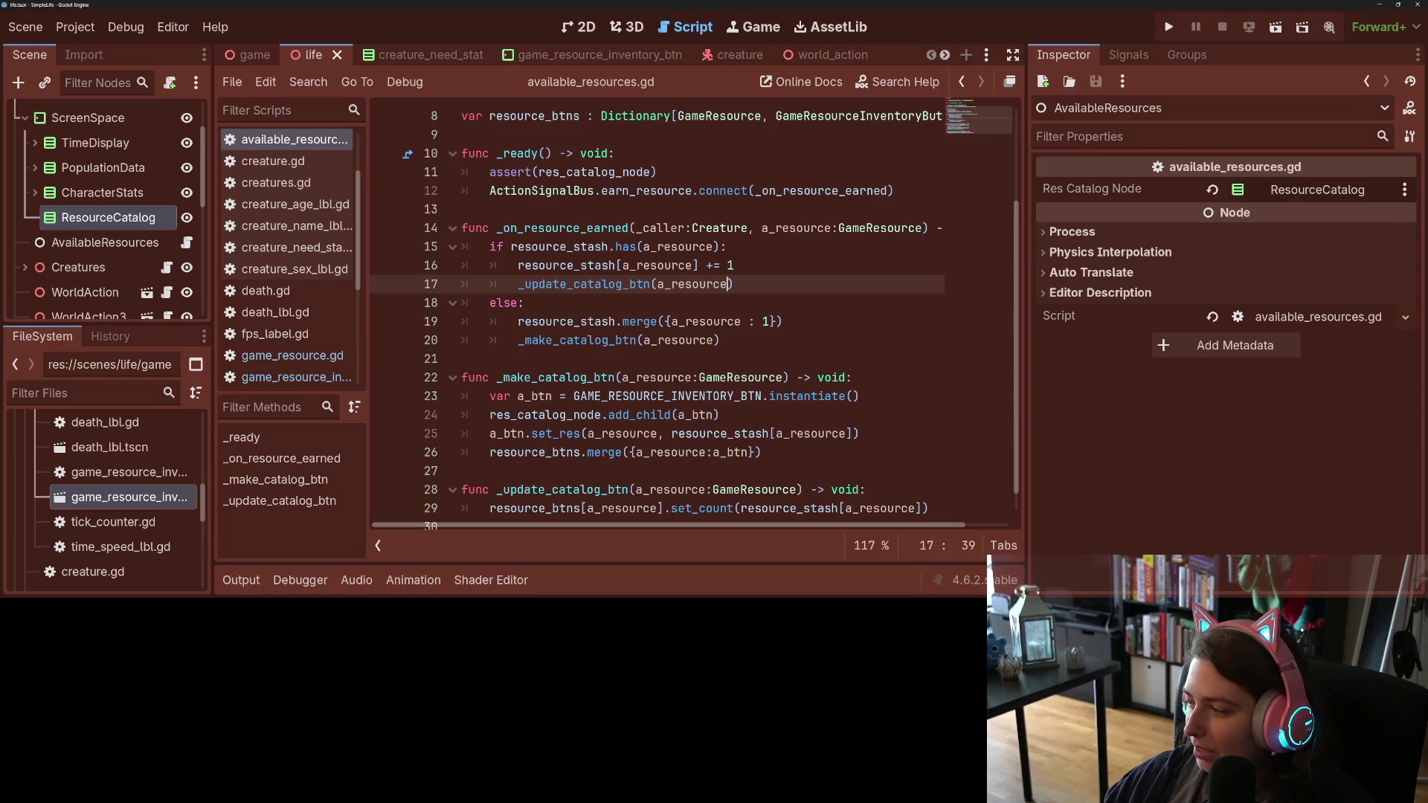
pyautogui.hotkey('alt', 'Tab')
# - Commit the 5 changed files to main as 'adds button with resource stash contents' and push to origin
pyautogui.click(646, 409)
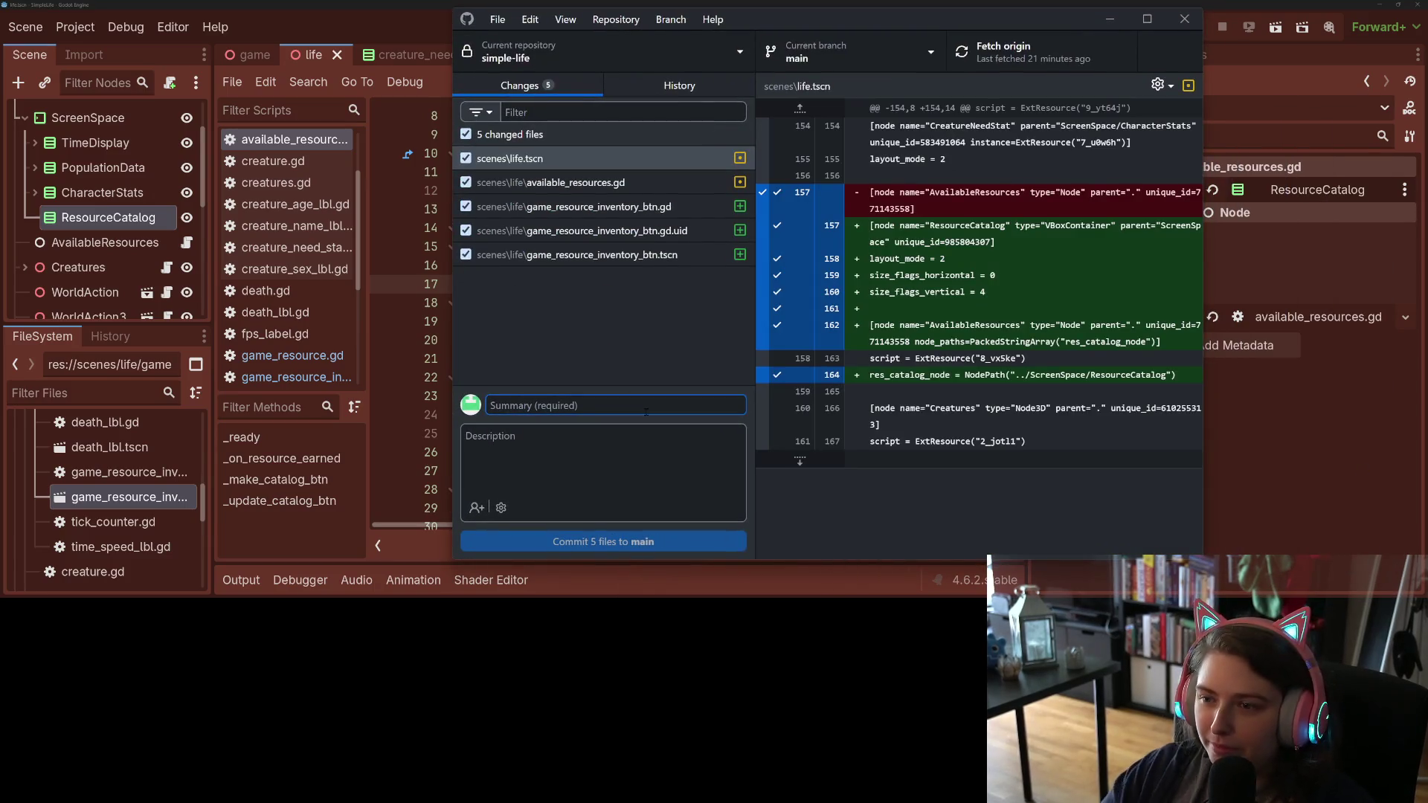
pyautogui.write('adds buttonwith ')
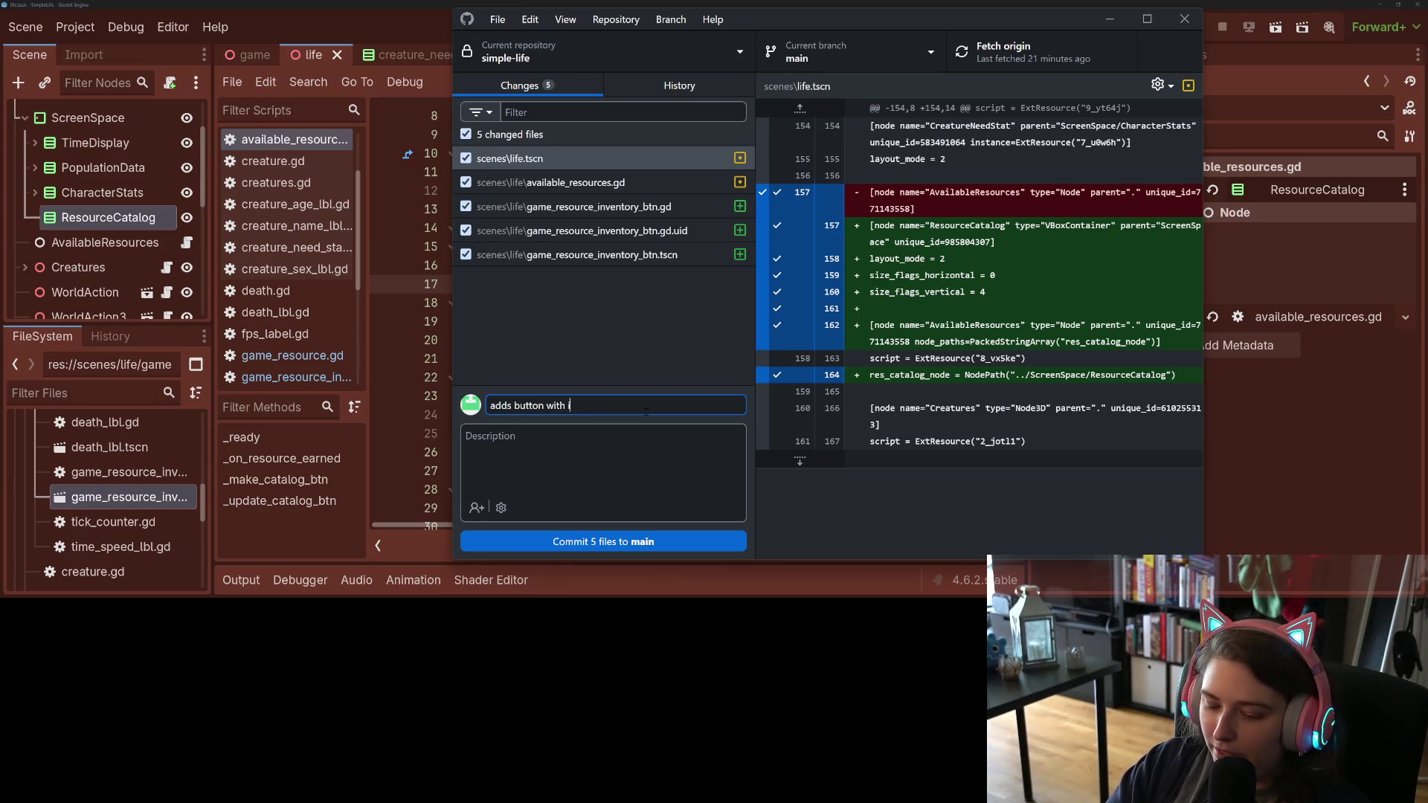
pyautogui.write('n')
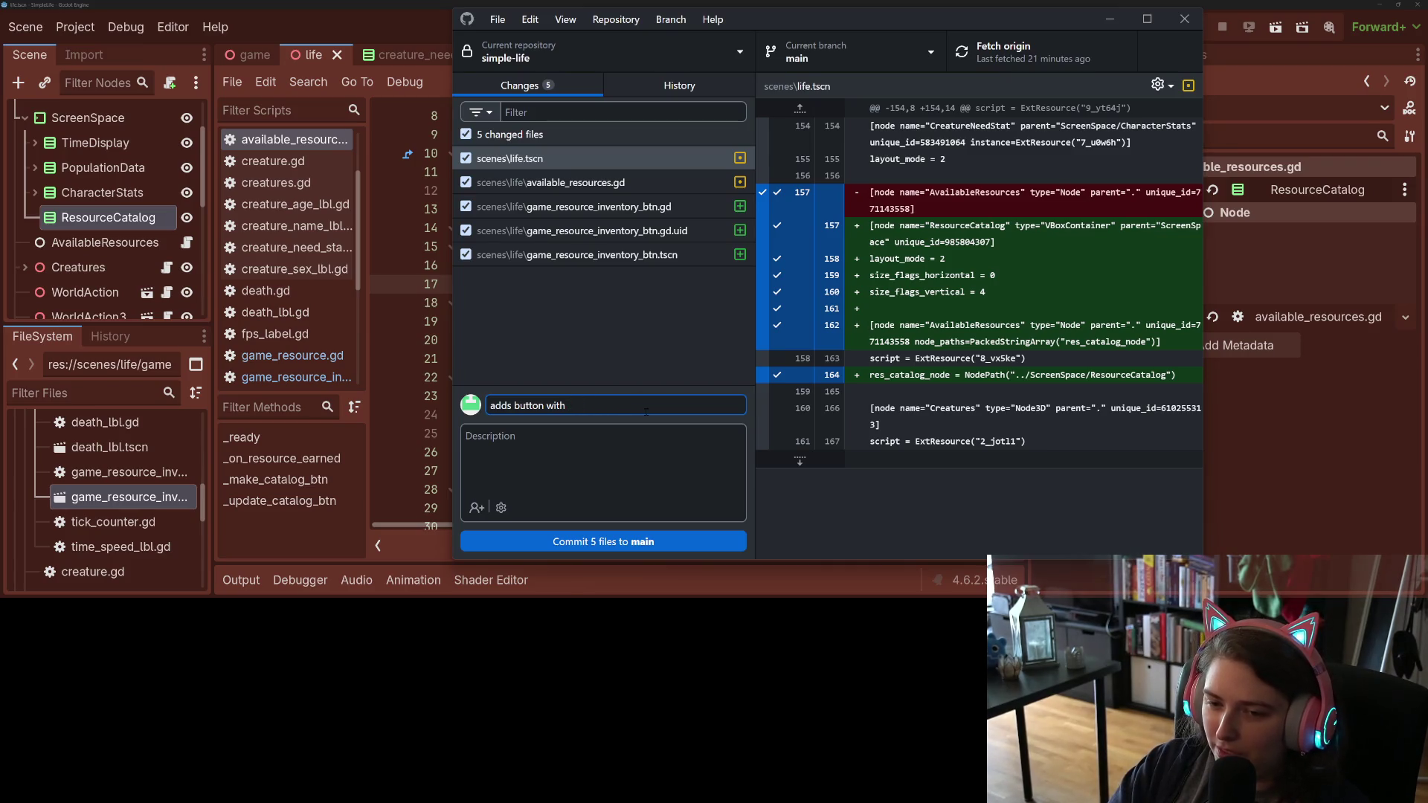
pyautogui.write('ce stat')
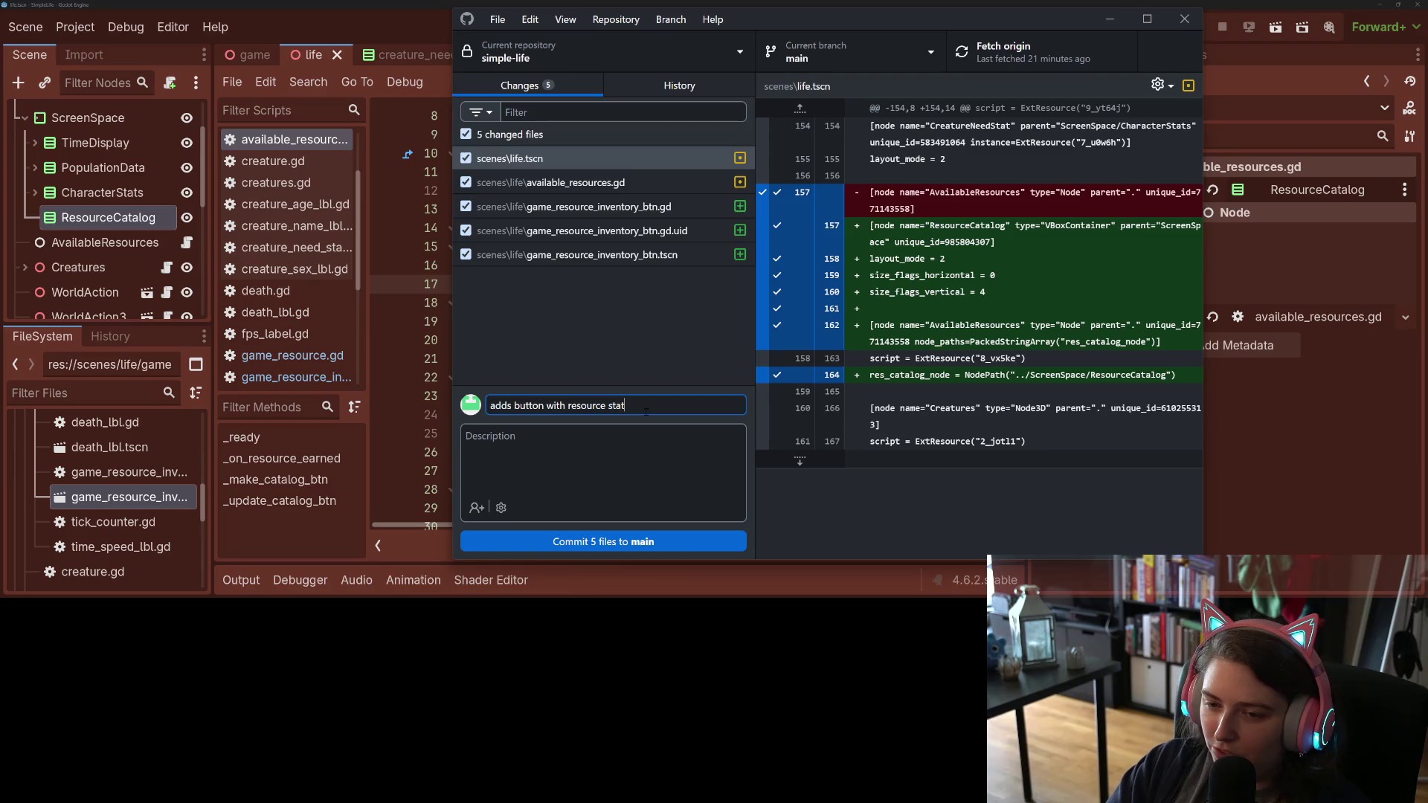
pyautogui.press('BackSpace')
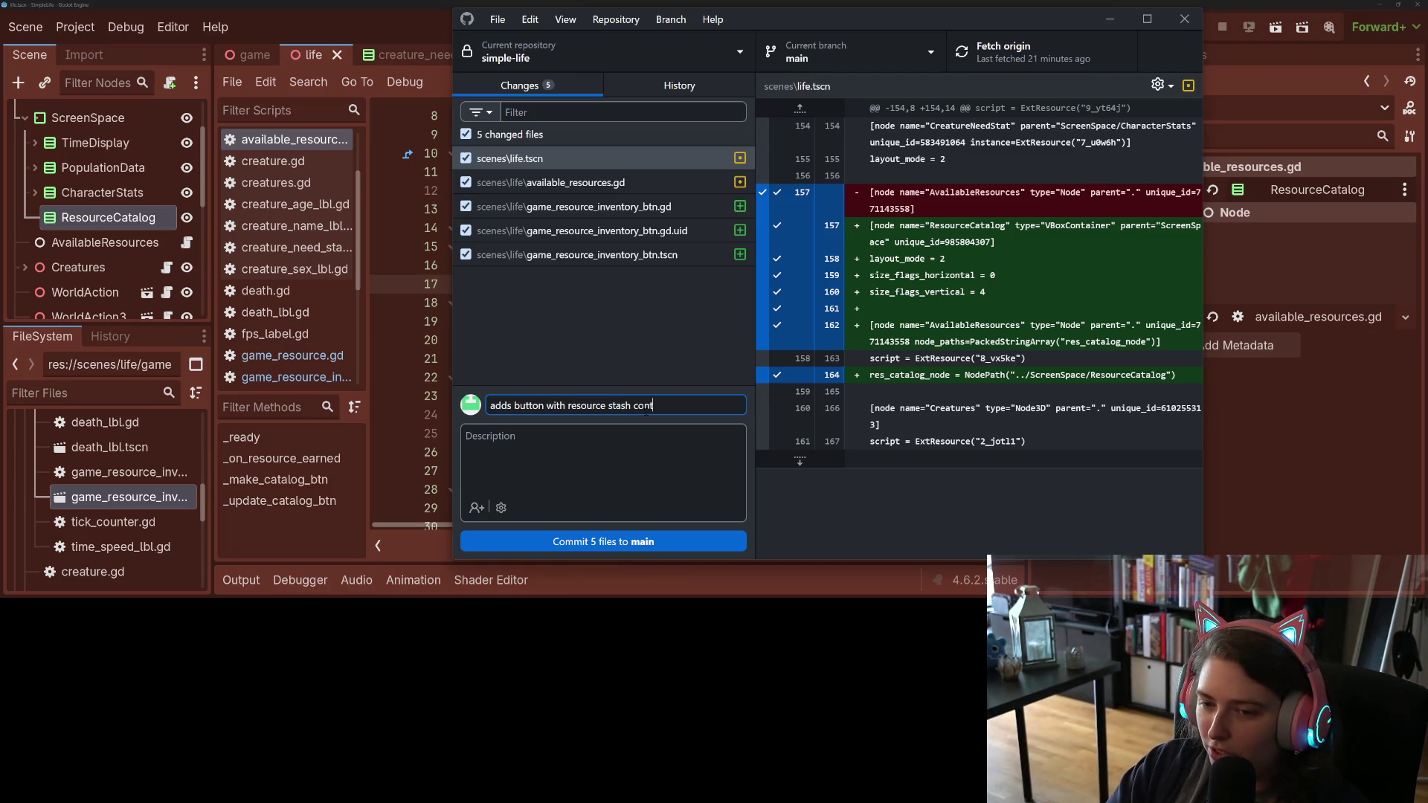
pyautogui.write('ents')
pyautogui.click(685, 532)
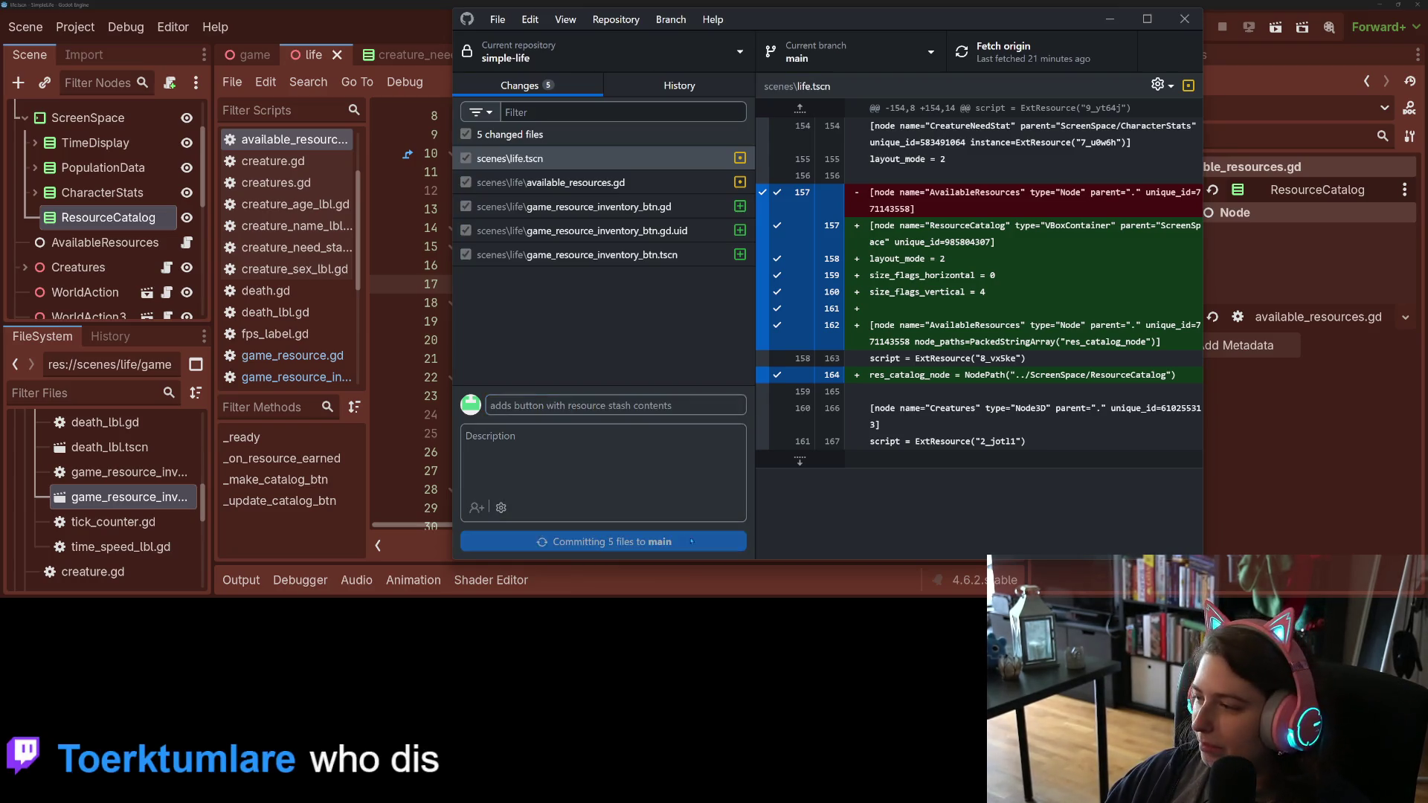
pyautogui.click(1032, 58)
pyautogui.click(1119, 21)
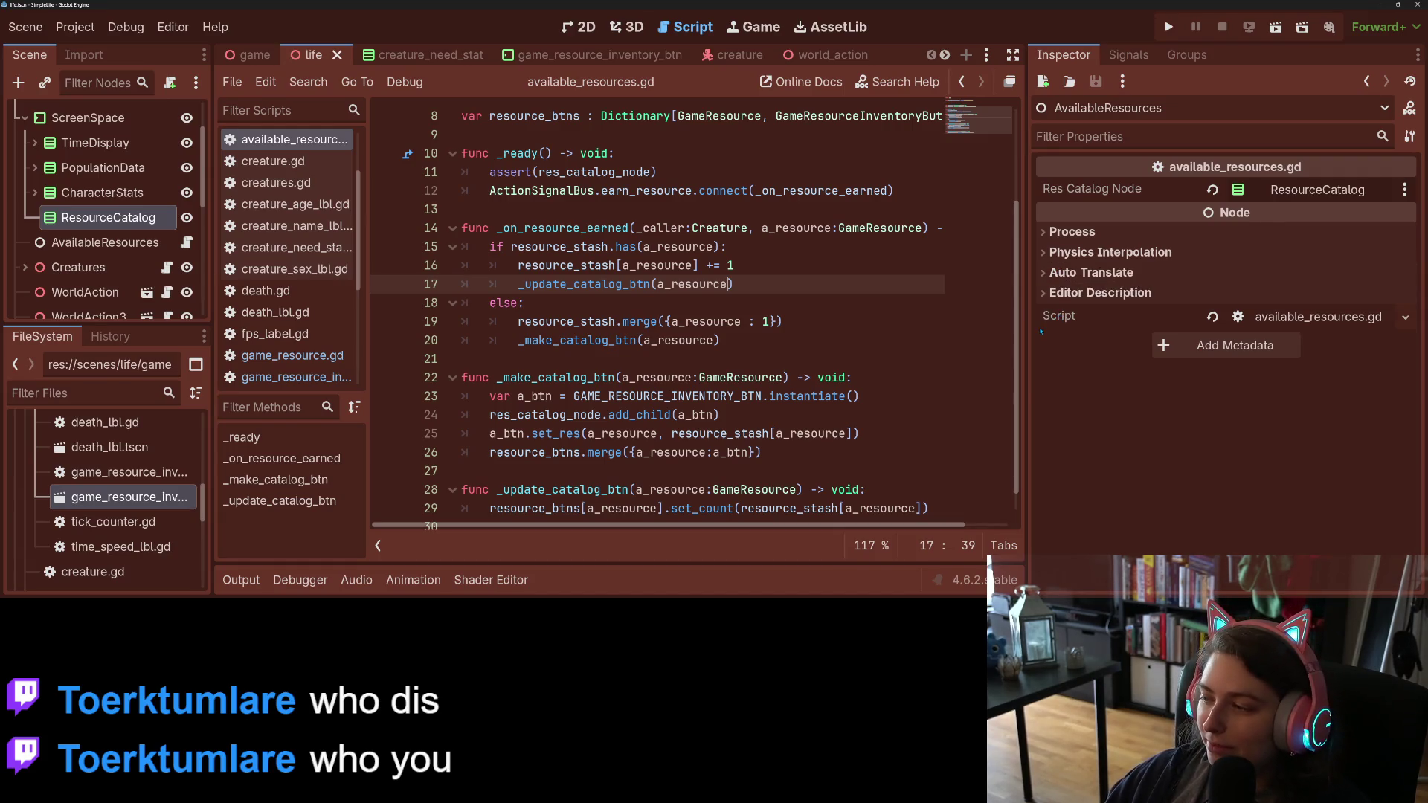
# - Switch to the 3D view and zoom and orbit around the life scene's creatures
pyautogui.click(631, 452)
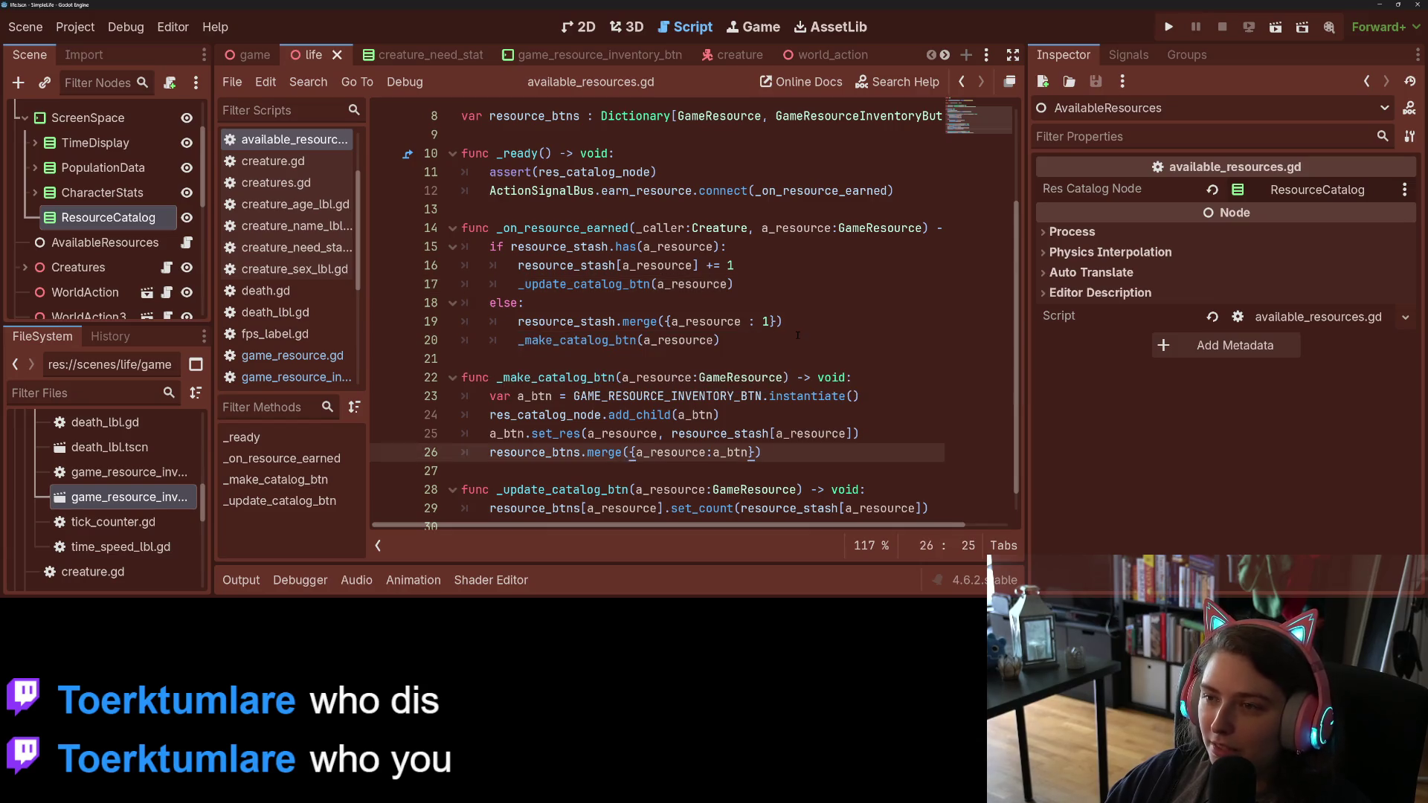
pyautogui.hotkey('ctrl', 'F2')
pyautogui.scroll(-3, 774, 350)
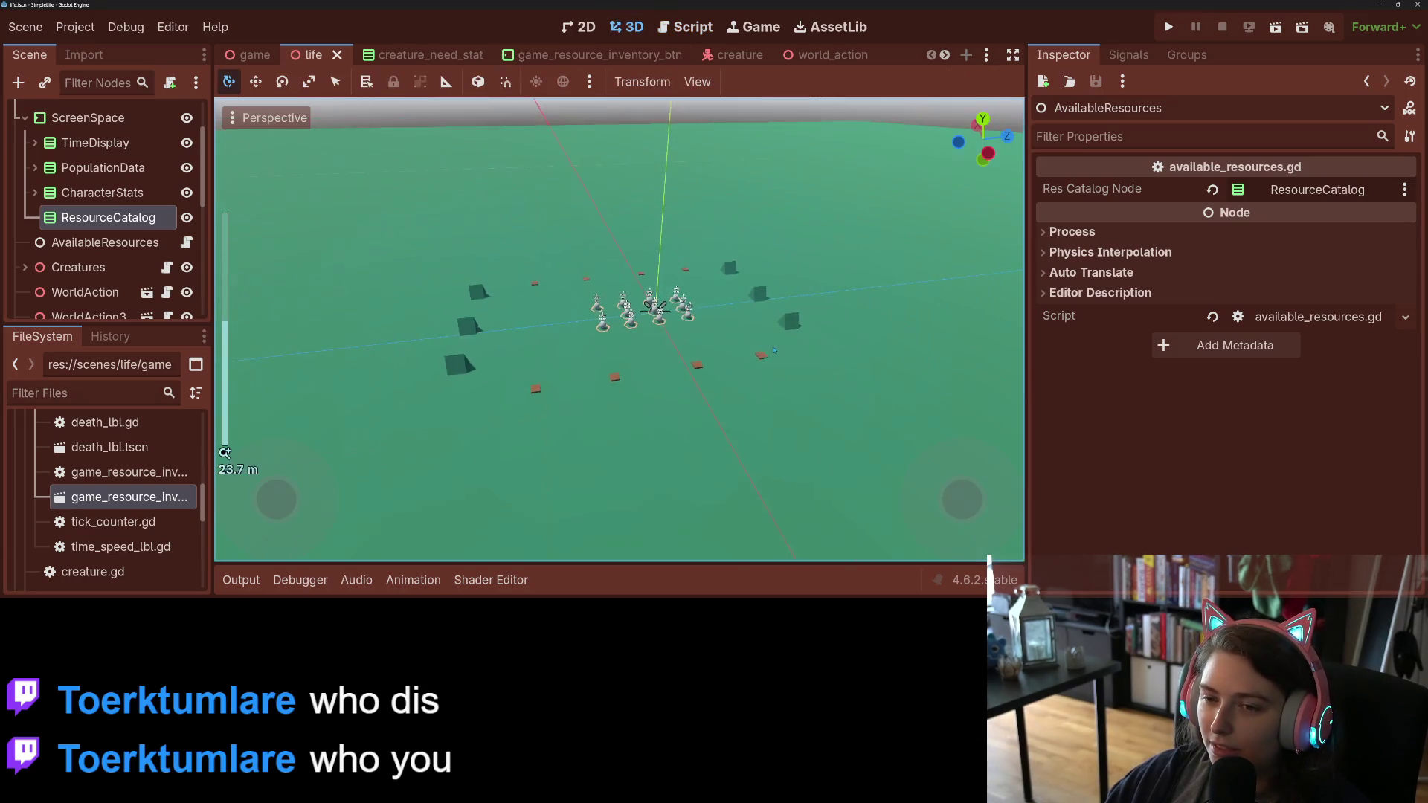
pyautogui.scroll(5, 774, 350)
pyautogui.moveTo(812, 327)
pyautogui.mouseDown()
pyautogui.moveTo(640, 337)
pyautogui.moveTo(635, 358)
pyautogui.mouseUp()
pyautogui.scroll(2, 640, 337)
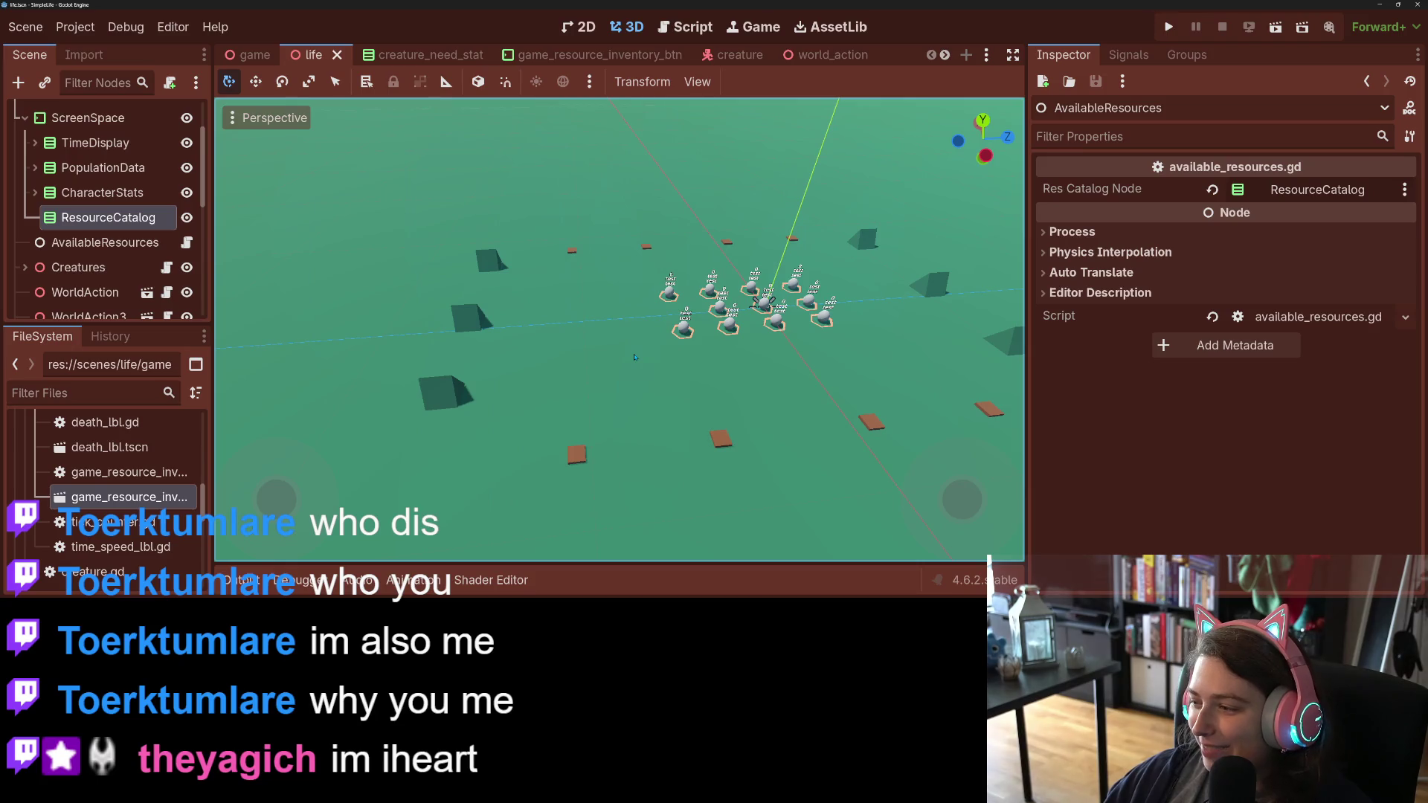
# - Select the Env node and open env.tscn in its own editor tab
pyautogui.click(634, 378)
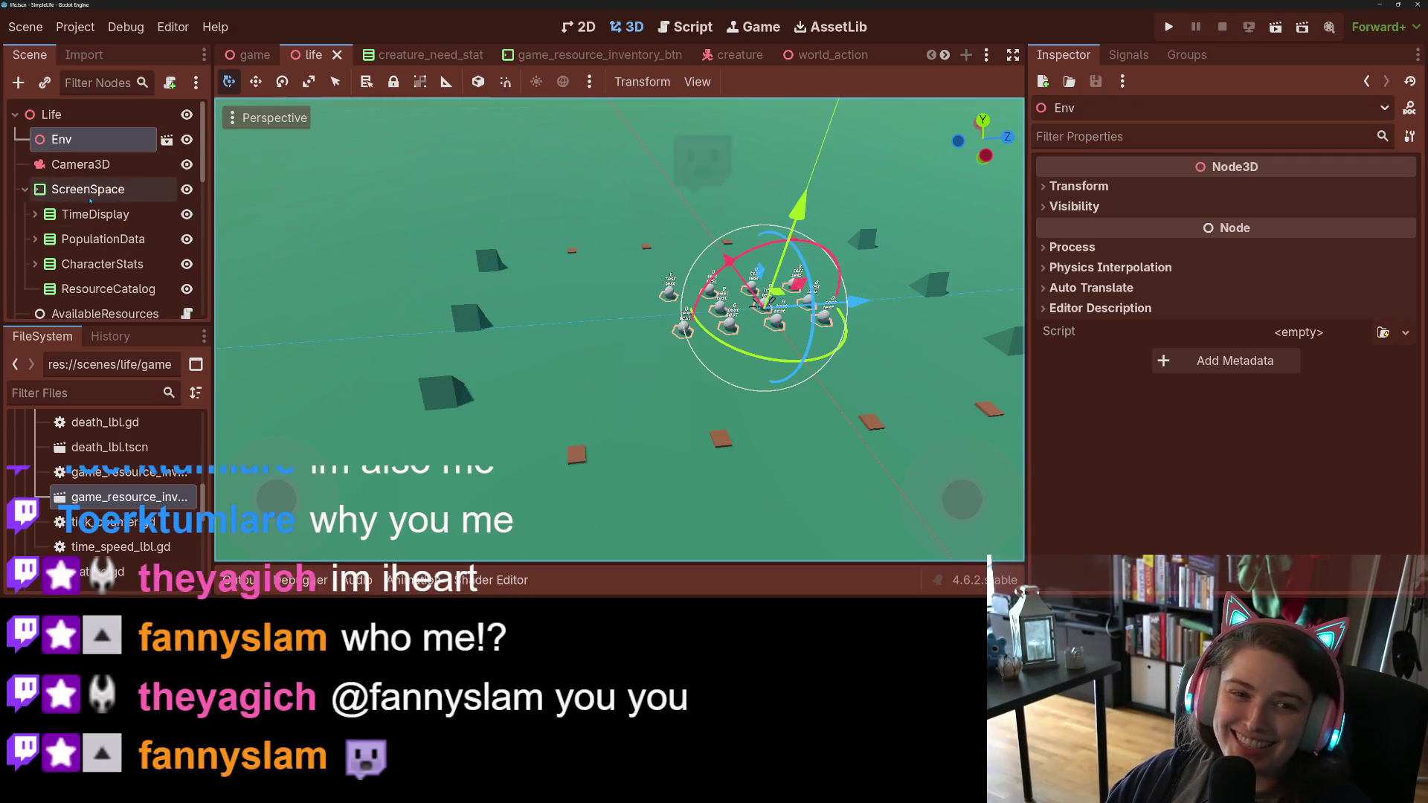
pyautogui.click(165, 140)
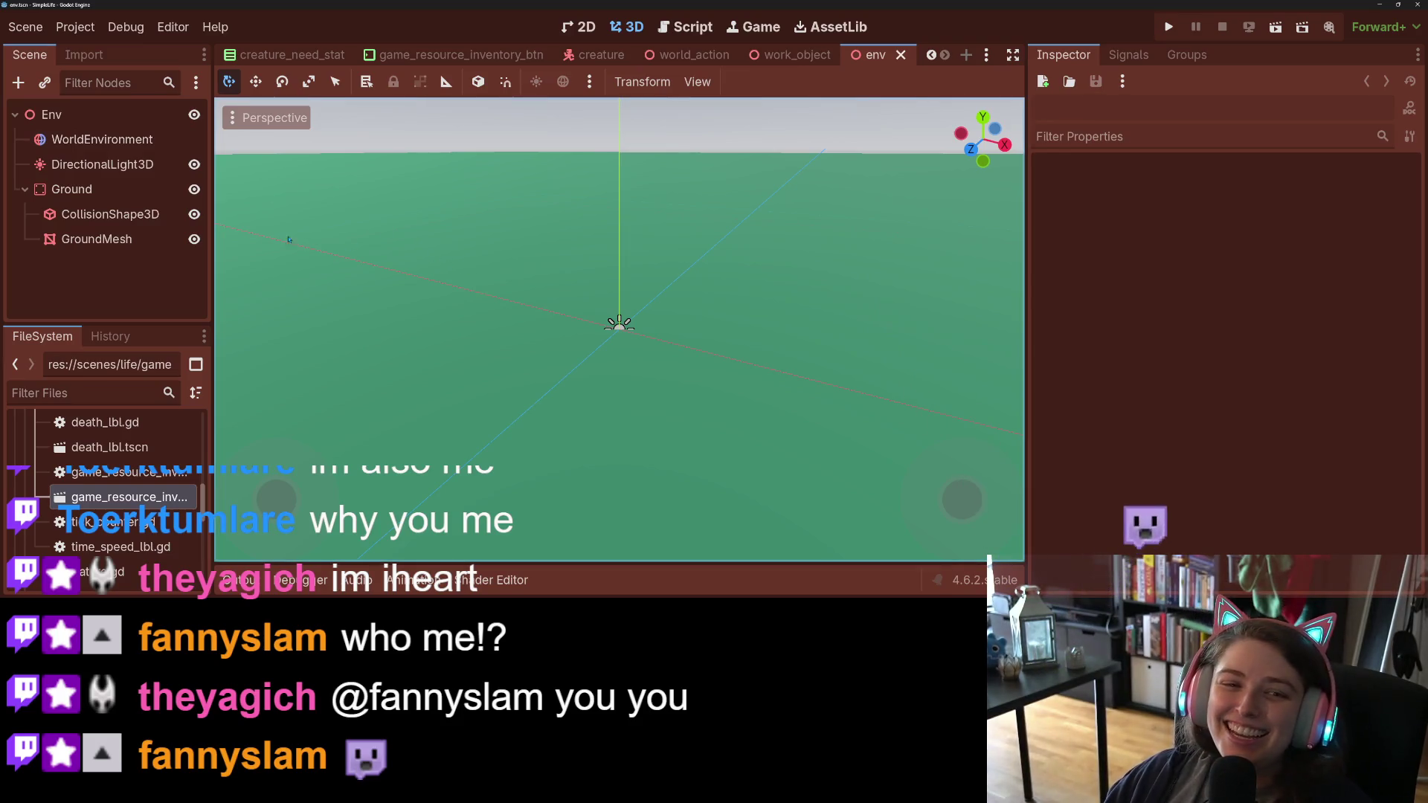
# - Inspect Ground's CollisionShape3D, confirming its shape is a WorldBoundaryShape3D
pyautogui.click(71, 189)
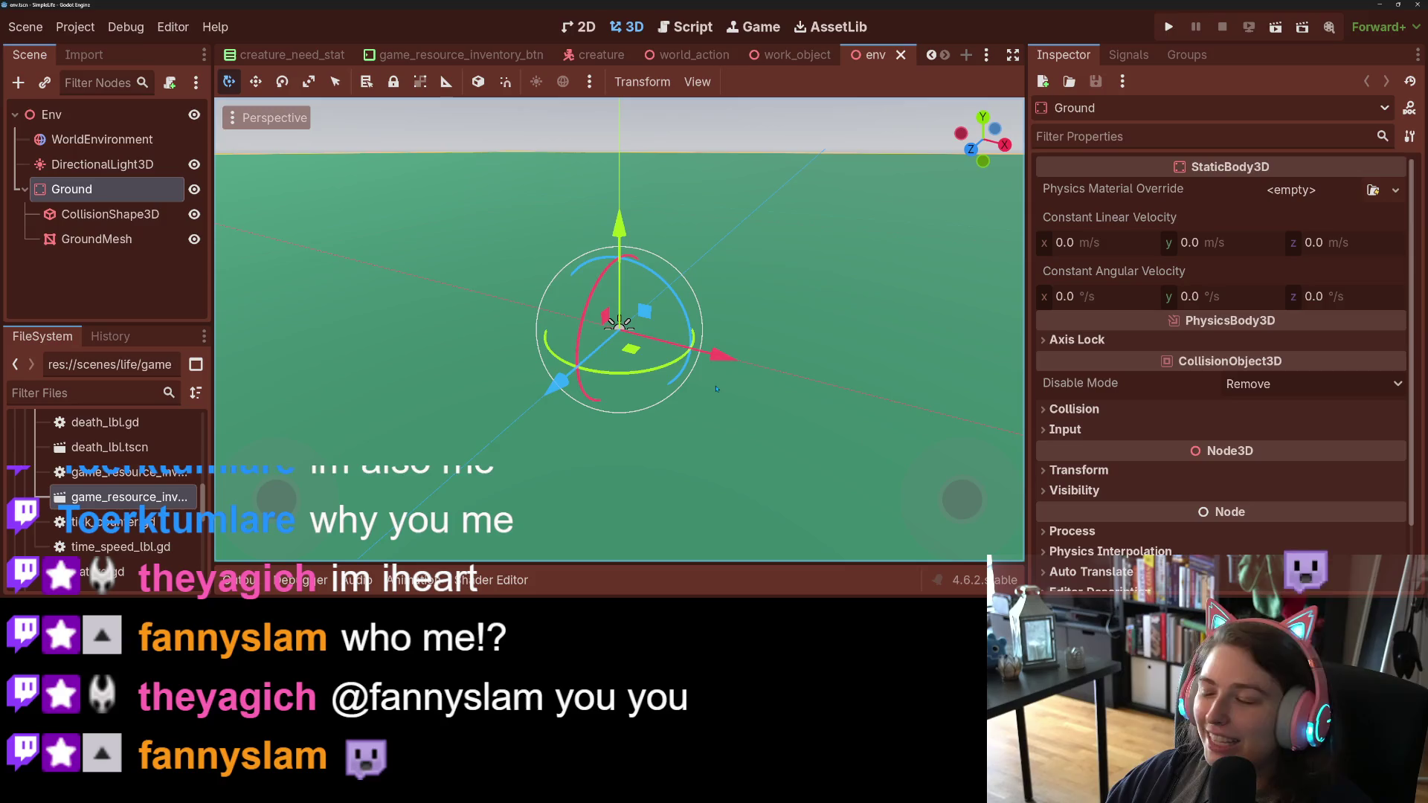
pyautogui.scroll(-2, 648, 388)
pyautogui.scroll(5, 648, 388)
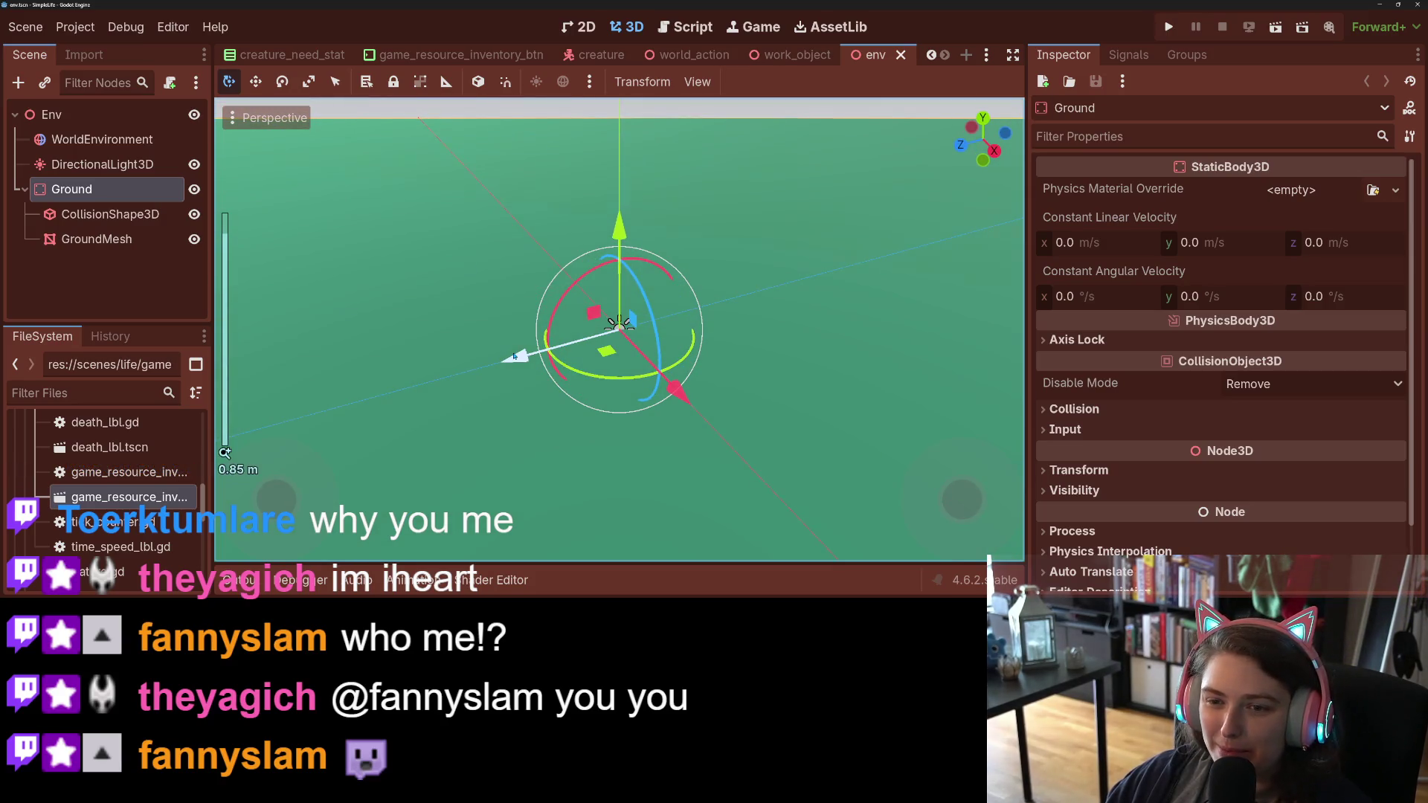
pyautogui.scroll(-6, 514, 356)
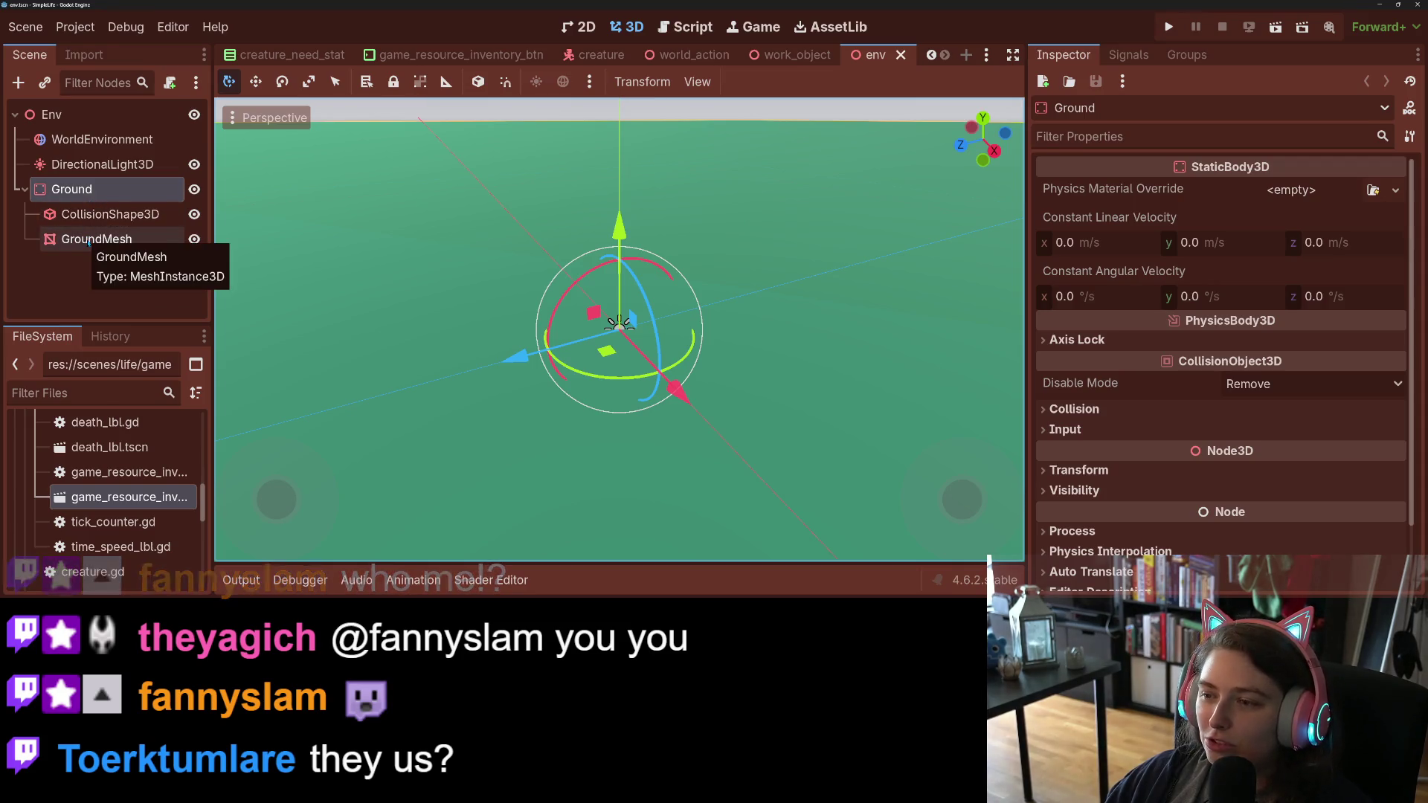
pyautogui.click(104, 214)
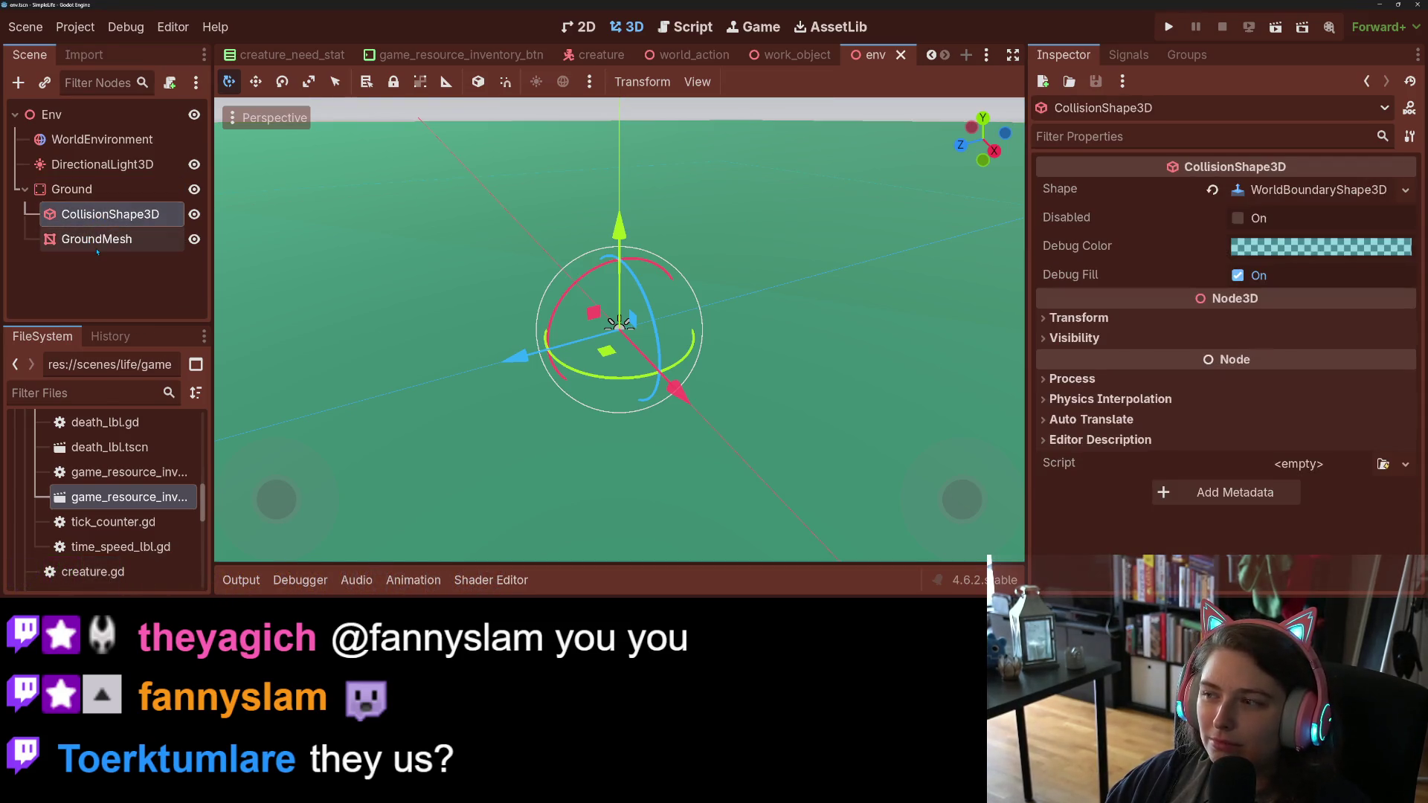
pyautogui.click(1368, 195)
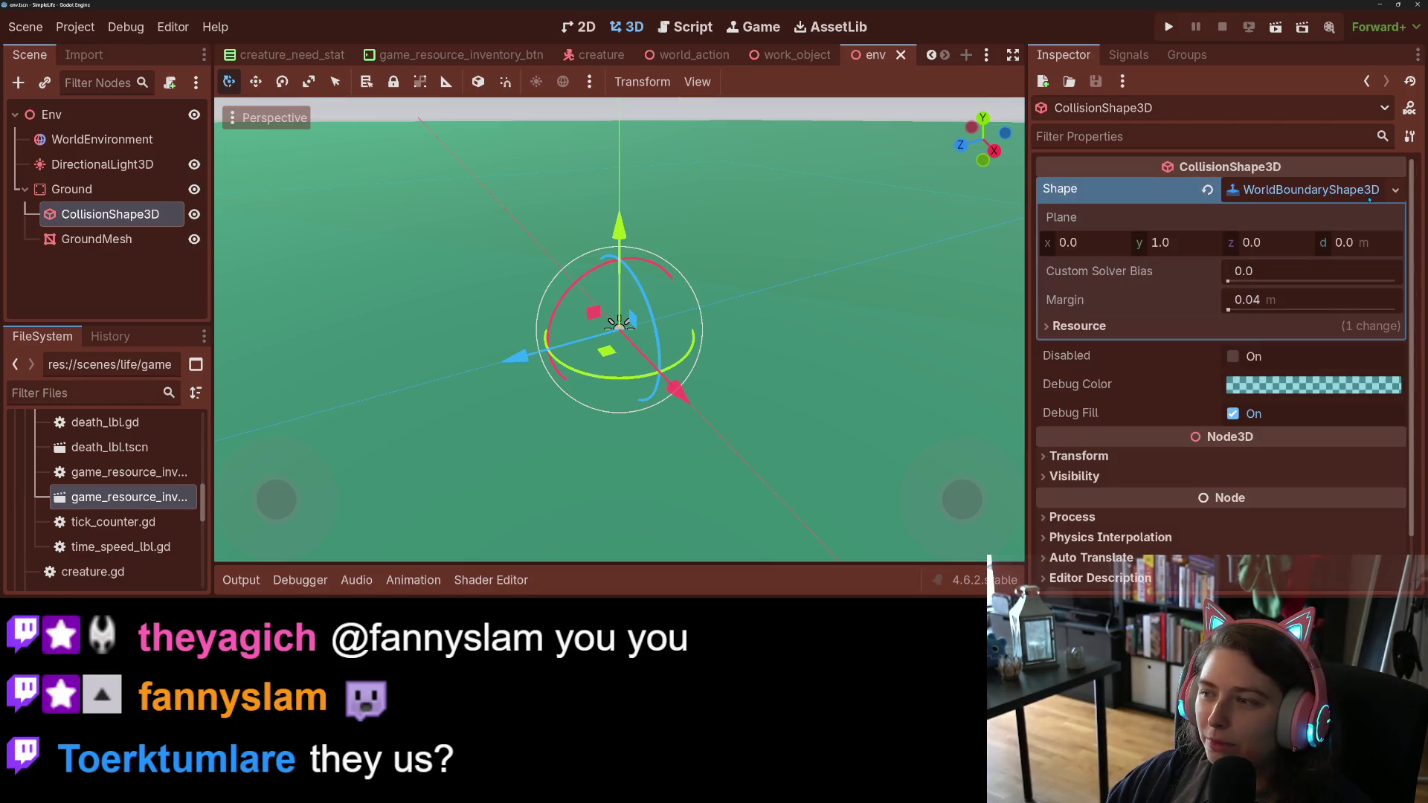
pyautogui.click(1368, 195)
# - Review the Ground node's signals such as input_event, then bring up its context menu
pyautogui.click(1366, 81)
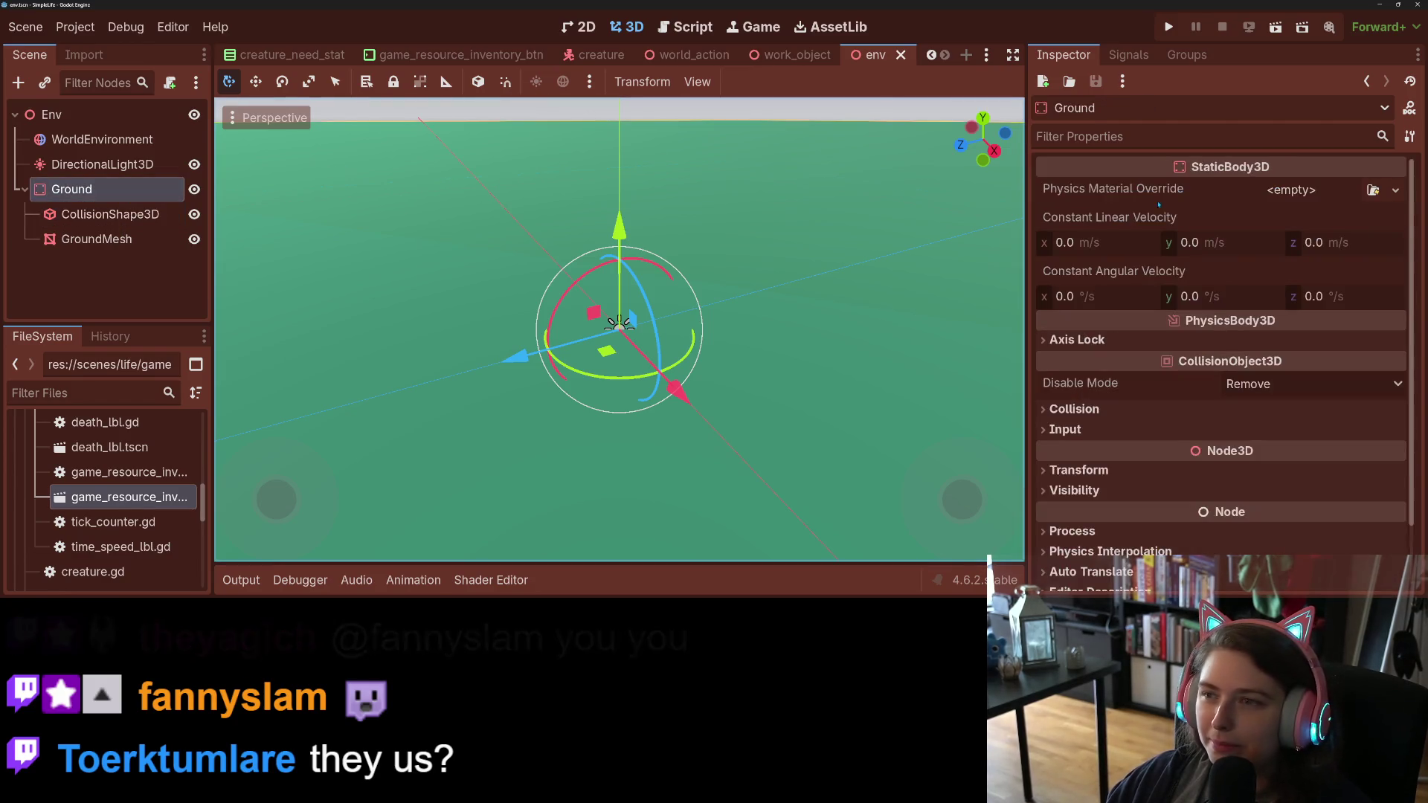
pyautogui.click(1139, 57)
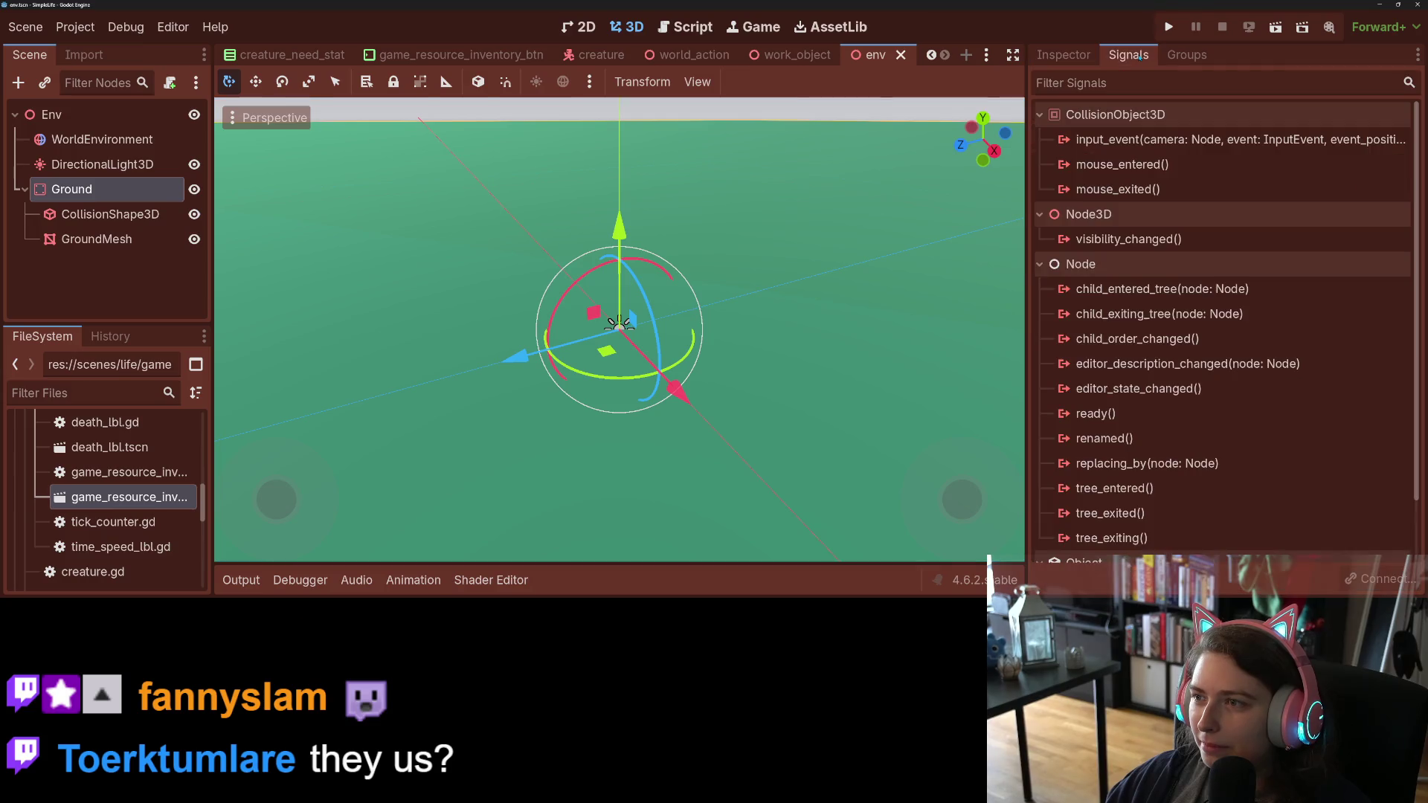
pyautogui.click(1155, 149)
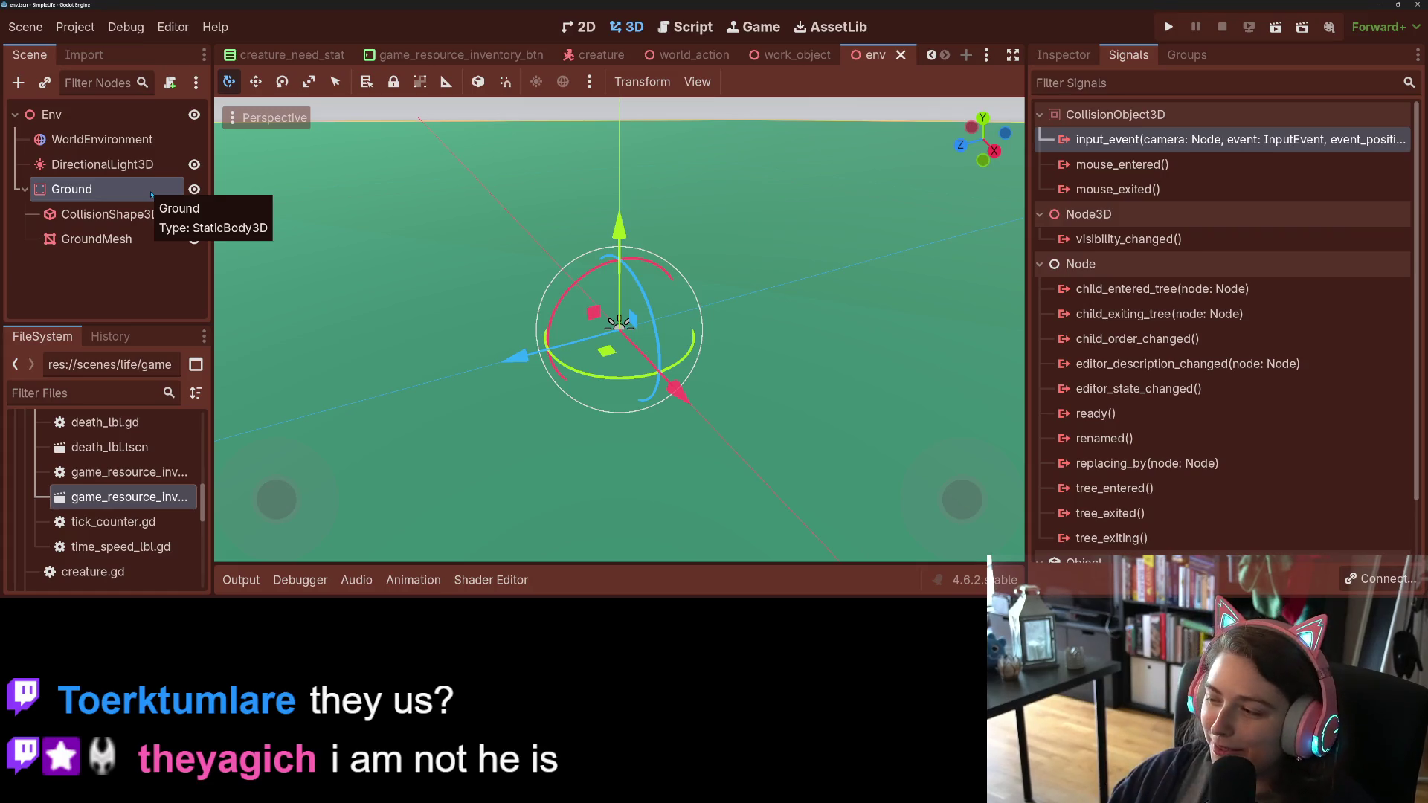
pyautogui.rightClick(151, 192)
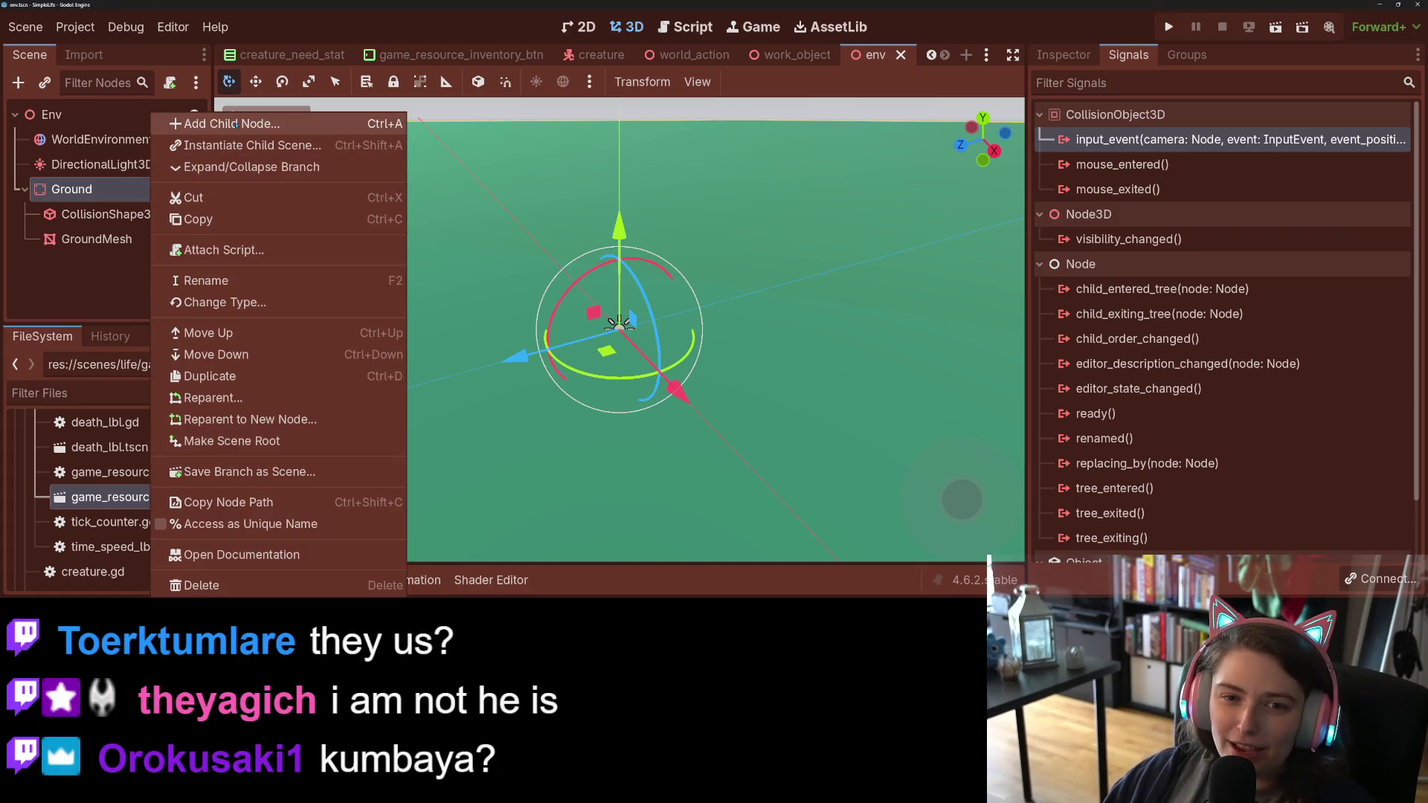
# - Save the Ground branch as ground.tscn in scenes/life, then reselect the Ground instance
pyautogui.click(249, 473)
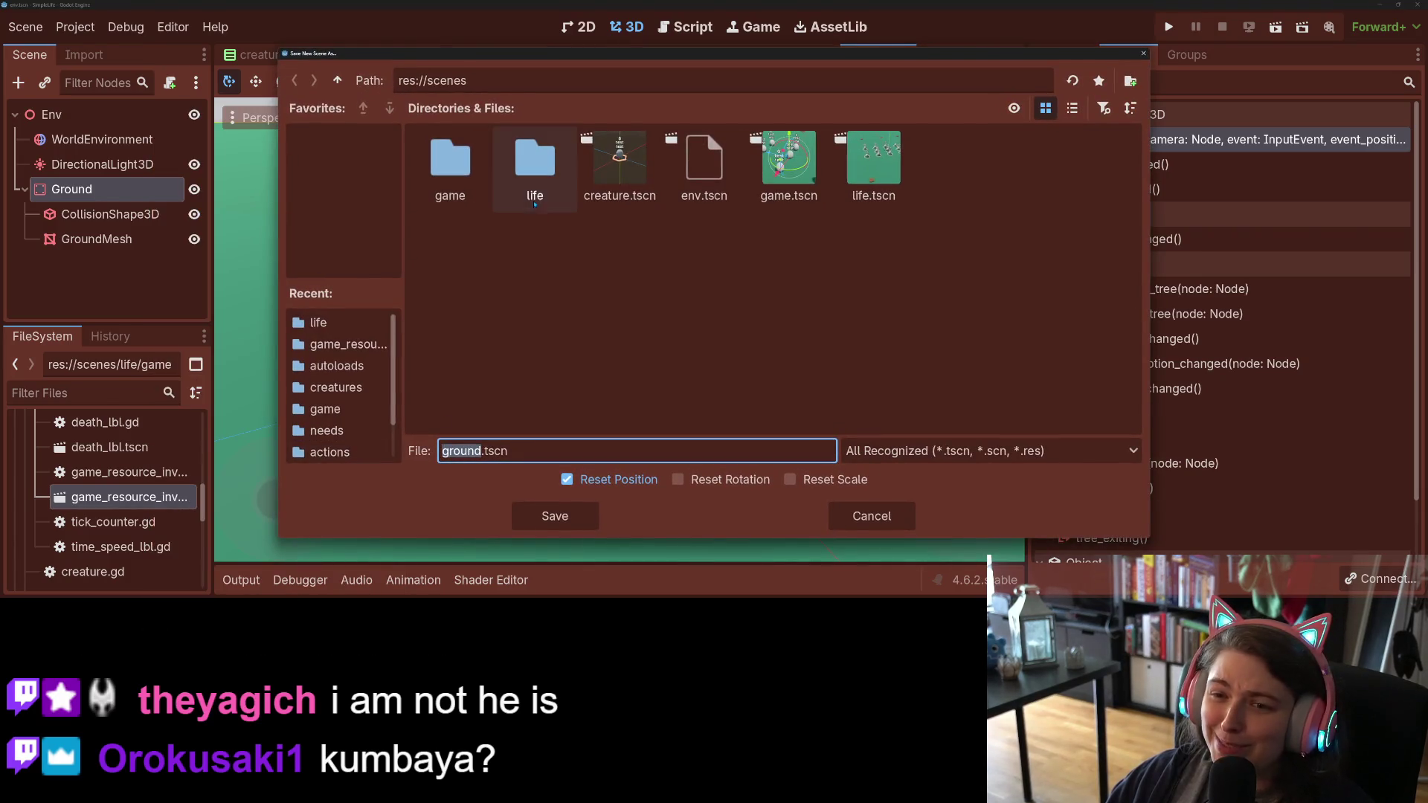
pyautogui.doubleClick(537, 176)
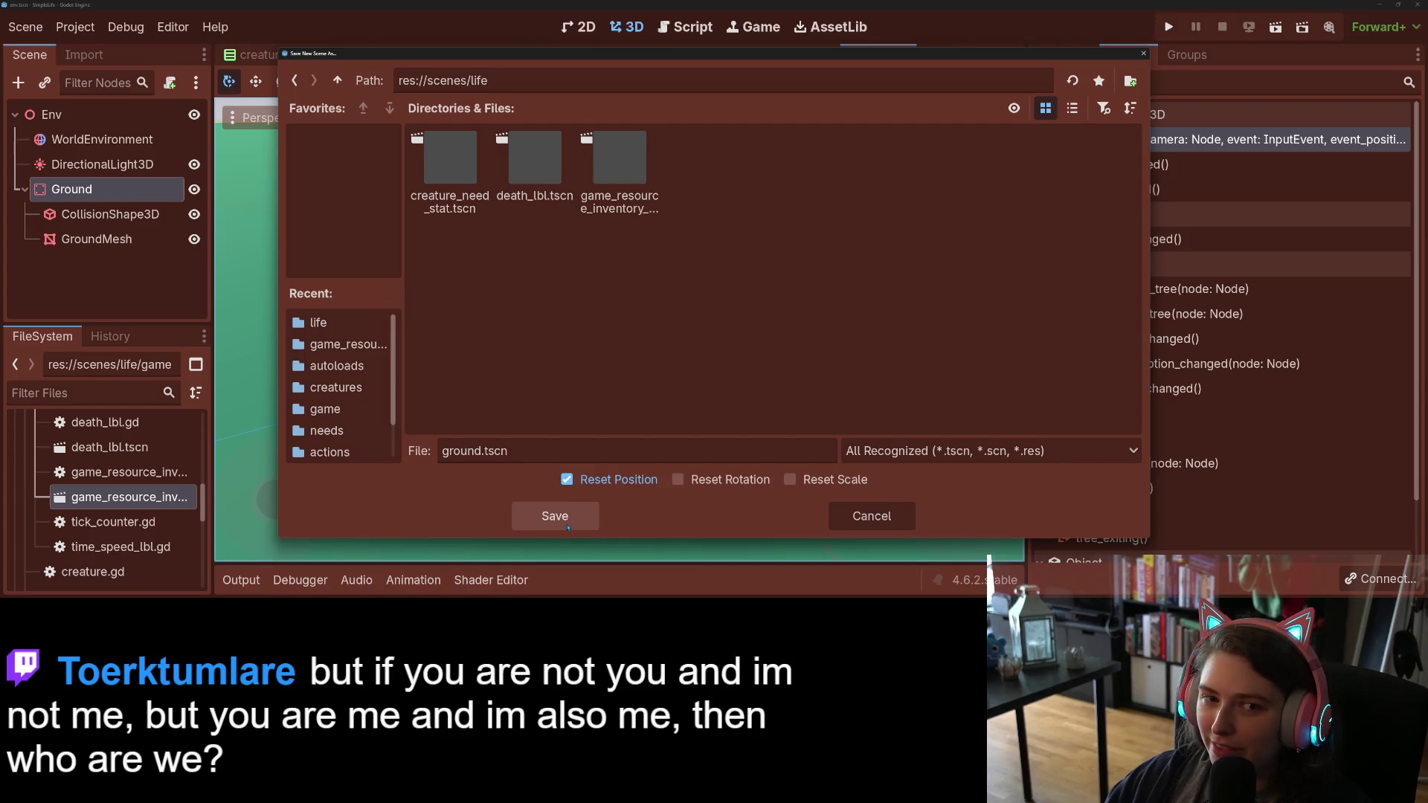
pyautogui.click(568, 527)
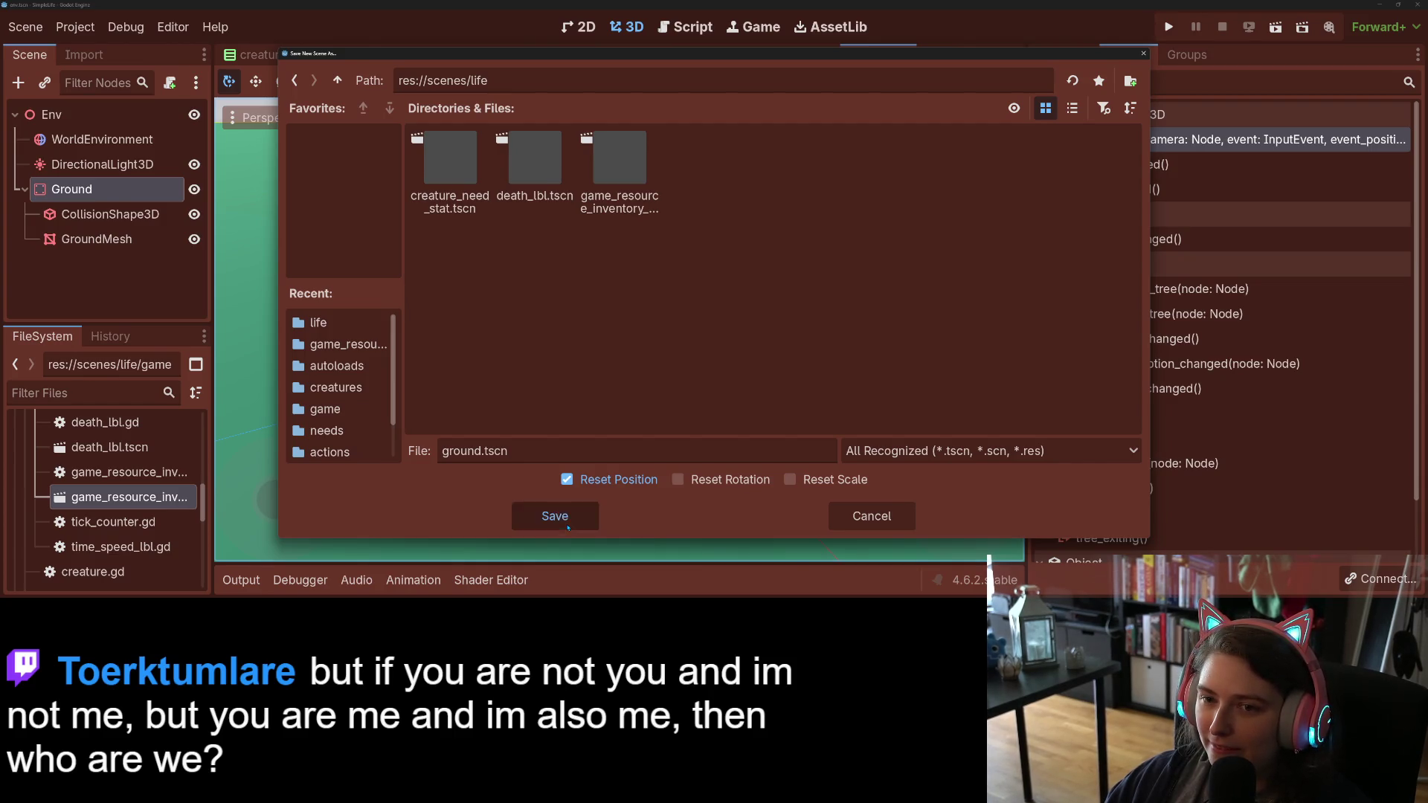
pyautogui.scroll(-10, 610, 446)
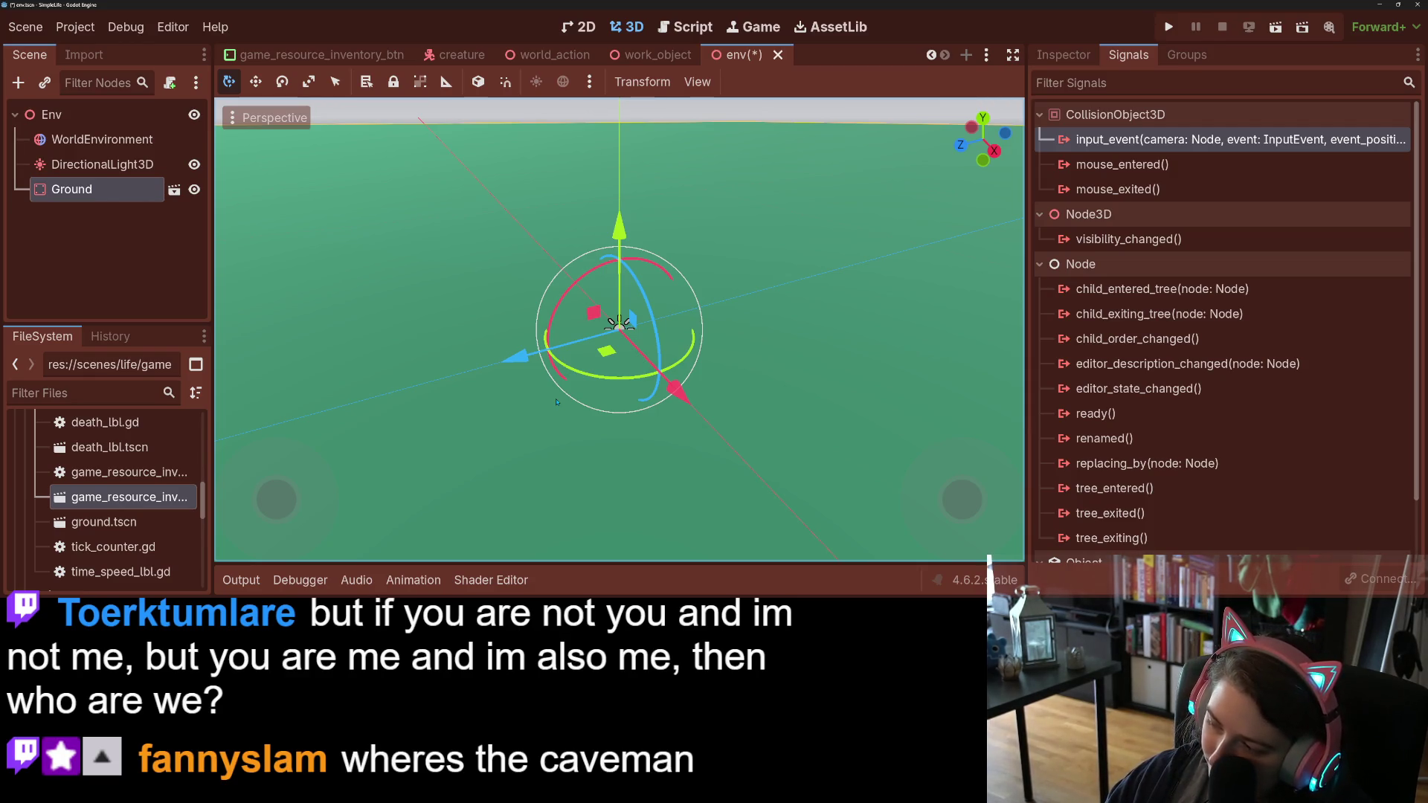
pyautogui.click(485, 403)
# - Open ground.tscn in its own tab, then return to the env scene and save it
pyautogui.click(72, 195)
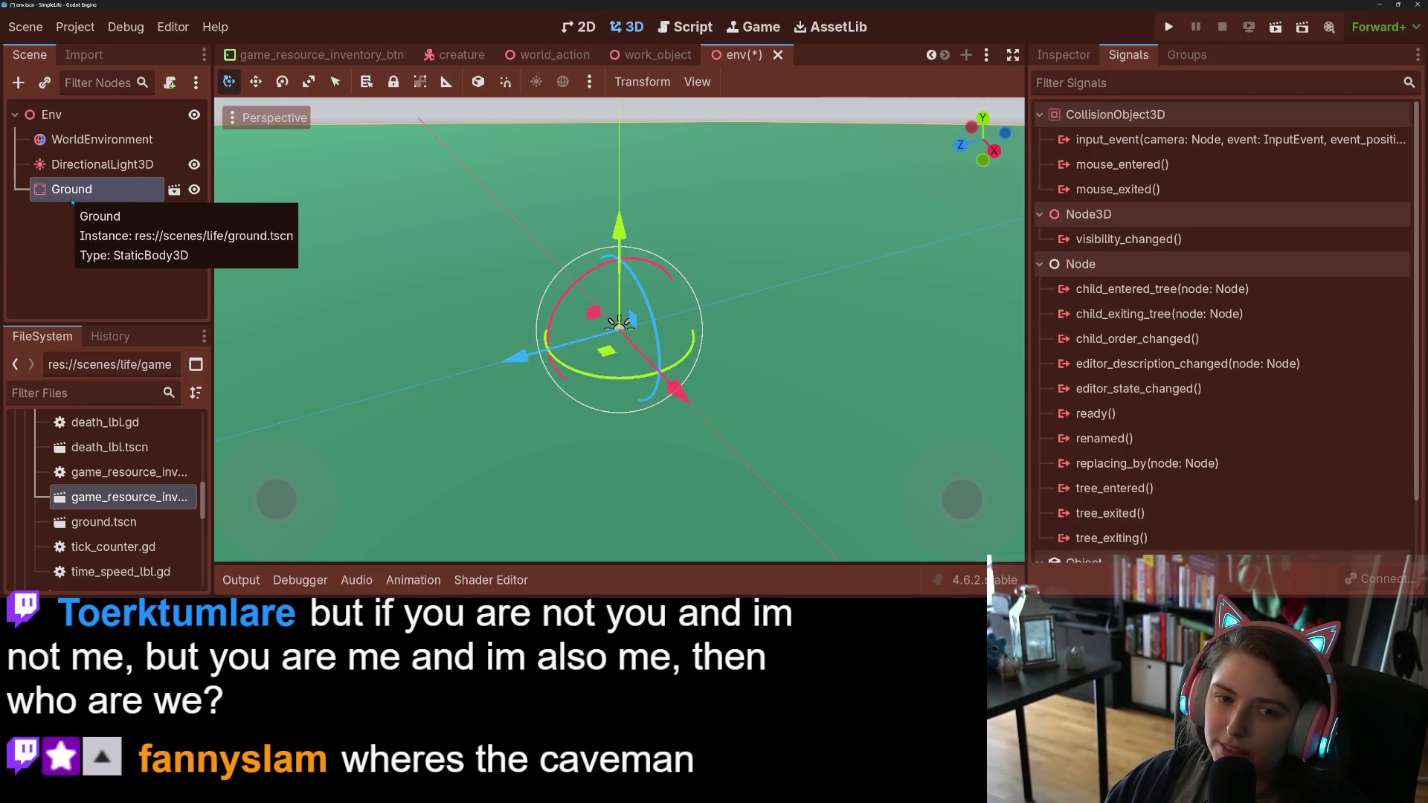
pyautogui.click(175, 190)
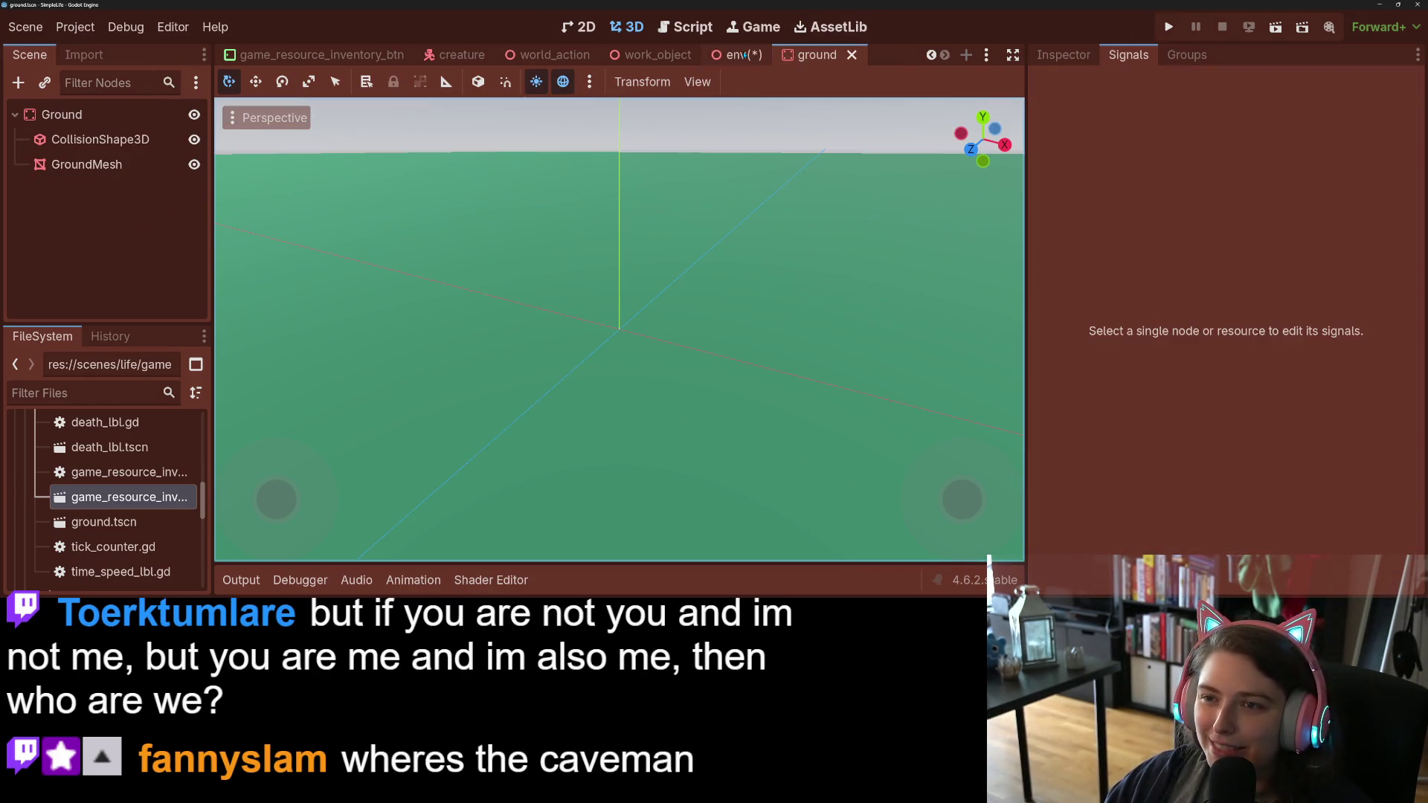
pyautogui.click(736, 54)
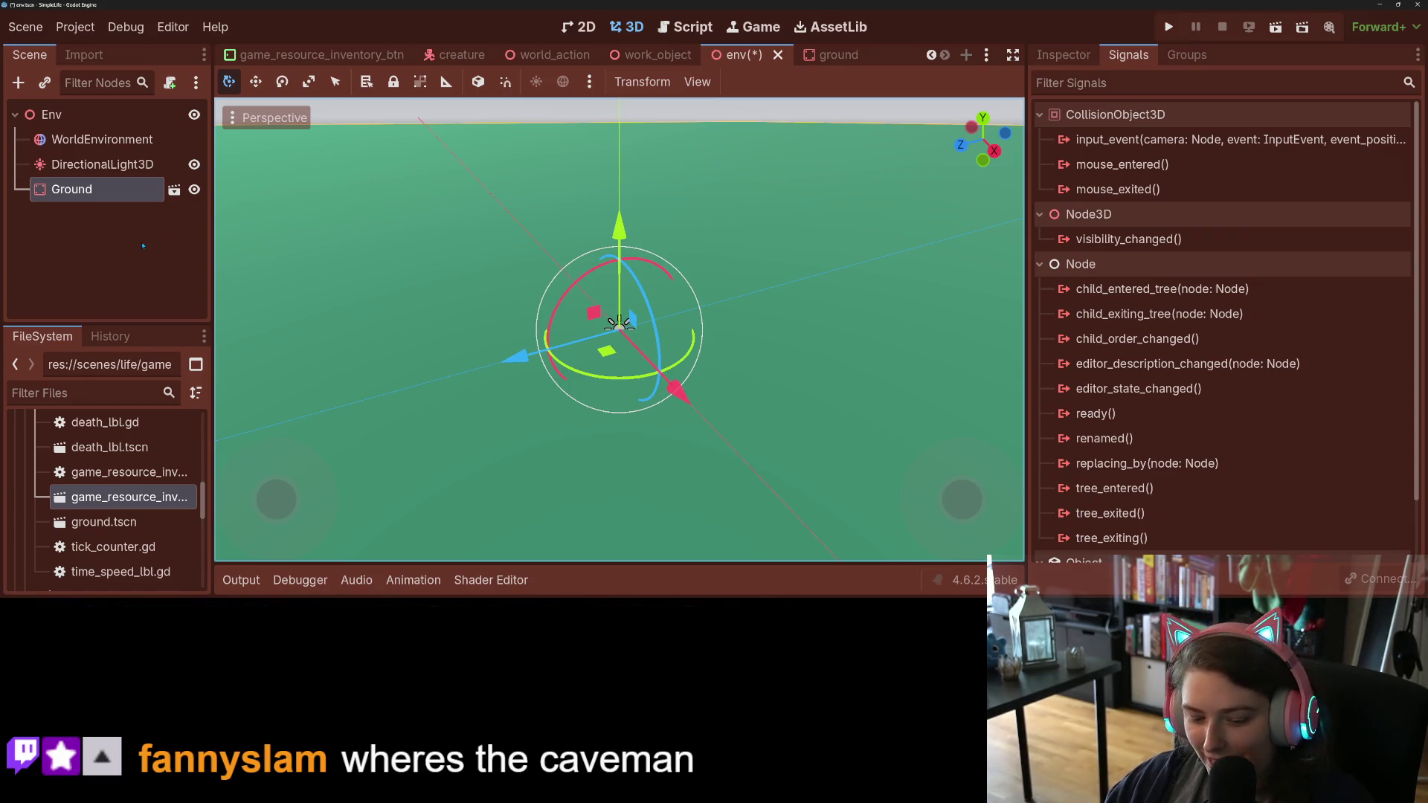
pyautogui.hotkey('ctrl', 's')
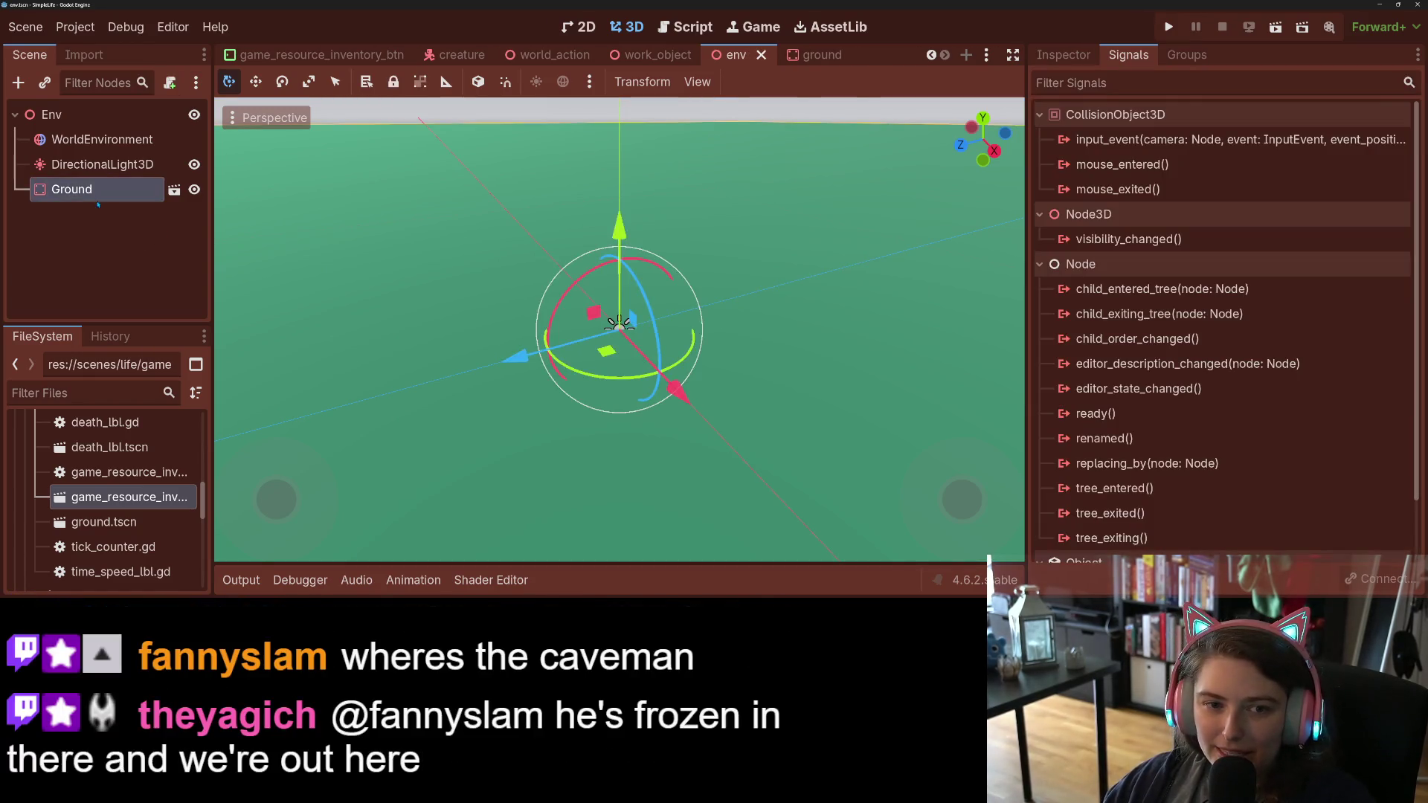
# - Delete the Ground instance from Env and switch to the life scene
pyautogui.press('Delete')
pyautogui.click(662, 312)
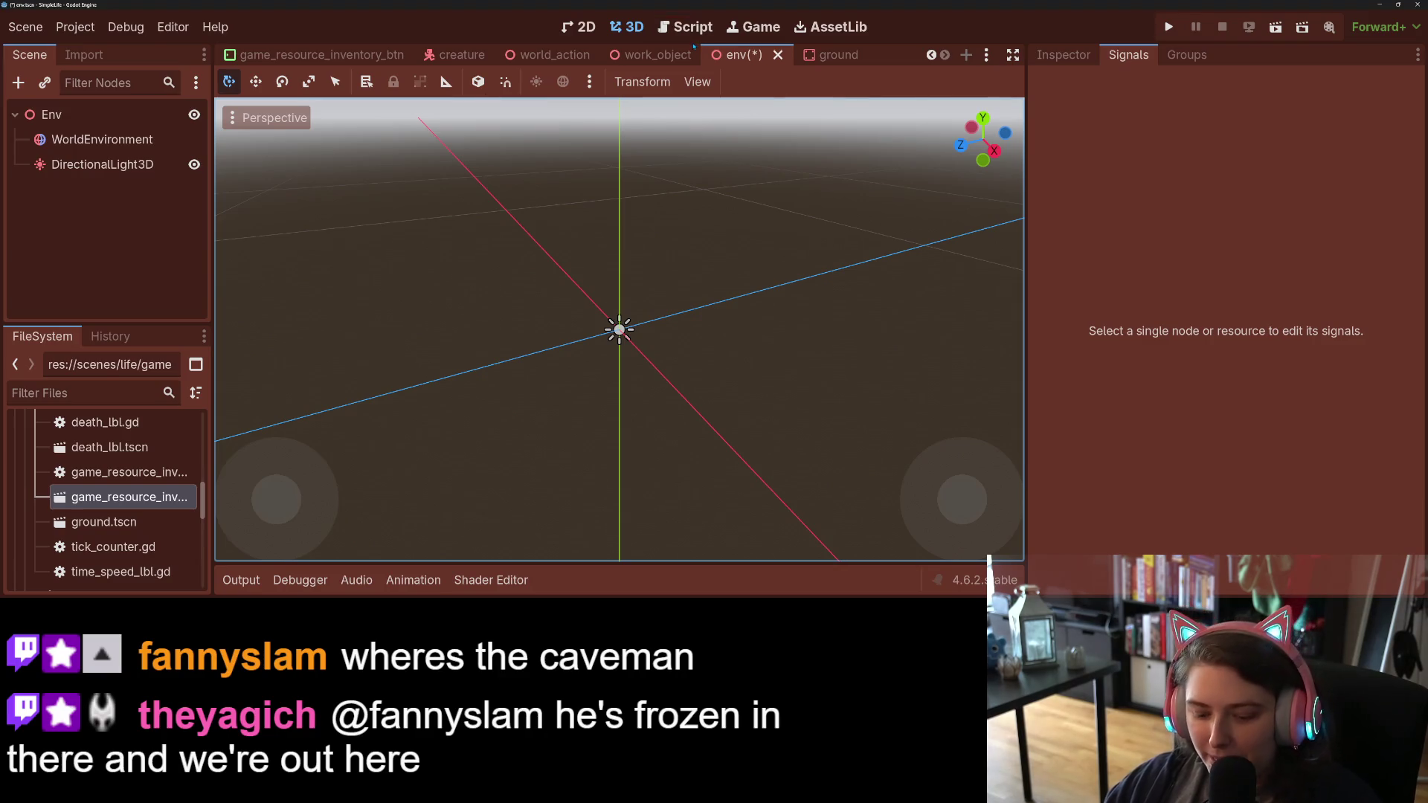
pyautogui.scroll(3, 322, 58)
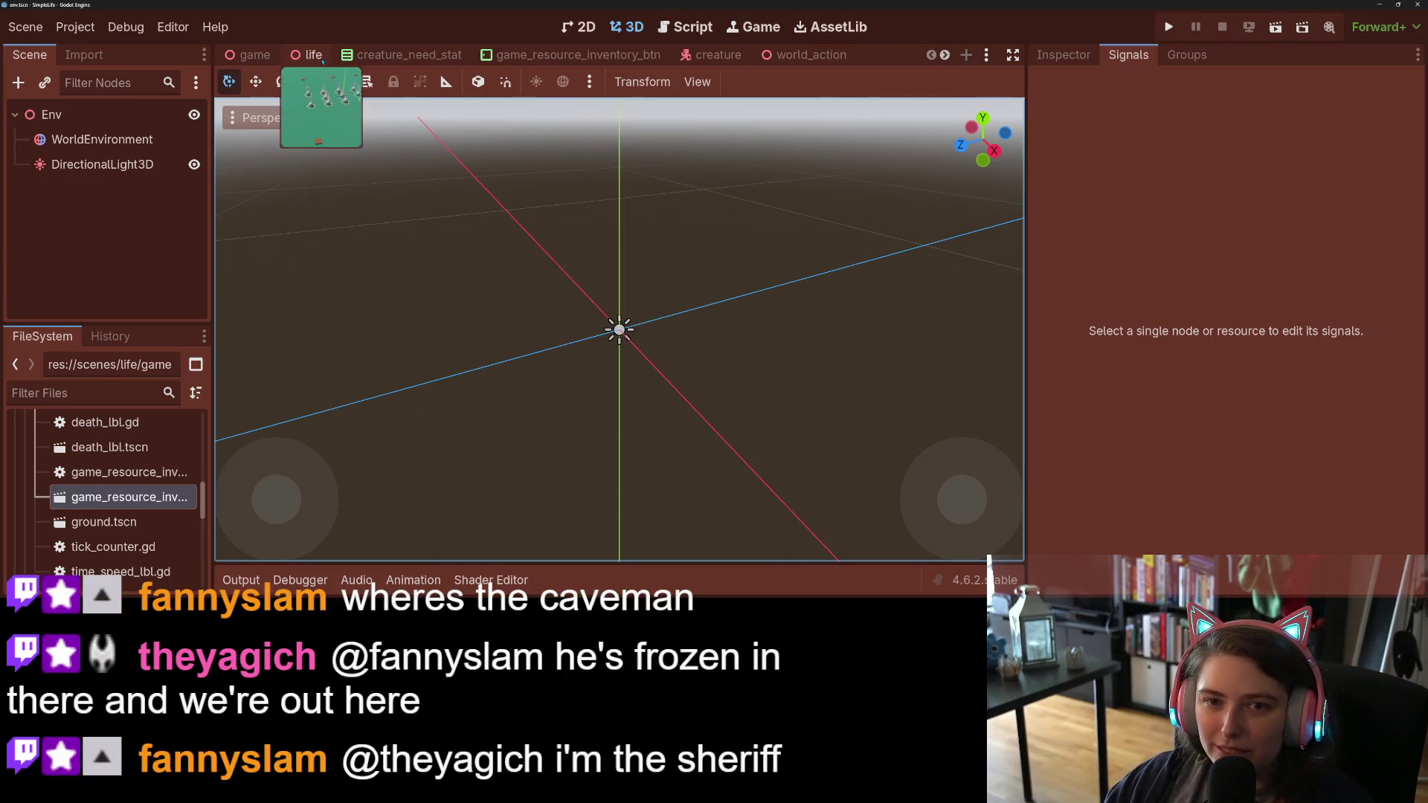
pyautogui.click(316, 56)
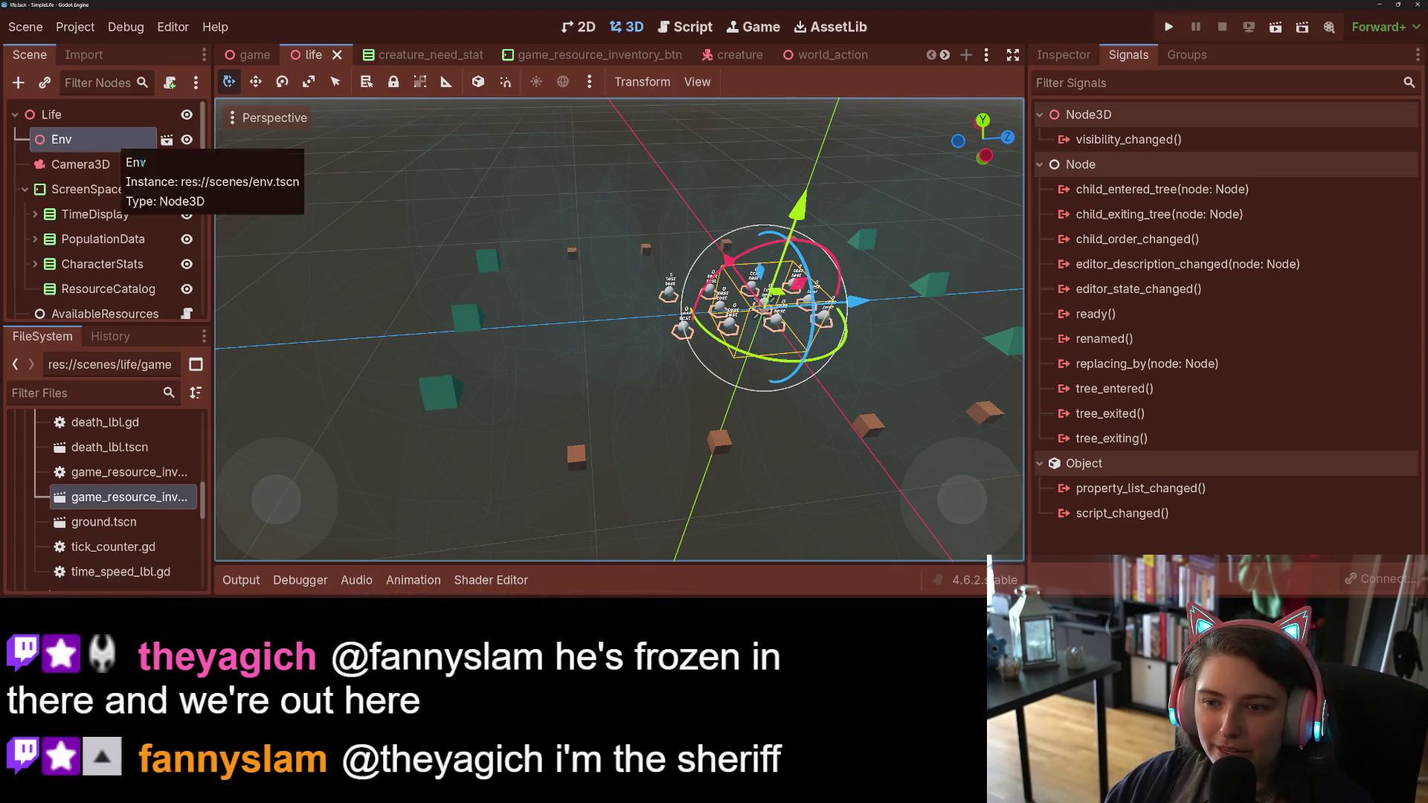
# - Test-run the life scene without the ground, then stop it
pyautogui.moveTo(667, 462)
pyautogui.mouseDown()
pyautogui.moveTo(697, 412)
pyautogui.moveTo(649, 411)
pyautogui.mouseUp()
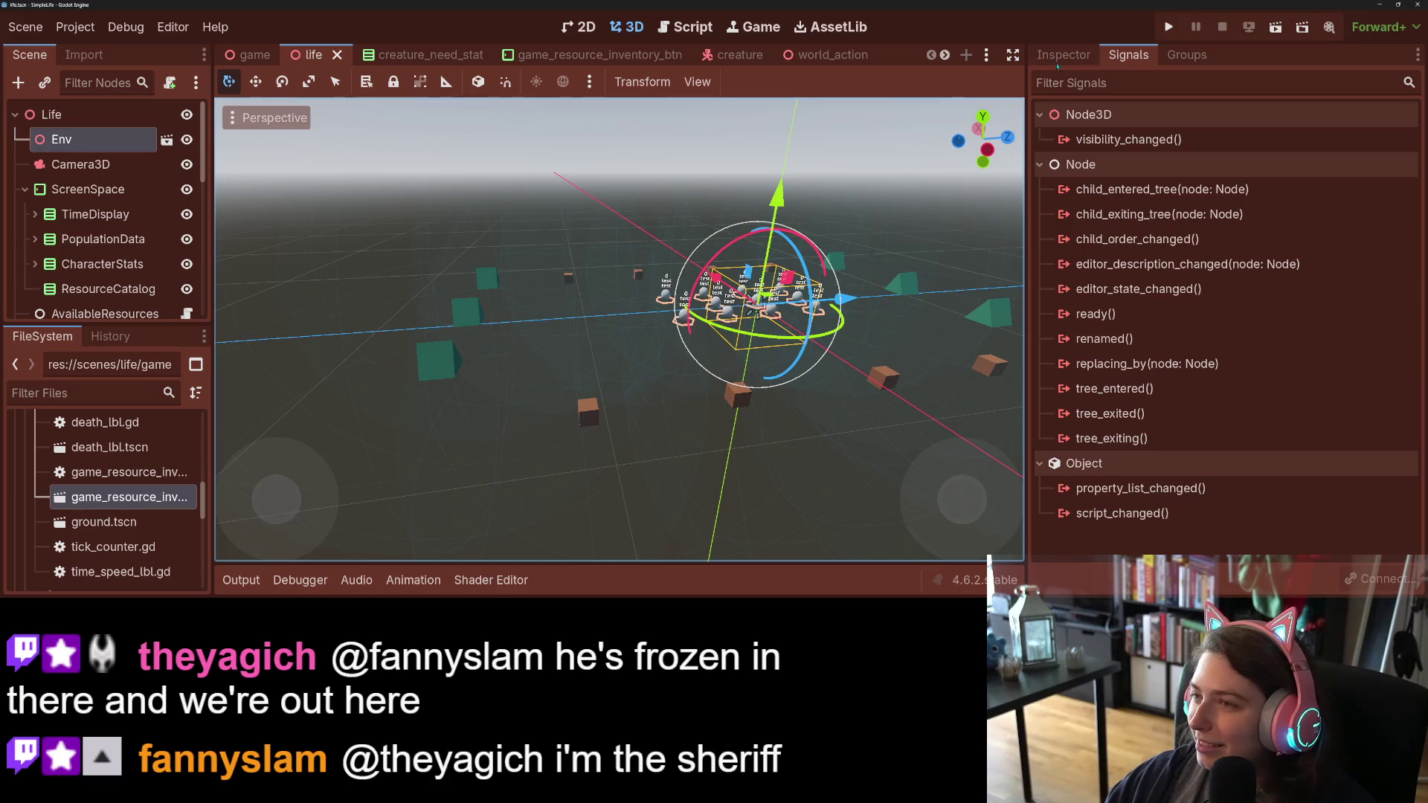
pyautogui.click(1169, 28)
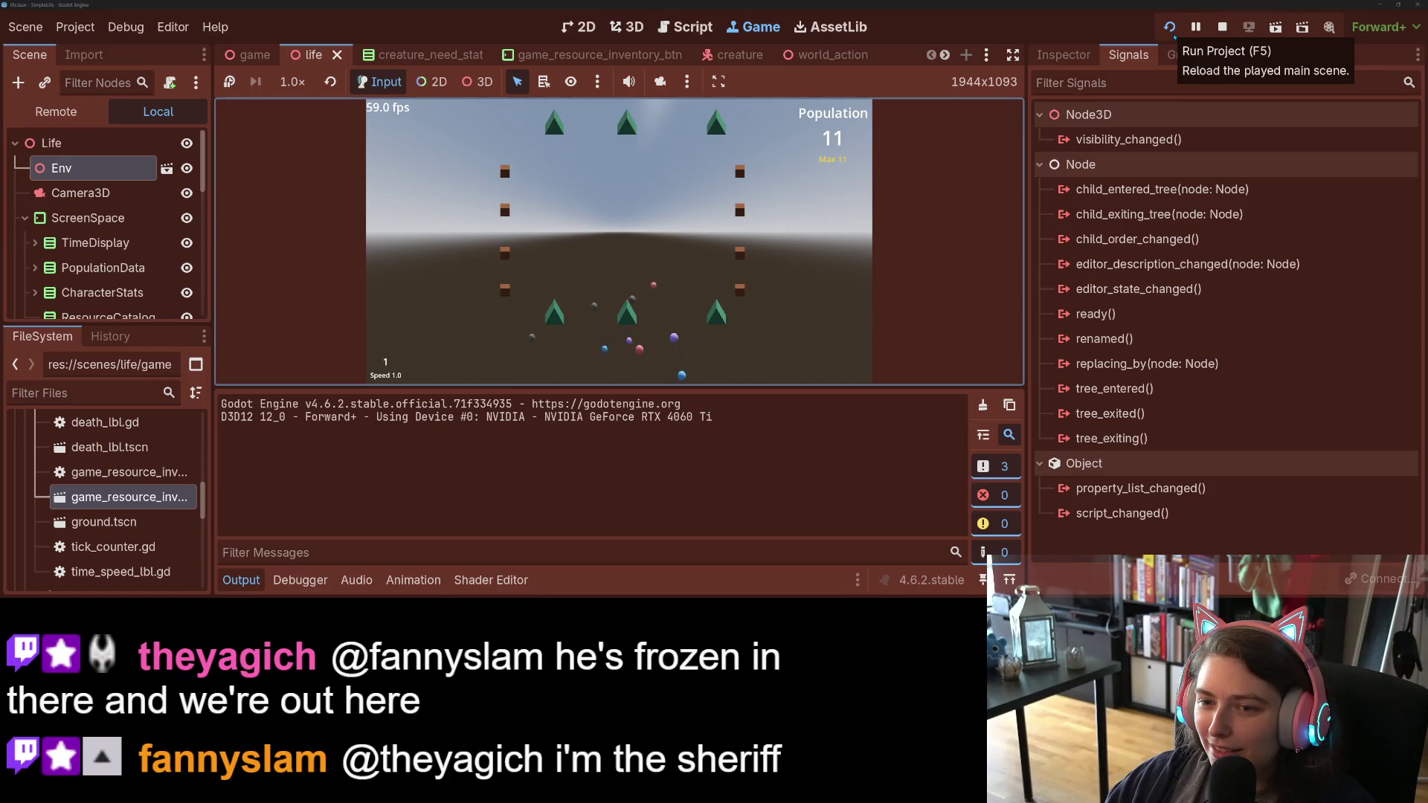
pyautogui.click(1220, 28)
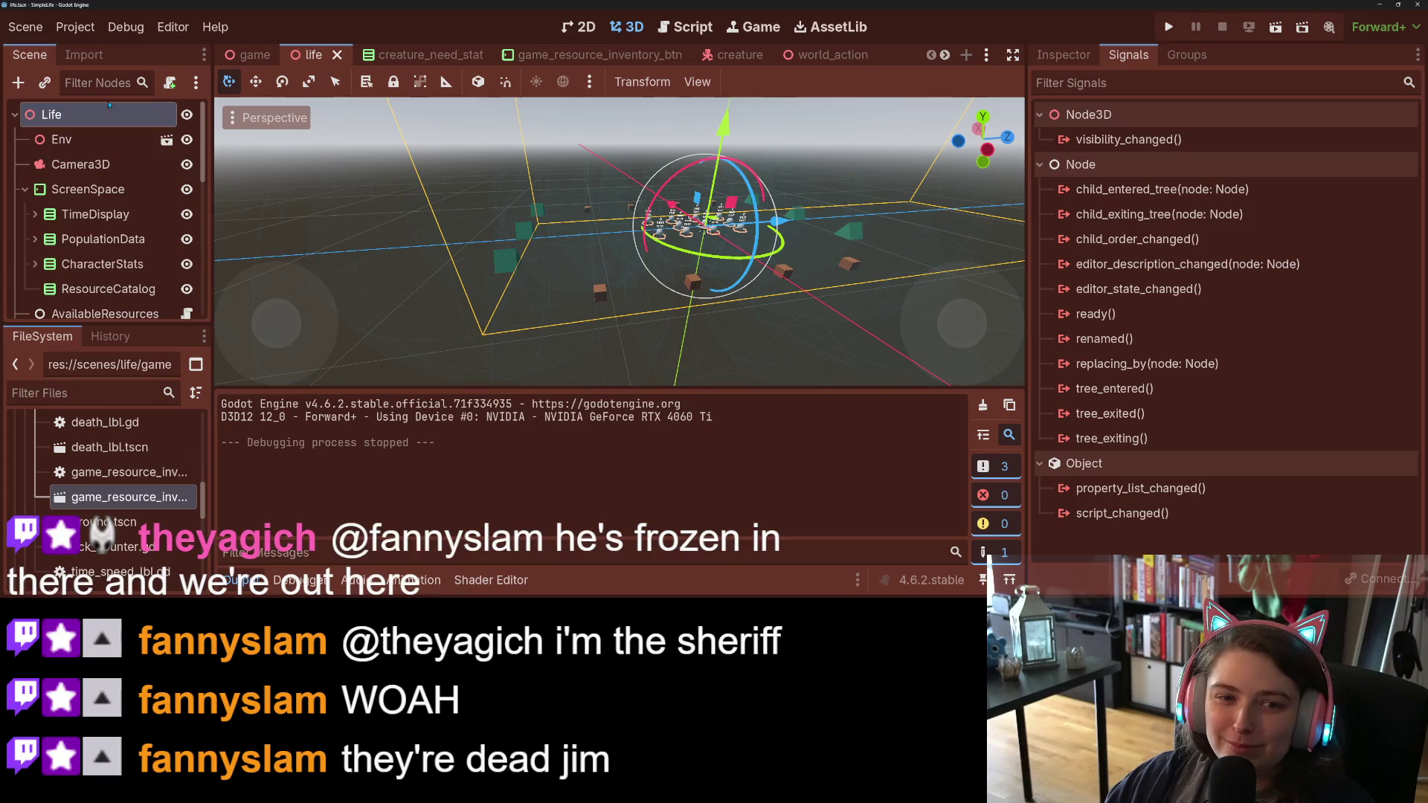
# - Instance ground.tscn as a child of Life and open the ground scene in its own tab
pyautogui.rightClick(110, 113)
pyautogui.click(149, 122)
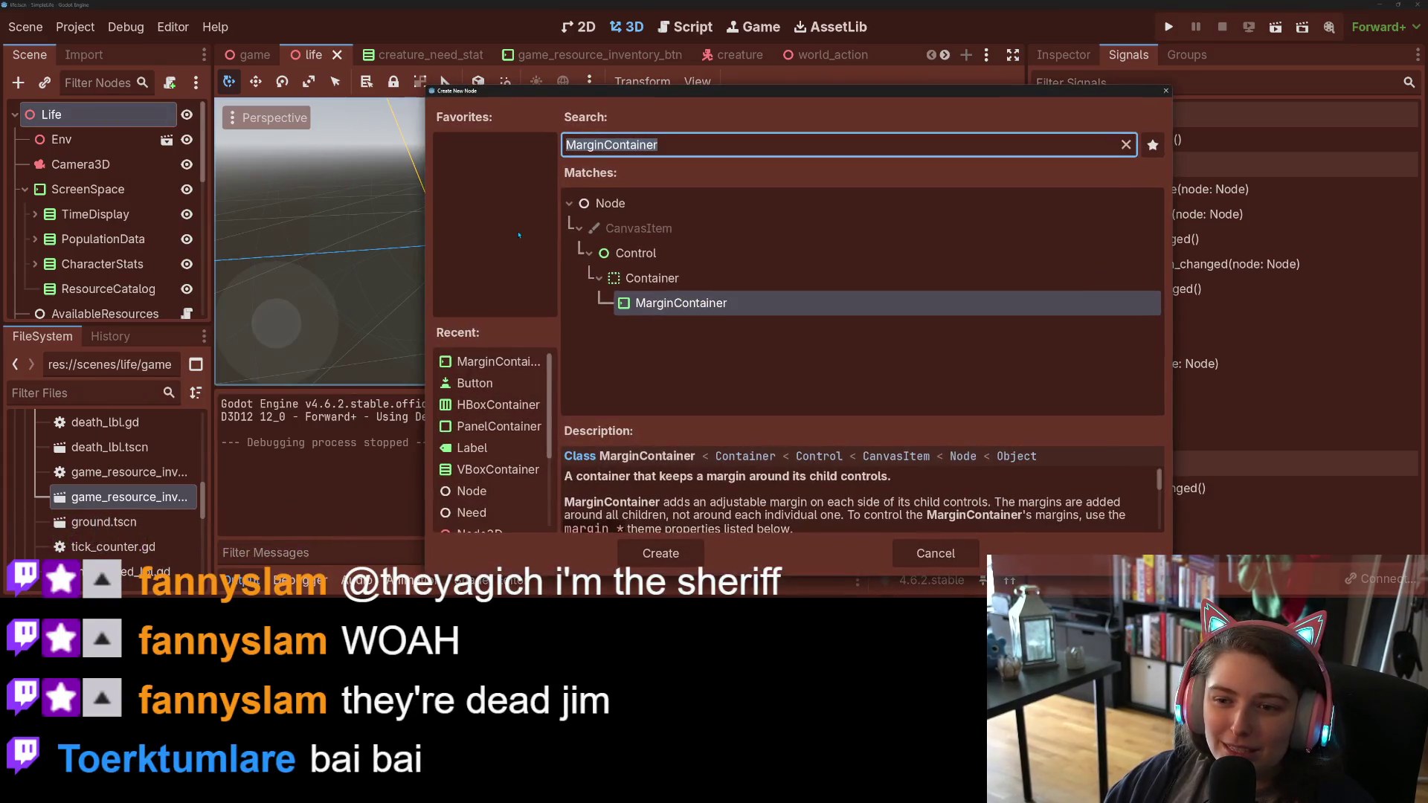
pyautogui.click(929, 553)
pyautogui.rightClick(128, 117)
pyautogui.click(213, 151)
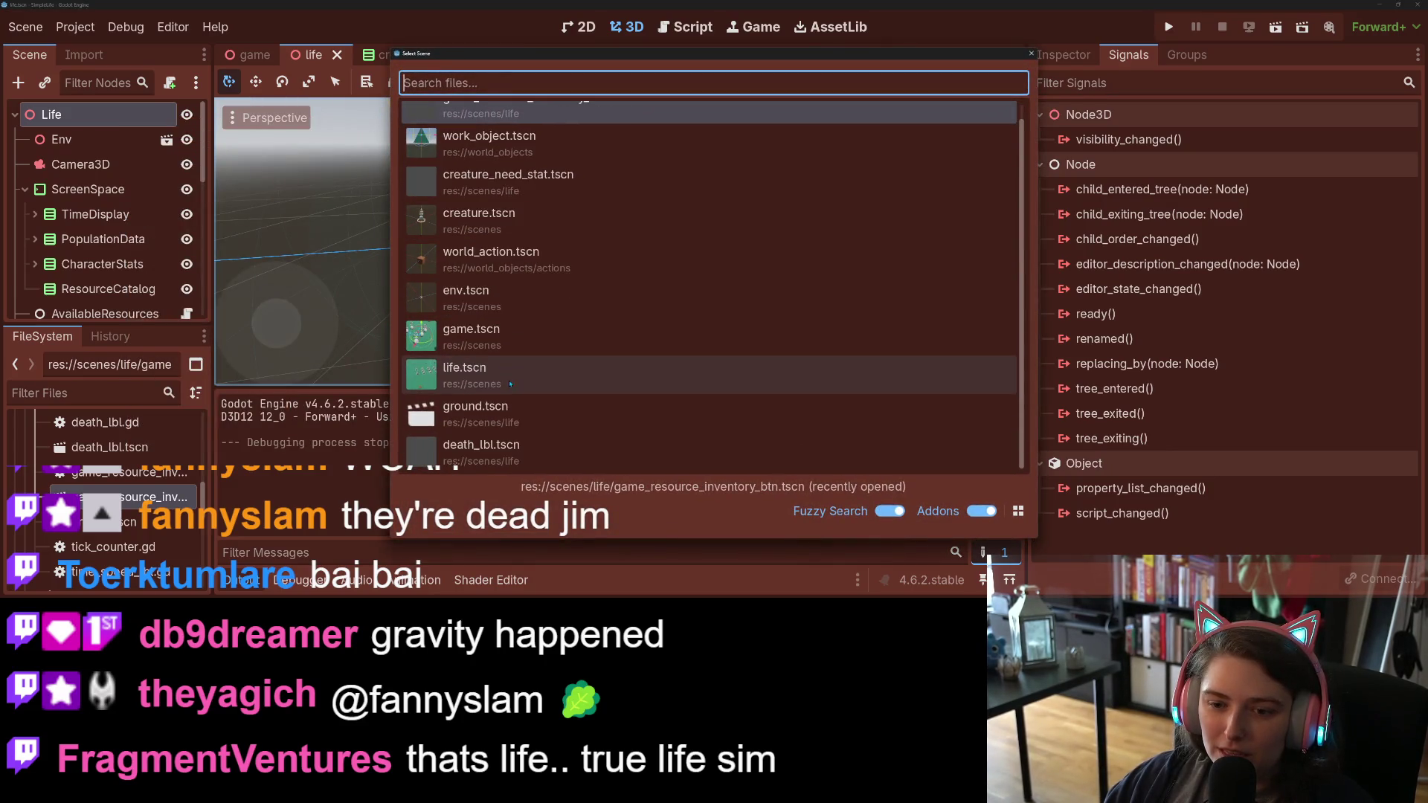
pyautogui.click(511, 418)
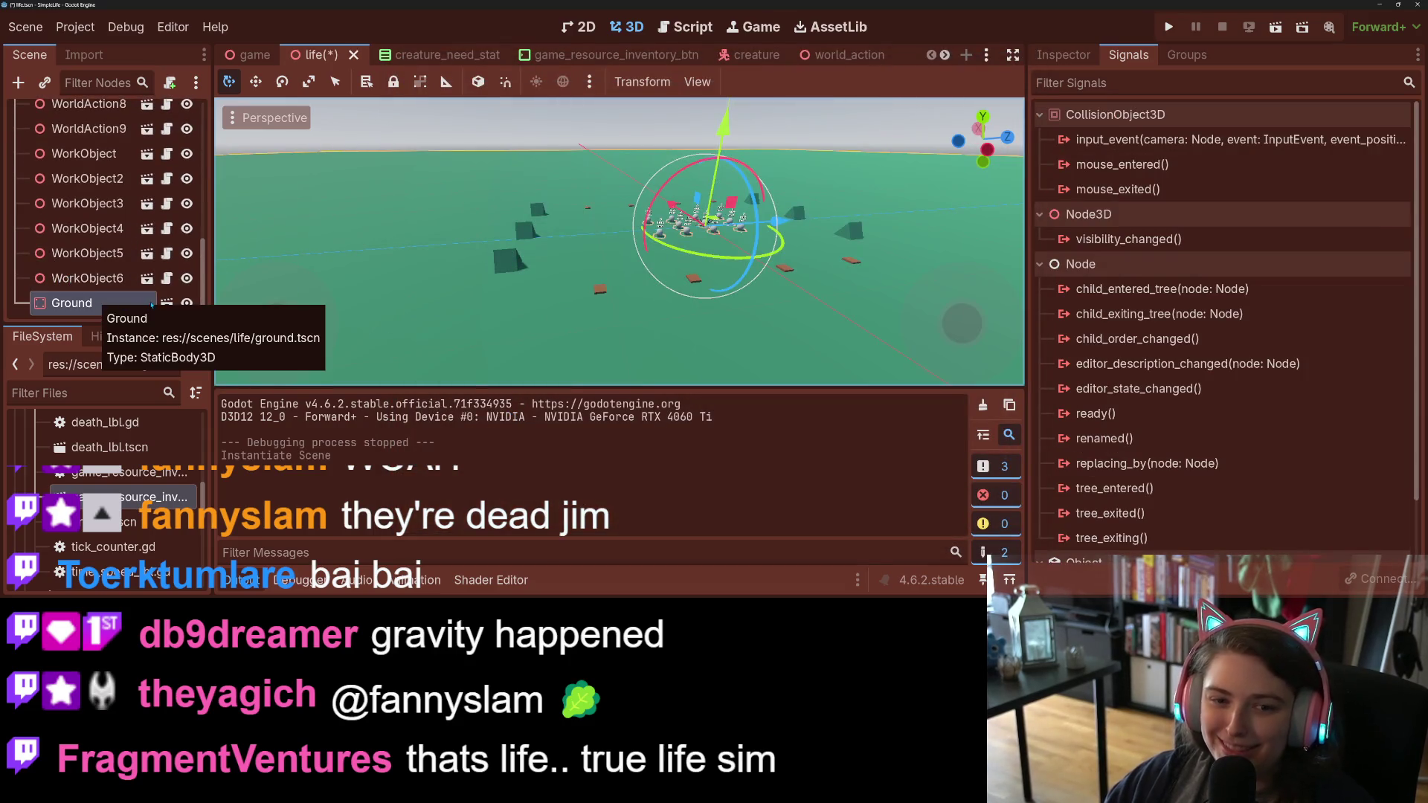
pyautogui.click(167, 303)
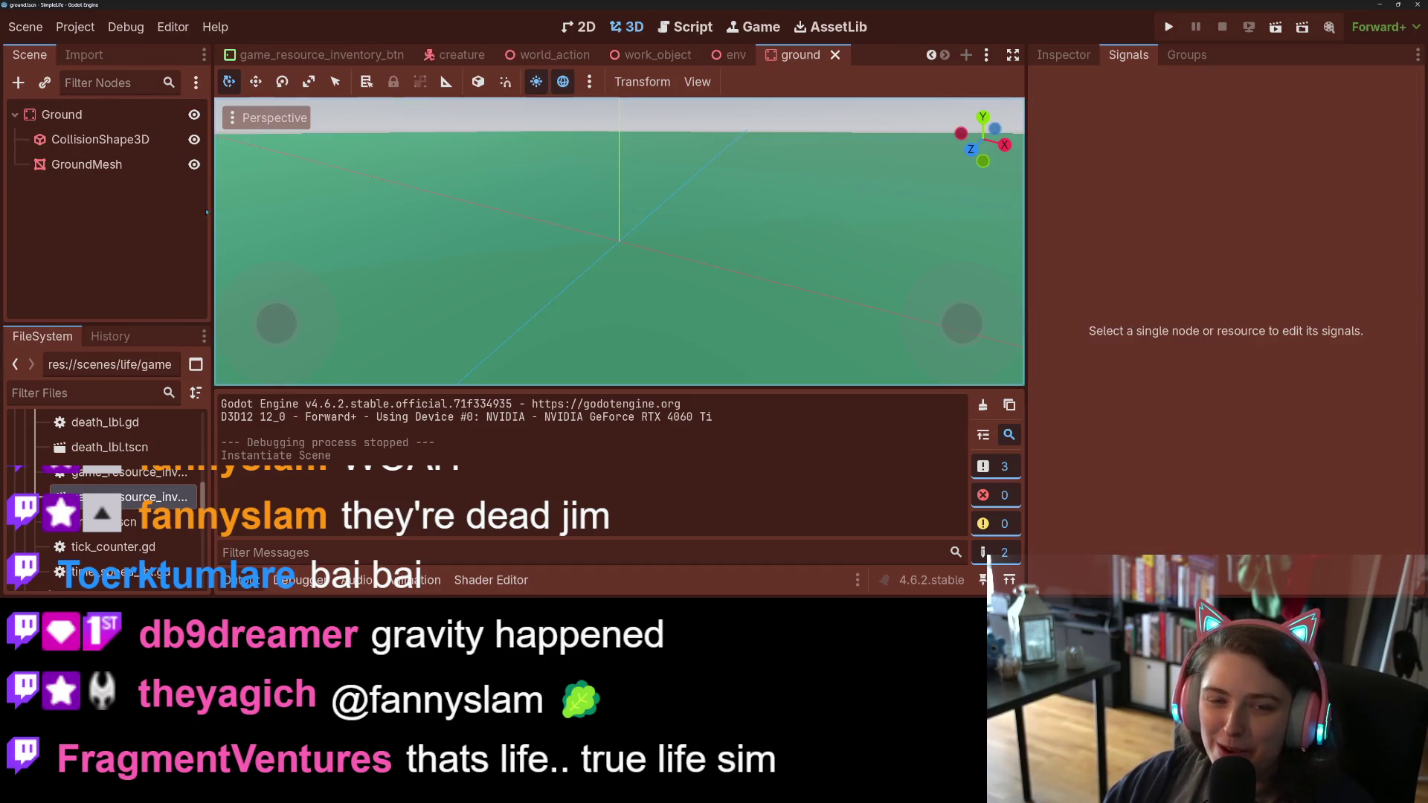
# - Run the game, try simulation speeds 4, 2, 8 and back to 1, collapse Output, then stop
pyautogui.scroll(3, 297, 54)
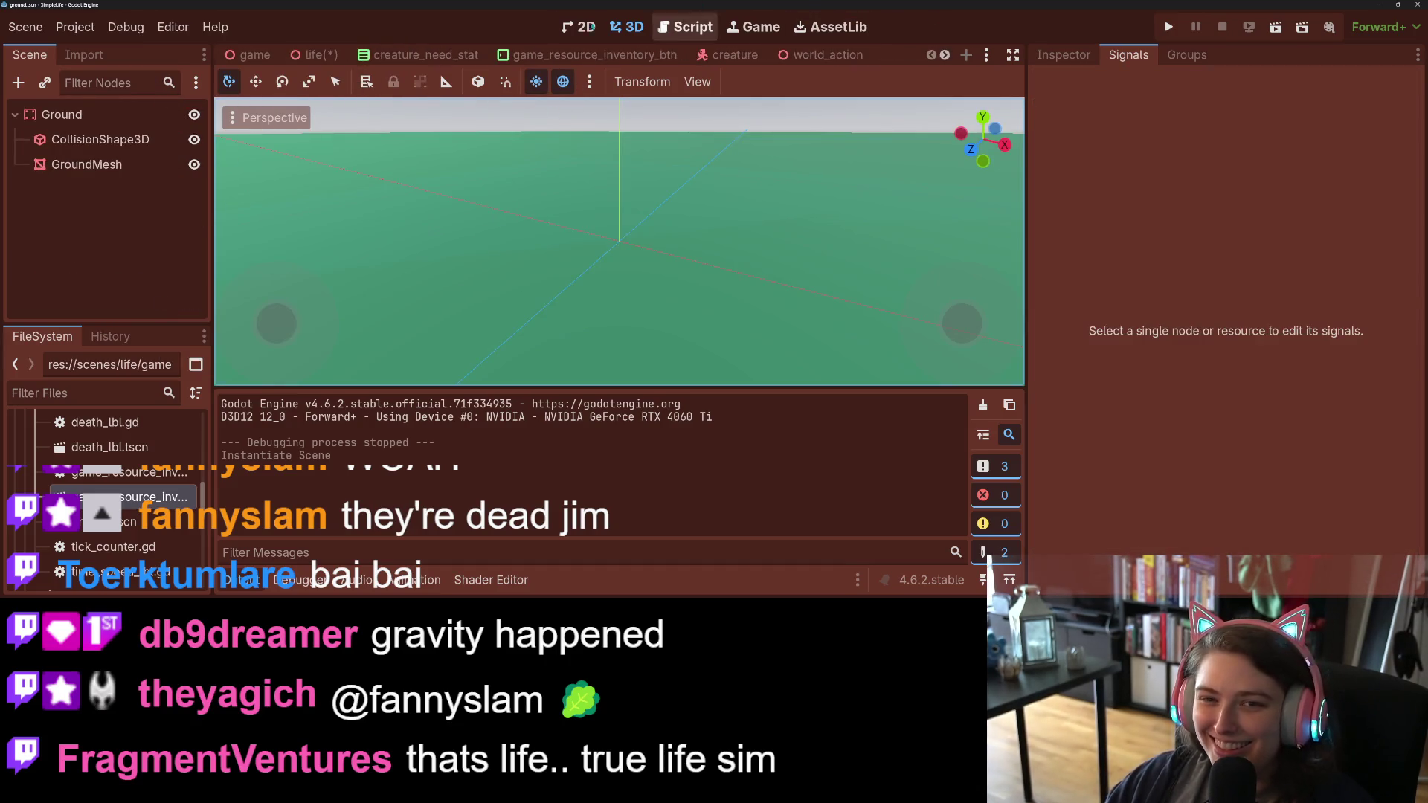
pyautogui.click(1168, 26)
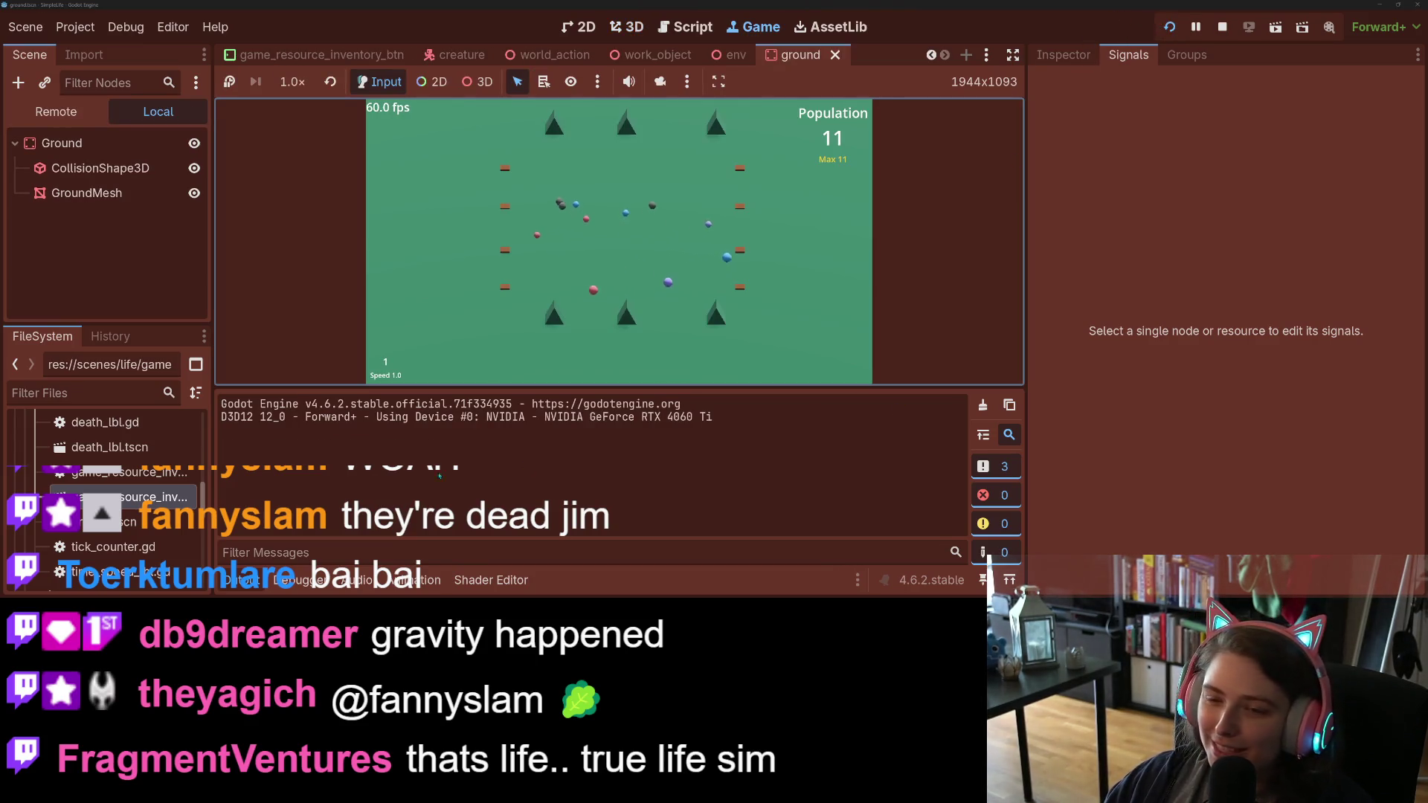
pyautogui.press('4')
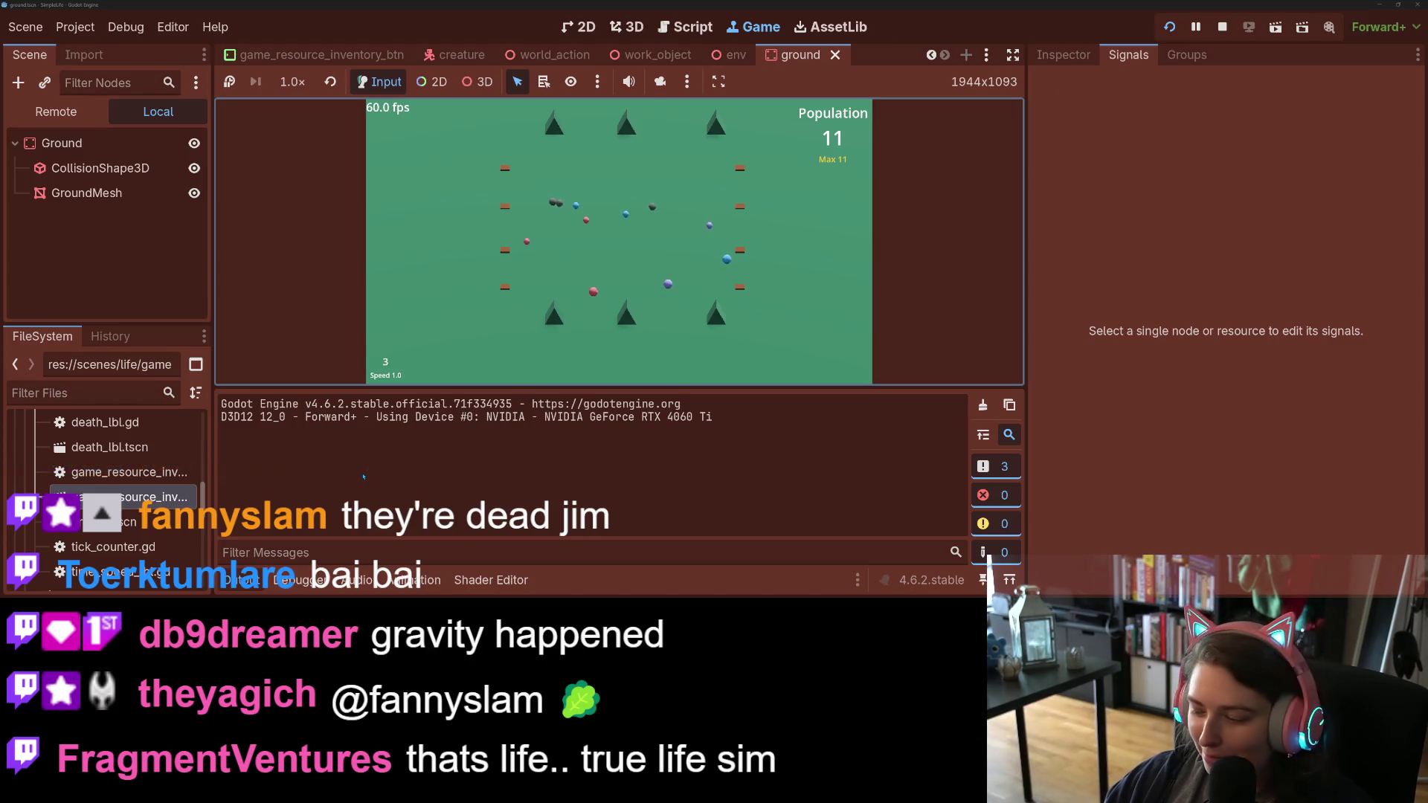
pyautogui.press('2')
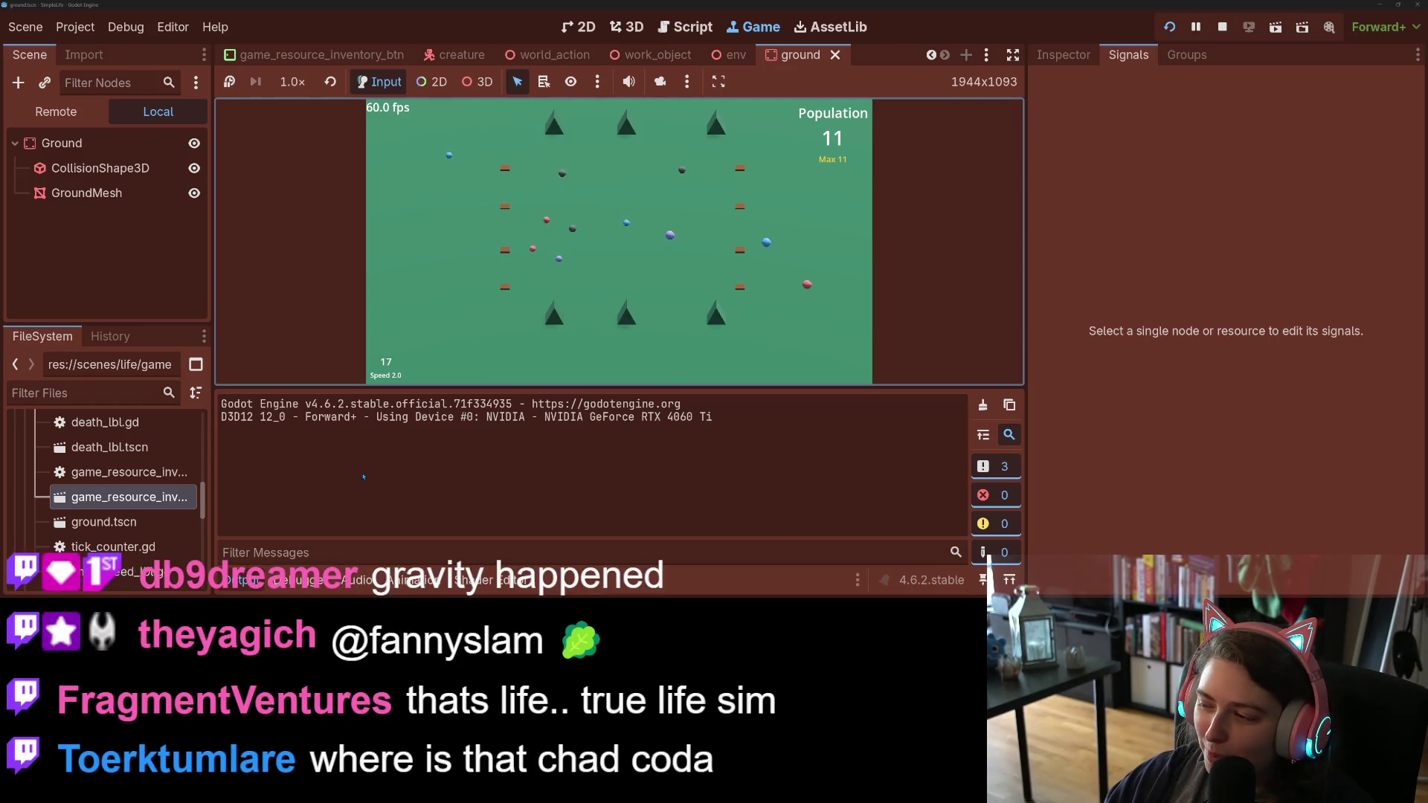
pyautogui.press('1')
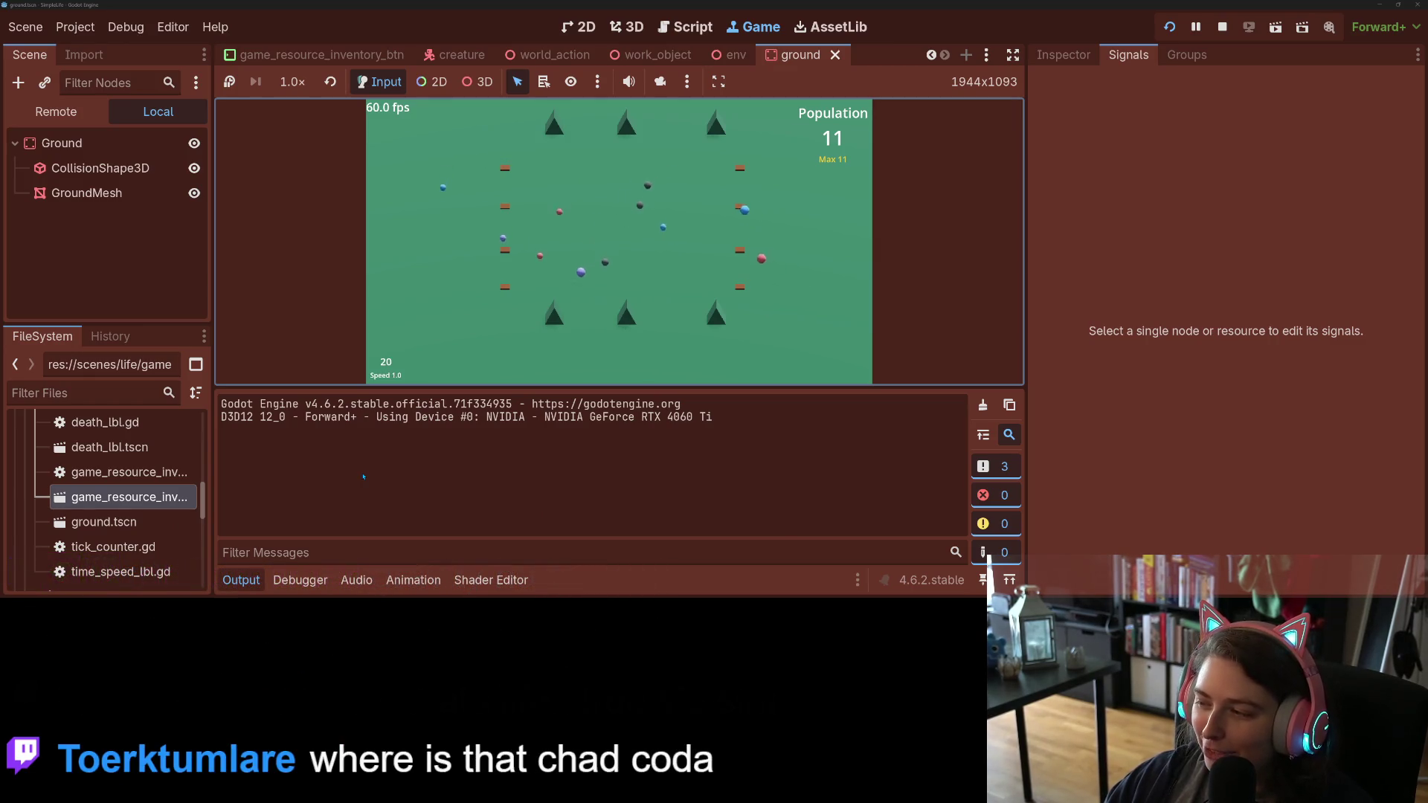
pyautogui.press('8')
pyautogui.press('1')
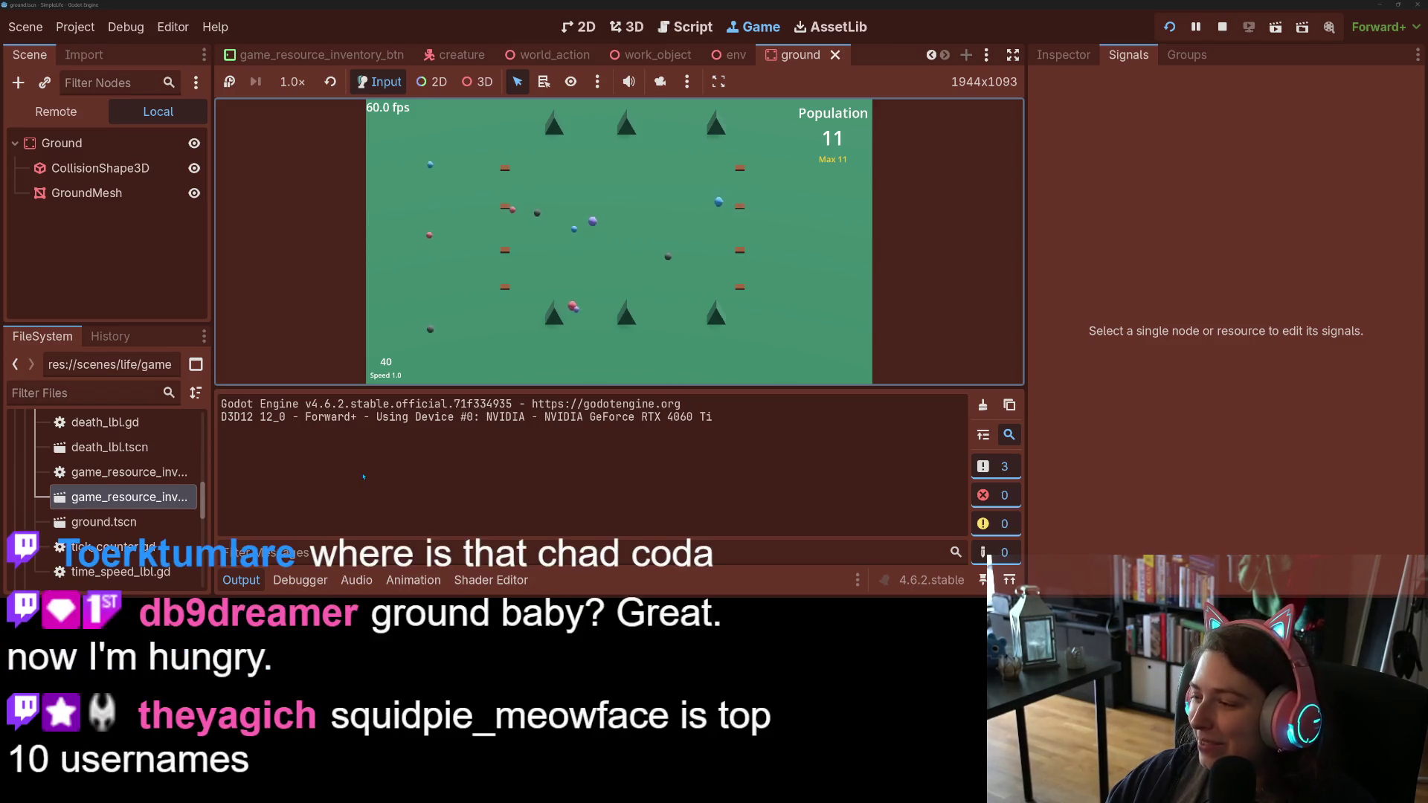
pyautogui.press('4')
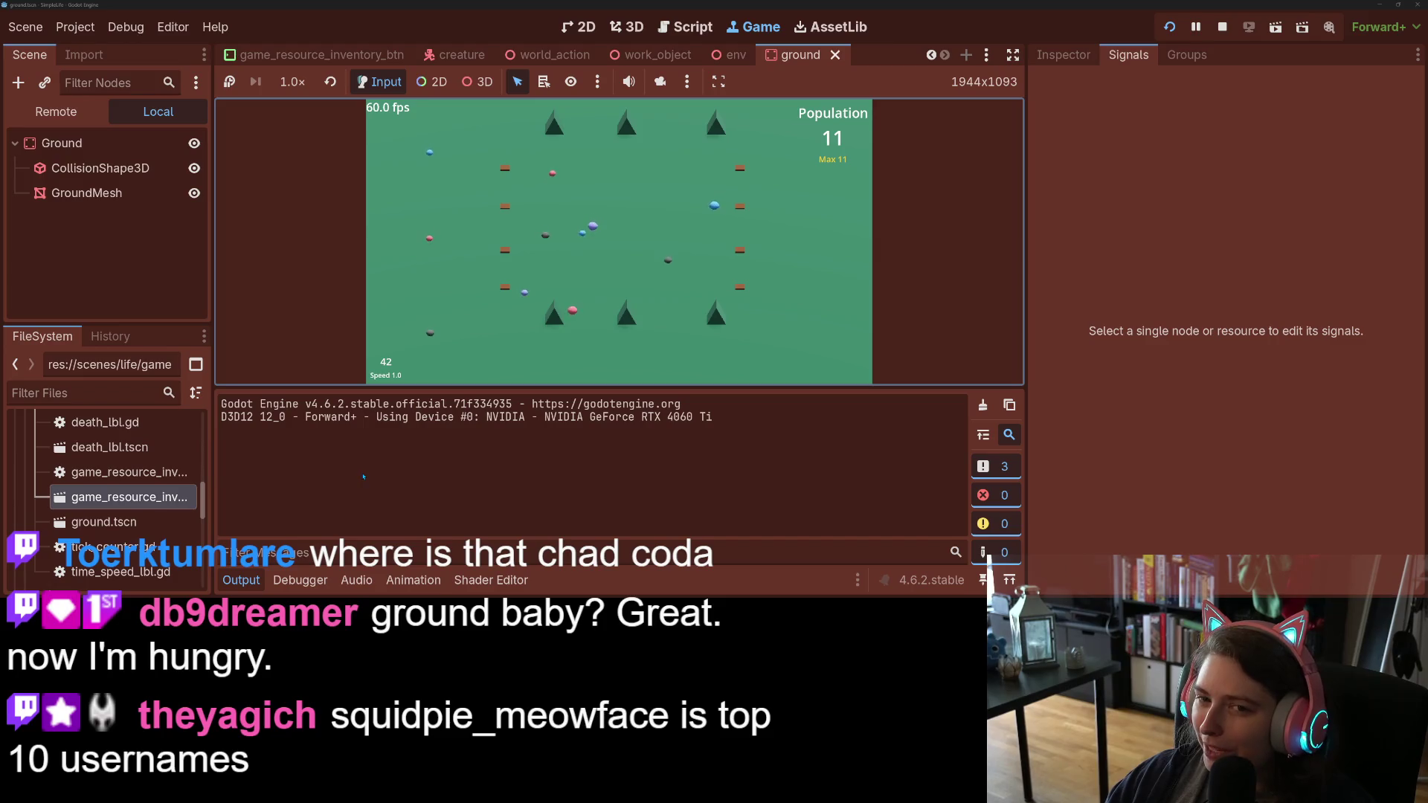
pyautogui.press('1')
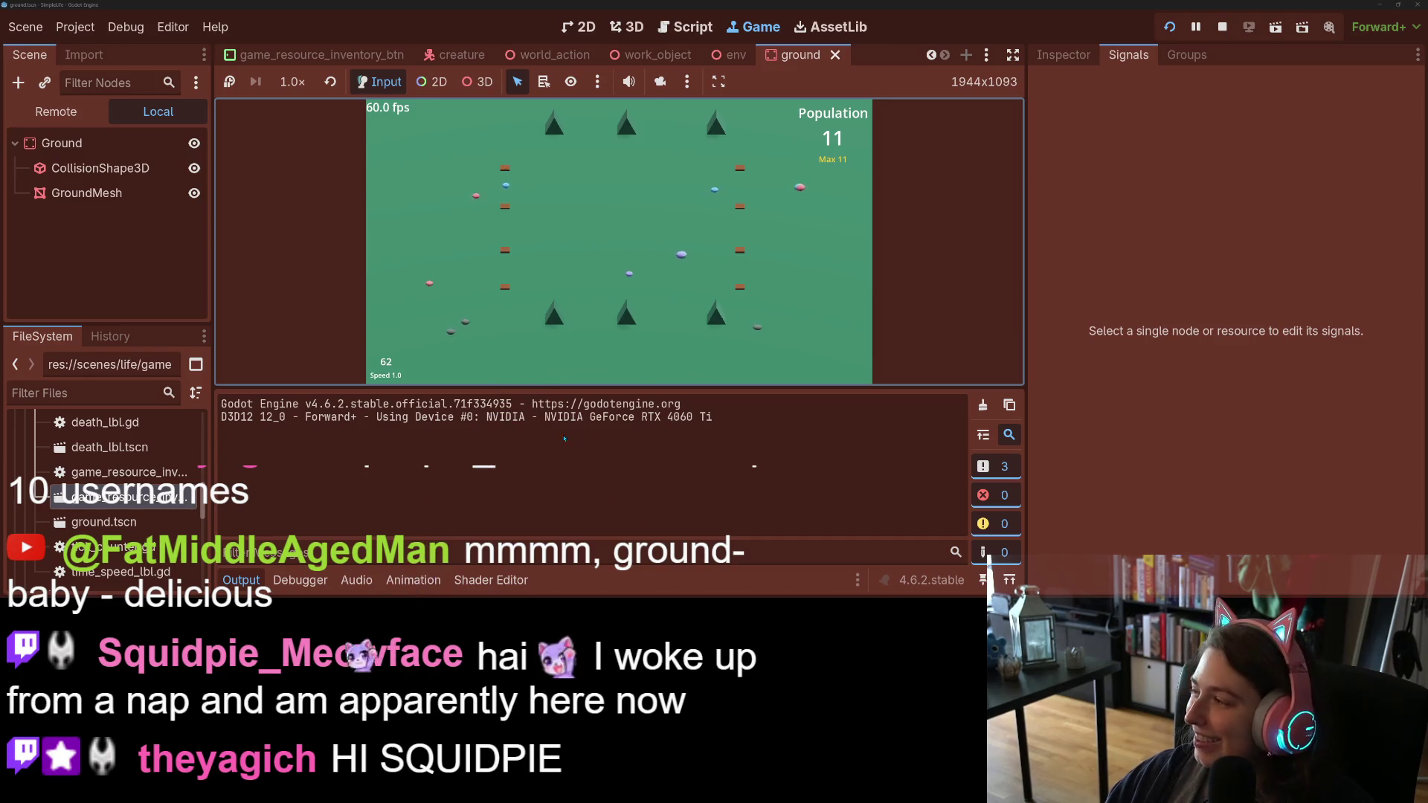
pyautogui.click(985, 578)
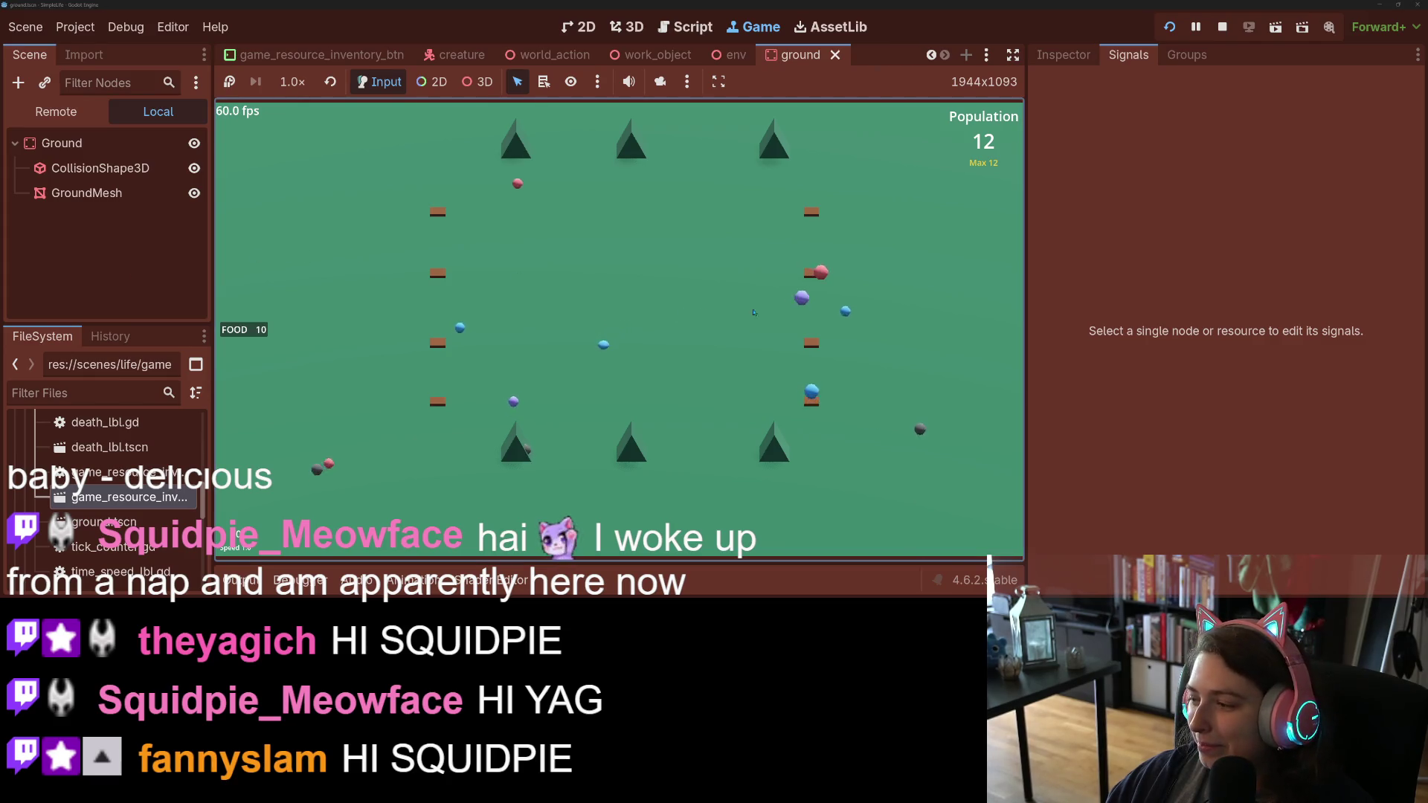
pyautogui.click(1221, 27)
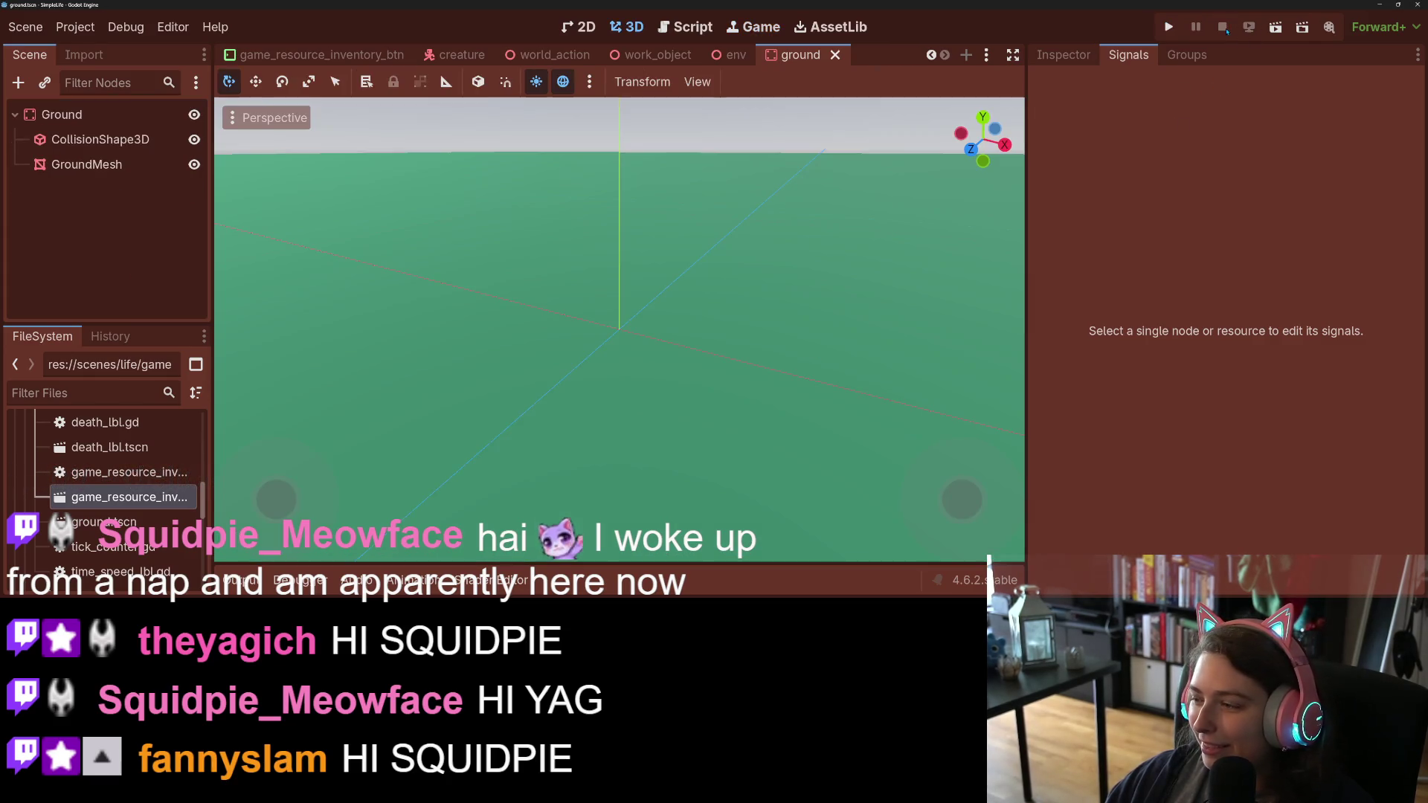
pyautogui.scroll(3, 893, 347)
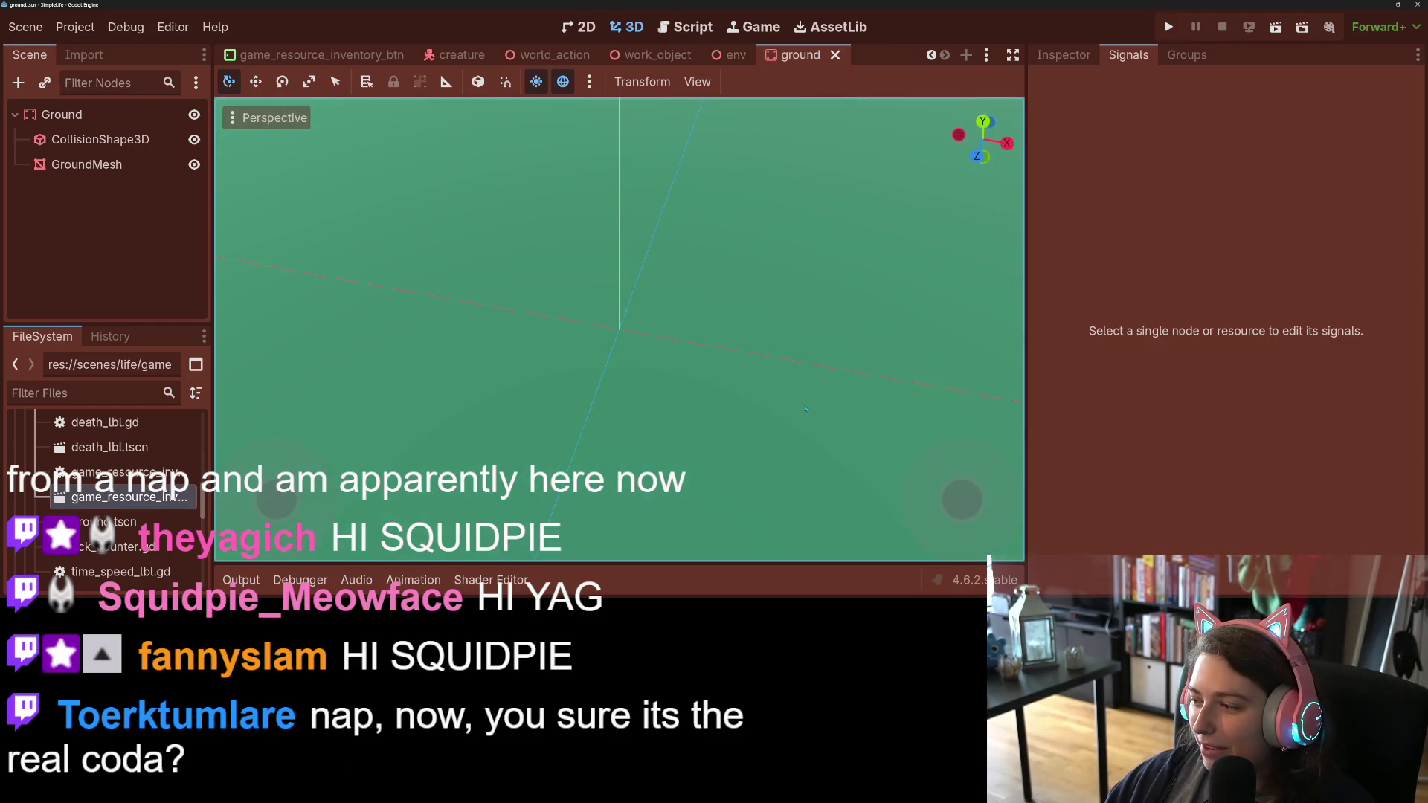
pyautogui.scroll(2, 743, 446)
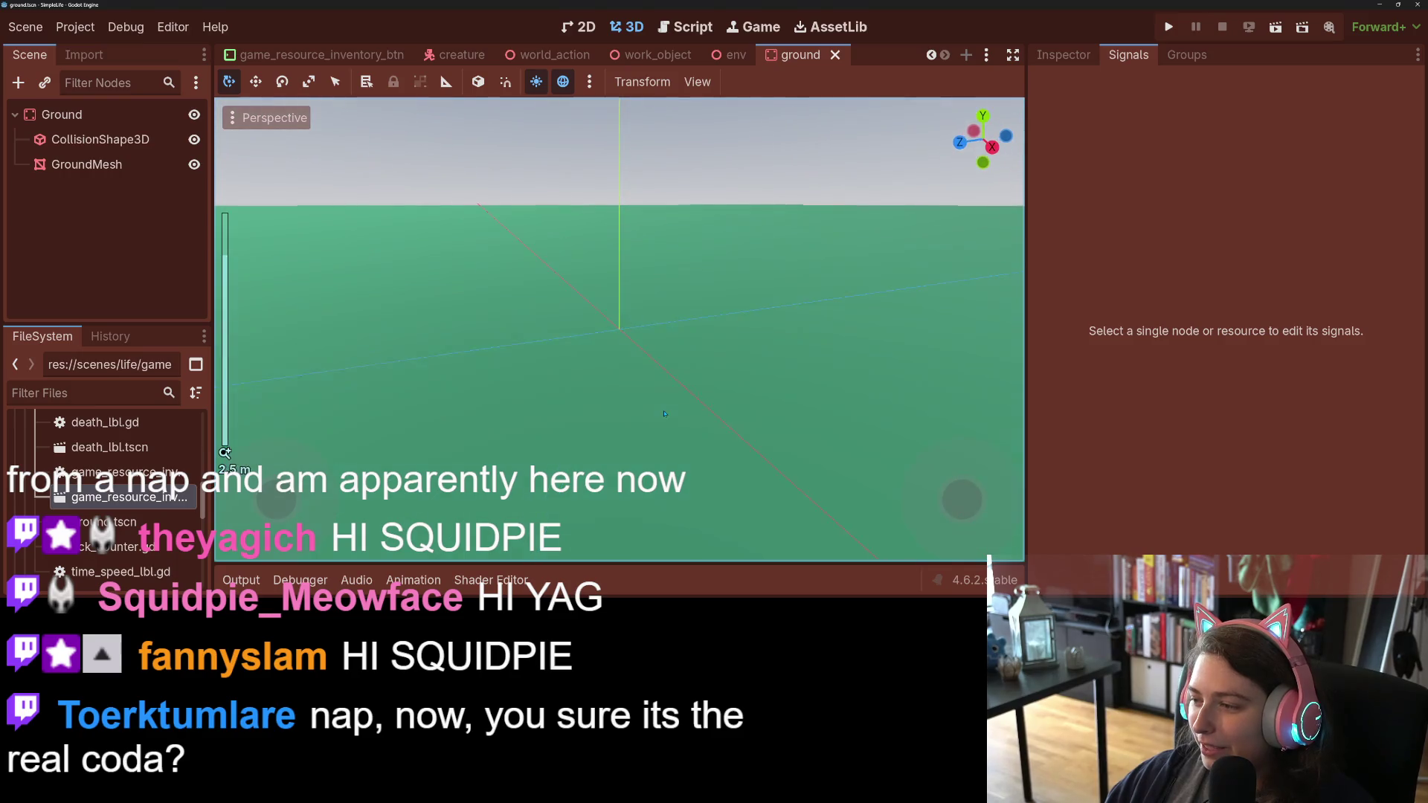
pyautogui.scroll(2, 677, 444)
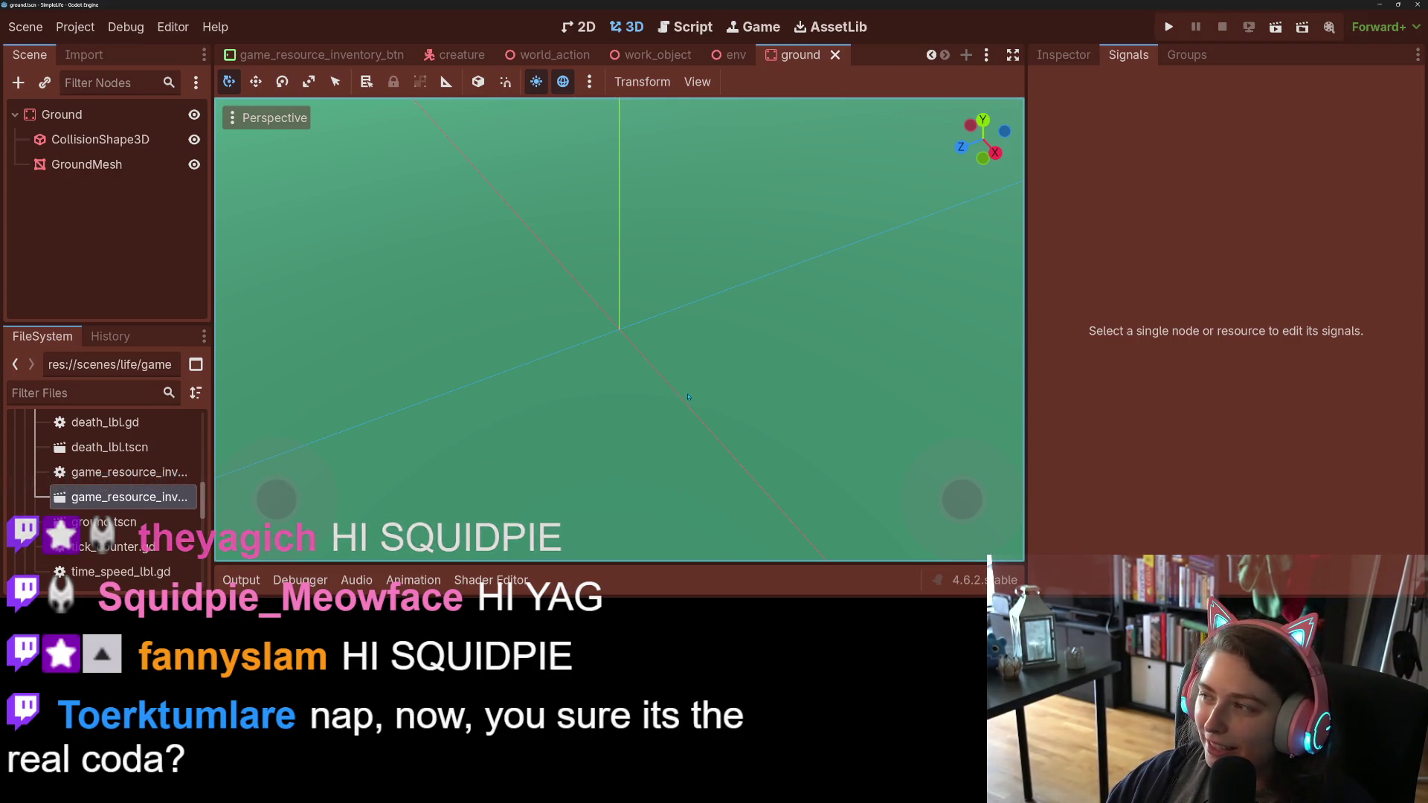
pyautogui.moveTo(672, 388)
pyautogui.mouseDown()
pyautogui.moveTo(729, 381)
pyautogui.moveTo(756, 244)
pyautogui.mouseUp()
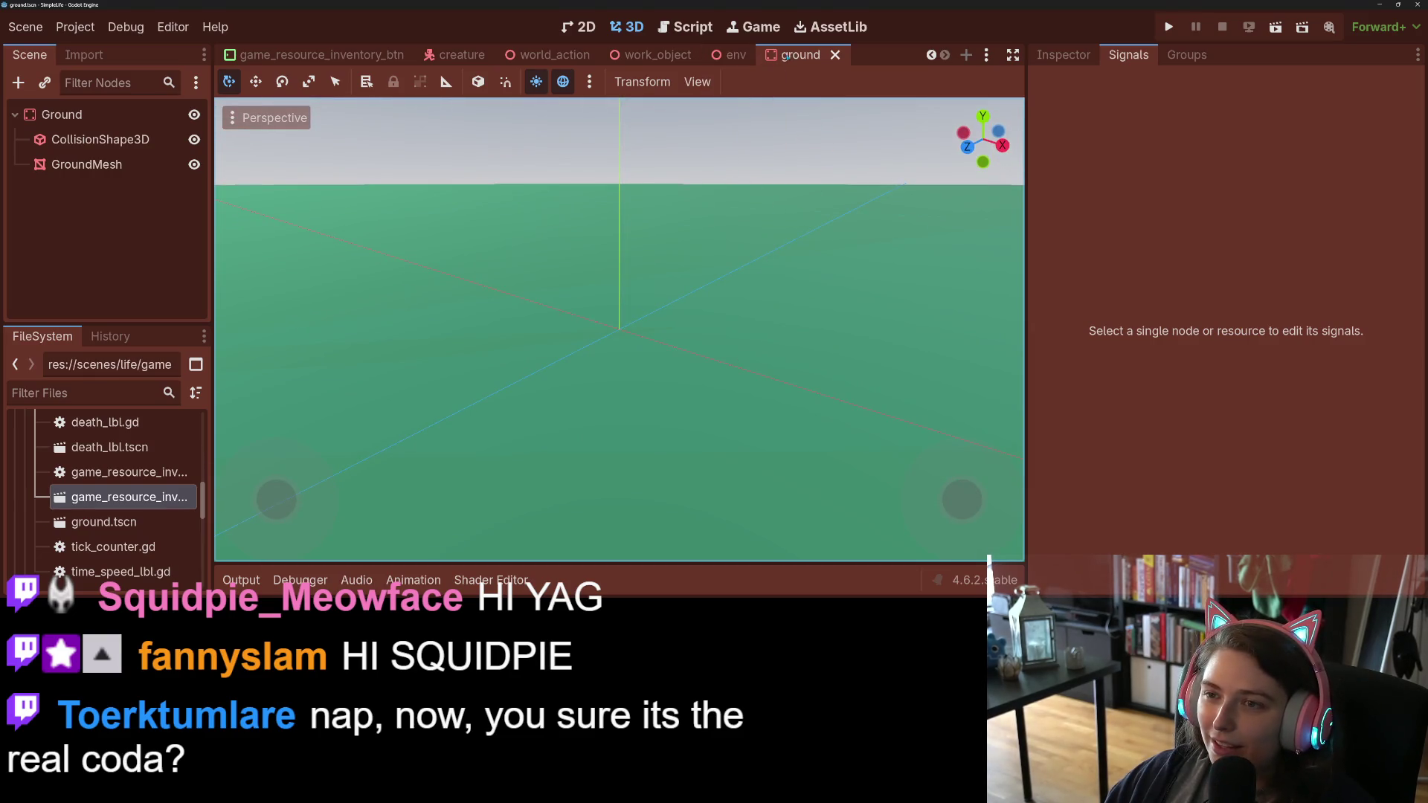
pyautogui.rightClick(134, 118)
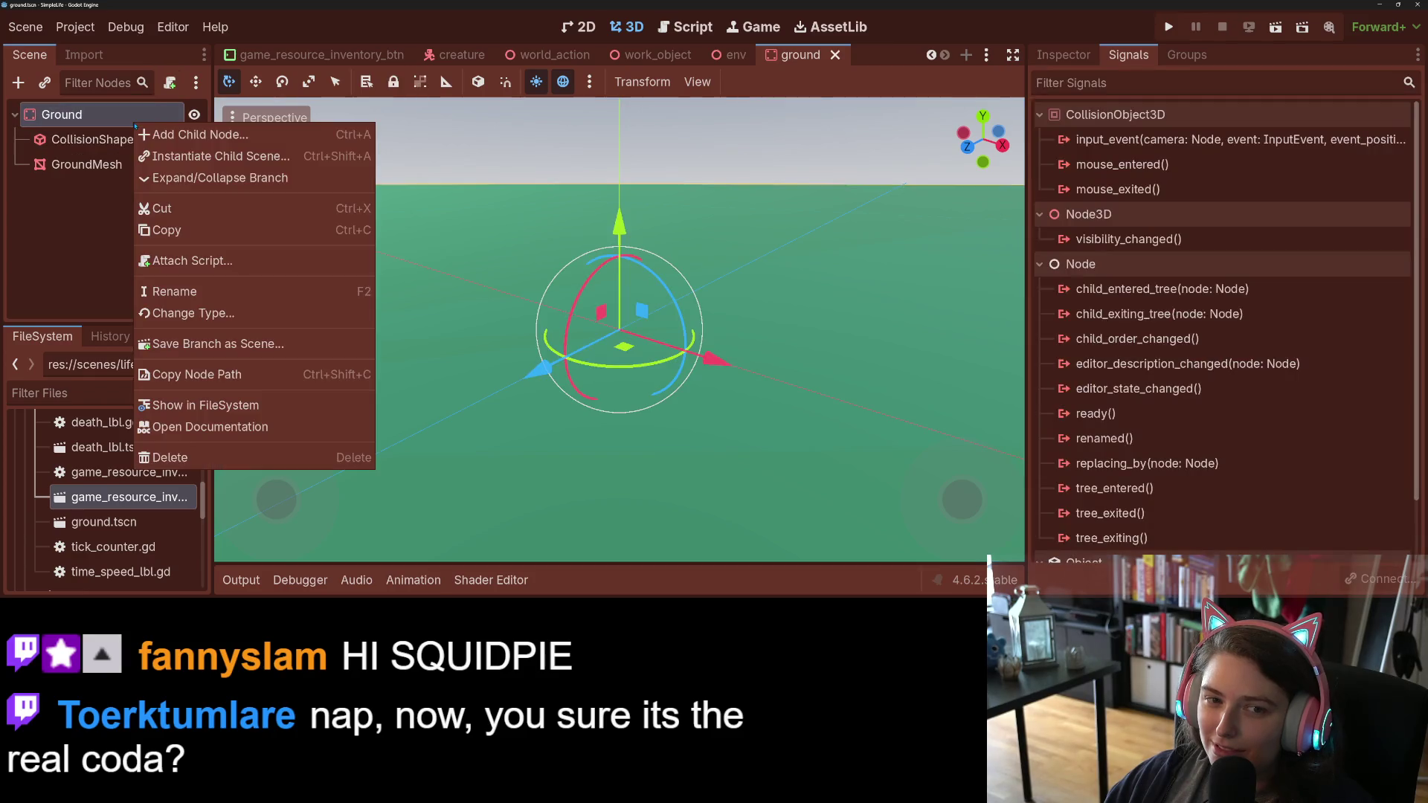
# - Attach a new ground.gd script to the Ground node
pyautogui.click(197, 262)
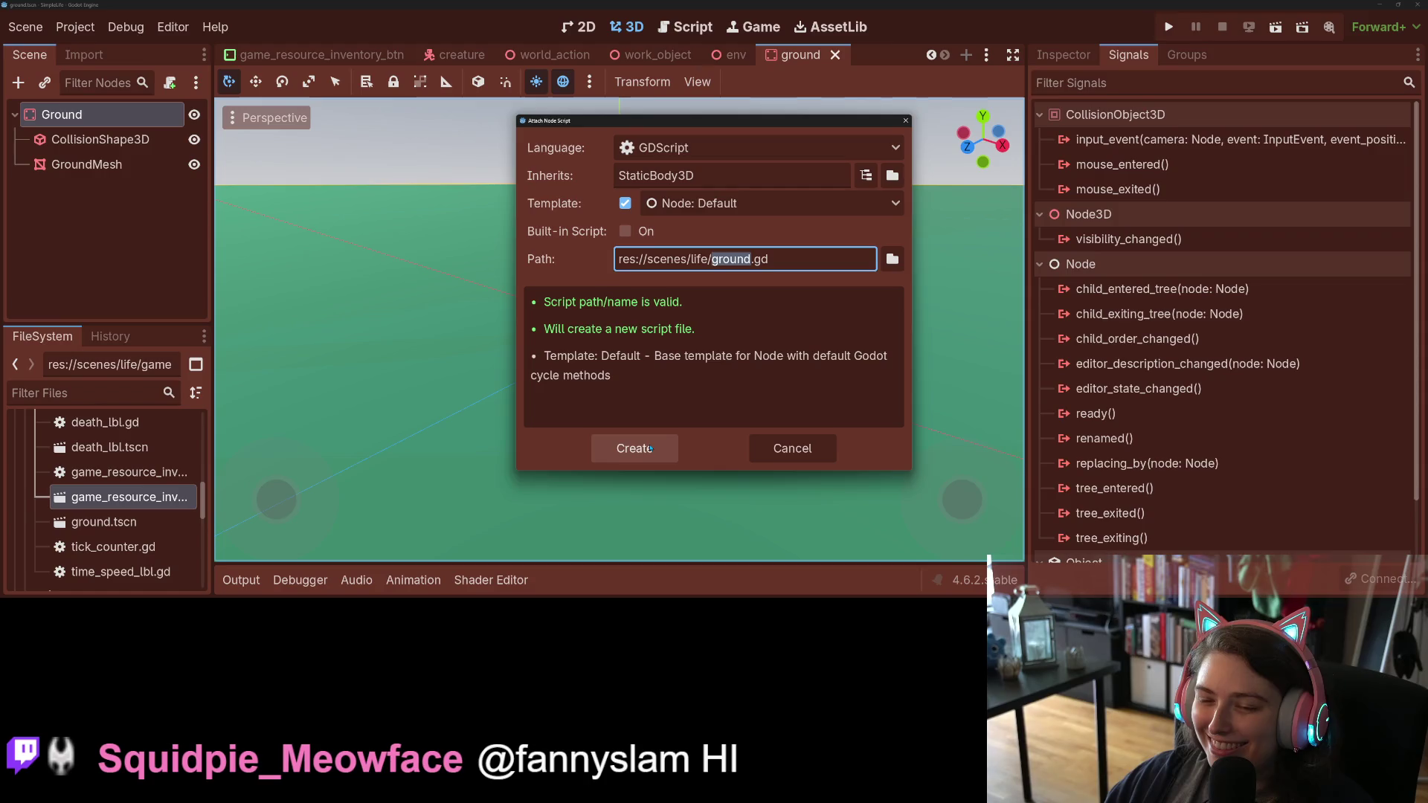
pyautogui.click(650, 449)
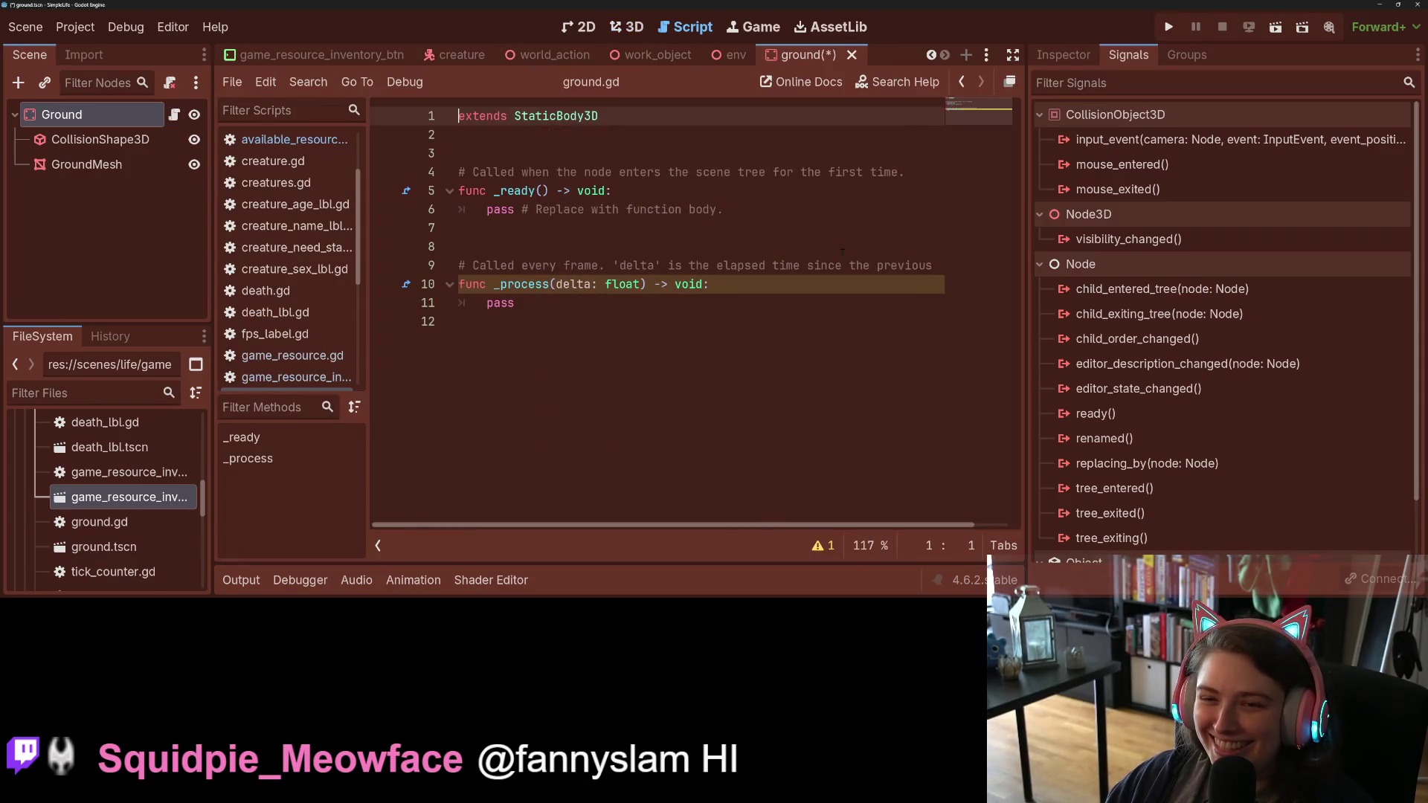
pyautogui.rightClick(1124, 141)
# - Connect input_event to a new _on_input_event function and delete the _process stub
pyautogui.click(1168, 154)
pyautogui.click(644, 474)
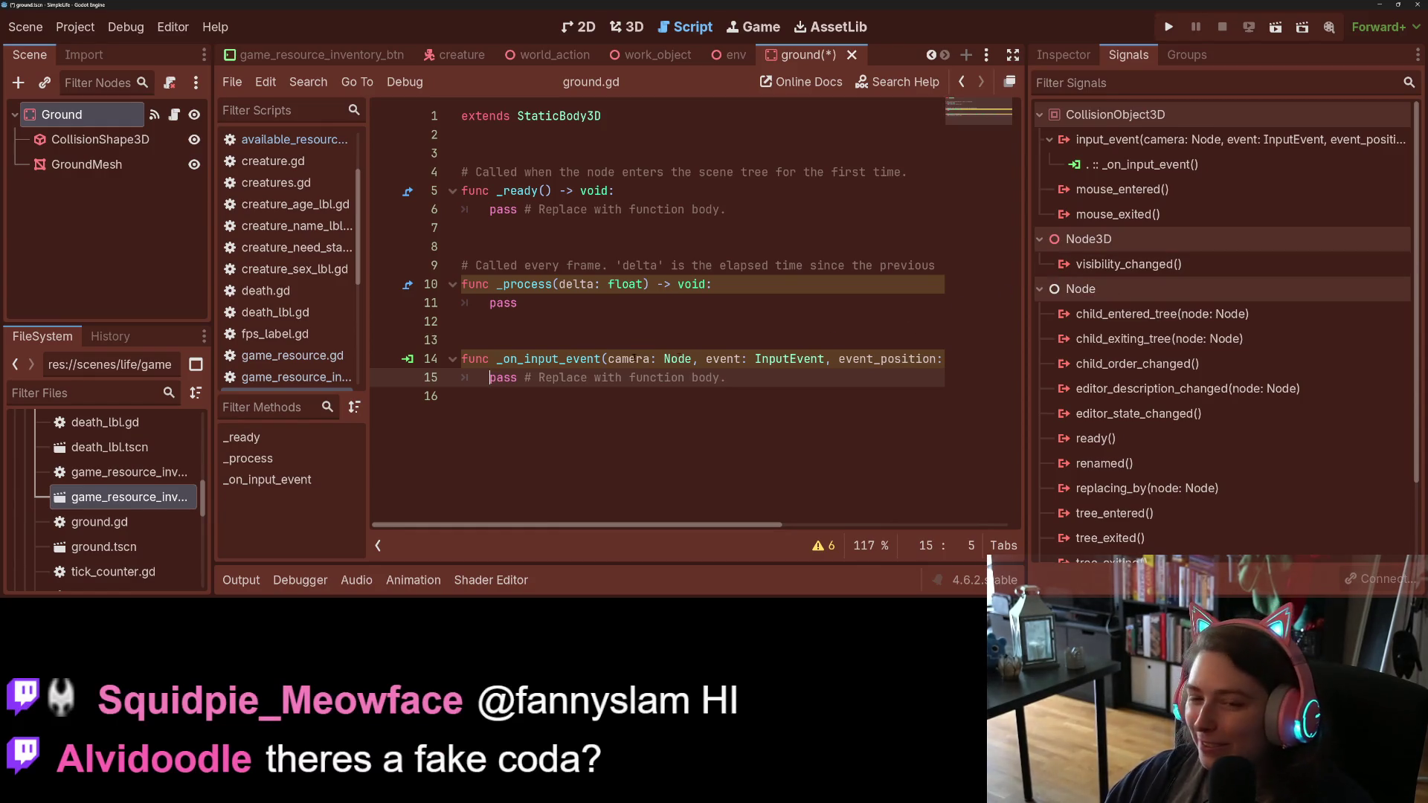
pyautogui.click(573, 347)
pyautogui.moveTo(556, 328); pyautogui.dragTo(464, 243)
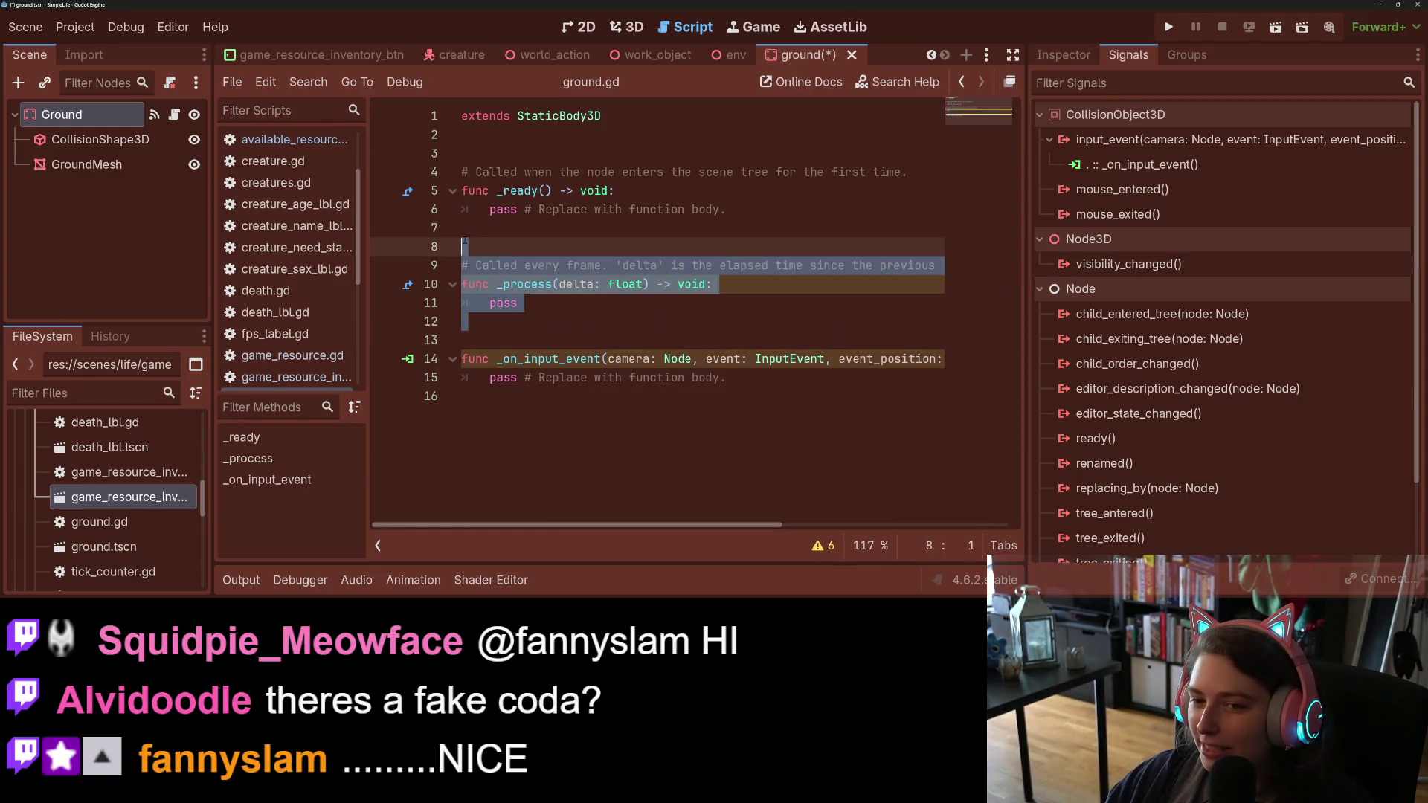
pyautogui.press('BackSpace')
pyautogui.press('BackSpace')
# - Save ground.gd and hide the side docks to widen the code area
pyautogui.hotkey('ctrl', 's')
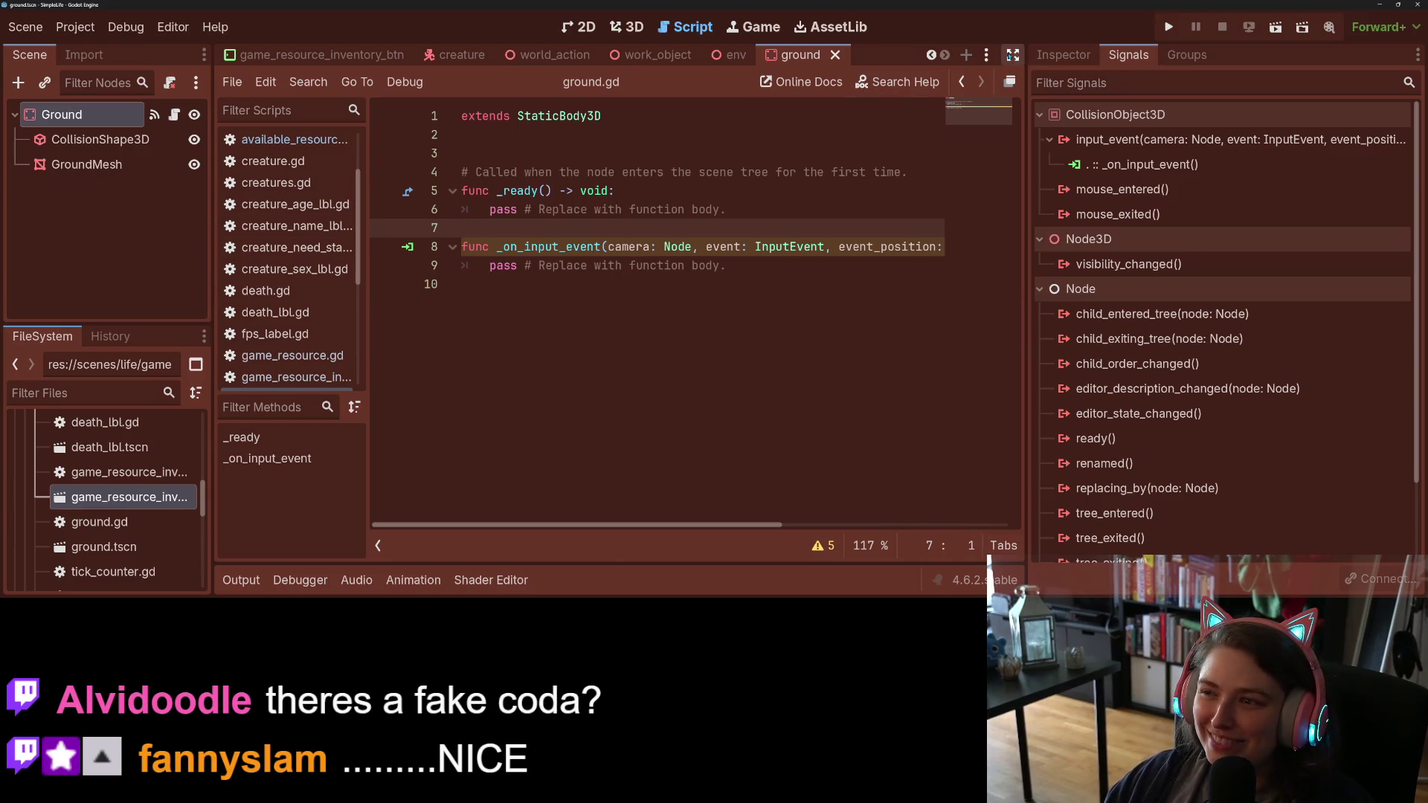
pyautogui.click(1011, 55)
pyautogui.click(920, 247)
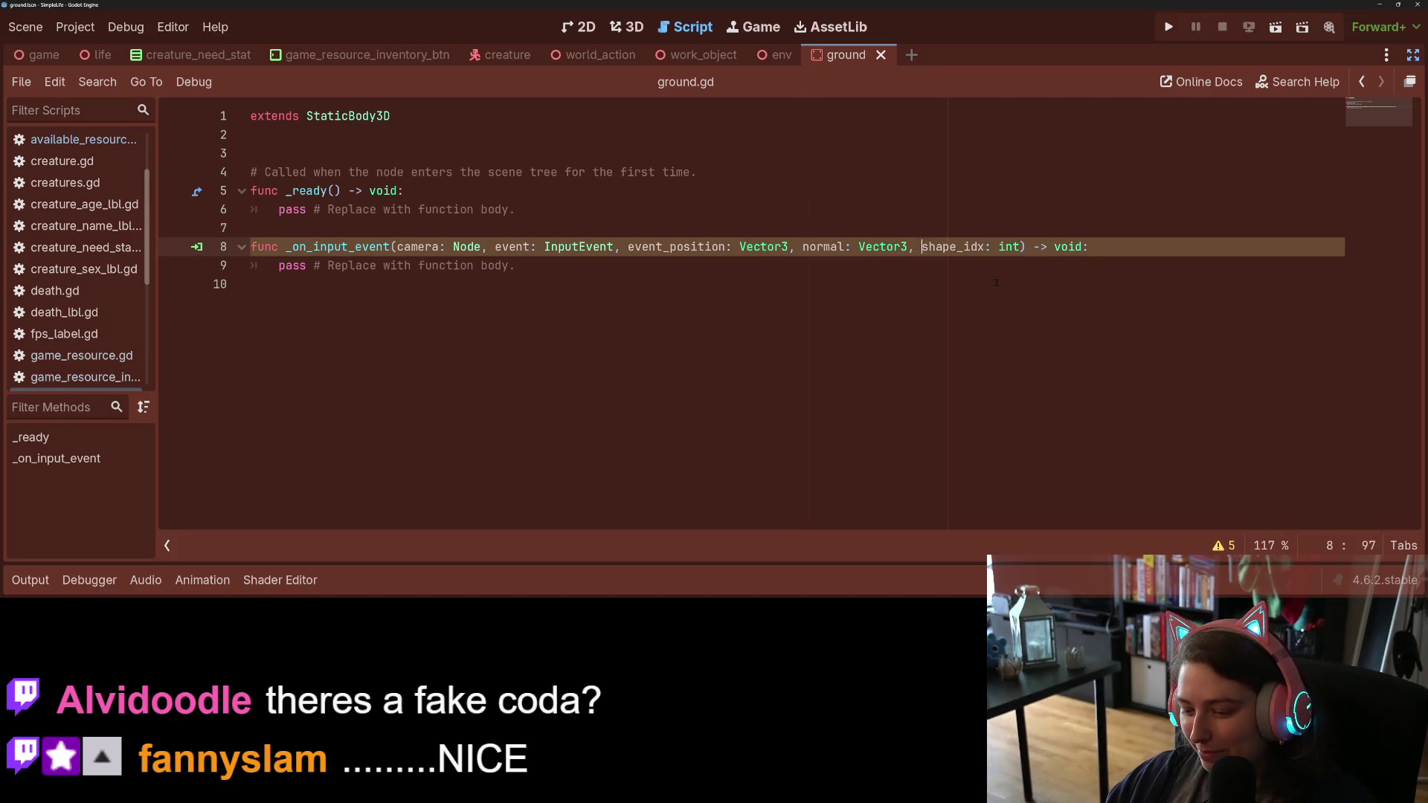
# - Underscore the unused _on_input_event parameters, add a blank line above the function, and save
pyautogui.write('_')
pyautogui.write('_')
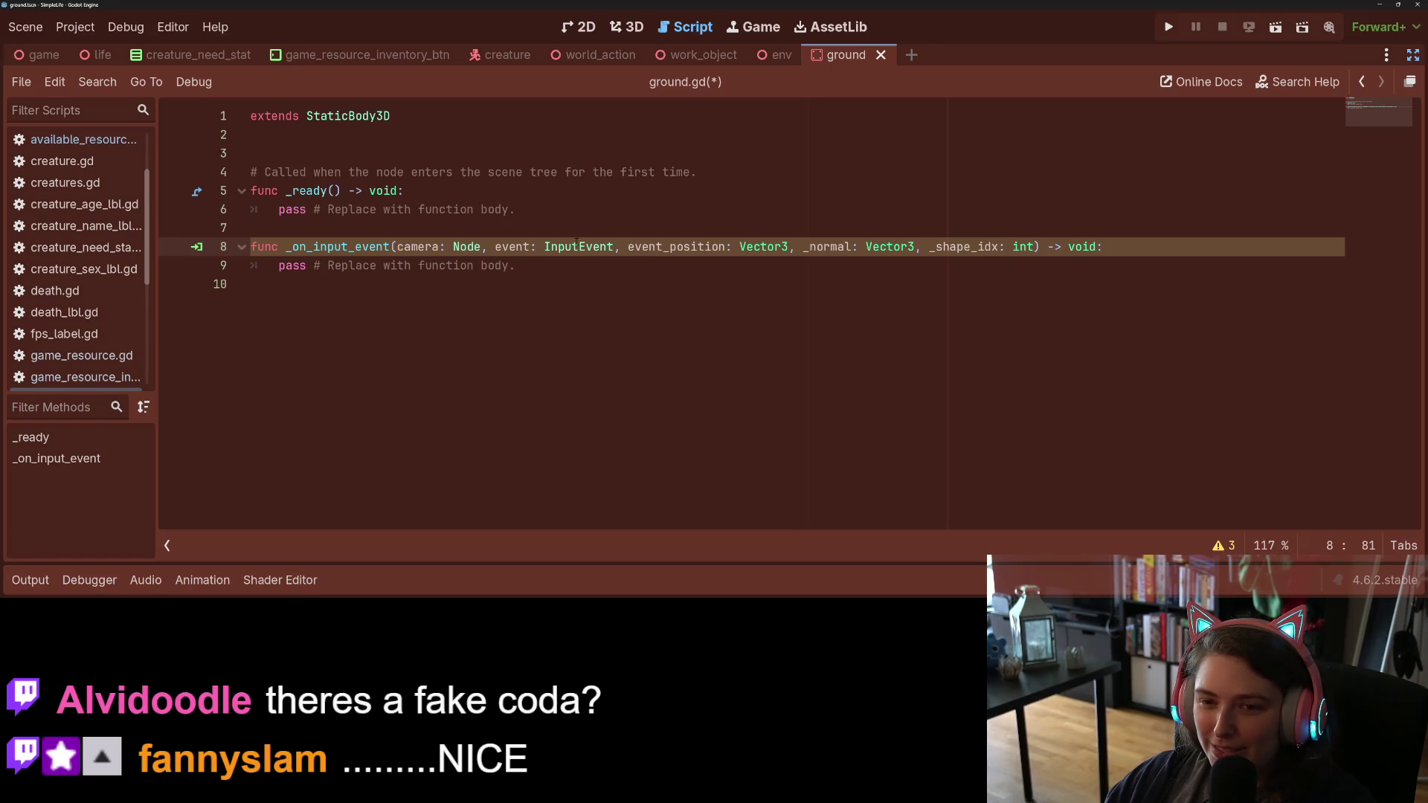
pyautogui.write('_')
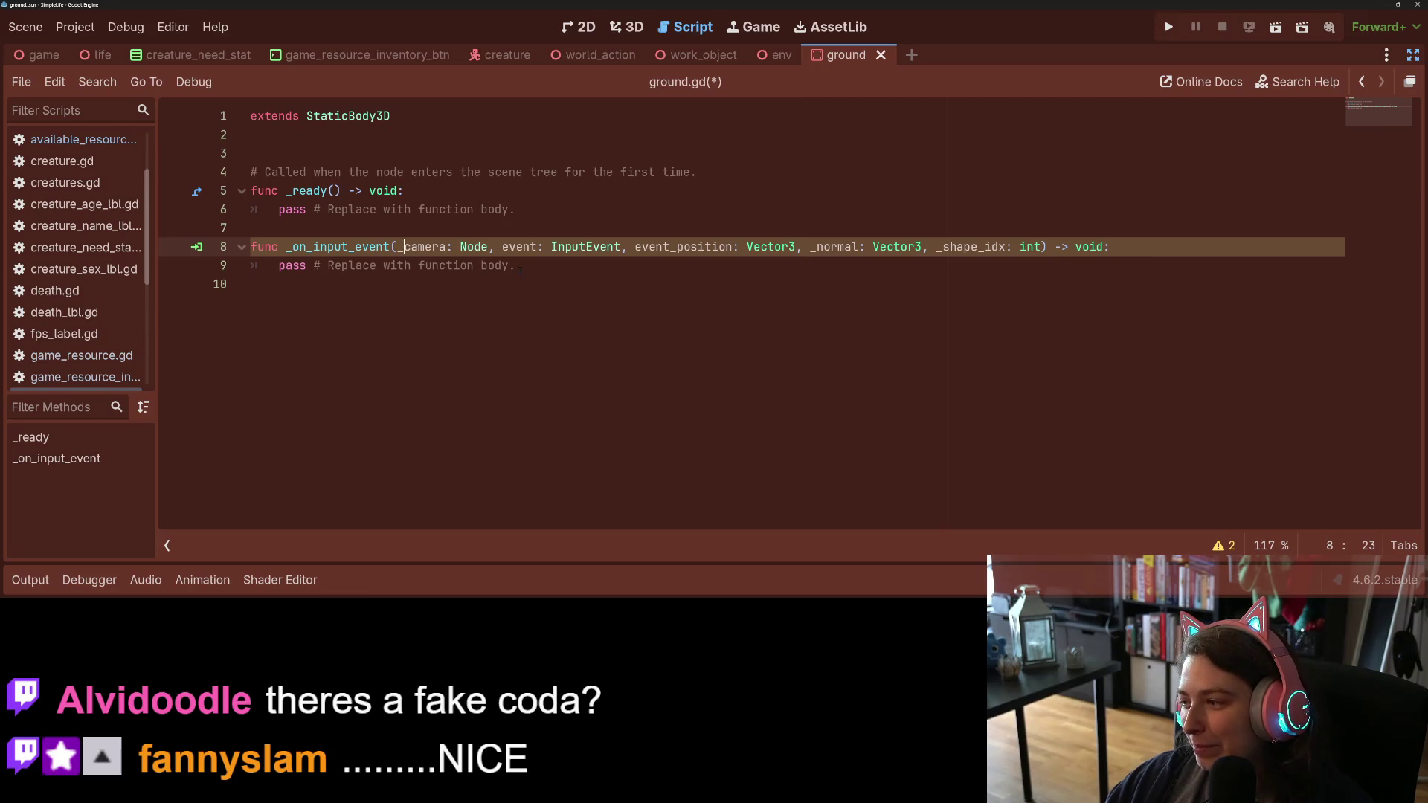
pyautogui.click(519, 269)
pyautogui.hotkey('shift', 'Home')
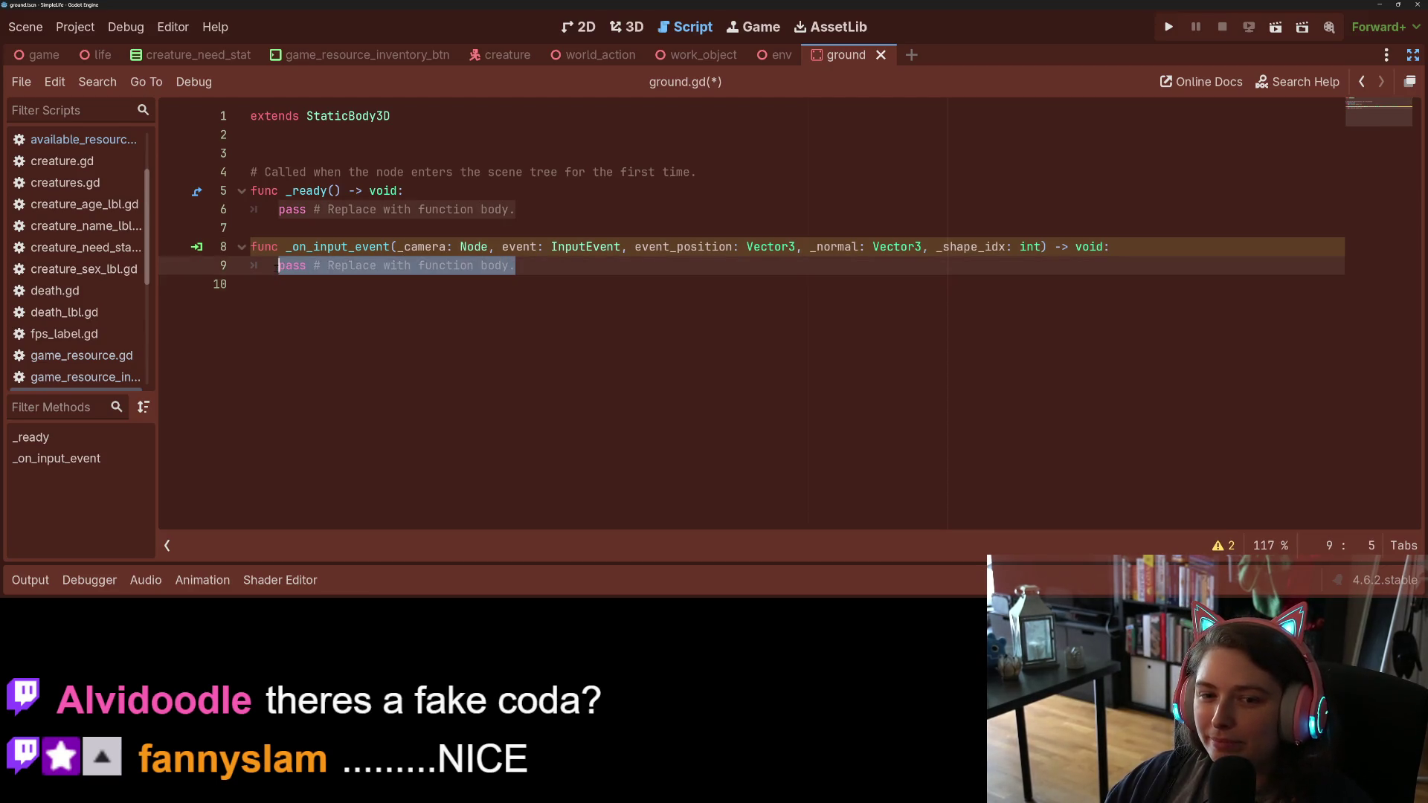
pyautogui.click(464, 230)
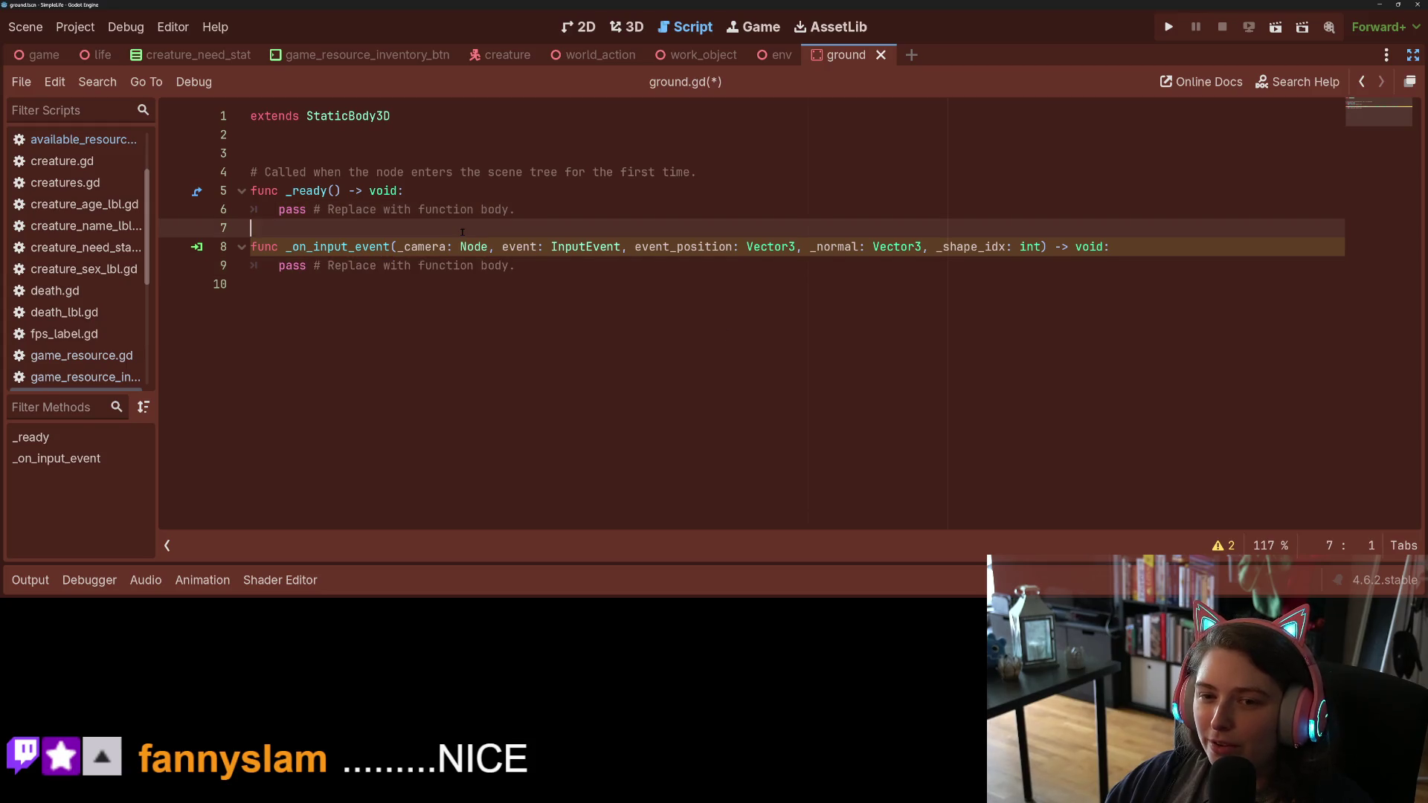
pyautogui.press('Return')
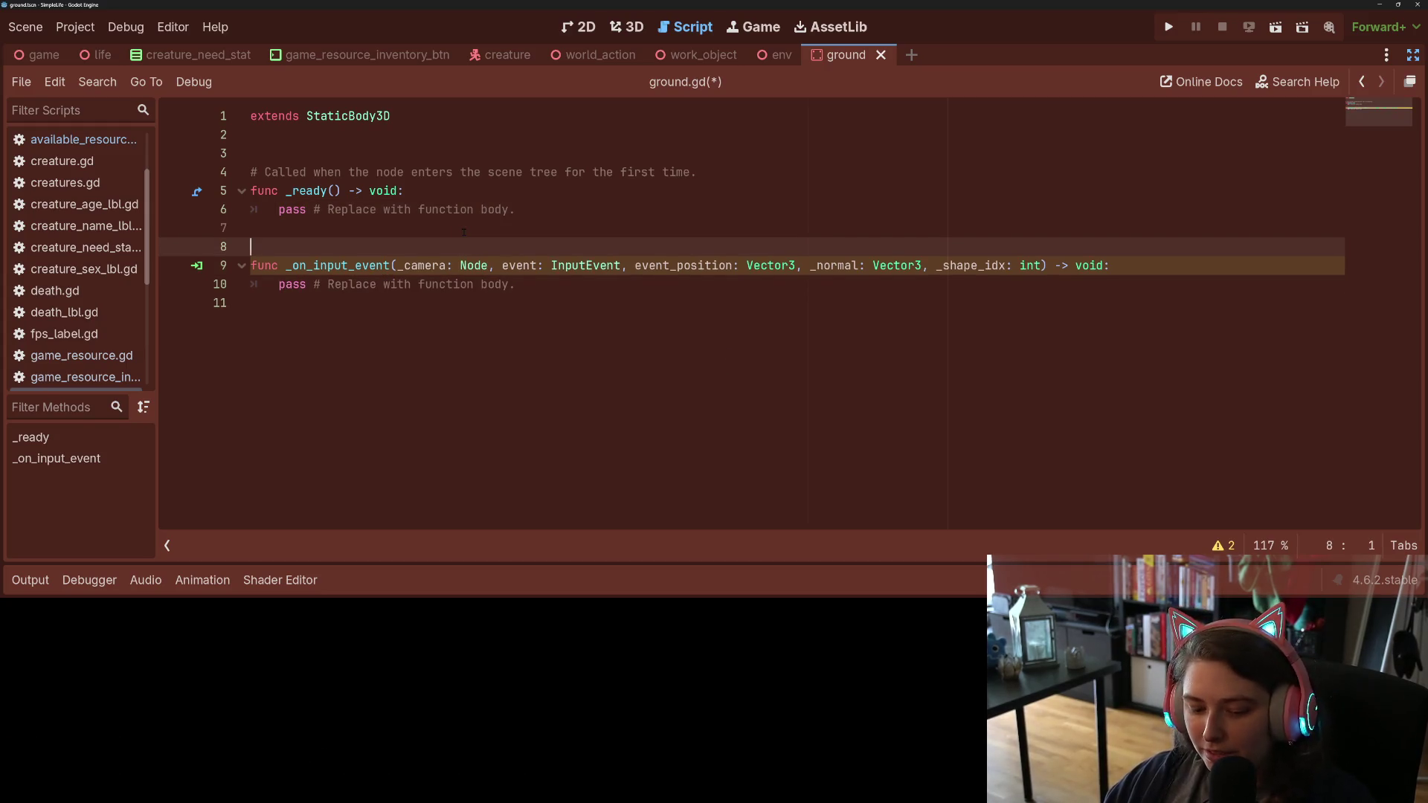
pyautogui.hotkey('ctrl', 's')
# - Begin an 'if event is Input' check on a new line above pass
pyautogui.click(327, 170)
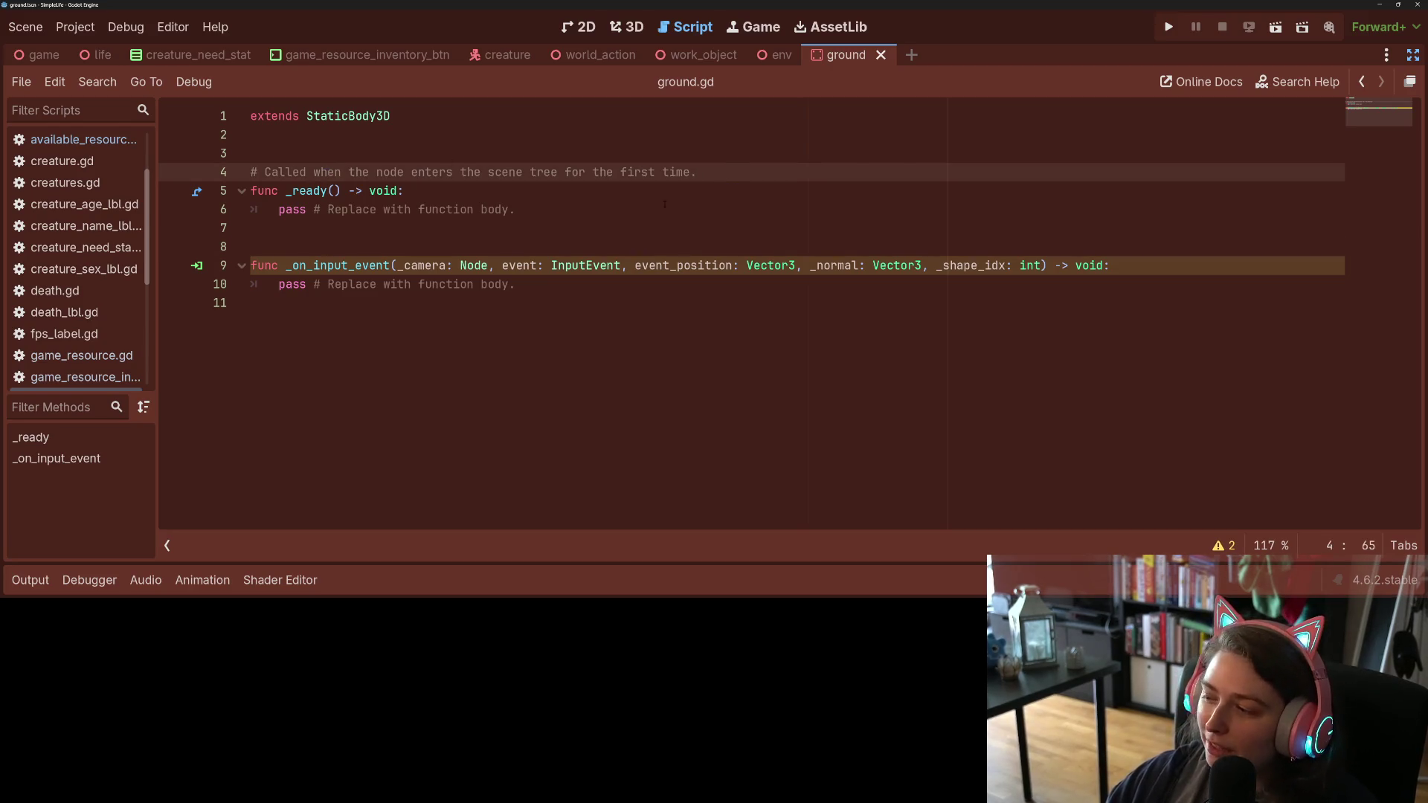
pyautogui.click(279, 284)
pyautogui.press('Return')
pyautogui.press('Up')
pyautogui.write('event is Input')
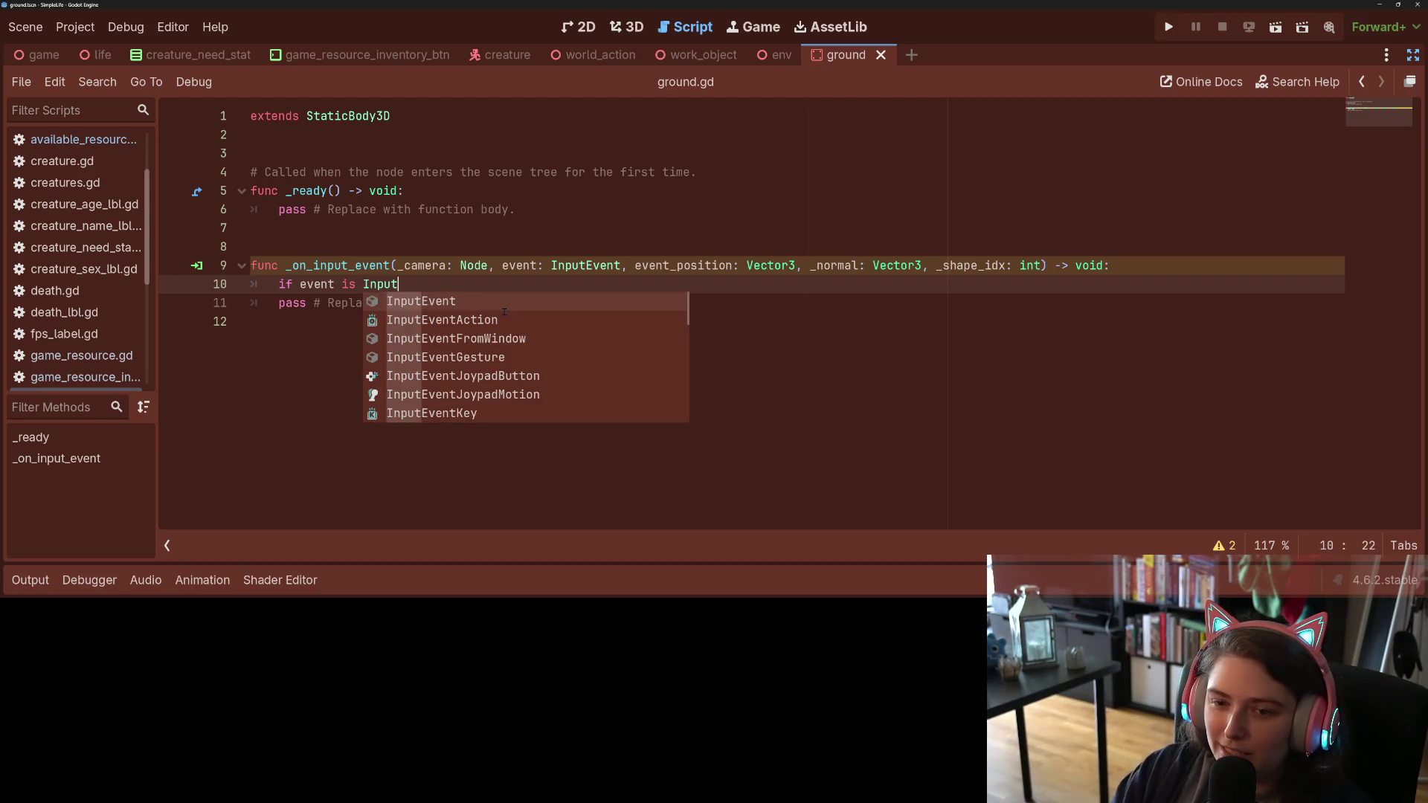
# - Complete the check as 'if event is InputEventMouseButton:'
pyautogui.press('Down')
pyautogui.press('Down')
pyautogui.press('Down')
pyautogui.press('Down')
pyautogui.press('Return')
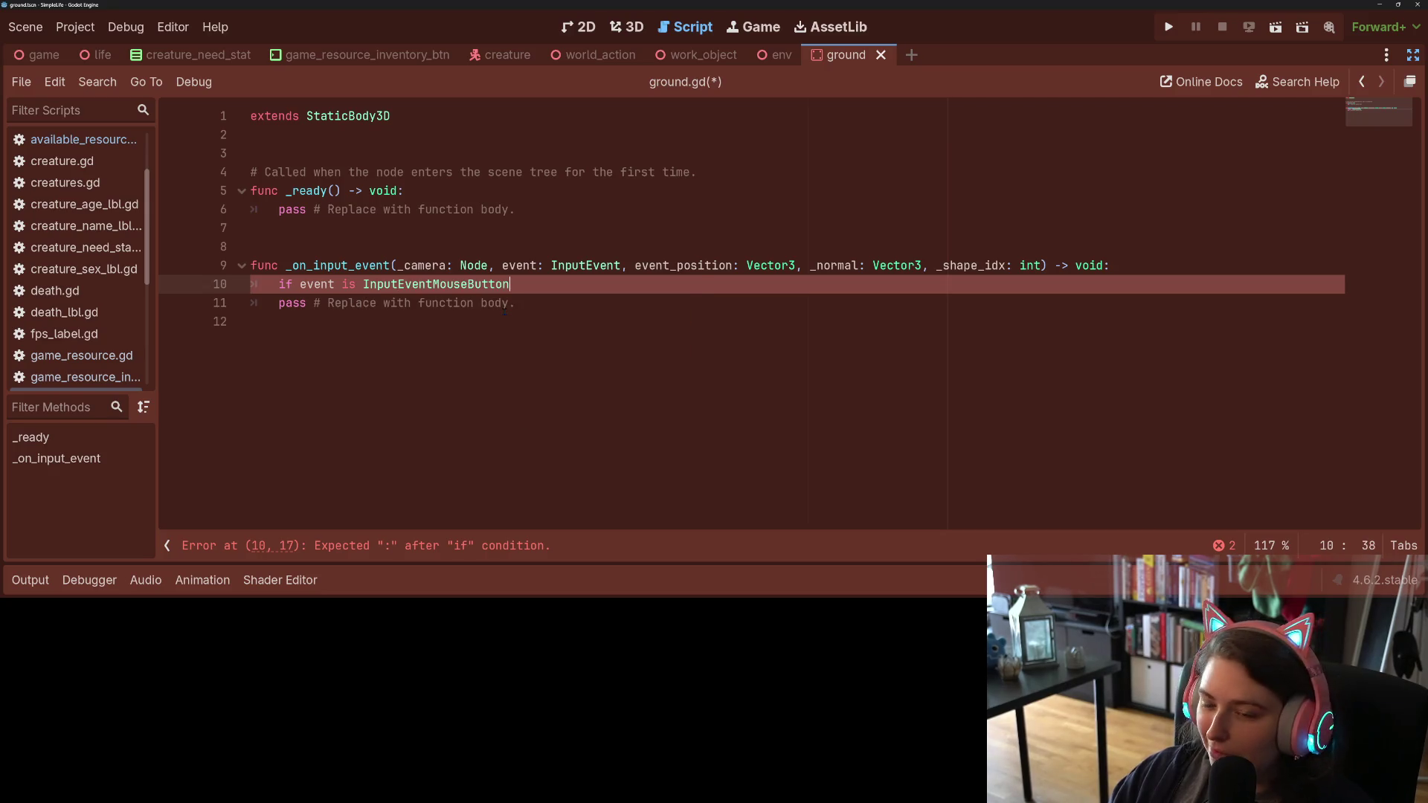
pyautogui.write(':')
pyautogui.press('Return')
# - Add a nested 'if event.button_index == MOUSE_BUTTON_LEFT and not event.pressed:' condition
pyautogui.write('if event is')
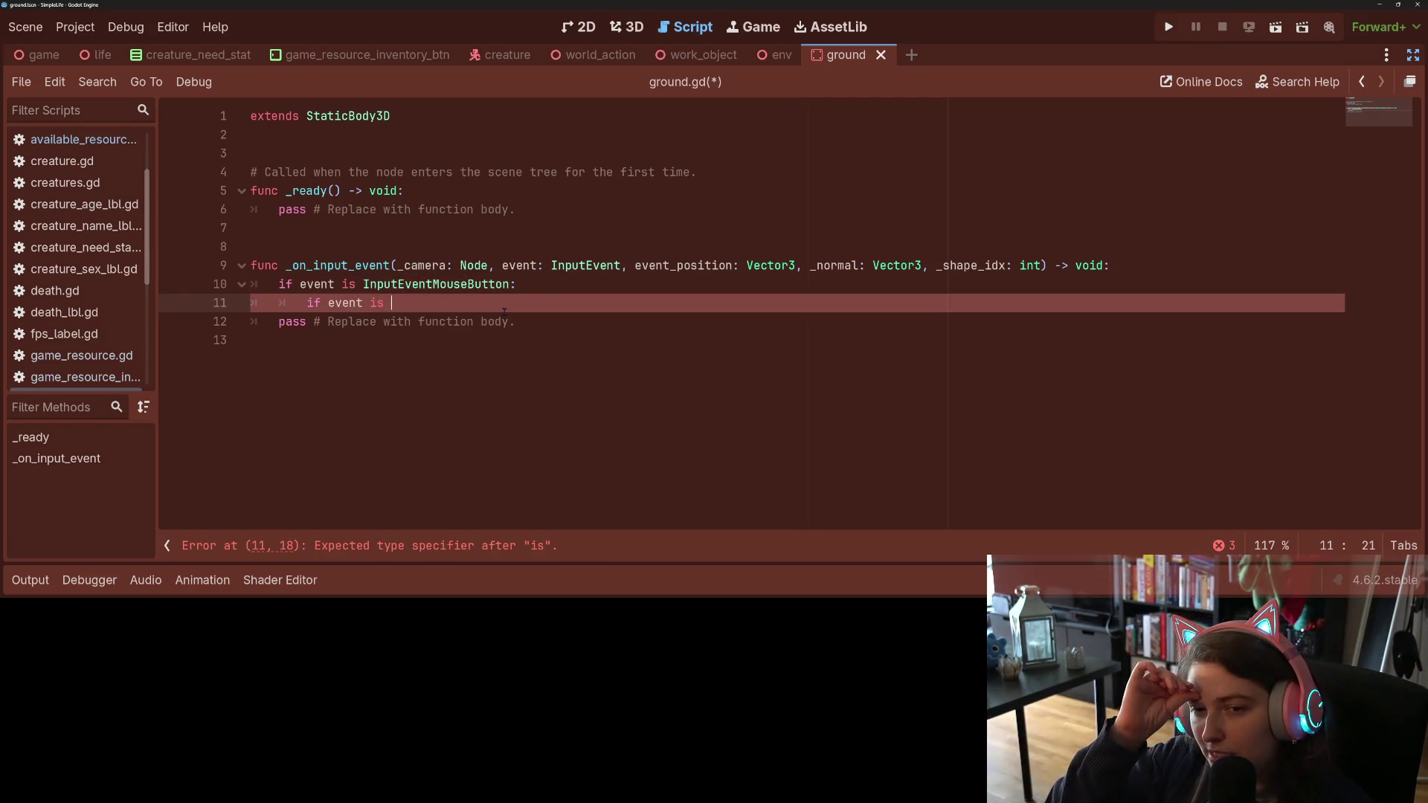
pyautogui.press('BackSpace')
pyautogui.press('BackSpace')
pyautogui.press('BackSpace')
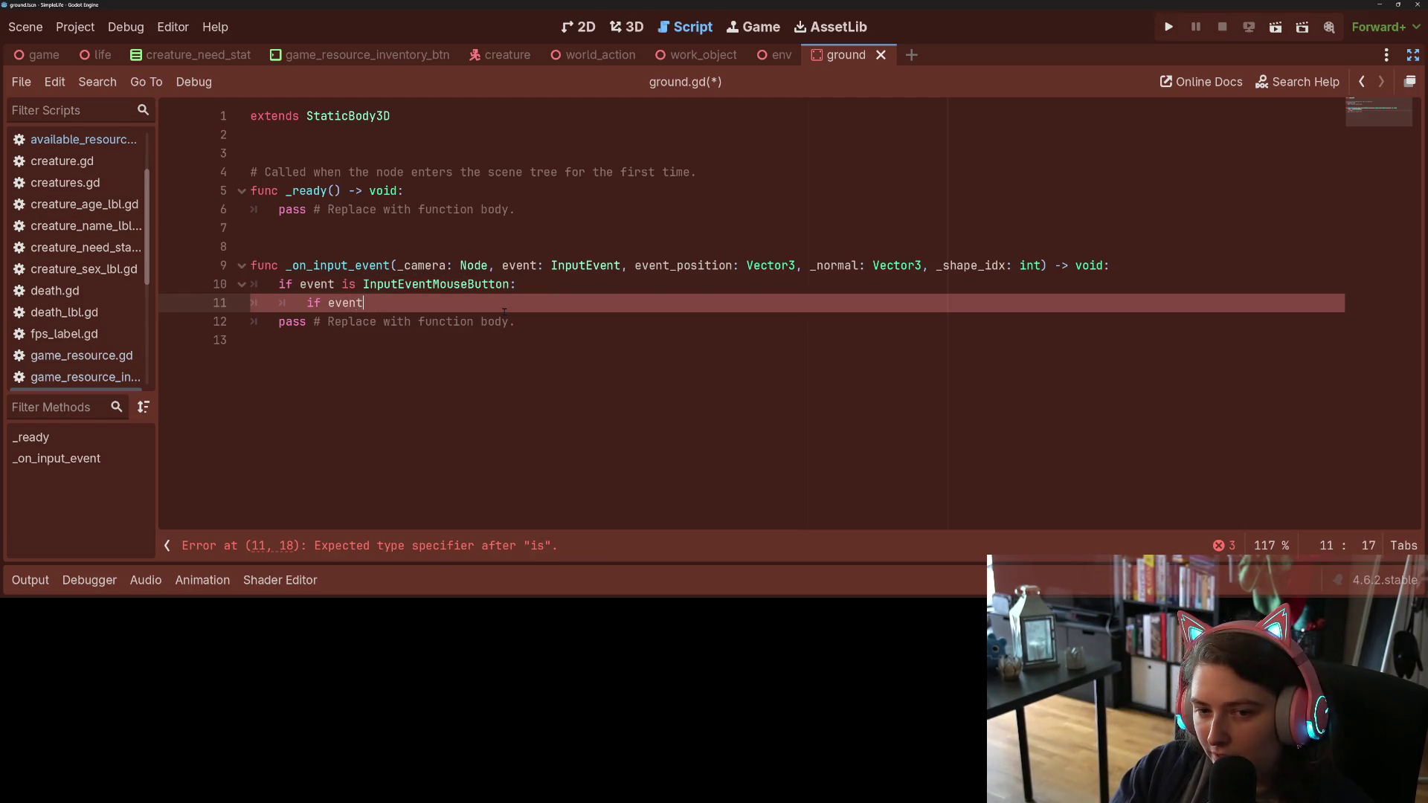
pyautogui.write('t.bu')
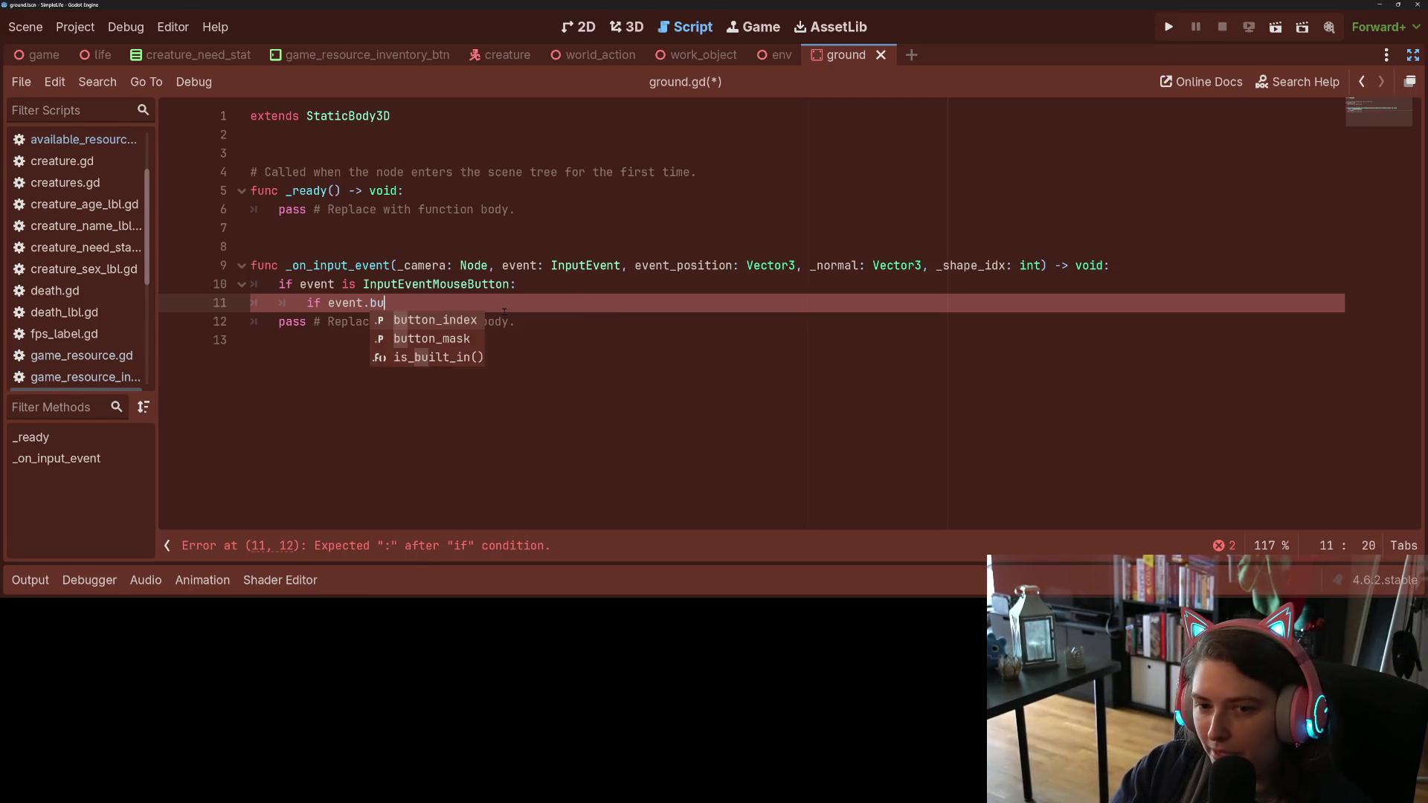
pyautogui.press('Return')
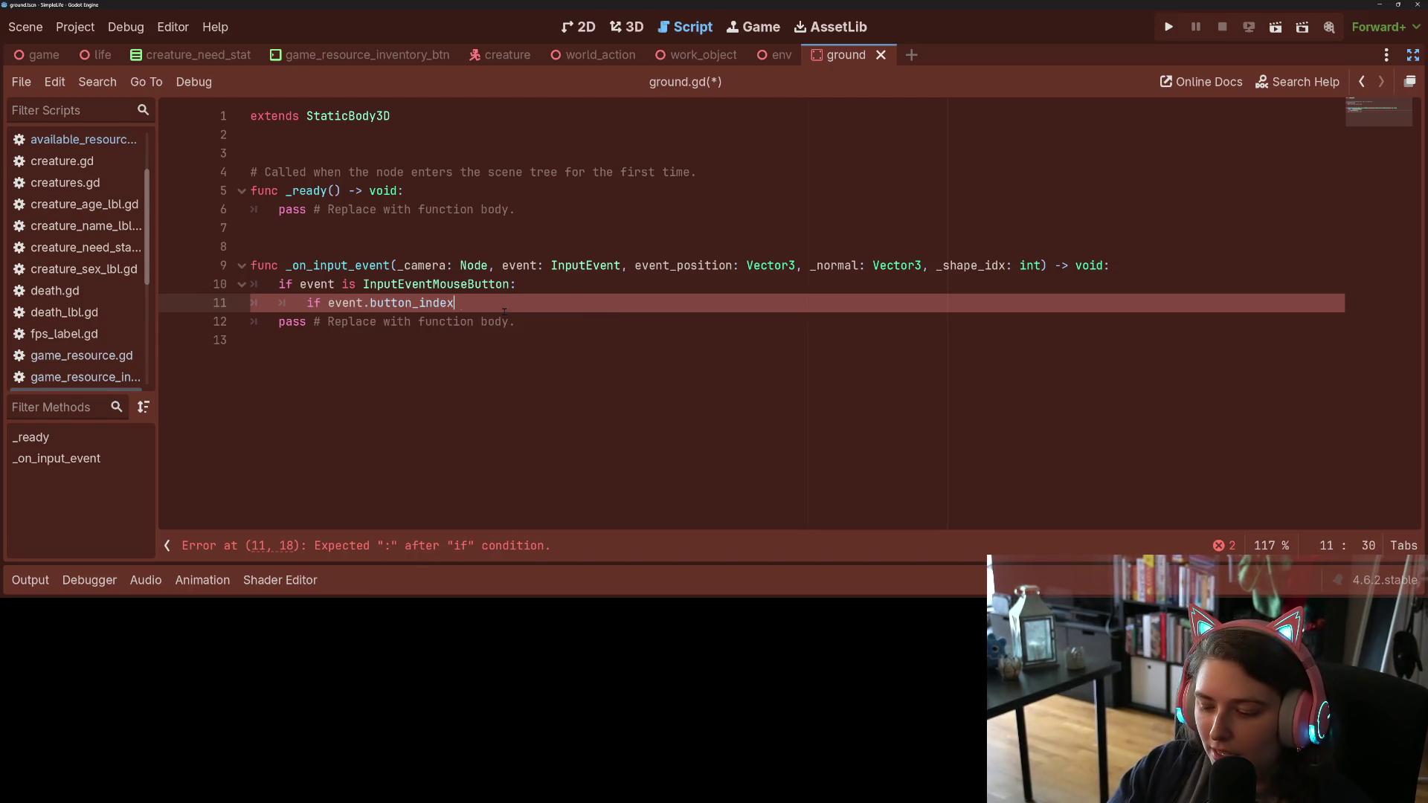
pyautogui.write('MOUS')
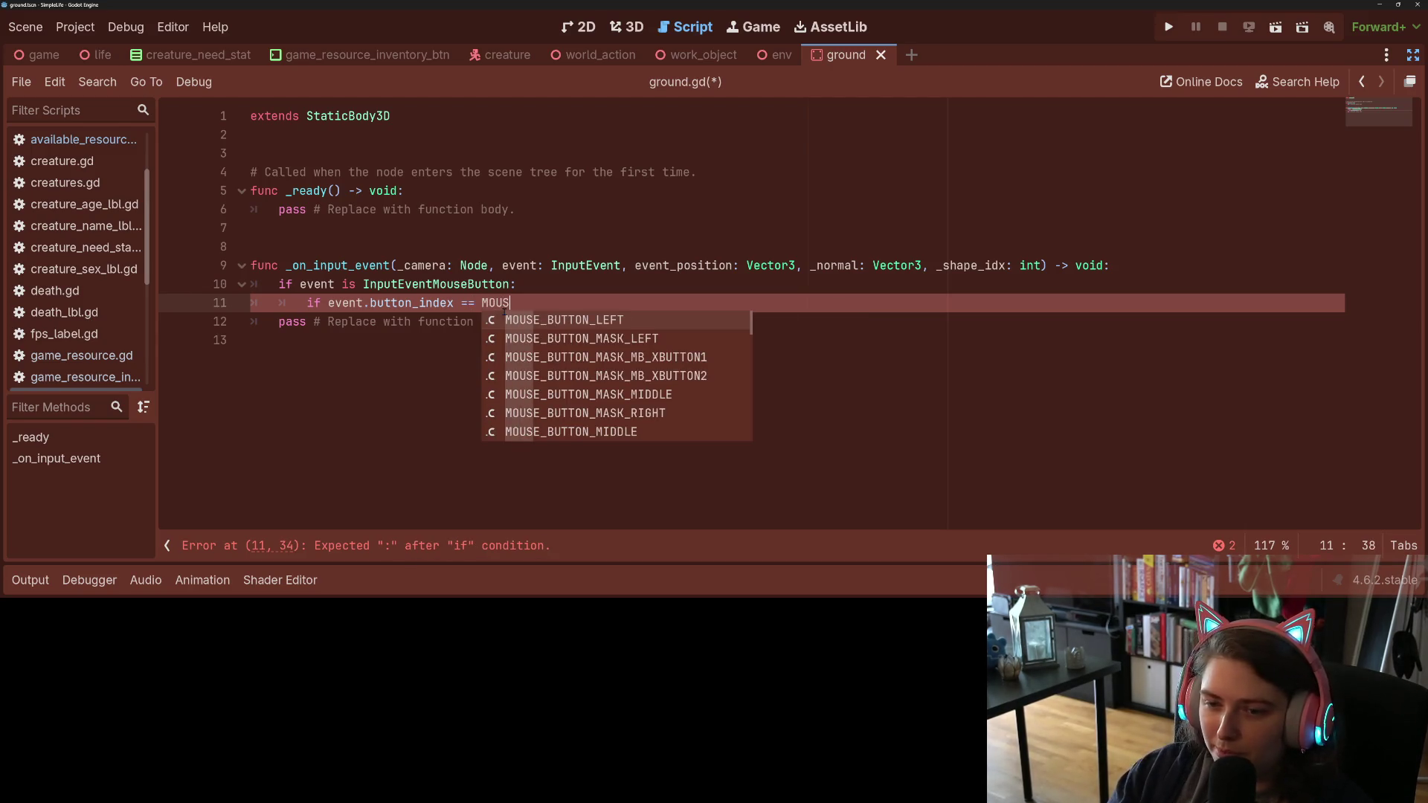
pyautogui.press('Return')
pyautogui.write('event')
pyautogui.write('.pre')
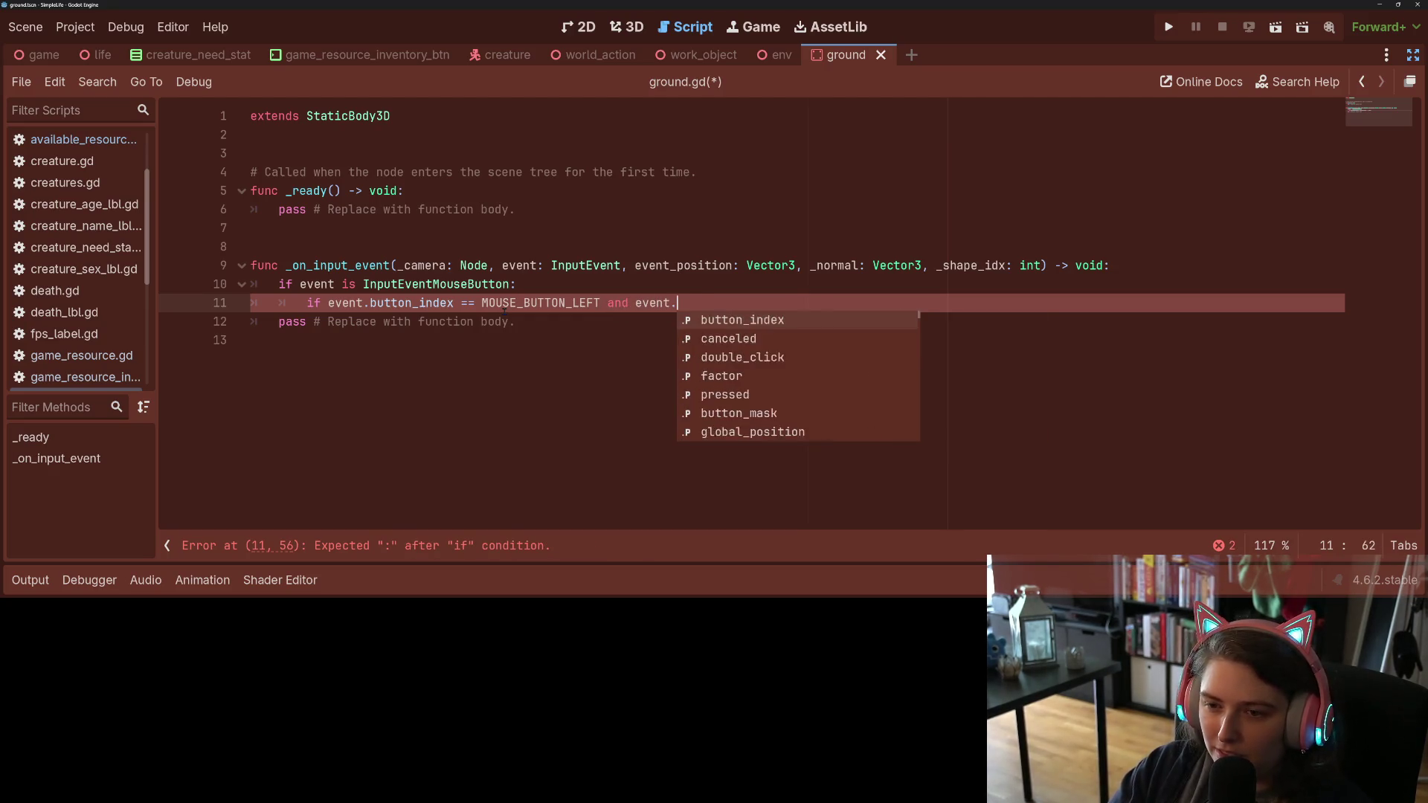
pyautogui.press('Return')
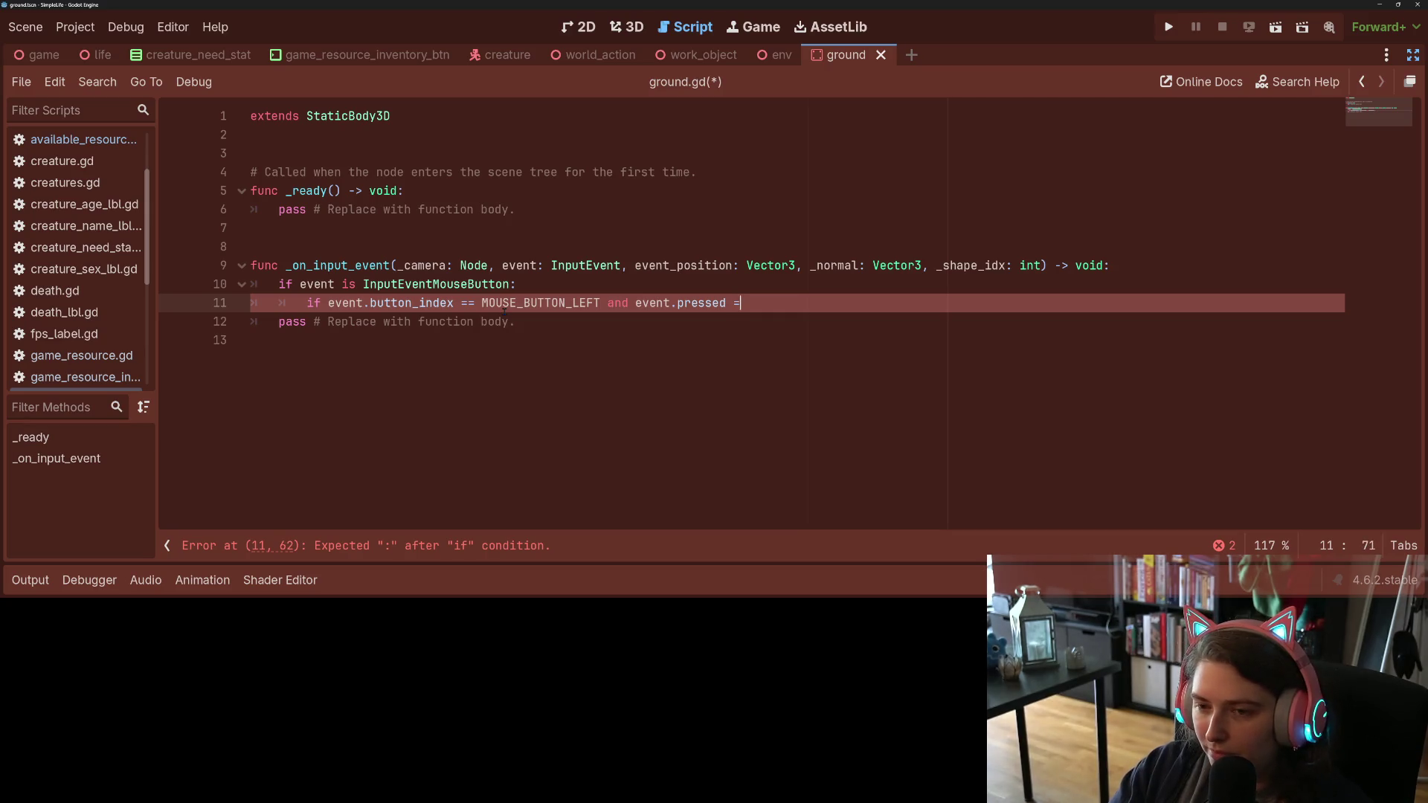
pyautogui.press('BackSpace')
pyautogui.press('BackSpace')
pyautogui.press('Left')
pyautogui.press('Left')
pyautogui.press('Left')
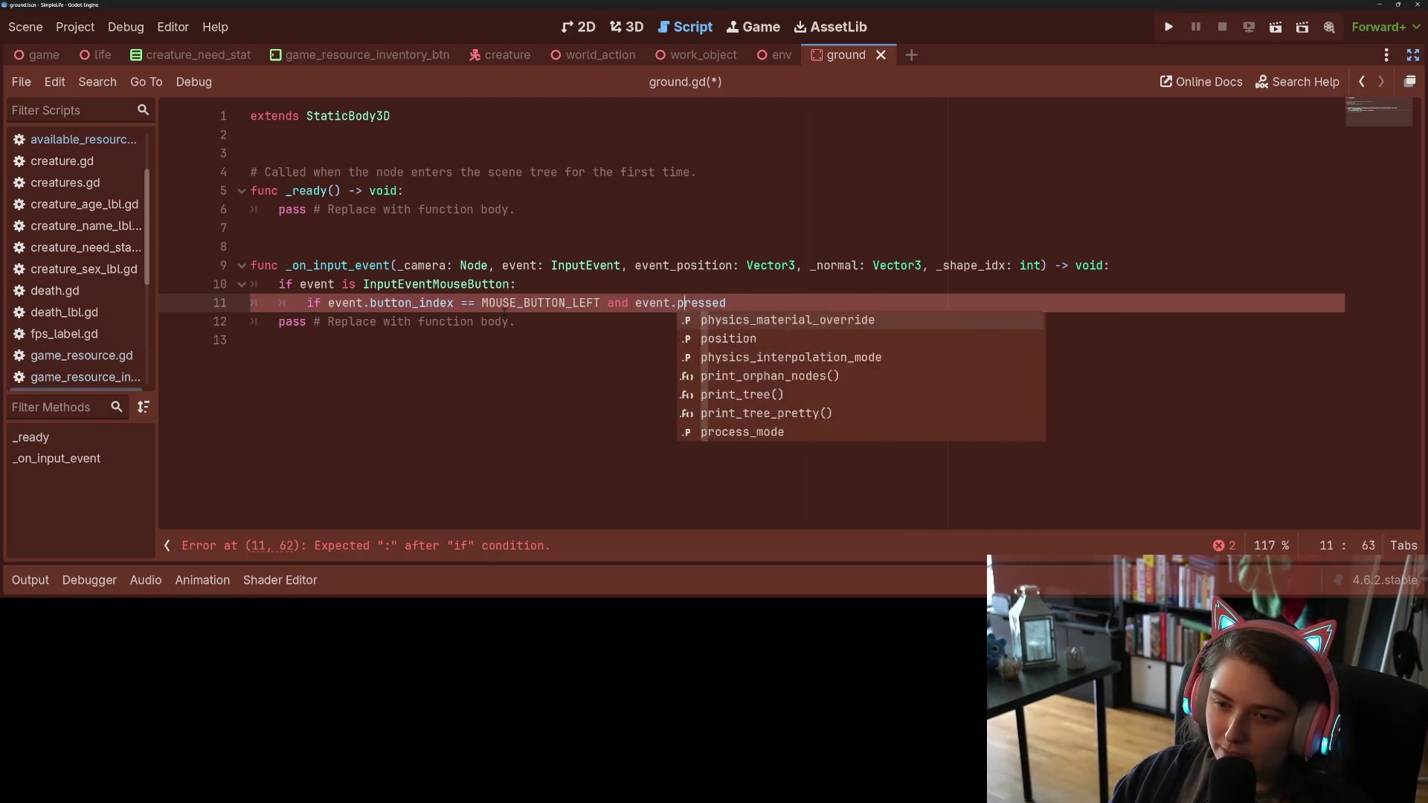
pyautogui.press('Left')
pyautogui.press('Left')
pyautogui.press('Left')
pyautogui.write('not')
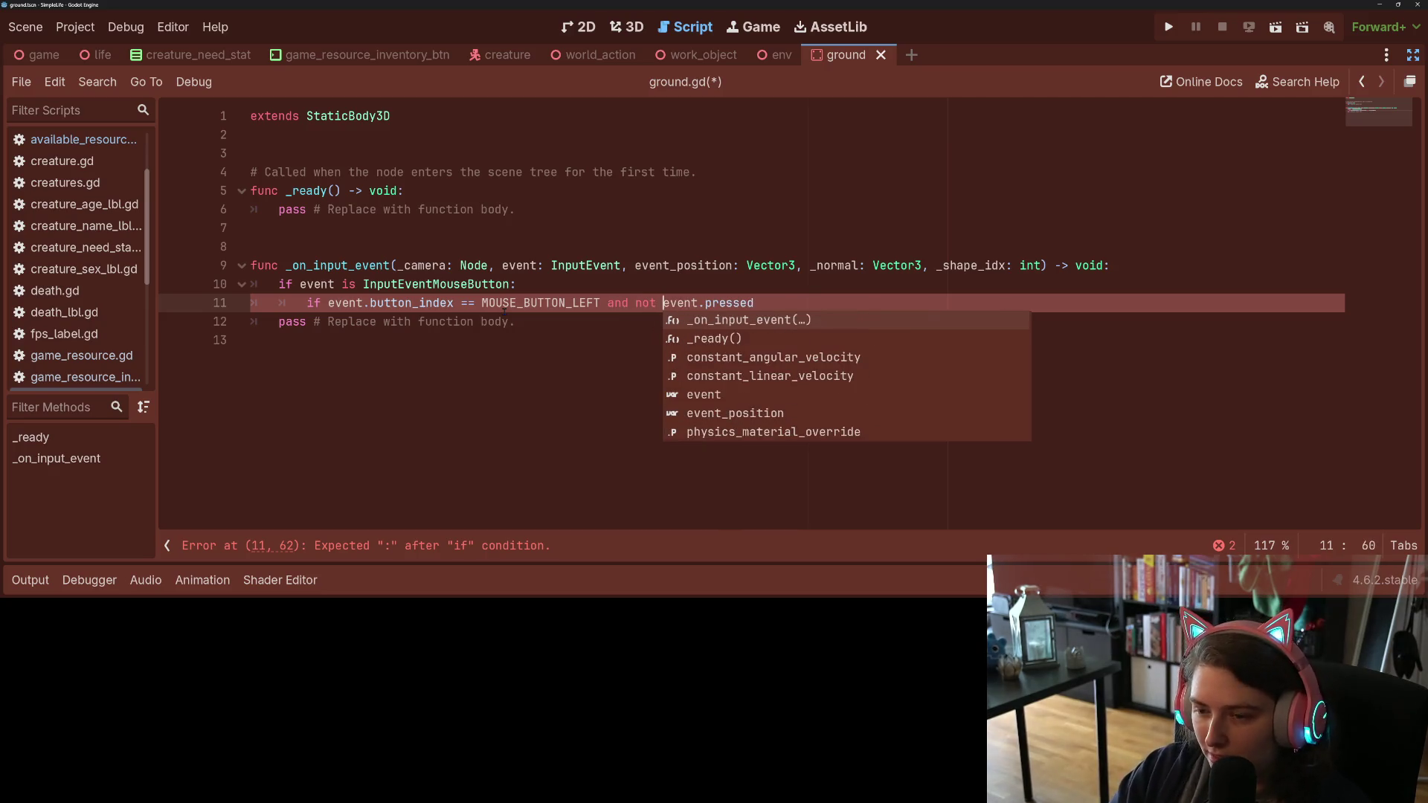
pyautogui.press('End')
pyautogui.write(':')
pyautogui.press('Return')
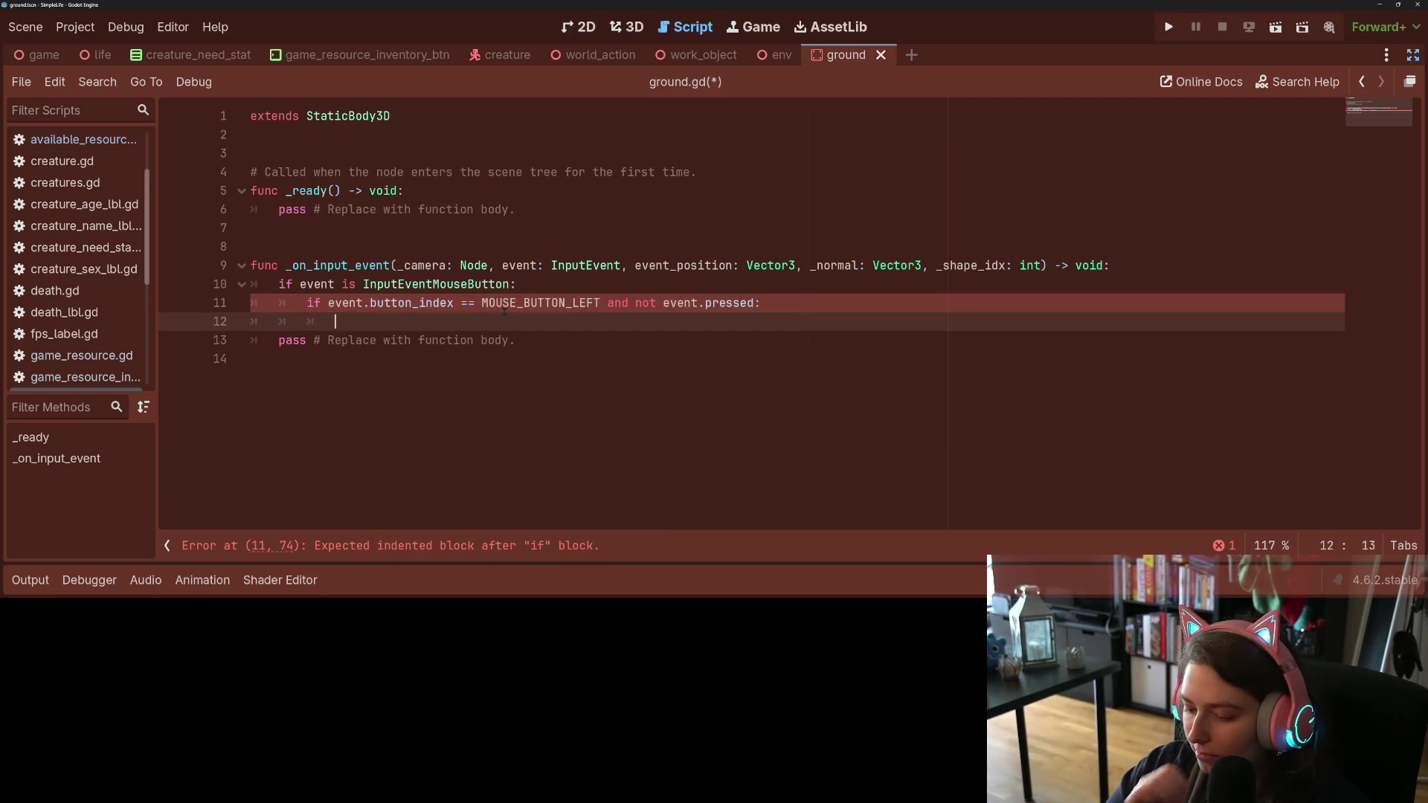
# - Print "imagine I placed something here:" with event_position using prints, and save
pyautogui.press('BackSpace')
pyautogui.write('nt("imaging ')
pyautogui.write('placed something here')
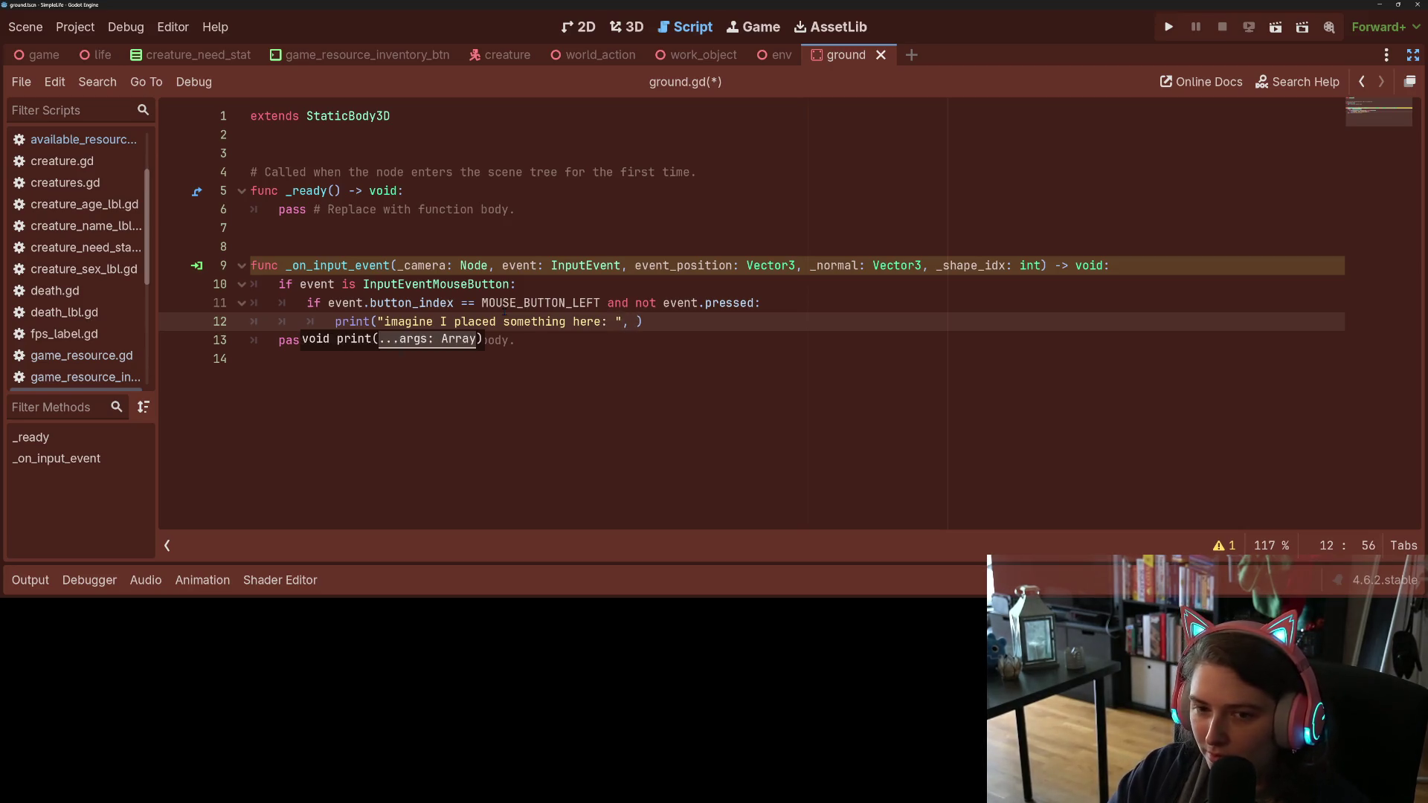
pyautogui.click(363, 321)
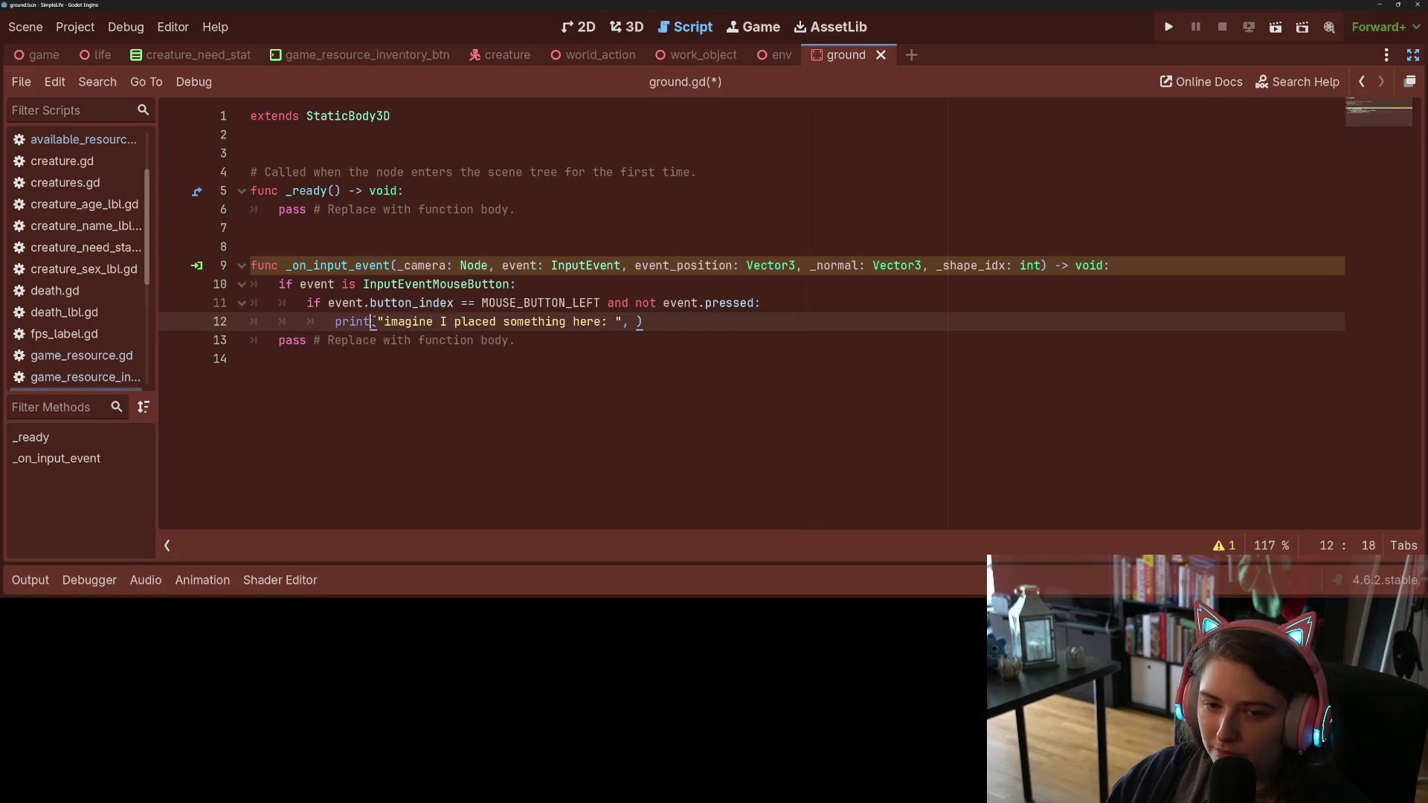
pyautogui.write('s')
pyautogui.click(626, 322)
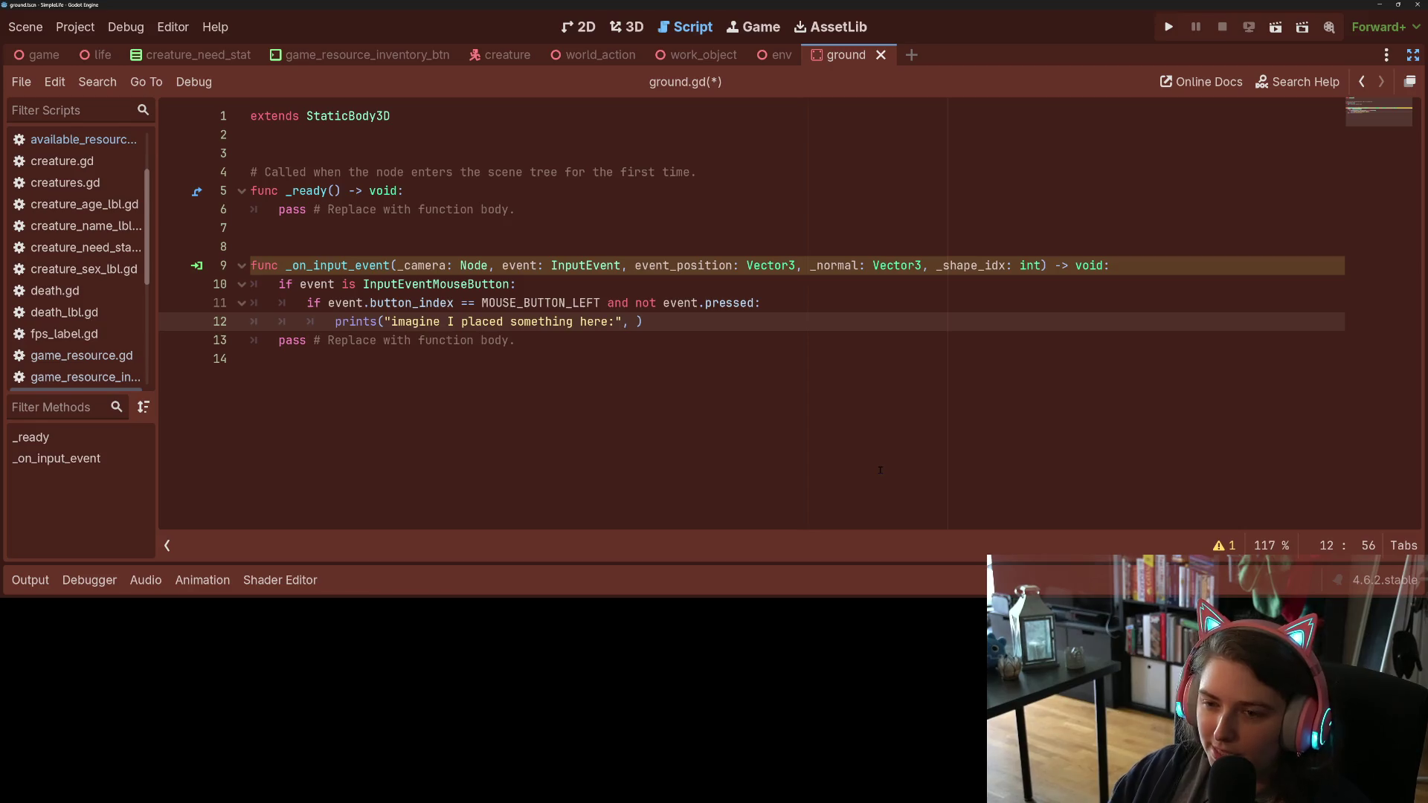
pyautogui.write('event')
pyautogui.press('Down')
pyautogui.press('Return')
pyautogui.hotkey('ctrl', 's')
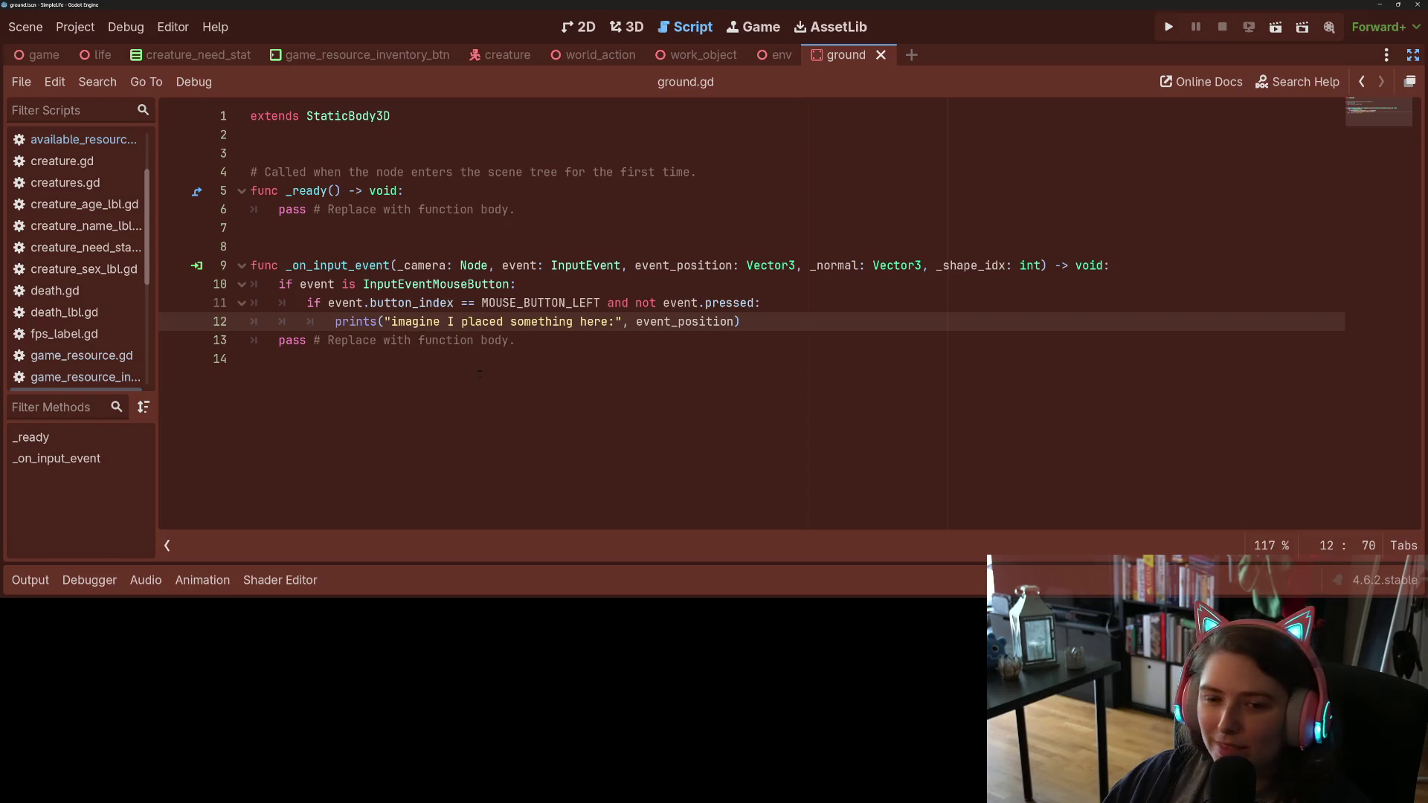
# - Replace the leftover pass with an 'elif event is InputEventMouseMotion:' branch
pyautogui.click(359, 351)
pyautogui.moveTo(260, 344); pyautogui.dragTo(565, 334)
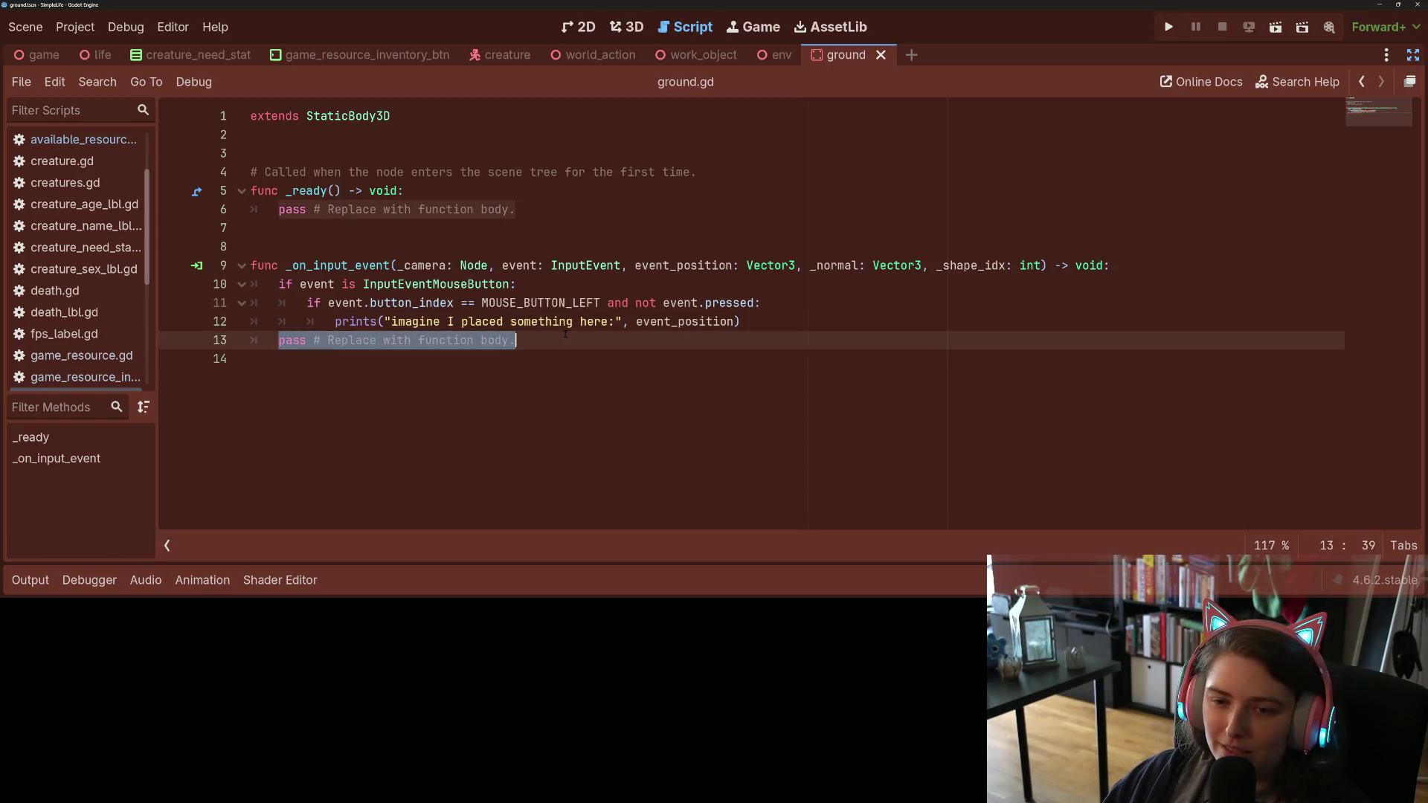
pyautogui.write('elf')
pyautogui.press('BackSpace')
pyautogui.write('if event is')
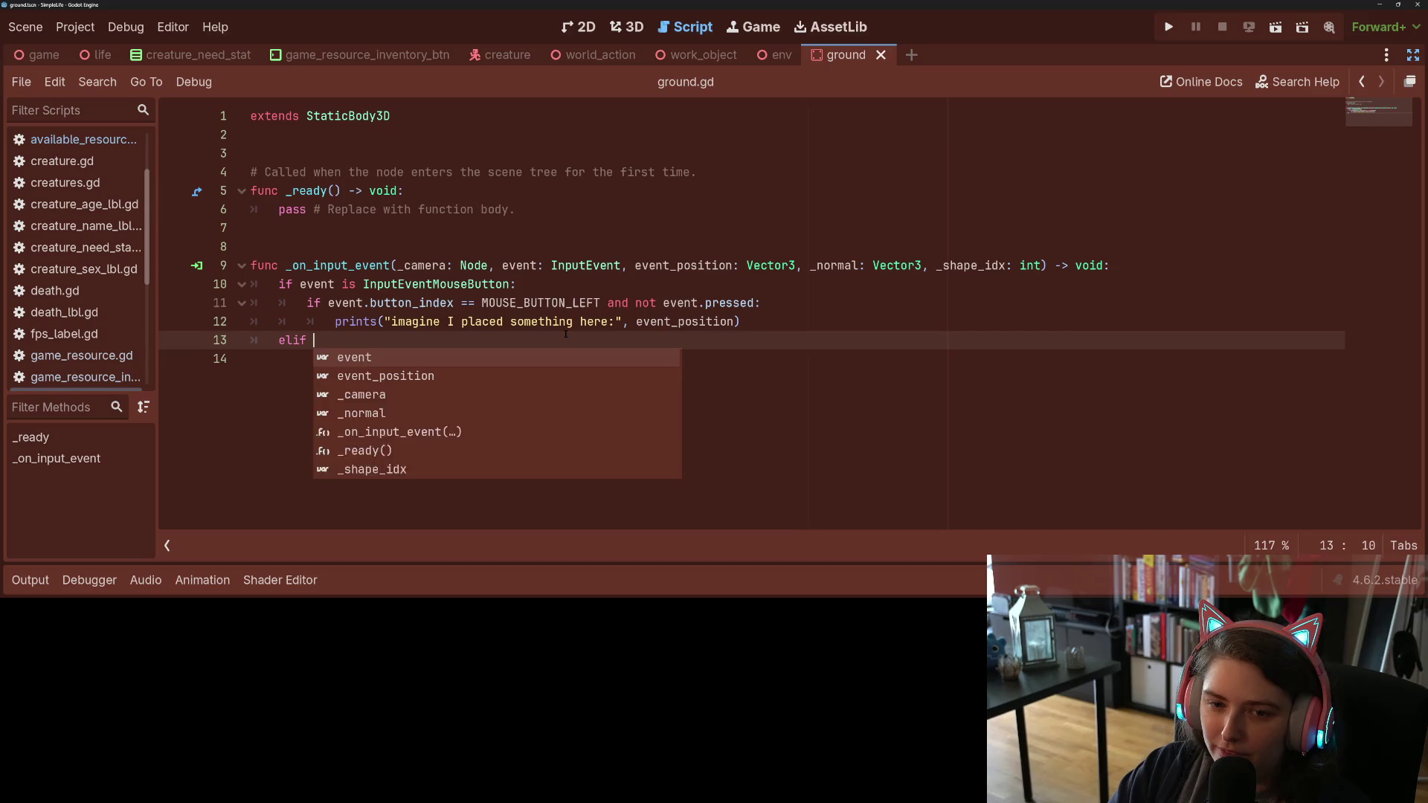
pyautogui.write(' Inpu')
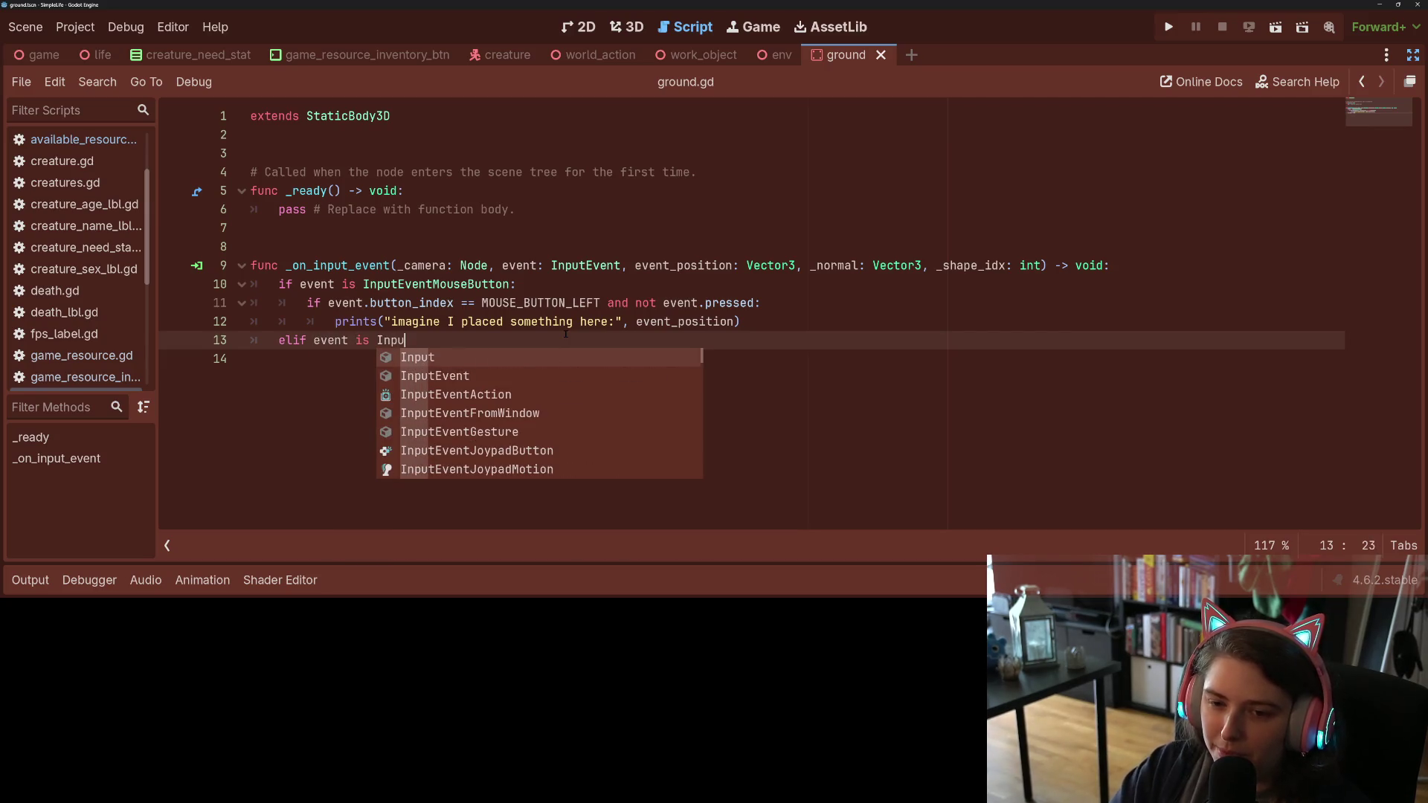
pyautogui.press('Down')
pyautogui.press('Down')
pyautogui.press('Down')
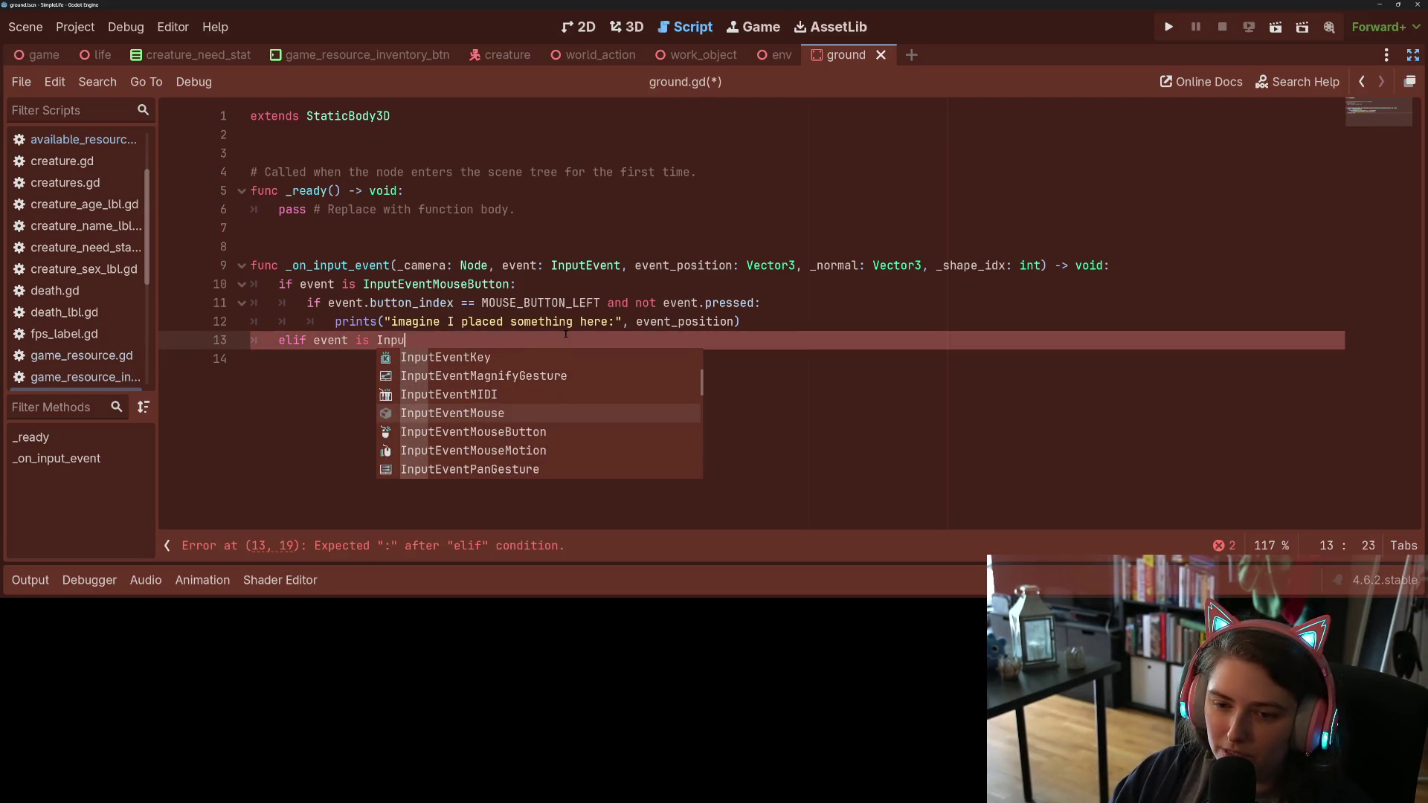
pyautogui.press('Return')
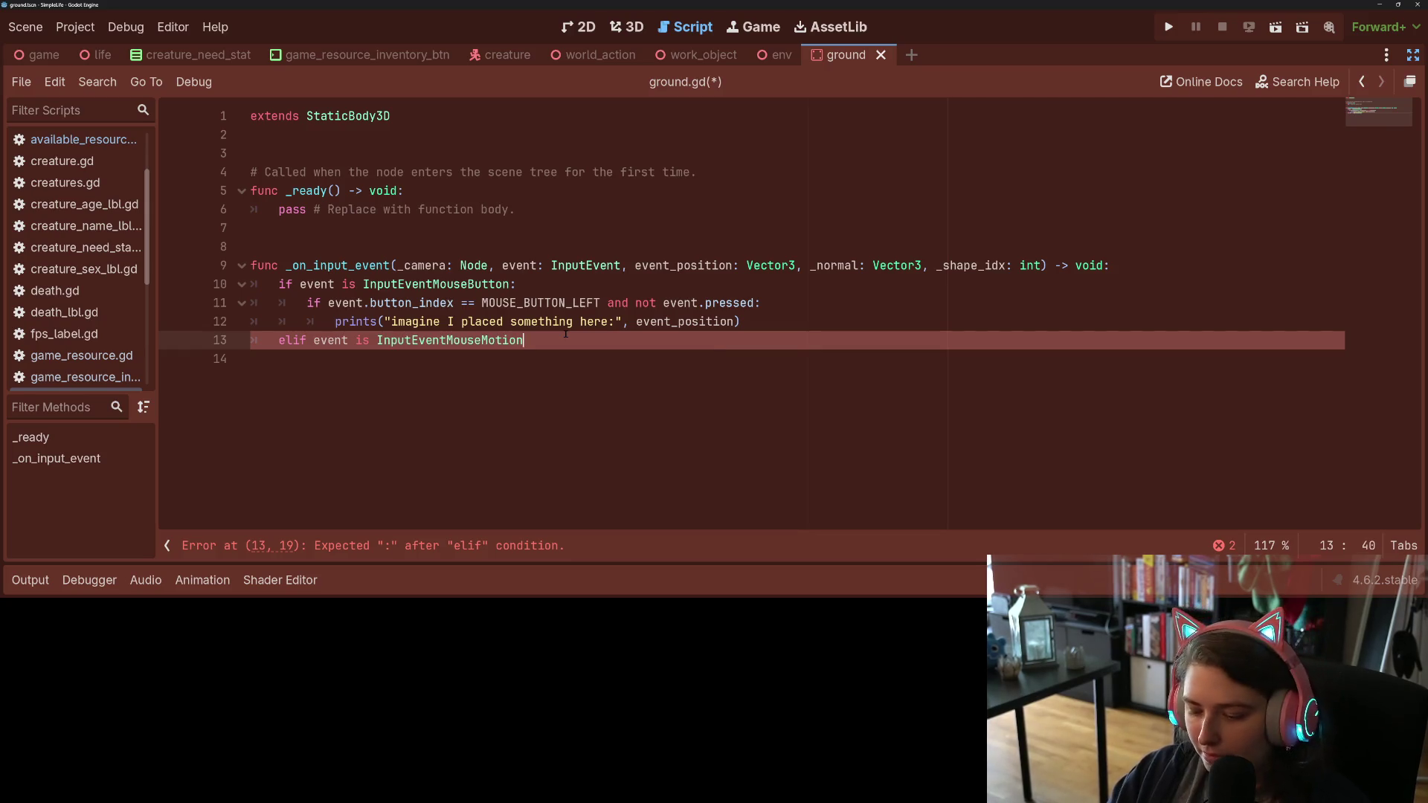
pyautogui.write(':')
pyautogui.press('Return')
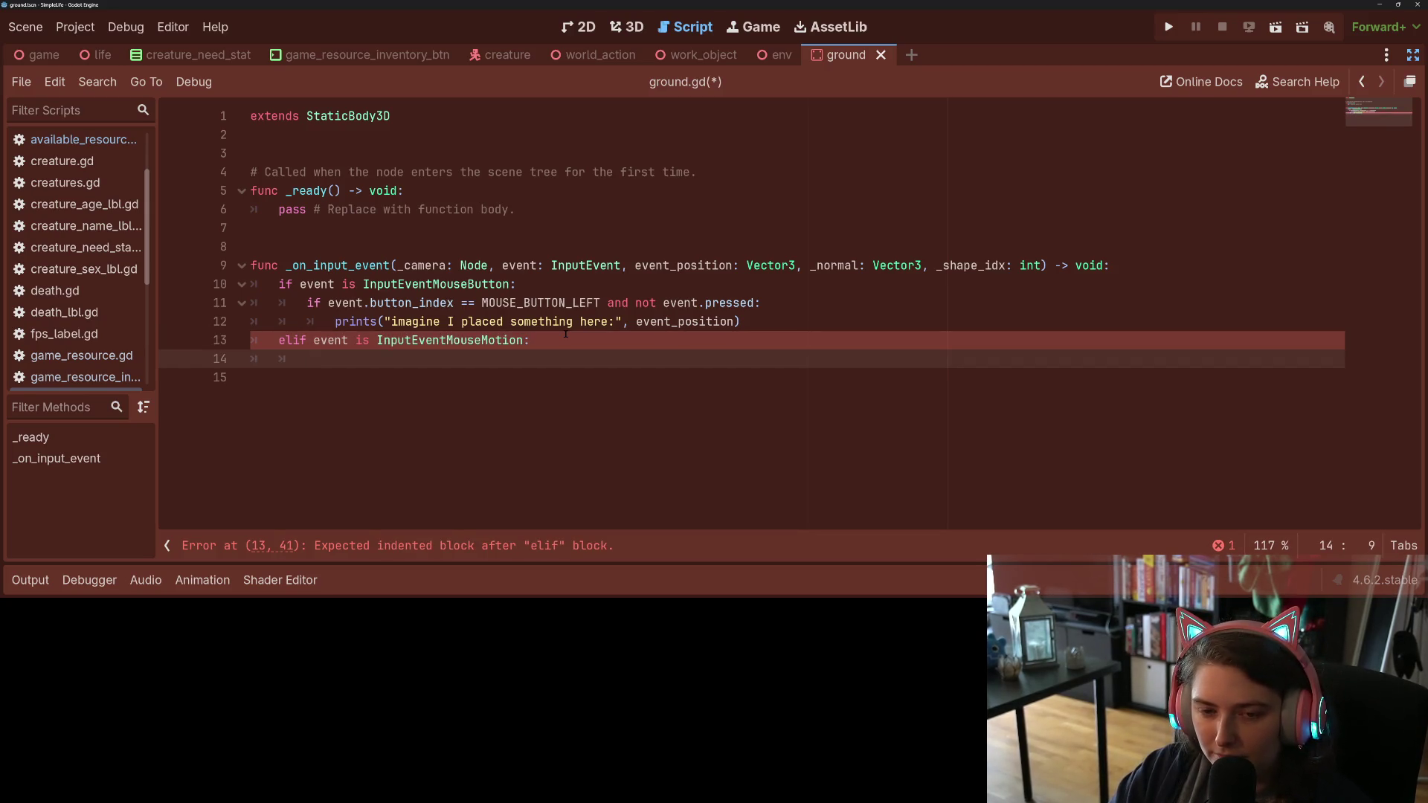
# - Give the mouse-motion branch a placeholder pass and save the script
pyautogui.write('prints')
pyautogui.press('Return')
pyautogui.press('BackSpace')
pyautogui.press('BackSpace')
pyautogui.press('BackSpace')
pyautogui.write('ass')
pyautogui.hotkey('ctrl', 's')
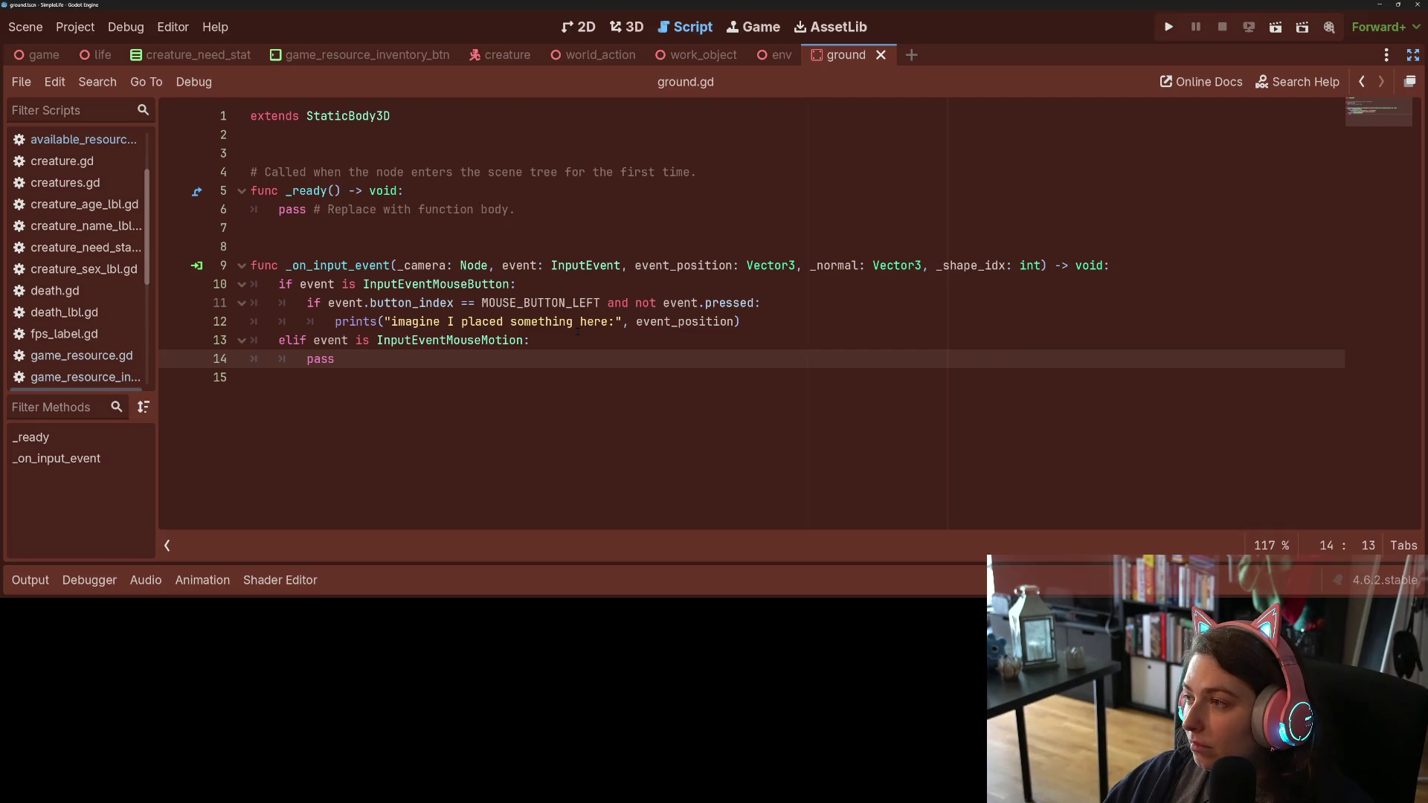
pyautogui.hotkey('ctrl', 's')
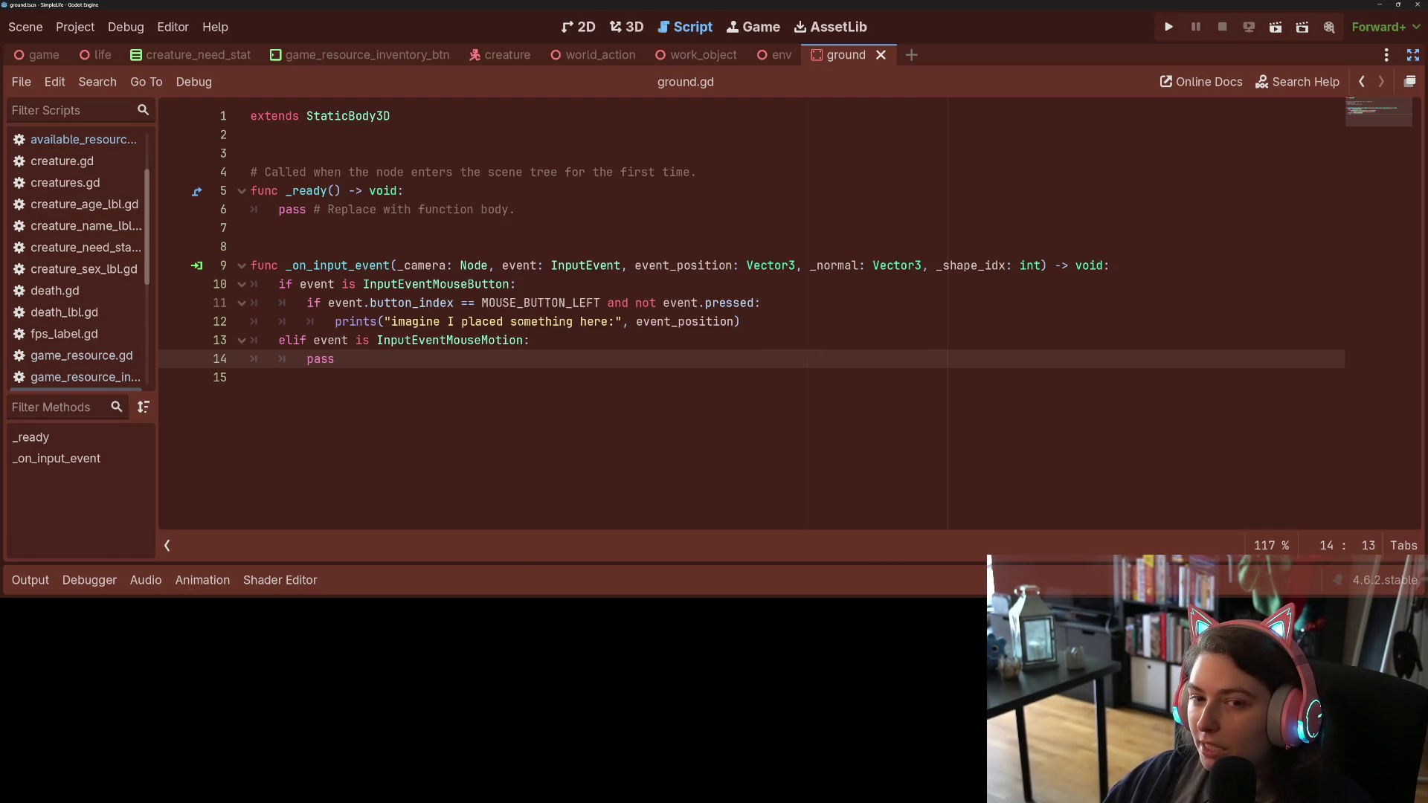
pyautogui.click(458, 380)
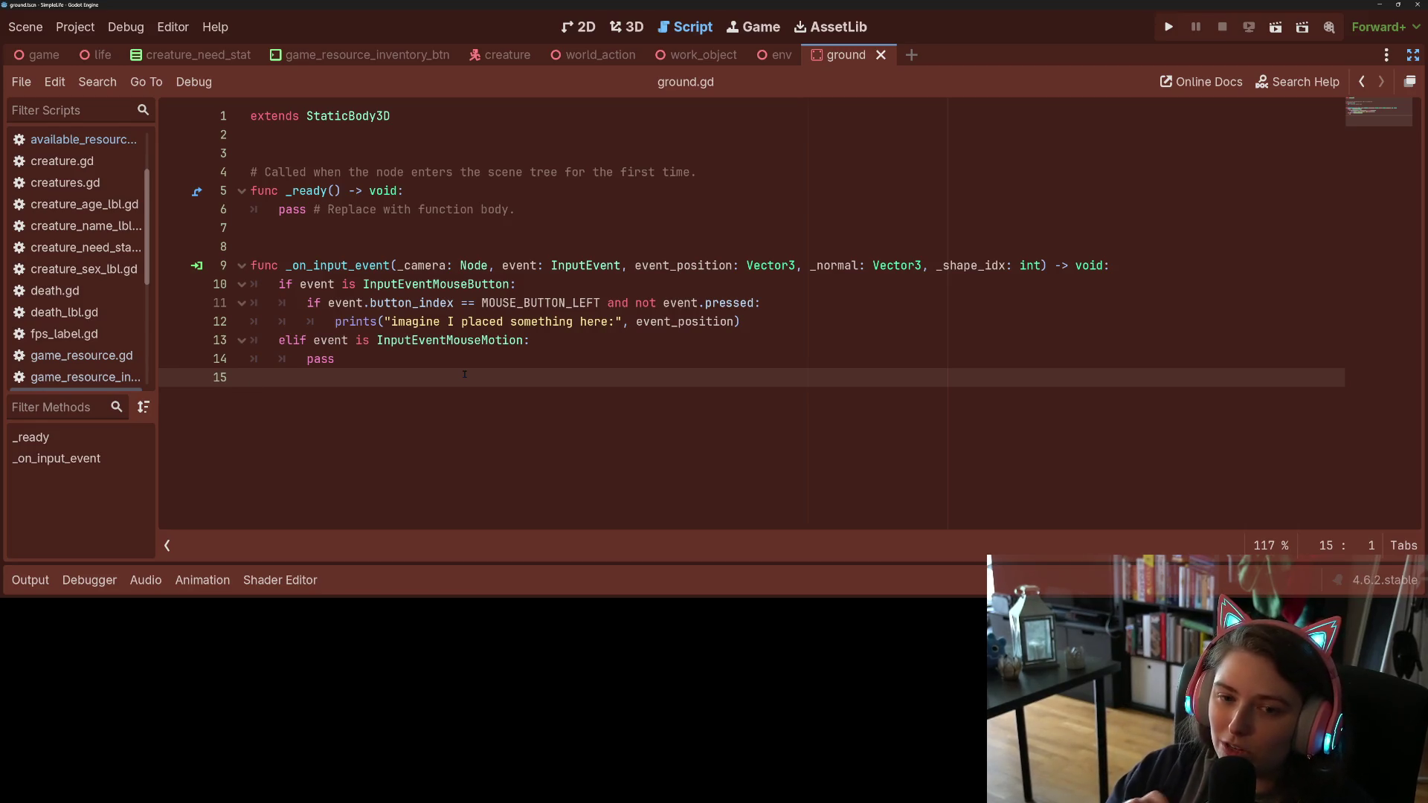
pyautogui.click(339, 145)
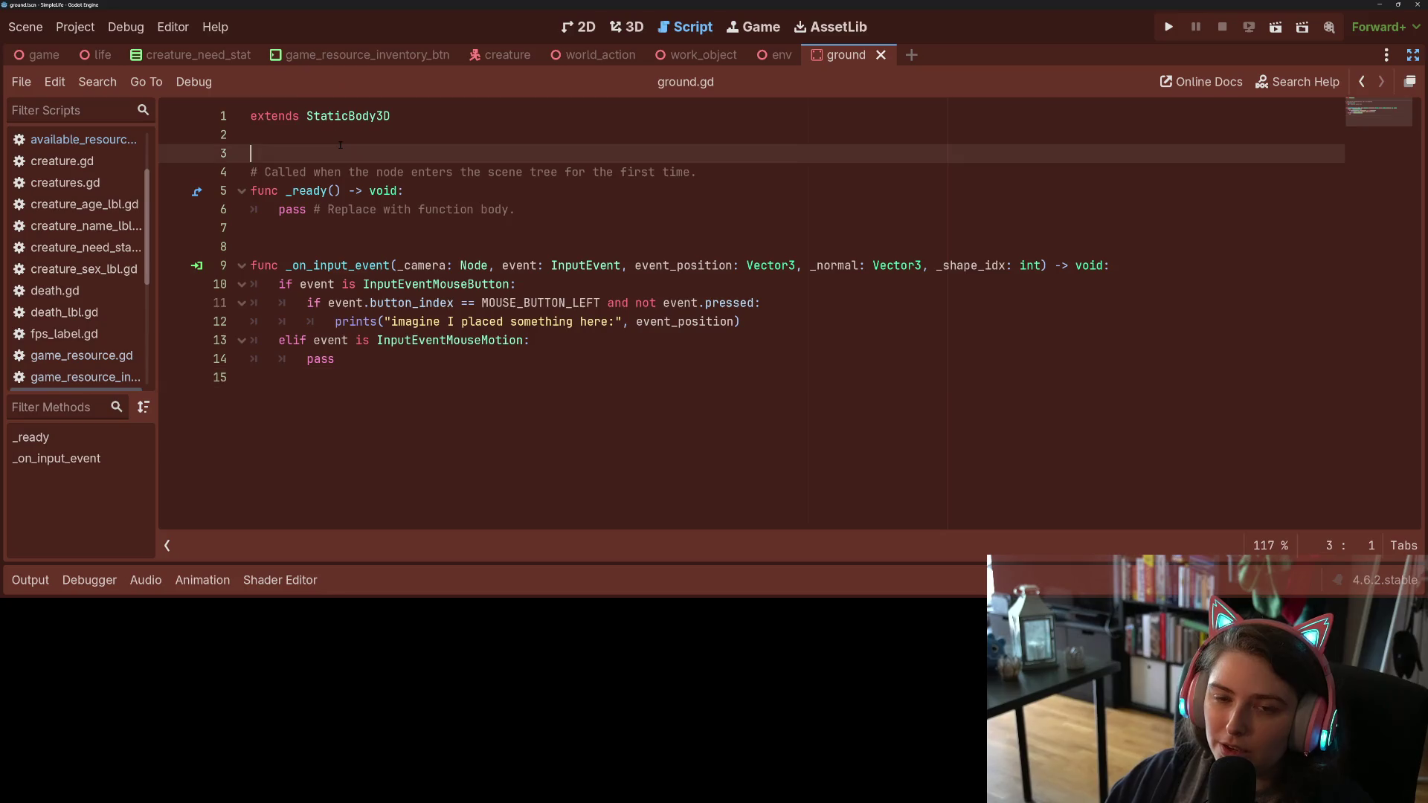
# - Add a new line near the top declaring var last_pos : Vector3 = Vector3.ZERO
pyautogui.press('Return')
pyautogui.press('Return')
pyautogui.press('Up')
pyautogui.write('var ')
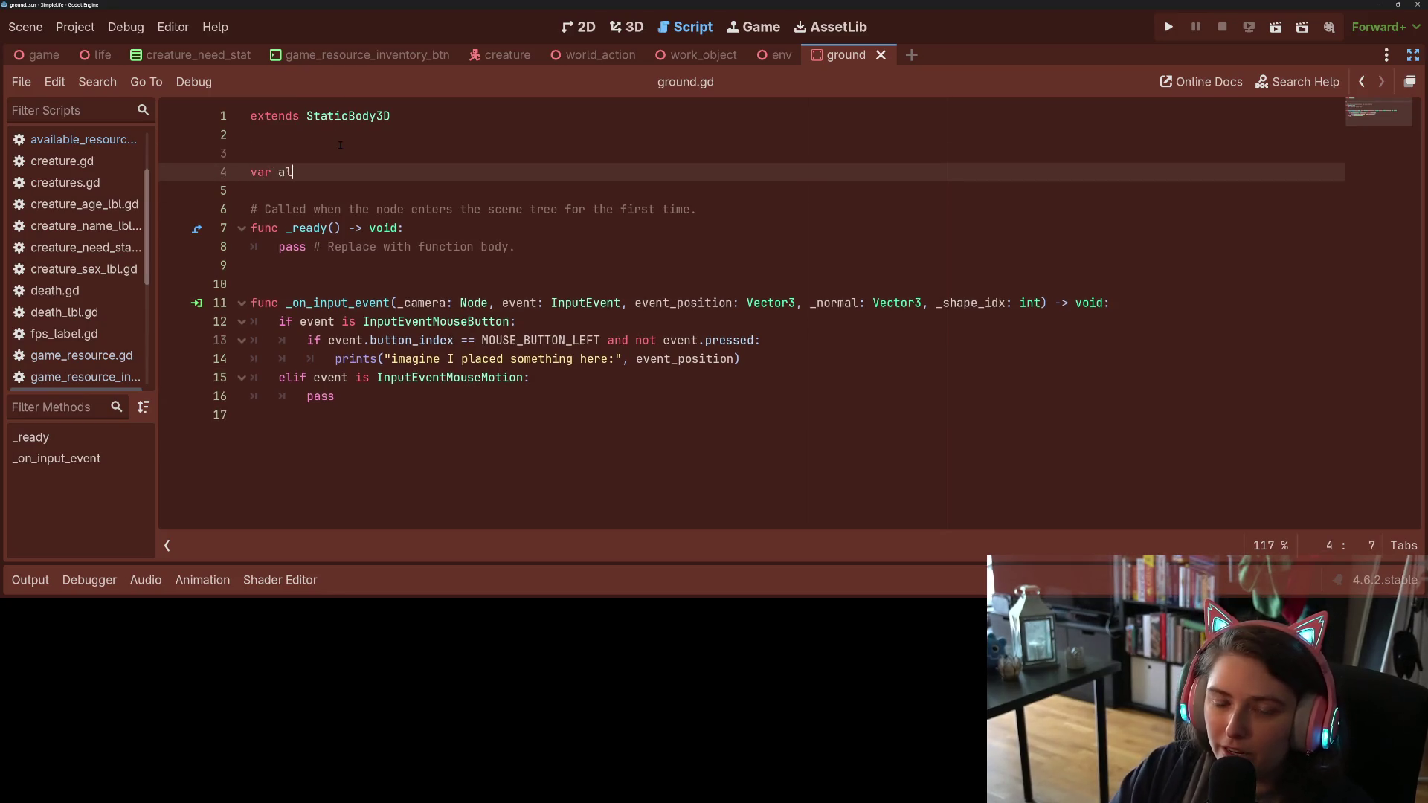
pyautogui.write('last_pos')
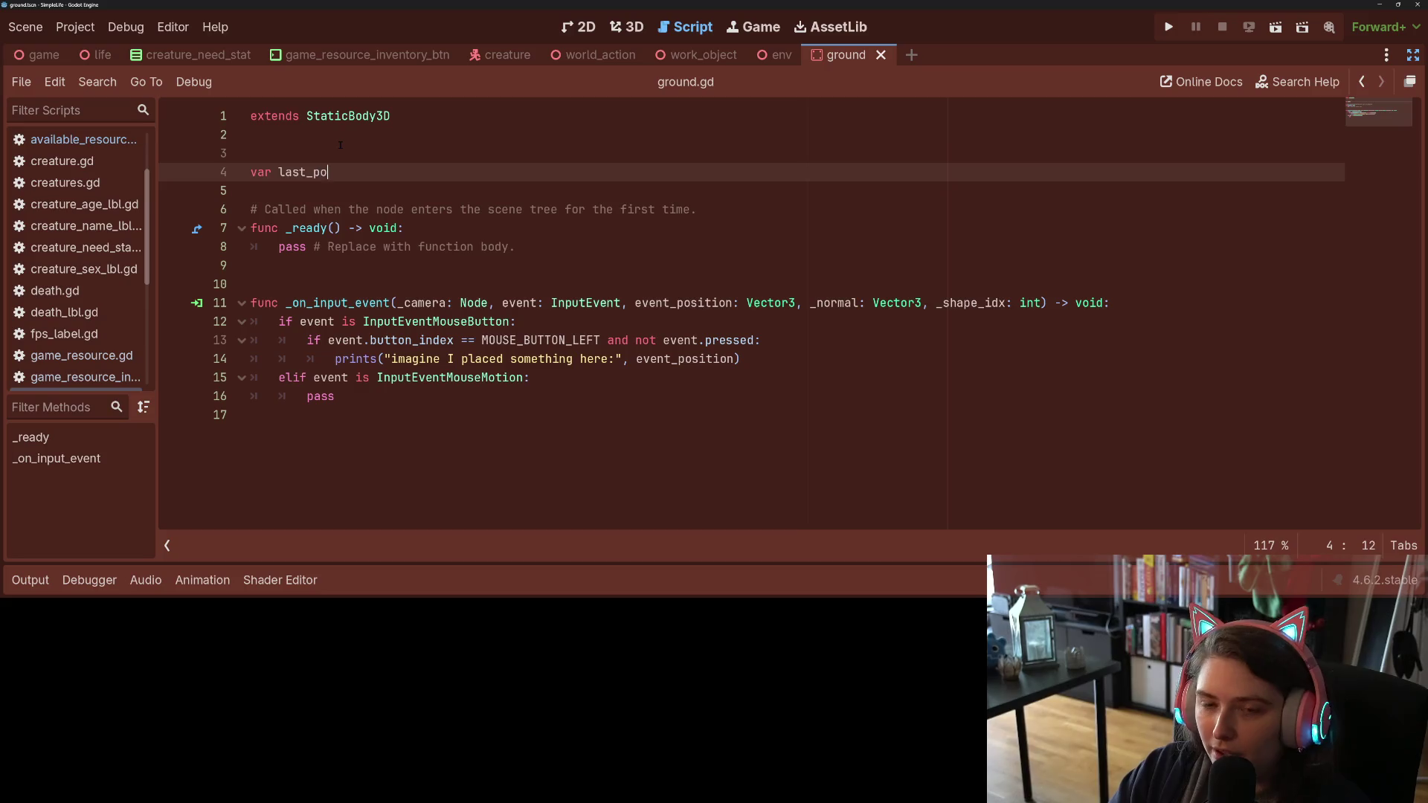
pyautogui.write(' : Ve')
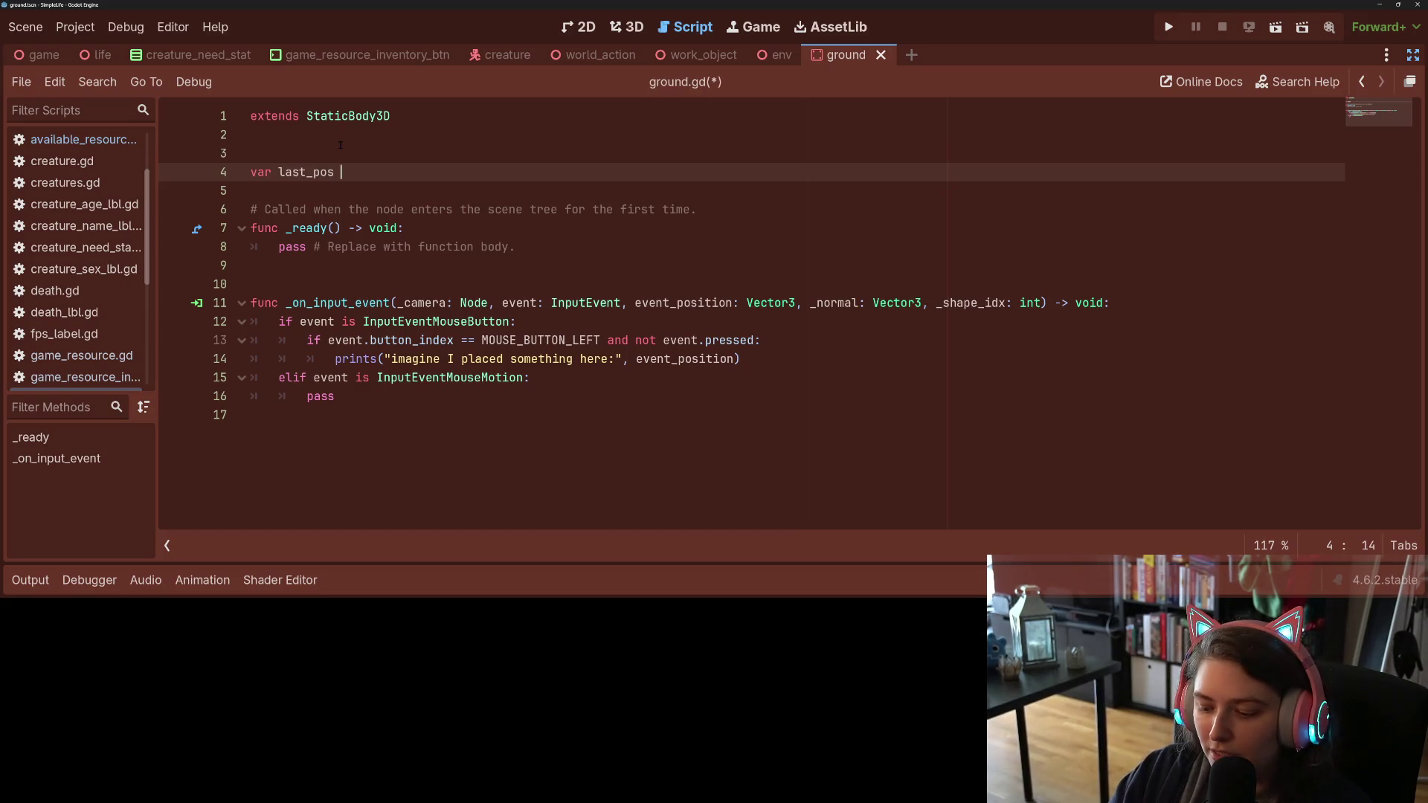
pyautogui.press('Down')
pyautogui.press('Down')
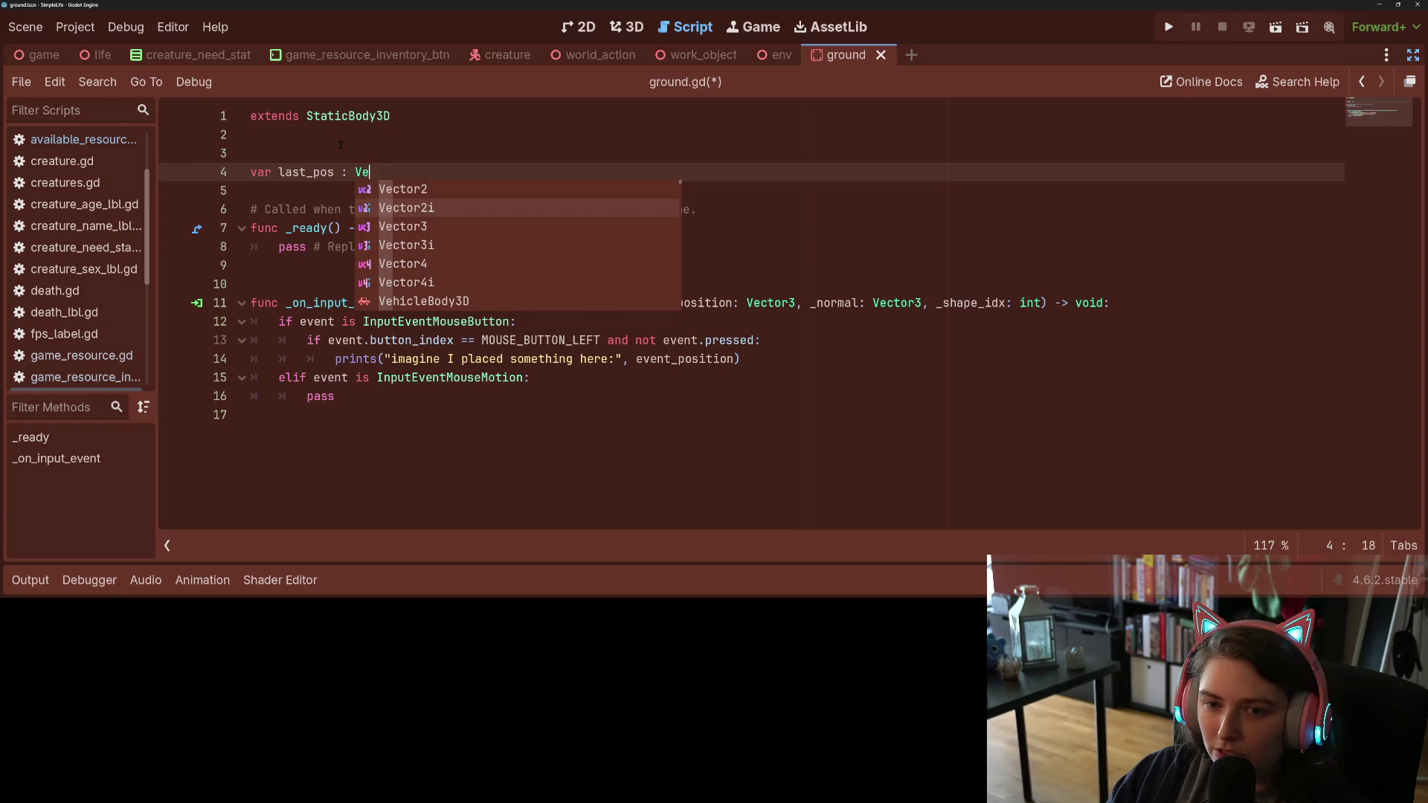
pyautogui.press('Return')
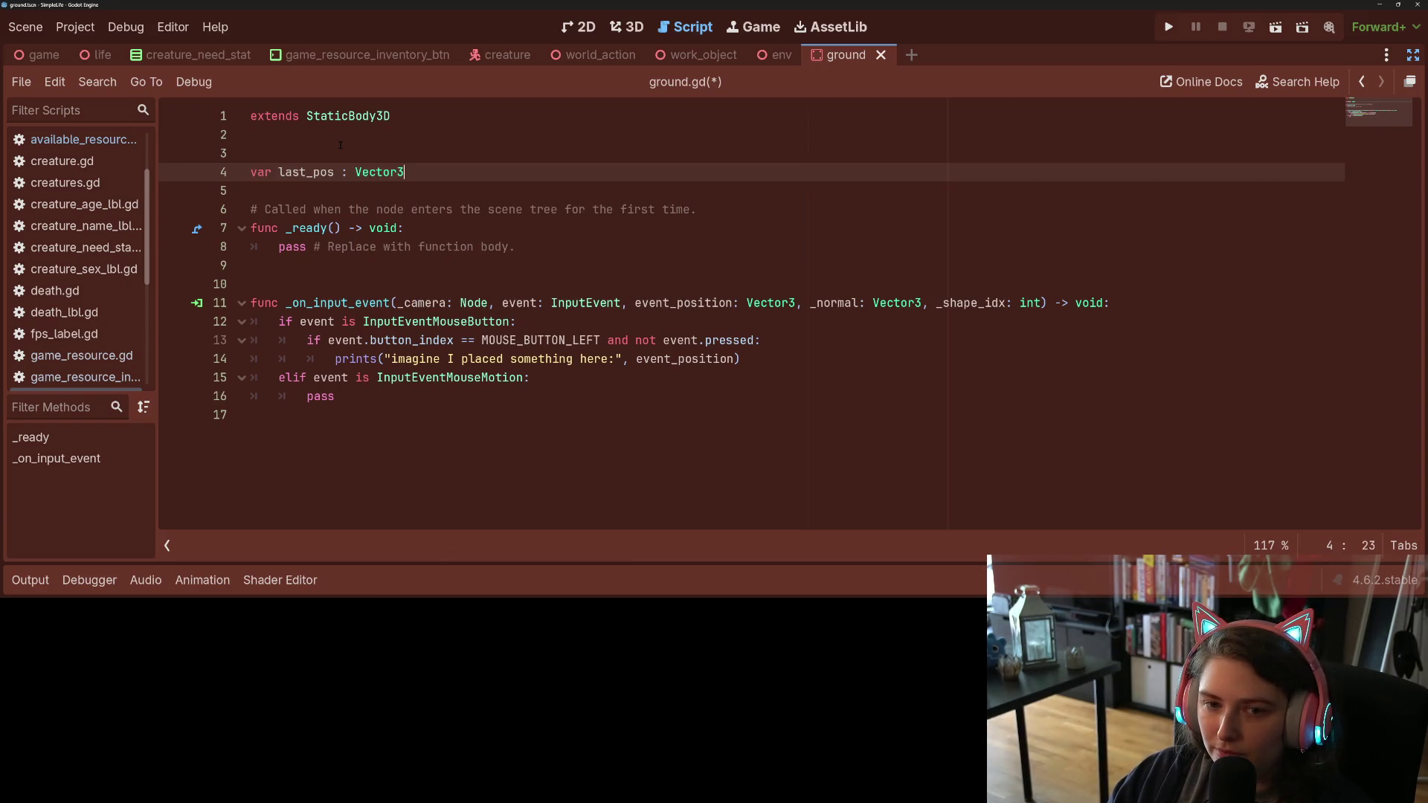
pyautogui.write('= Ve')
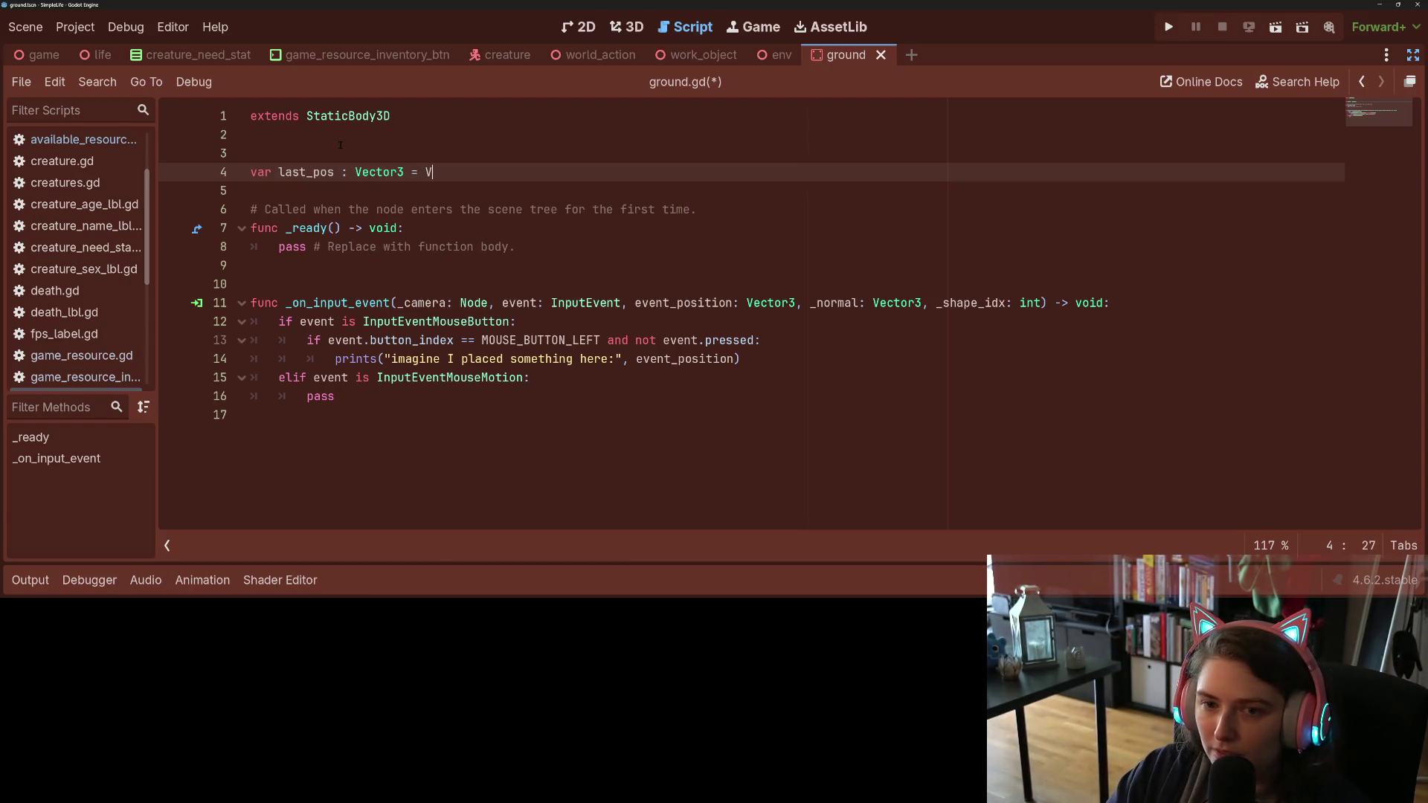
pyautogui.press('Down')
pyautogui.press('Down')
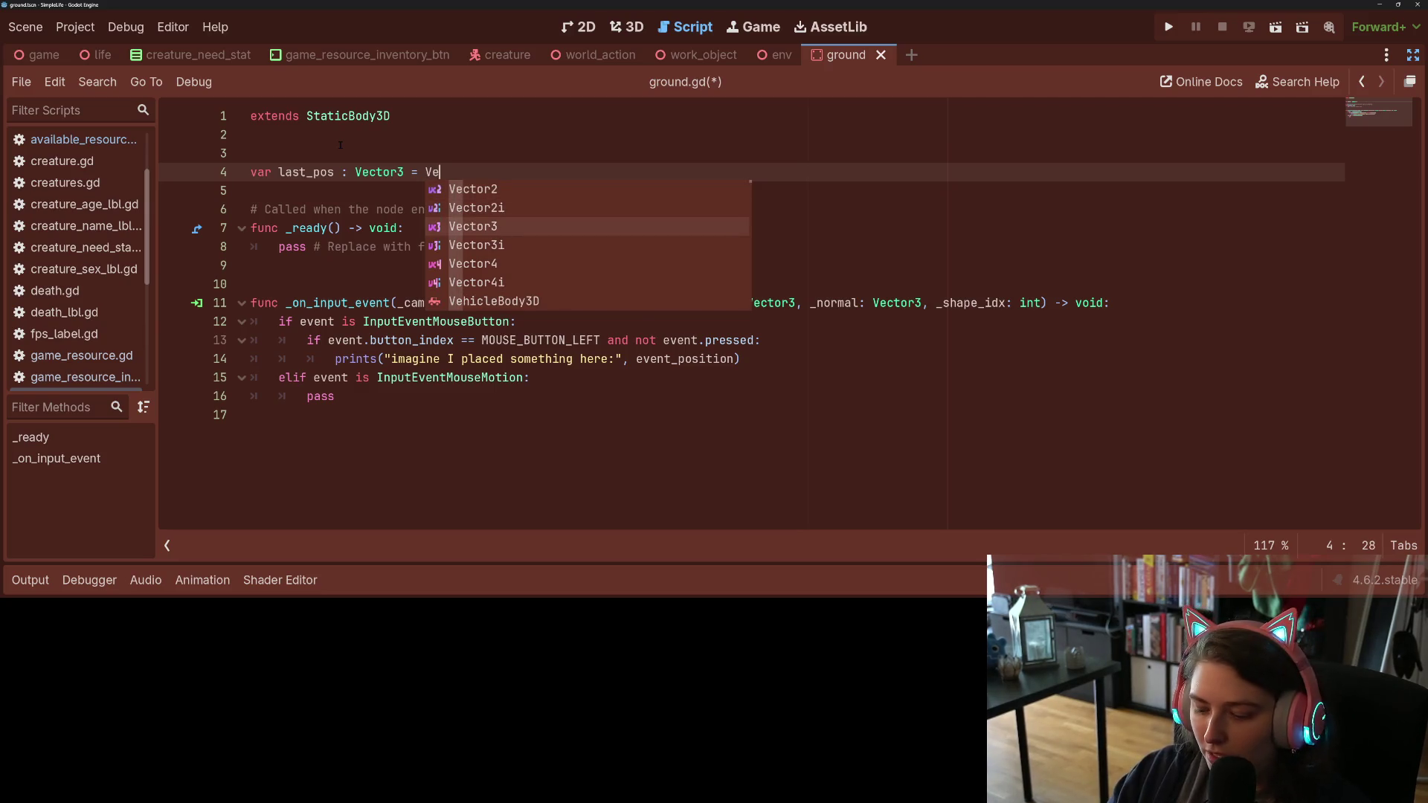
pyautogui.press('Return')
pyautogui.write('.Z')
pyautogui.press('Return')
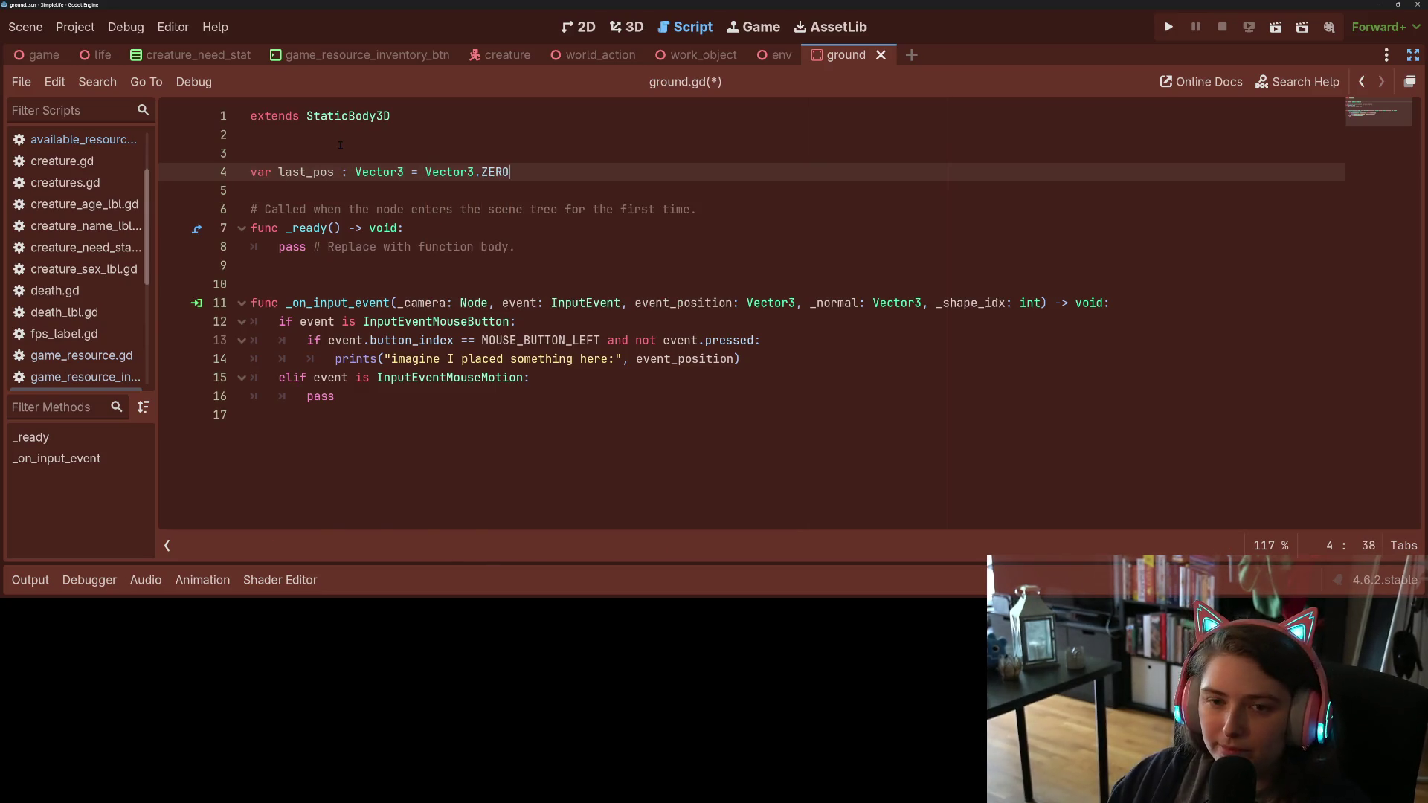
pyautogui.doubleClick(306, 171)
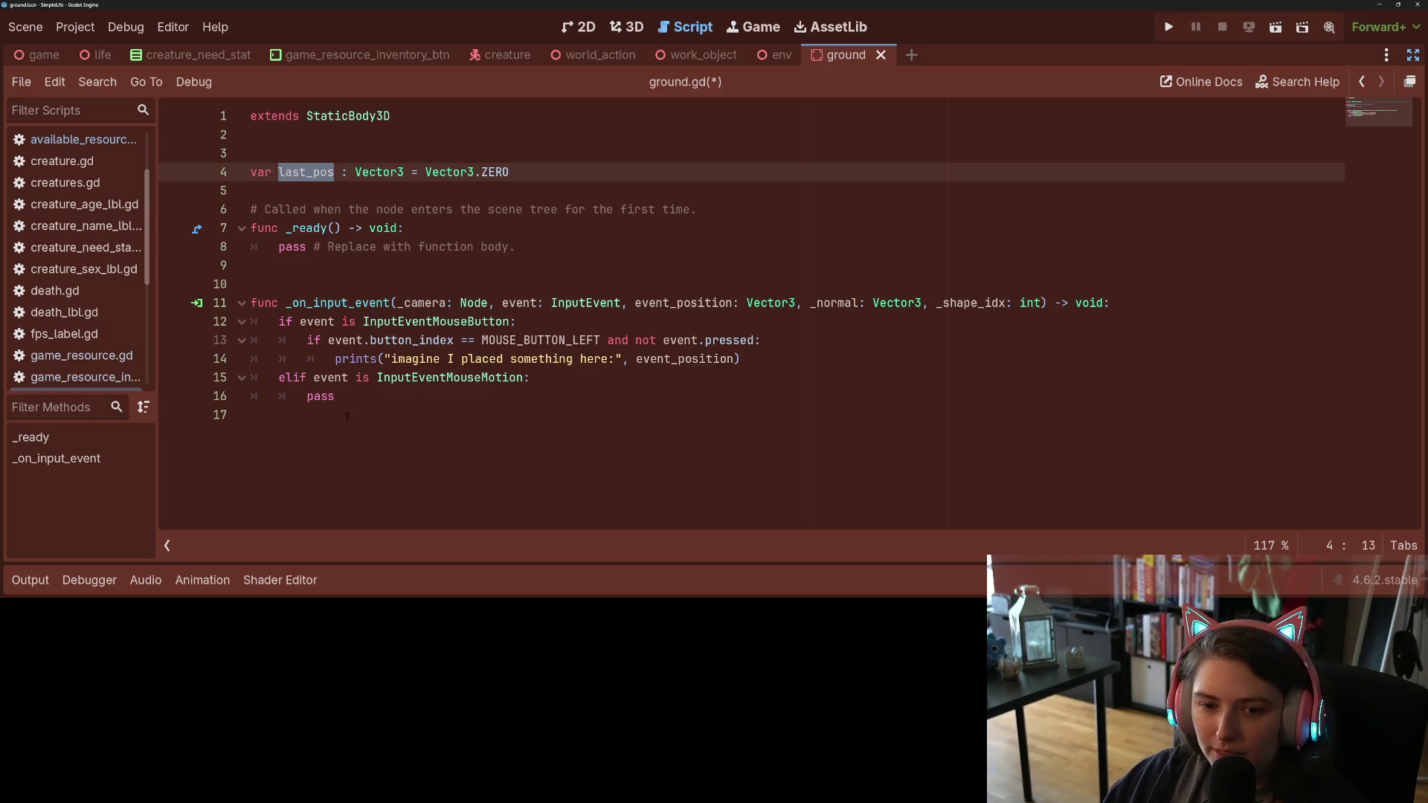
pyautogui.doubleClick(320, 396)
# - Replace pass with the condition if event_position.distance_to(last_pos) > 0.5:
pyautogui.write('if e')
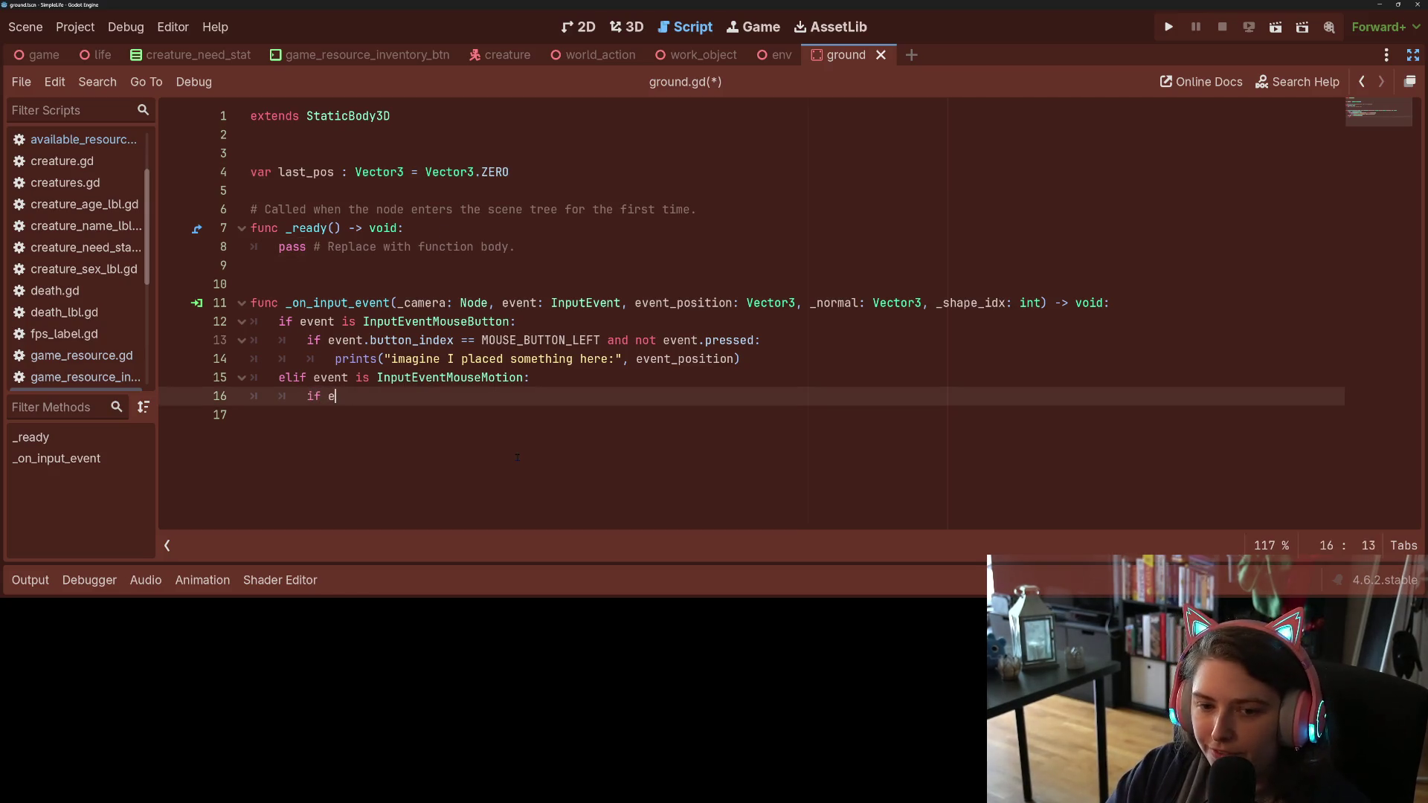
pyautogui.write('ve')
pyautogui.press('Down')
pyautogui.press('Return')
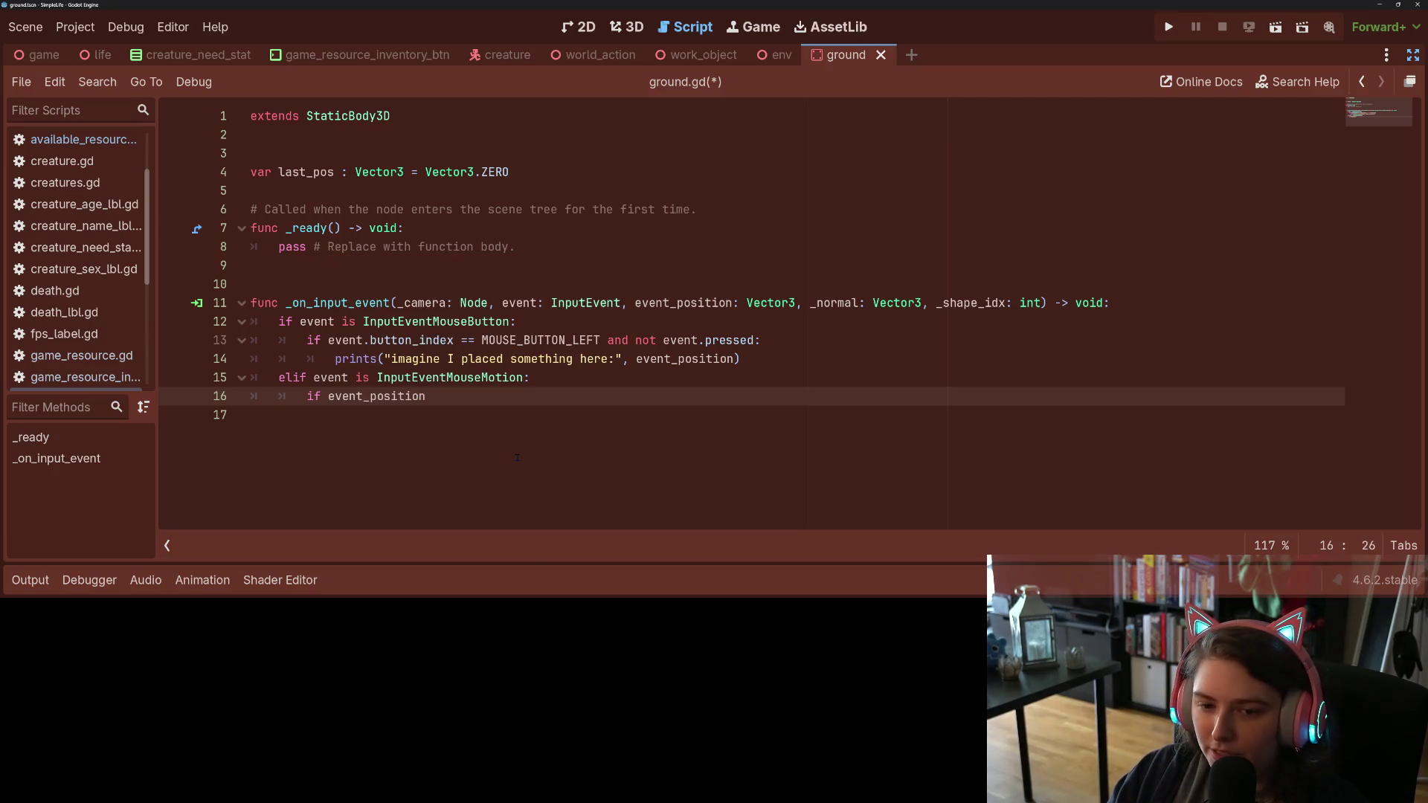
pyautogui.write('.di')
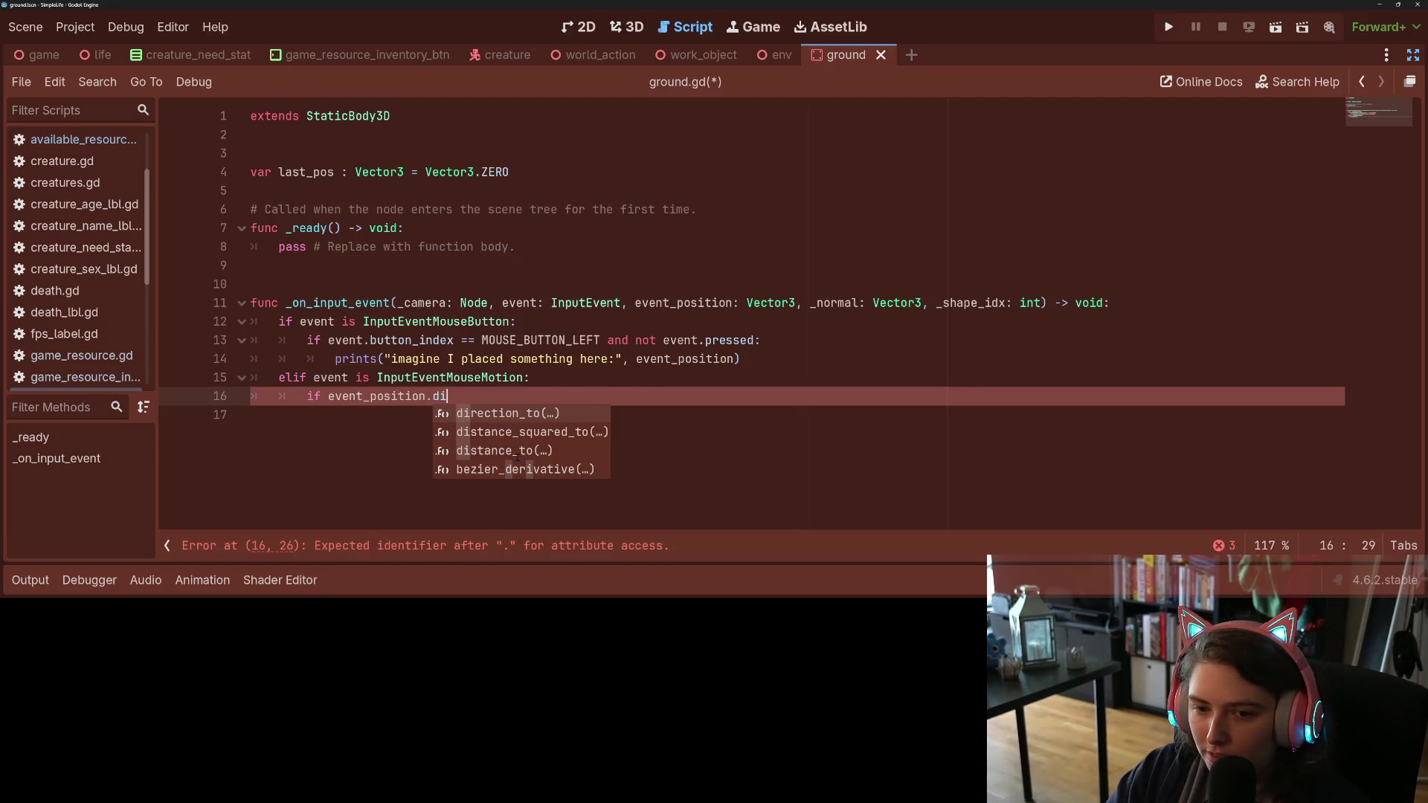
pyautogui.press('Down')
pyautogui.press('Down')
pyautogui.press('Return')
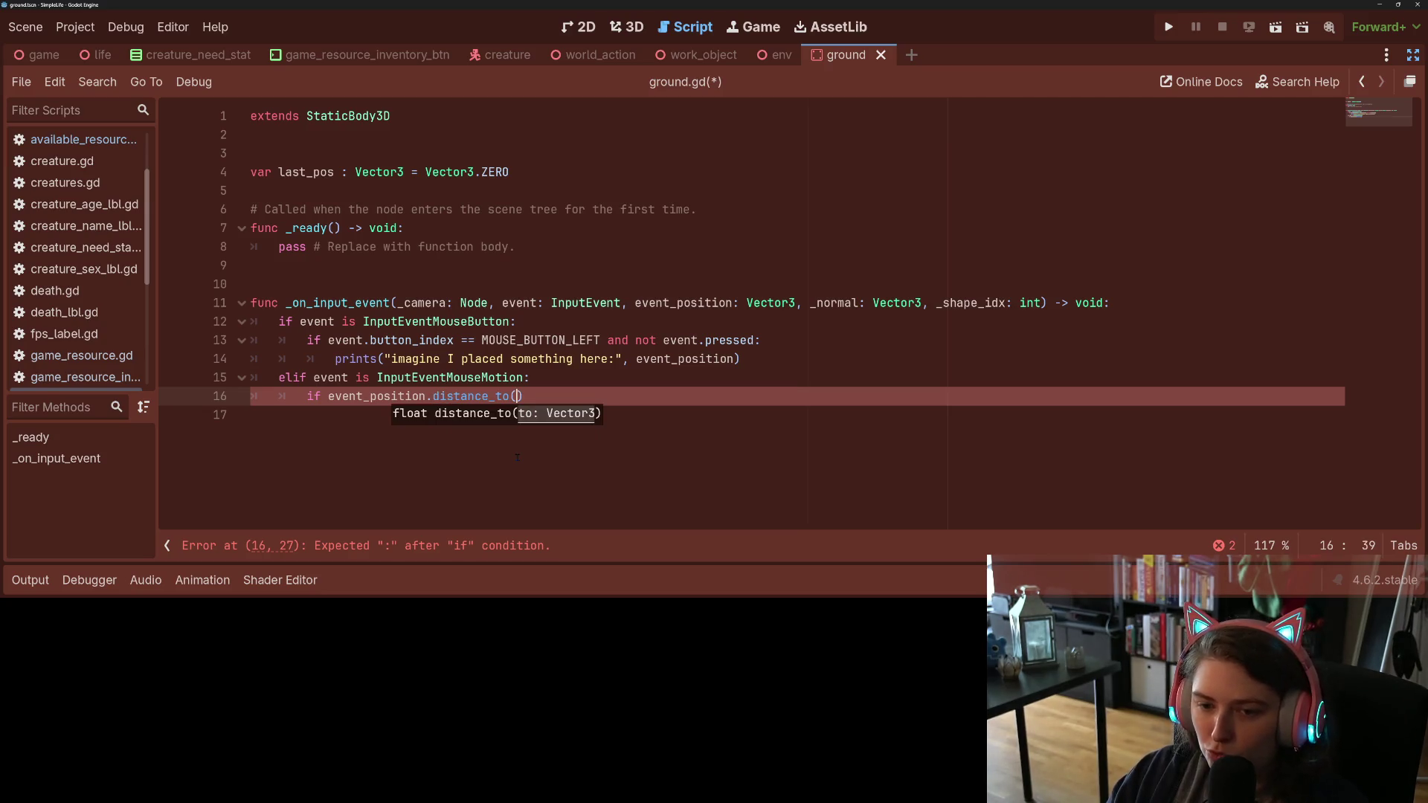
pyautogui.write('last_pos) ')
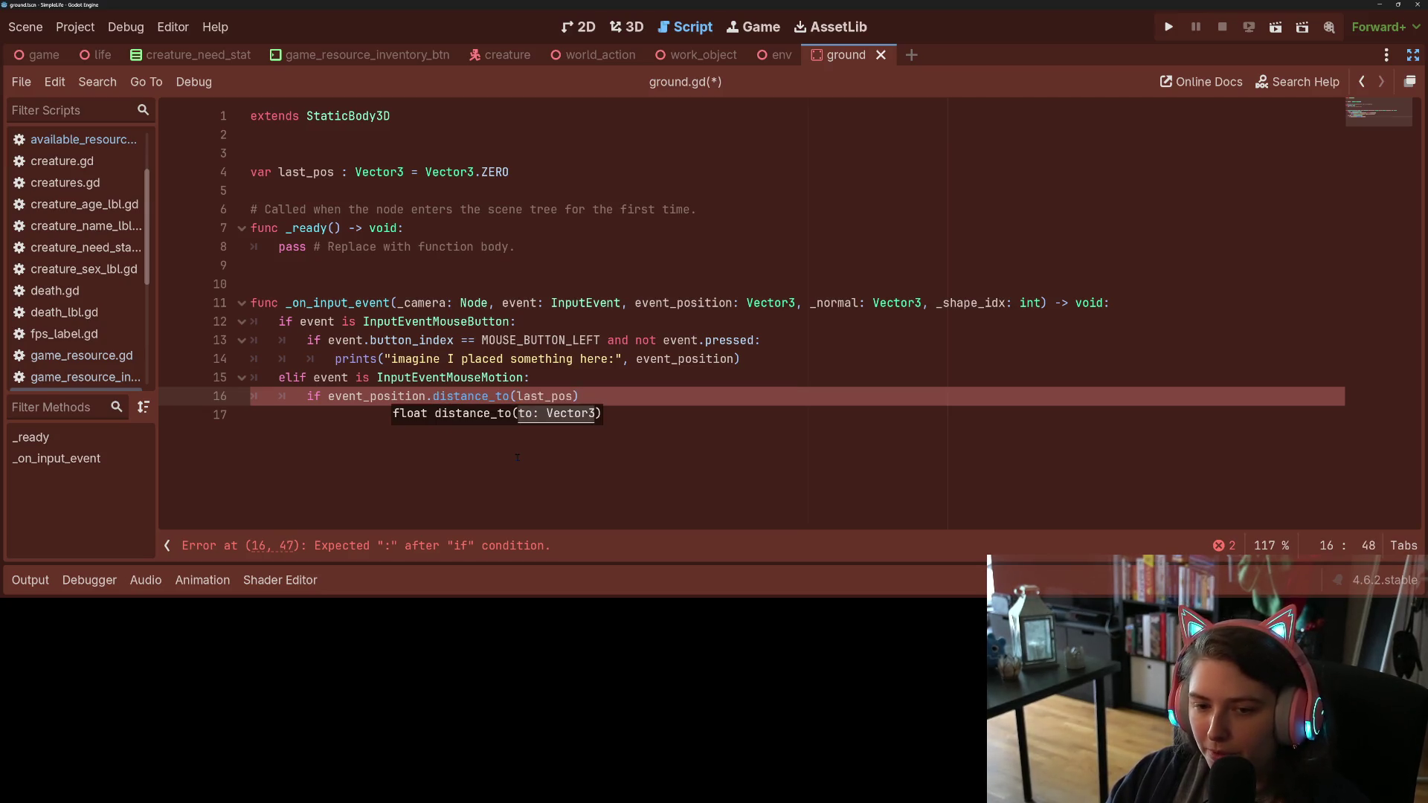
pyautogui.write('> 0.5')
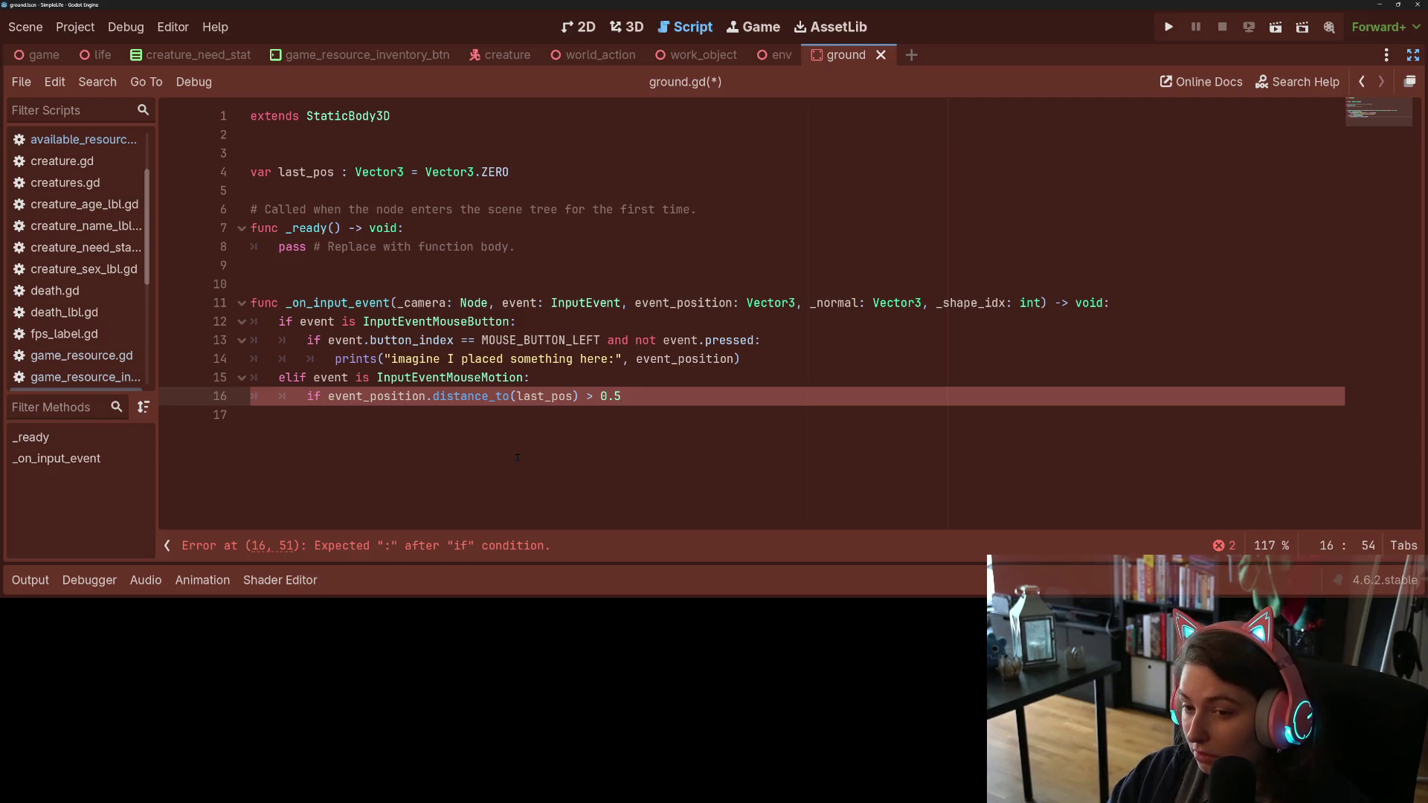
pyautogui.write(':')
pyautogui.press('Return')
# - Inside the condition, set last_pos = event_position and call prints("mouse at", event_position)
pyautogui.write('last_pos =')
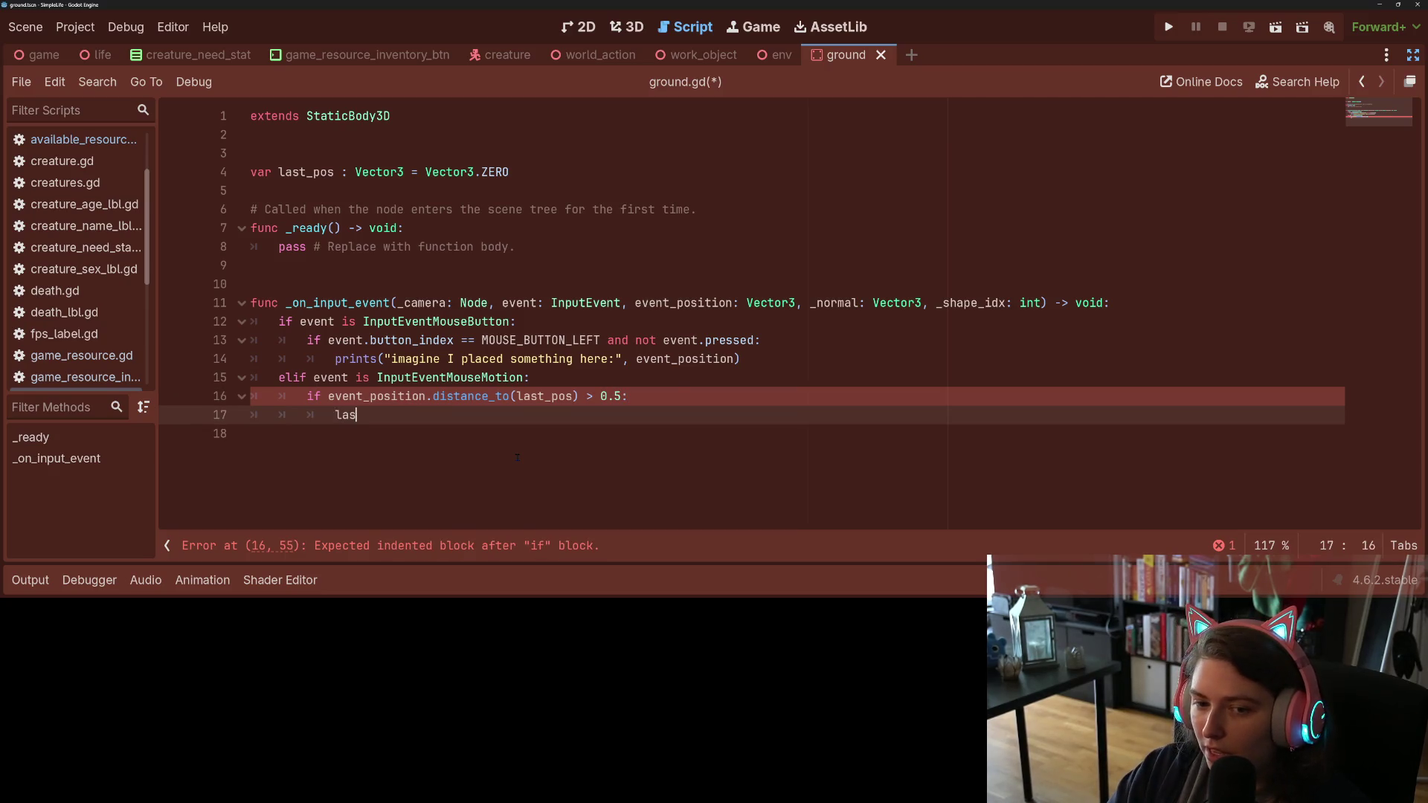
pyautogui.write(' eve')
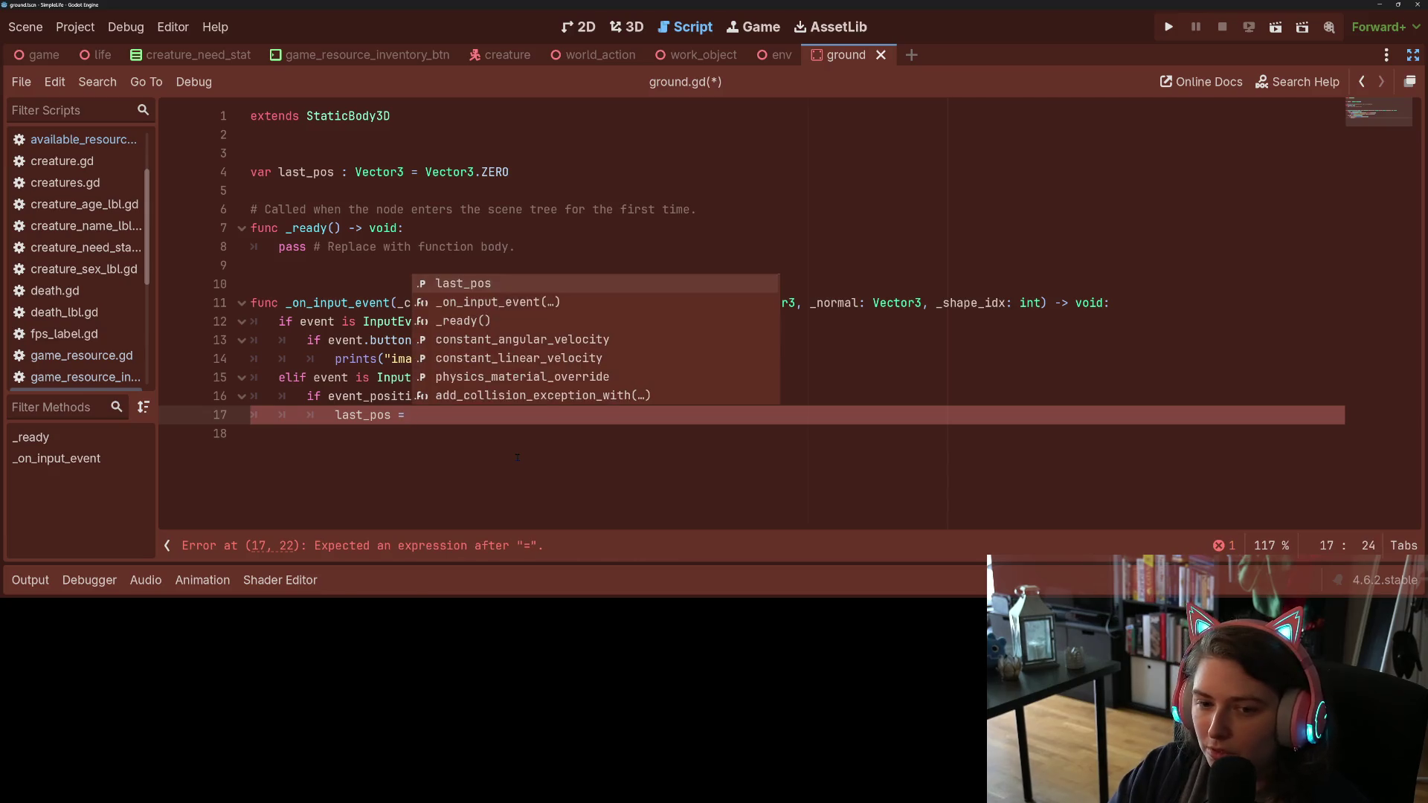
pyautogui.press('Return')
pyautogui.press('Return')
pyautogui.write('print(')
pyautogui.write('"mous')
pyautogui.press('Left')
pyautogui.press('Left')
pyautogui.press('Left')
pyautogui.write('s')
pyautogui.press('Right')
pyautogui.press('Right')
pyautogui.press('Right')
pyautogui.write('e at')
pyautogui.click(517, 457)
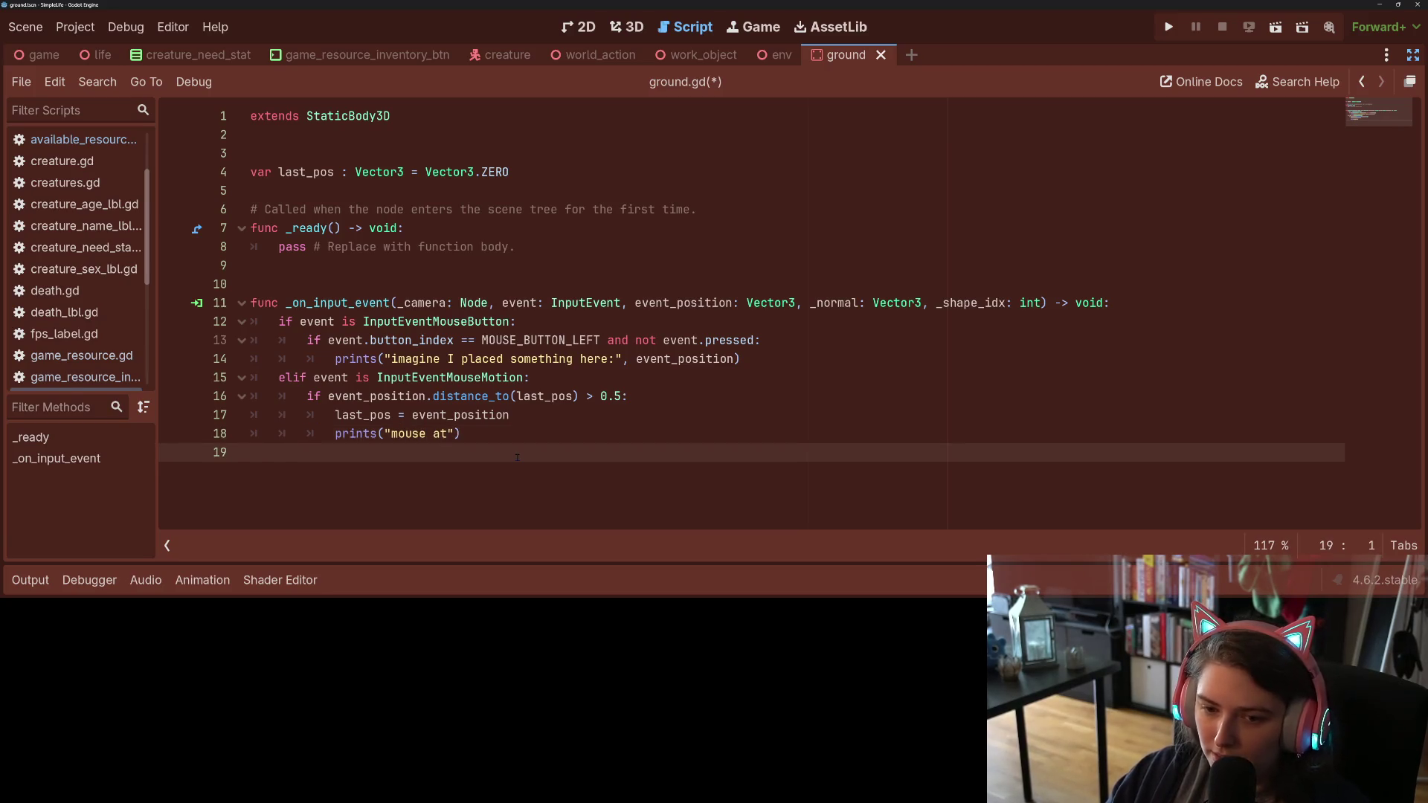
pyautogui.press('Up')
pyautogui.press('End')
pyautogui.press('Left')
pyautogui.write(',')
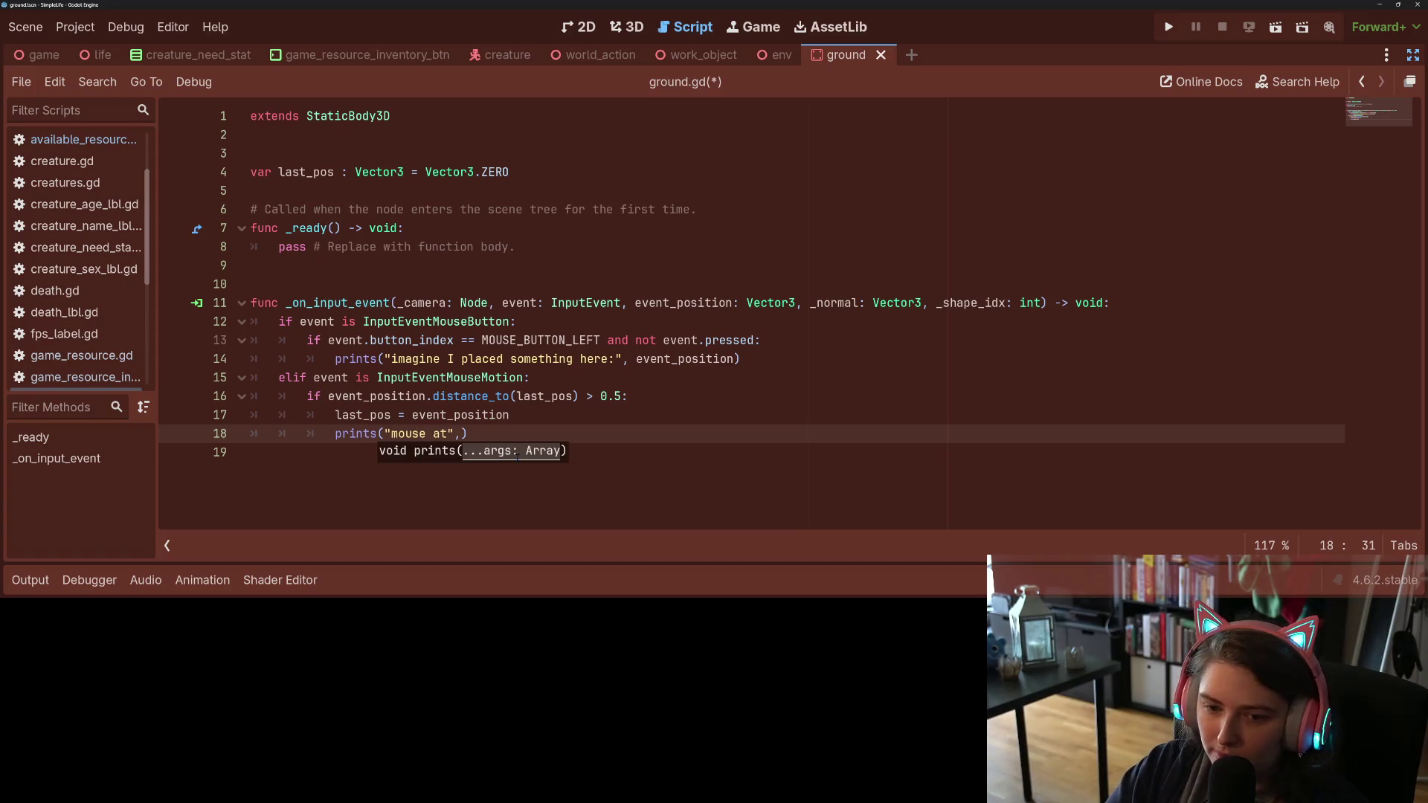
pyautogui.write('eve')
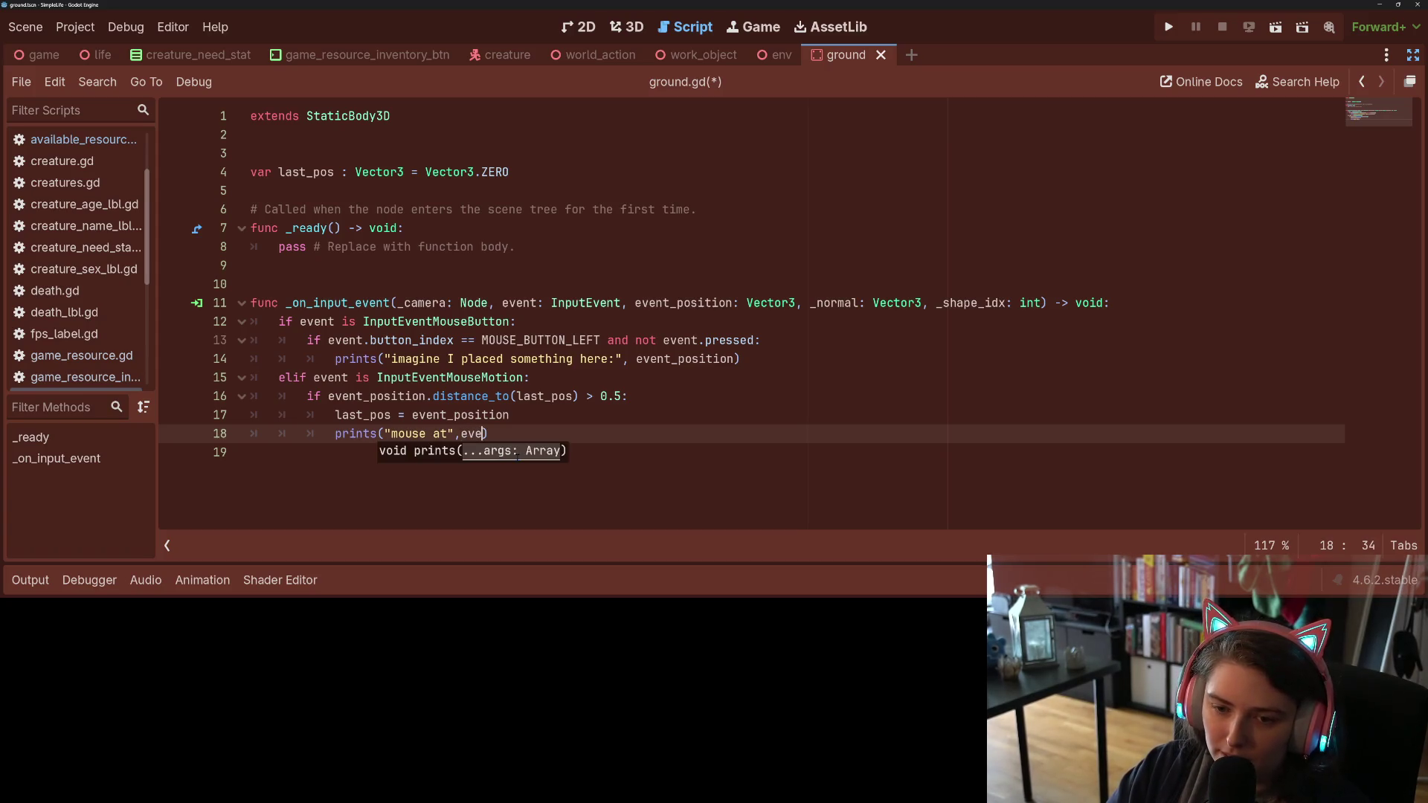
pyautogui.press('Down')
pyautogui.press('Return')
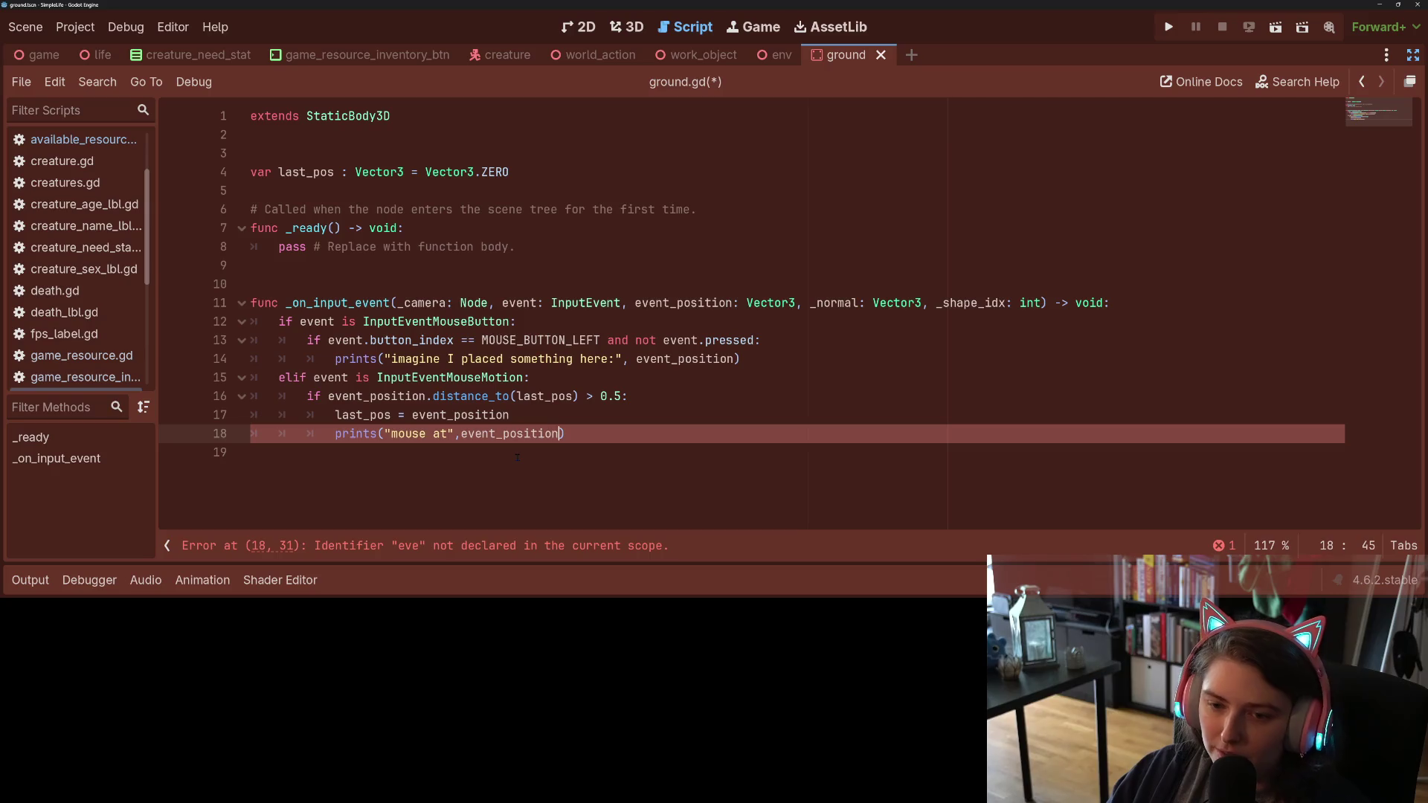
# - Save ground.gd and bring up the built-in documentation for prints
pyautogui.click(460, 433)
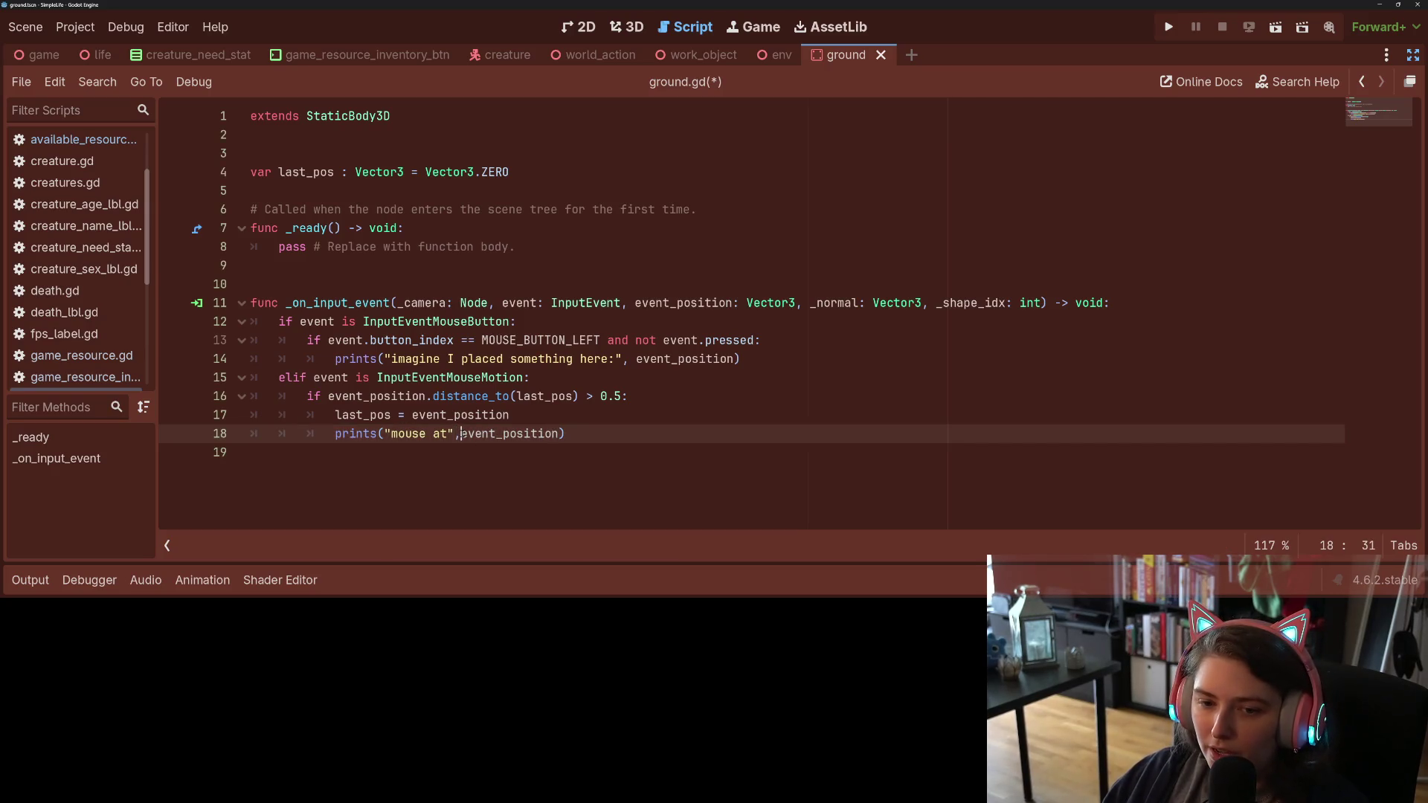
pyautogui.hotkey('ctrl', 's')
pyautogui.click(669, 430)
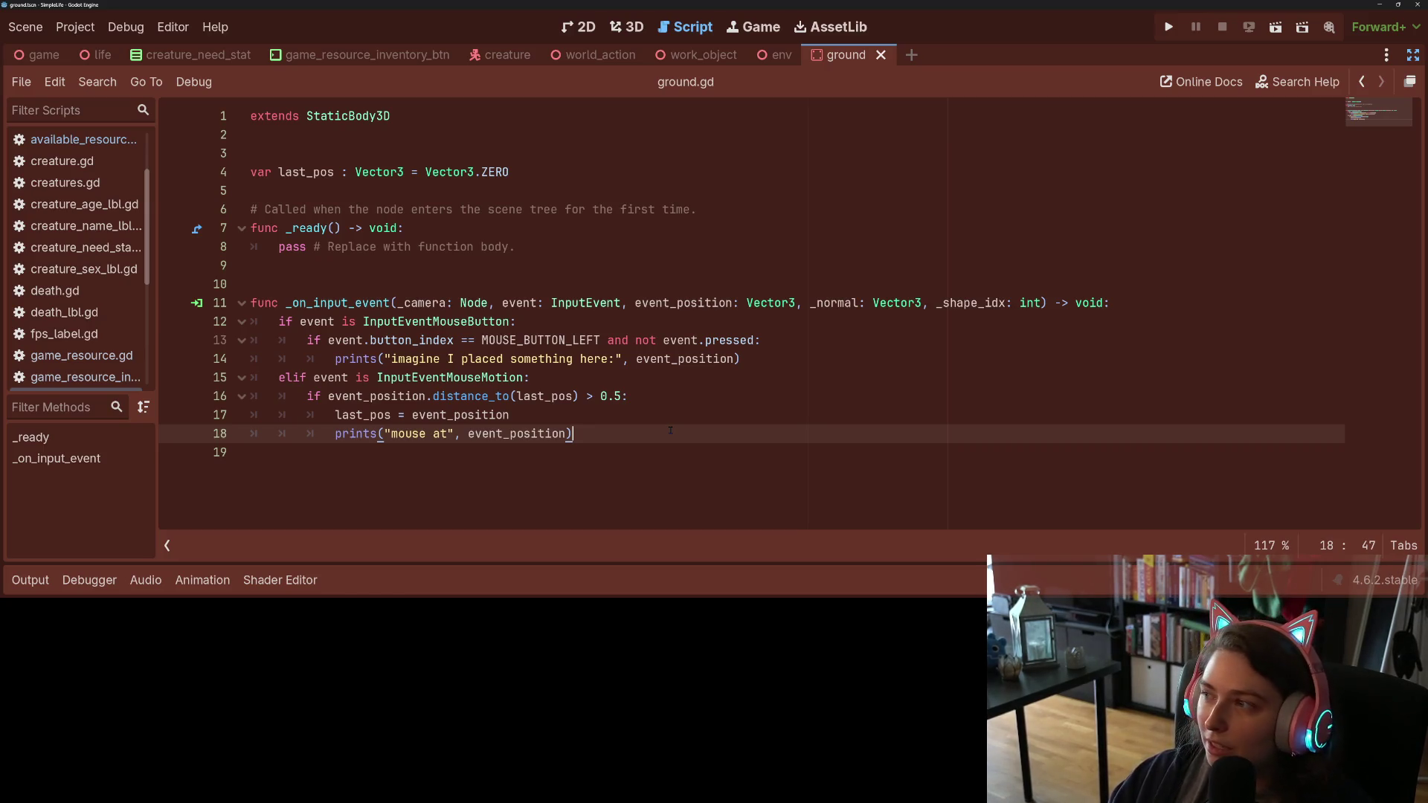
pyautogui.keyDown('ctrl'); pyautogui.click(346, 435); pyautogui.keyUp('ctrl')
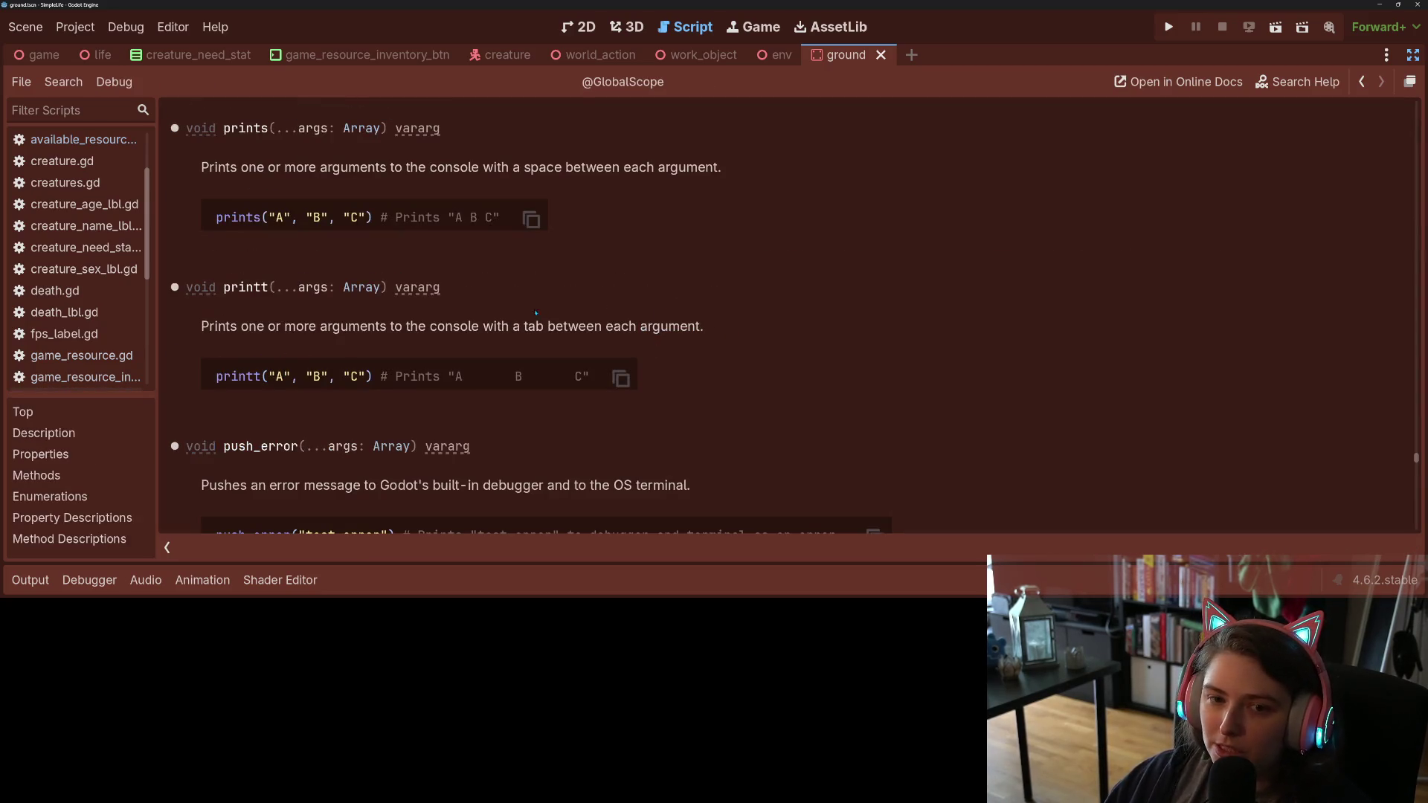
pyautogui.scroll(1, 600, 312)
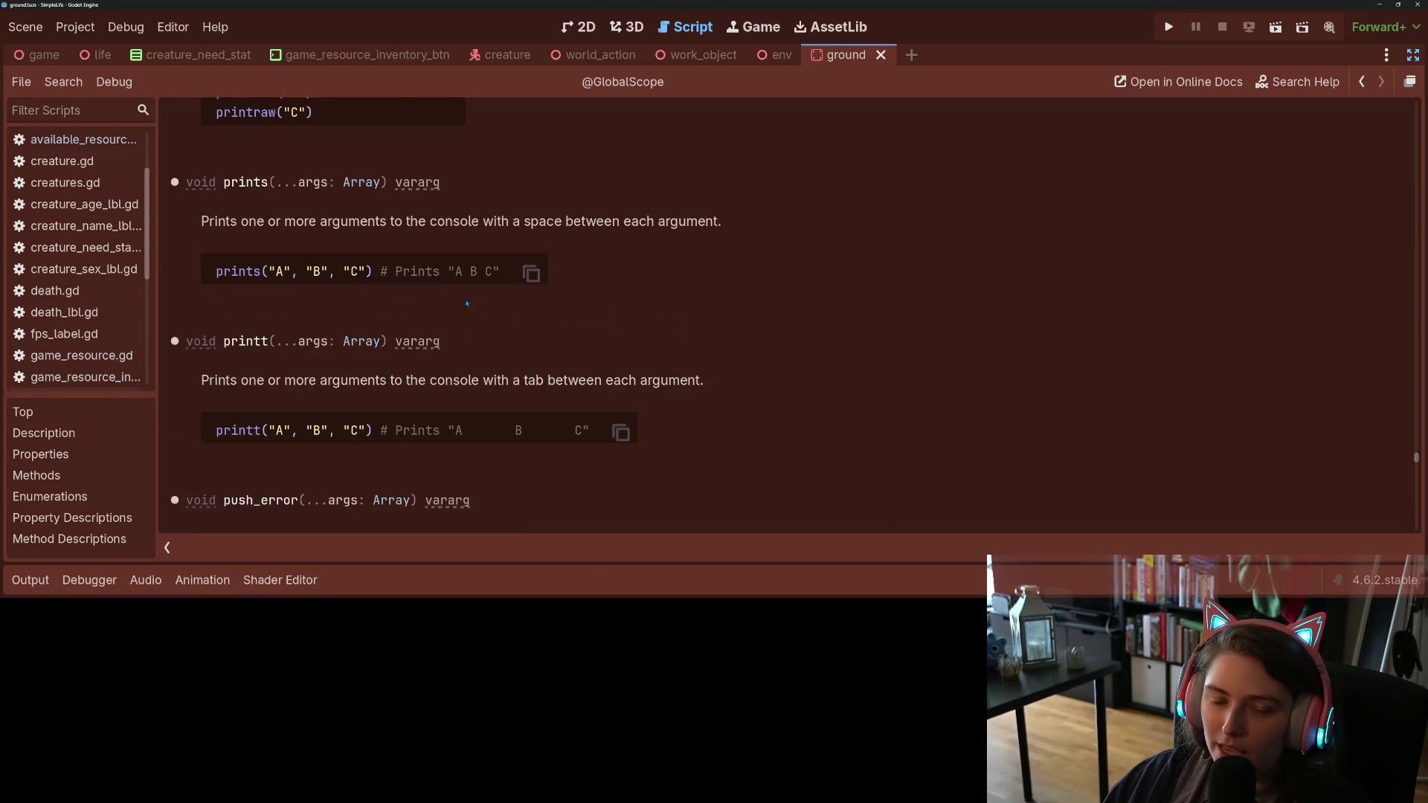
pyautogui.scroll(1, 552, 359)
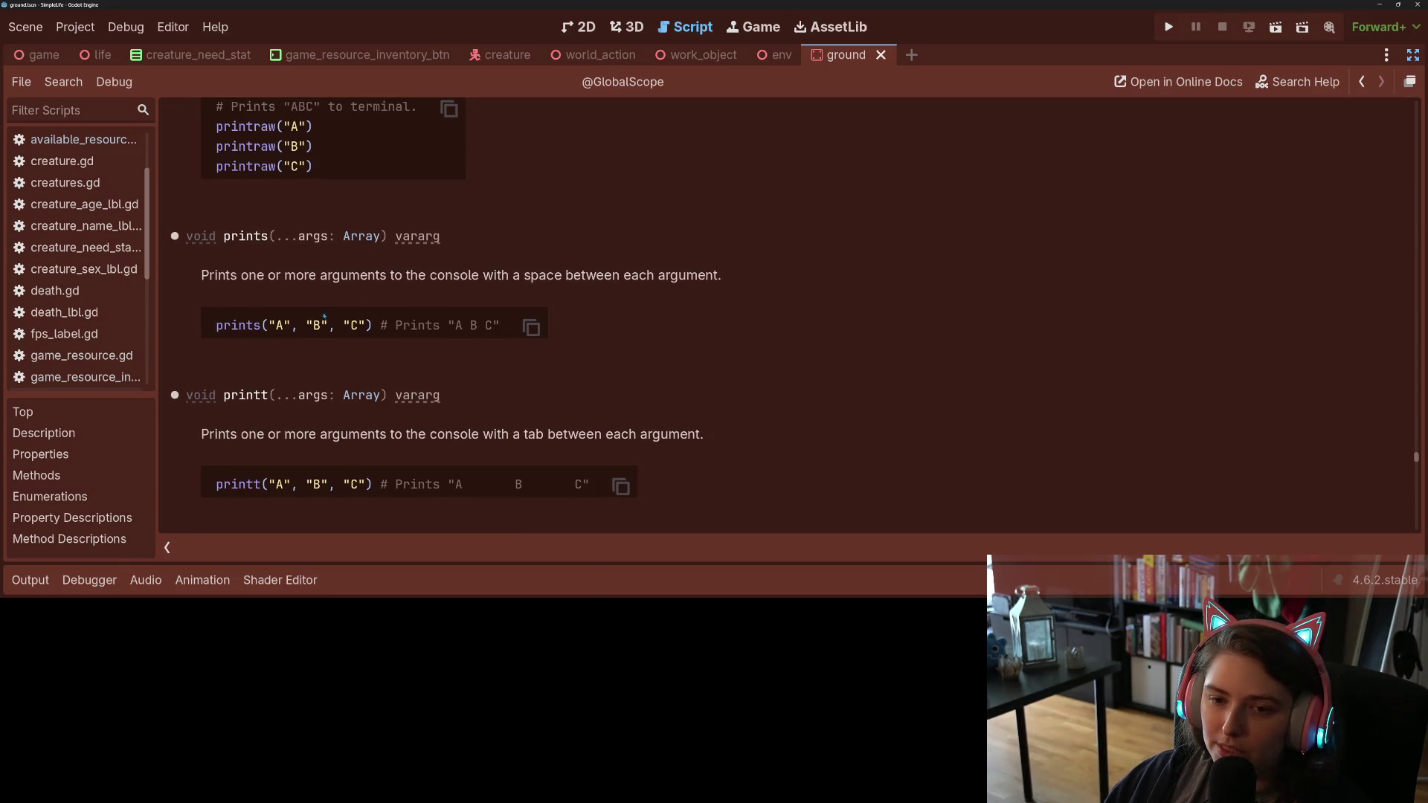
pyautogui.scroll(1, 330, 294)
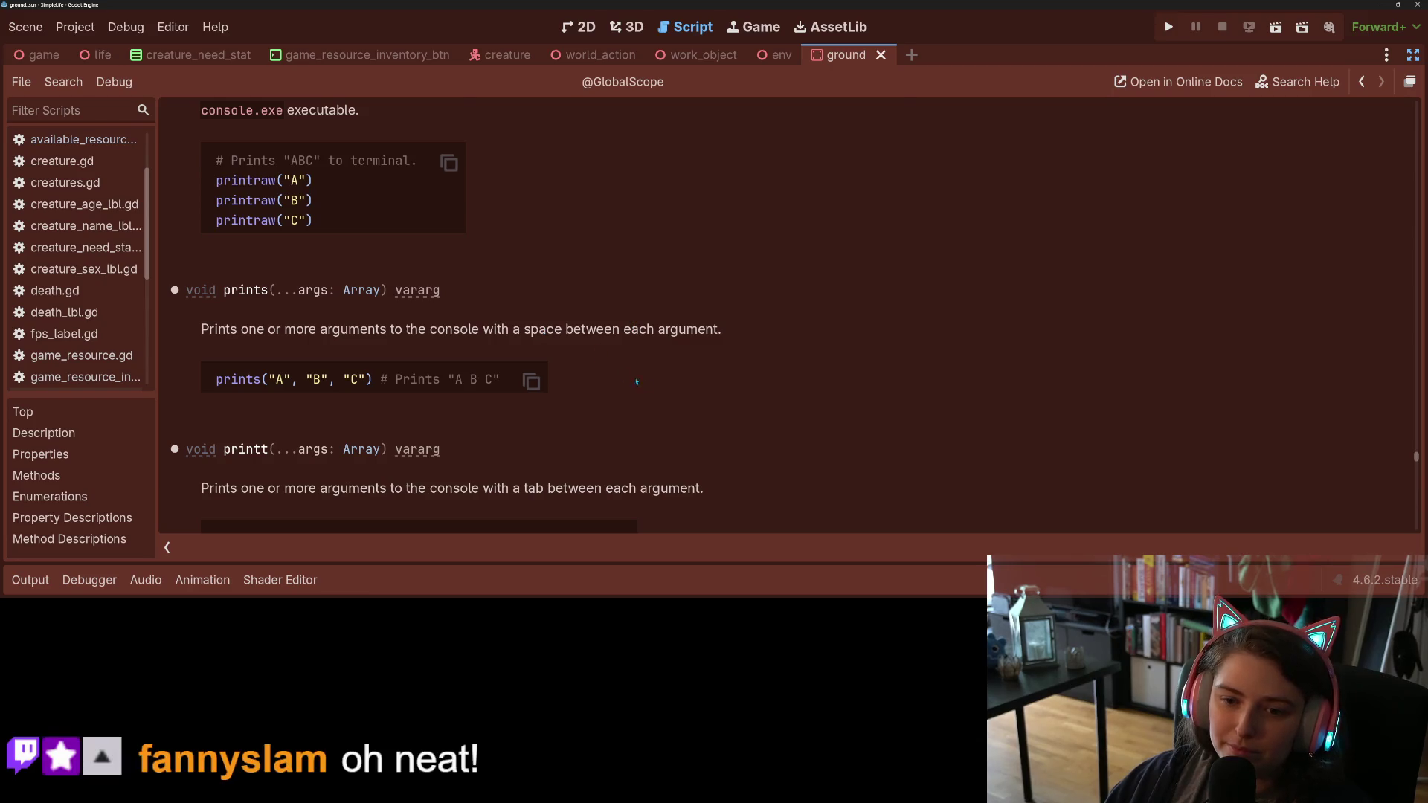
pyautogui.scroll(4, 649, 385)
pyautogui.scroll(8, 651, 386)
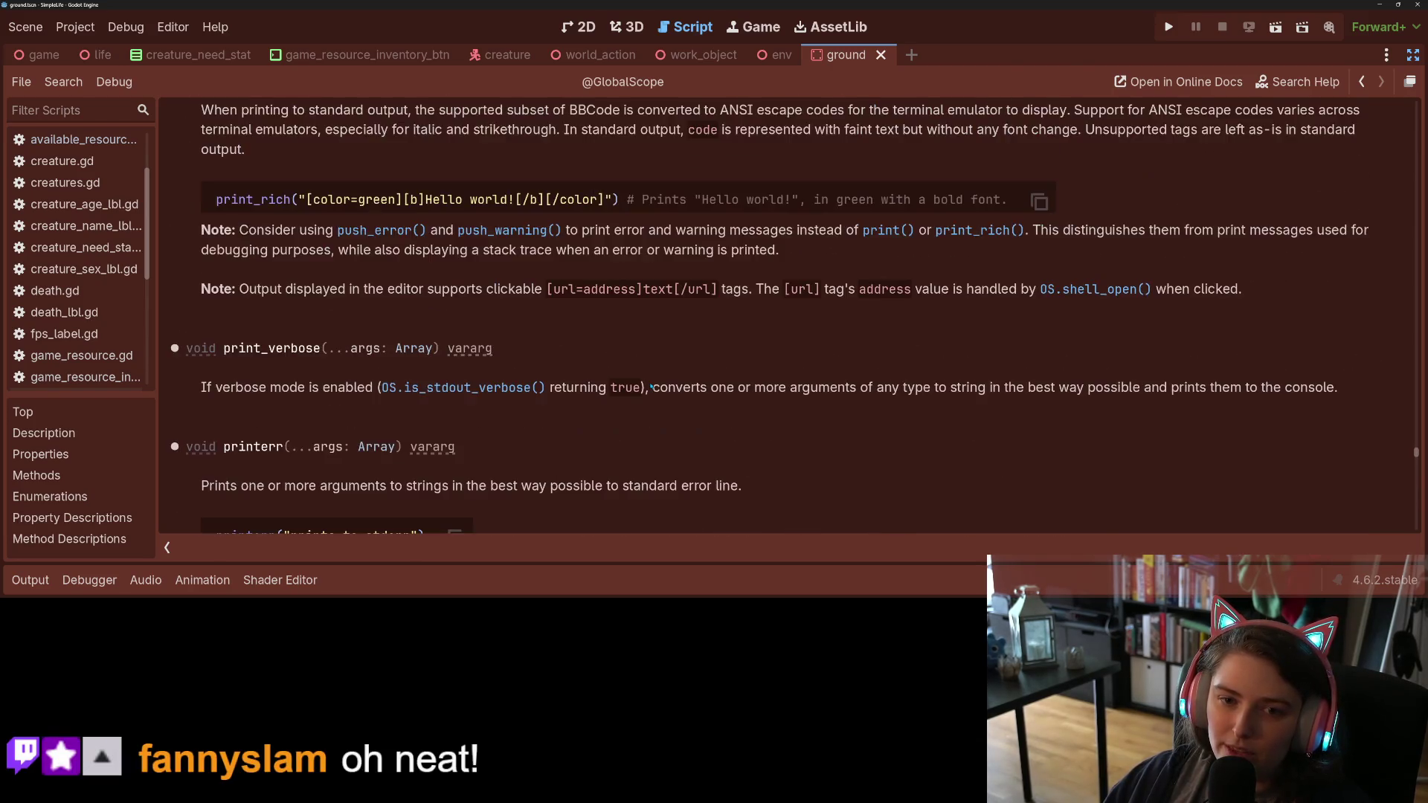
pyautogui.scroll(5, 650, 384)
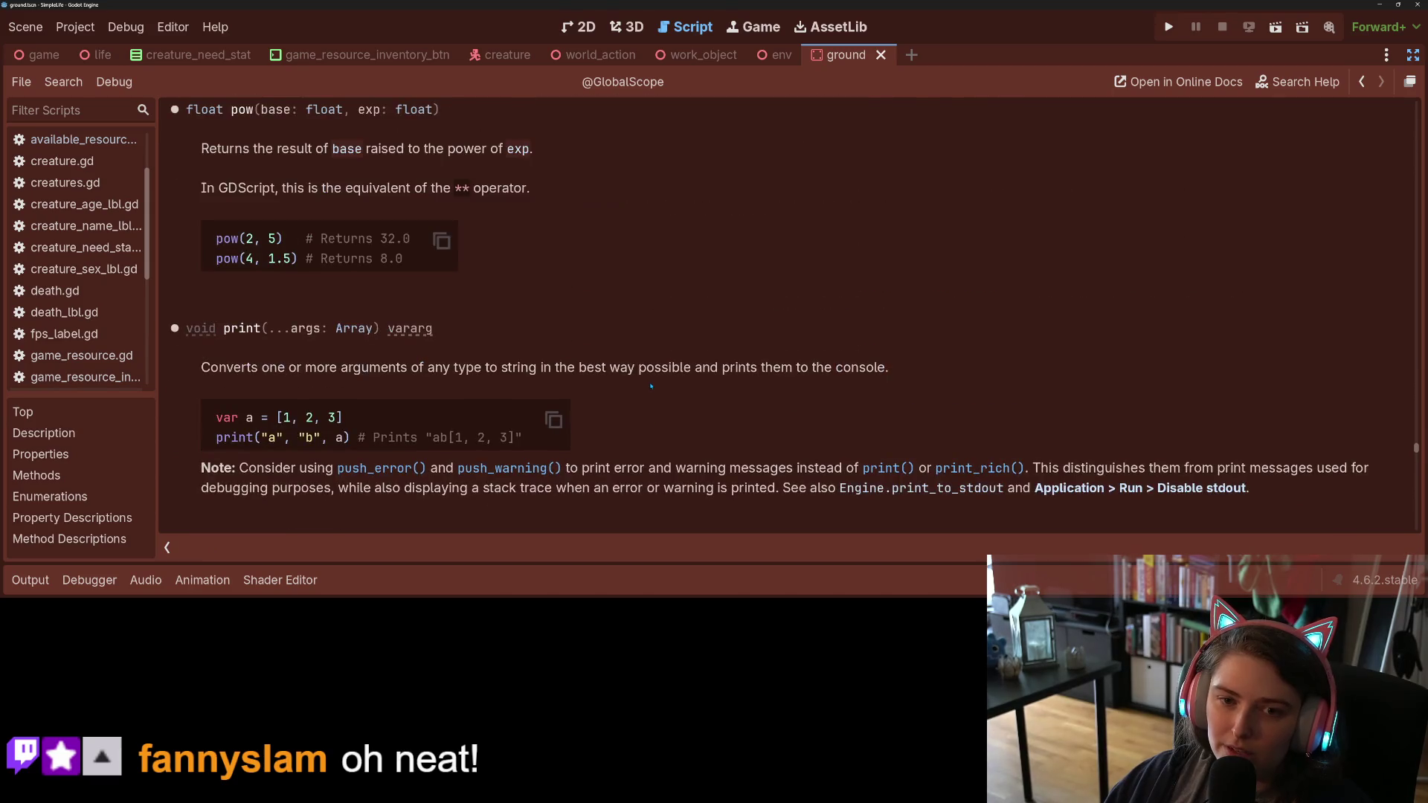
pyautogui.scroll(-1, 359, 366)
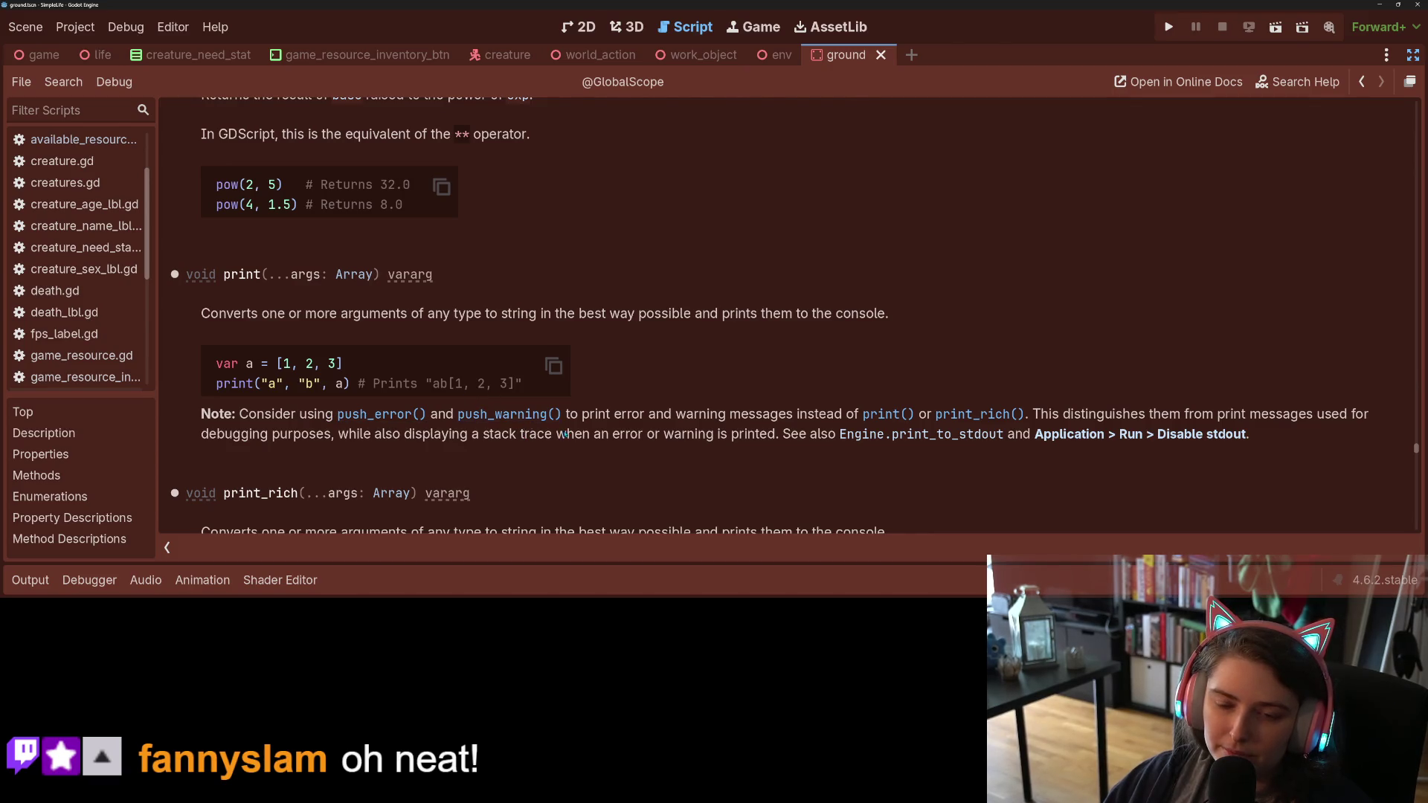
pyautogui.scroll(-5, 565, 434)
pyautogui.scroll(-5, 565, 434)
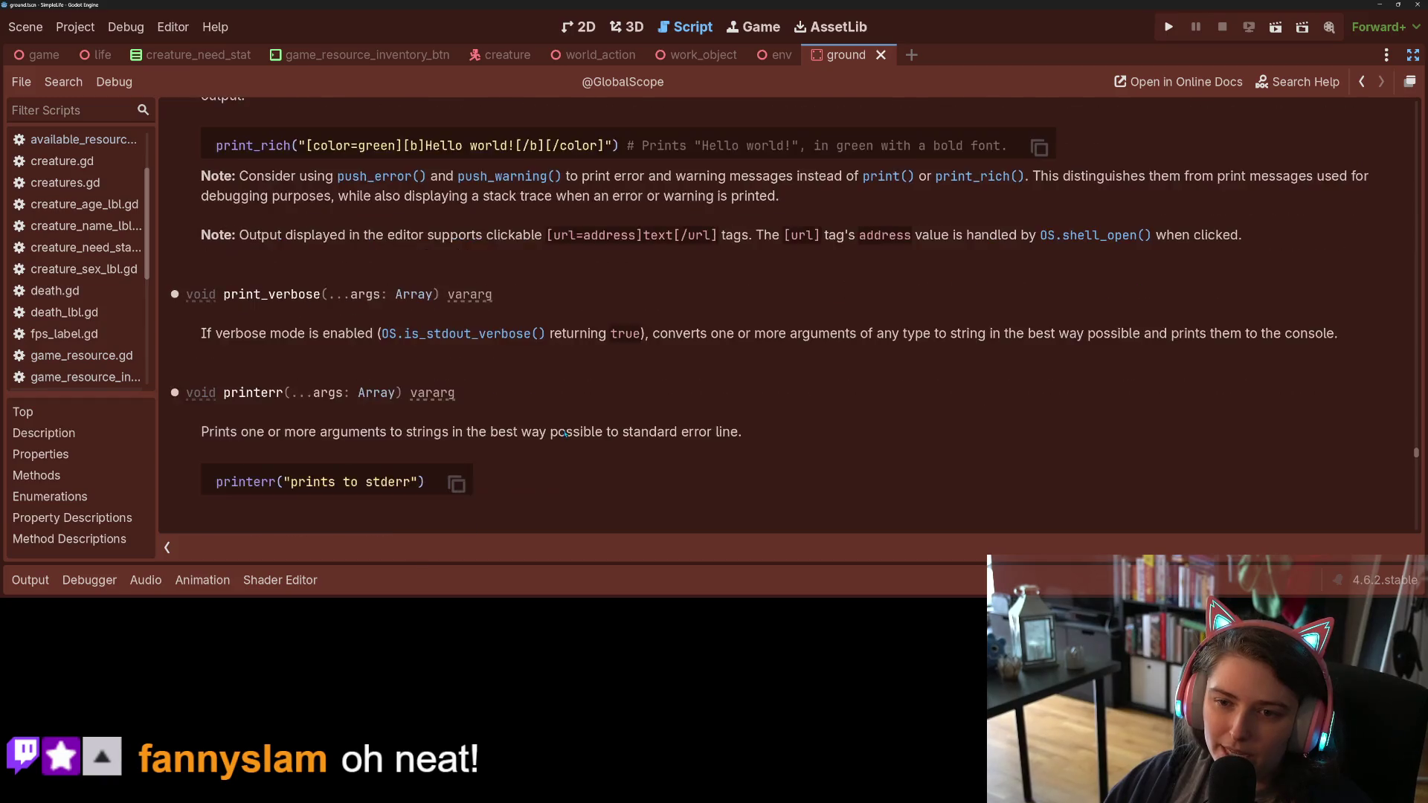
pyautogui.scroll(-10, 565, 434)
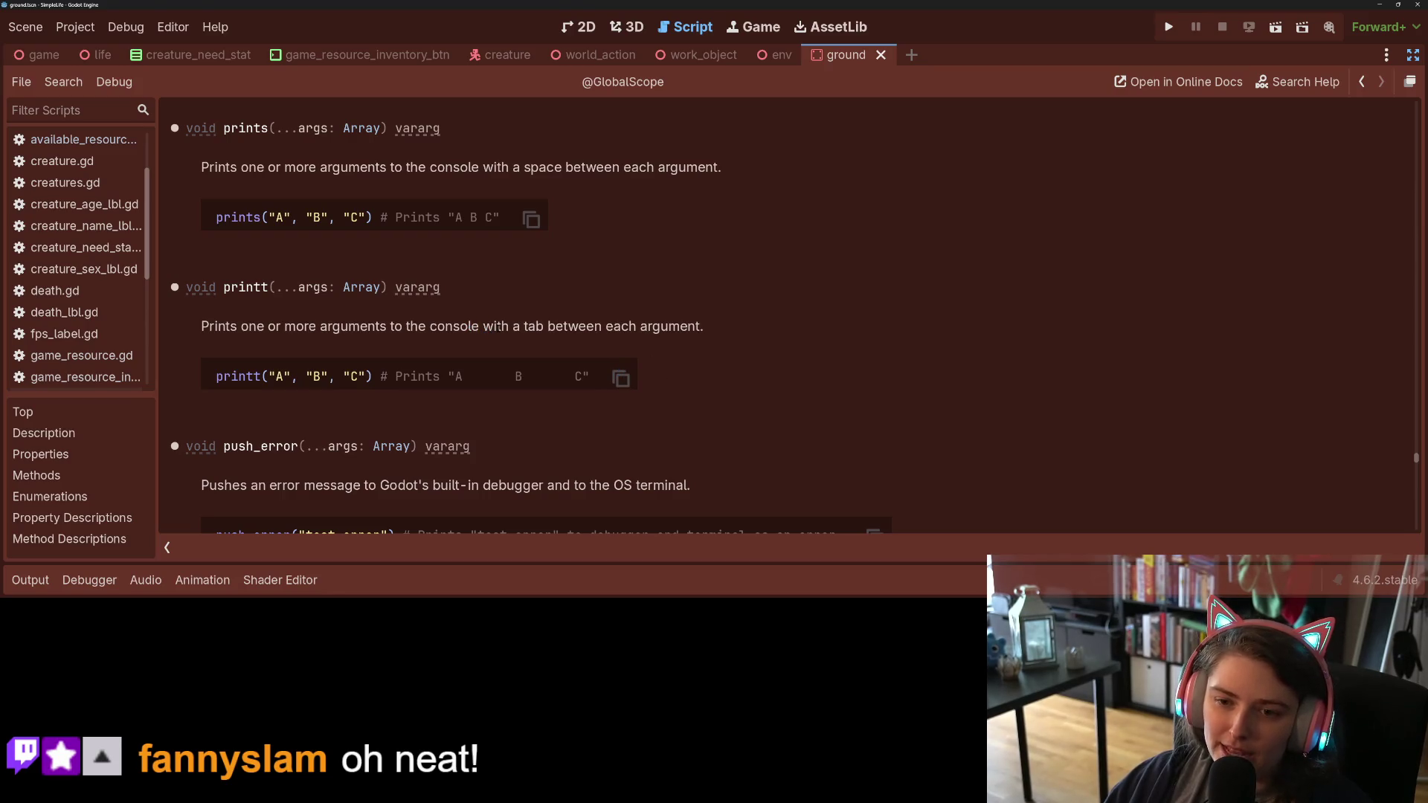
pyautogui.moveTo(493, 327); pyautogui.dragTo(718, 328)
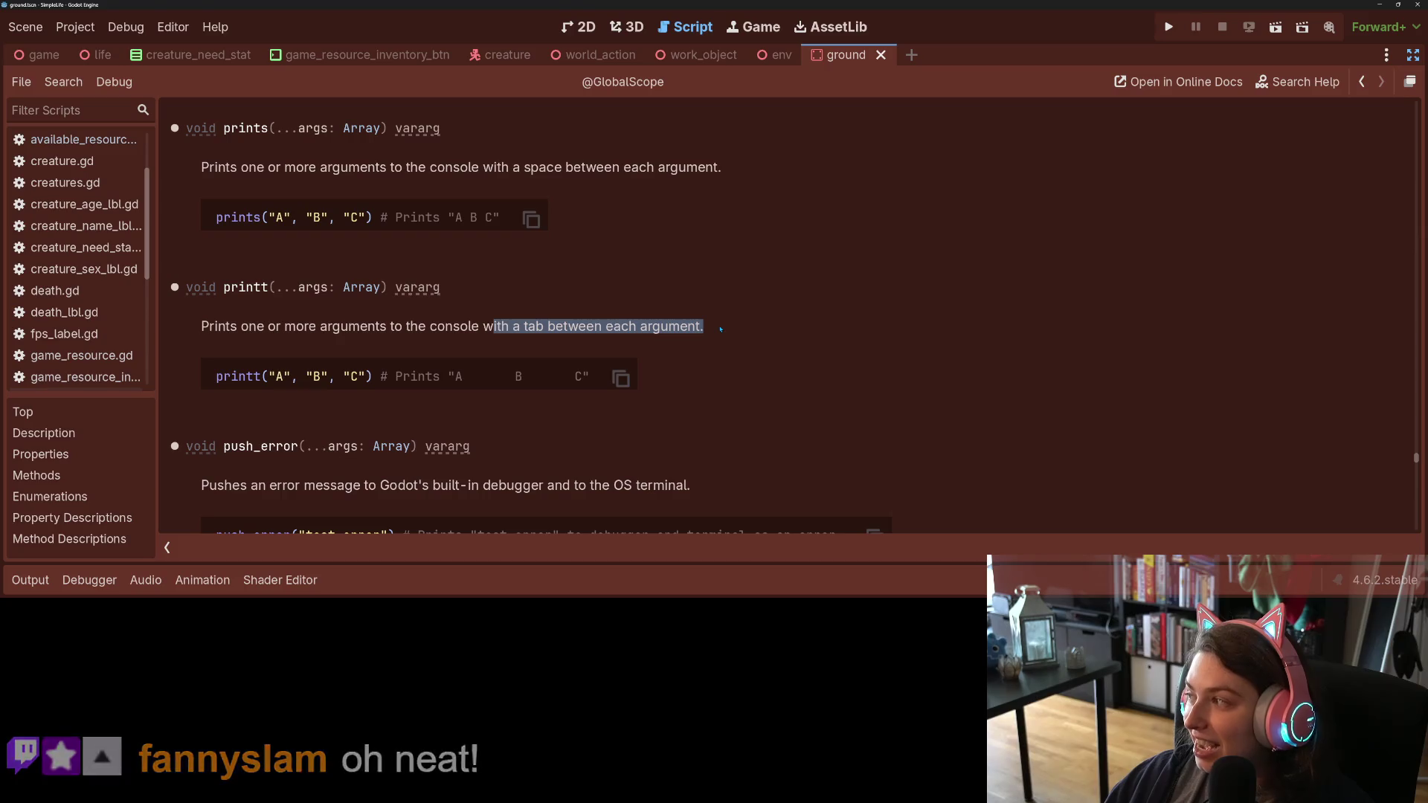
pyautogui.click(720, 329)
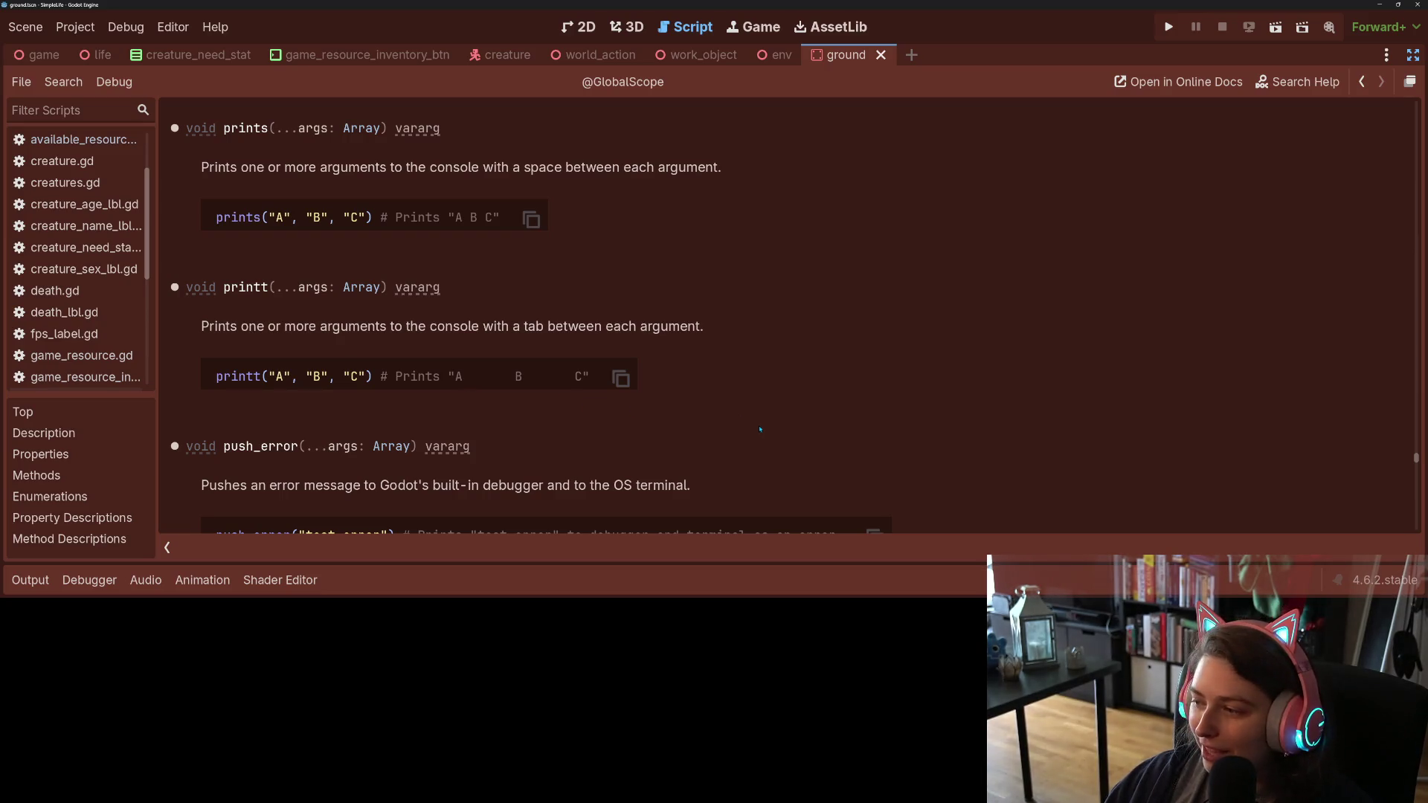
pyautogui.scroll(-3, 744, 414)
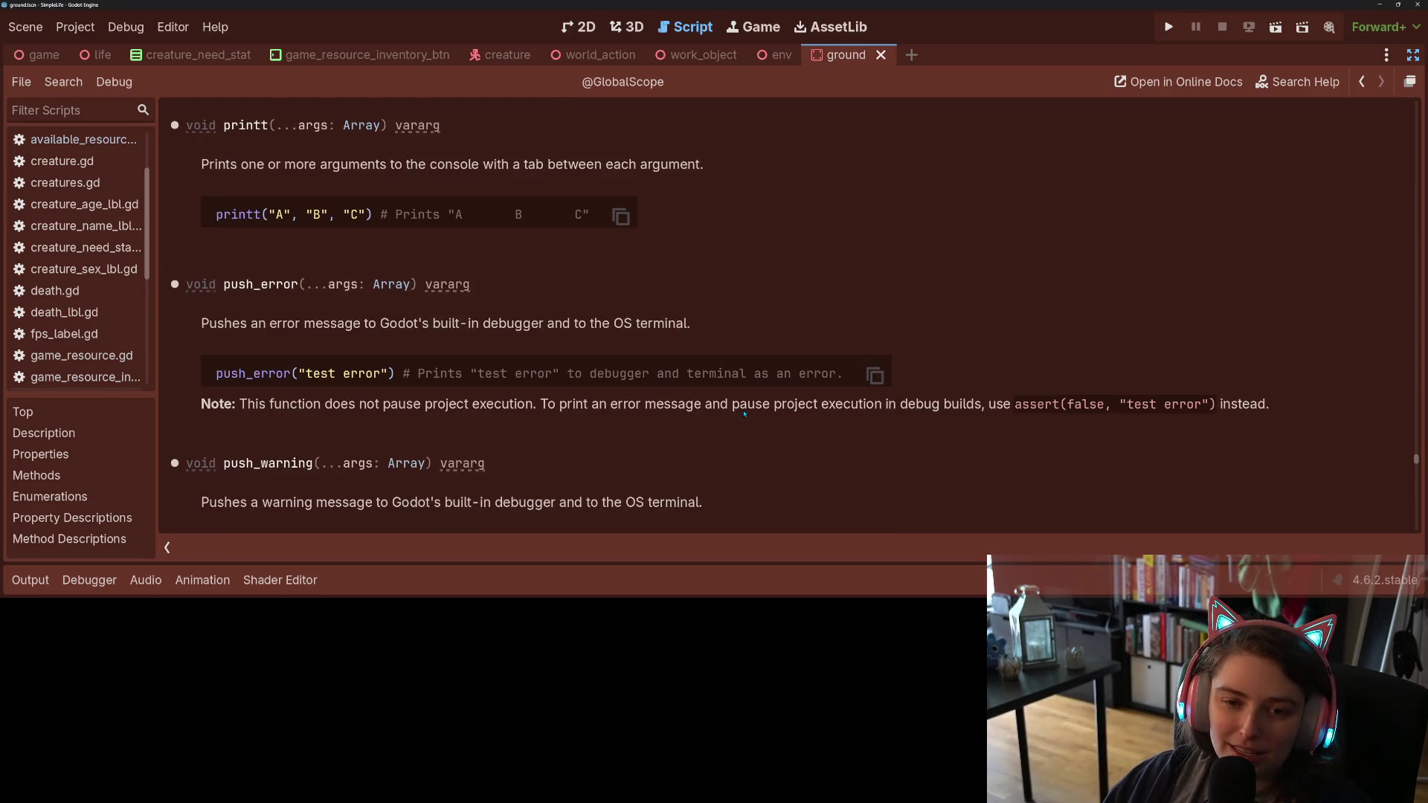
pyautogui.scroll(-3, 745, 414)
pyautogui.scroll(8, 736, 428)
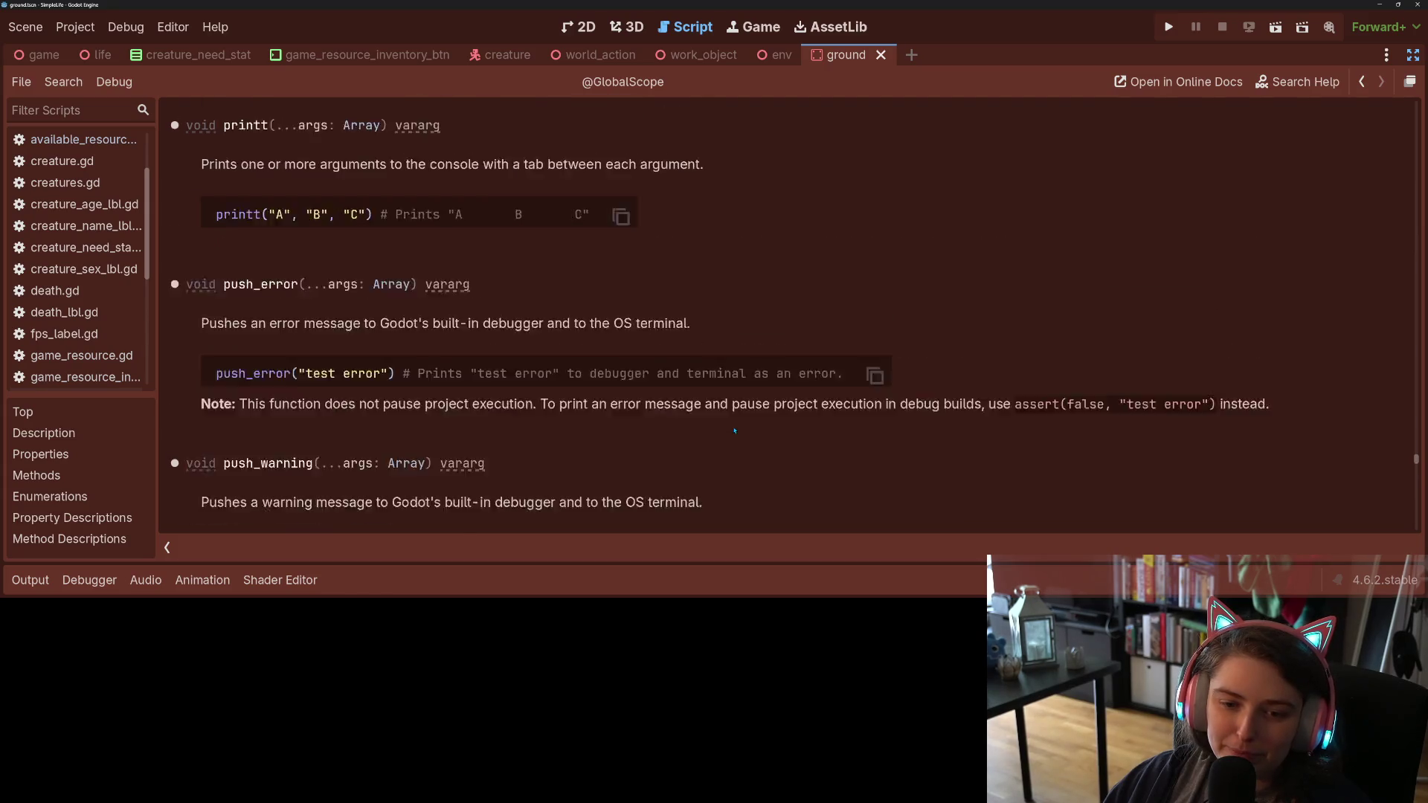
pyautogui.scroll(10, 734, 430)
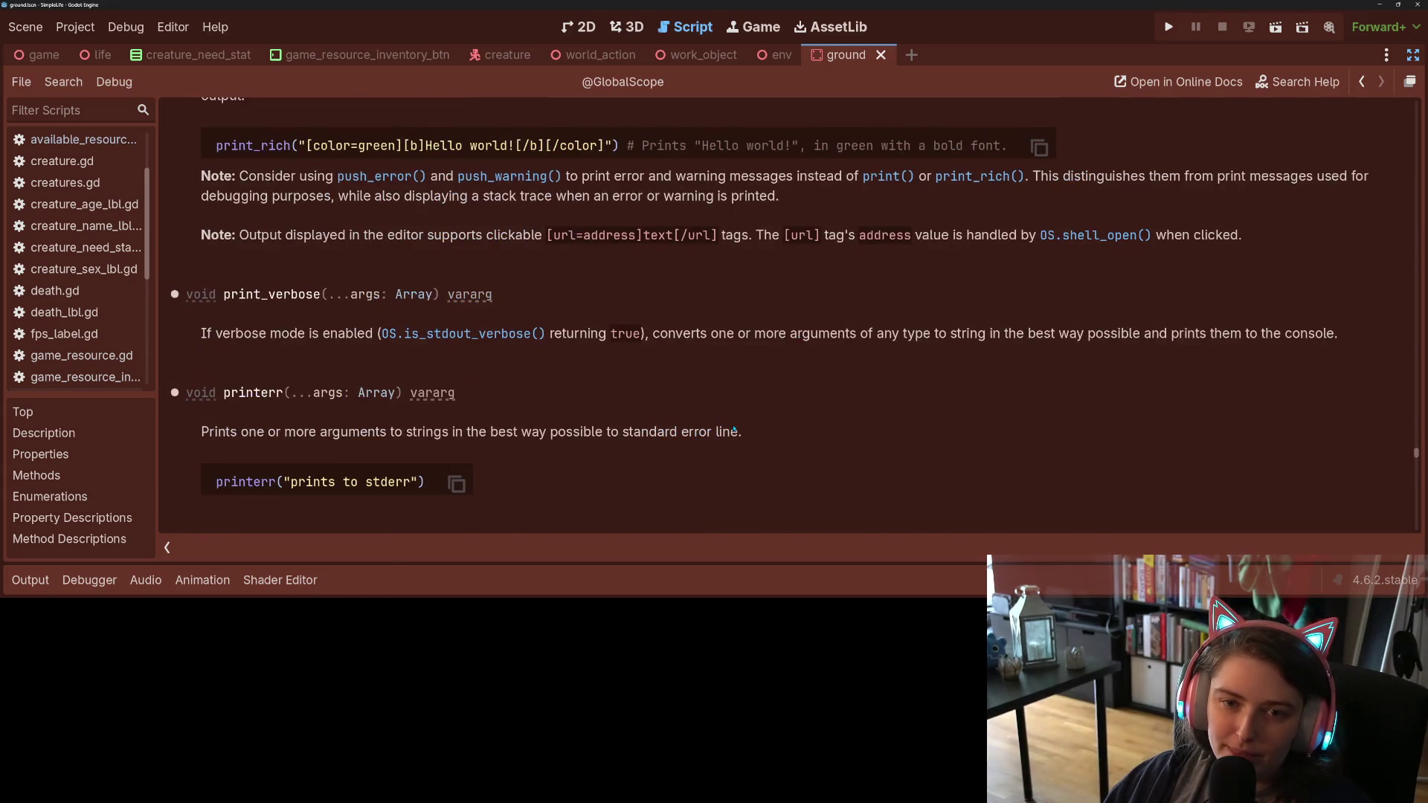
pyautogui.scroll(2, 745, 431)
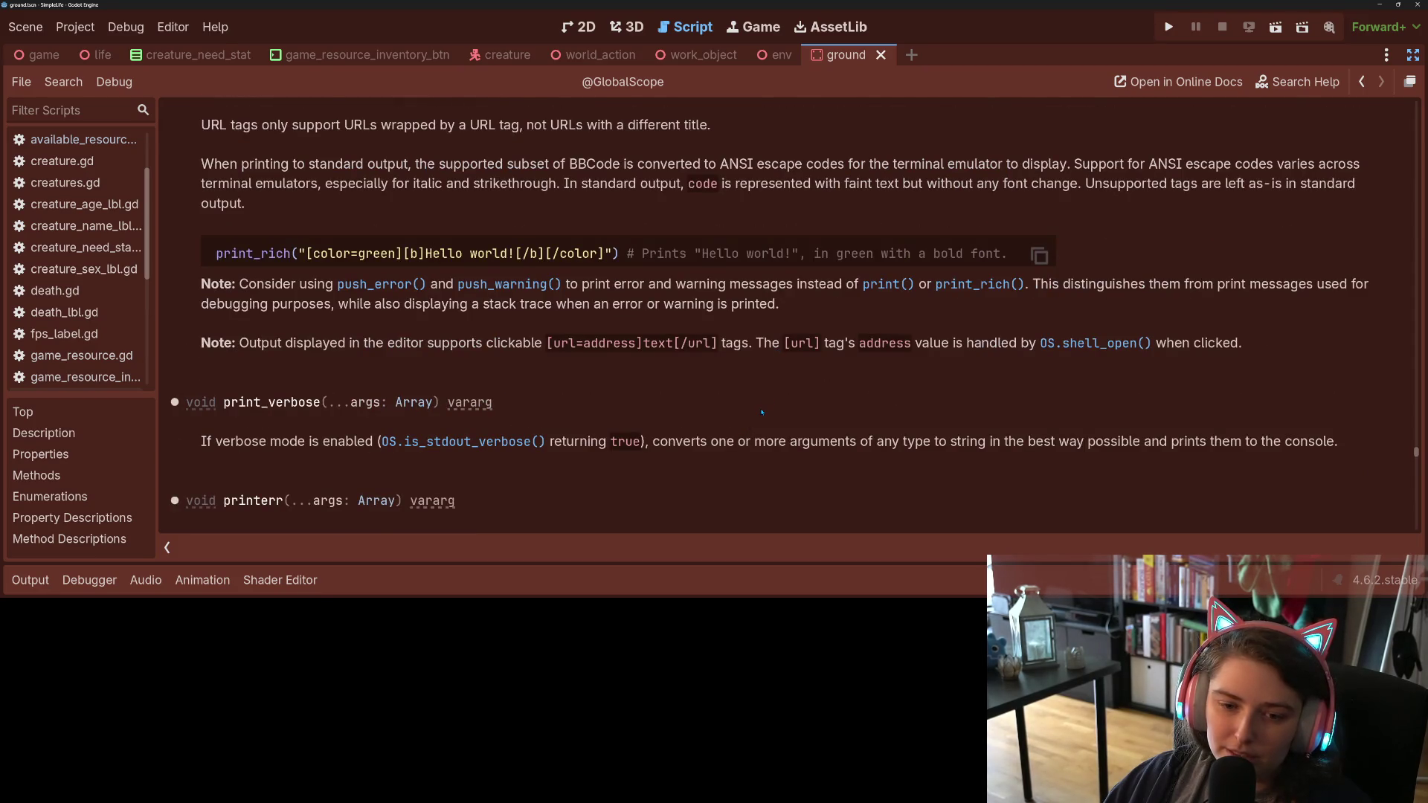
pyautogui.scroll(-1, 761, 412)
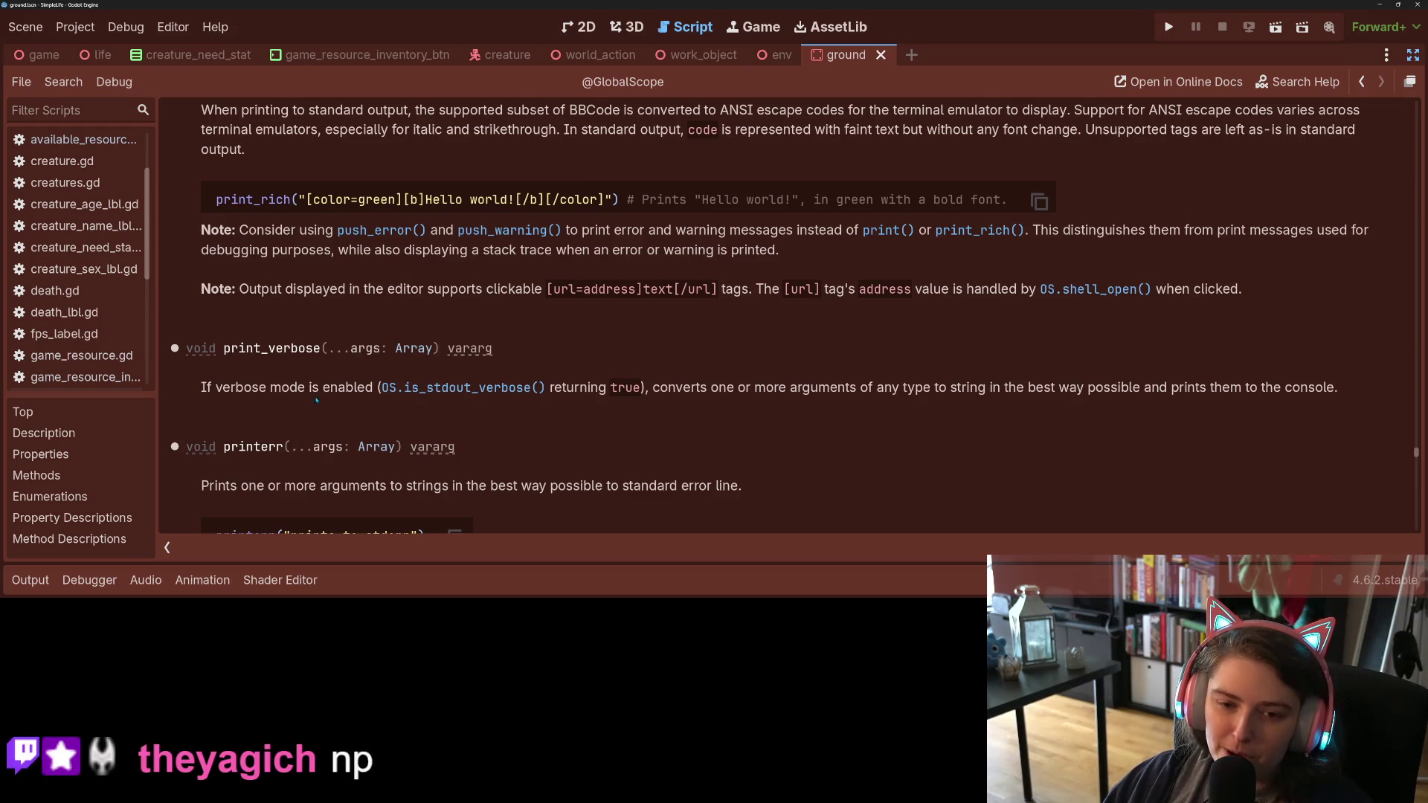
pyautogui.moveTo(258, 388); pyautogui.dragTo(338, 388)
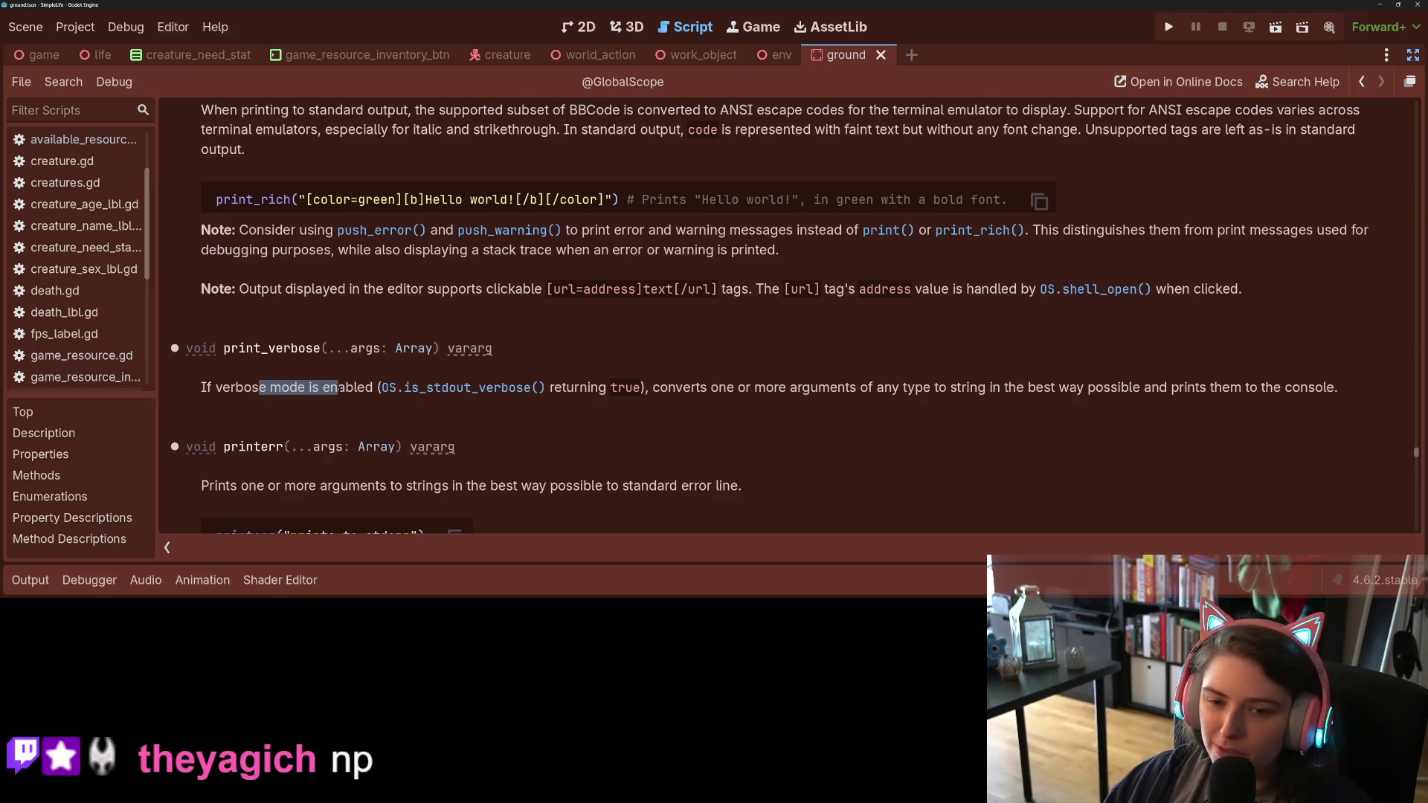
pyautogui.click(340, 390)
pyautogui.moveTo(700, 388); pyautogui.dragTo(1206, 388)
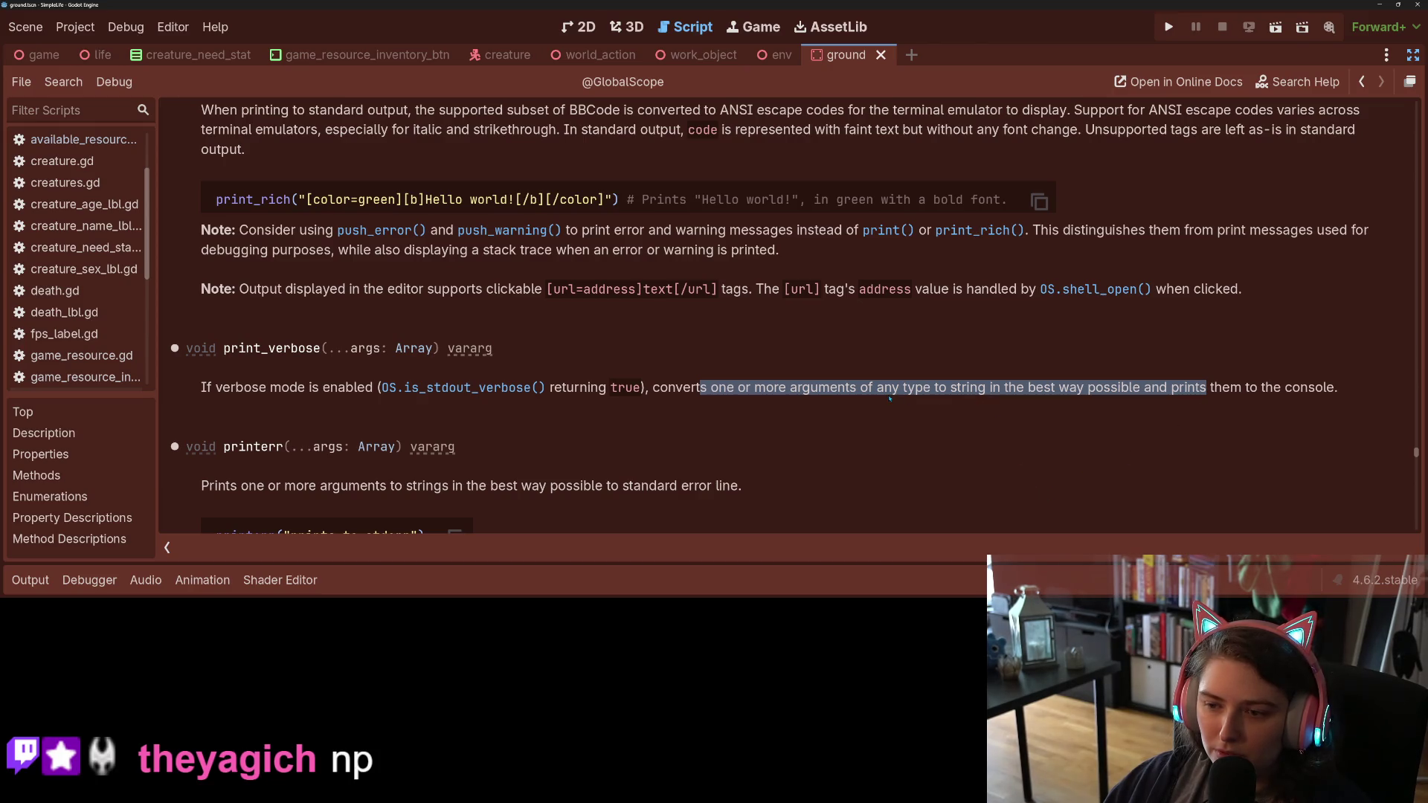
pyautogui.click(814, 388)
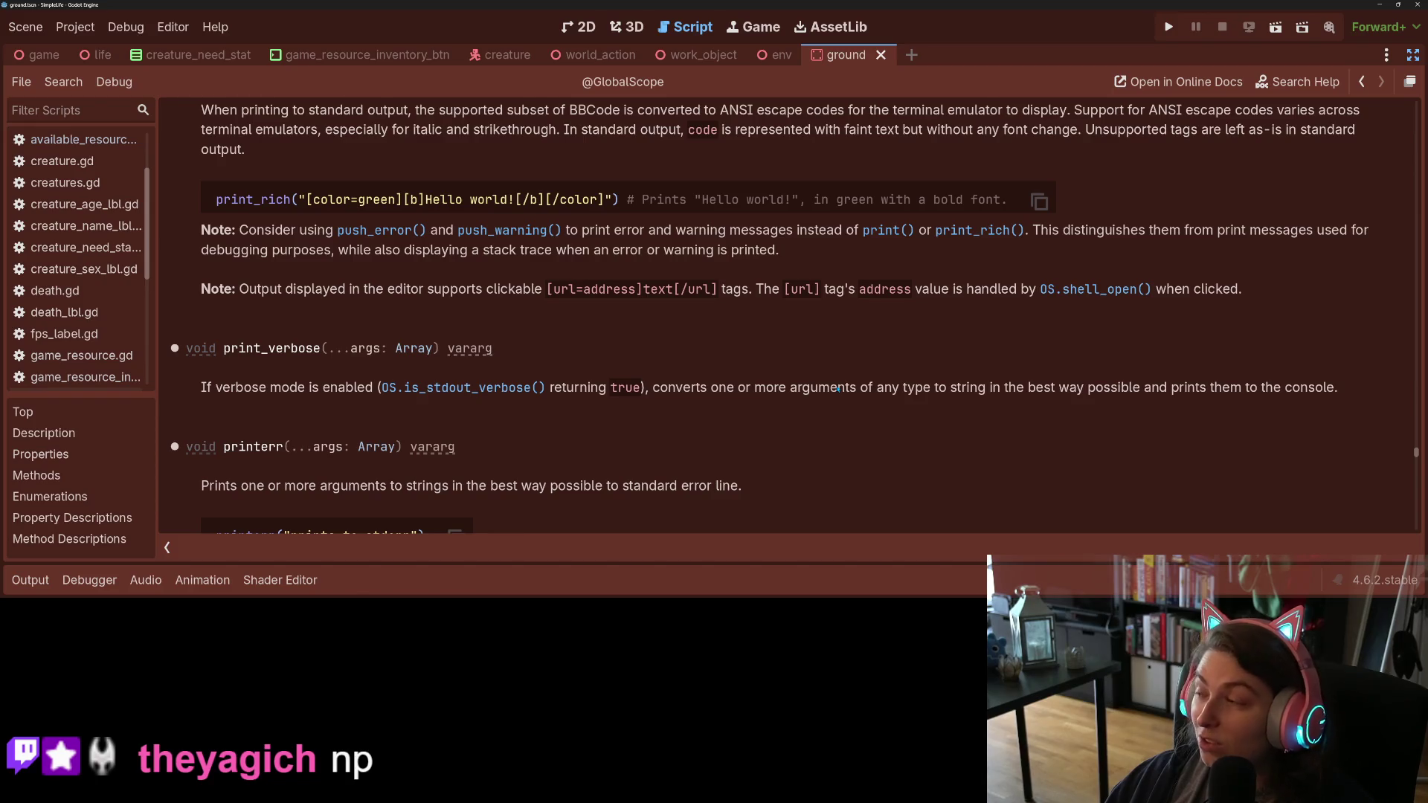
pyautogui.scroll(5, 838, 389)
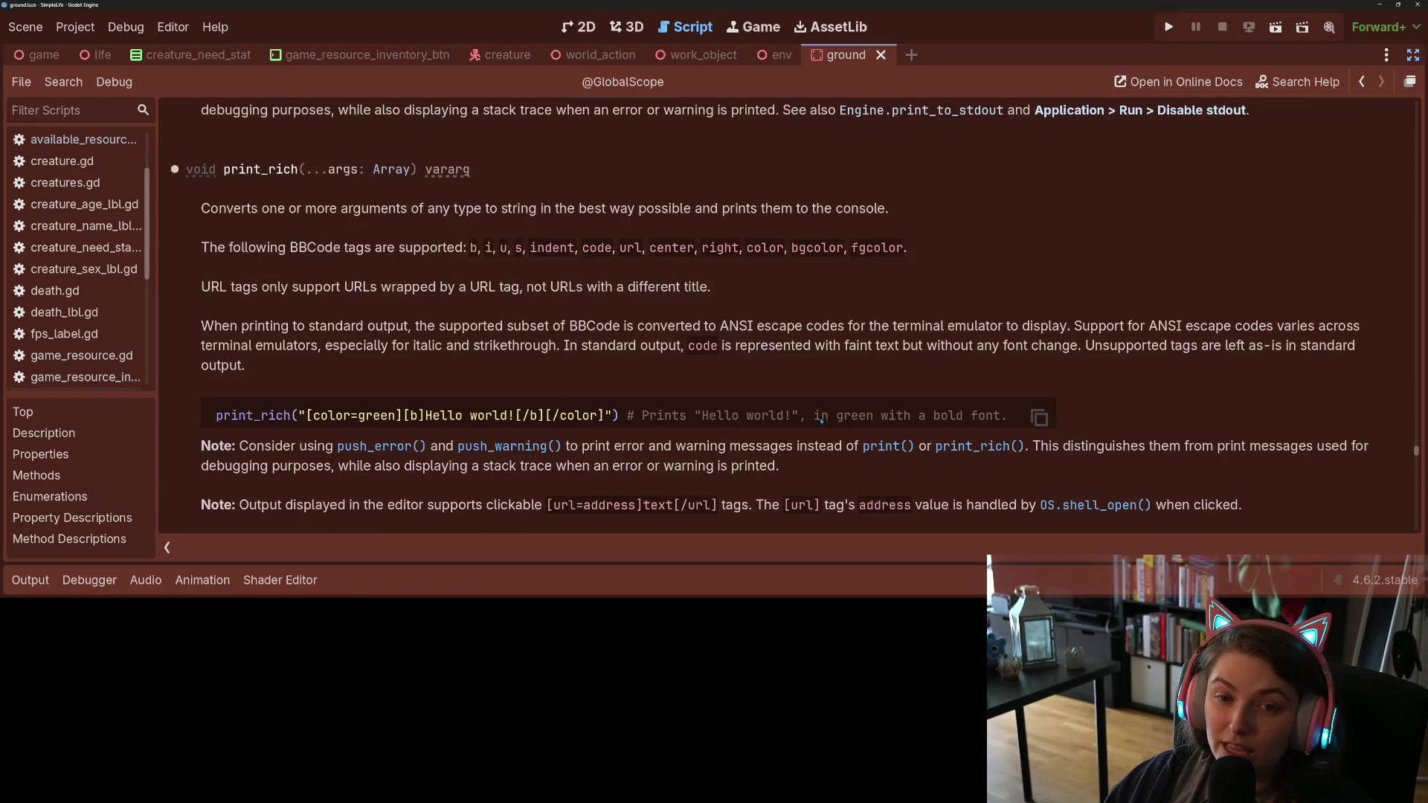
pyautogui.scroll(-2, 821, 420)
pyautogui.scroll(4, 821, 420)
pyautogui.scroll(-3, 652, 366)
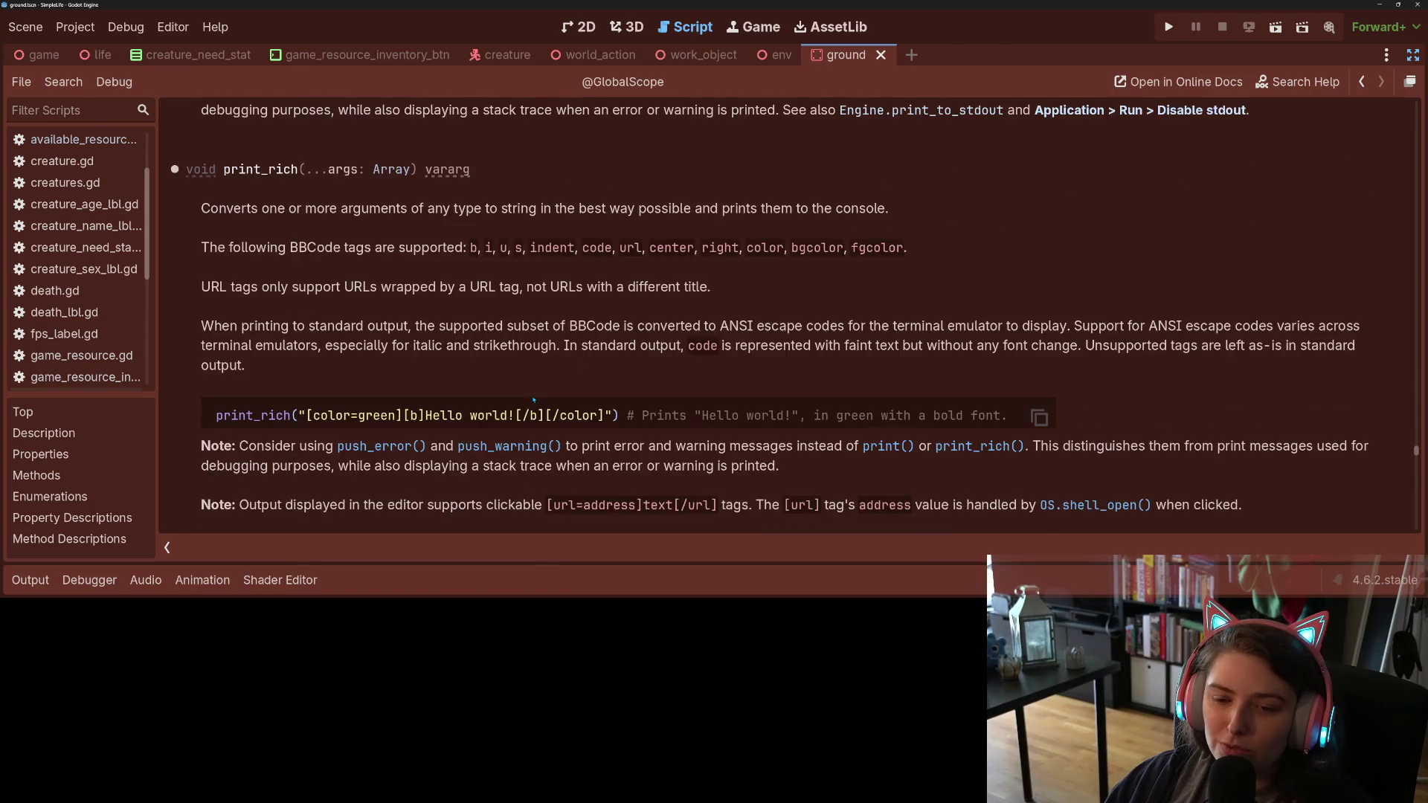
pyautogui.scroll(10, 769, 421)
pyautogui.scroll(3, 711, 452)
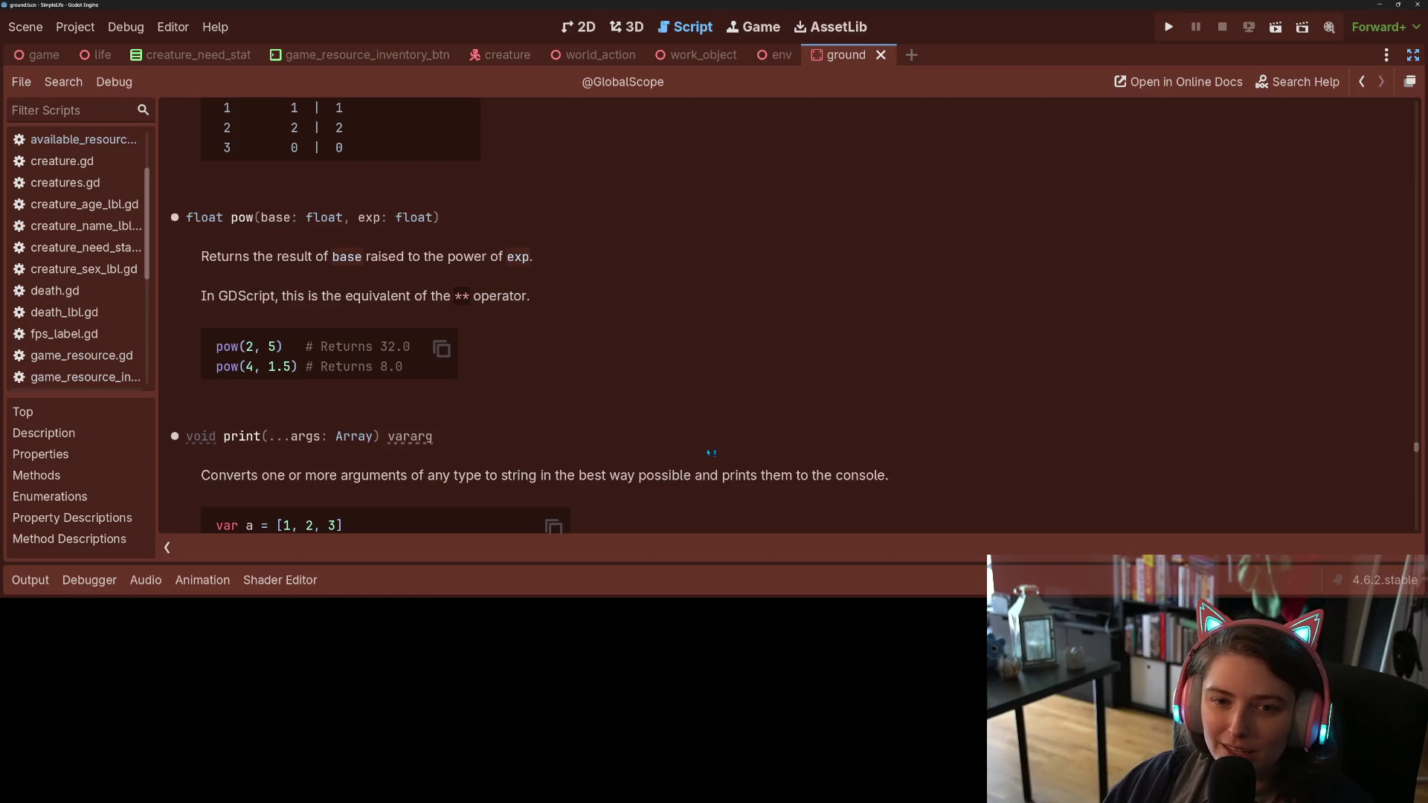
pyautogui.scroll(-3, 707, 452)
pyautogui.scroll(-6, 709, 452)
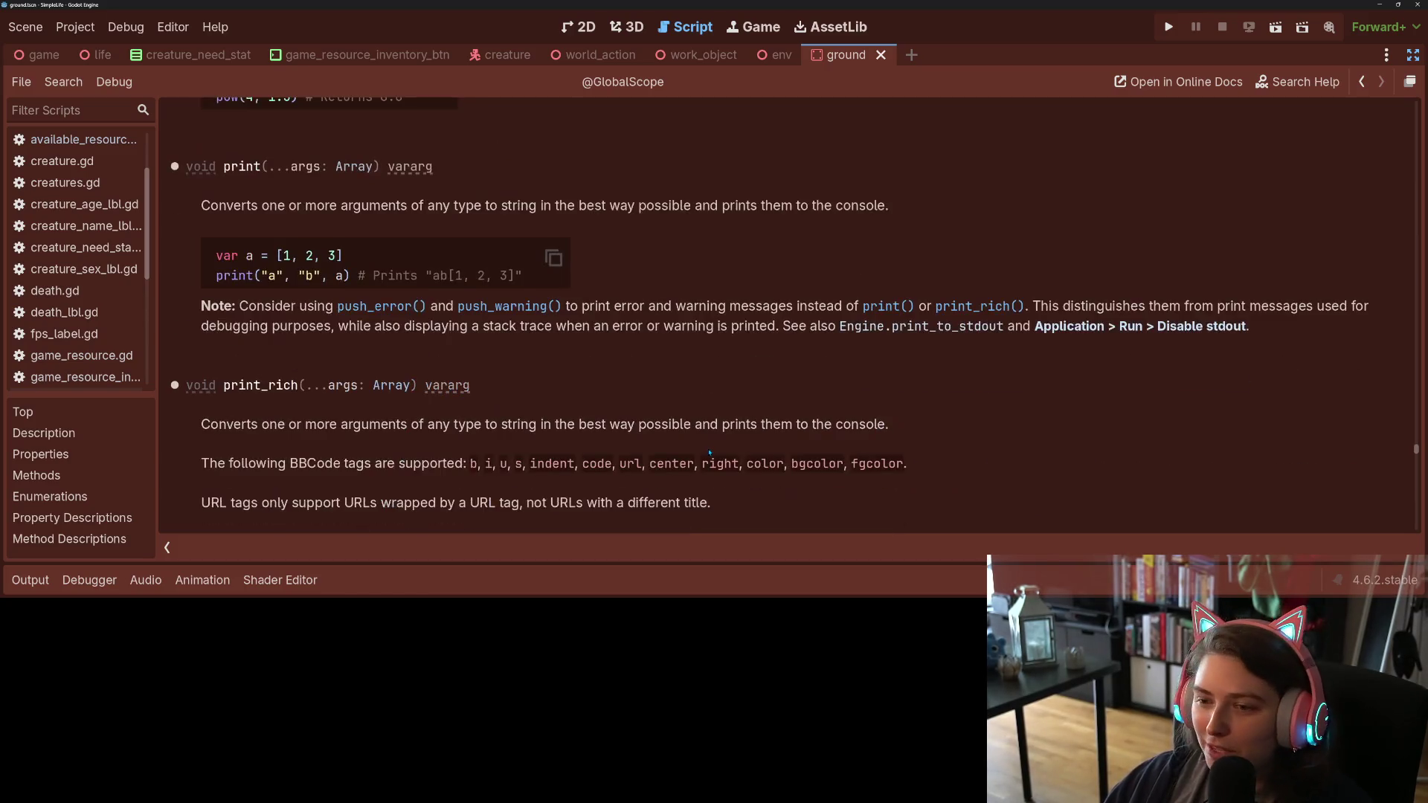
pyautogui.scroll(-4, 710, 451)
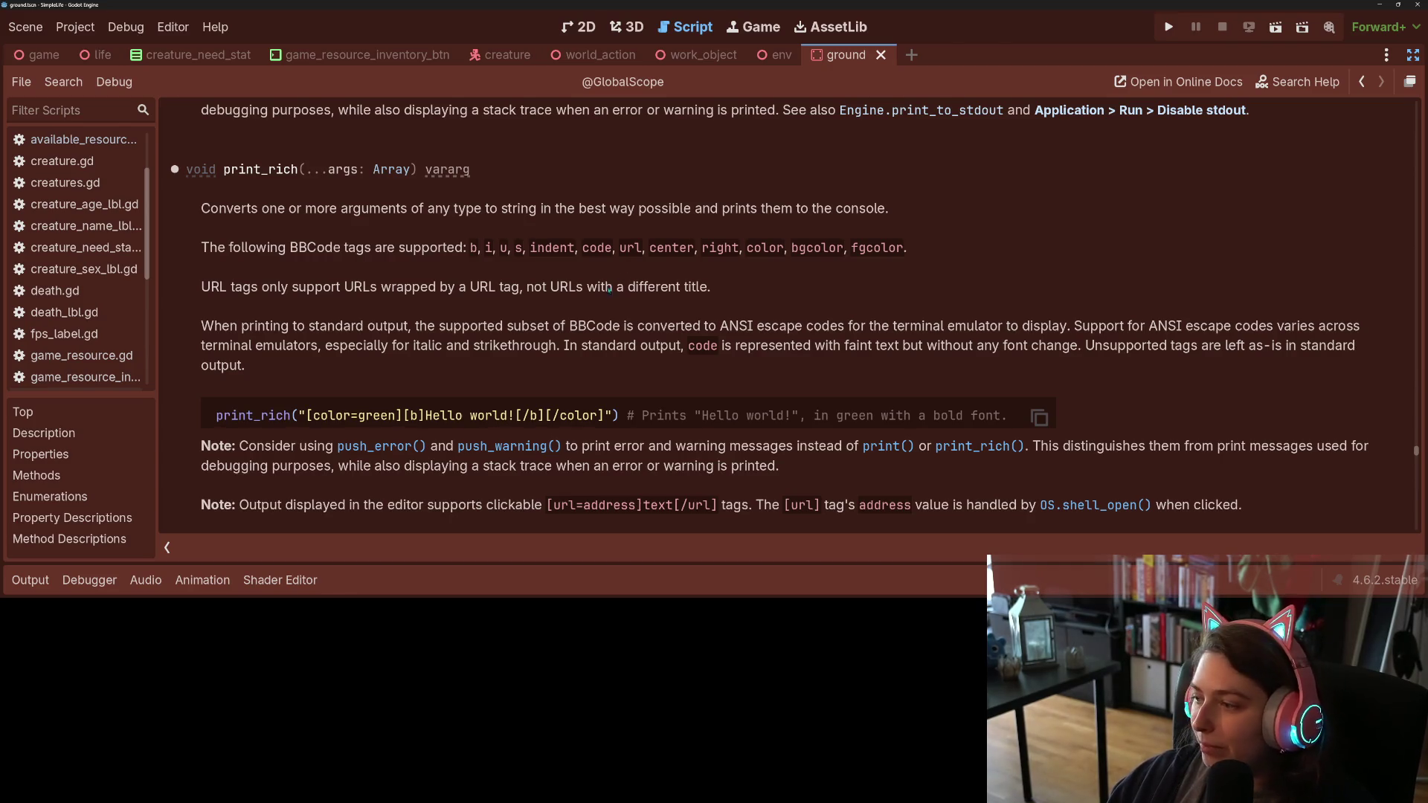
pyautogui.scroll(-5, 617, 305)
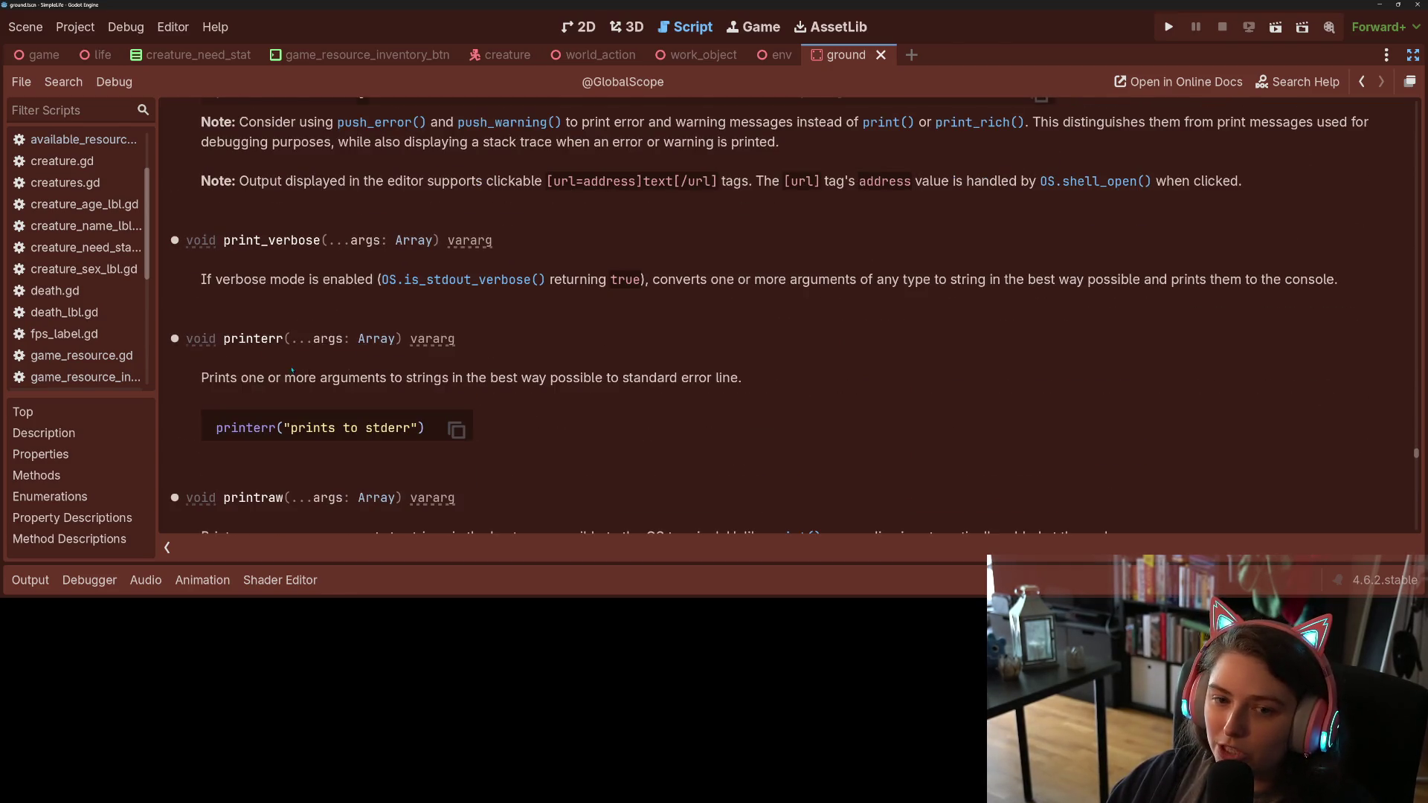
pyautogui.doubleClick(282, 242)
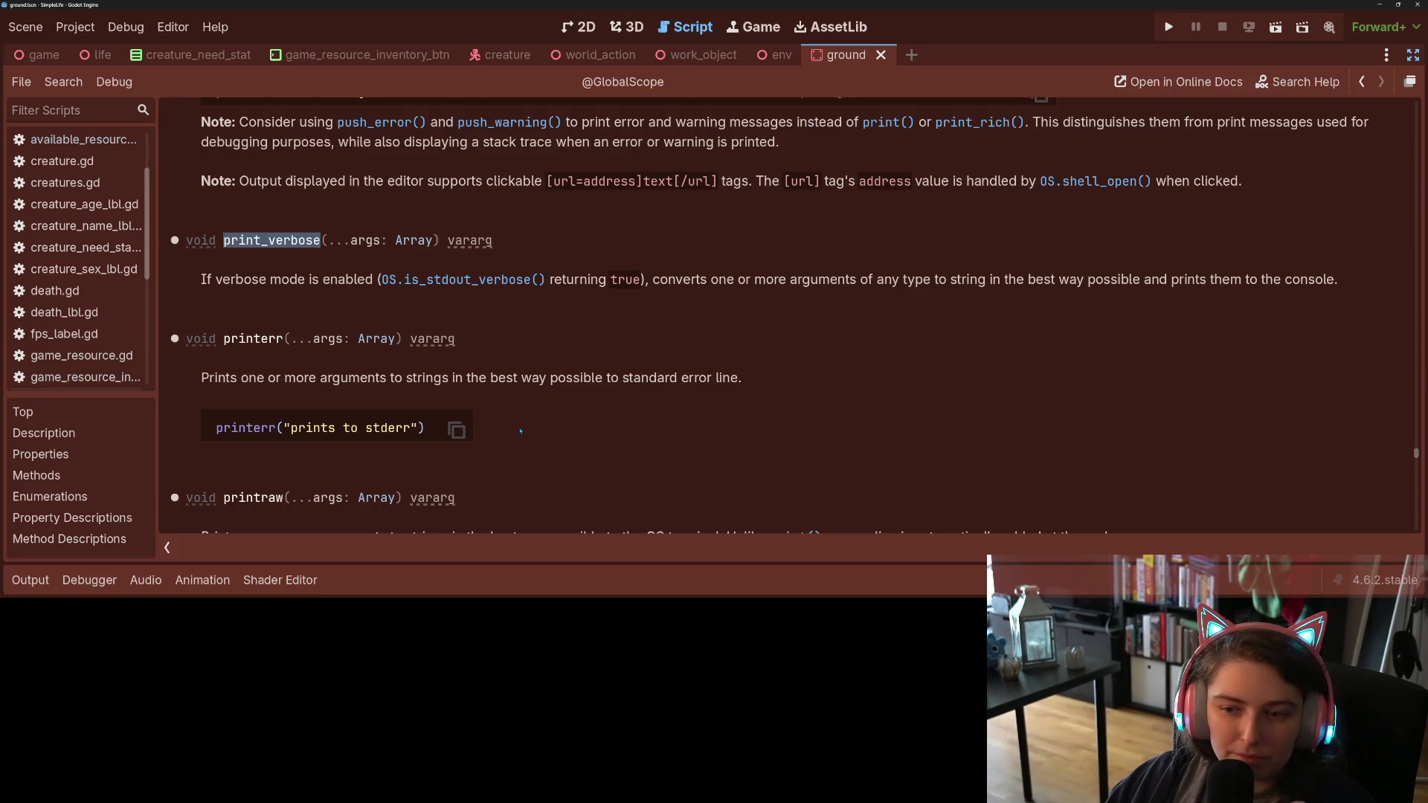
pyautogui.scroll(-2, 520, 430)
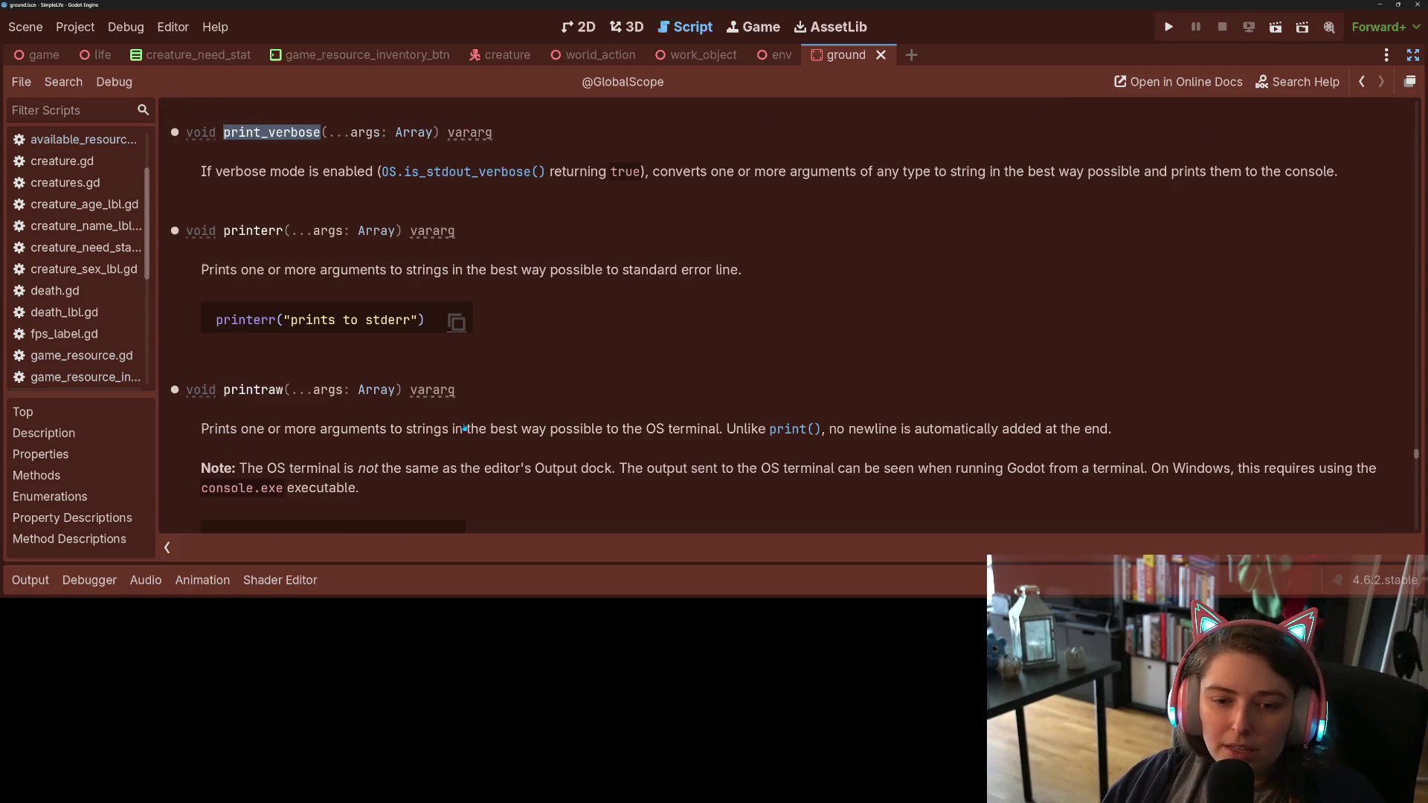
pyautogui.scroll(-1, 464, 428)
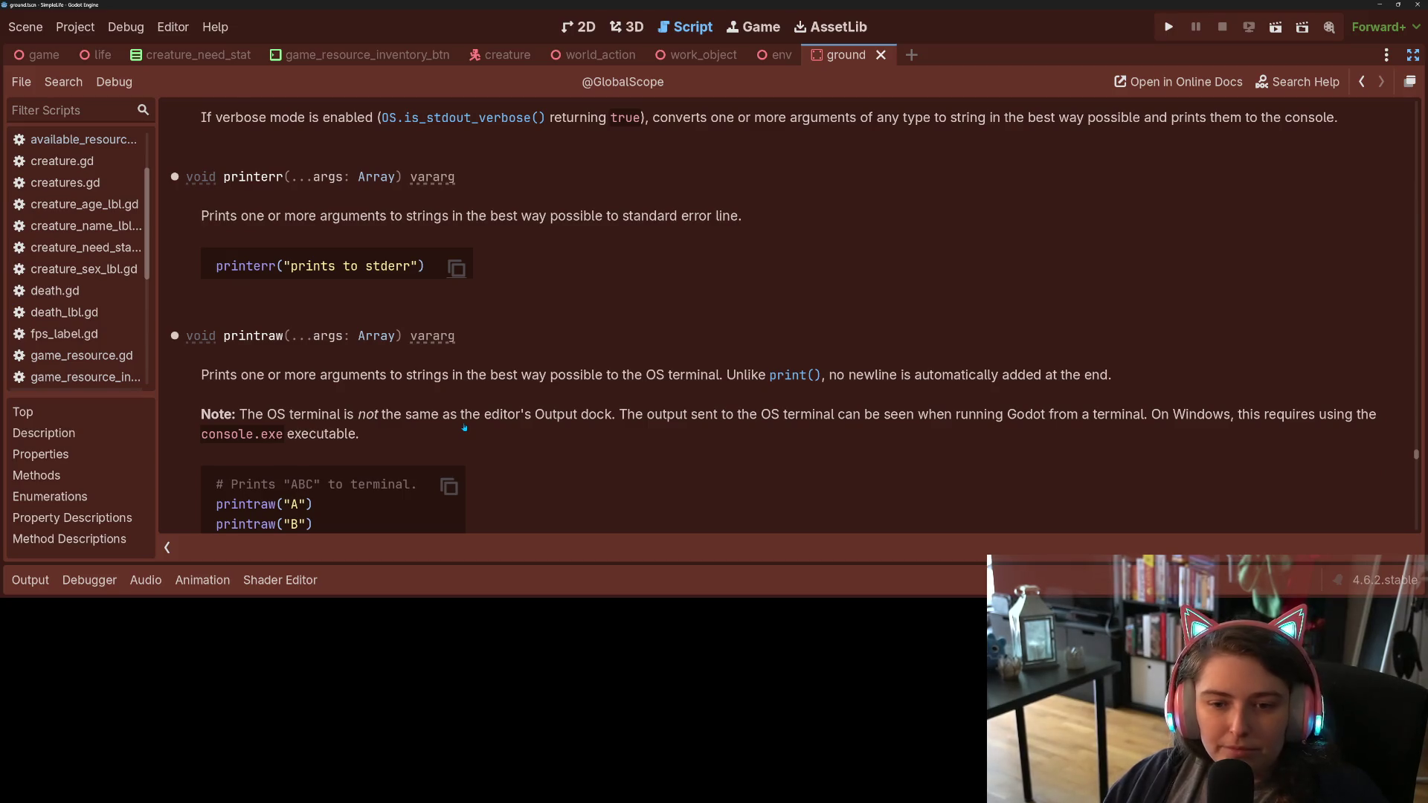
pyautogui.scroll(-4, 464, 428)
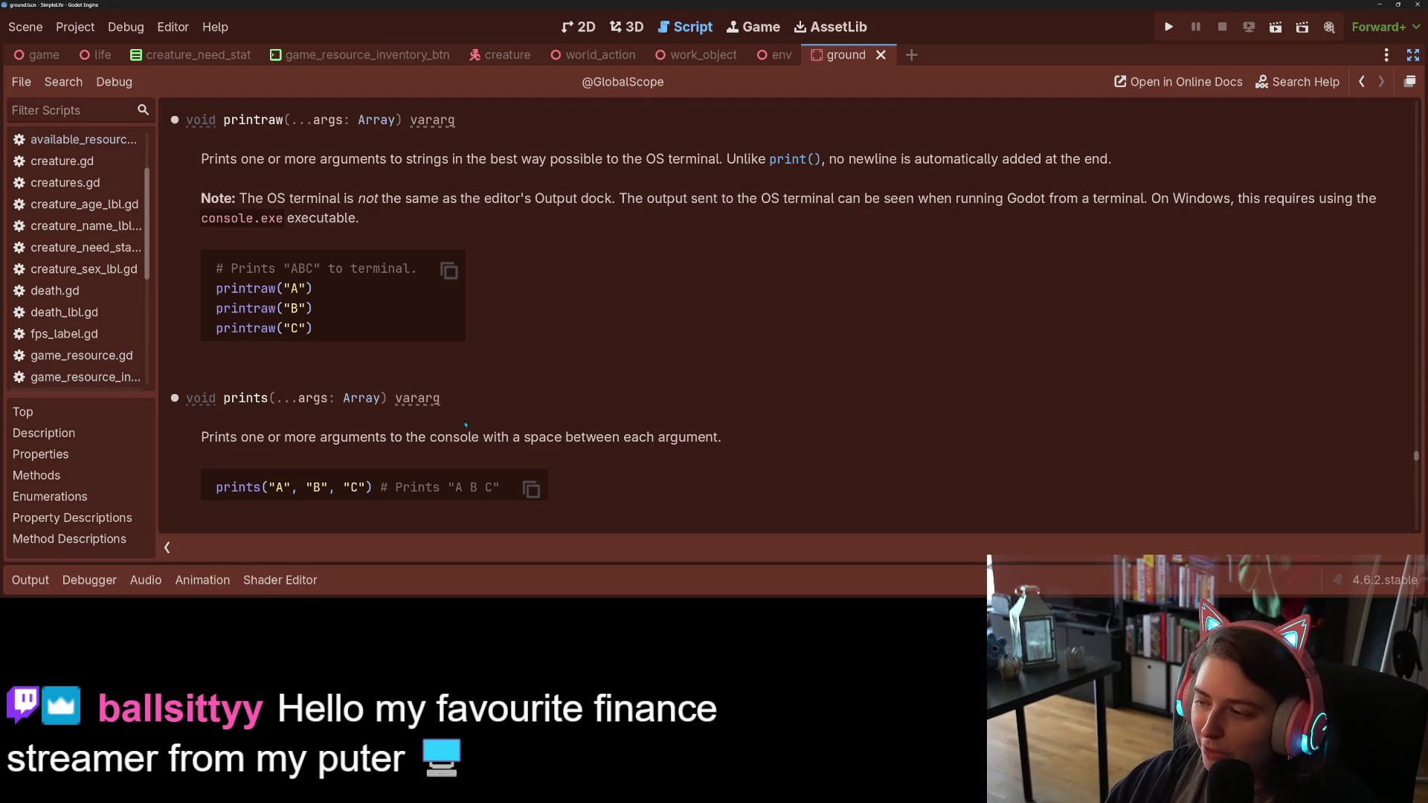
pyautogui.scroll(-2, 466, 428)
pyautogui.scroll(-10, 427, 398)
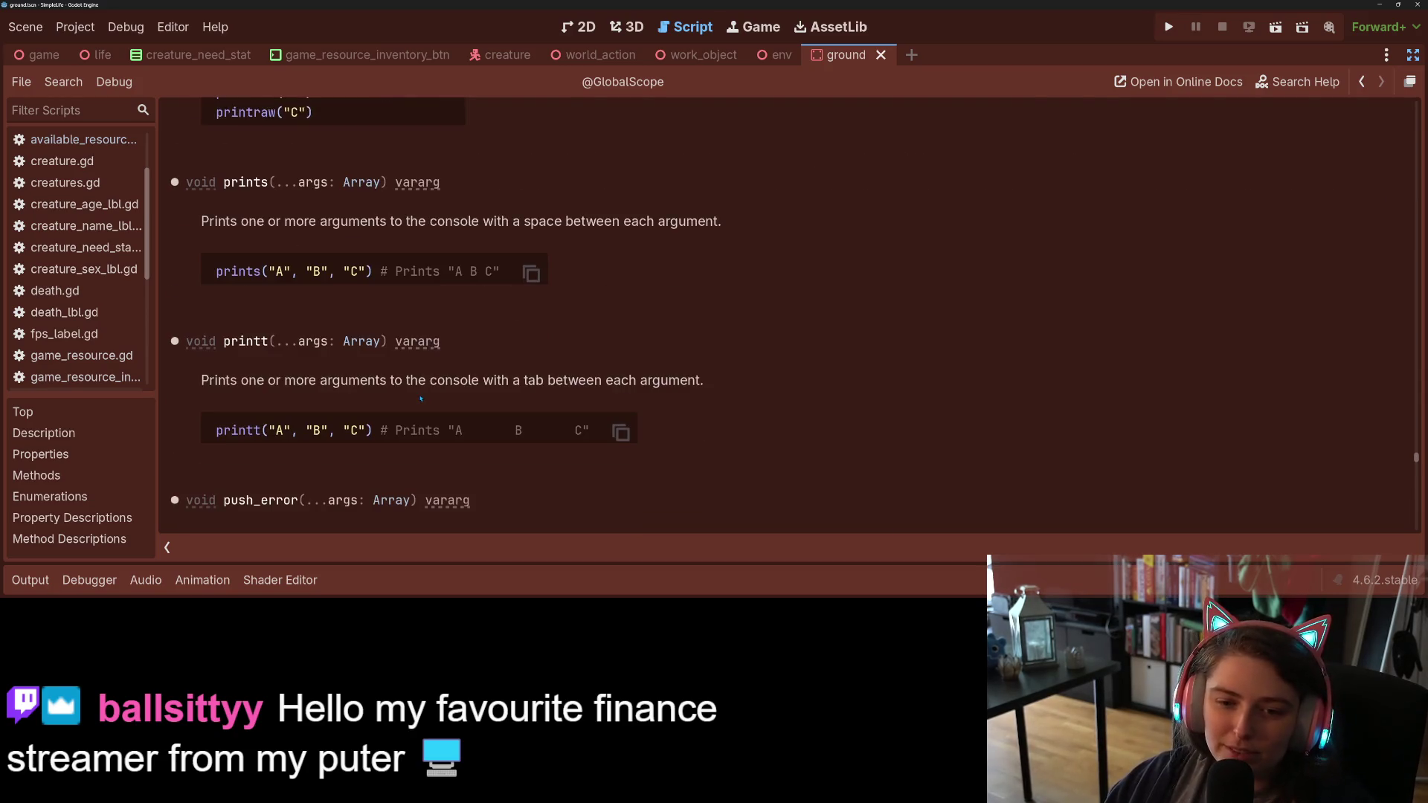
pyautogui.scroll(-2, 426, 399)
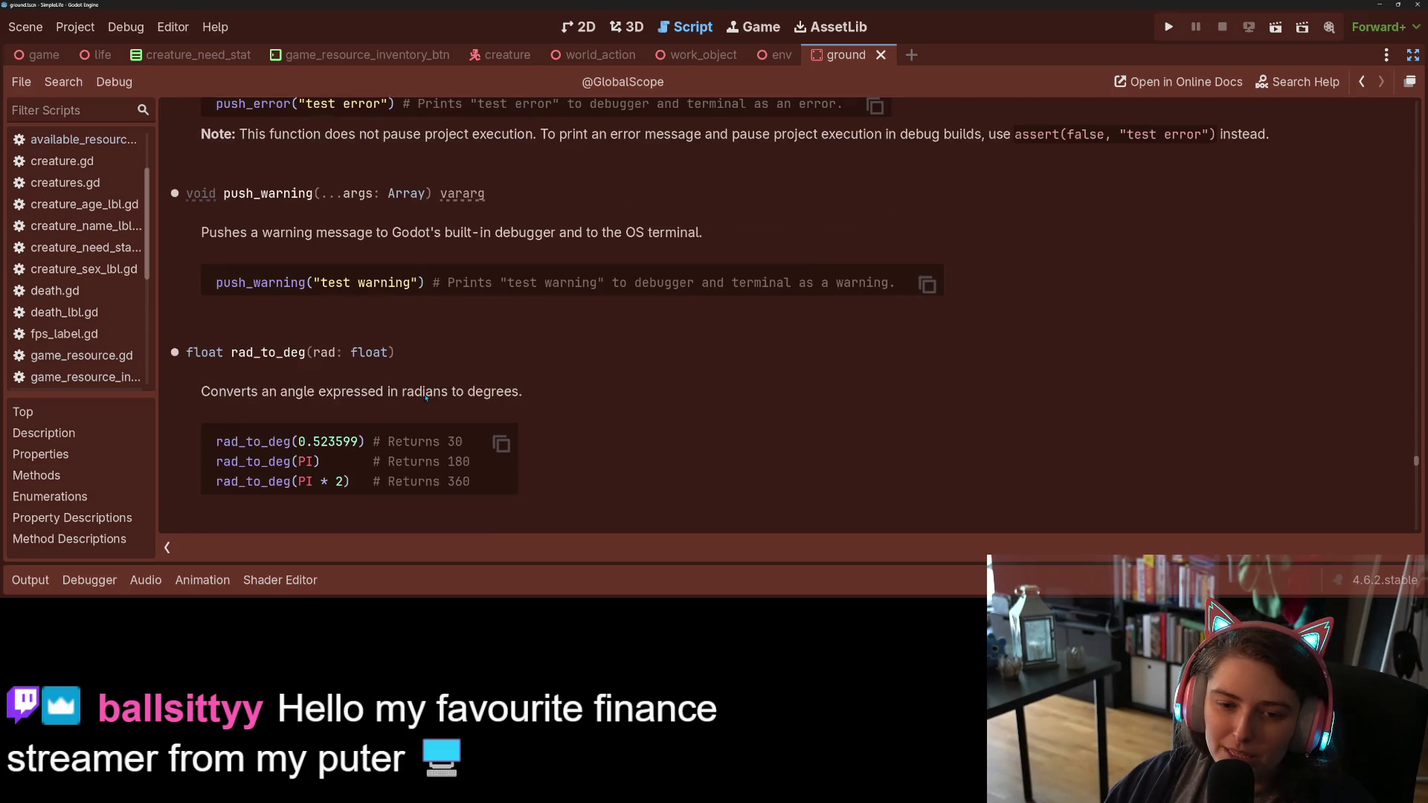
pyautogui.scroll(-5, 426, 398)
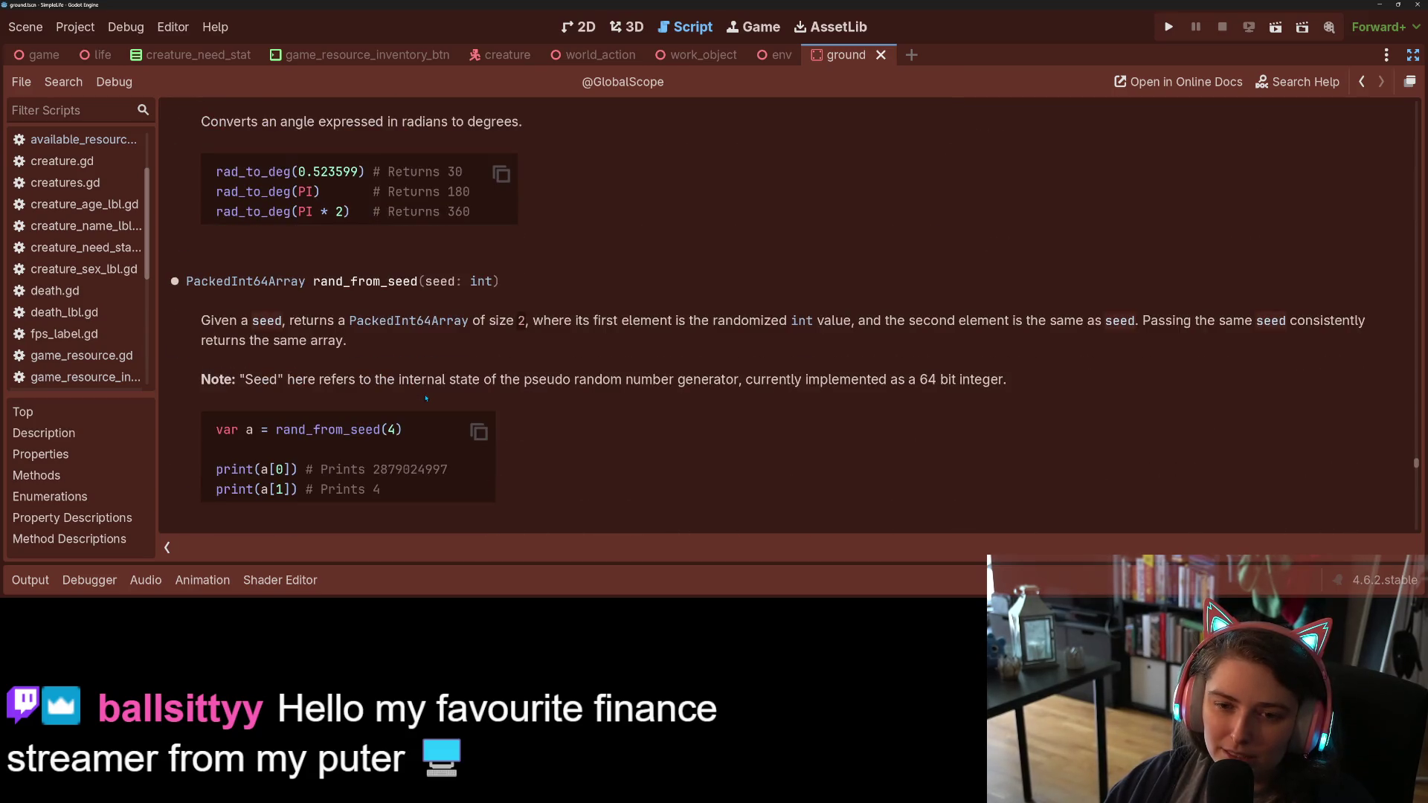
pyautogui.scroll(15, 426, 399)
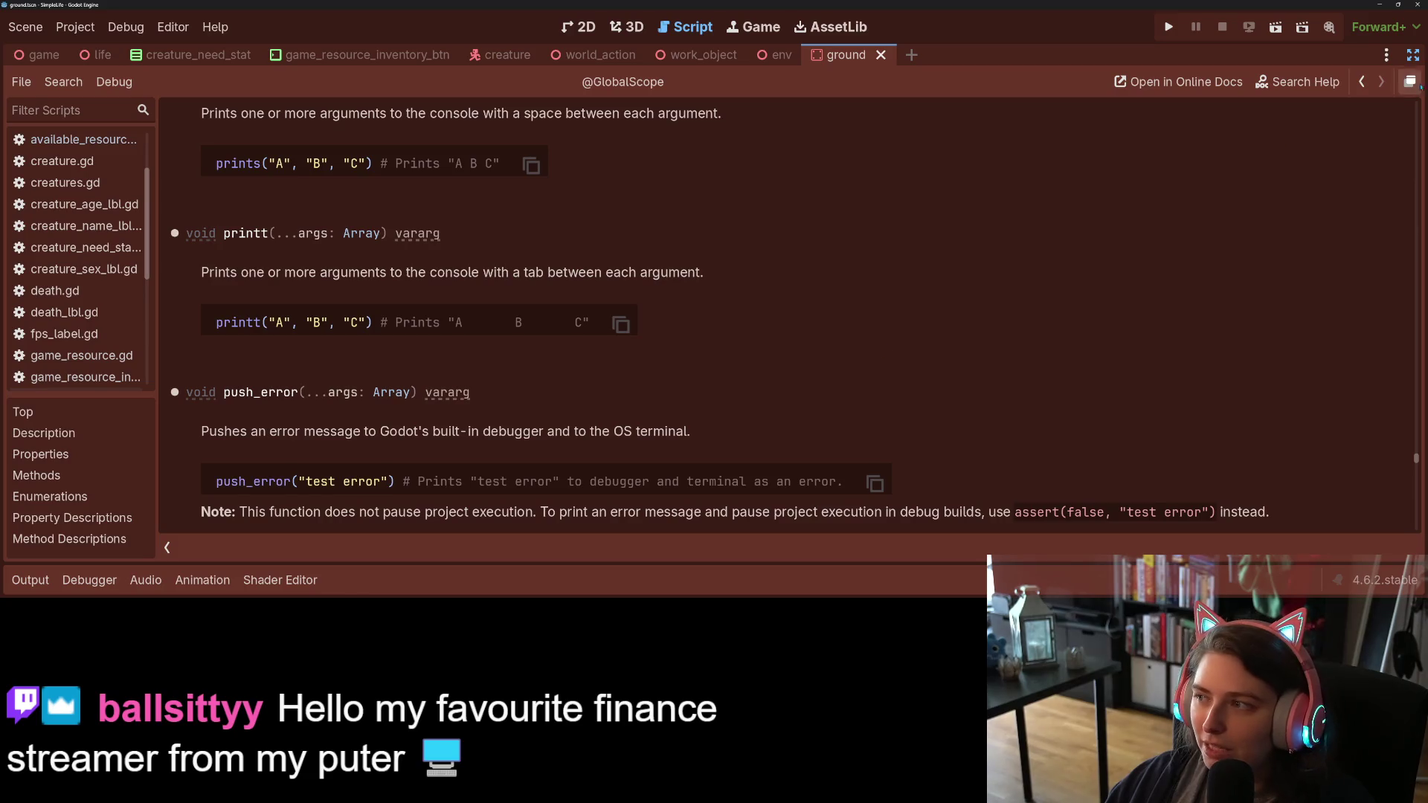
pyautogui.click(1411, 57)
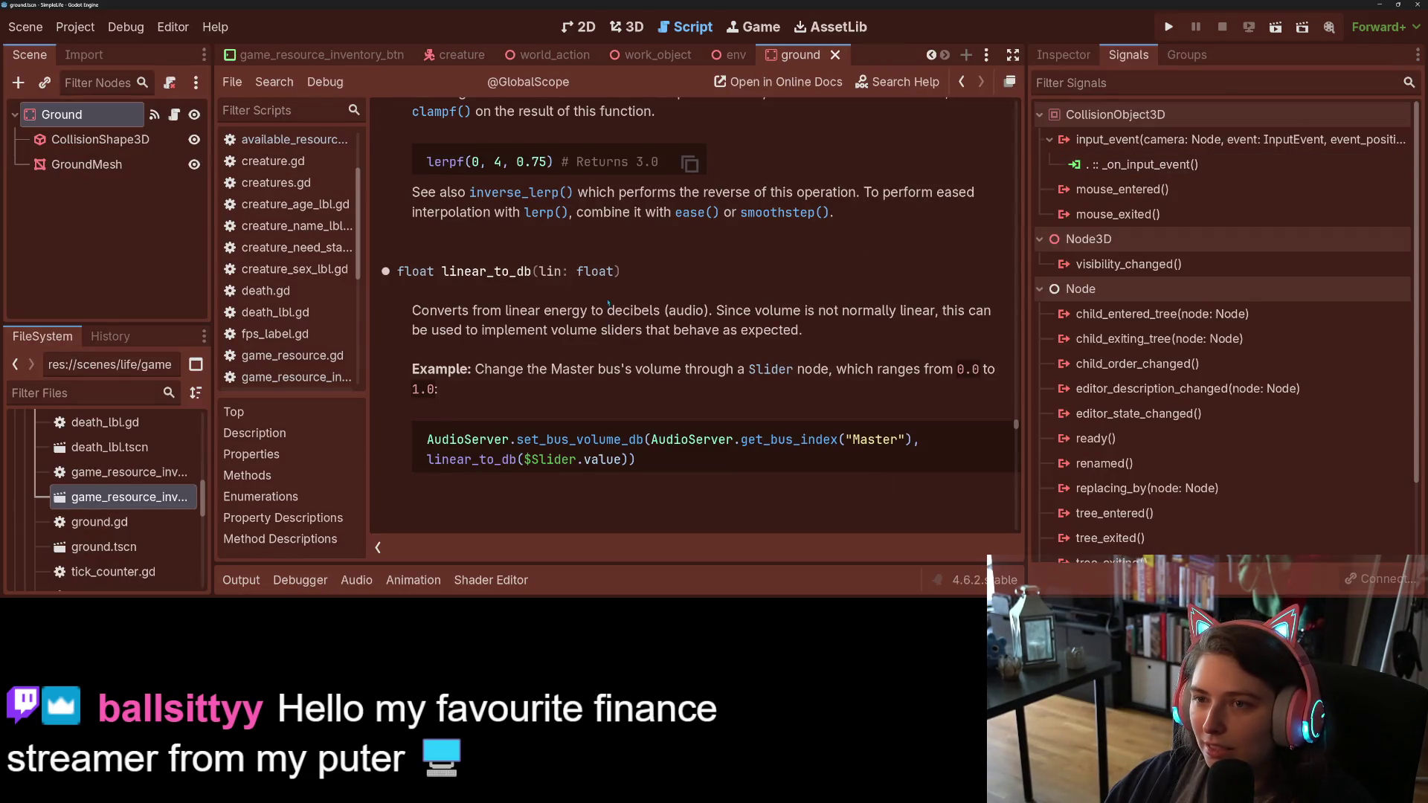
# - Run the project from the ground.gd script editor to test mouse logging
pyautogui.click(174, 114)
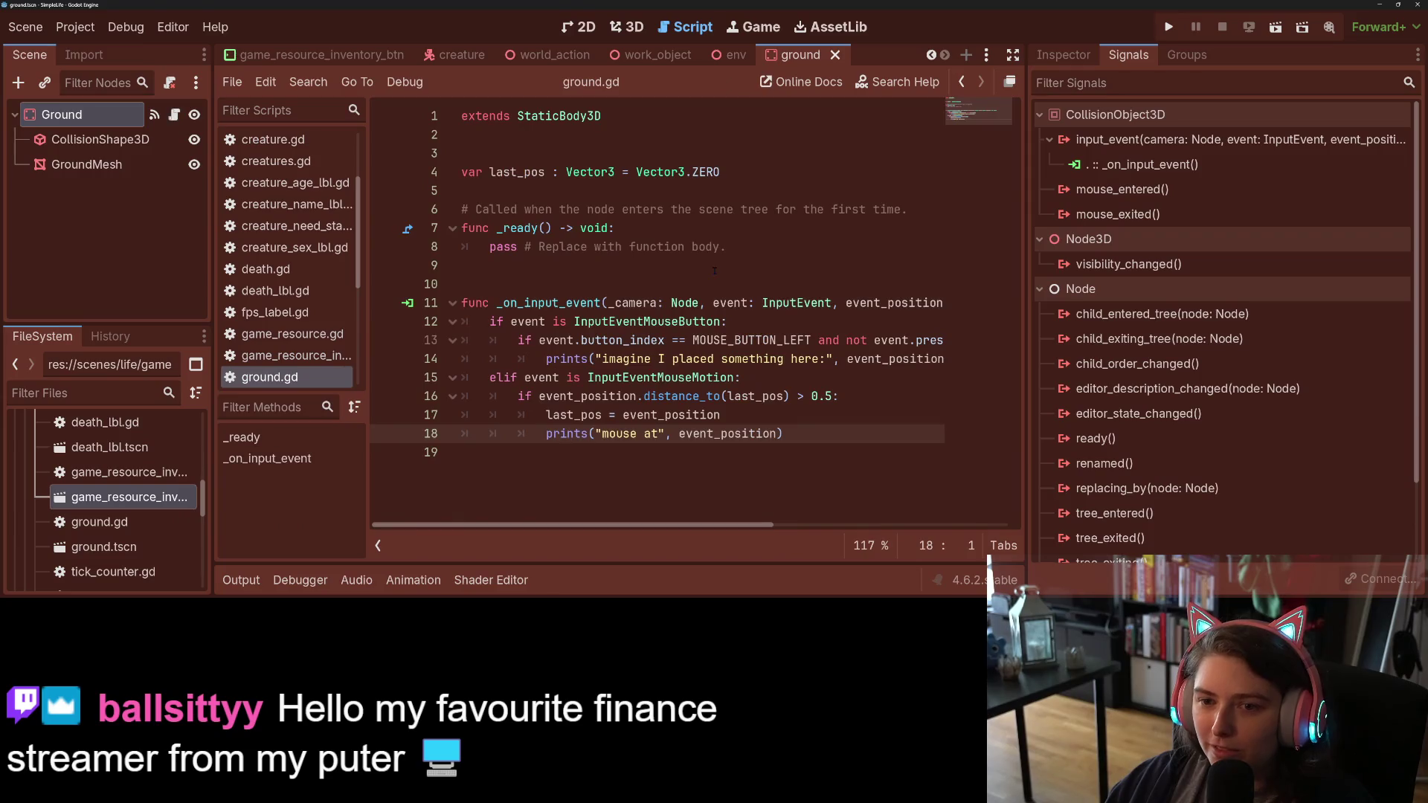
pyautogui.click(750, 359)
pyautogui.click(821, 416)
pyautogui.click(823, 431)
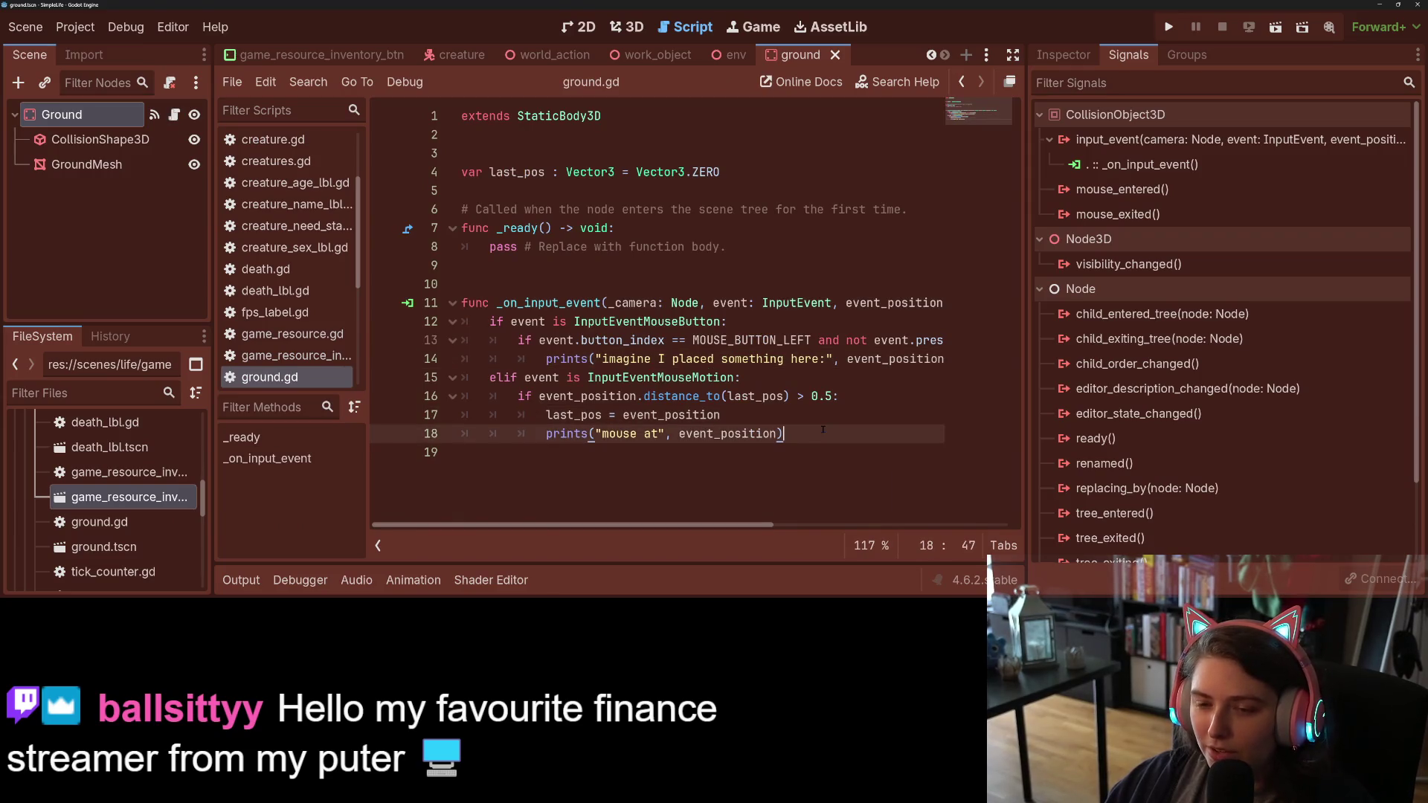
pyautogui.click(710, 283)
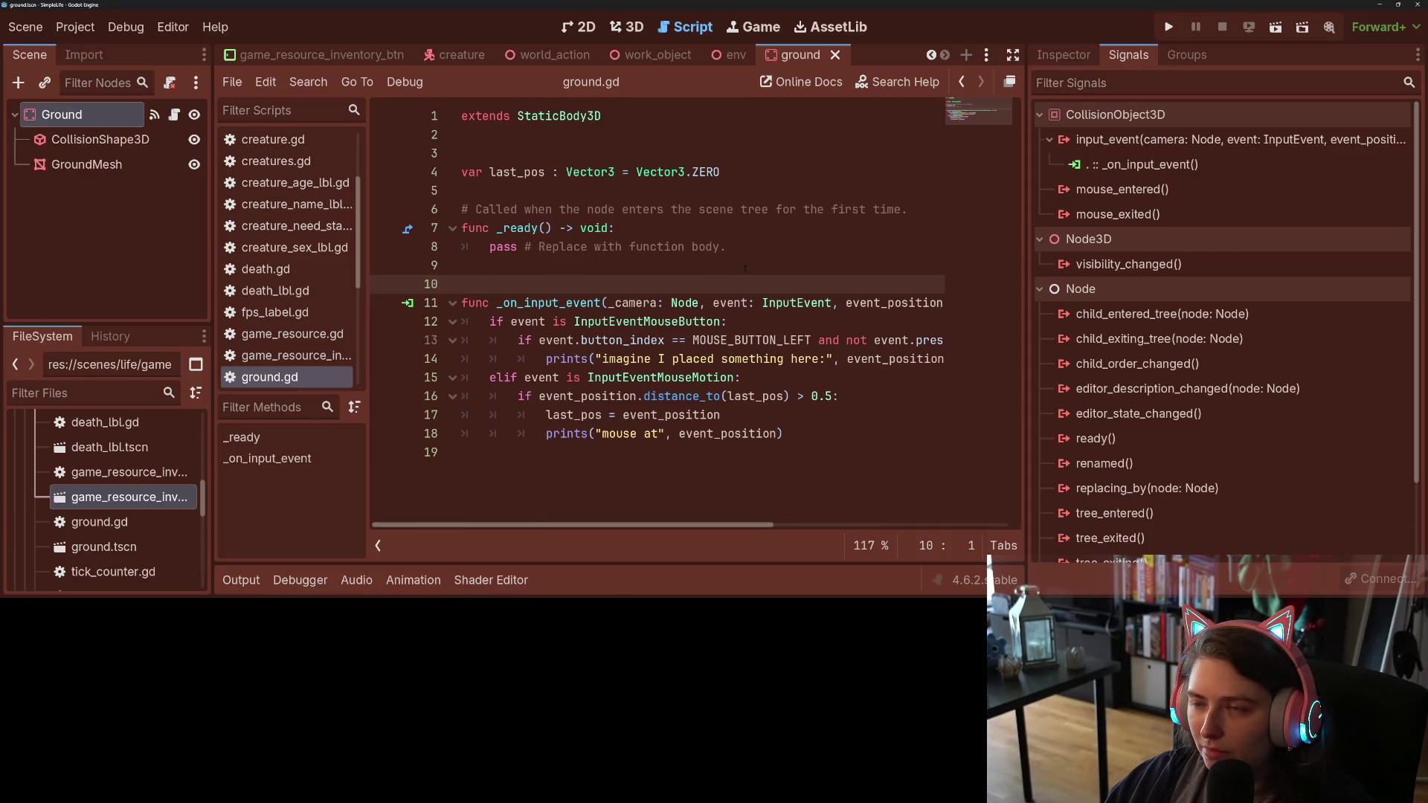
pyautogui.click(1170, 30)
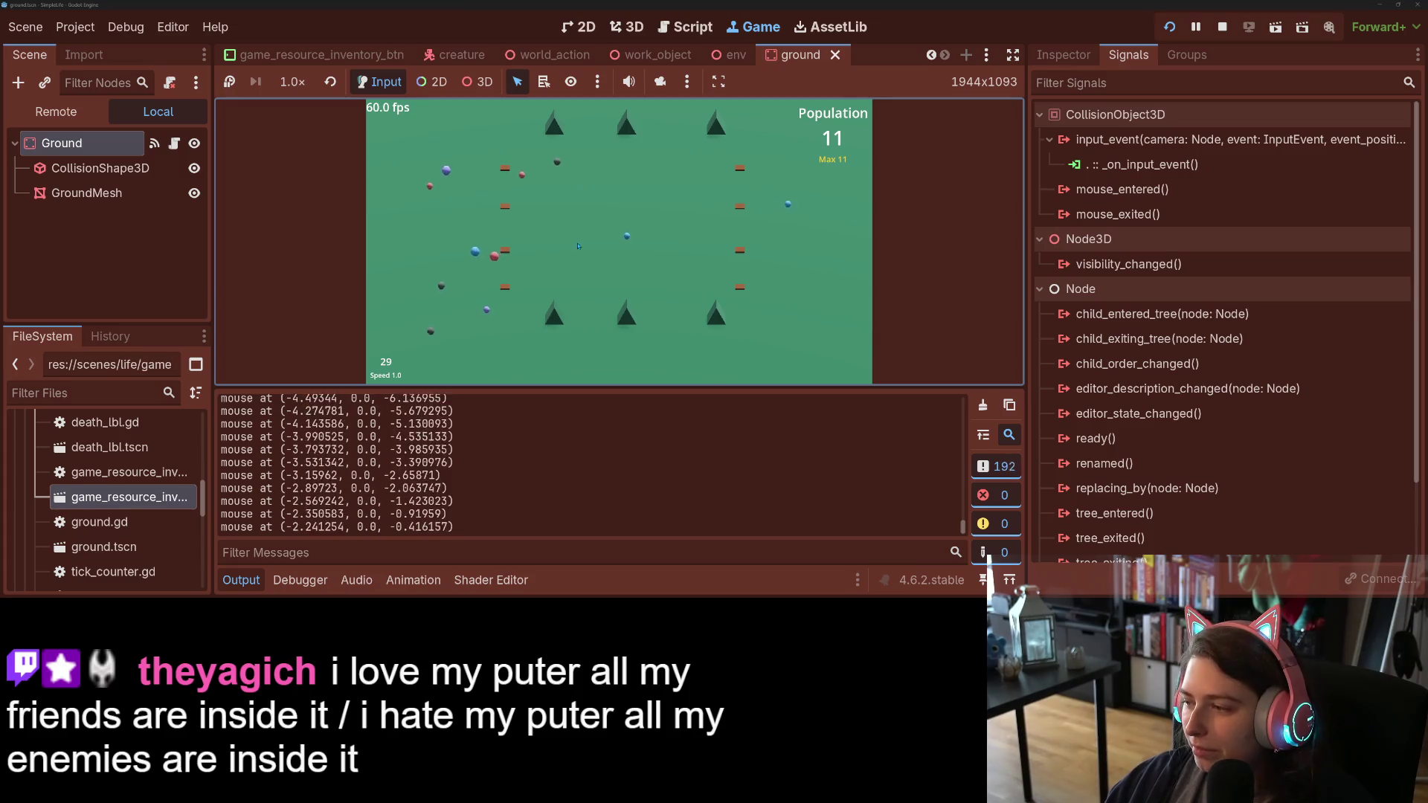
# - Click the ground several times to log placement messages, then stop the game
pyautogui.click(593, 262)
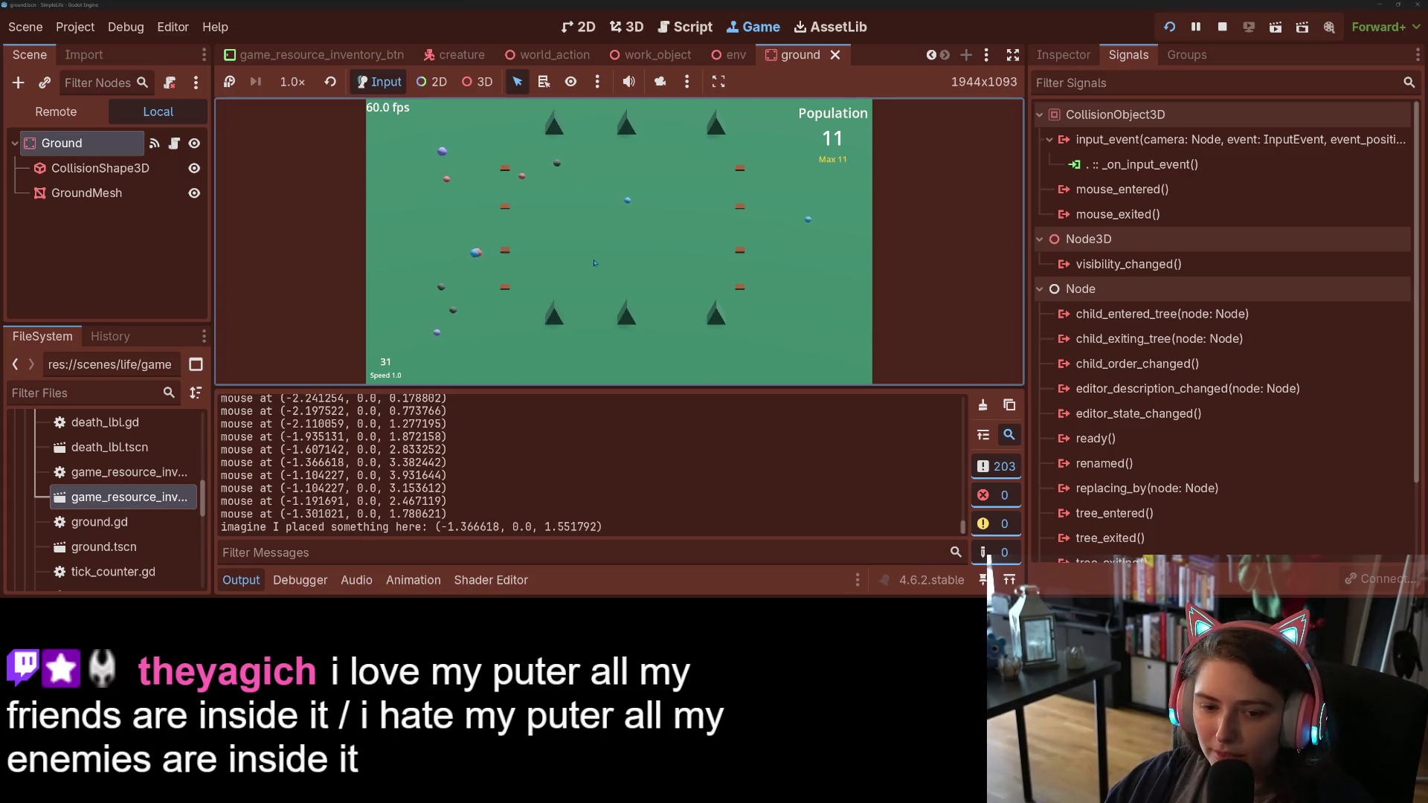
pyautogui.click(536, 221)
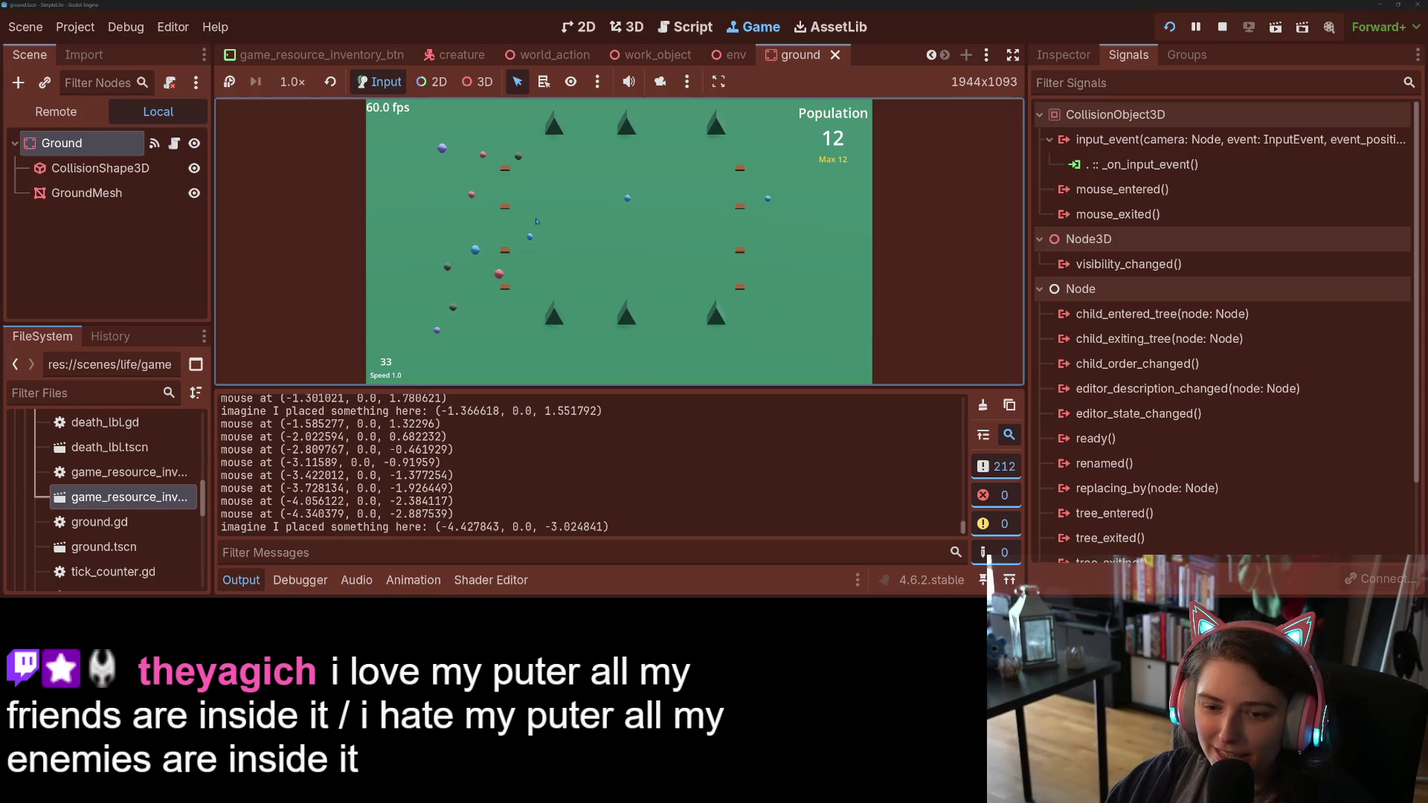
pyautogui.click(639, 211)
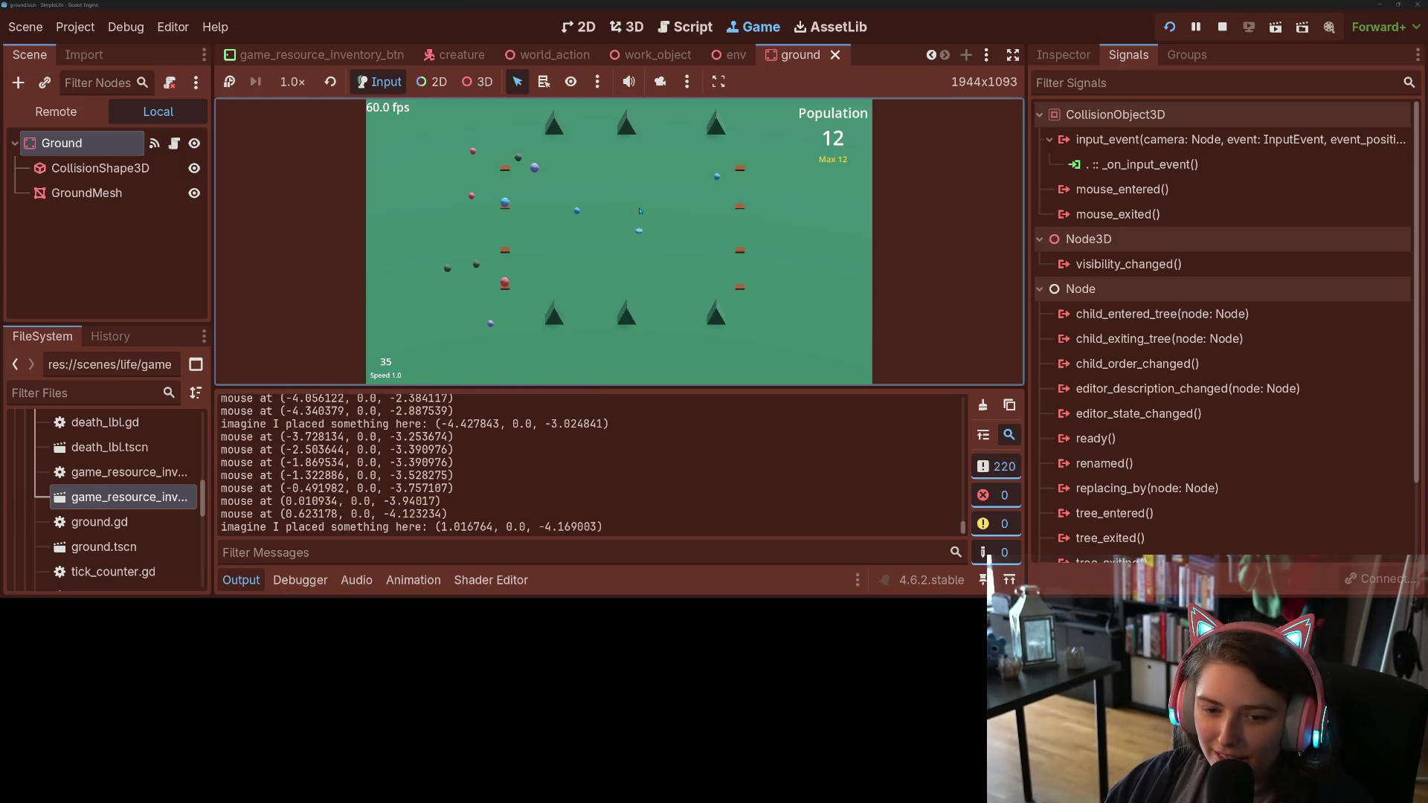
pyautogui.click(639, 212)
pyautogui.click(642, 213)
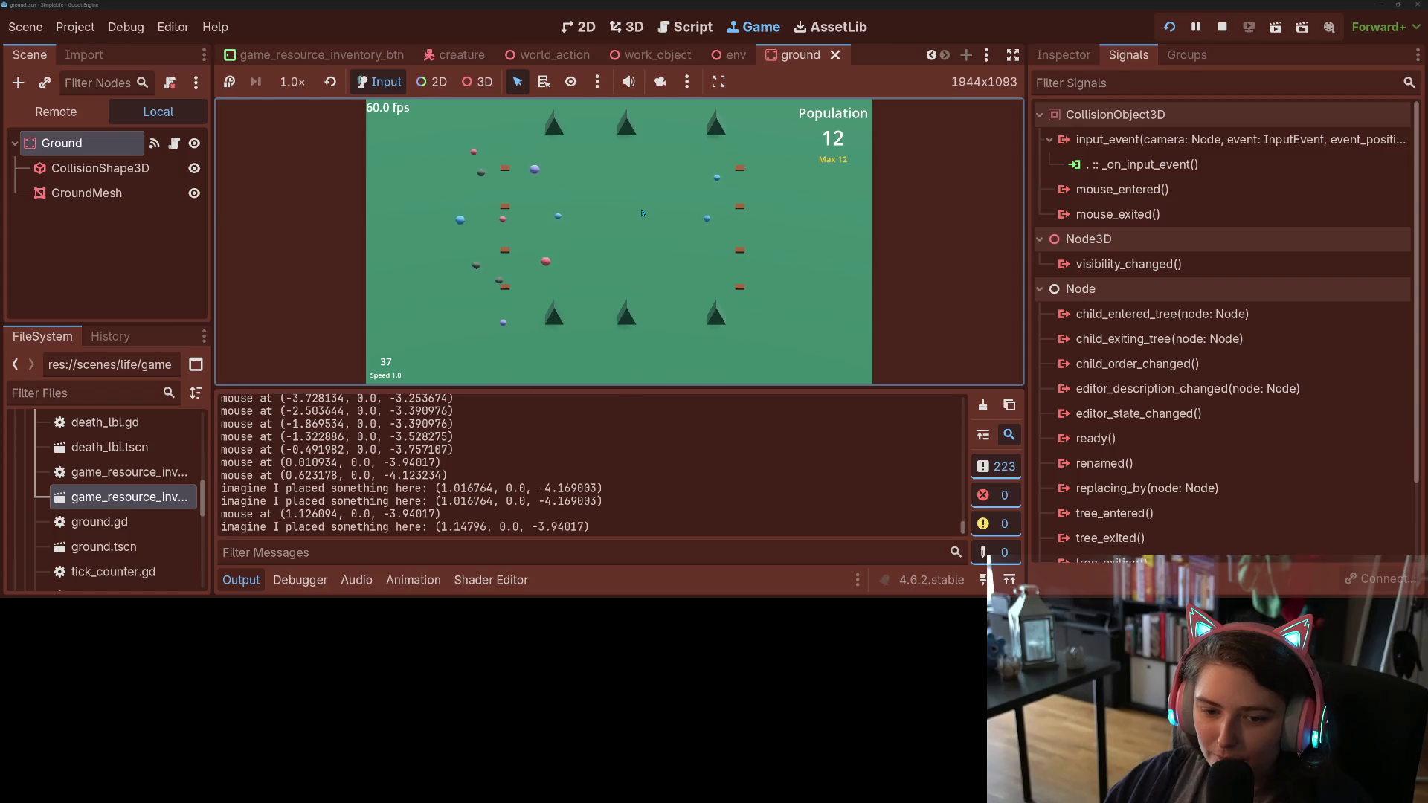
pyautogui.click(642, 213)
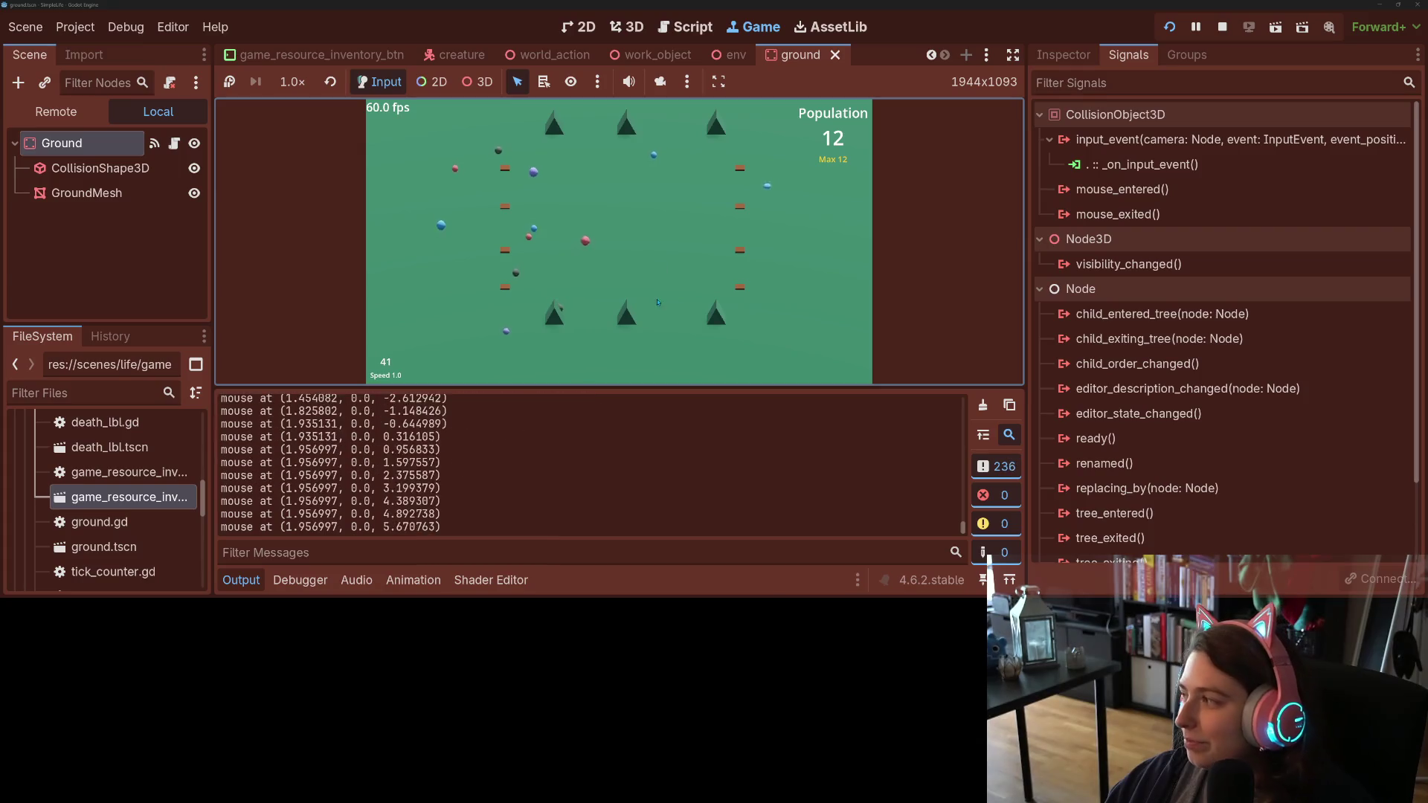
pyautogui.click(1221, 27)
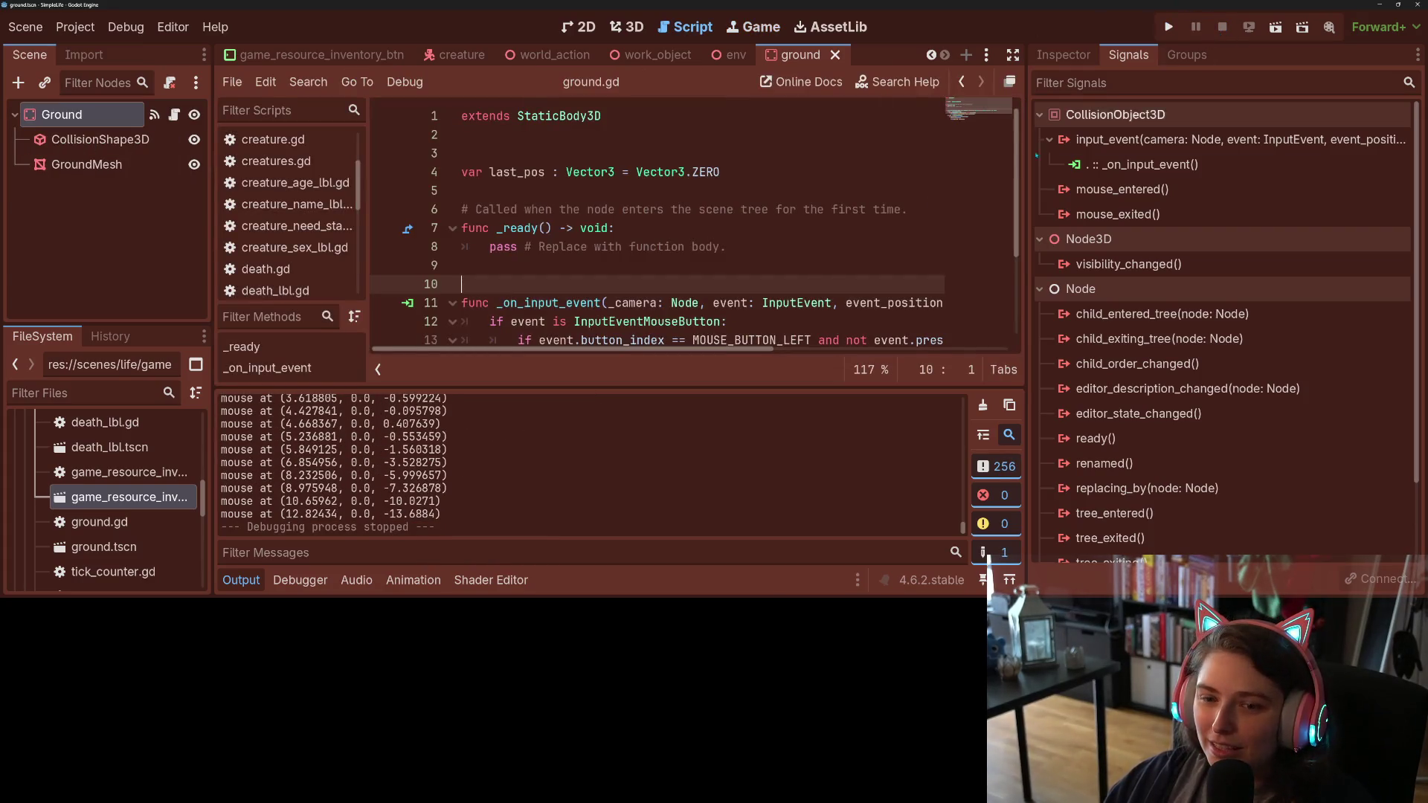
# - Collapse the Output log and add const POS_UPDATE_DIST := 0.5 below extends StaticBody3D
pyautogui.click(240, 580)
pyautogui.click(804, 401)
pyautogui.click(556, 138)
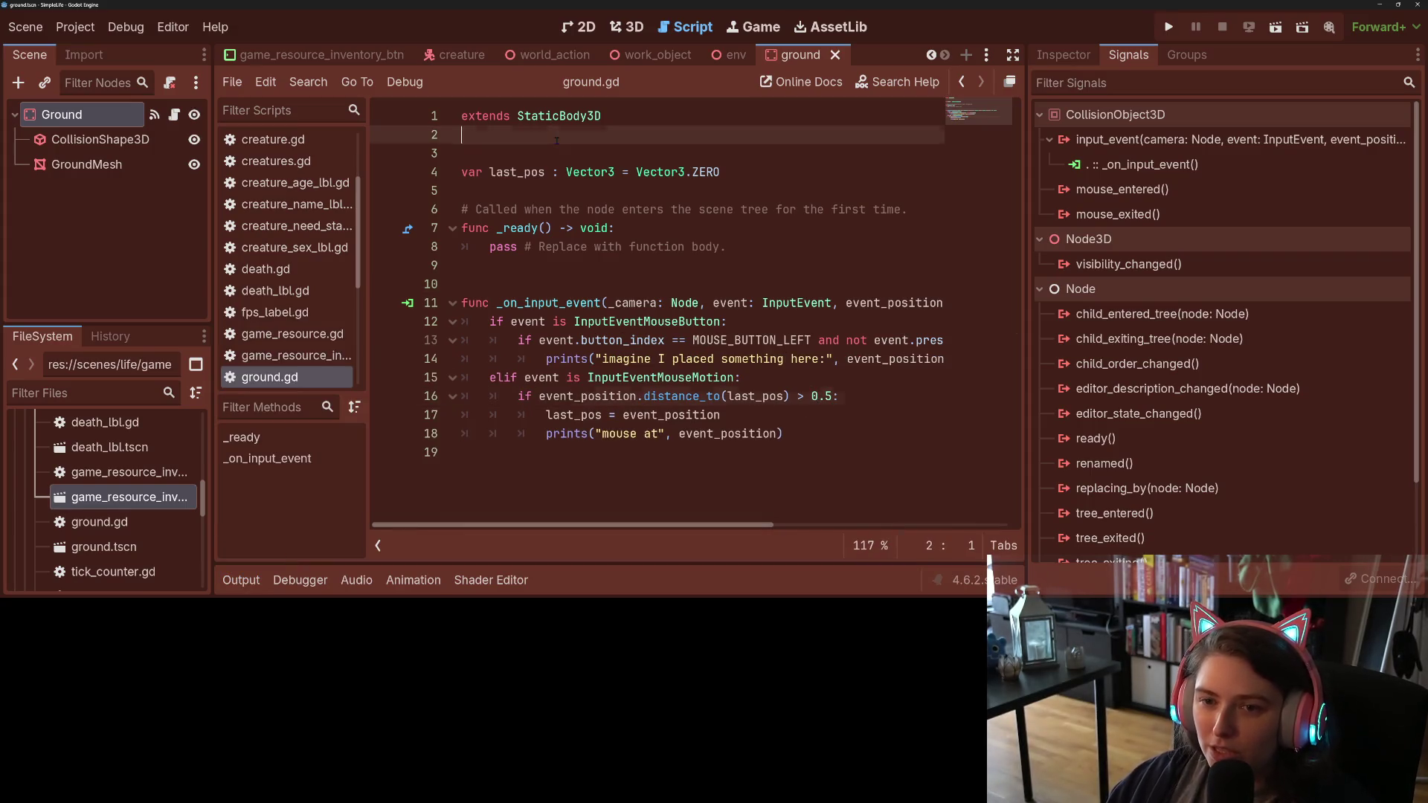
pyautogui.press('Return')
pyautogui.write('nst ')
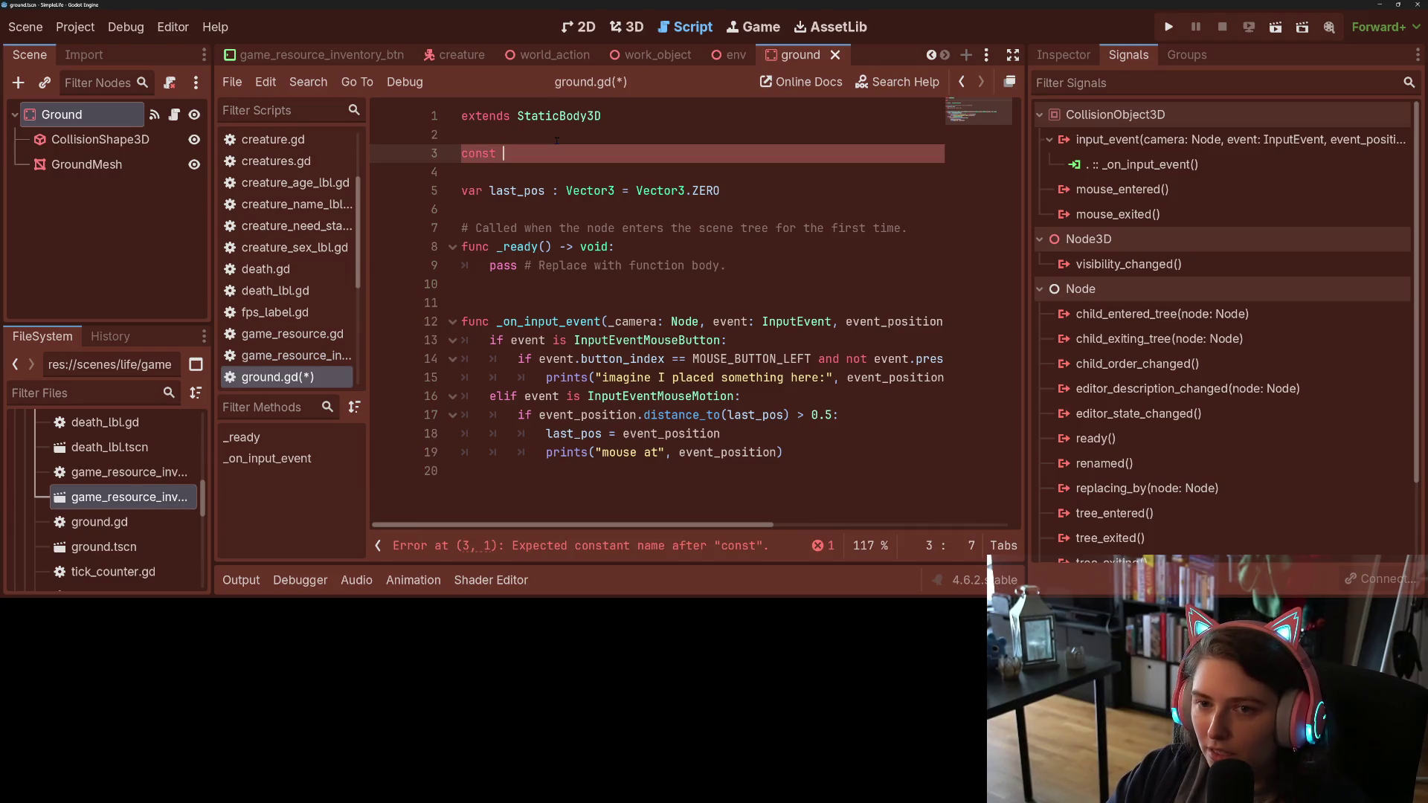
pyautogui.write('POS_UPDATE_DIST')
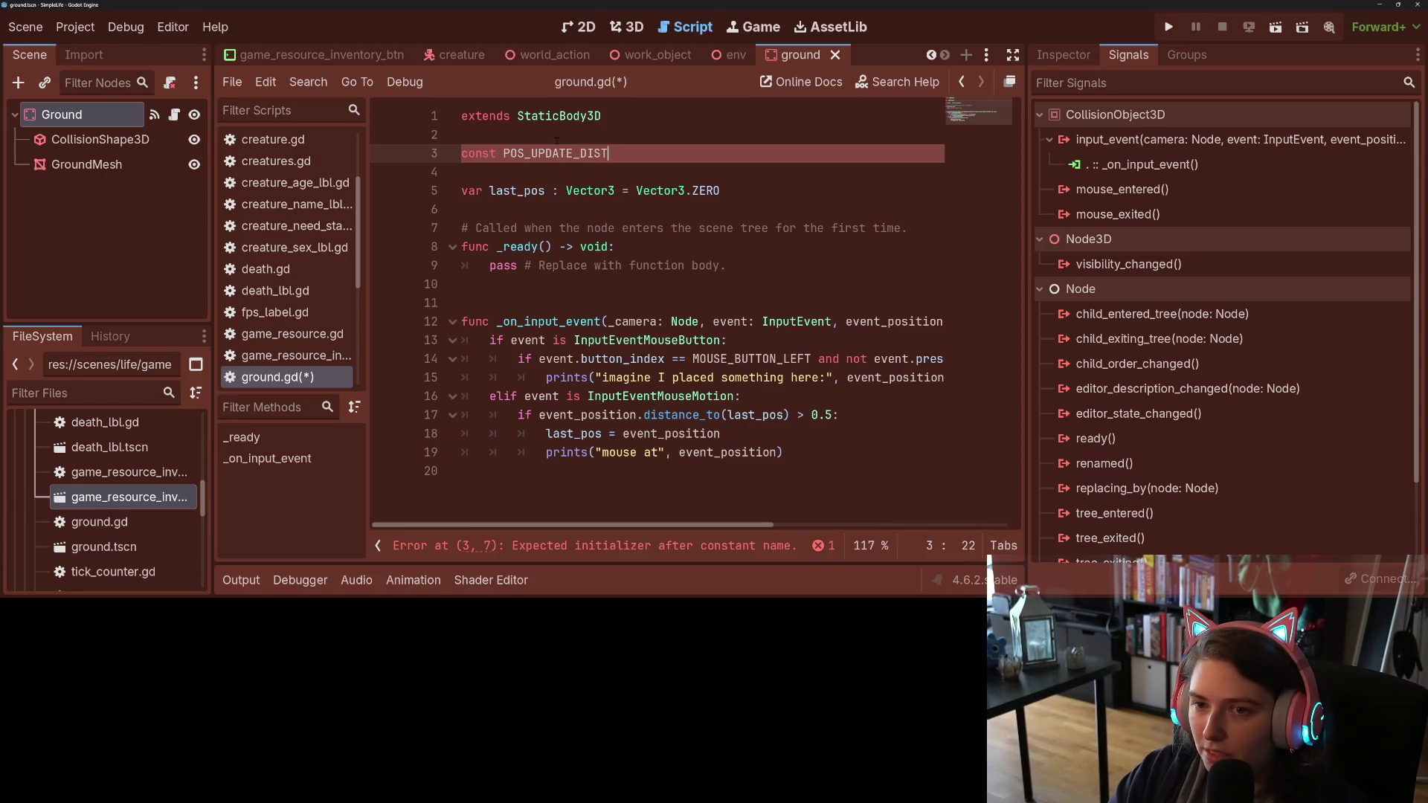
pyautogui.write(' := 0.5')
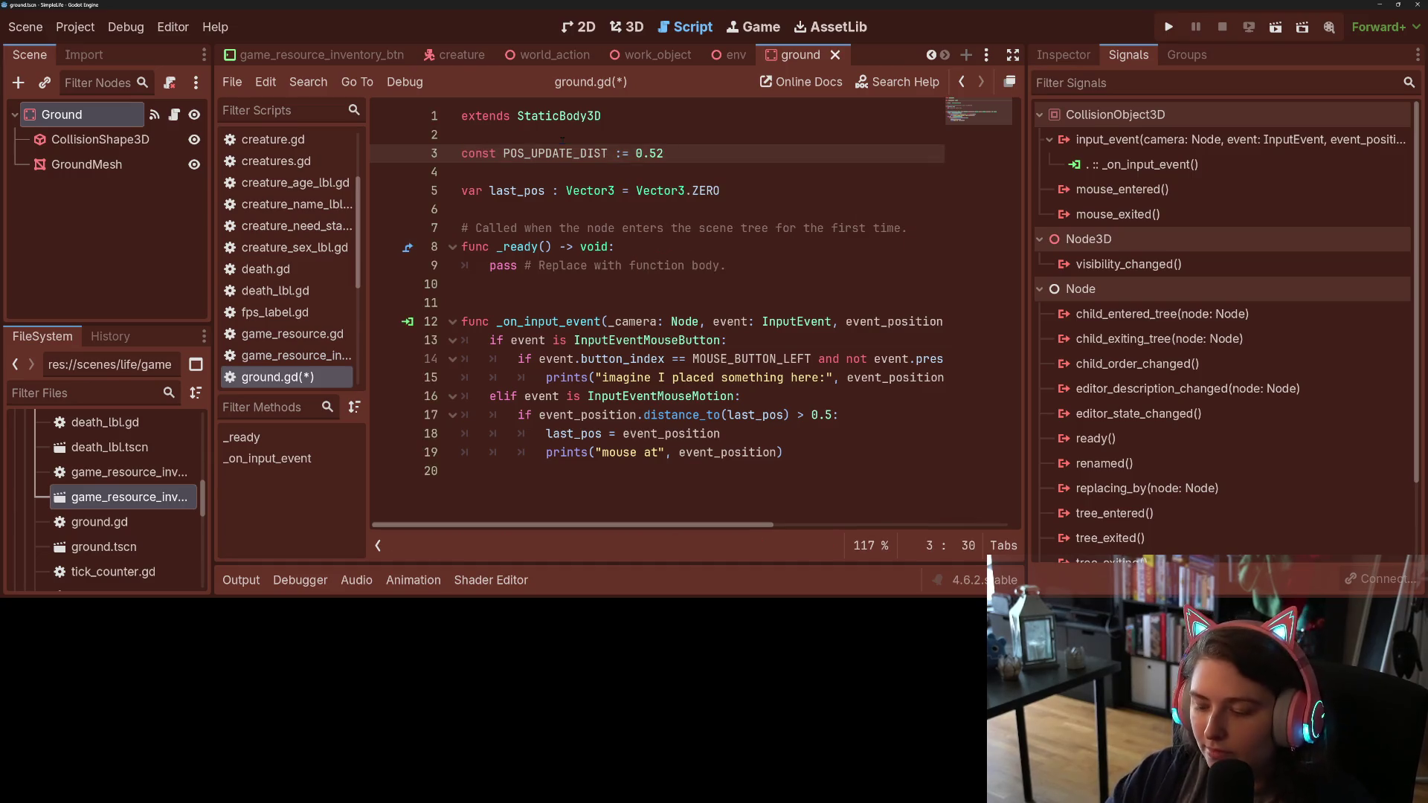
# - Replace the hard-coded 0.5 in the distance check with POS_UPDATE_DIST and save
pyautogui.doubleClick(555, 152)
pyautogui.hotkey('ctrl', 'c')
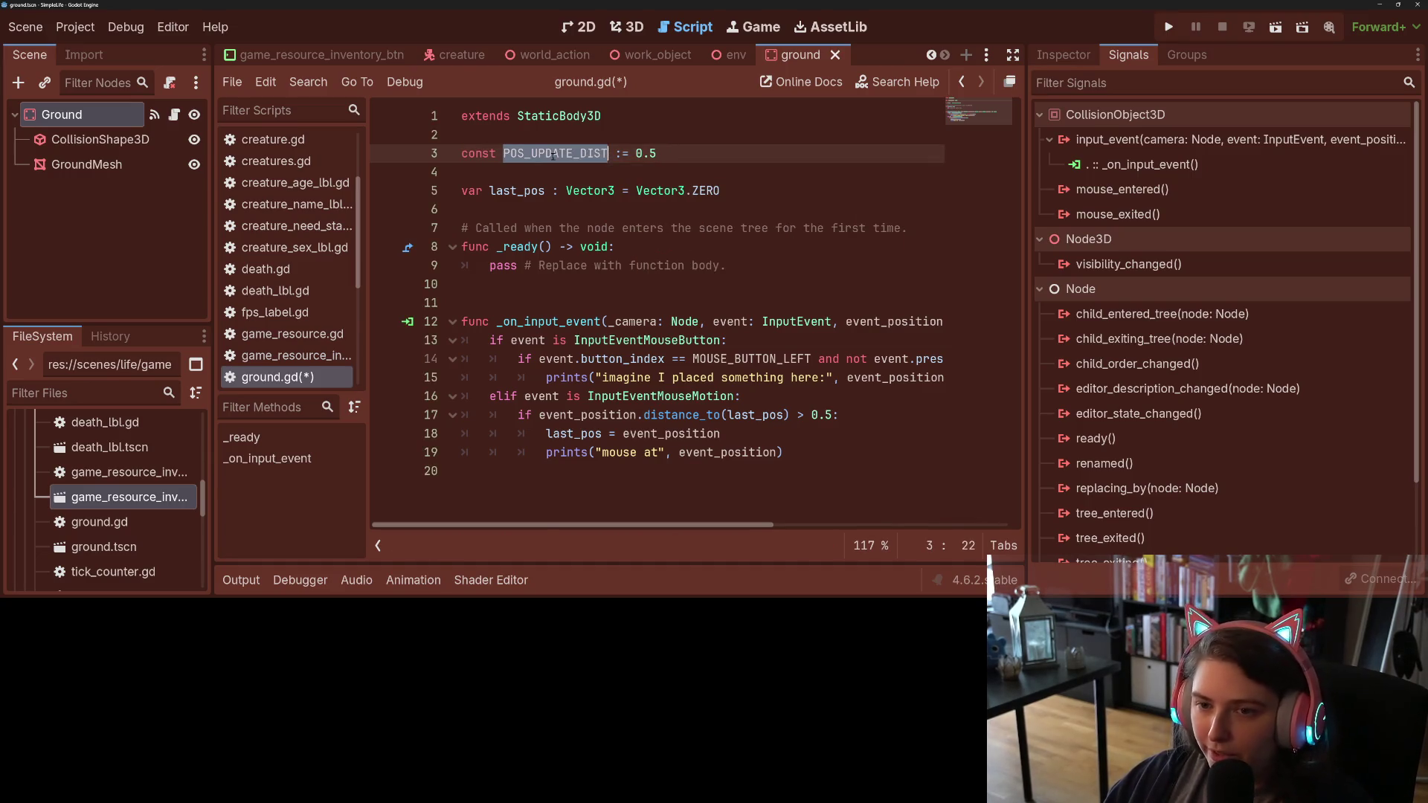
pyautogui.click(810, 414)
pyautogui.hotkey('shift', 'Right')
pyautogui.hotkey('shift', 'Right')
pyautogui.hotkey('shift', 'Right')
pyautogui.hotkey('ctrl', 'v')
pyautogui.hotkey('ctrl', 's')
pyautogui.click(814, 427)
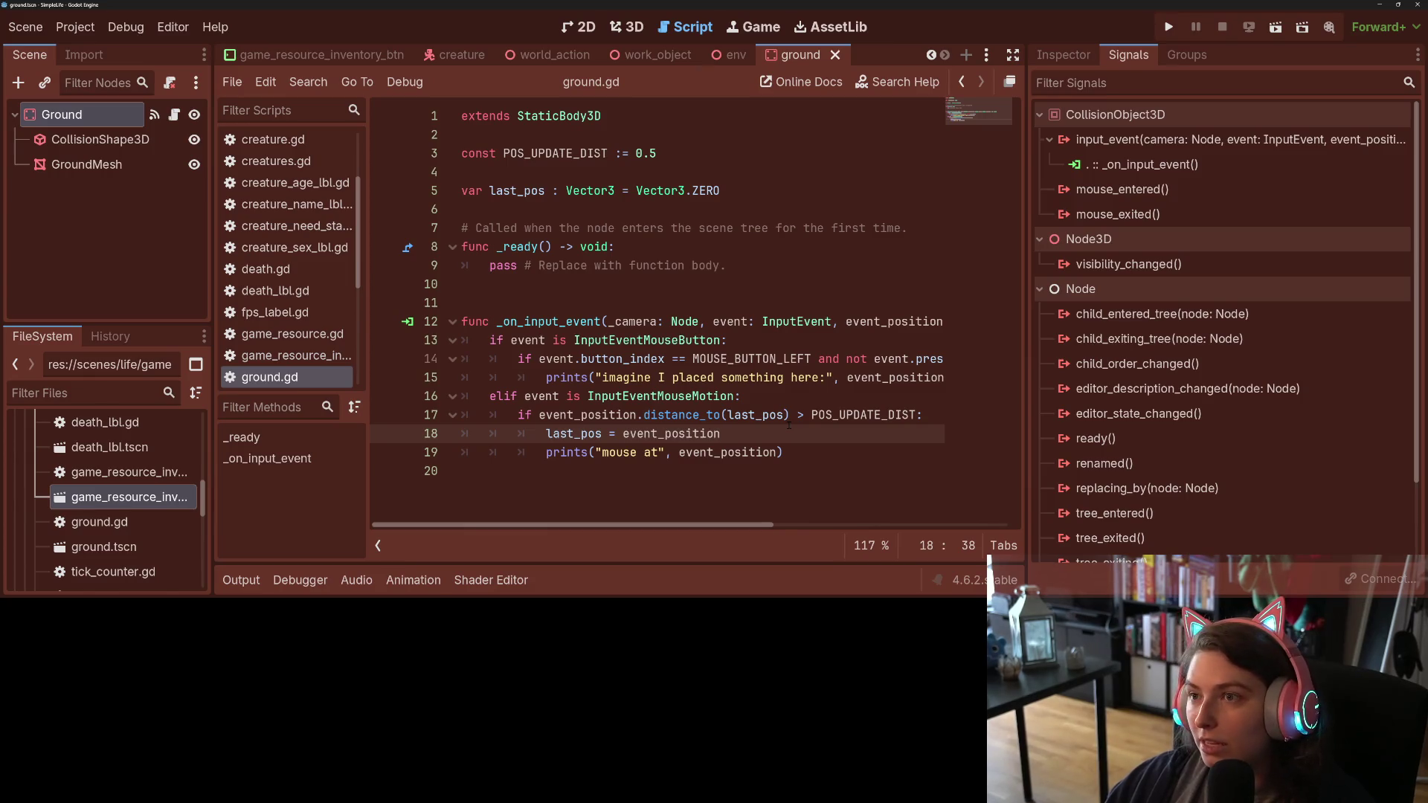
pyautogui.doubleClick(855, 416)
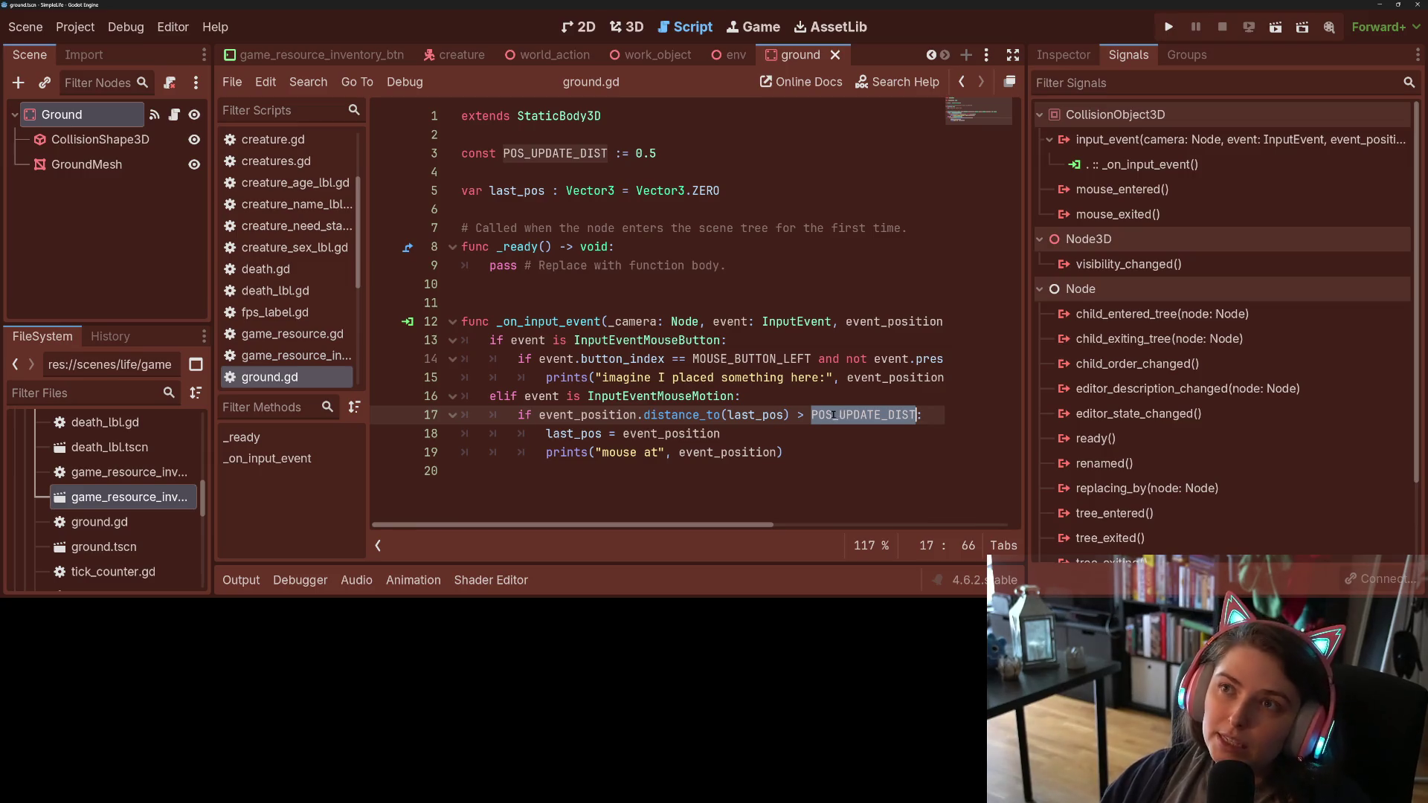
pyautogui.moveTo(828, 414)
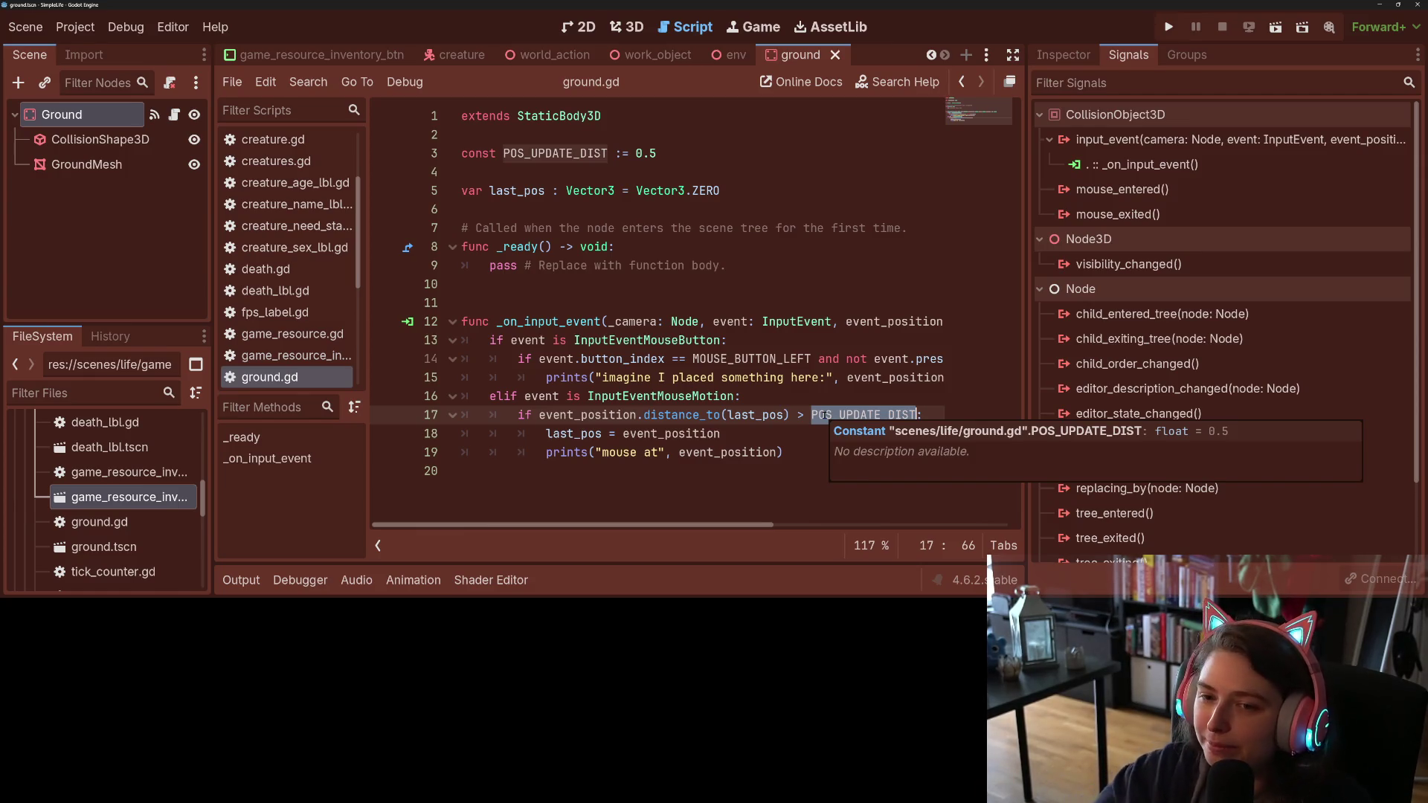
# - Delete the extra blank line above _on_input_event and save ground.gd
pyautogui.click(656, 302)
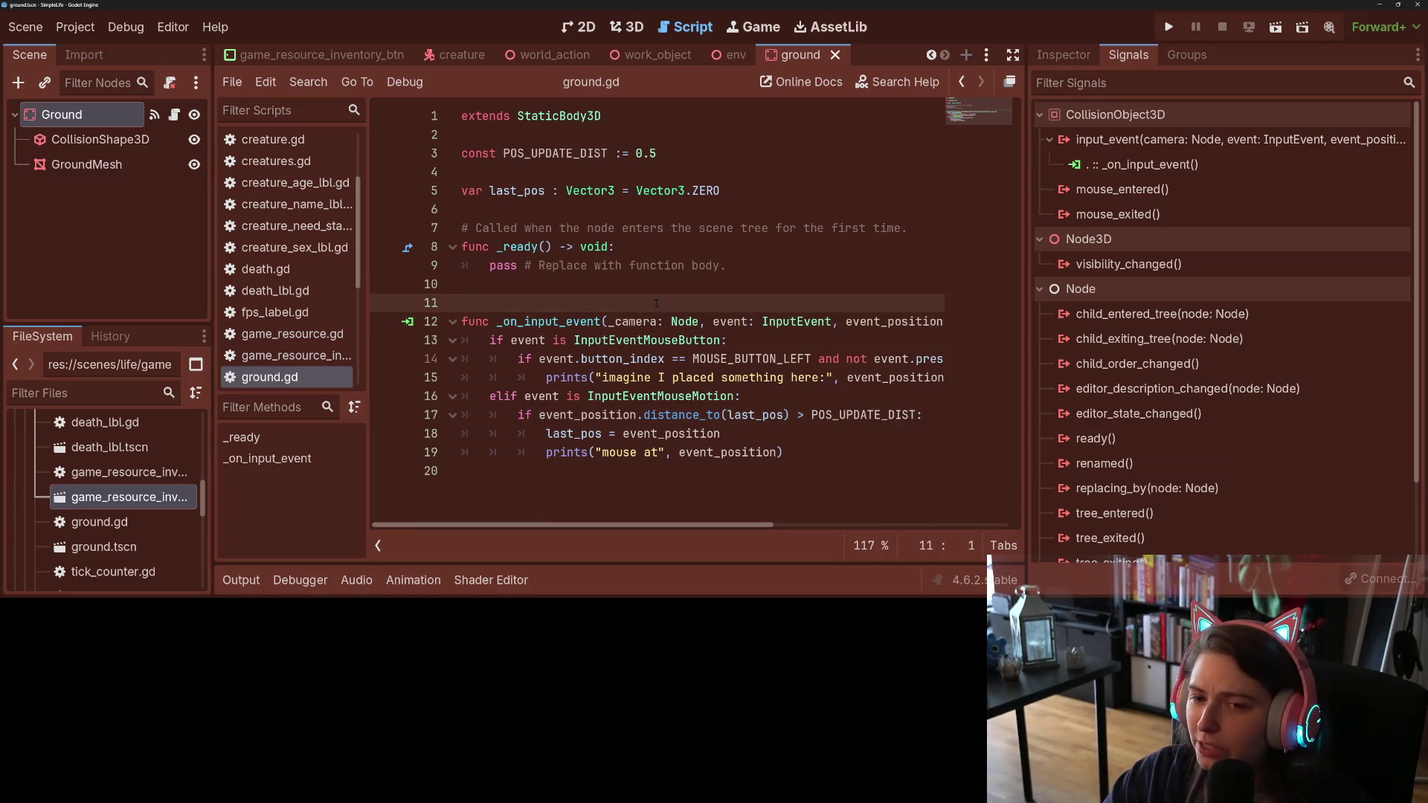
pyautogui.press('BackSpace')
pyautogui.hotkey('ctrl', 's')
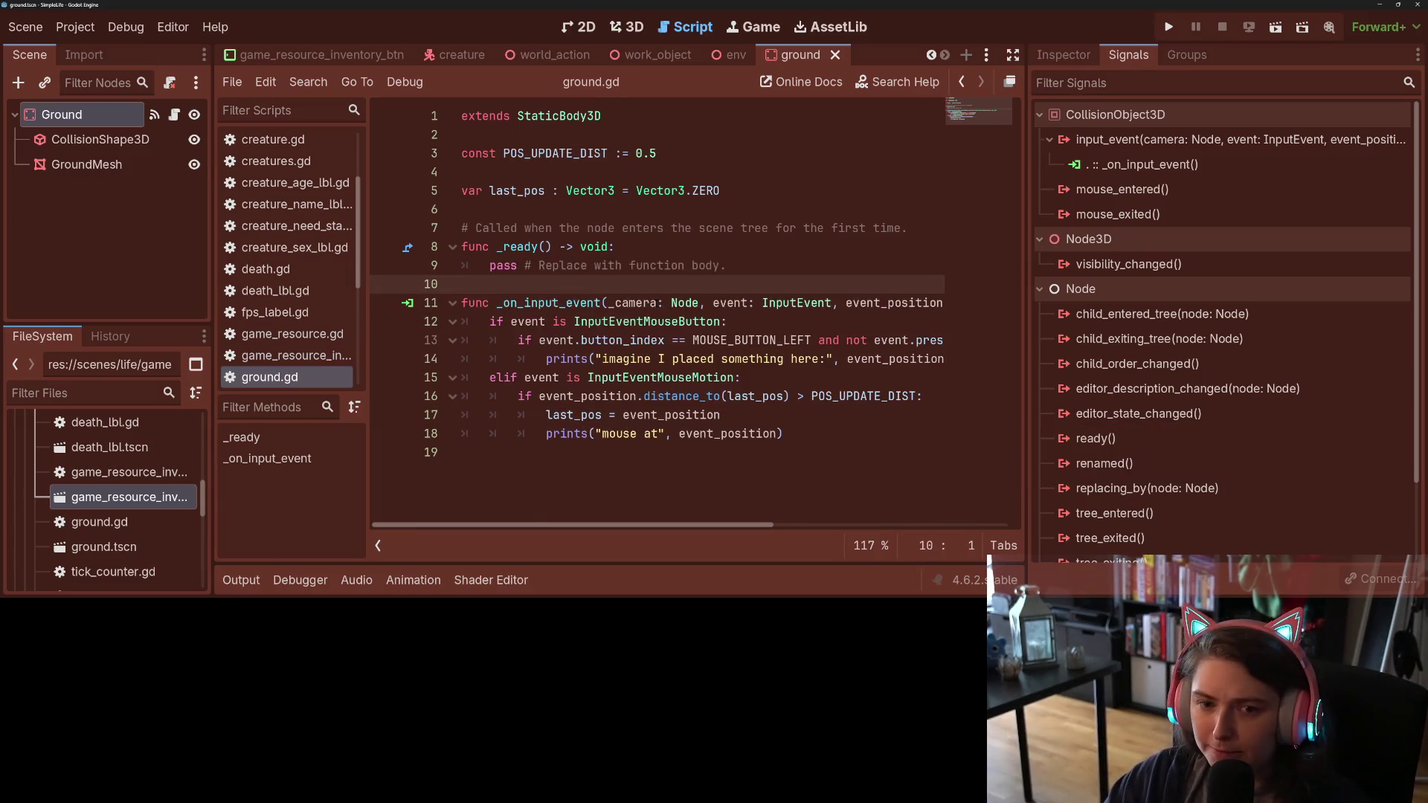
# - Move the ground tab beside the life scene tab and show the life scene in 3D
pyautogui.scroll(3, 312, 301)
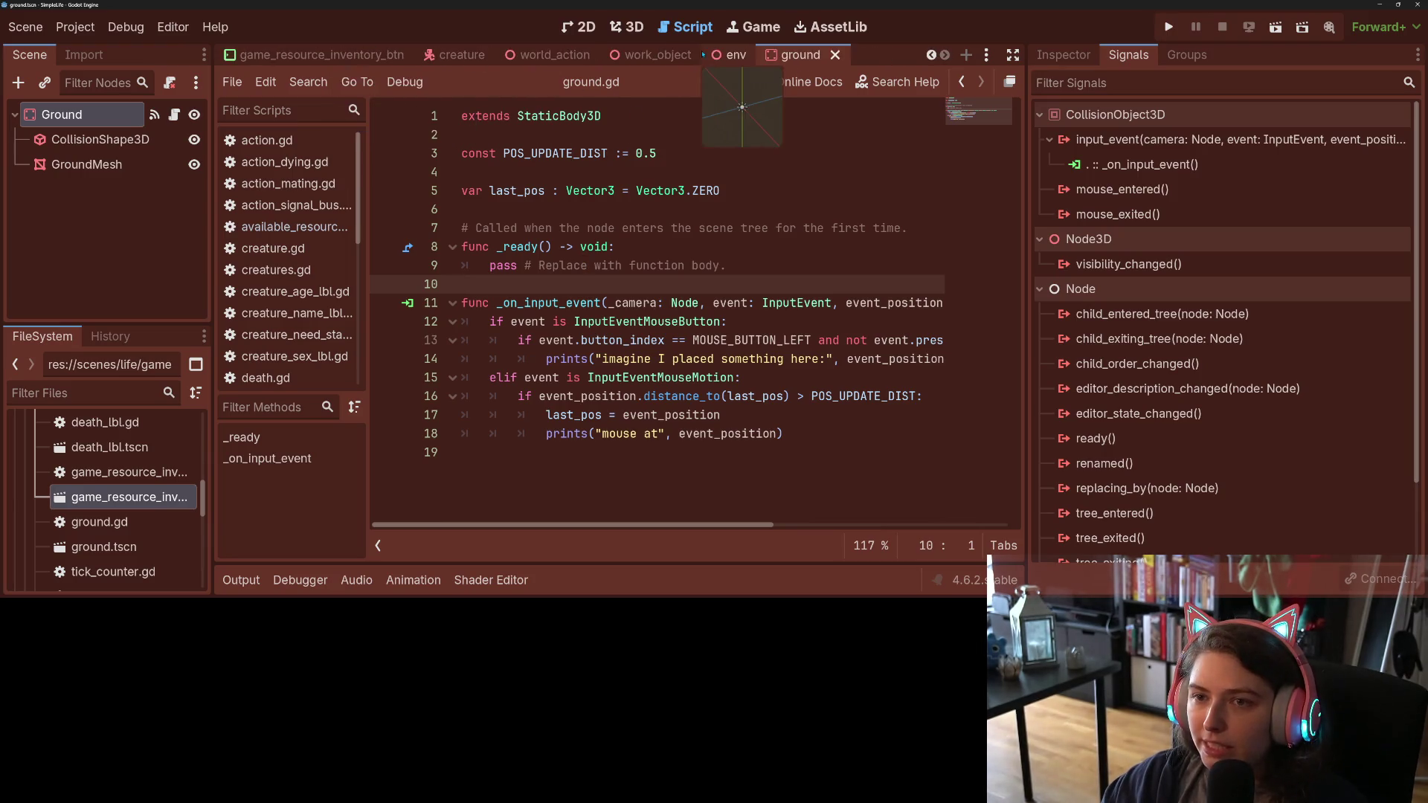
pyautogui.moveTo(794, 55); pyautogui.dragTo(345, 59)
pyautogui.click(311, 55)
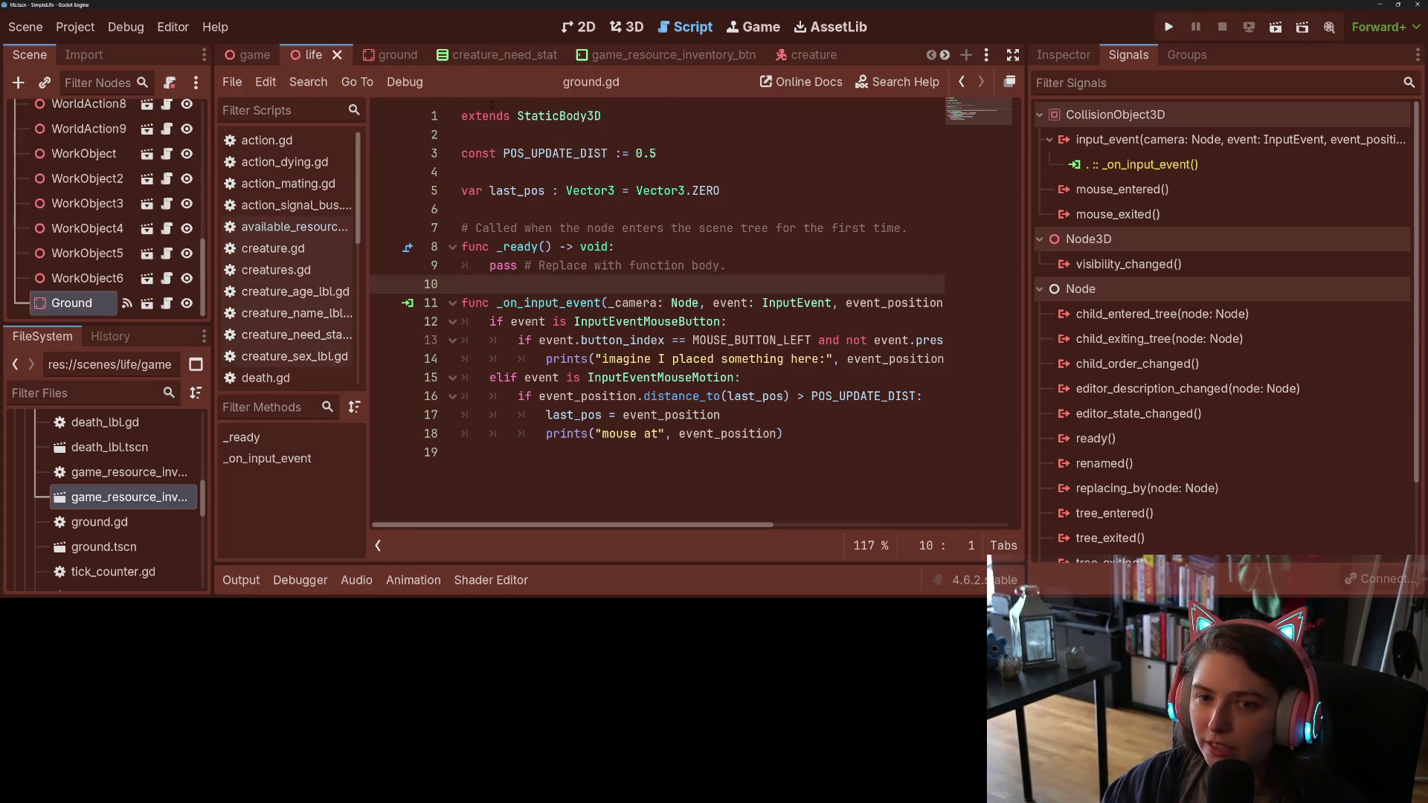
pyautogui.click(632, 28)
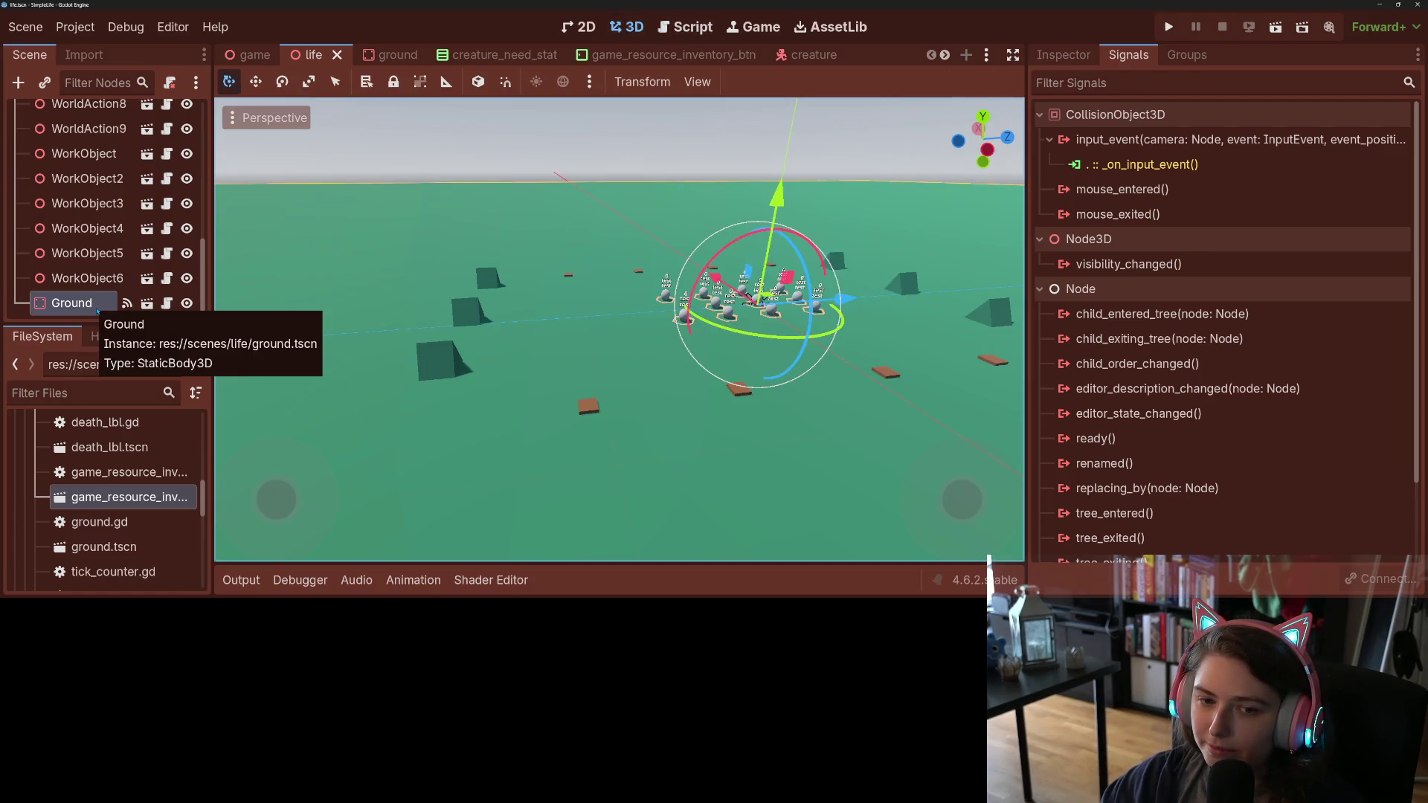
# - Drag Ground directly below AvailableResources in the Scene dock and open available_resources.gd
pyautogui.scroll(10, 97, 312)
pyautogui.scroll(-5, 67, 278)
pyautogui.scroll(3, 67, 277)
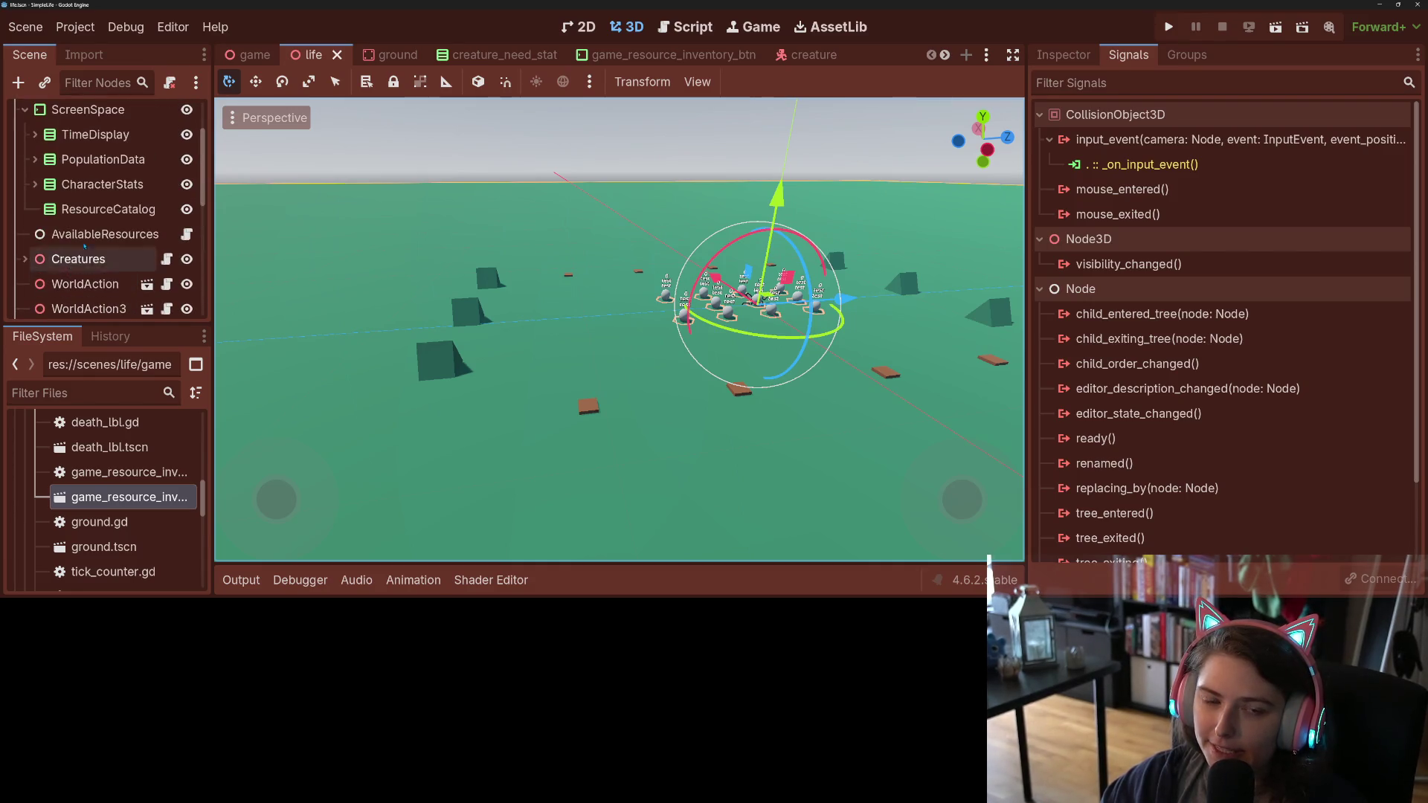
pyautogui.scroll(-5, 88, 244)
pyautogui.scroll(-2, 86, 242)
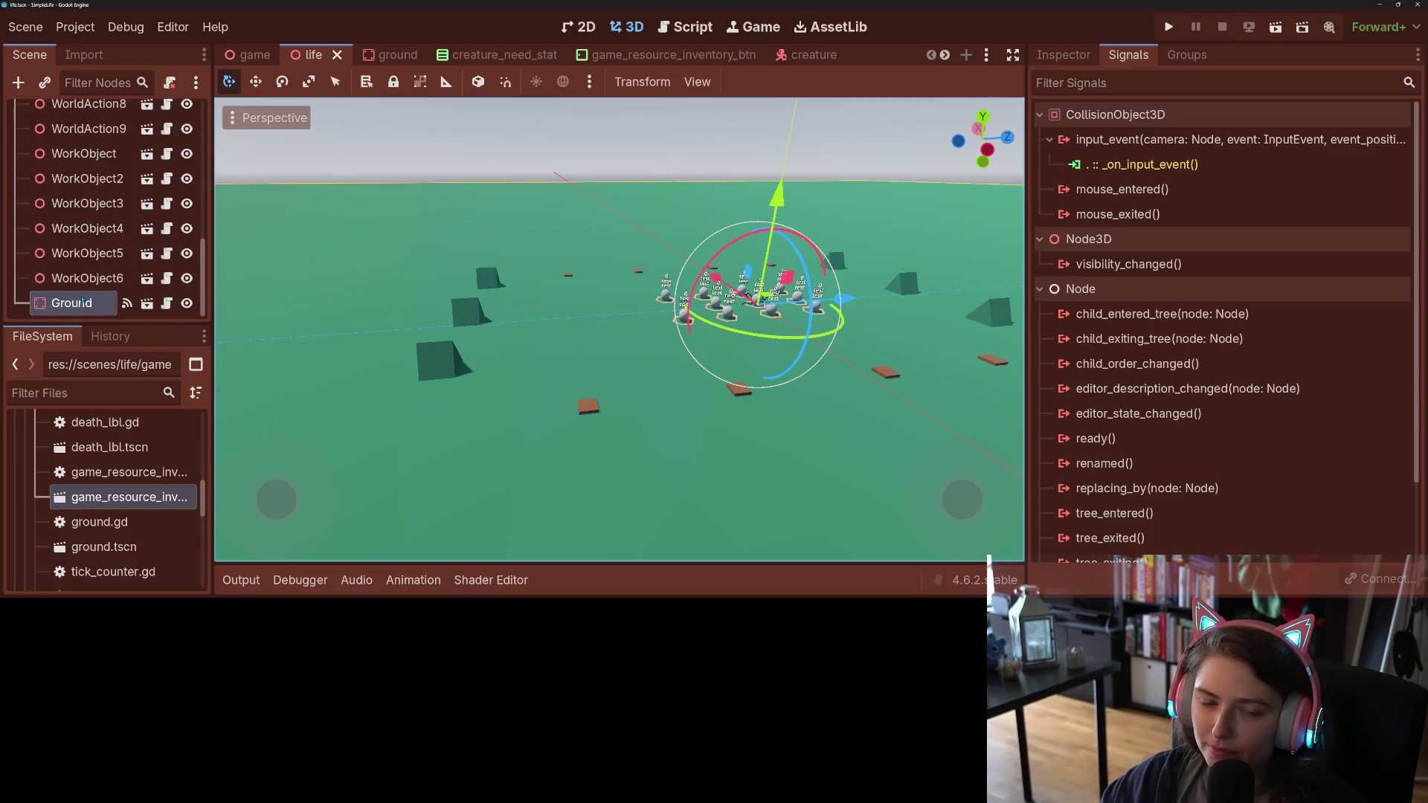
pyautogui.scroll(6, 86, 296)
pyautogui.scroll(5, 84, 297)
pyautogui.scroll(-10, 85, 297)
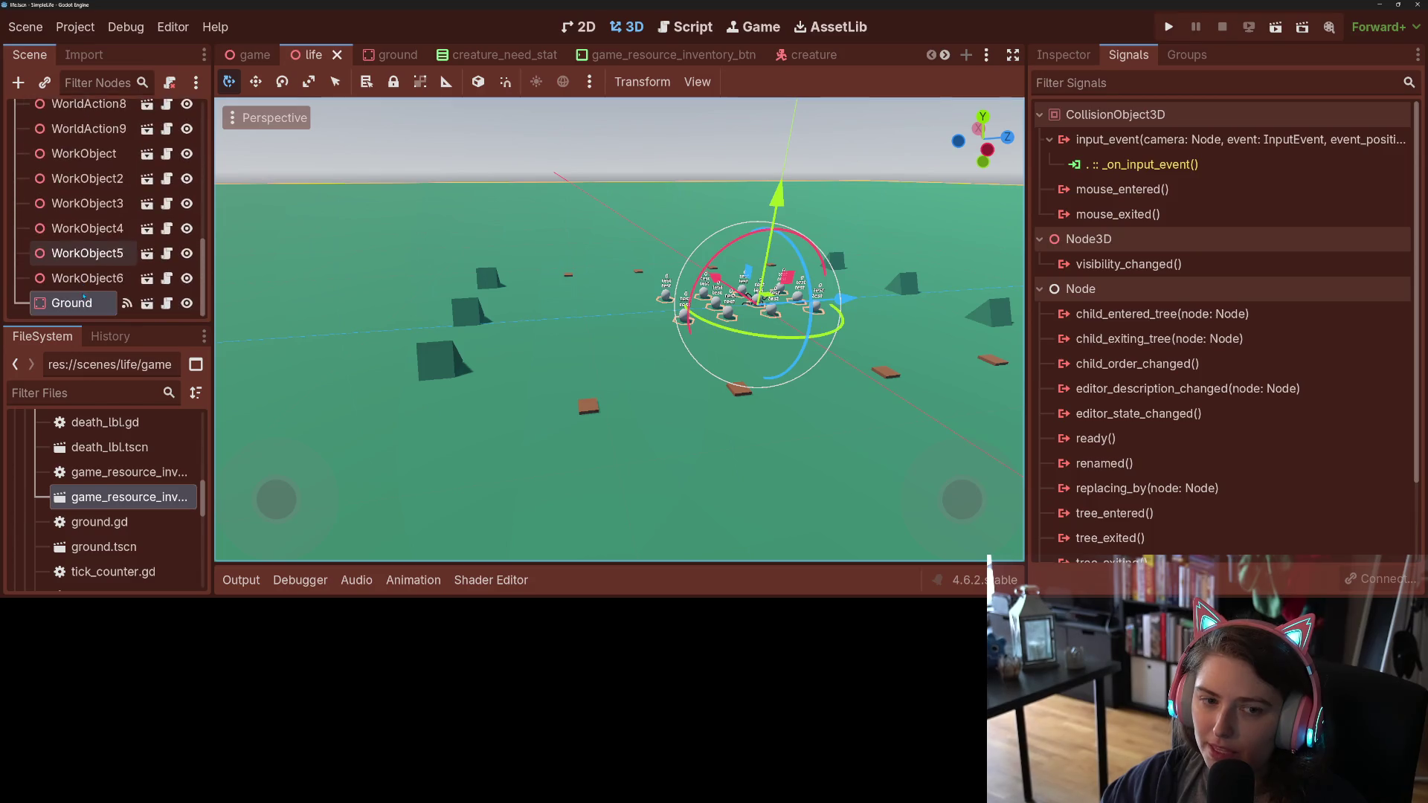
pyautogui.moveTo(84, 301); pyautogui.dragTo(87, 241)
pyautogui.scroll(5, 86, 236)
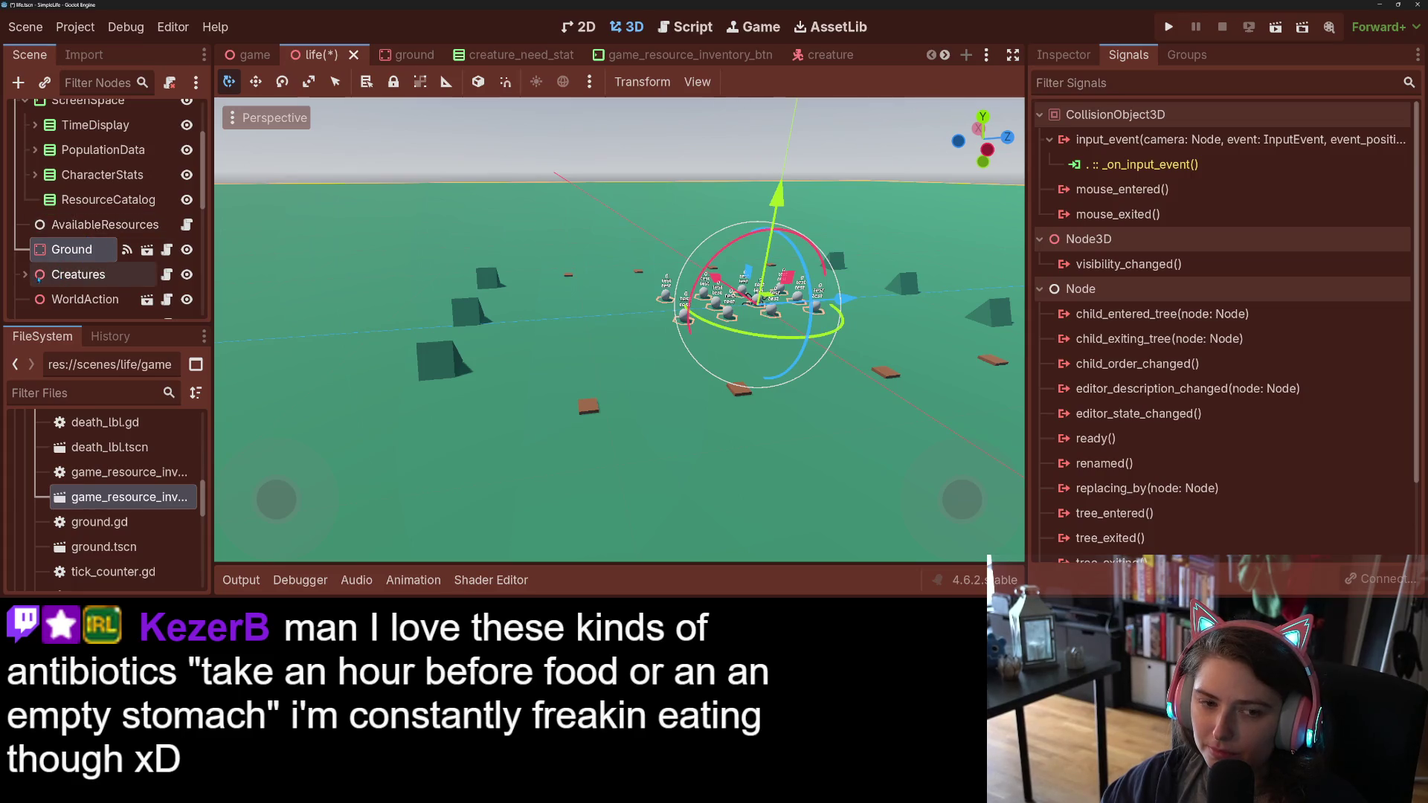
pyautogui.click(97, 225)
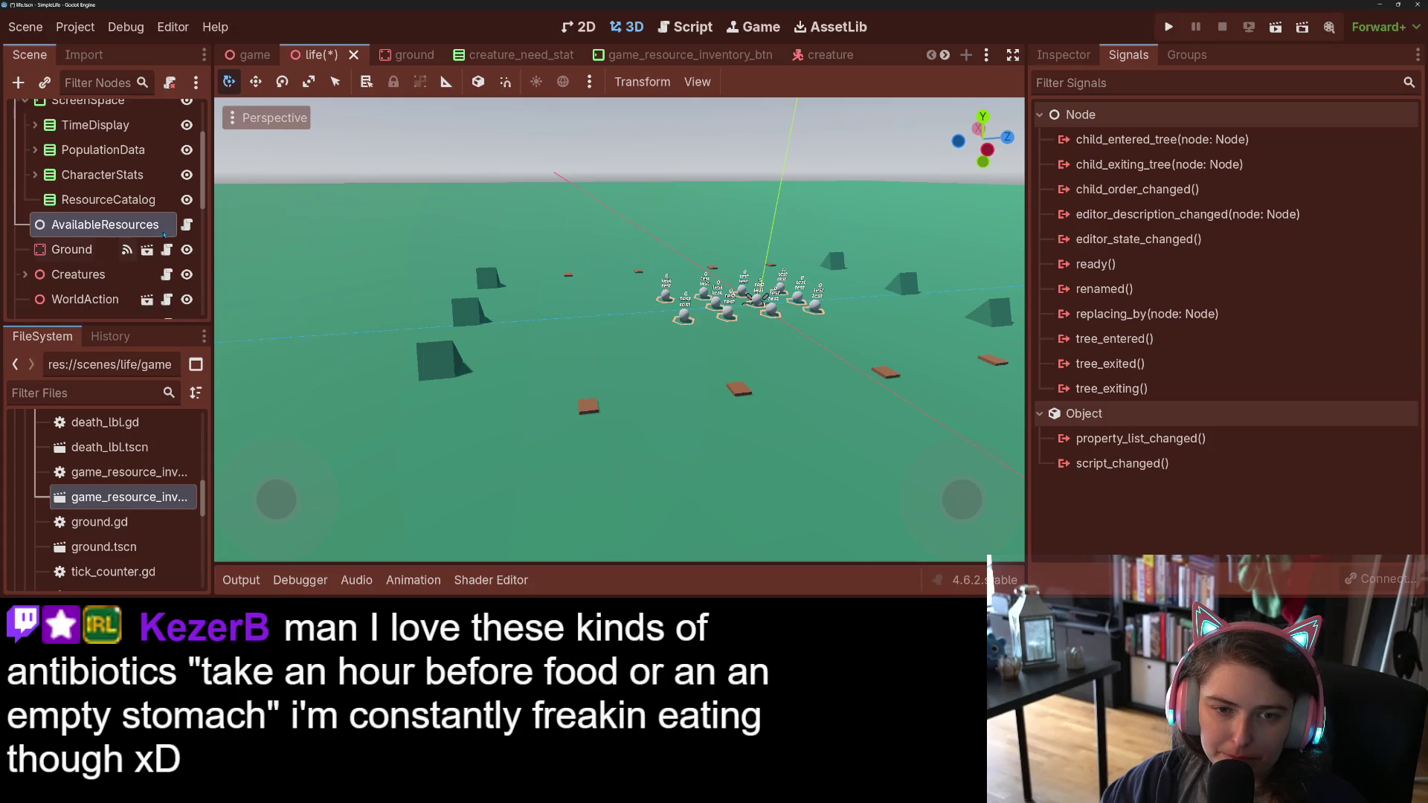
pyautogui.click(187, 224)
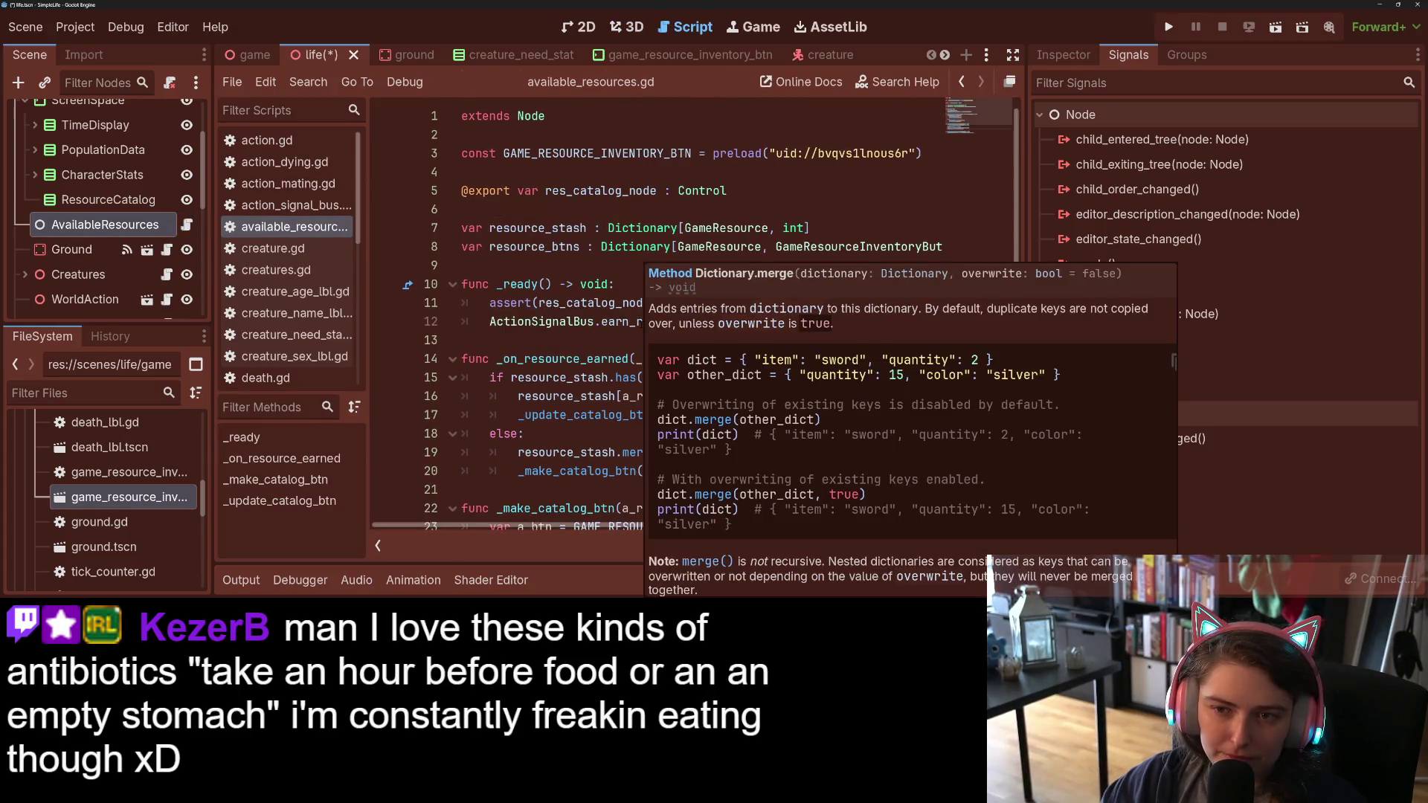
# - Dismiss the Dictionary.merge documentation popup and save the life scene
pyautogui.click(592, 265)
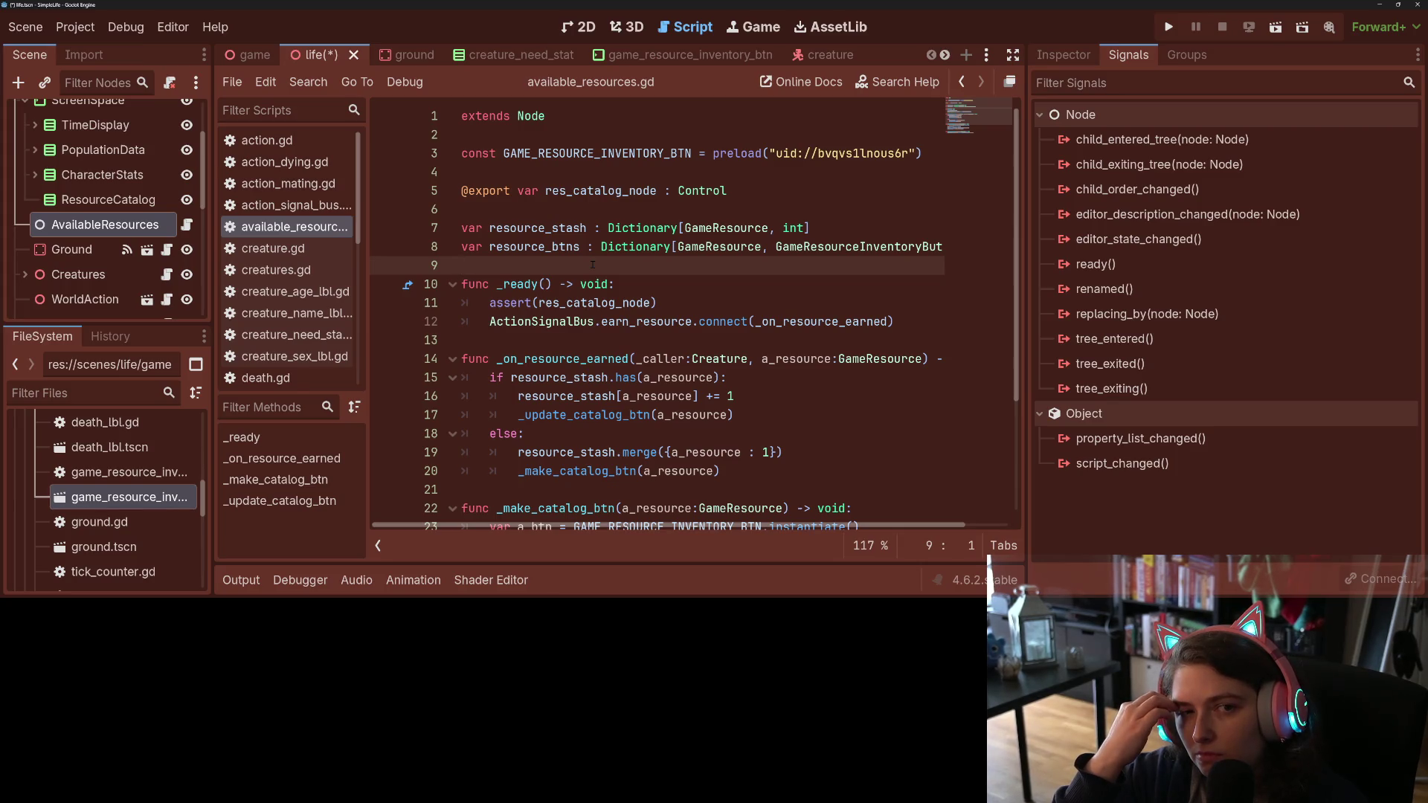
pyautogui.hotkey('ctrl', 's')
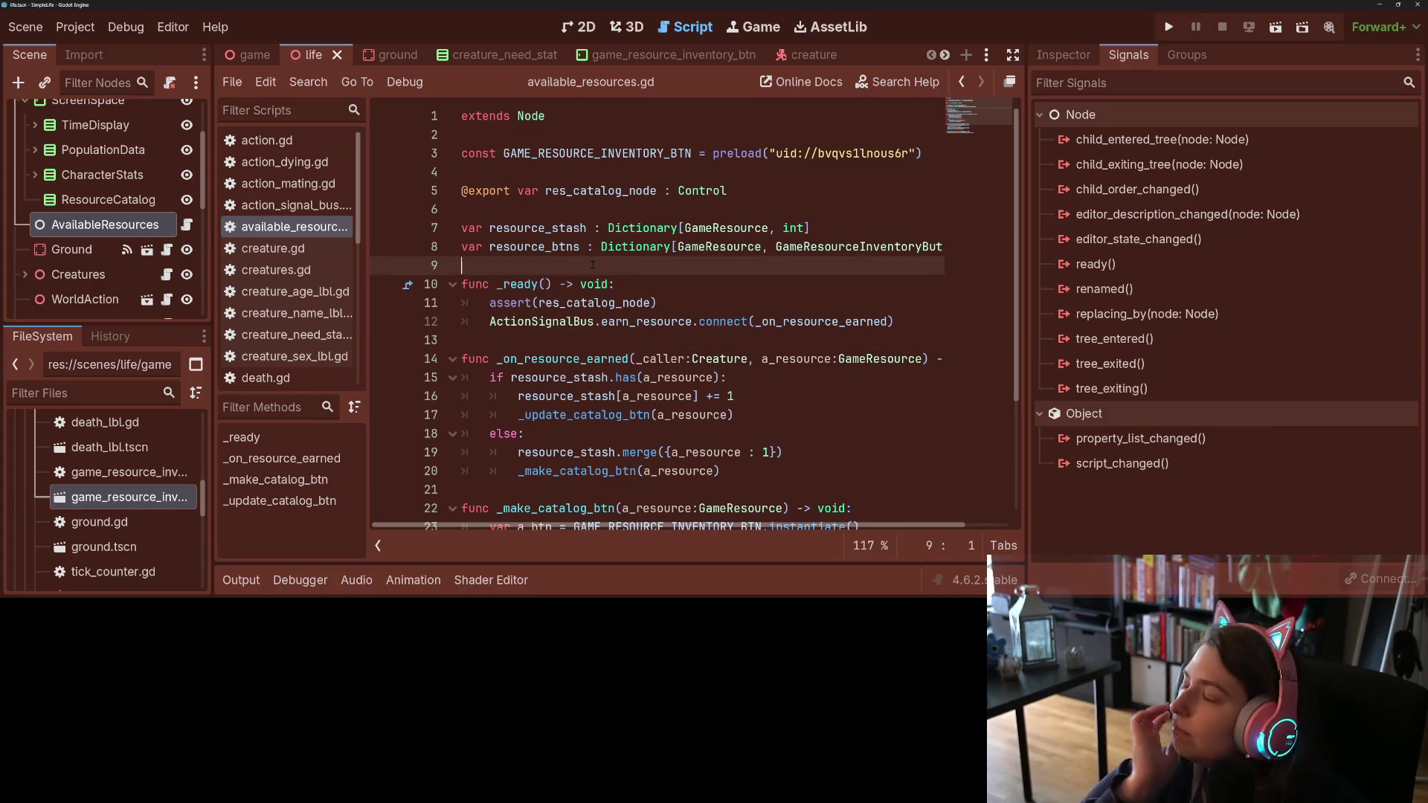
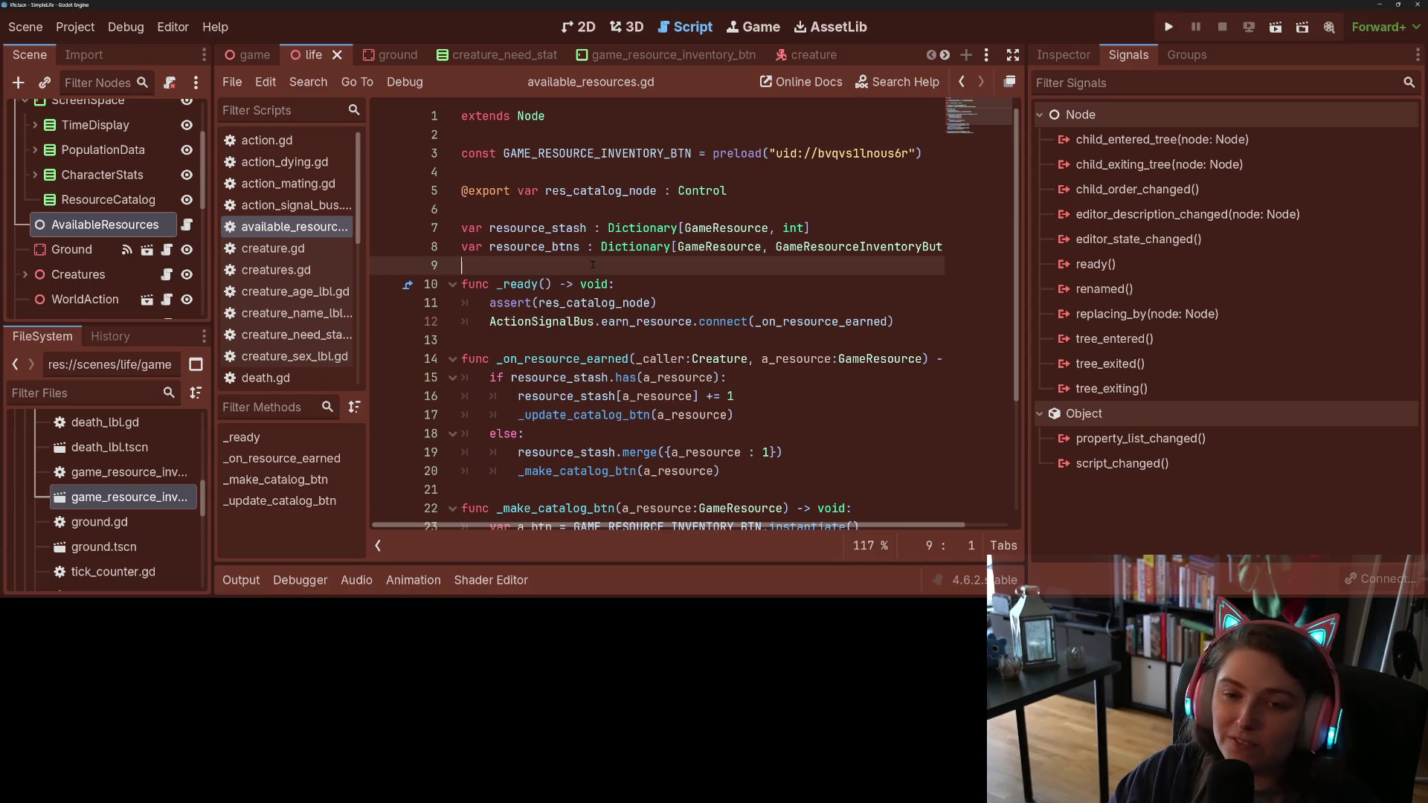
# - Save available_resources.gd after reviewing the end of the script
pyautogui.hotkey('ctrl', 's')
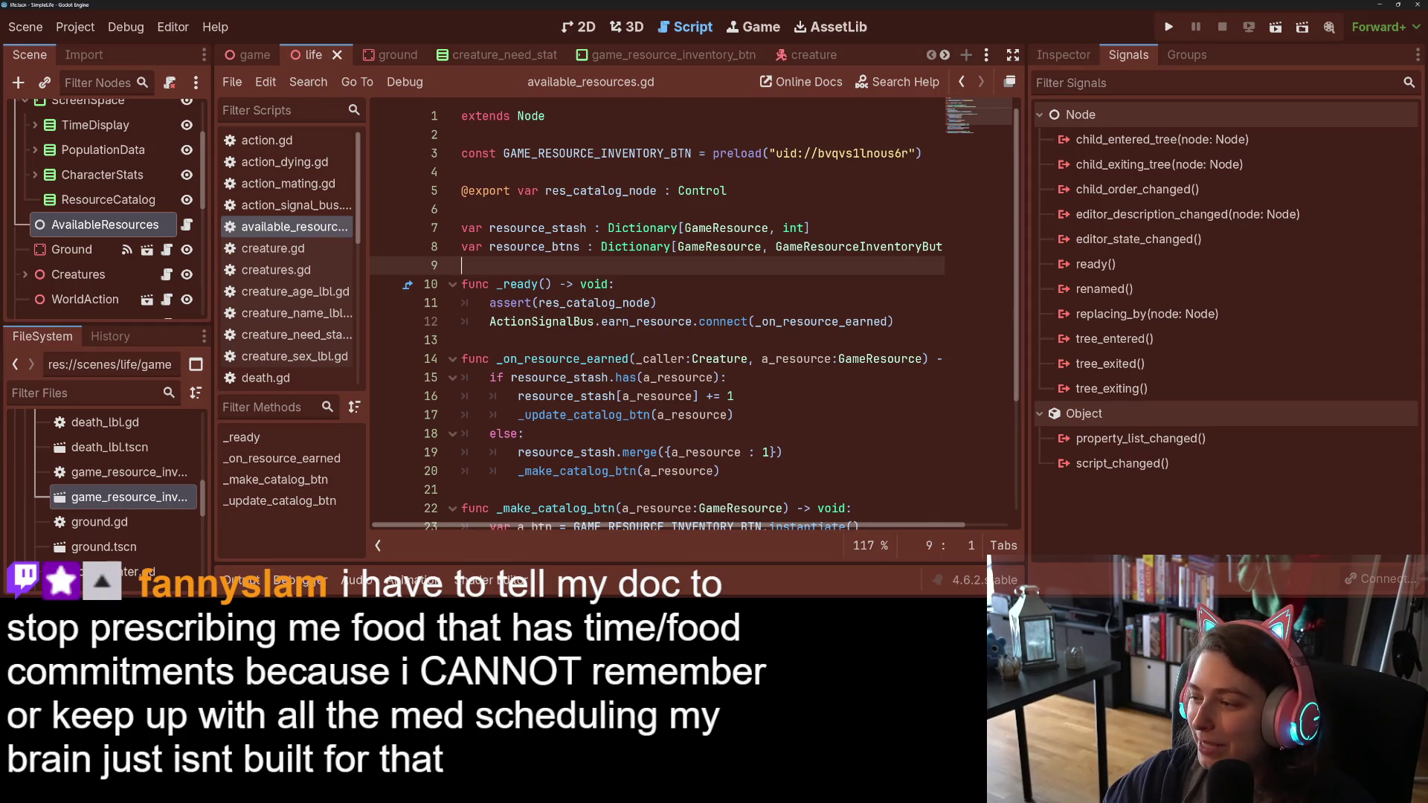
pyautogui.scroll(-3, 762, 473)
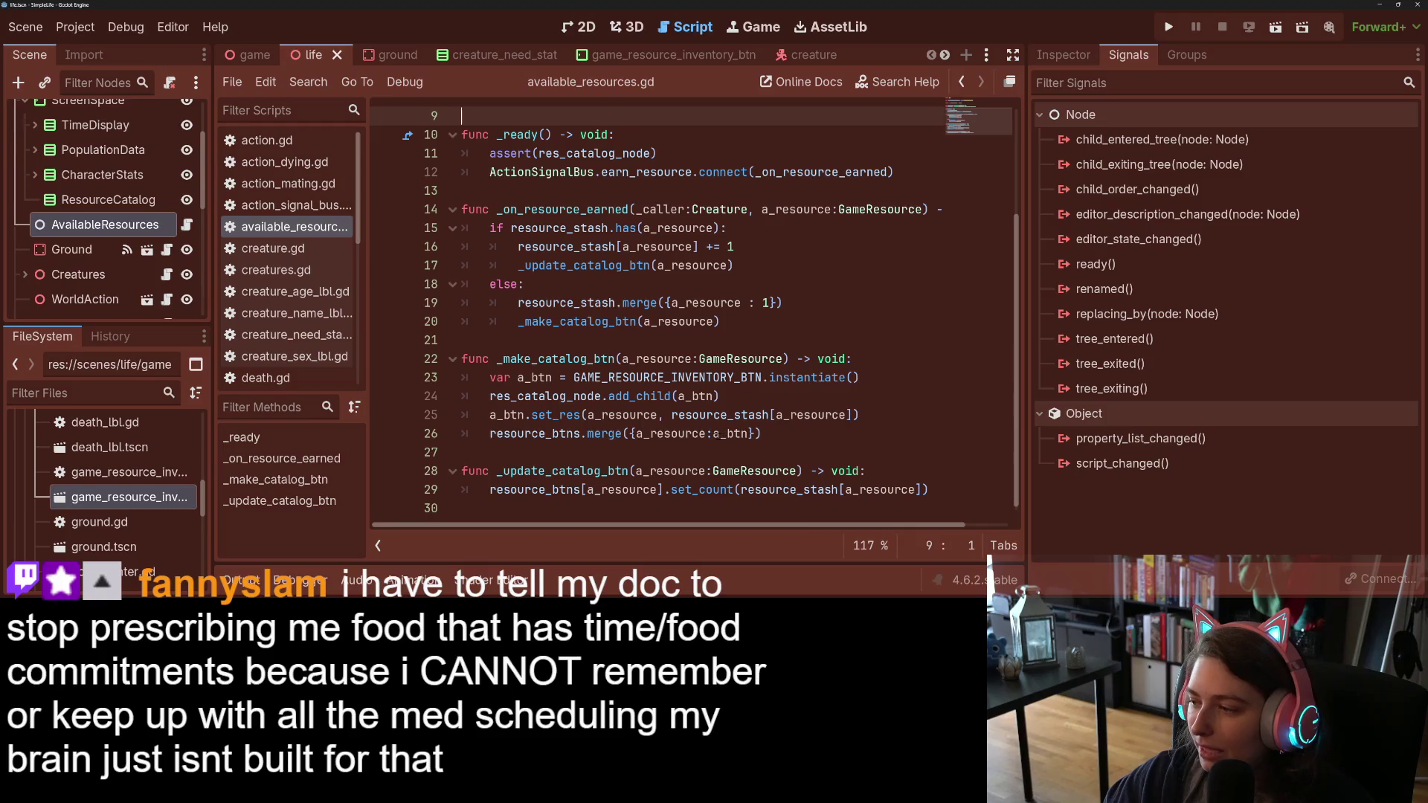
pyautogui.moveTo(732, 433)
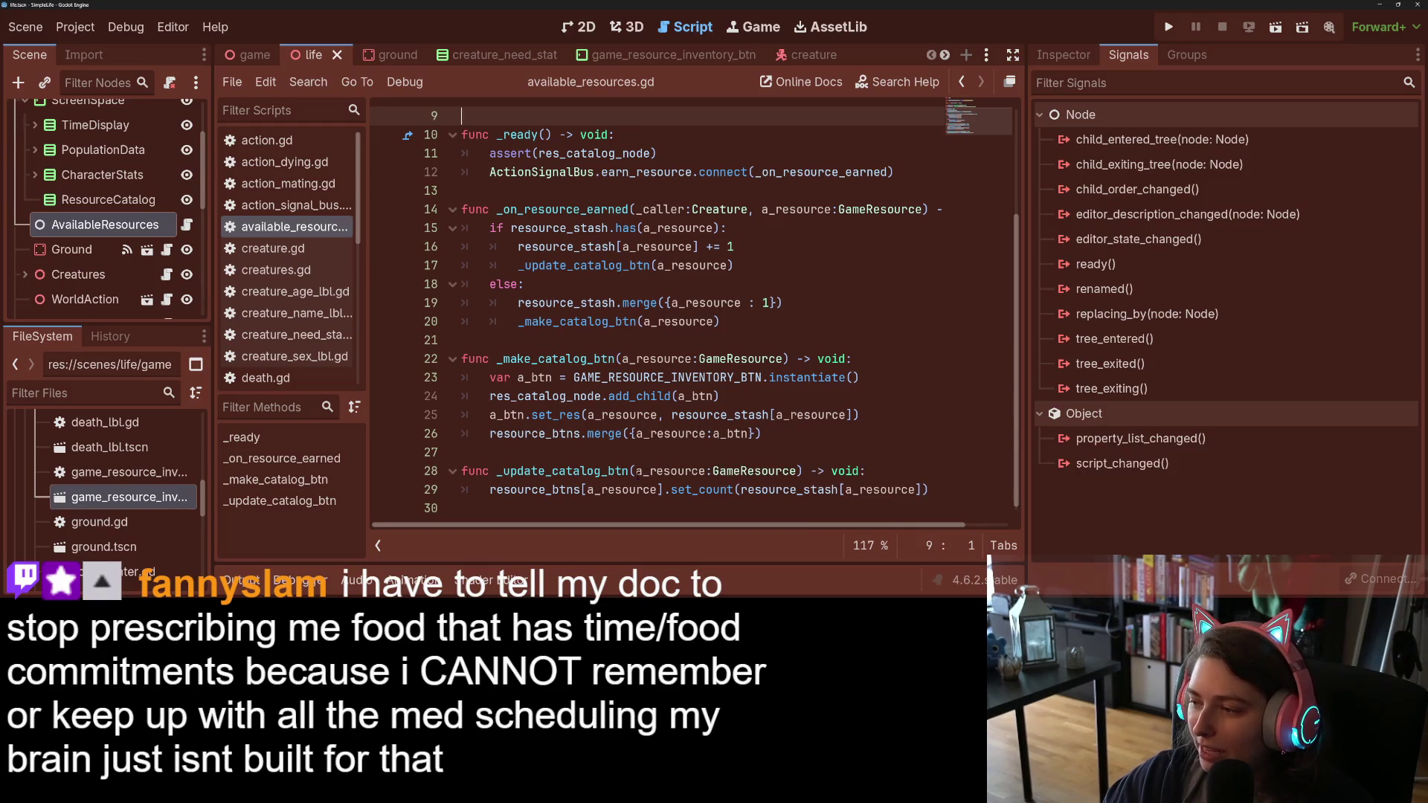
pyautogui.click(635, 471)
pyautogui.click(693, 504)
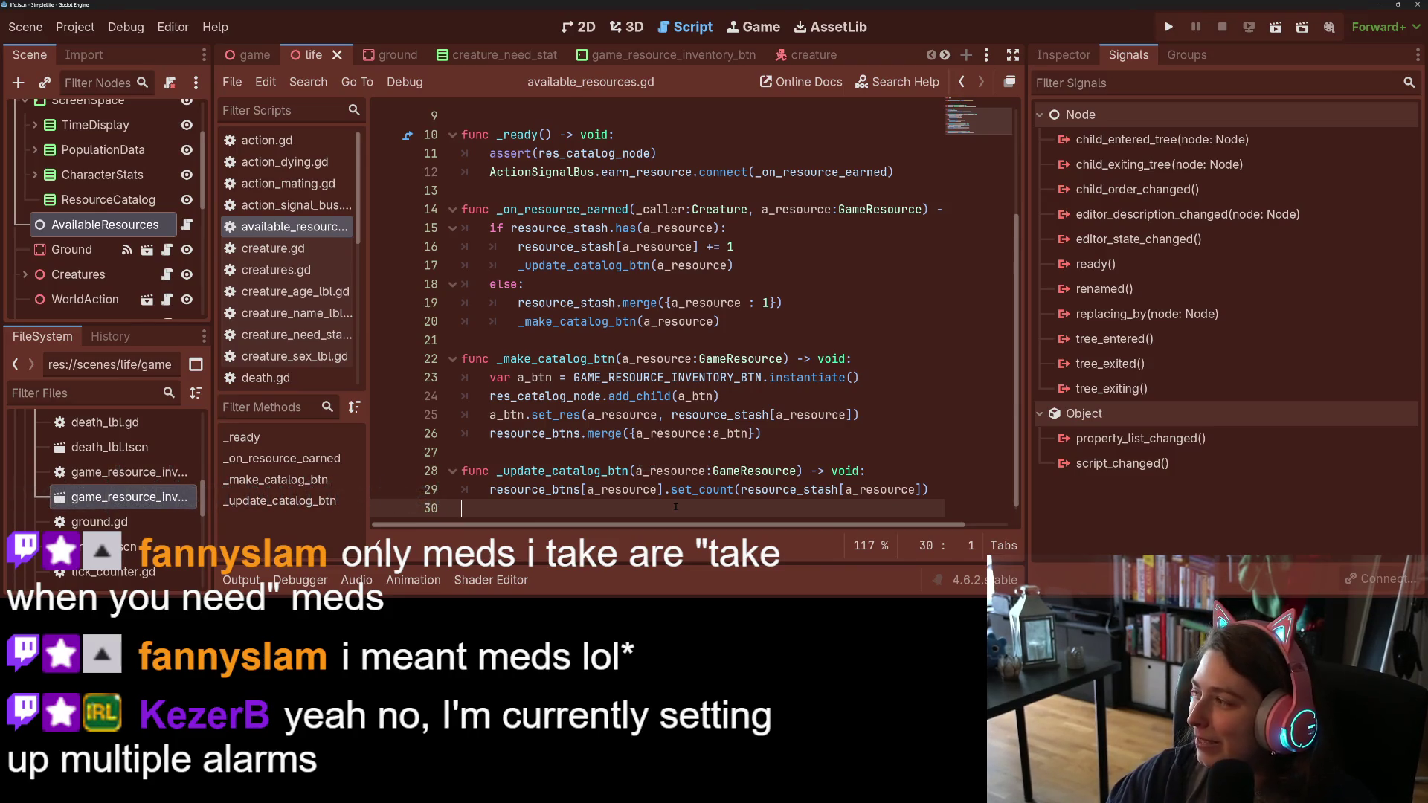
pyautogui.hotkey('ctrl', 's')
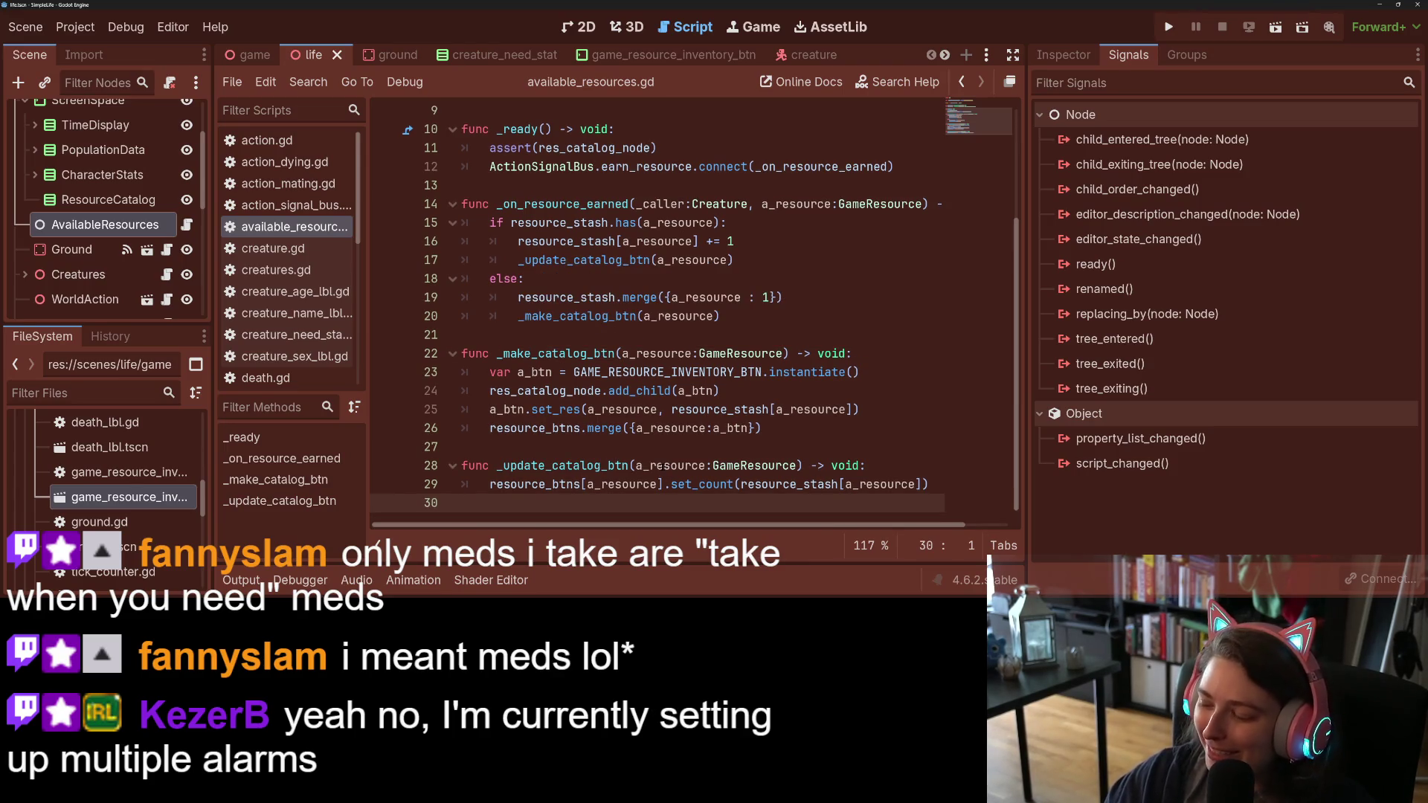
# - Look over the catalog-button code and add a blank line 31 at the end of the file
pyautogui.scroll(1, 661, 466)
pyautogui.scroll(-1, 661, 466)
pyautogui.click(667, 460)
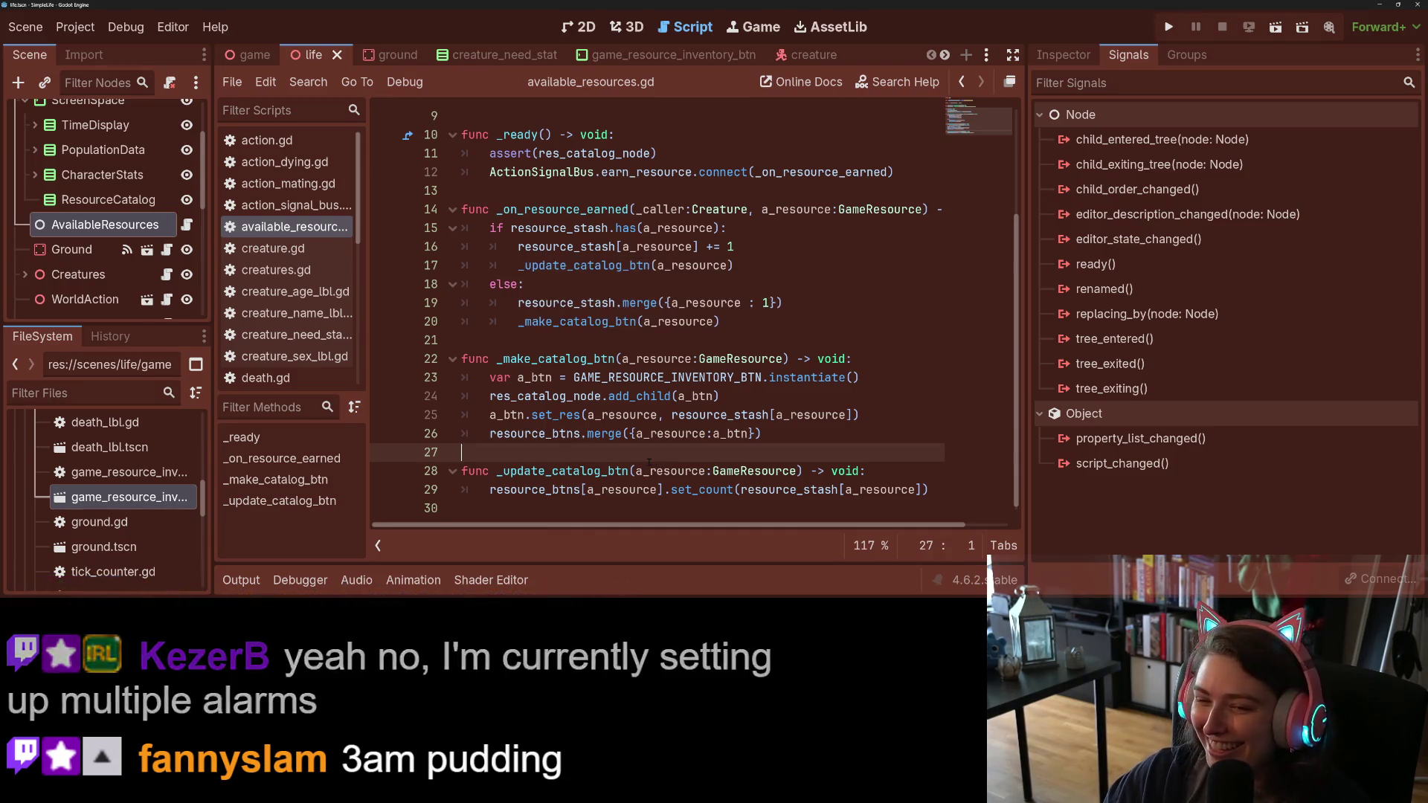
pyautogui.click(649, 339)
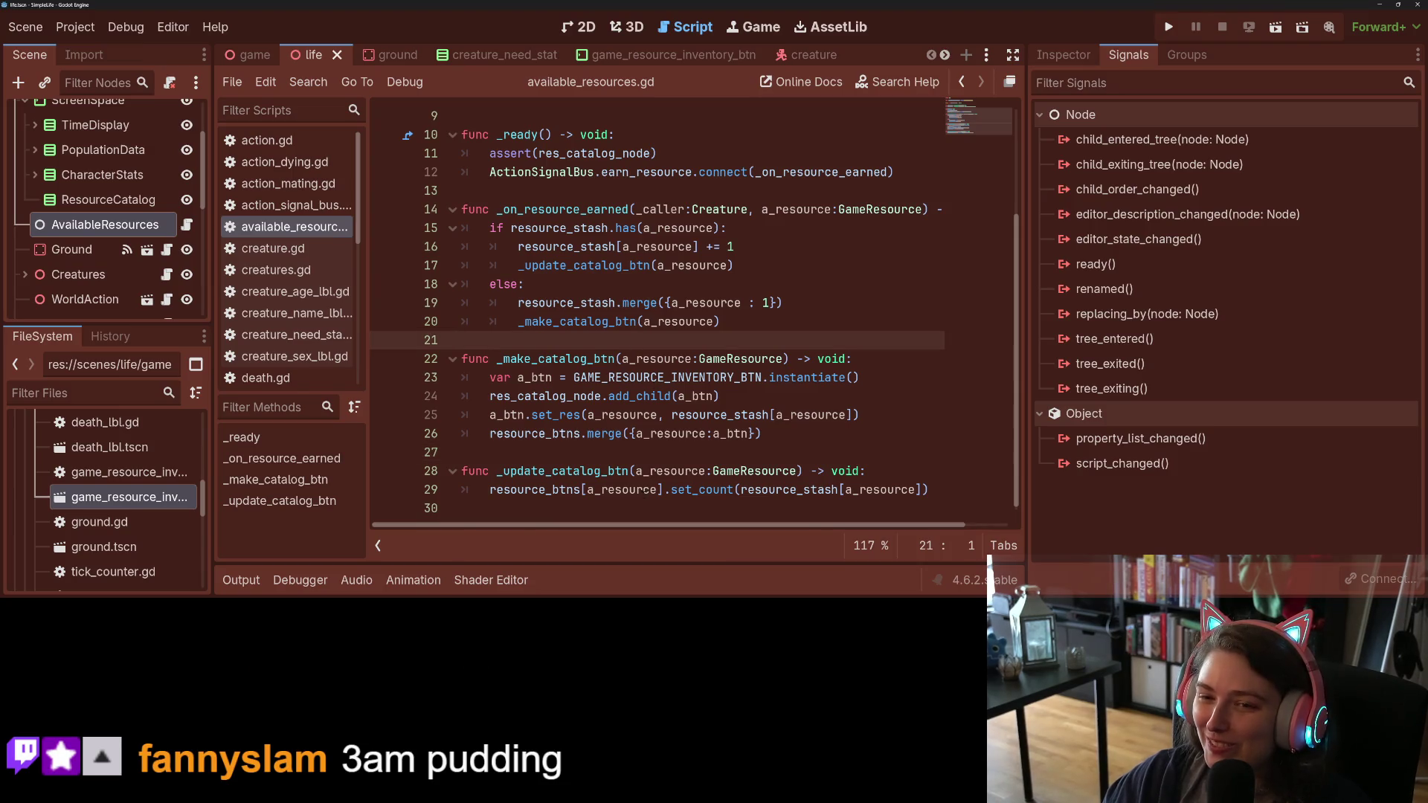
pyautogui.click(649, 452)
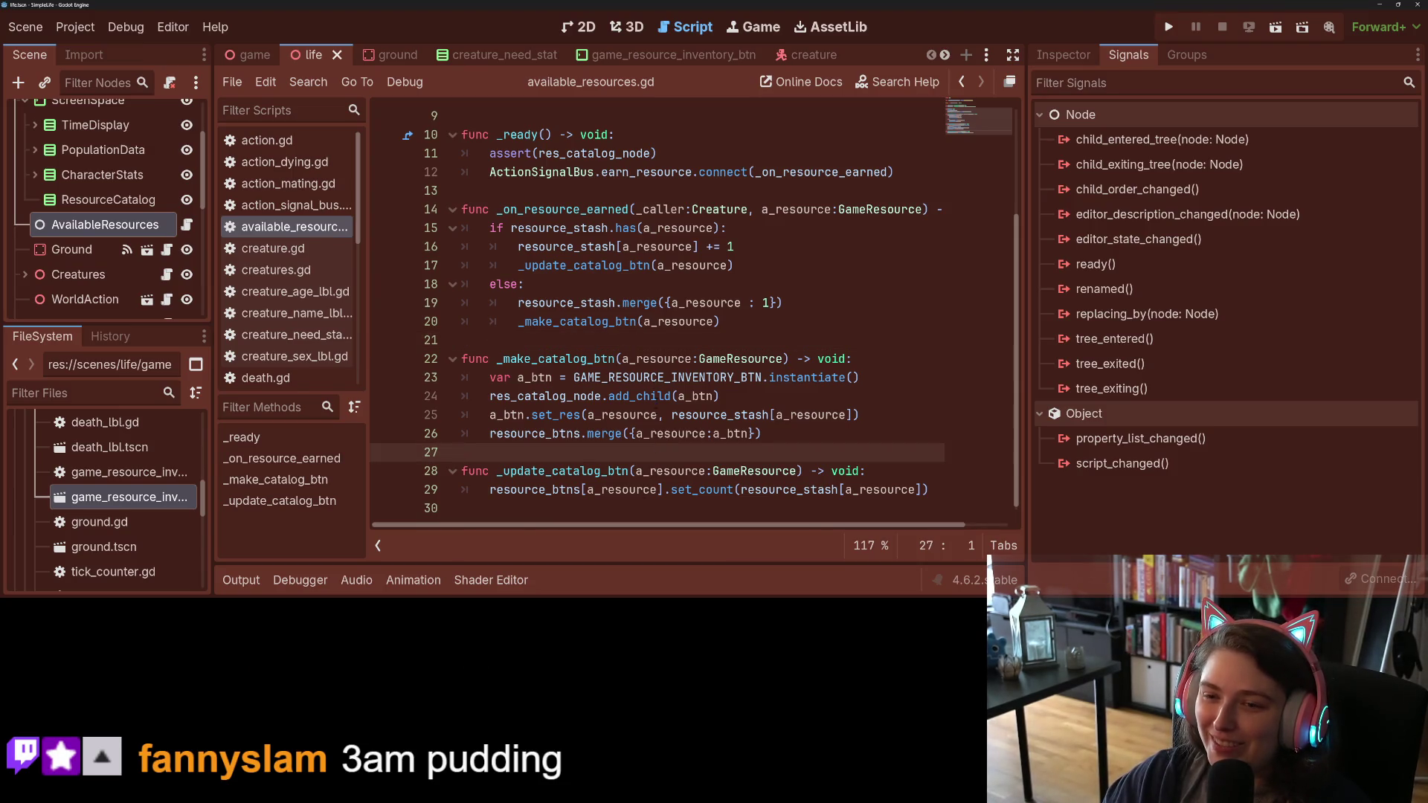
pyautogui.doubleClick(593, 321)
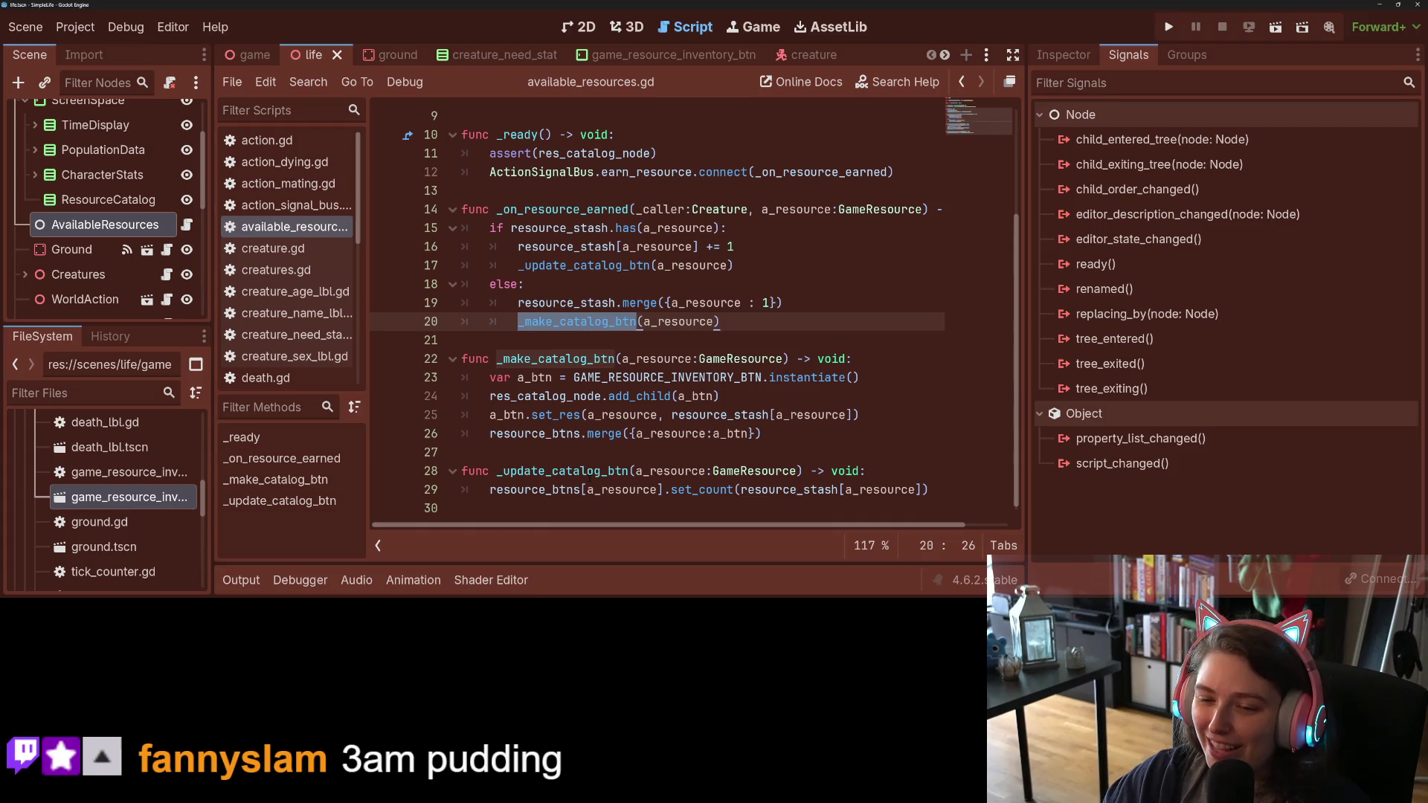
pyautogui.click(607, 505)
pyautogui.press('Return')
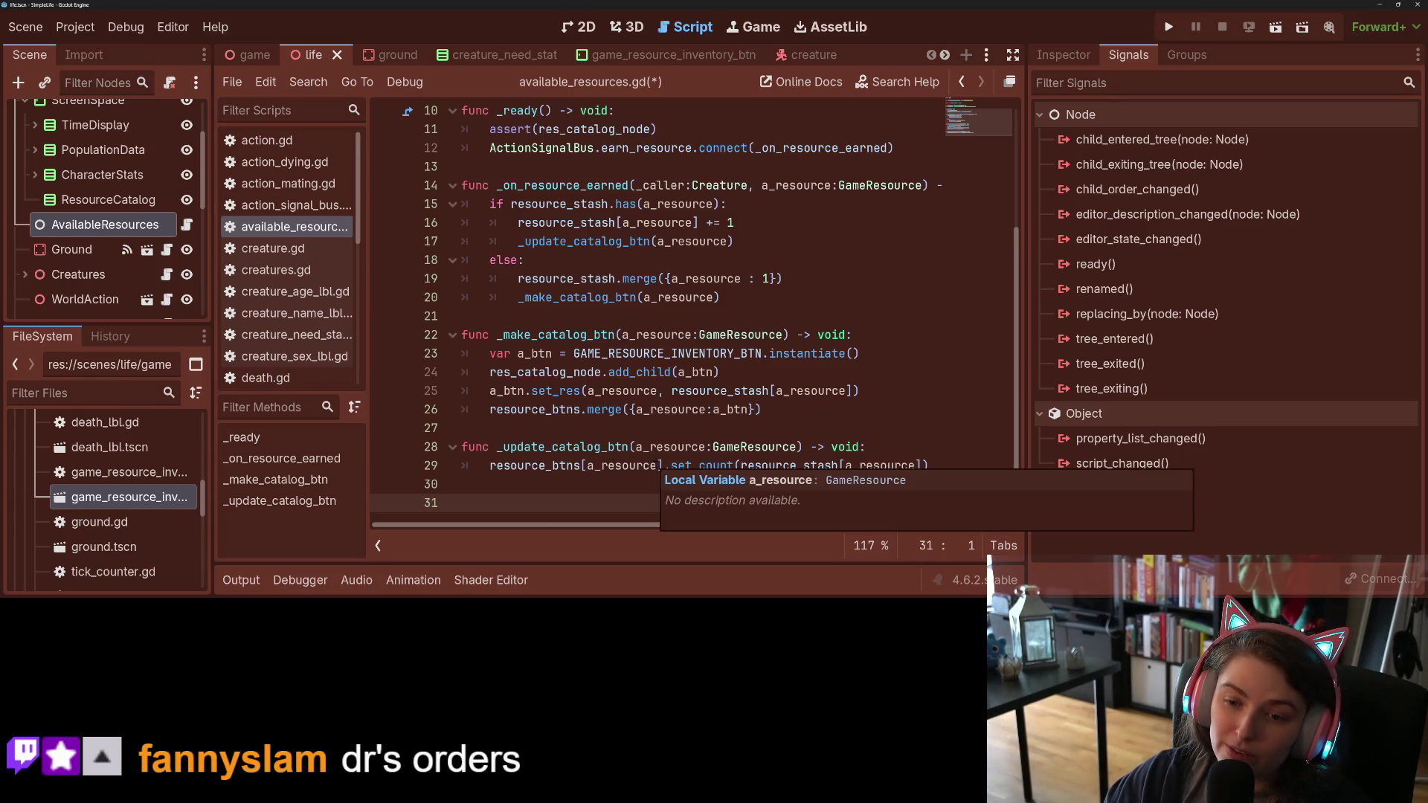
# - Add and save a _on_button_pushed(a_resource:GameResource) -> void stub with pass, then open game_resource_inventory_btn
pyautogui.write('func _')
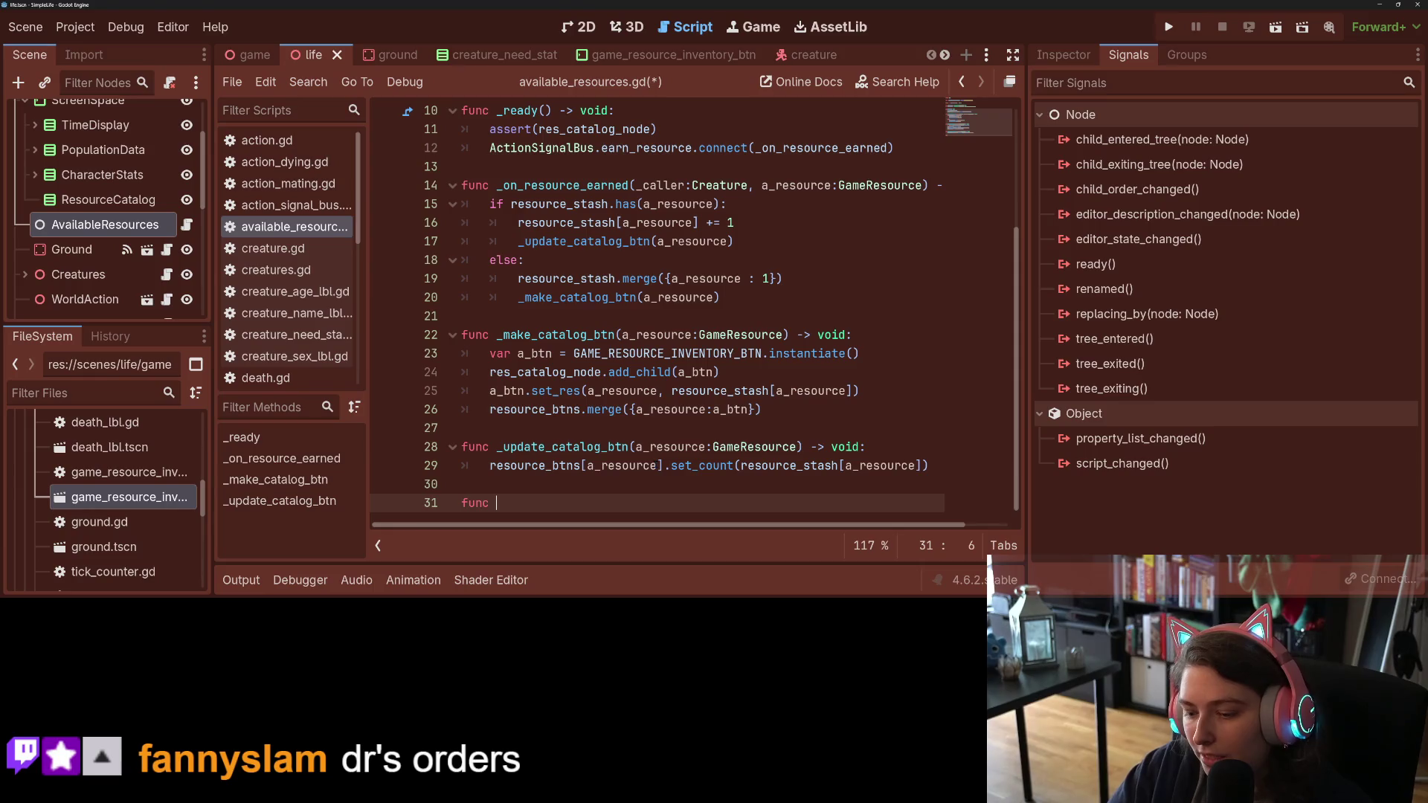
pyautogui.write('on_button')
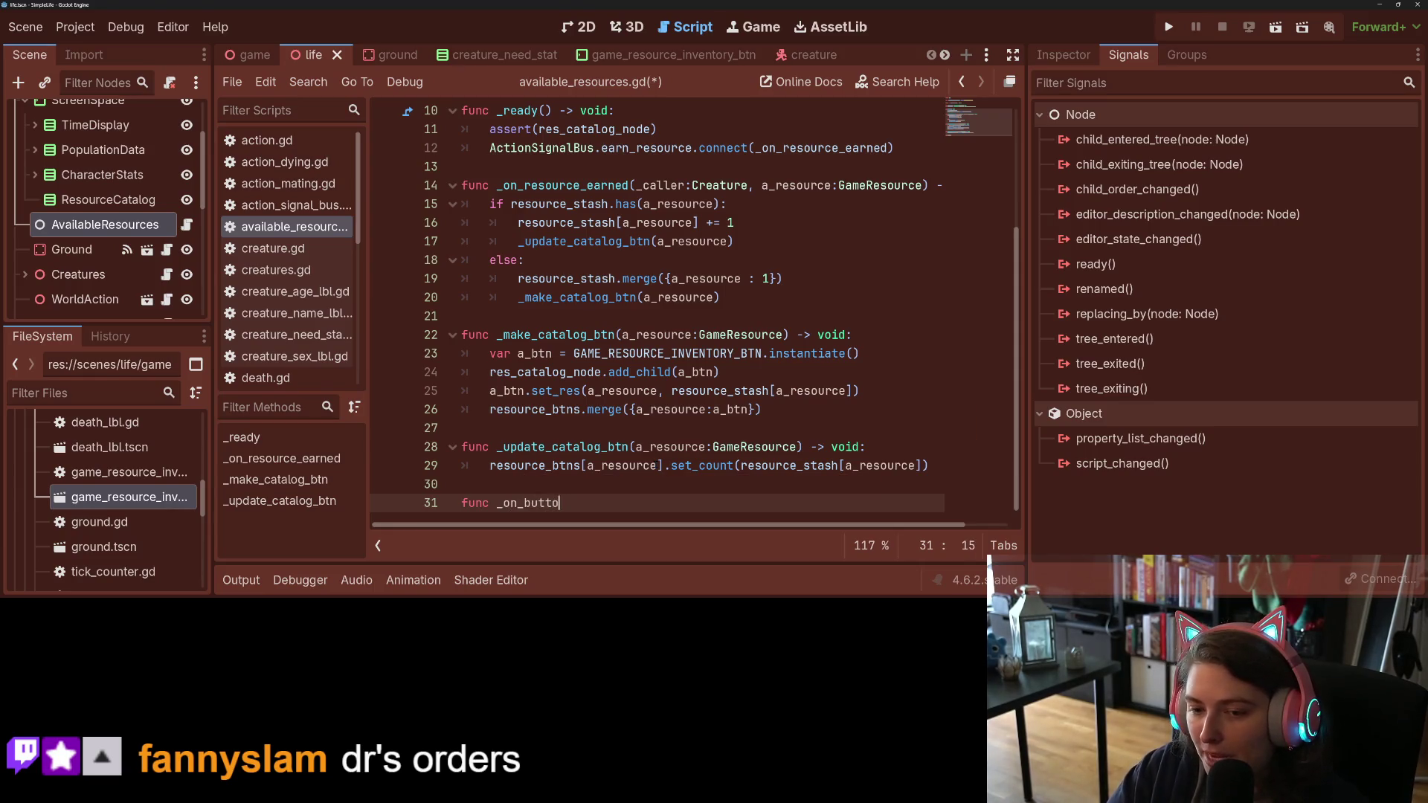
pyautogui.write('_pushed(')
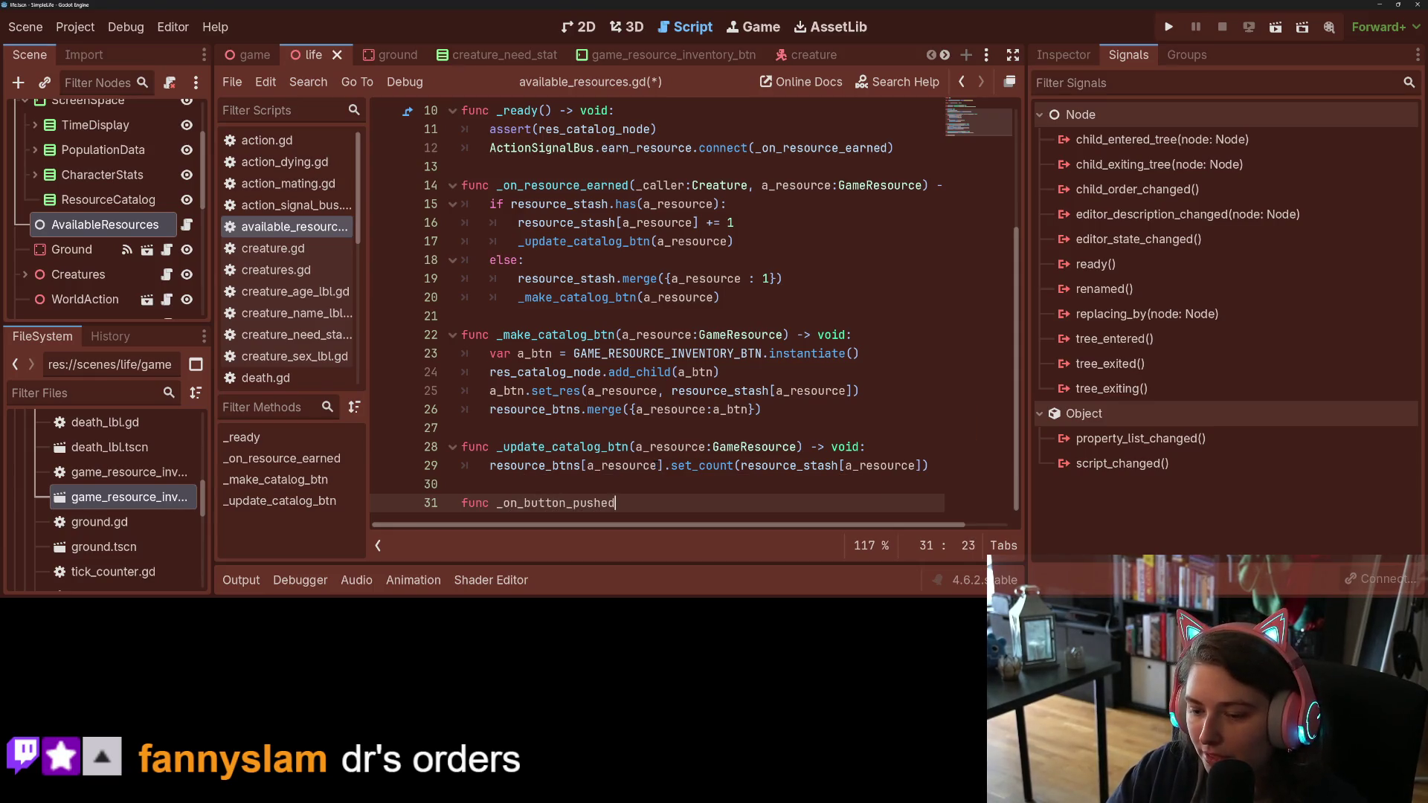
pyautogui.write('a_re')
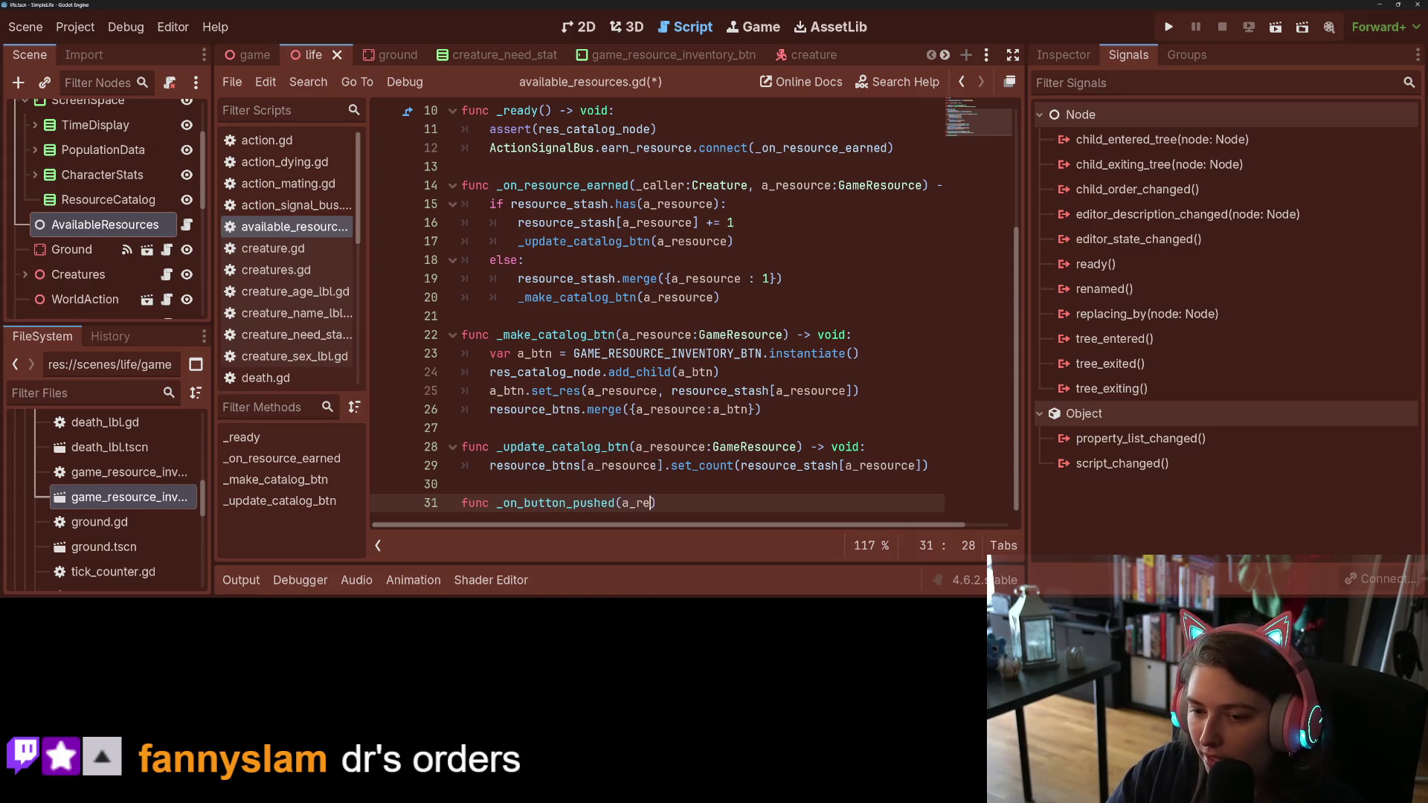
pyautogui.write('source:G')
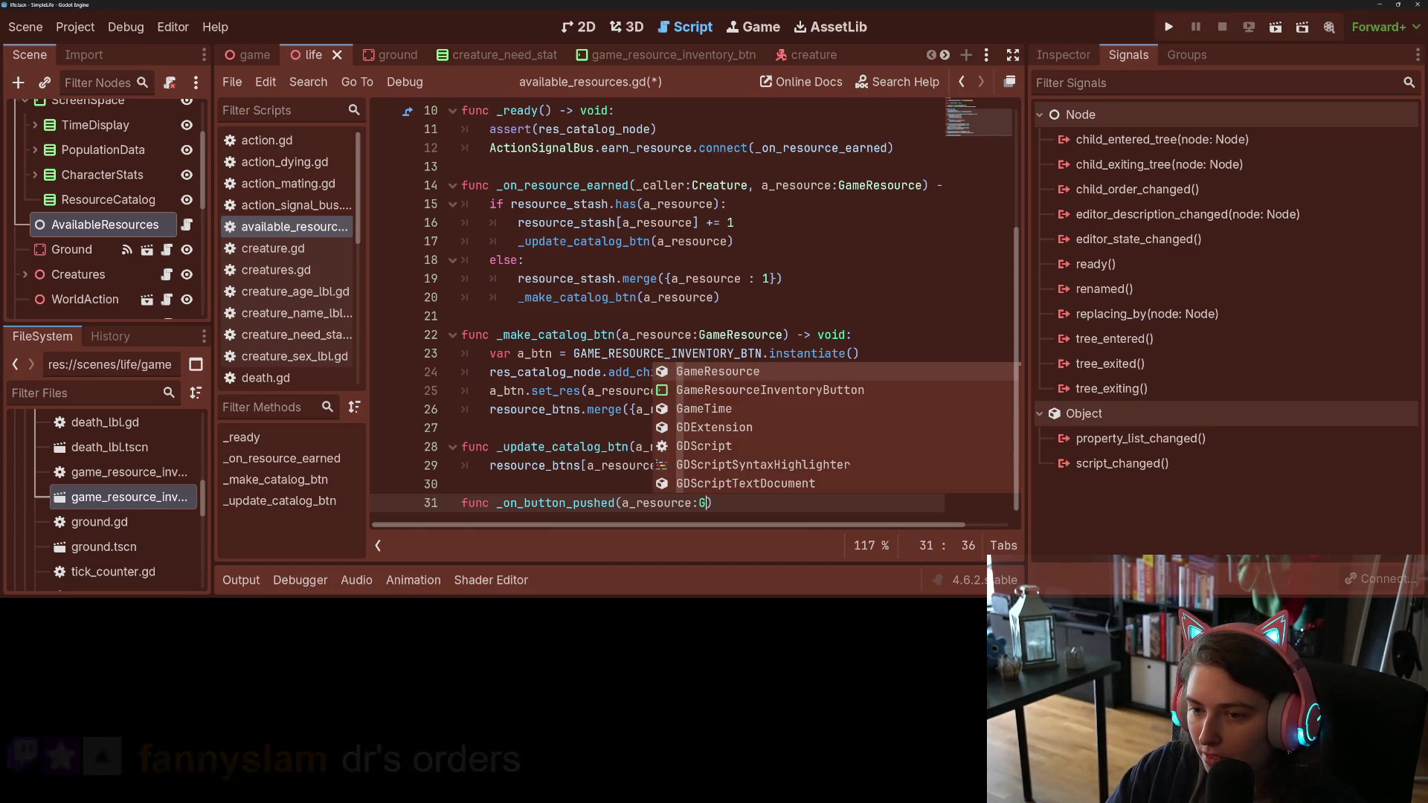
pyautogui.press('Return')
pyautogui.press('End')
pyautogui.write('-> void')
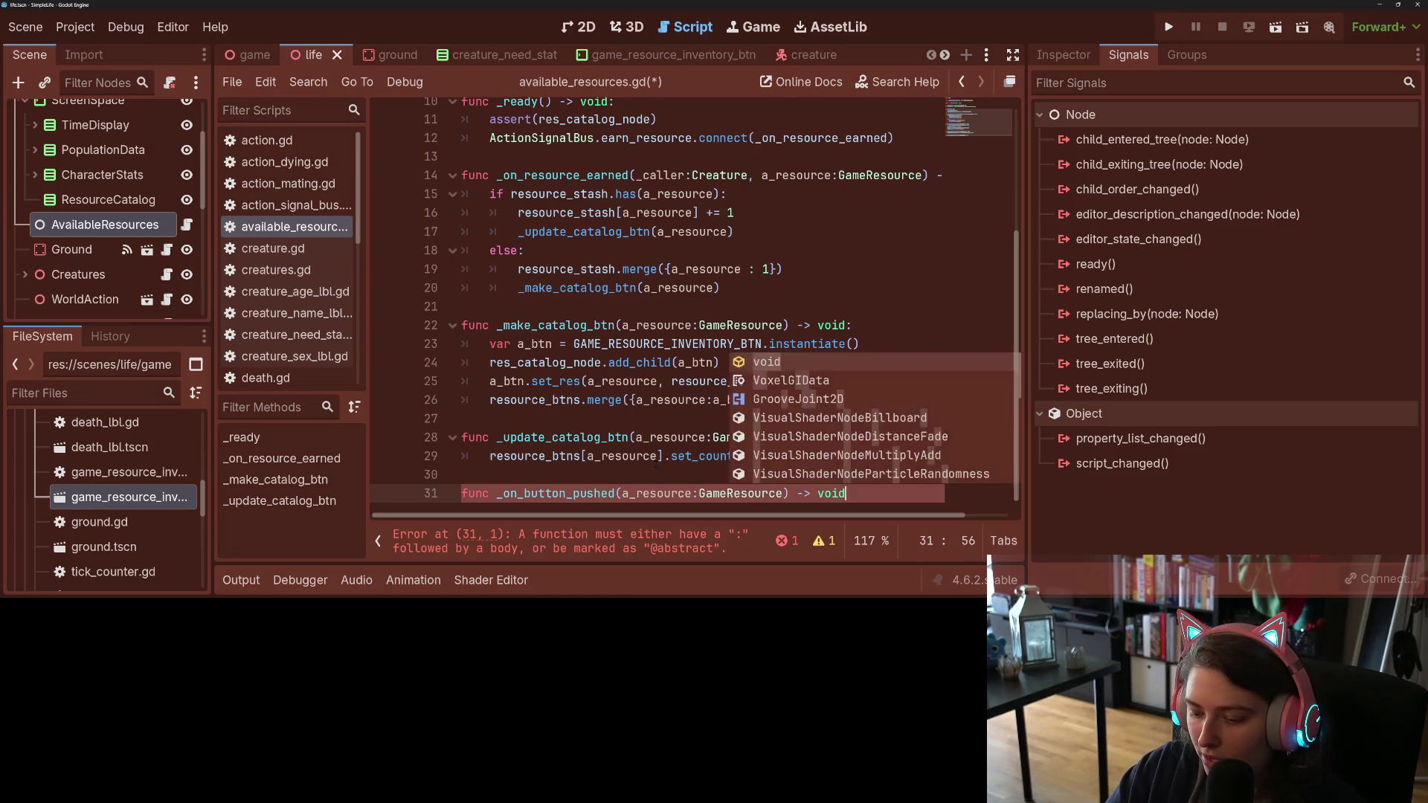
pyautogui.write(':')
pyautogui.press('Return')
pyautogui.write('pass')
pyautogui.hotkey('ctrl', 's')
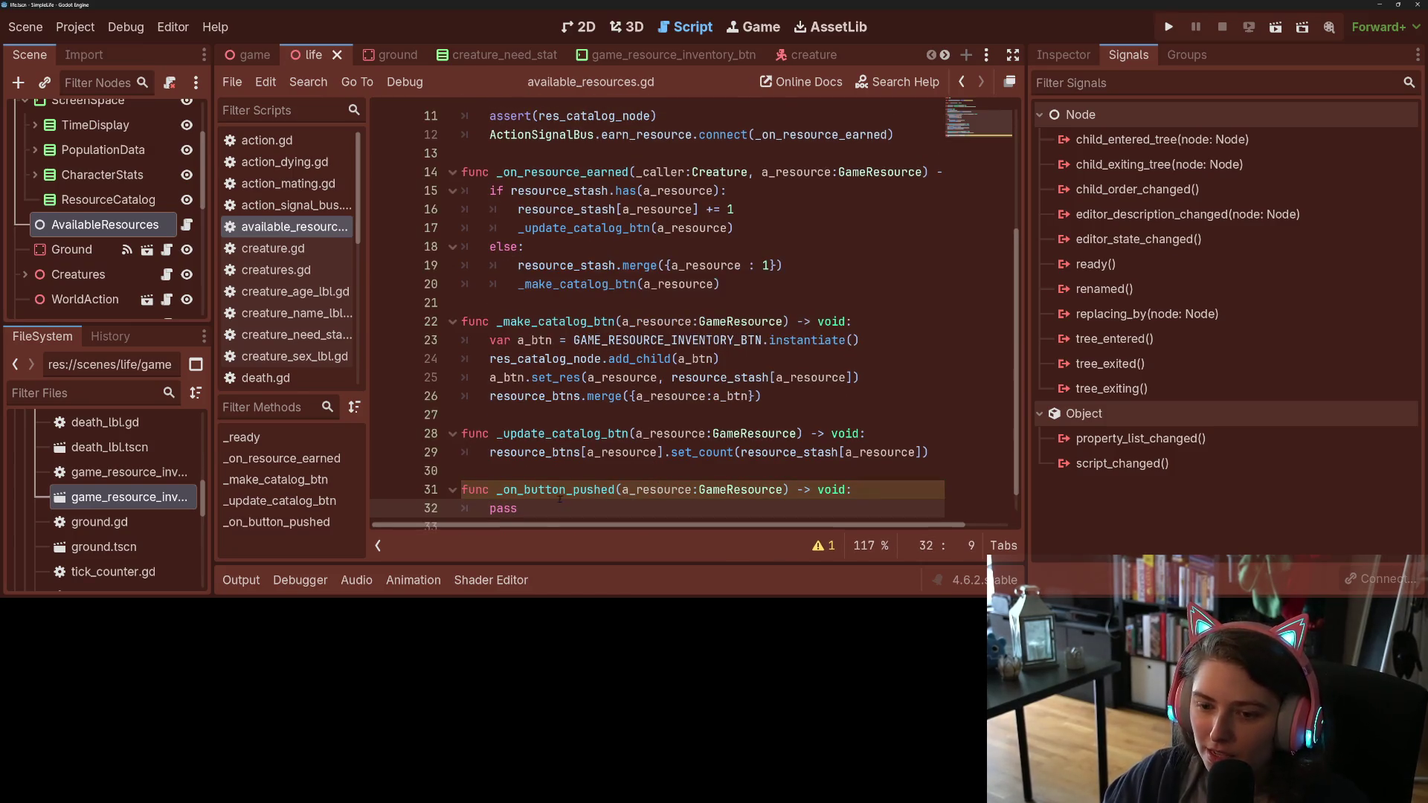
pyautogui.doubleClick(558, 490)
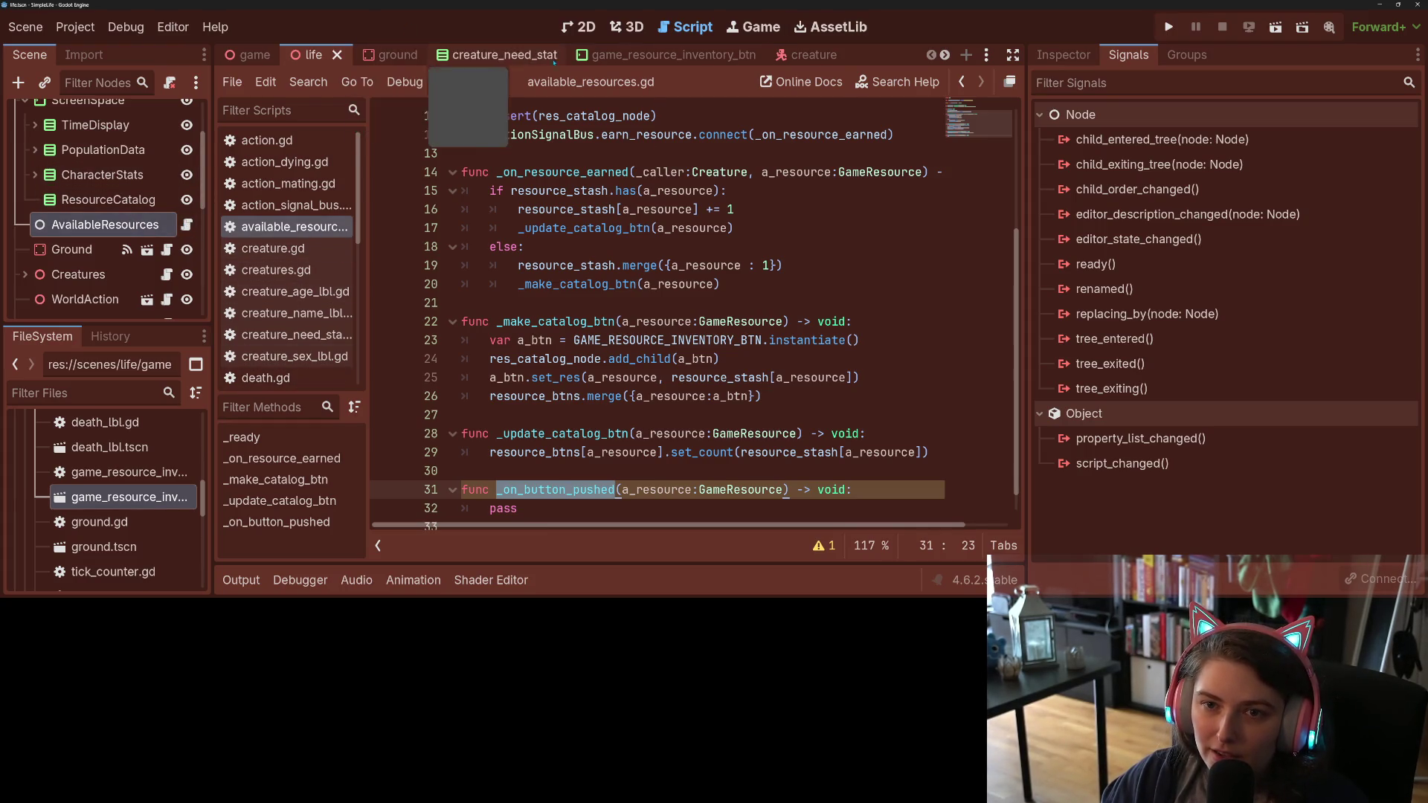
pyautogui.click(632, 55)
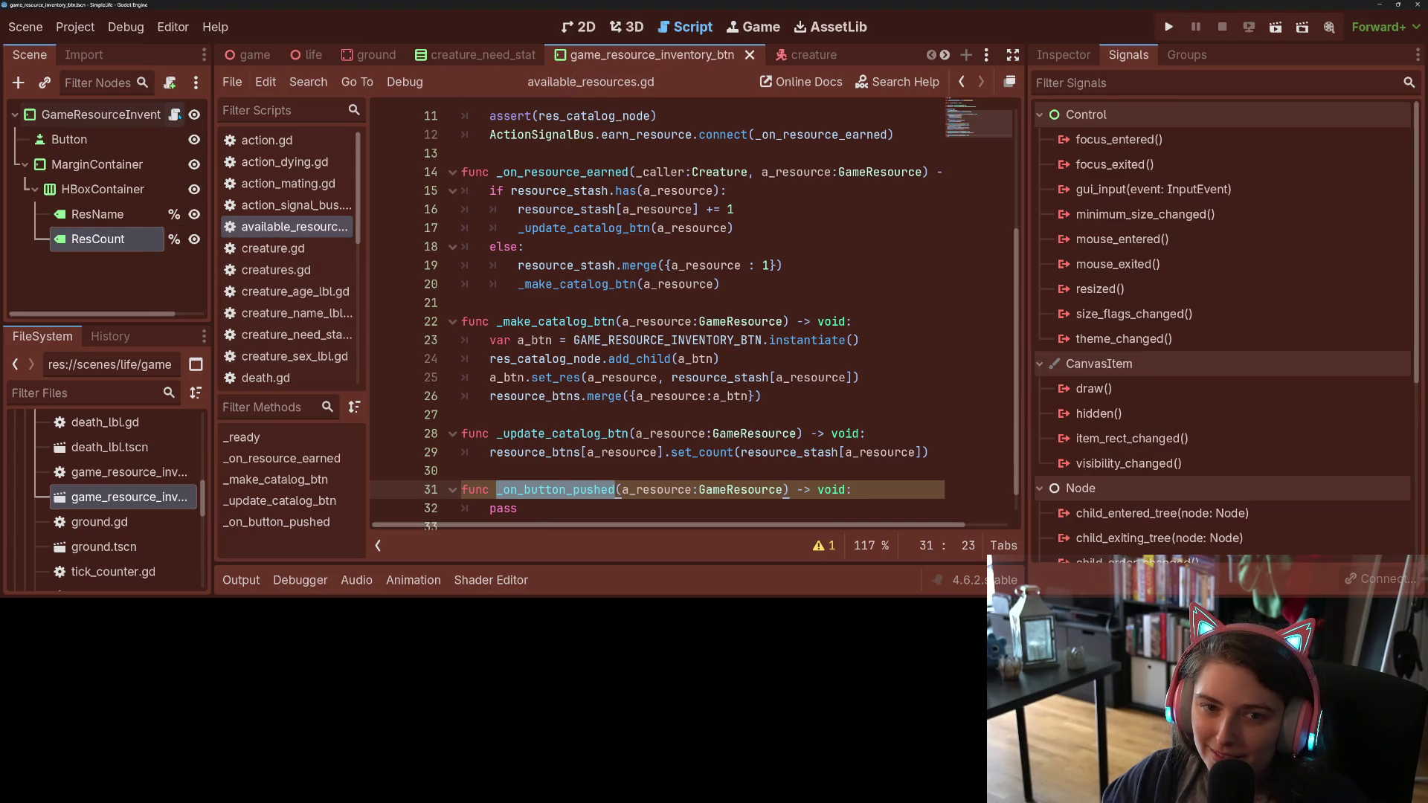
# - In game_resource_inventory_btn.gd, declare signal button_pushed(a_res : GameResource) below line 4 and save
pyautogui.click(175, 114)
pyautogui.click(672, 303)
pyautogui.click(695, 172)
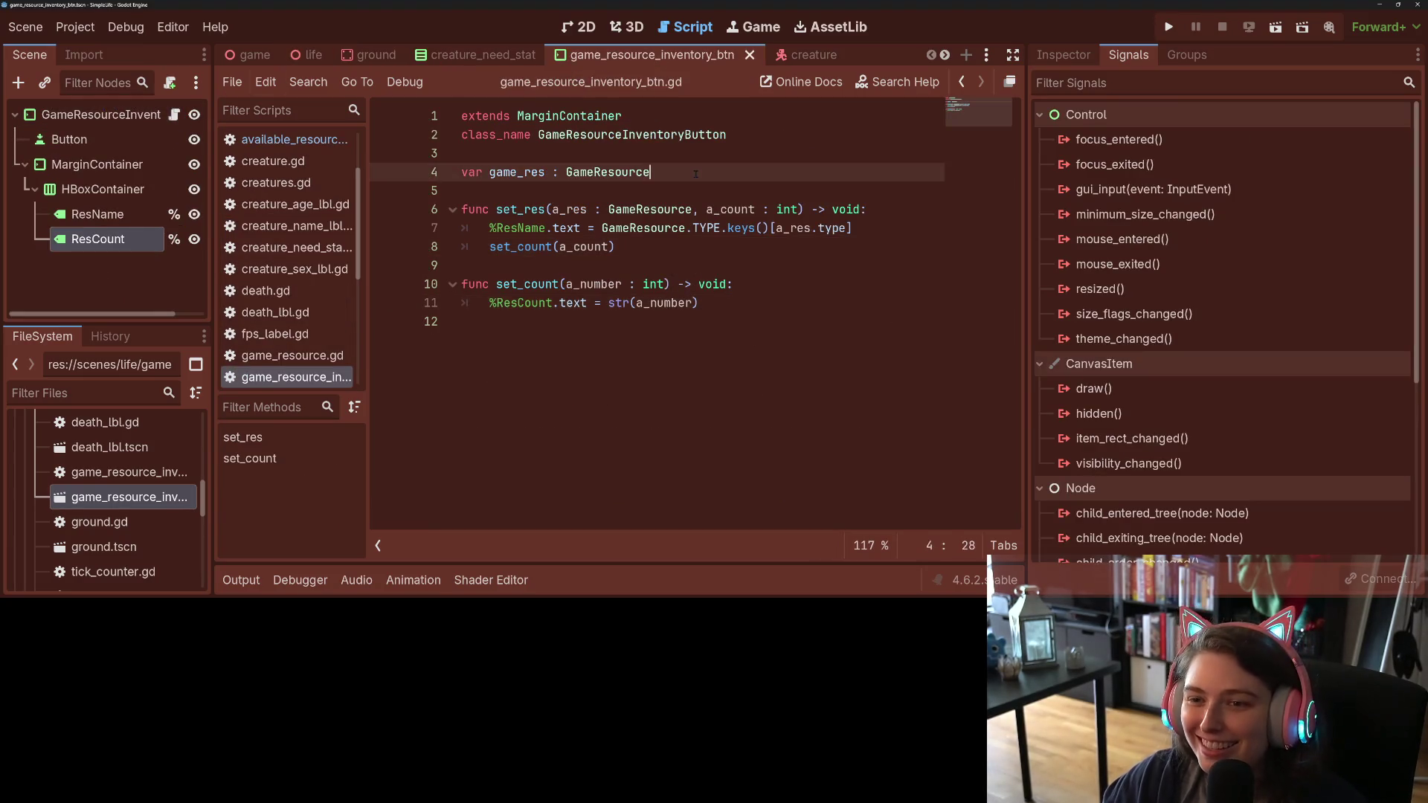
pyautogui.press('Return')
pyautogui.press('Return')
pyautogui.write('signal')
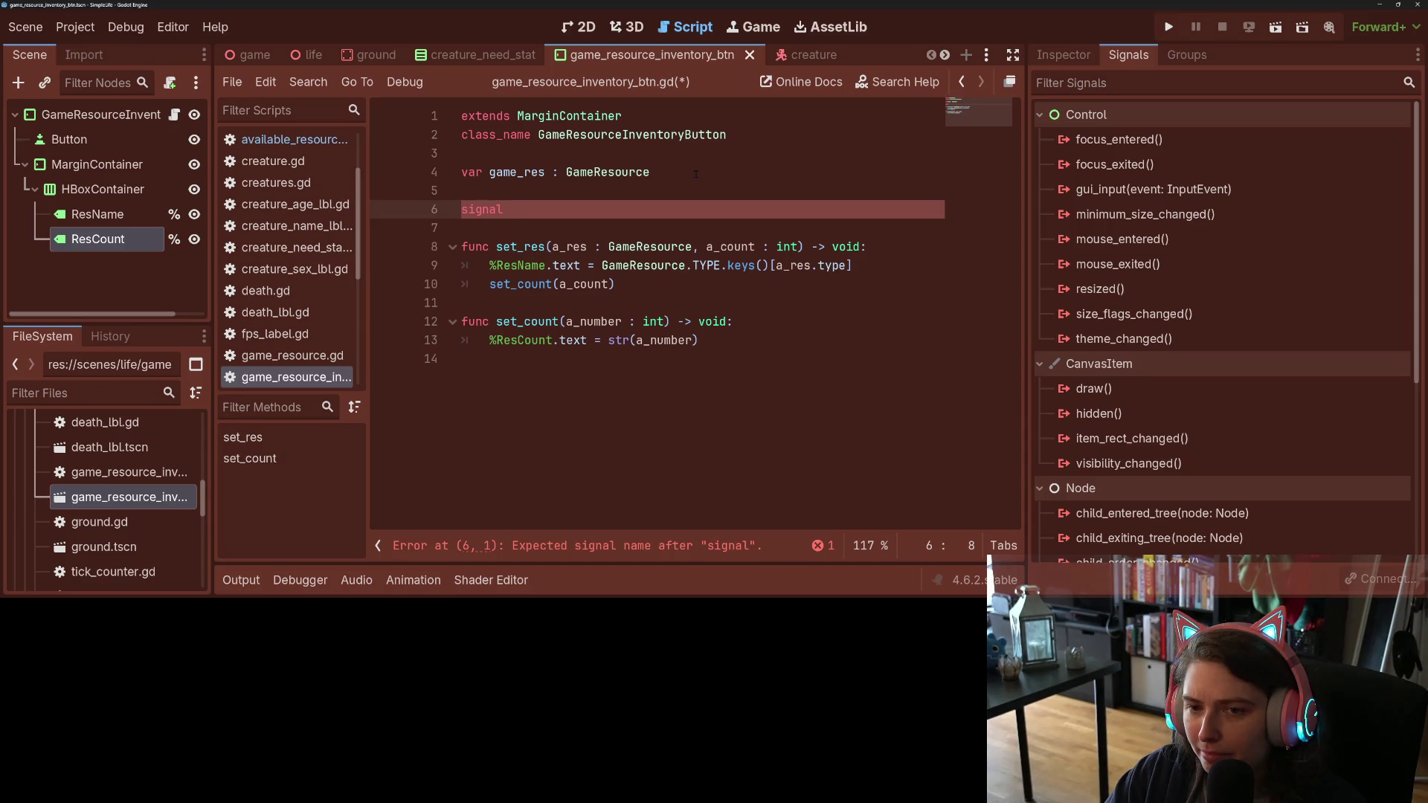
pyautogui.write(' button_pushed')
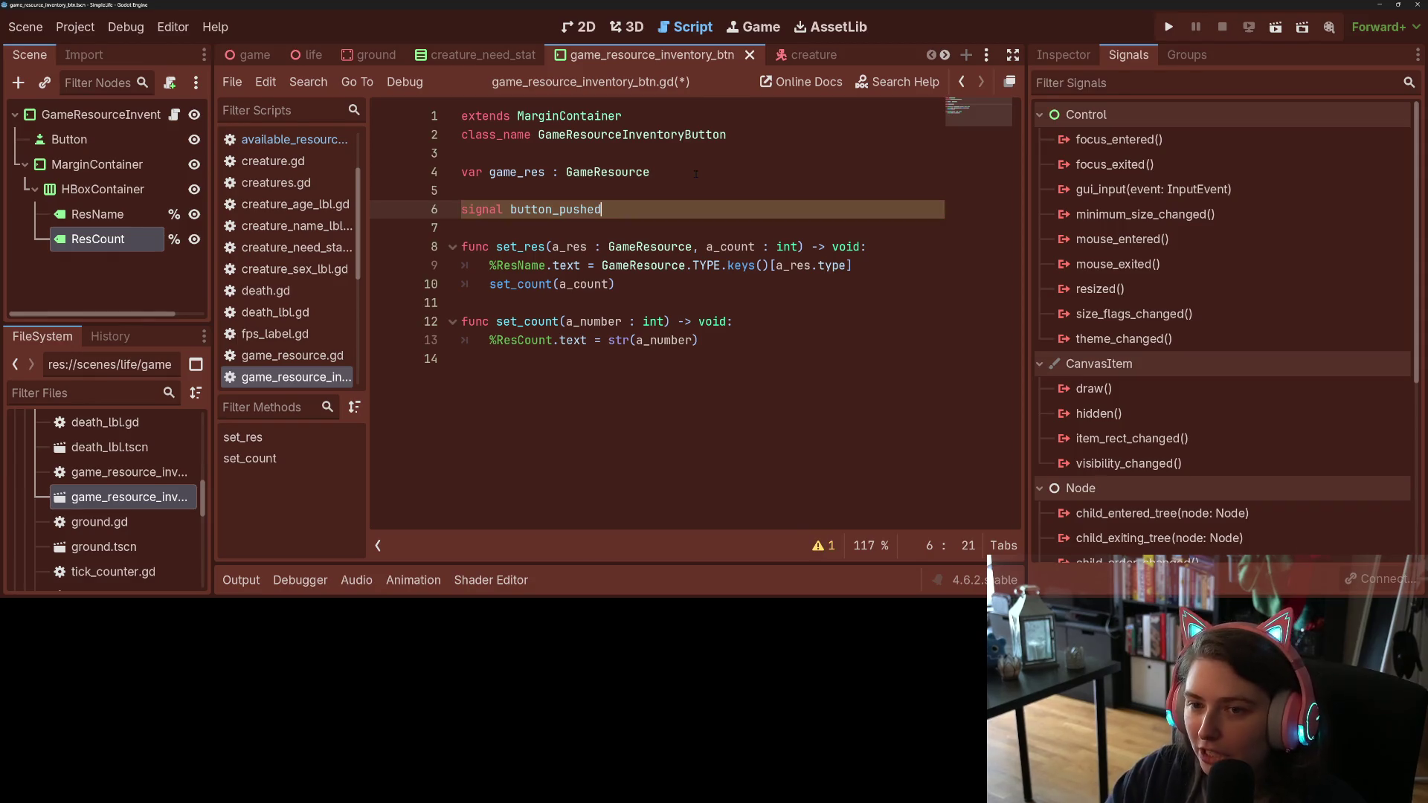
pyautogui.write('(a_res : Game')
pyautogui.press('Return')
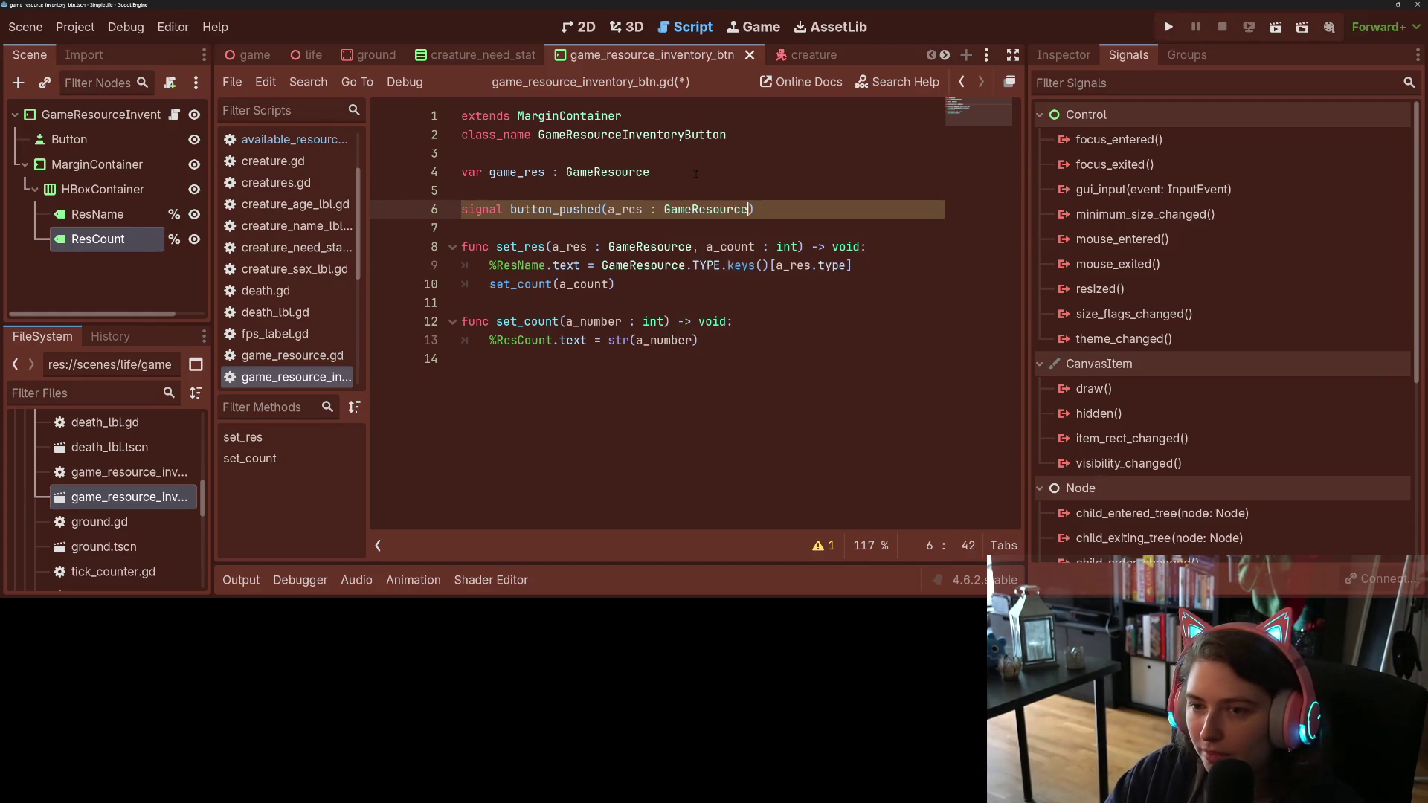
pyautogui.hotkey('ctrl', 's')
# - Begin a func _ready() -> void: declaration below the signal
pyautogui.click(603, 225)
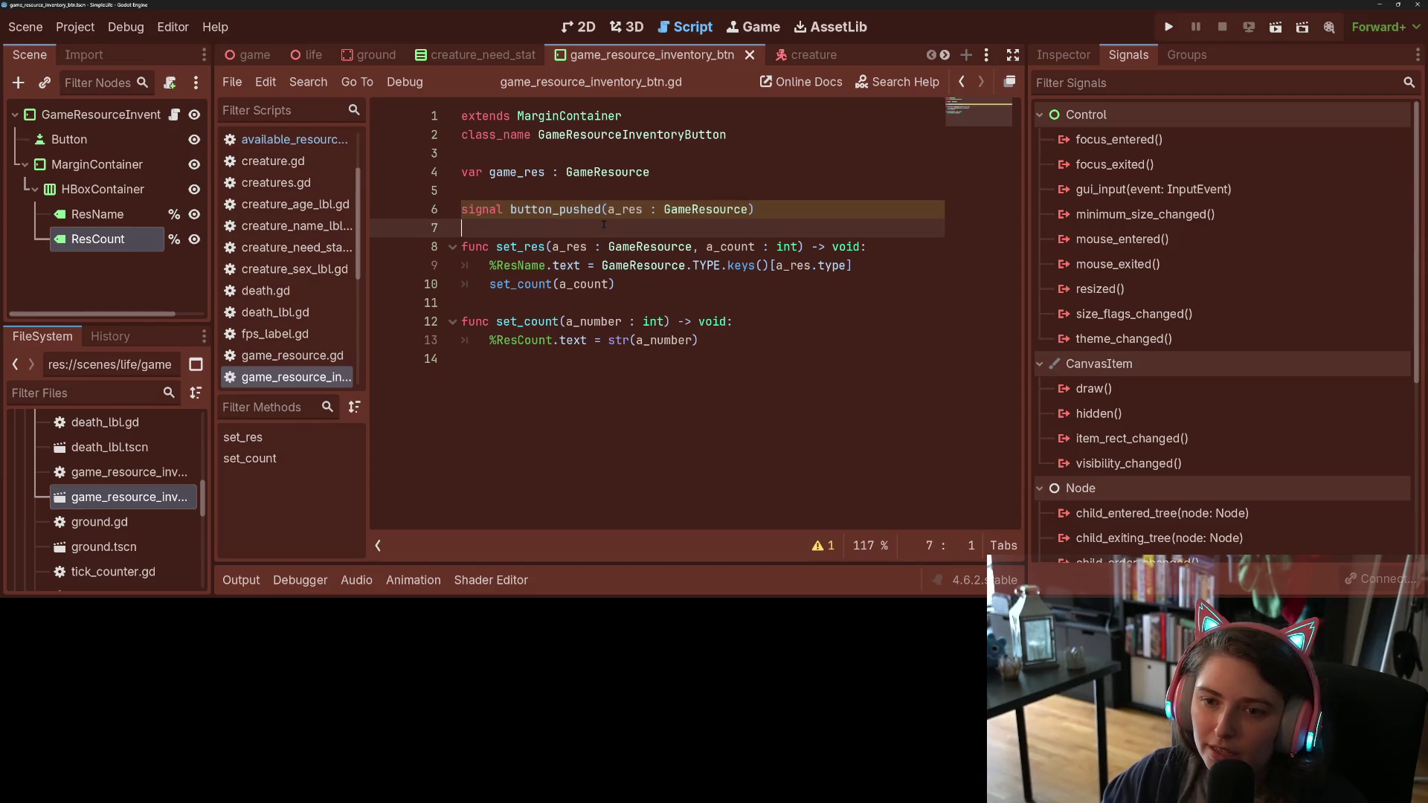
pyautogui.press('Return')
pyautogui.press('Return')
pyautogui.press('Up')
pyautogui.write('func _re')
pyautogui.press('Return')
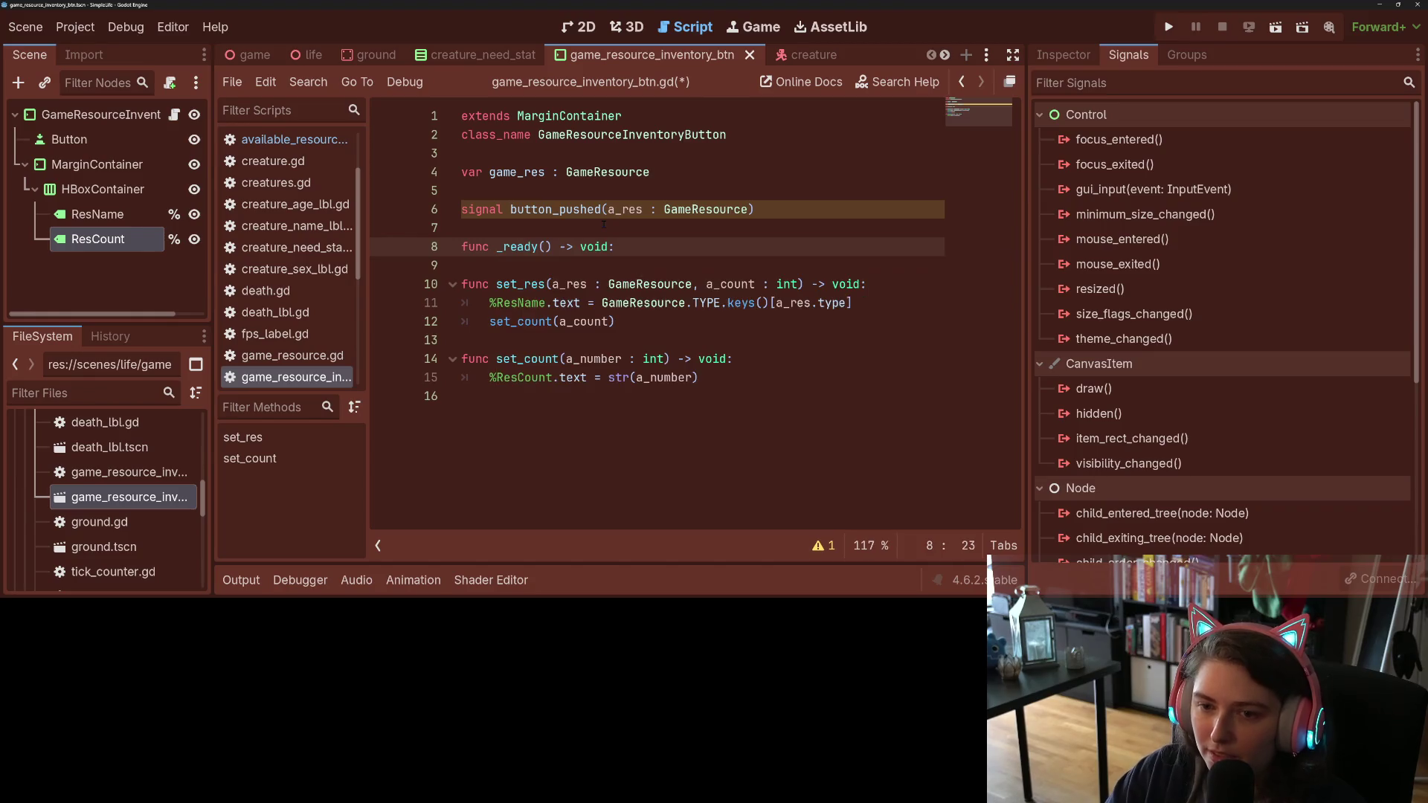
pyautogui.press('Return')
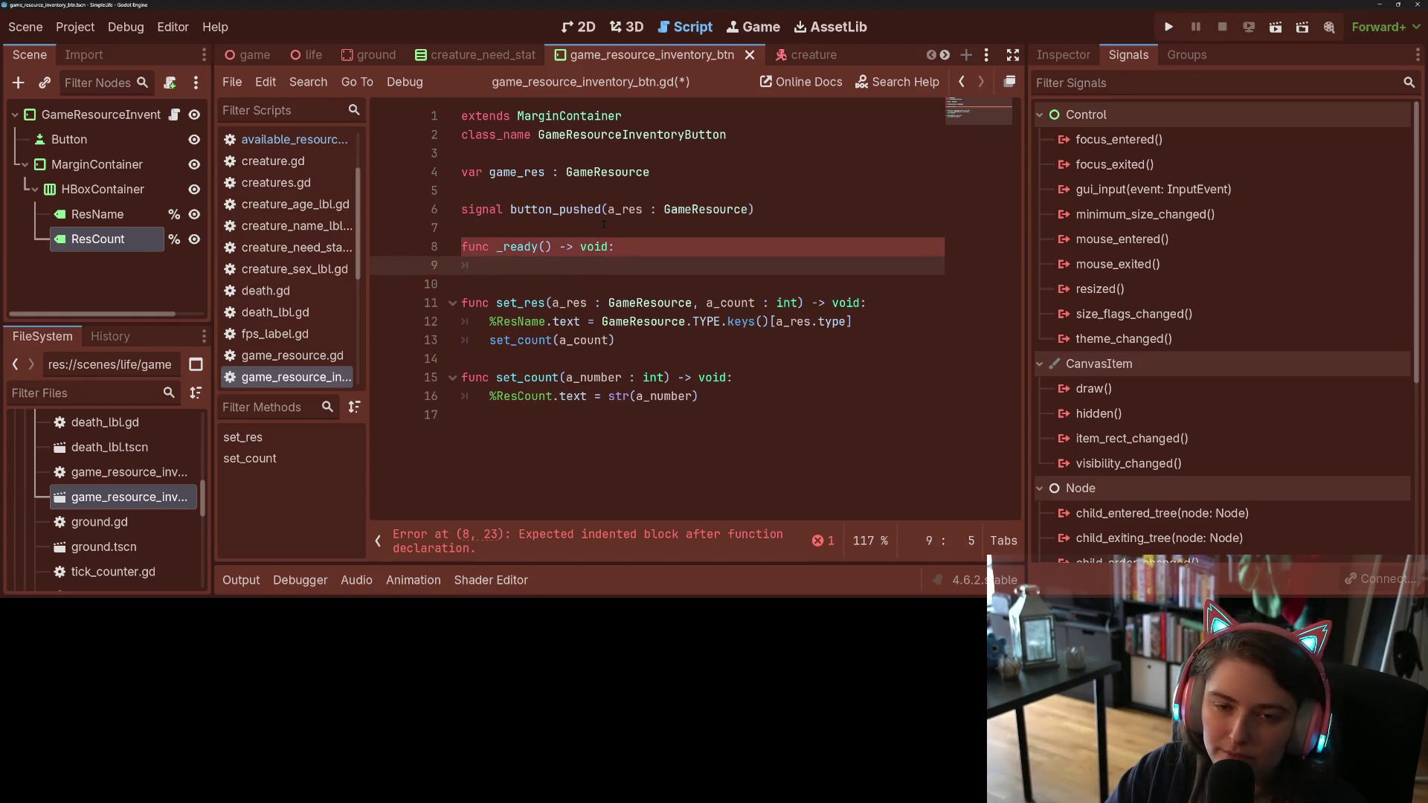
# - In _ready, connect $Button.pressed to the handler, naming it _on_button_pressed
pyautogui.write('$Button.pressed.connect(_o')
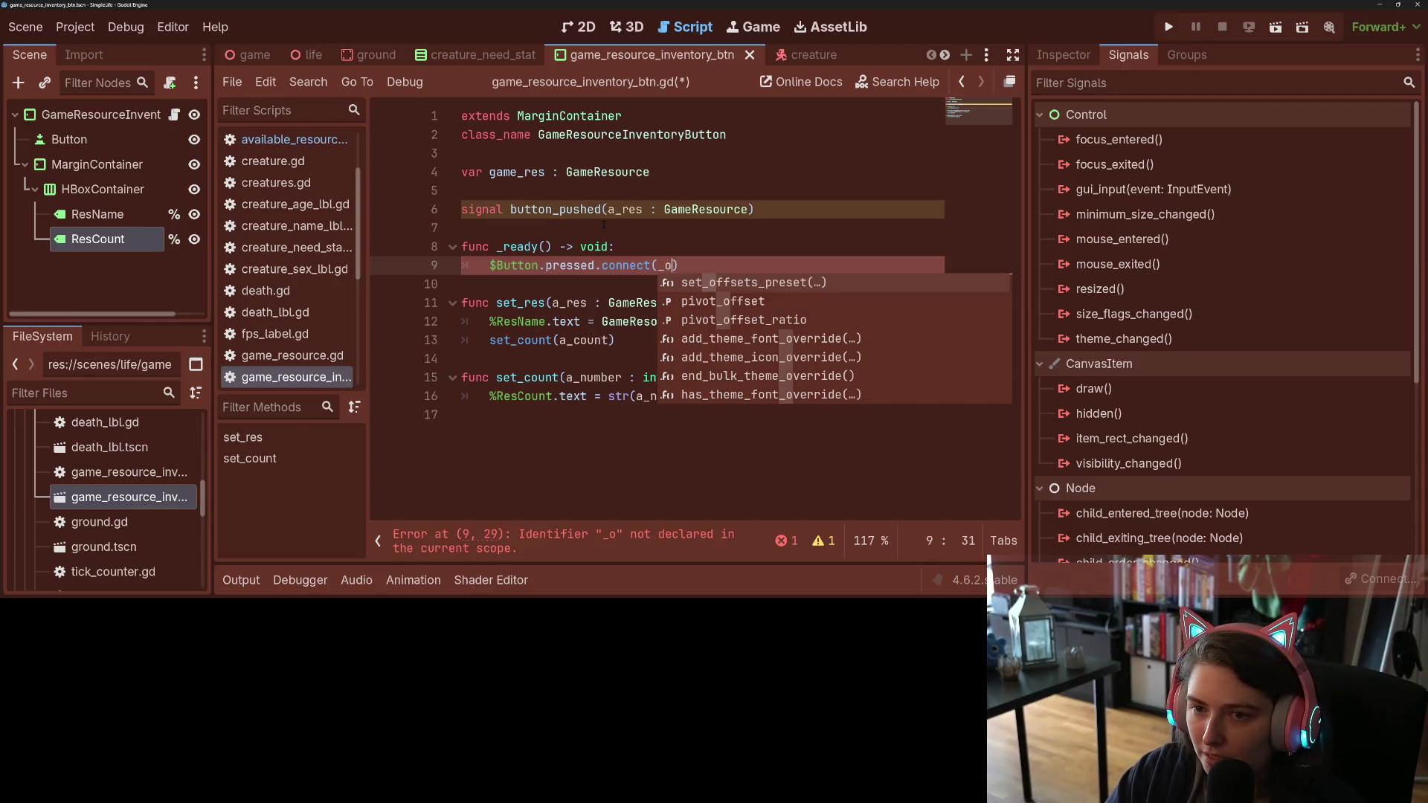
pyautogui.press('BackSpace')
pyautogui.press('BackSpace')
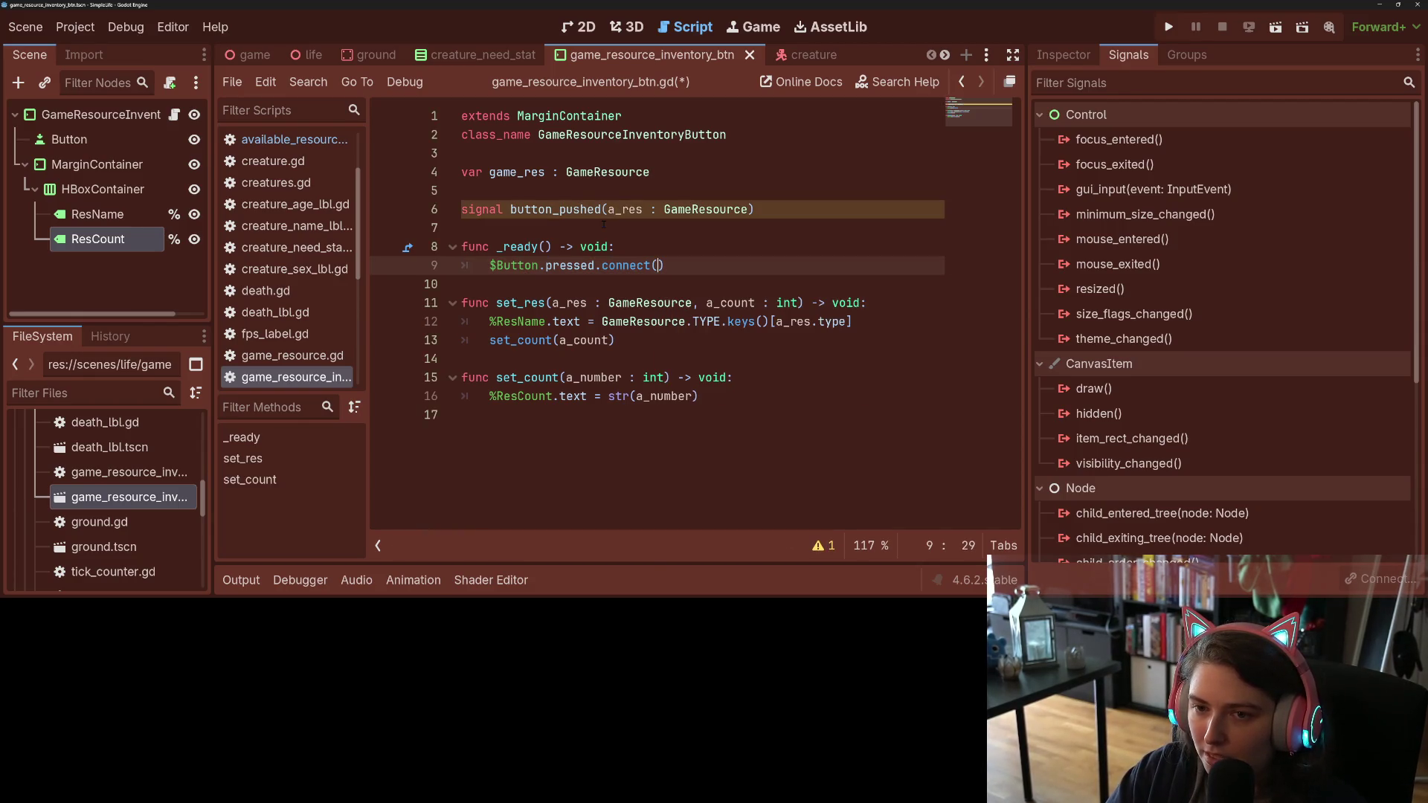
pyautogui.write('_on_bu')
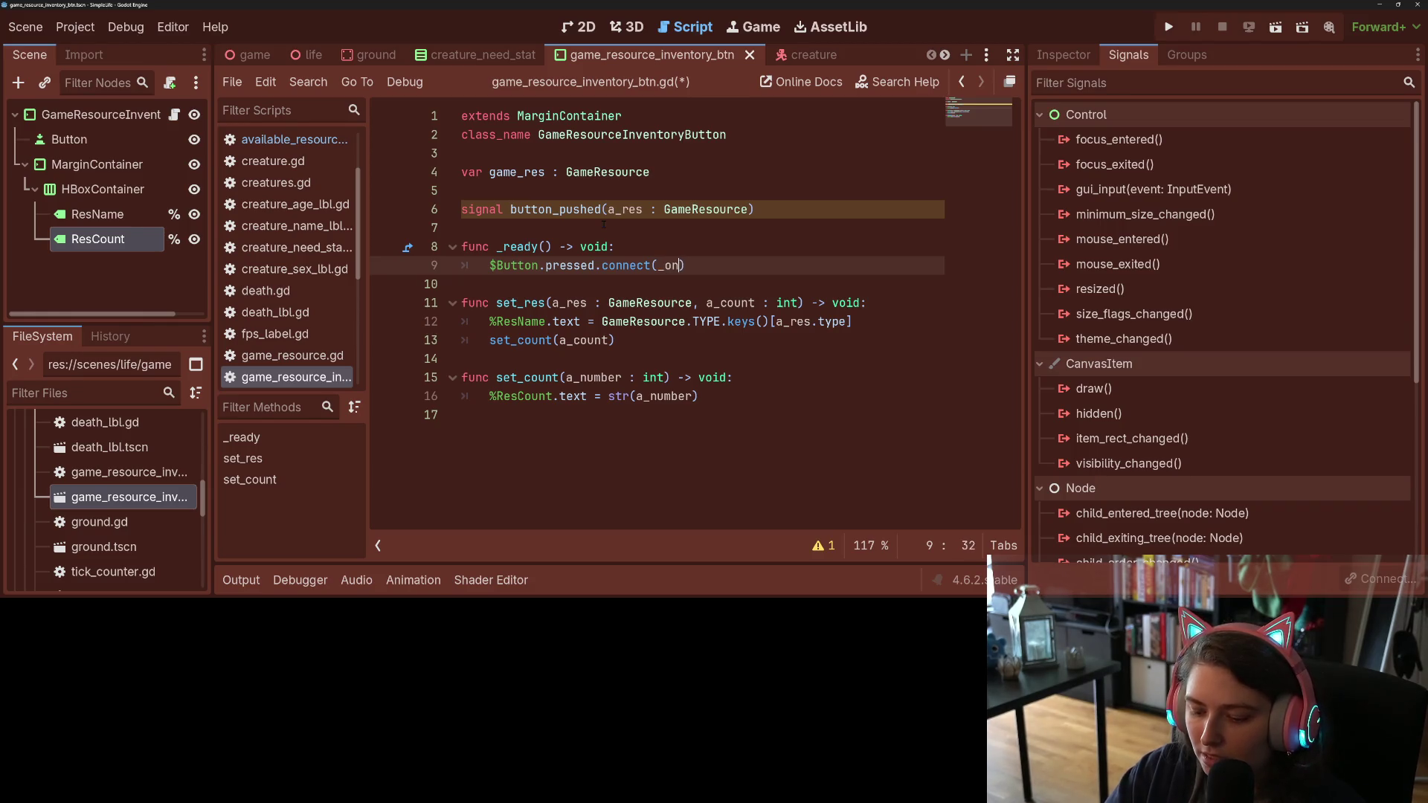
pyautogui.write('tton_pu')
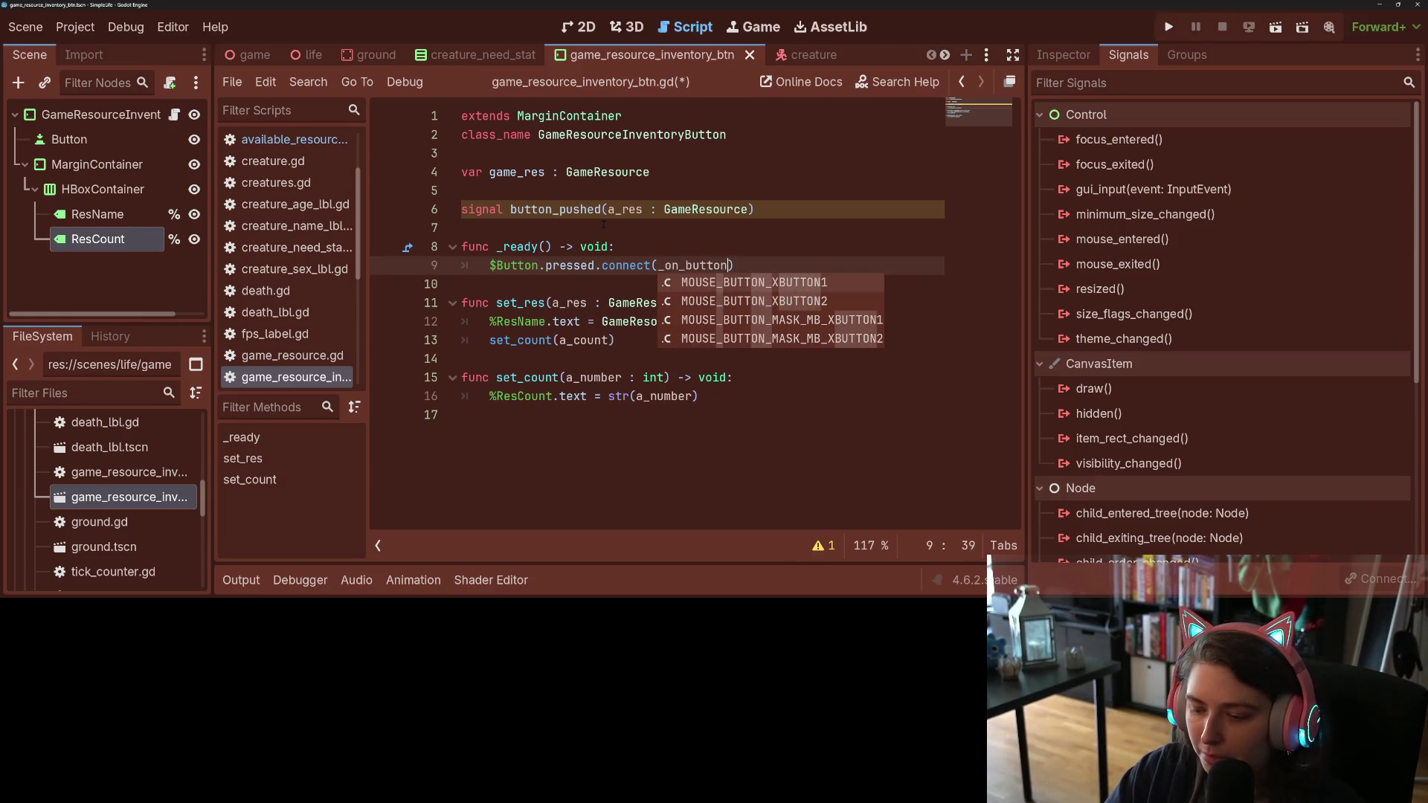
pyautogui.write('shed')
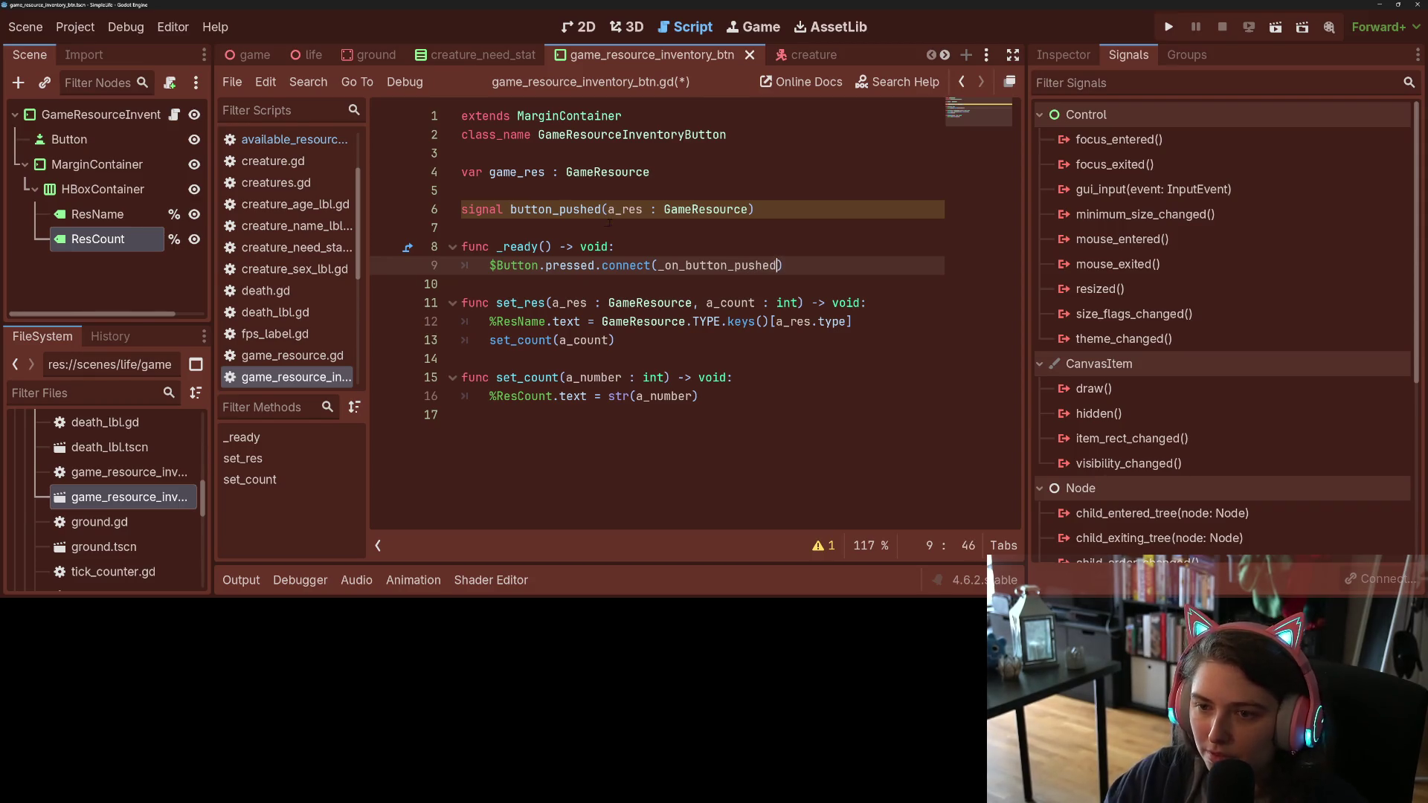
pyautogui.click(734, 266)
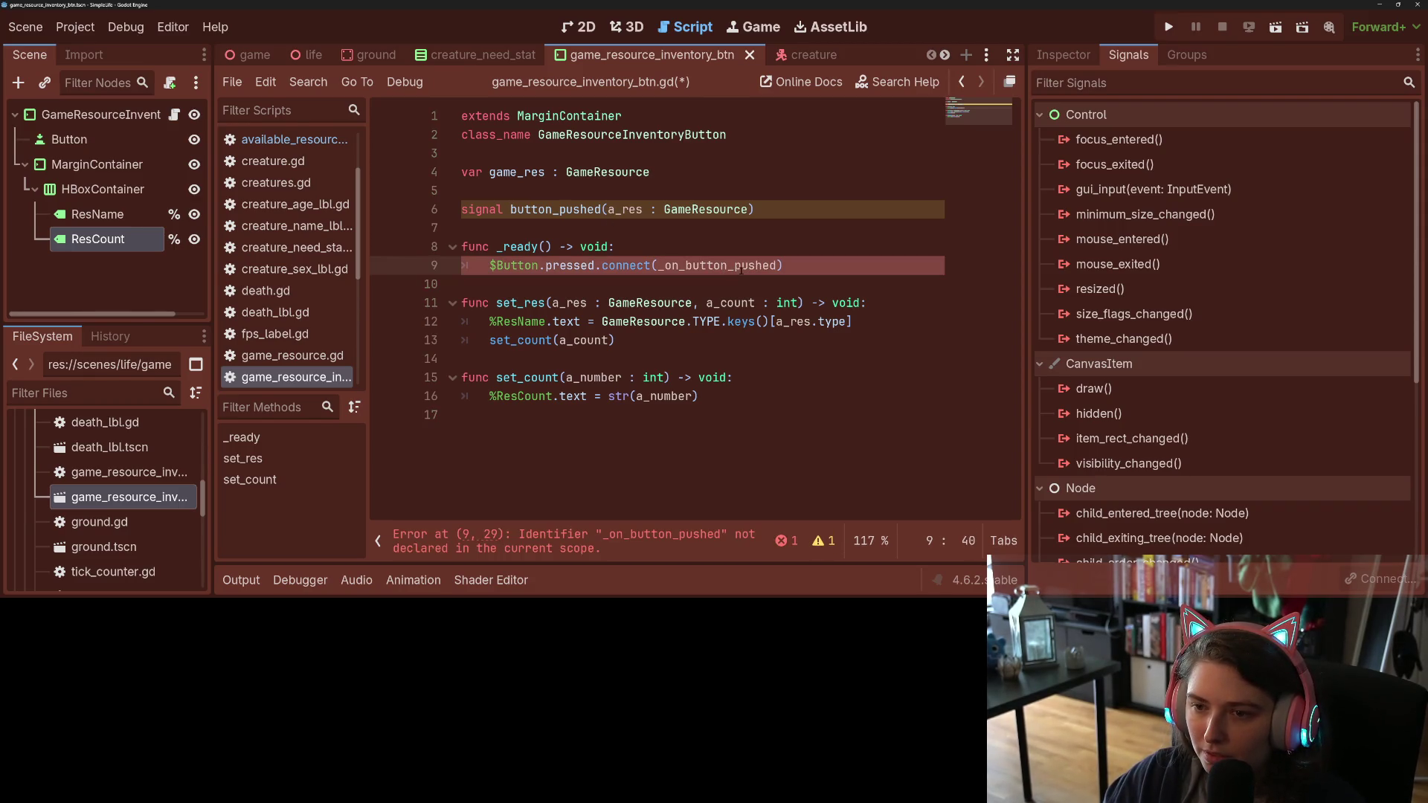
pyautogui.click(745, 266)
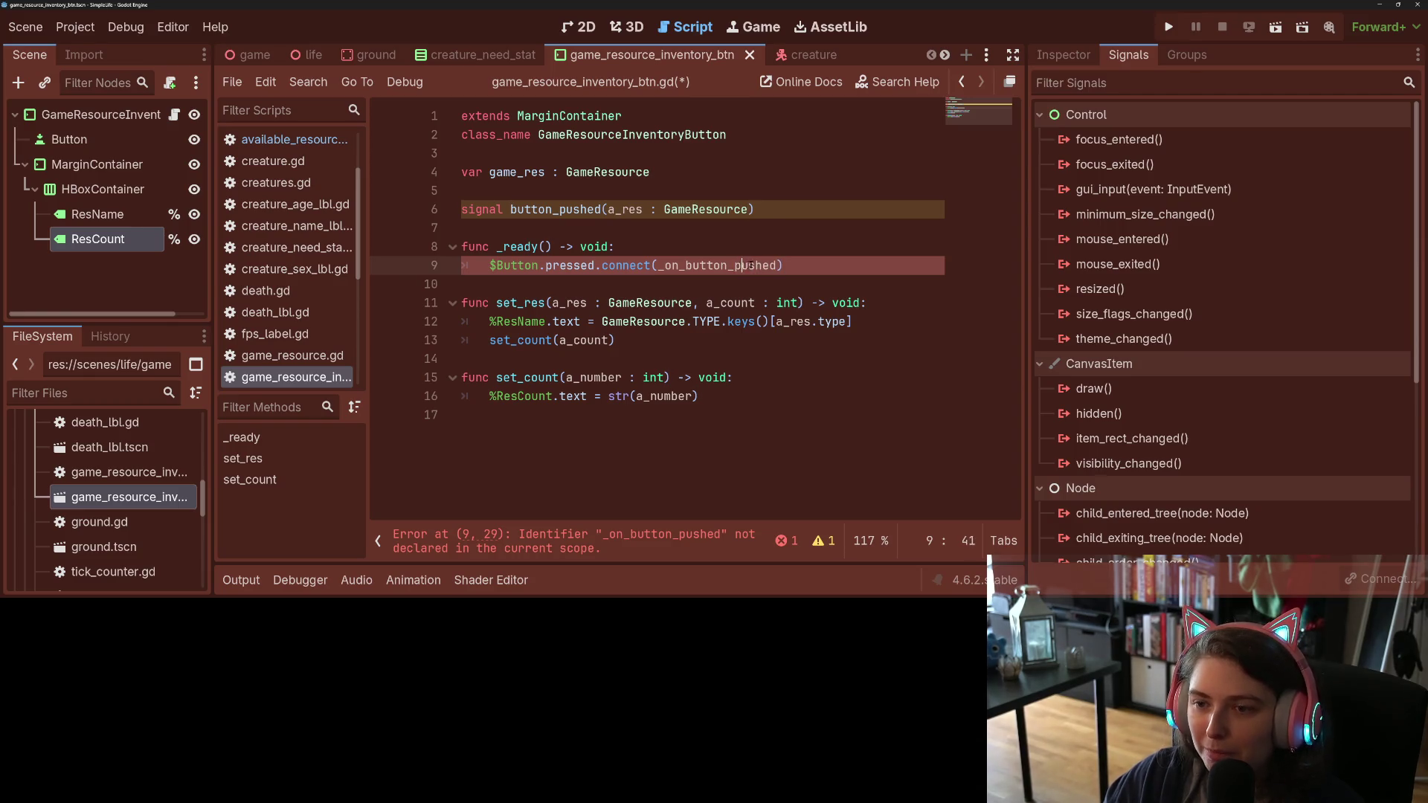
pyautogui.hotkey('shift', 'Right')
pyautogui.hotkey('shift', 'Right')
pyautogui.hotkey('shift', 'Right')
pyautogui.write('ressed')
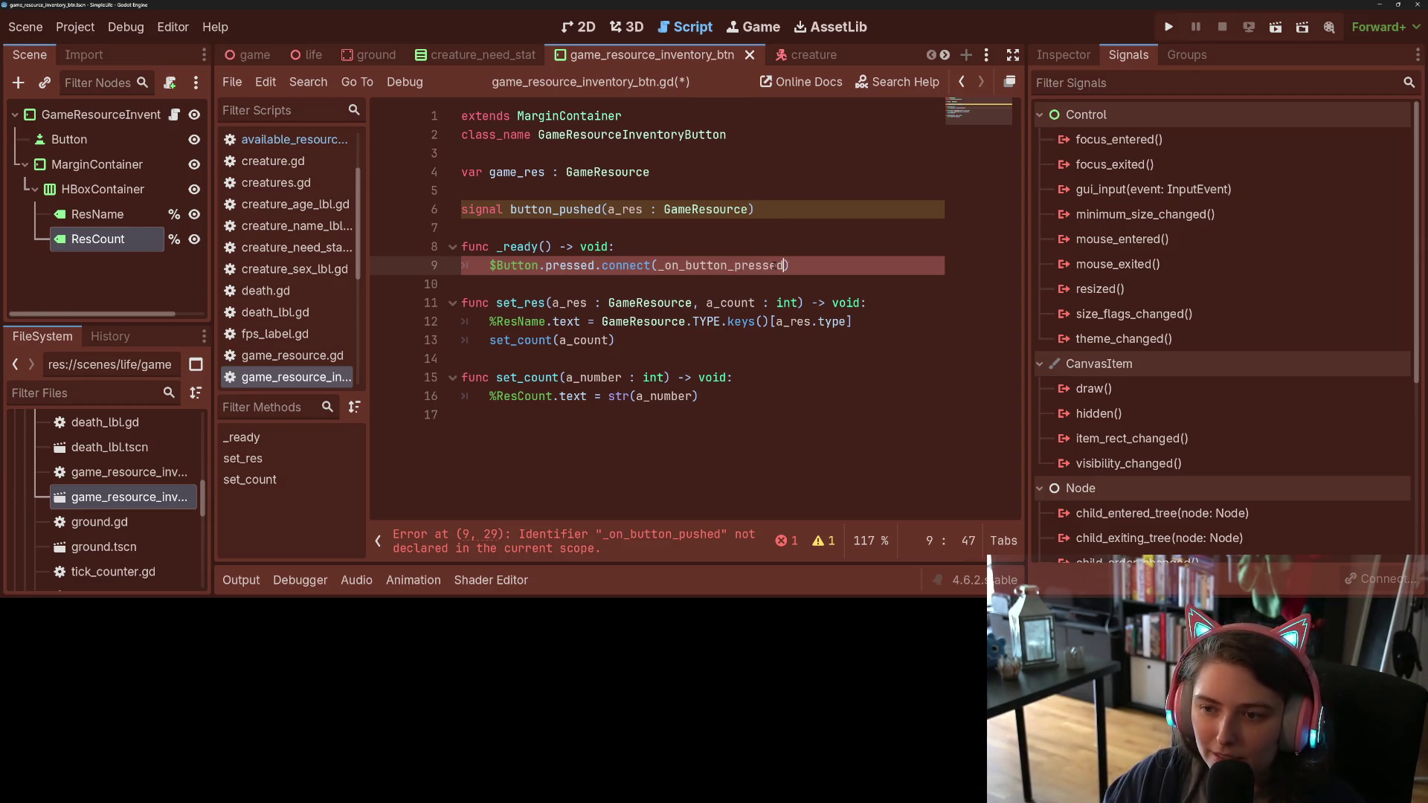
pyautogui.doubleClick(783, 266)
# - Rename the signal from button_pushed to button_pressed
pyautogui.moveTo(563, 210); pyautogui.dragTo(600, 212)
pyautogui.write('ressed')
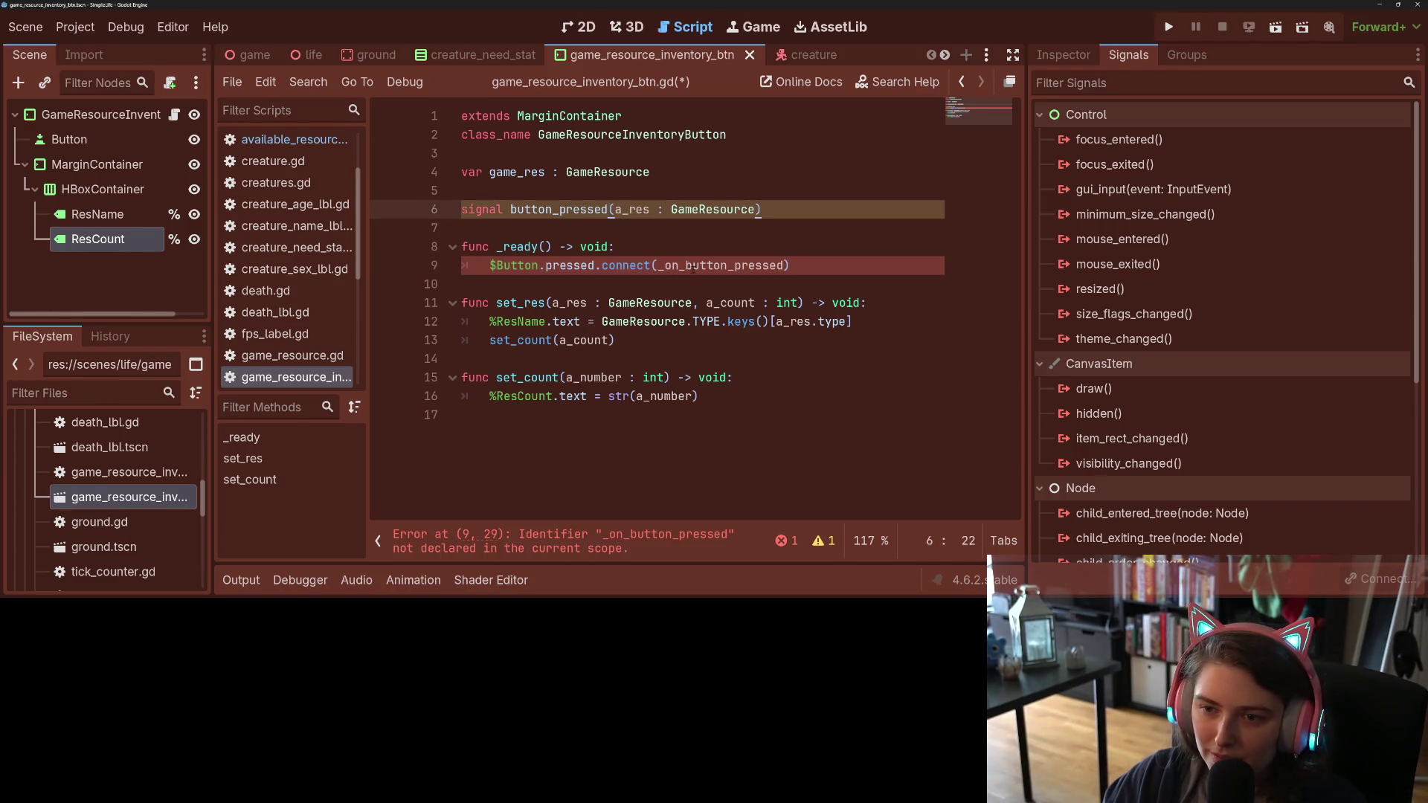
pyautogui.doubleClick(695, 266)
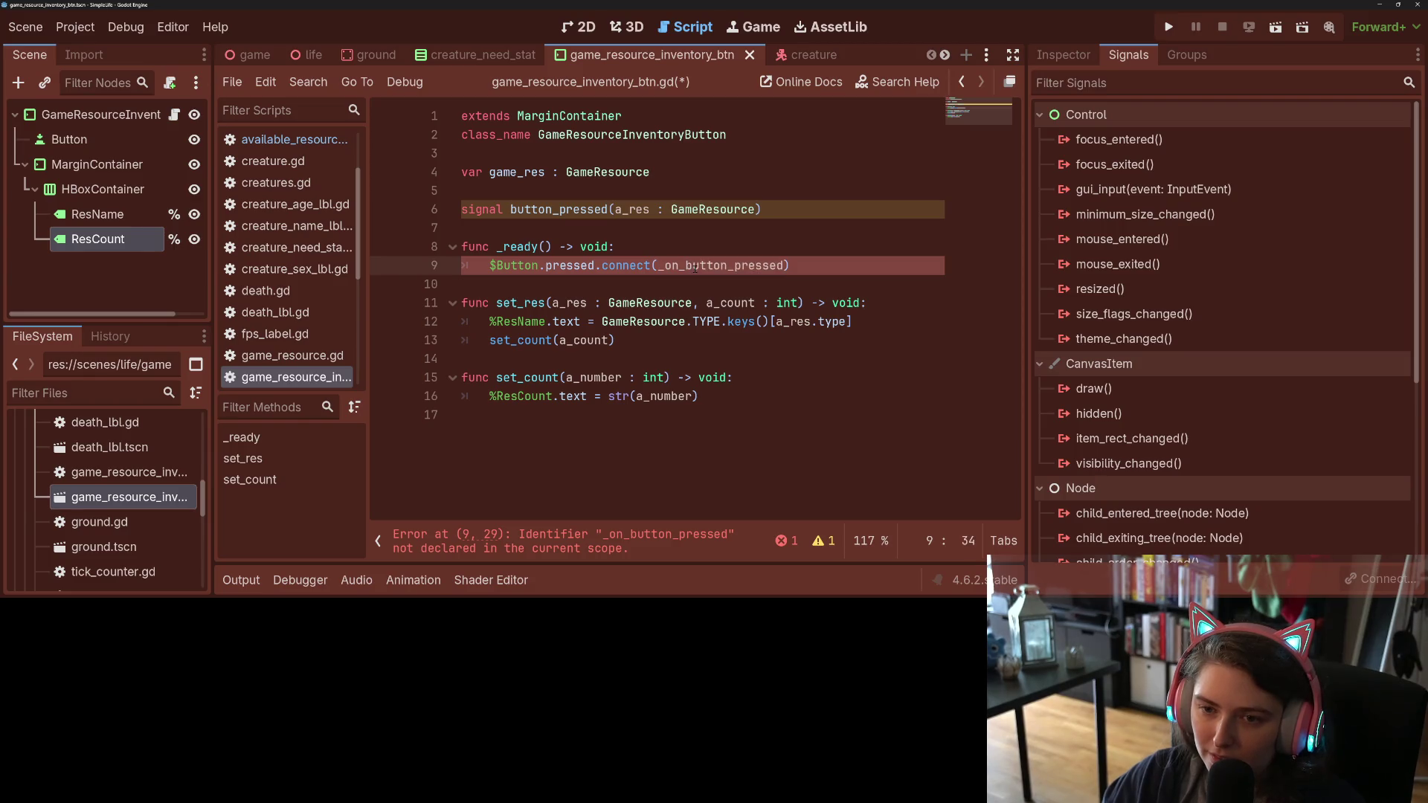
pyautogui.click(510, 209)
# - Add func _on_button_pressed() -> void that emits button_pressed(game_res), and save
pyautogui.doubleClick(719, 266)
pyautogui.hotkey('ctrl', 'c')
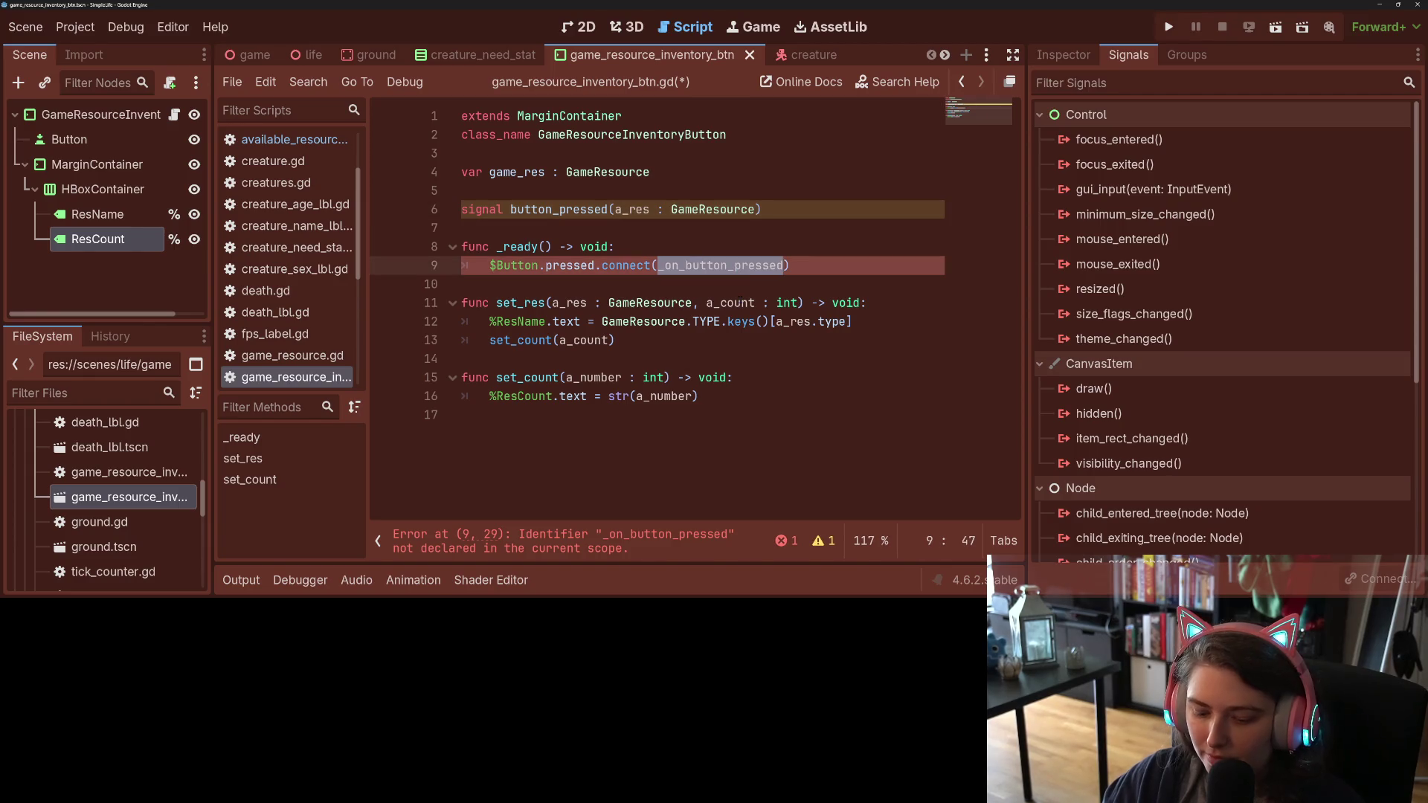
pyautogui.click(680, 437)
pyautogui.press('Return')
pyautogui.write('func')
pyautogui.hotkey('ctrl', 'v')
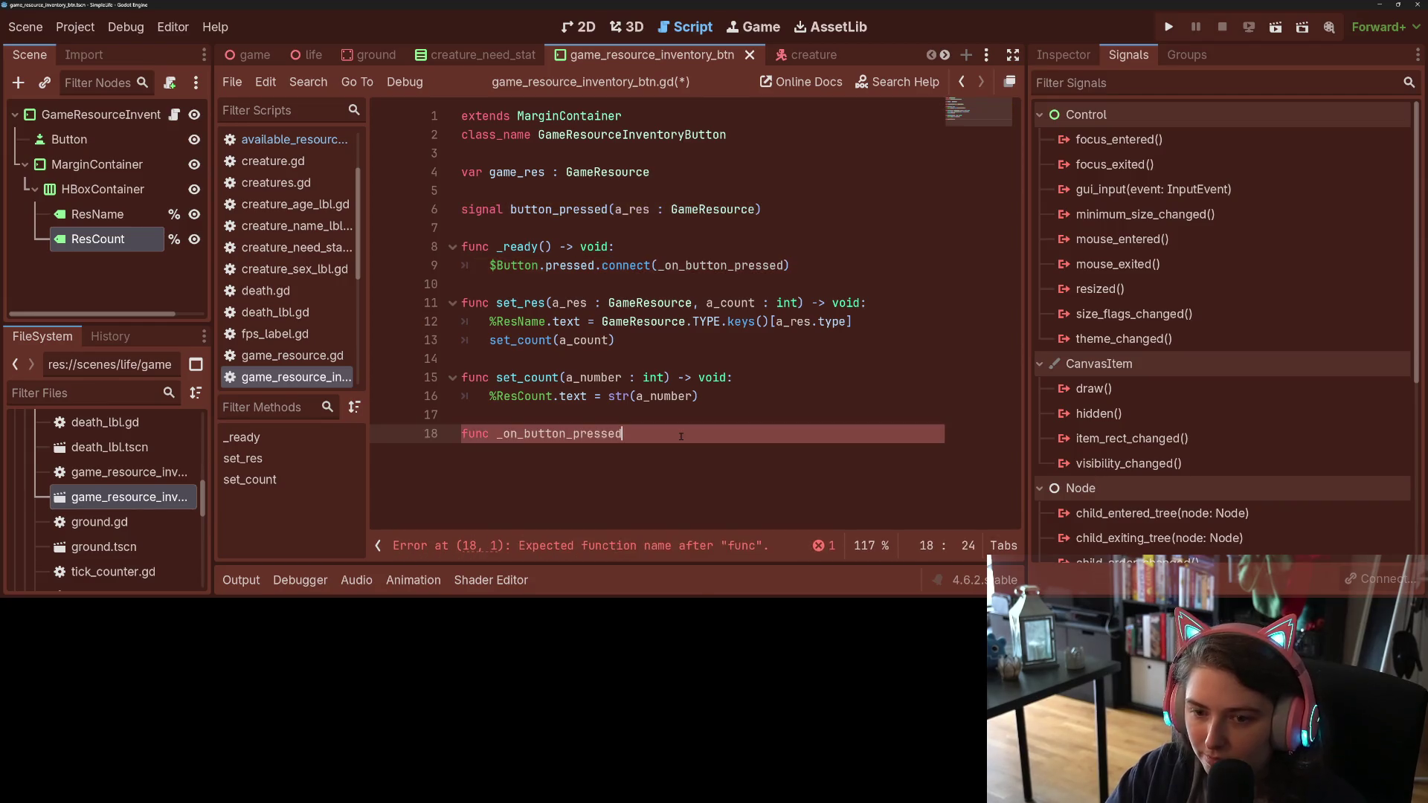
pyautogui.write('() -> void:')
pyautogui.press('Return')
pyautogui.write('bu')
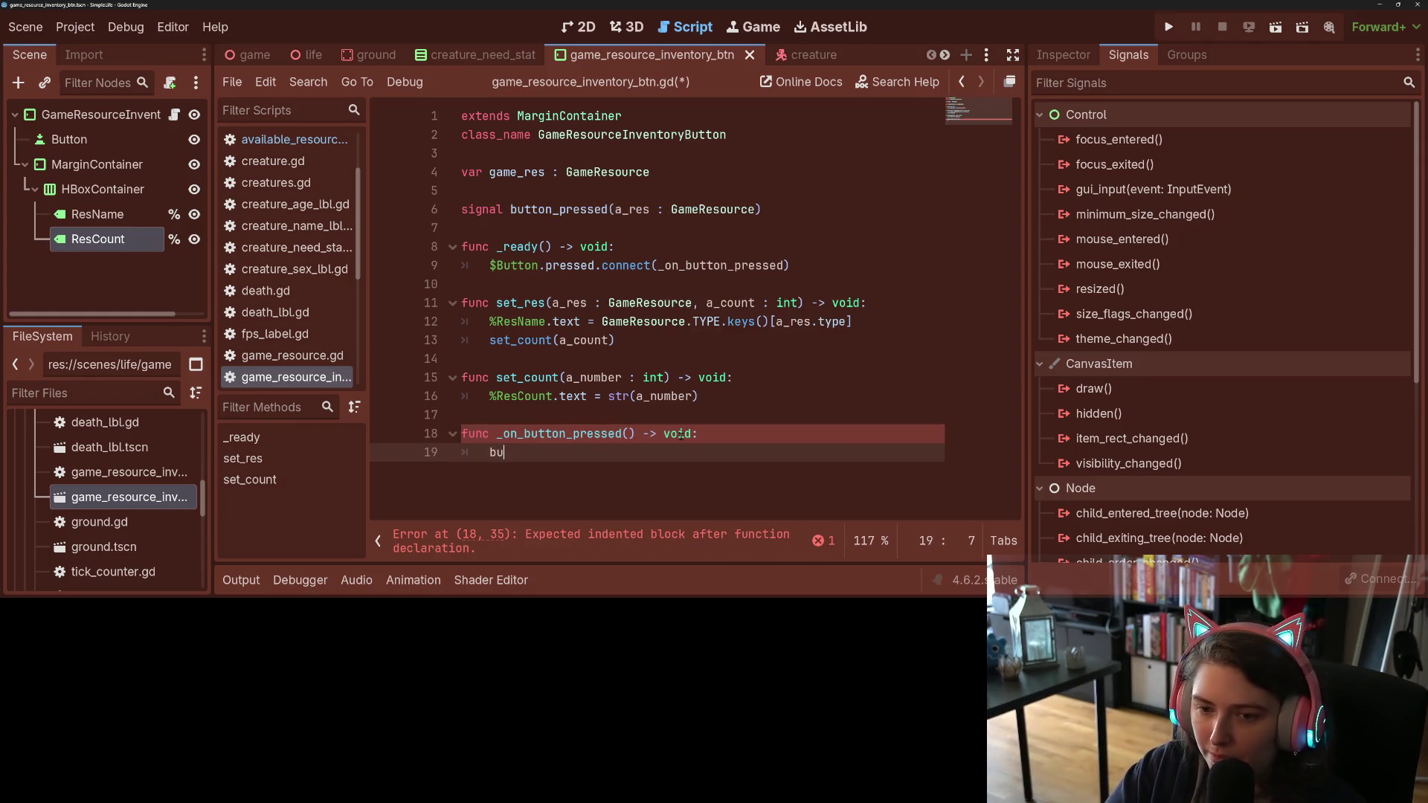
pyautogui.press('Return')
pyautogui.write('.em')
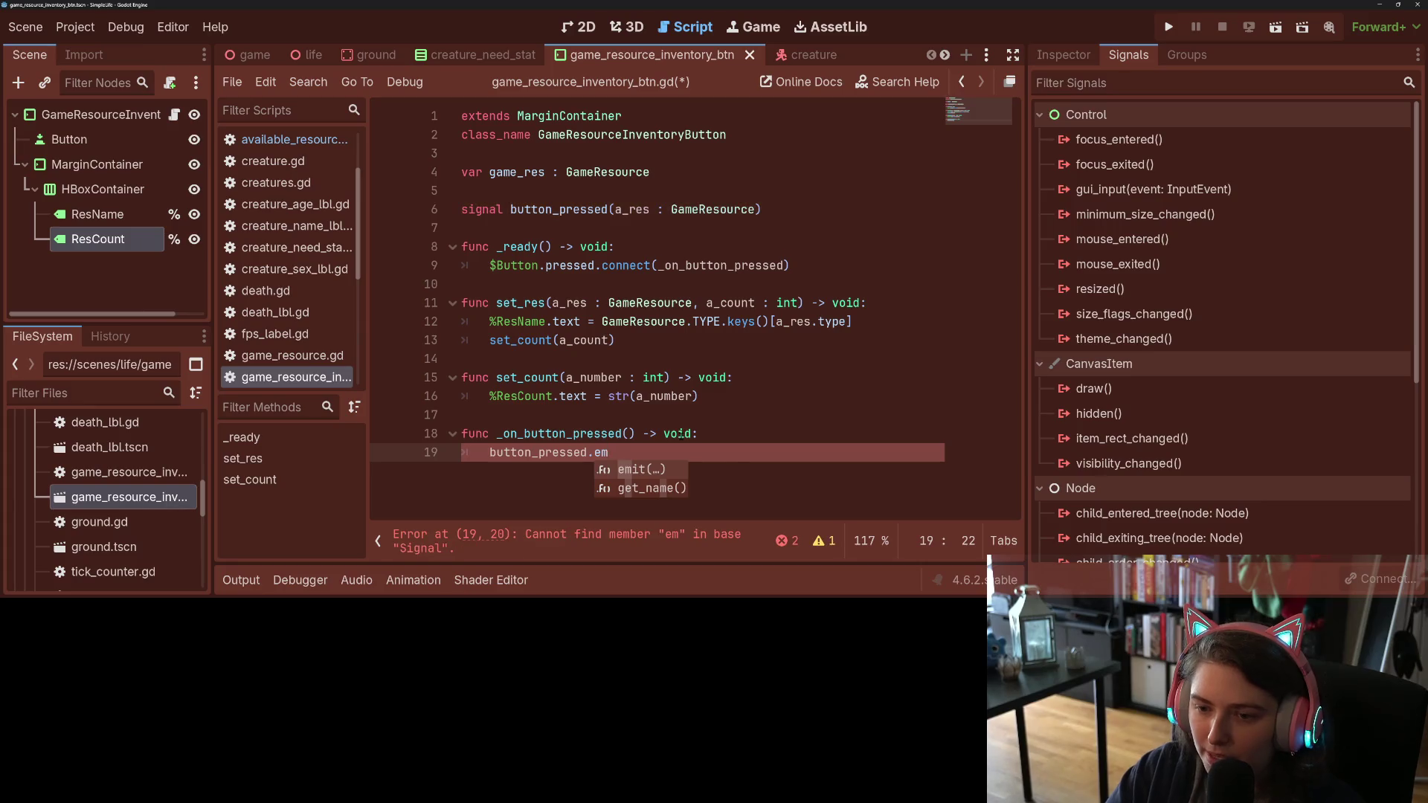
pyautogui.press('Return')
pyautogui.write('ga')
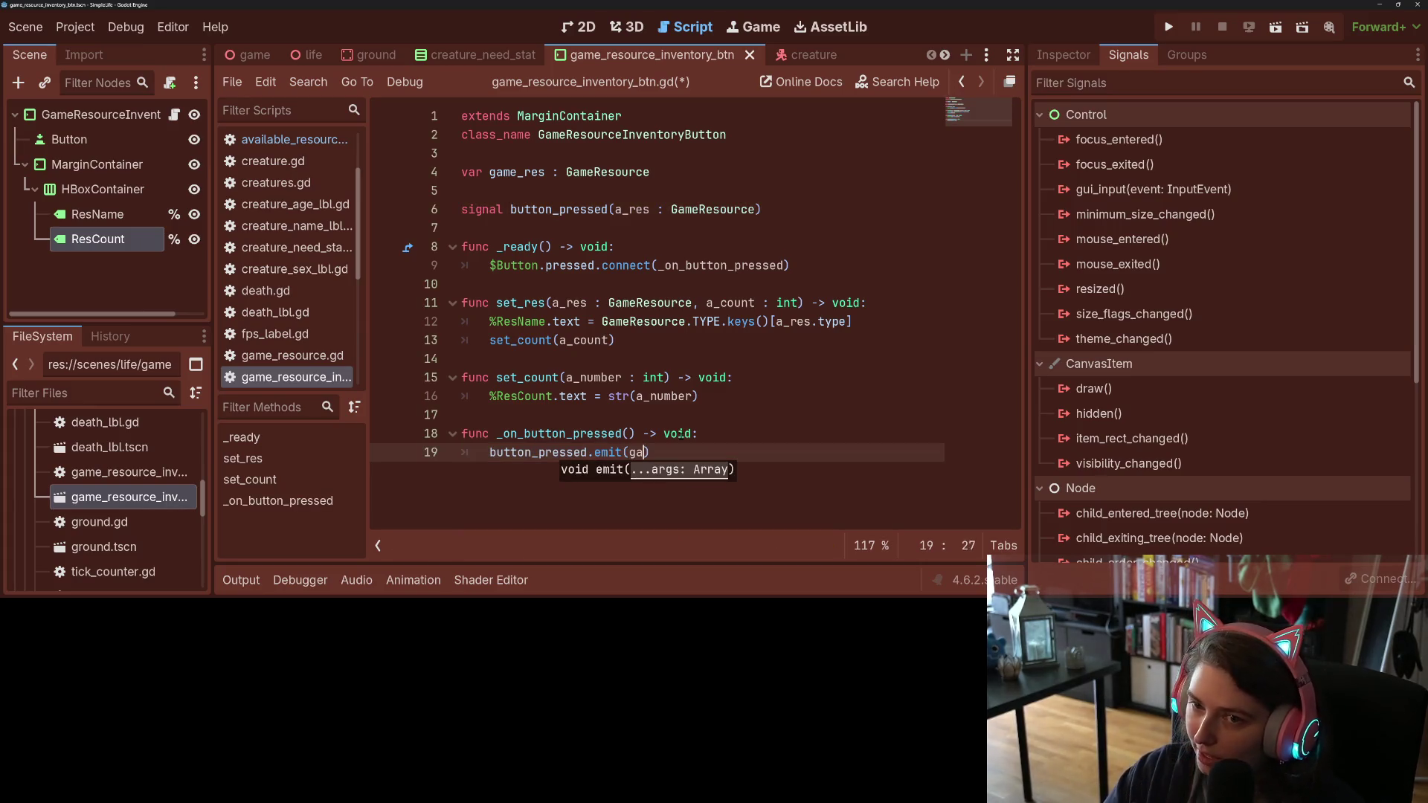
pyautogui.press('Return')
pyautogui.hotkey('ctrl', 's')
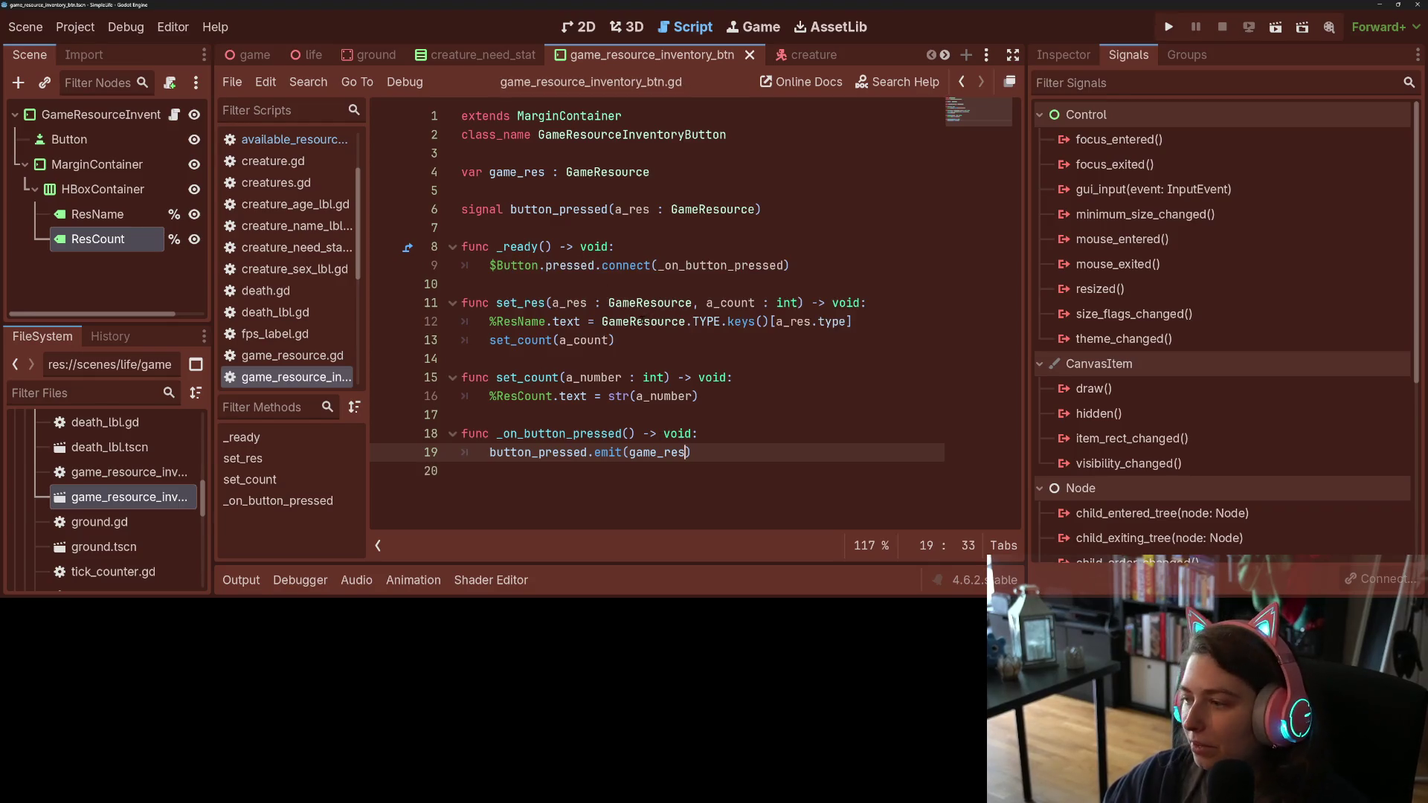
# - Review the new handler and save the scene with its scripts
pyautogui.moveTo(644, 303)
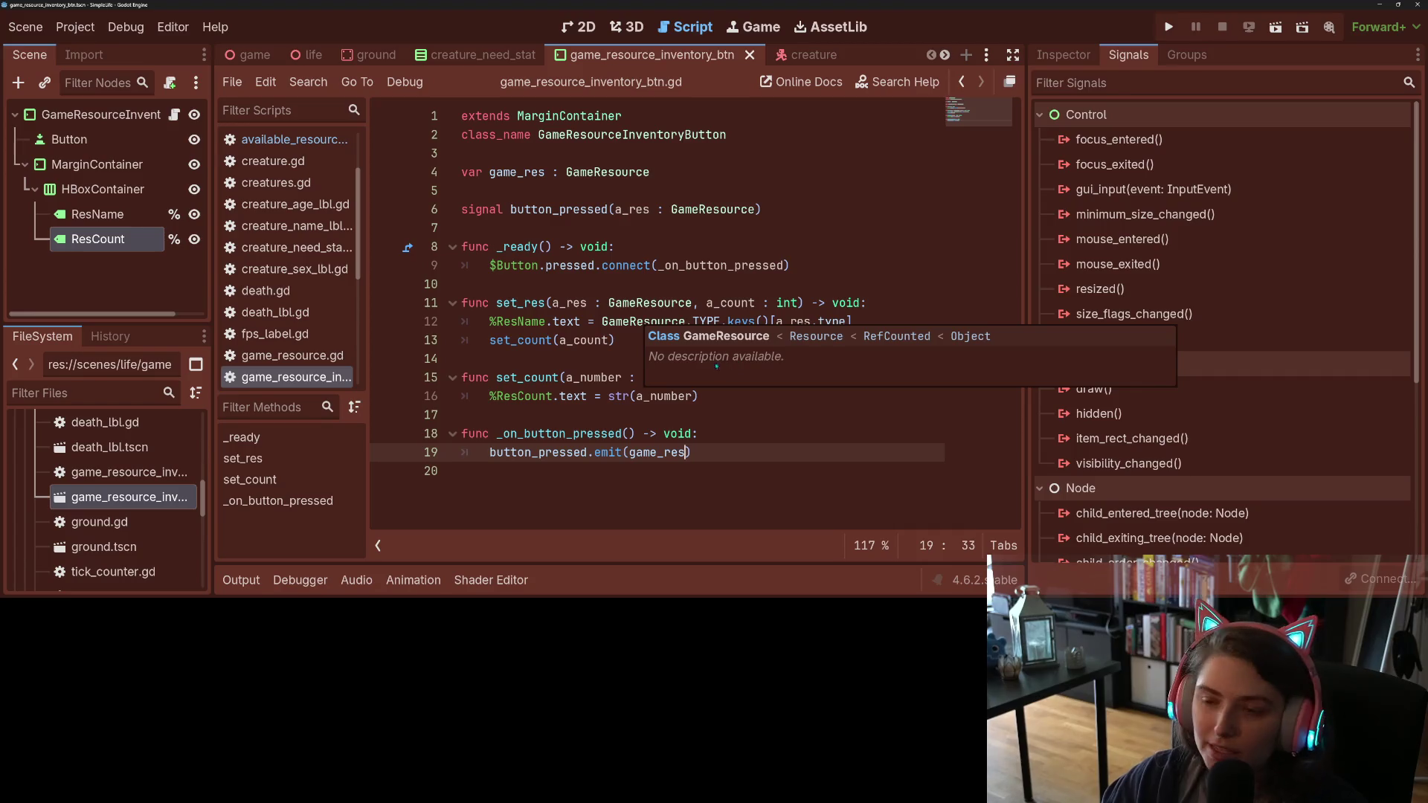
pyautogui.click(560, 421)
pyautogui.click(737, 438)
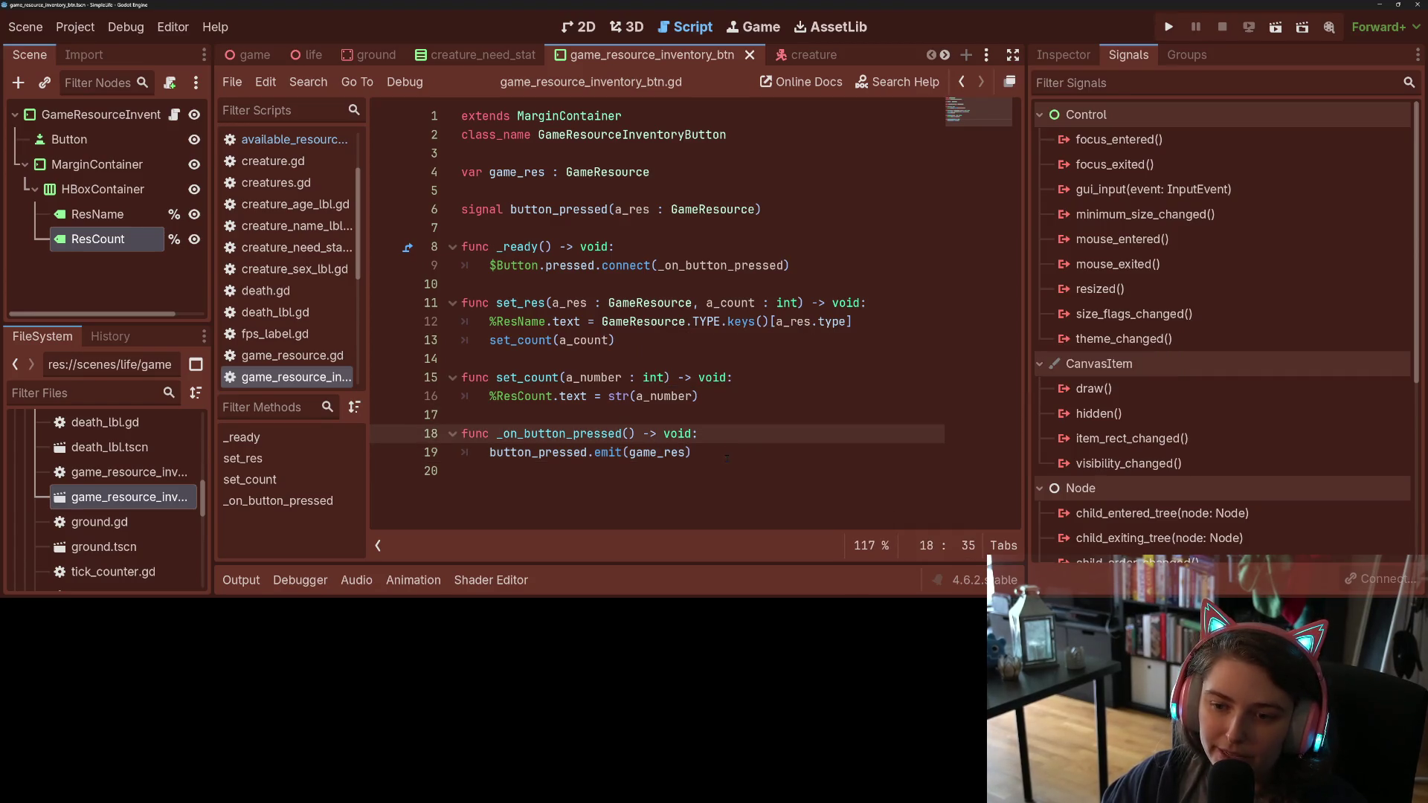
pyautogui.click(726, 459)
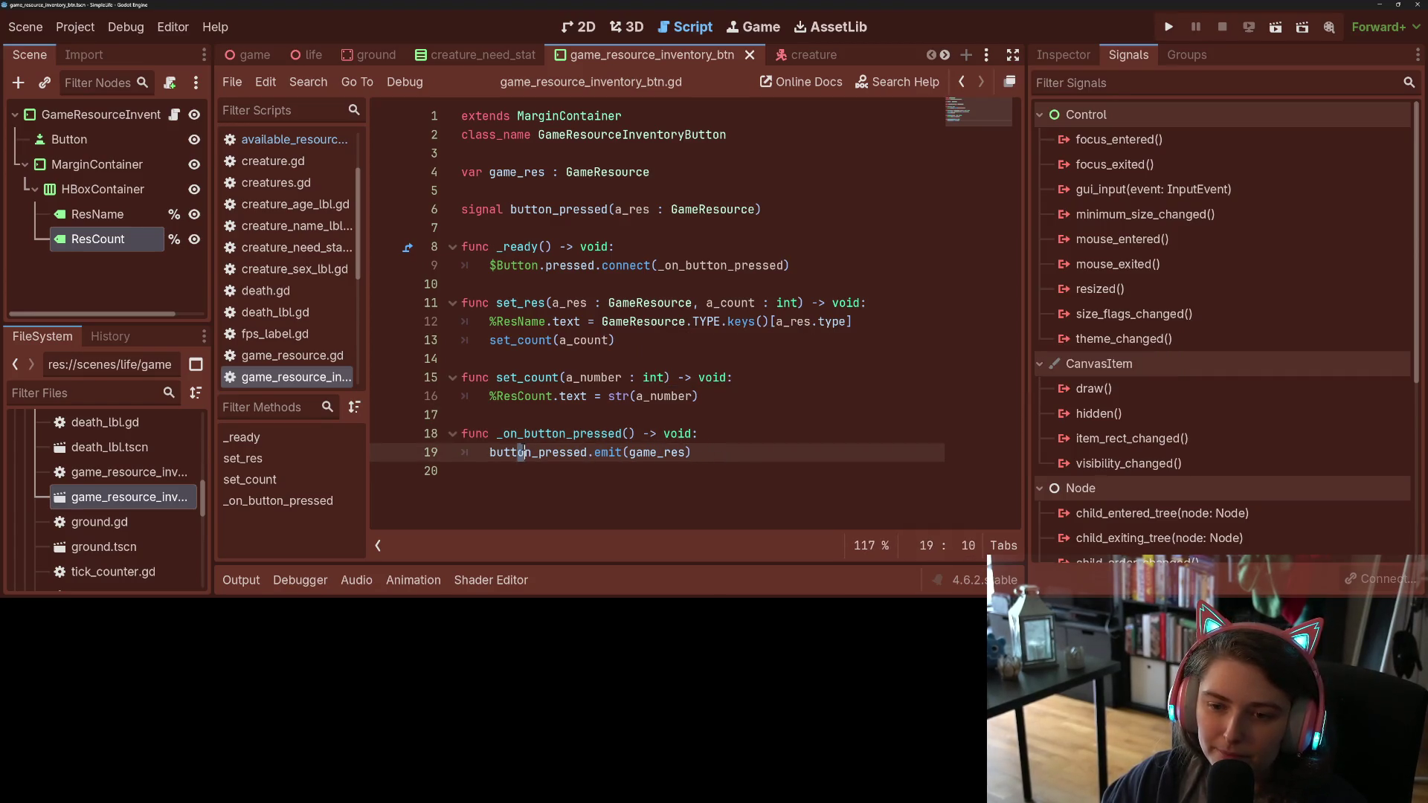
pyautogui.doubleClick(548, 453)
pyautogui.hotkey('ctrl', 's')
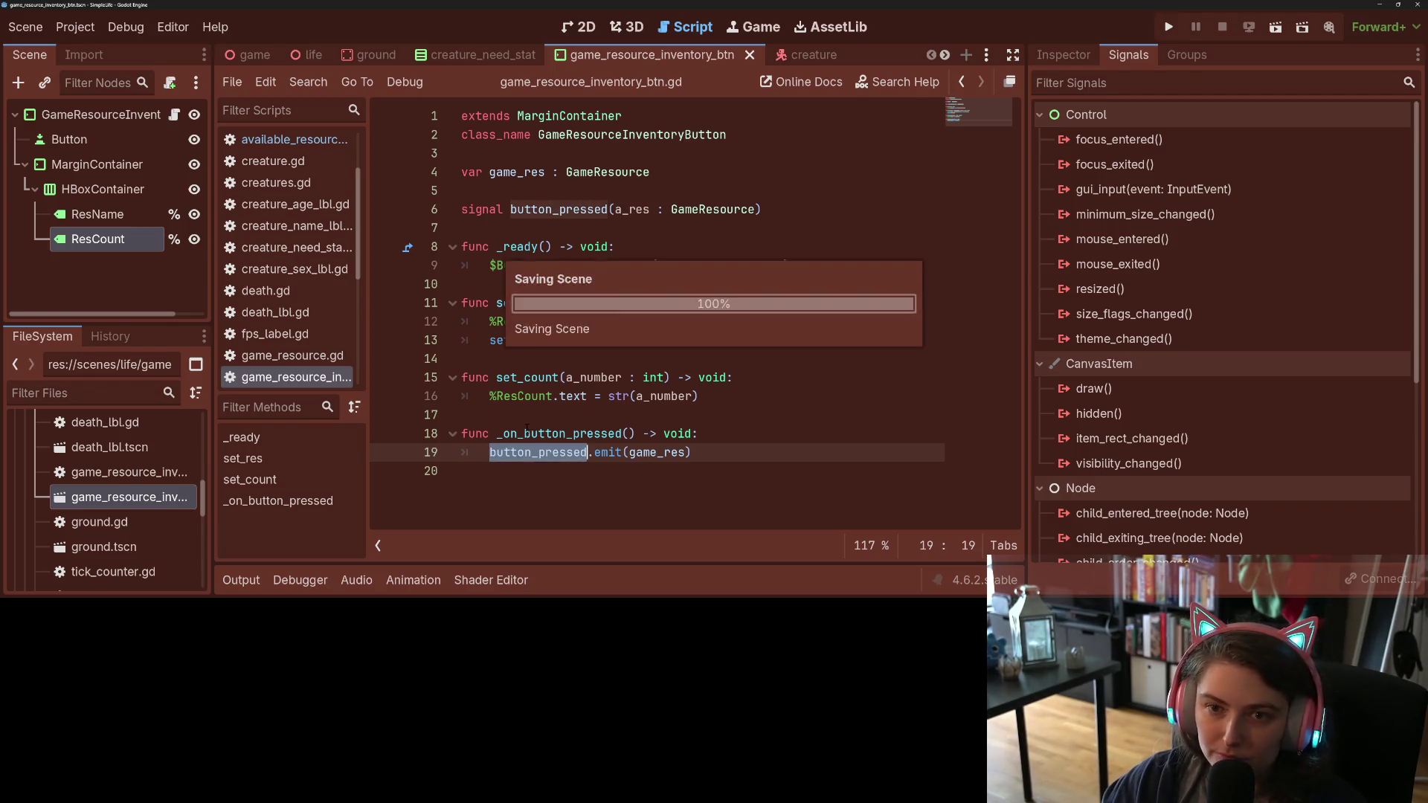
# - In _make_catalog_btn, add a_btn.button_pressed.connect(_on_button_pressed) and save
pyautogui.click(311, 141)
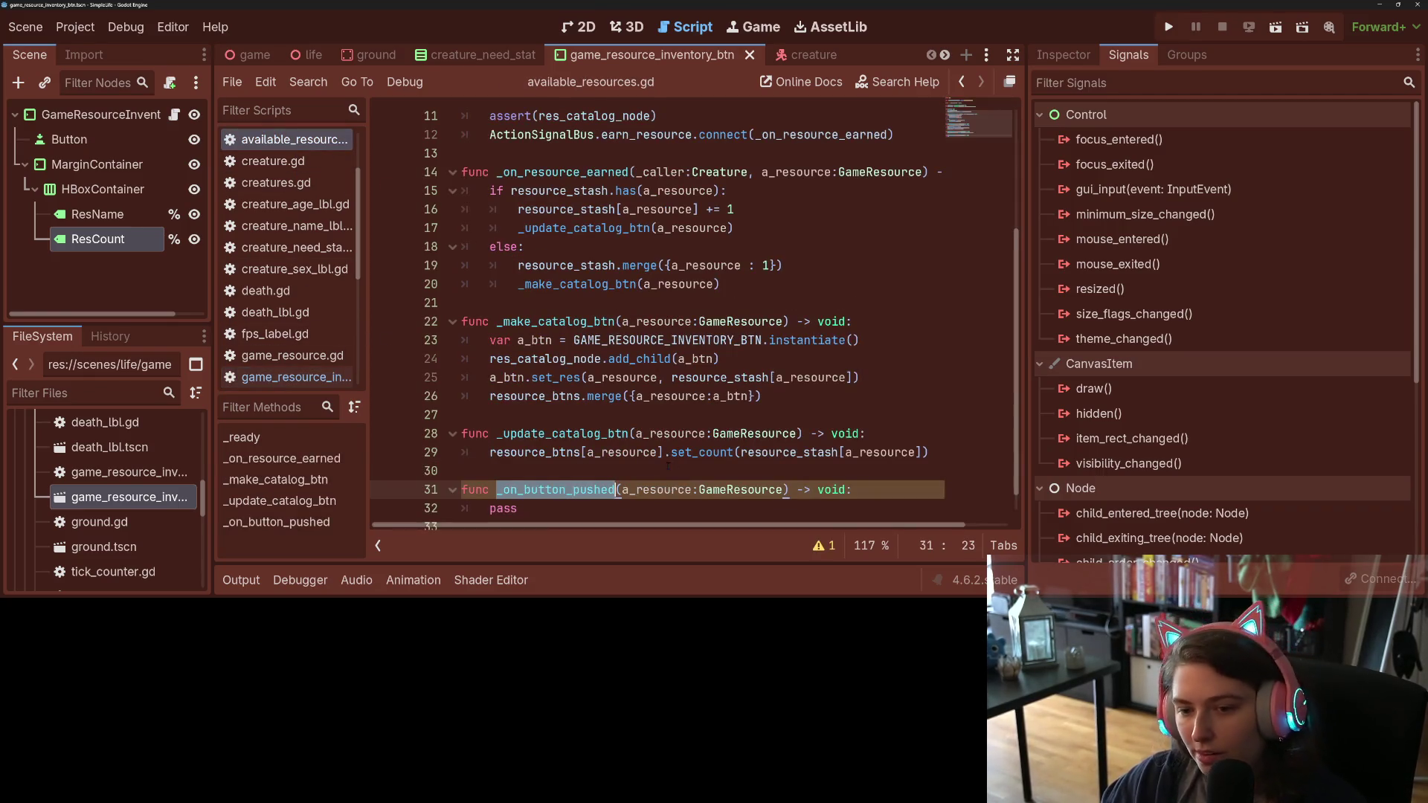
pyautogui.scroll(-1, 685, 439)
pyautogui.click(688, 433)
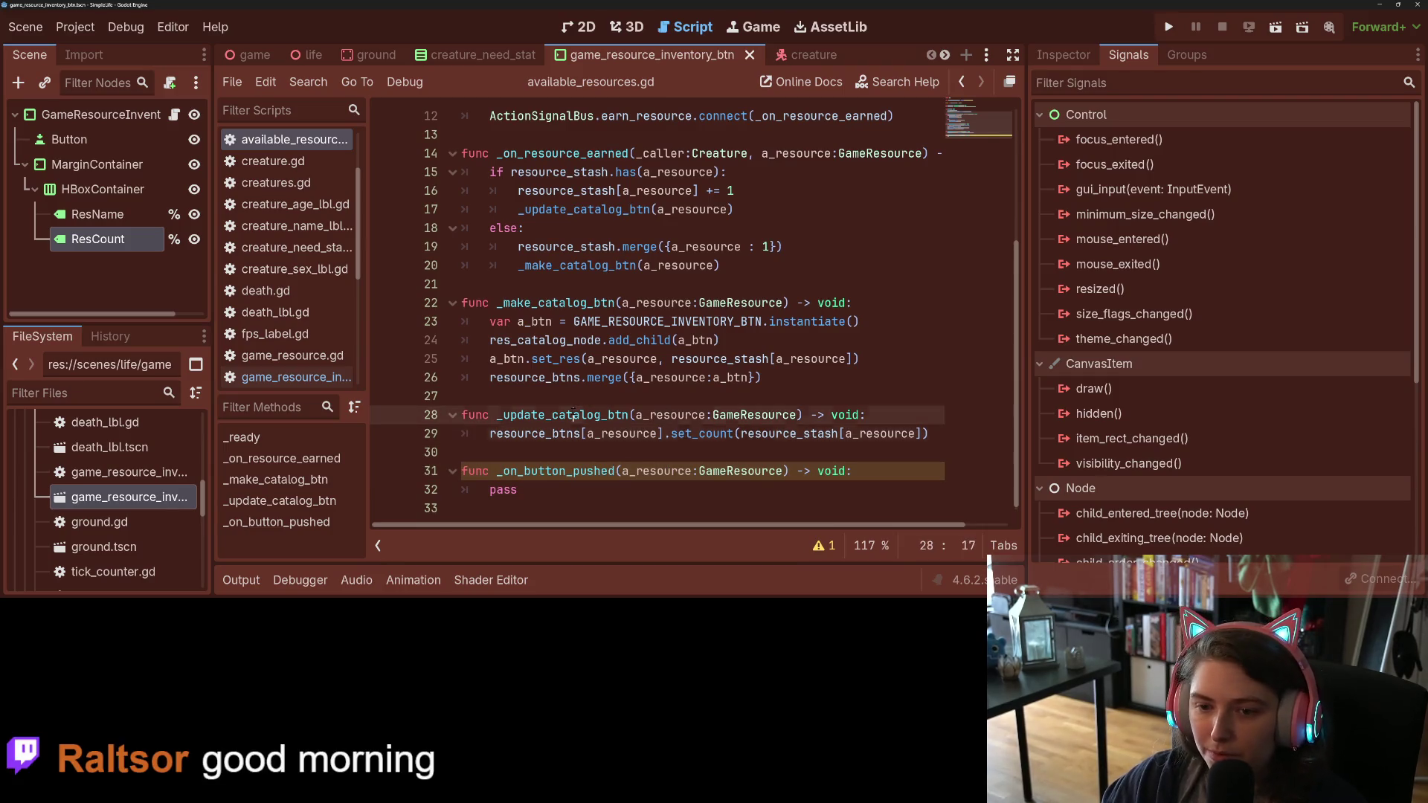
pyautogui.click(817, 377)
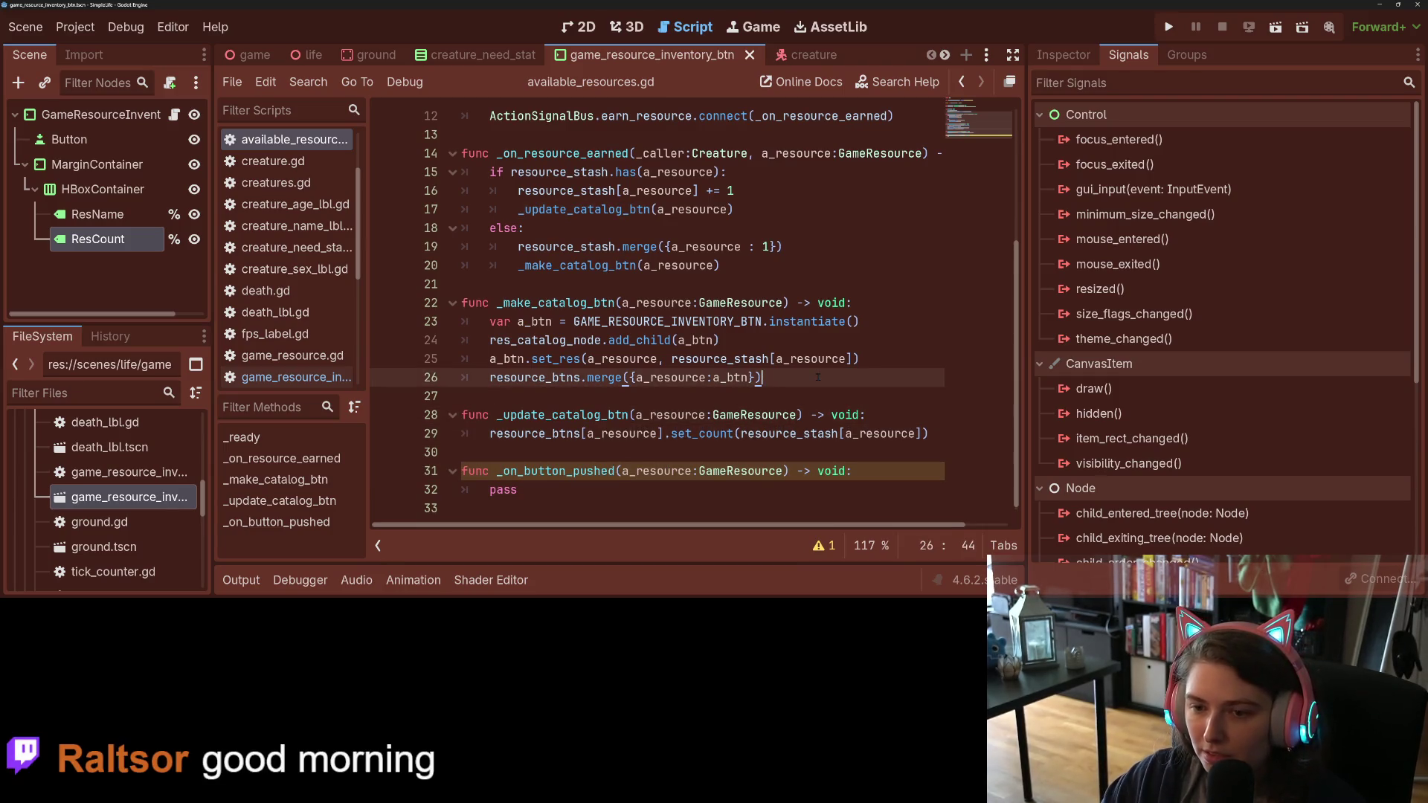
pyautogui.press('Return')
pyautogui.write('a_btn.')
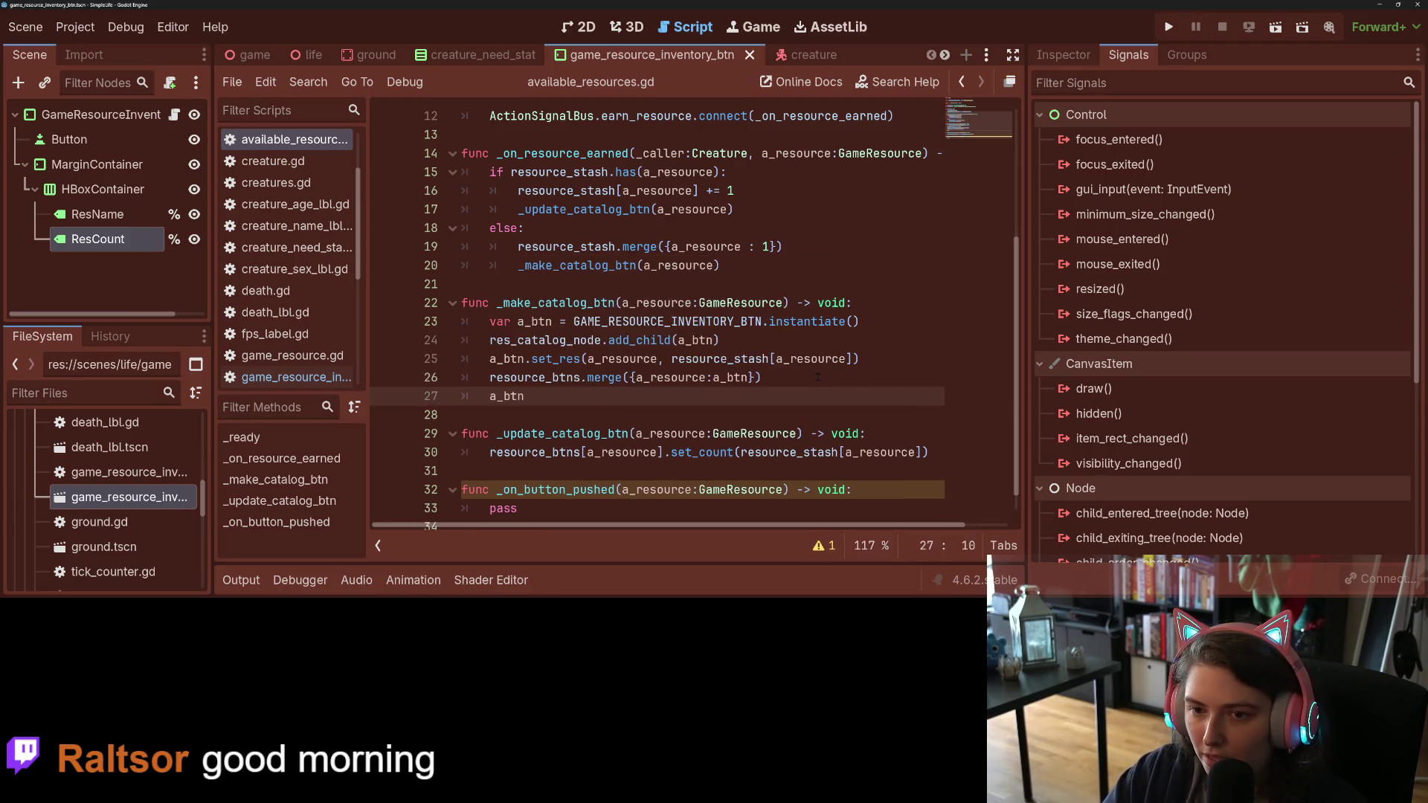
pyautogui.write('button_pressed.co')
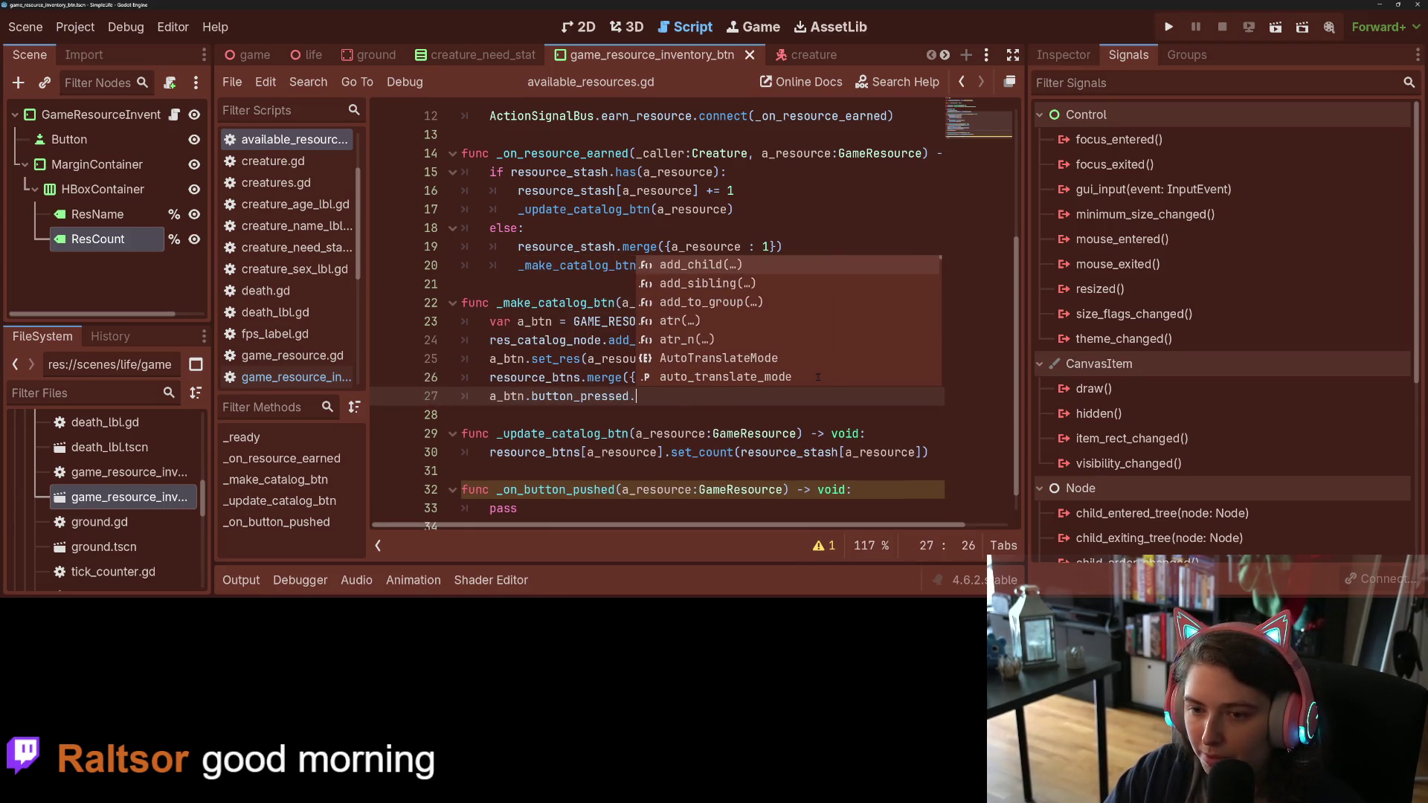
pyautogui.write('nnect')
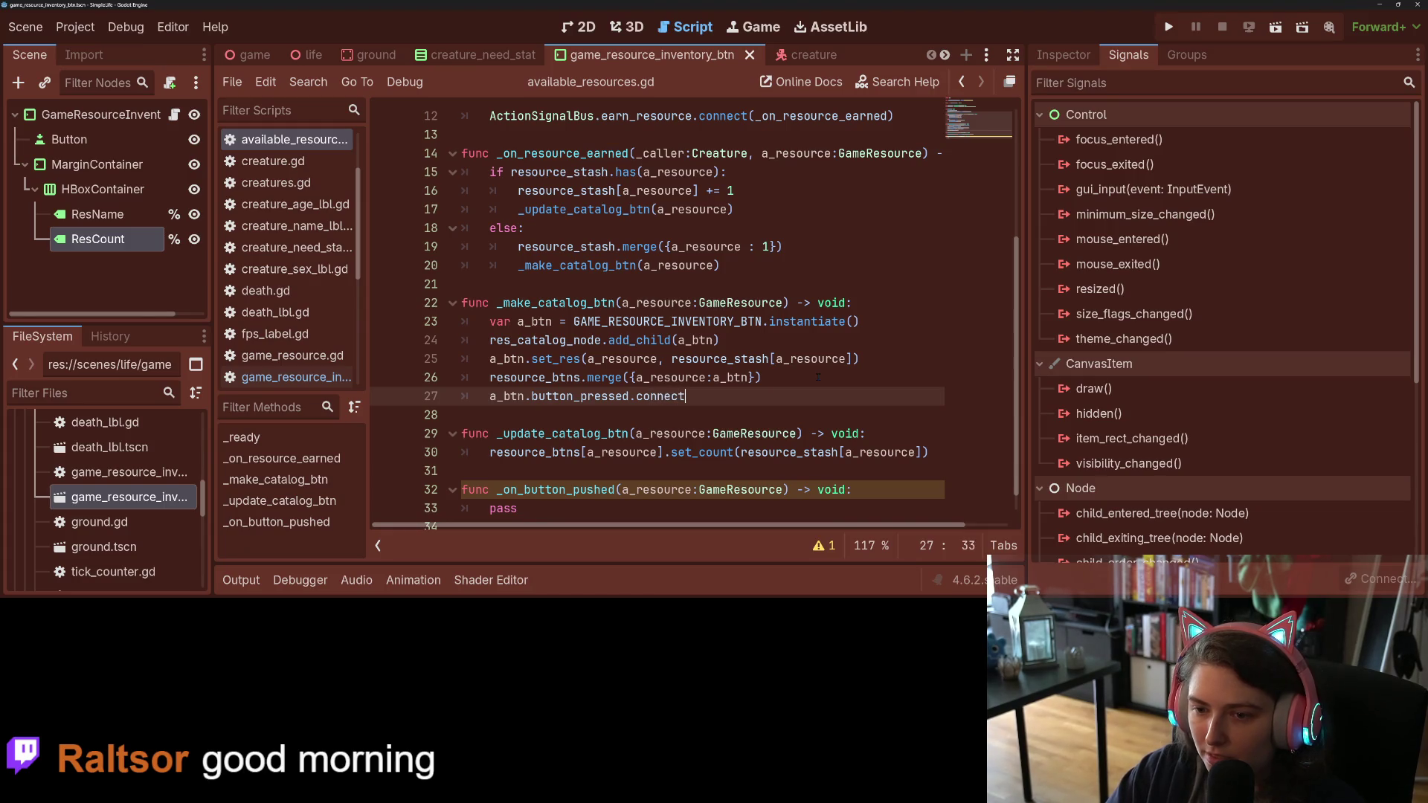
pyautogui.write('(_on_button_pressed')
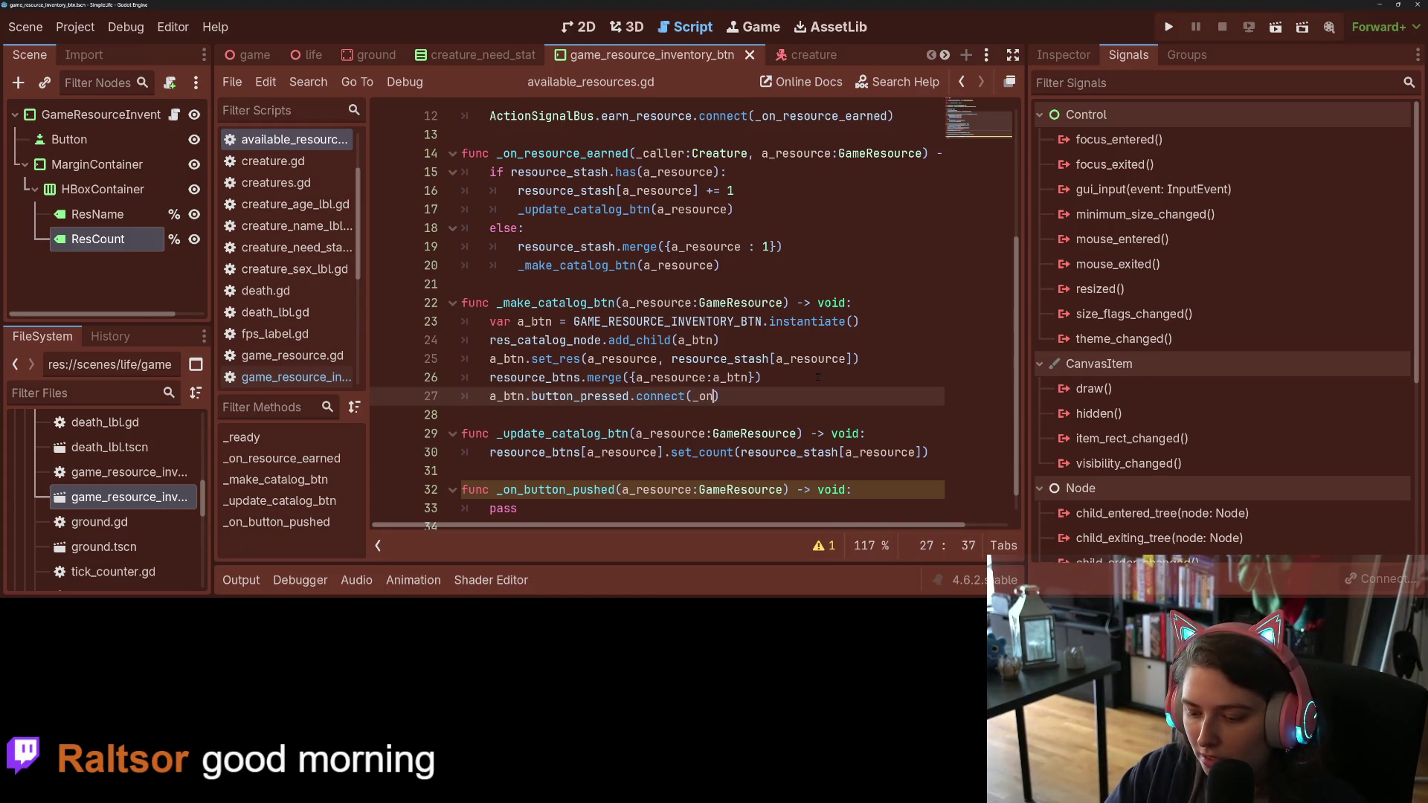
pyautogui.hotkey('ctrl', 's')
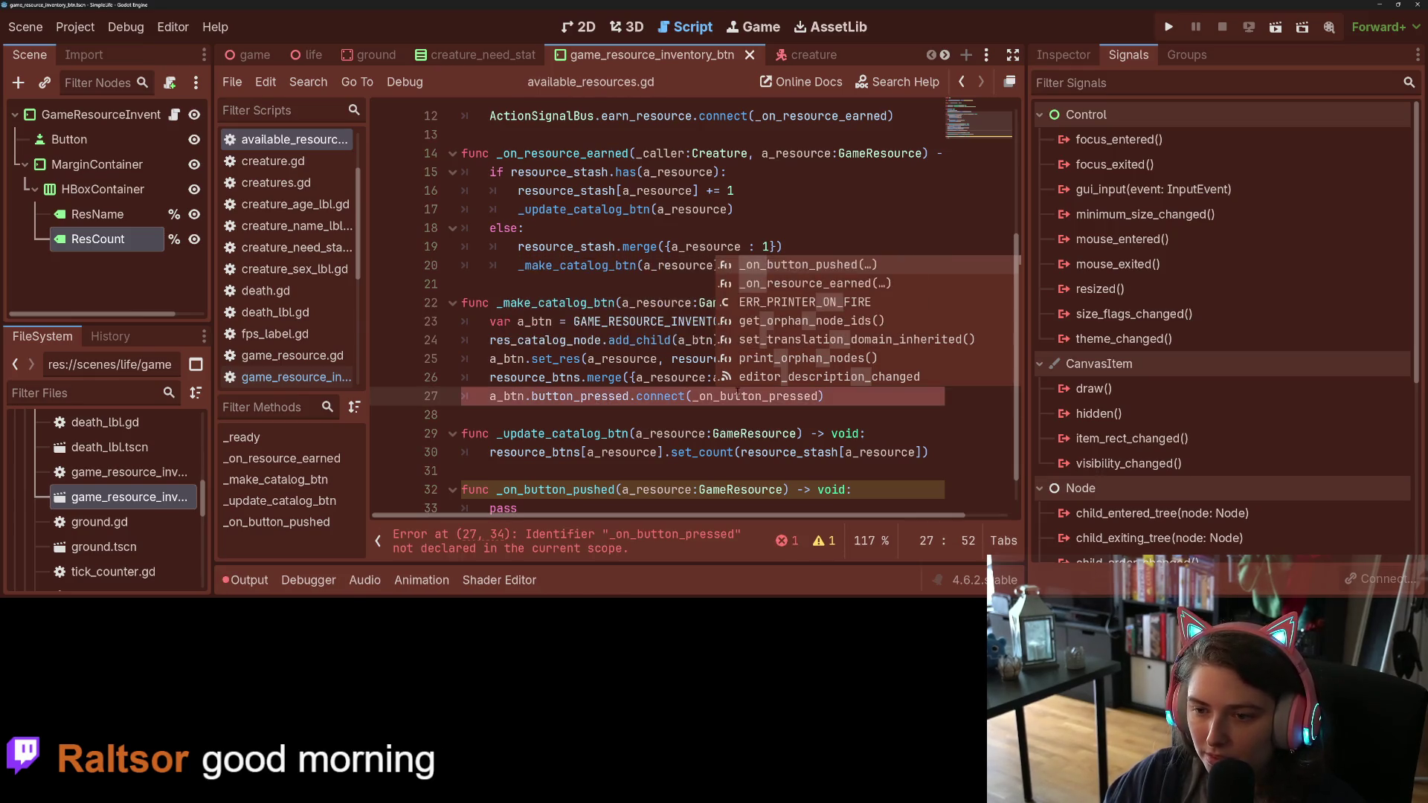
# - Rename the _on_button_pushed stub to _on_button_pressed, add a line above pass, and save
pyautogui.hotkey('ctrl', 'd')
pyautogui.doubleClick(588, 491)
pyautogui.write('_on_button_pressed')
pyautogui.scroll(-1, 587, 491)
pyautogui.doubleClick(510, 487)
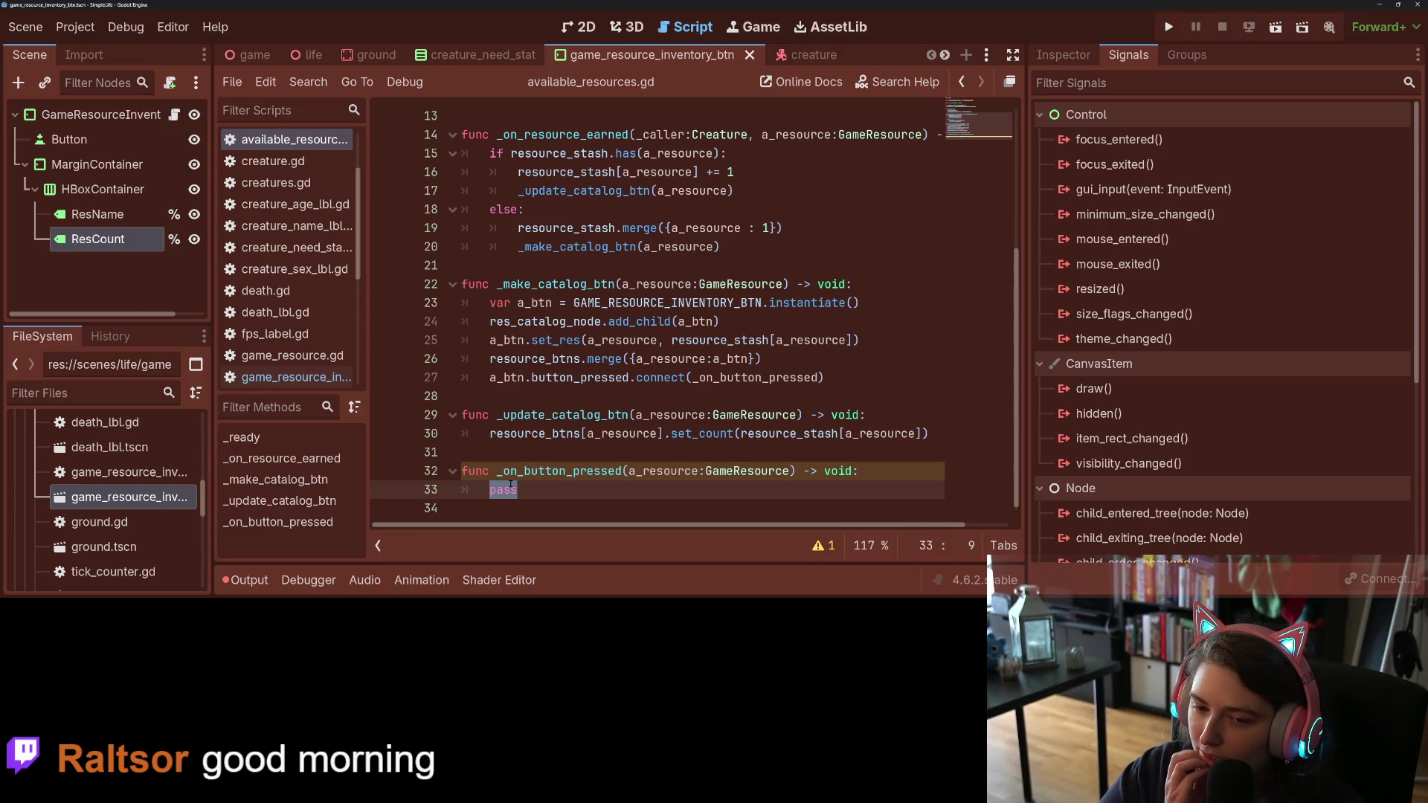
pyautogui.hotkey('ctrl', 'shift', 'Return')
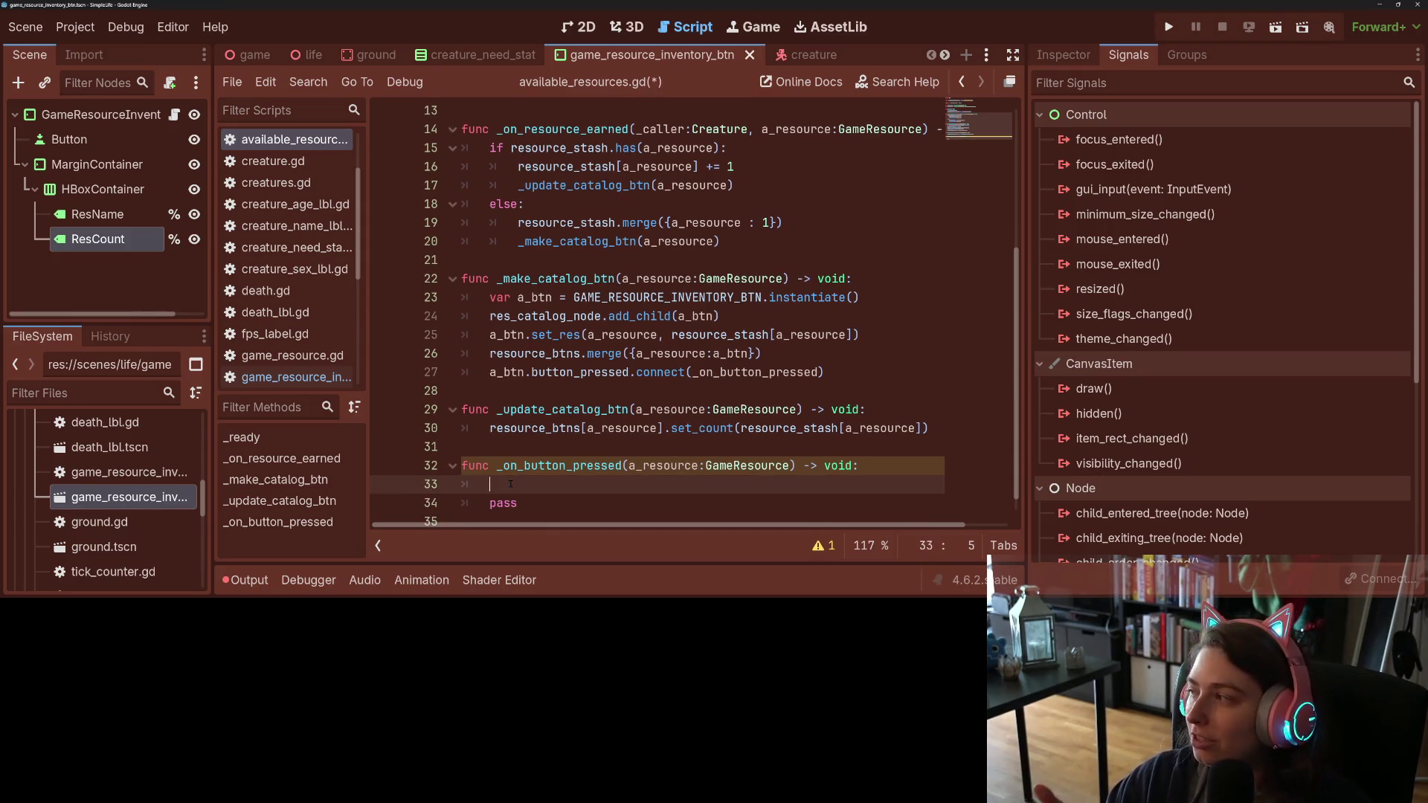
pyautogui.hotkey('ctrl', 's')
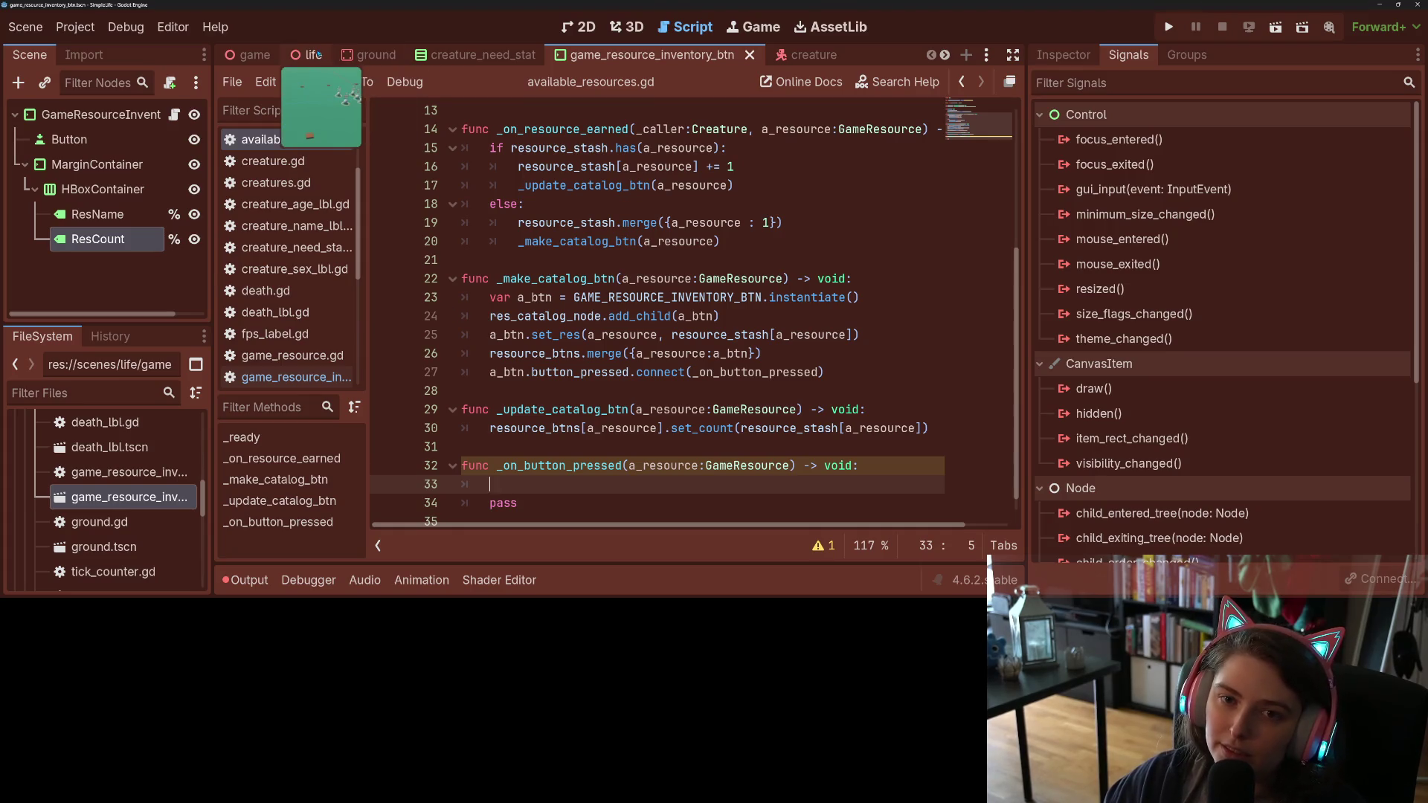
# - In the life scene, add a MeshInstance3D child node under Life
pyautogui.click(318, 55)
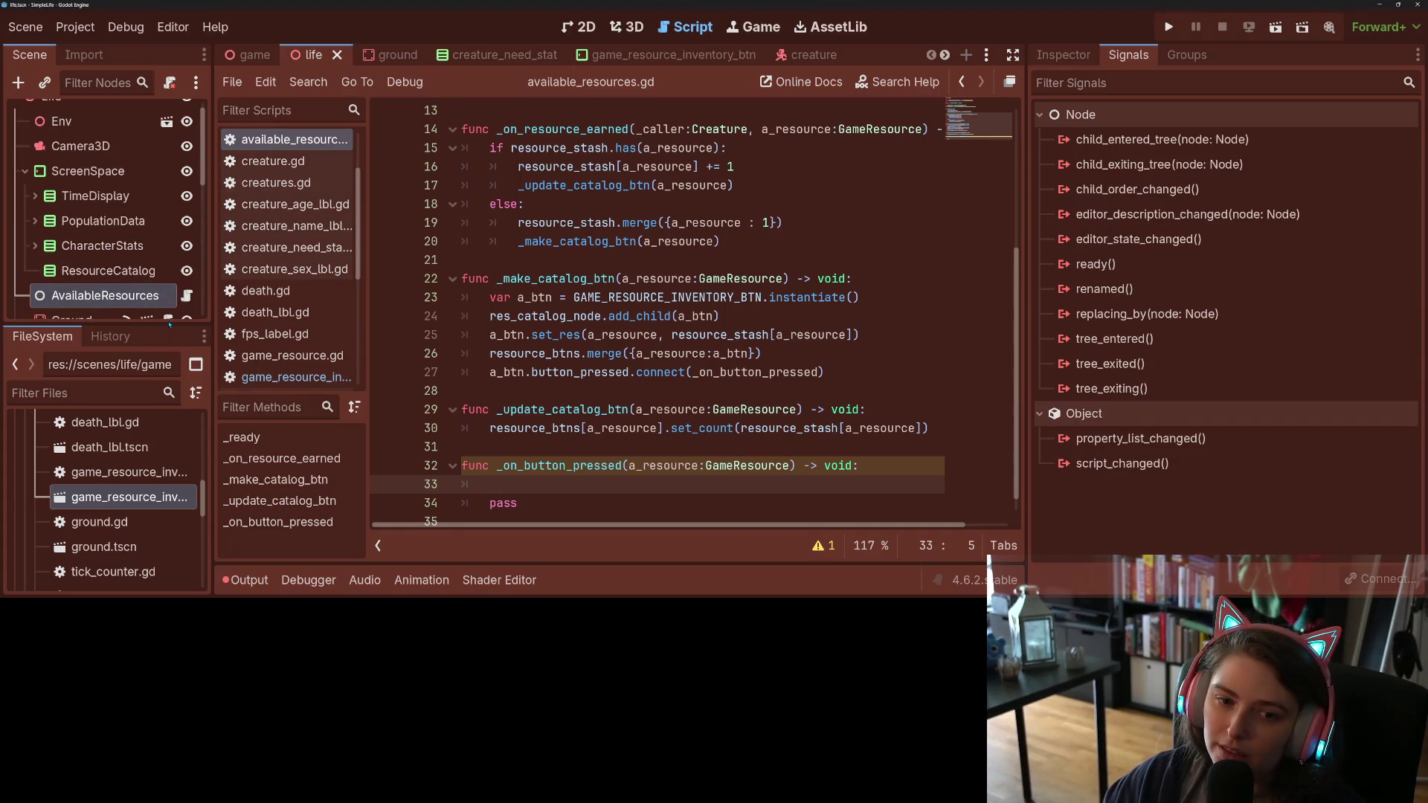
pyautogui.moveTo(170, 325); pyautogui.dragTo(149, 490)
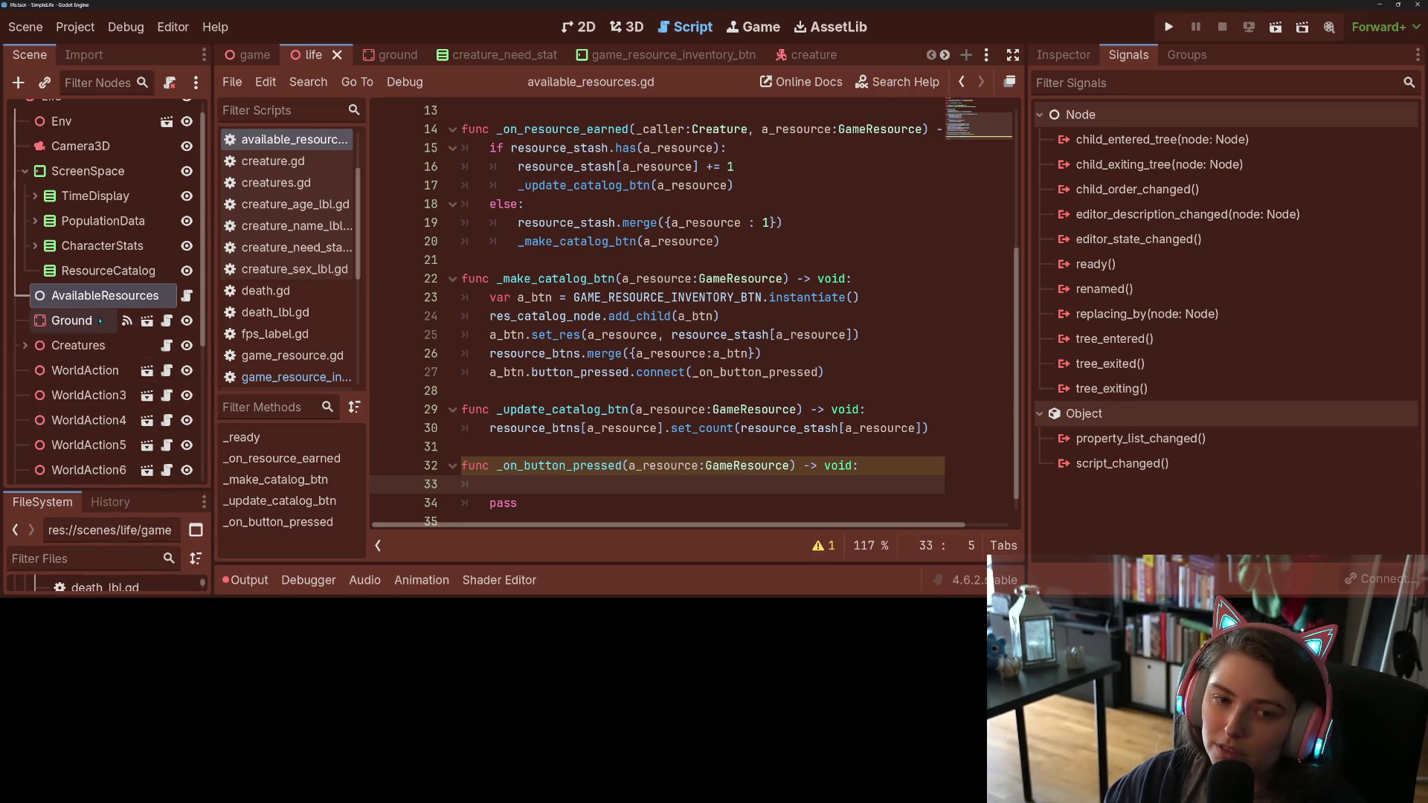
pyautogui.click(74, 321)
pyautogui.scroll(1, 74, 321)
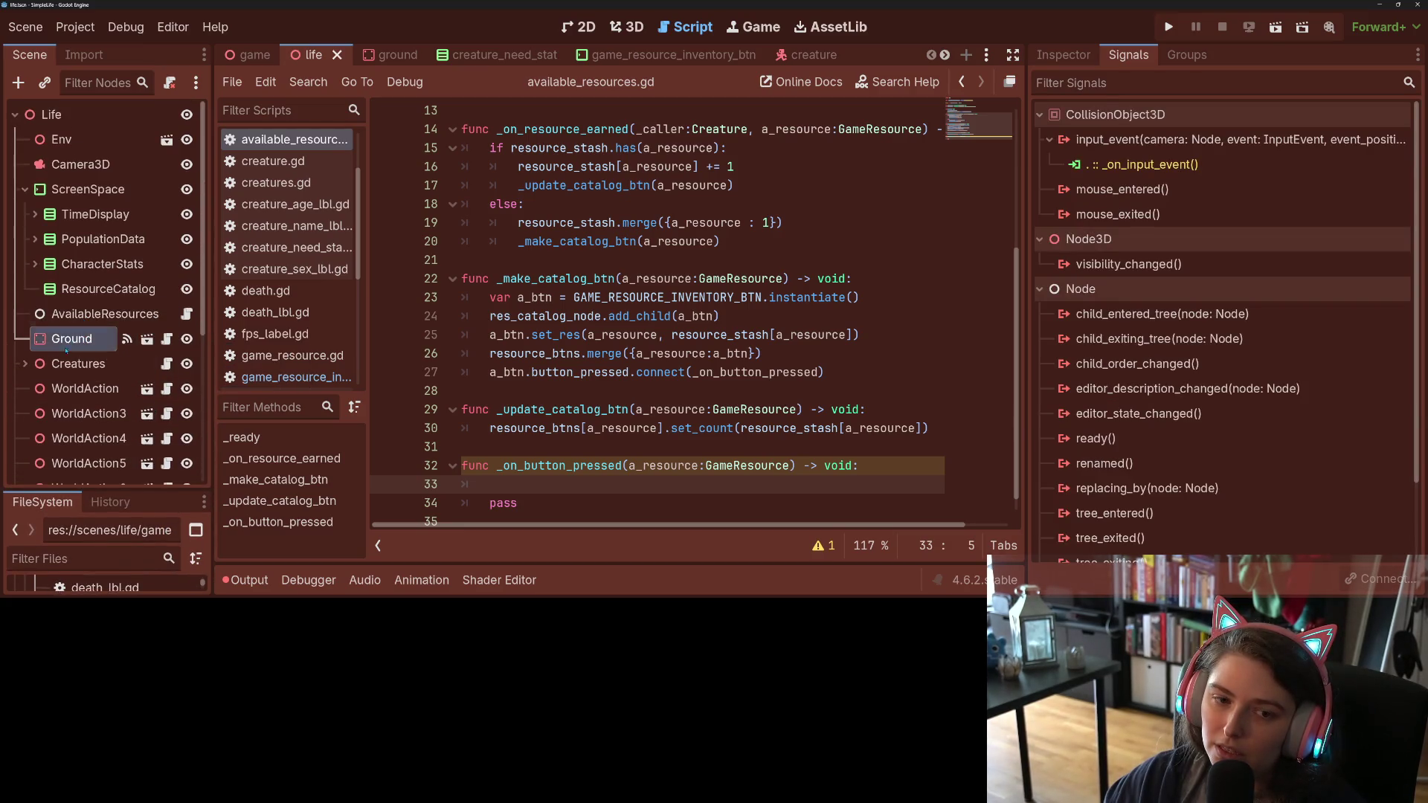
pyautogui.rightClick(68, 117)
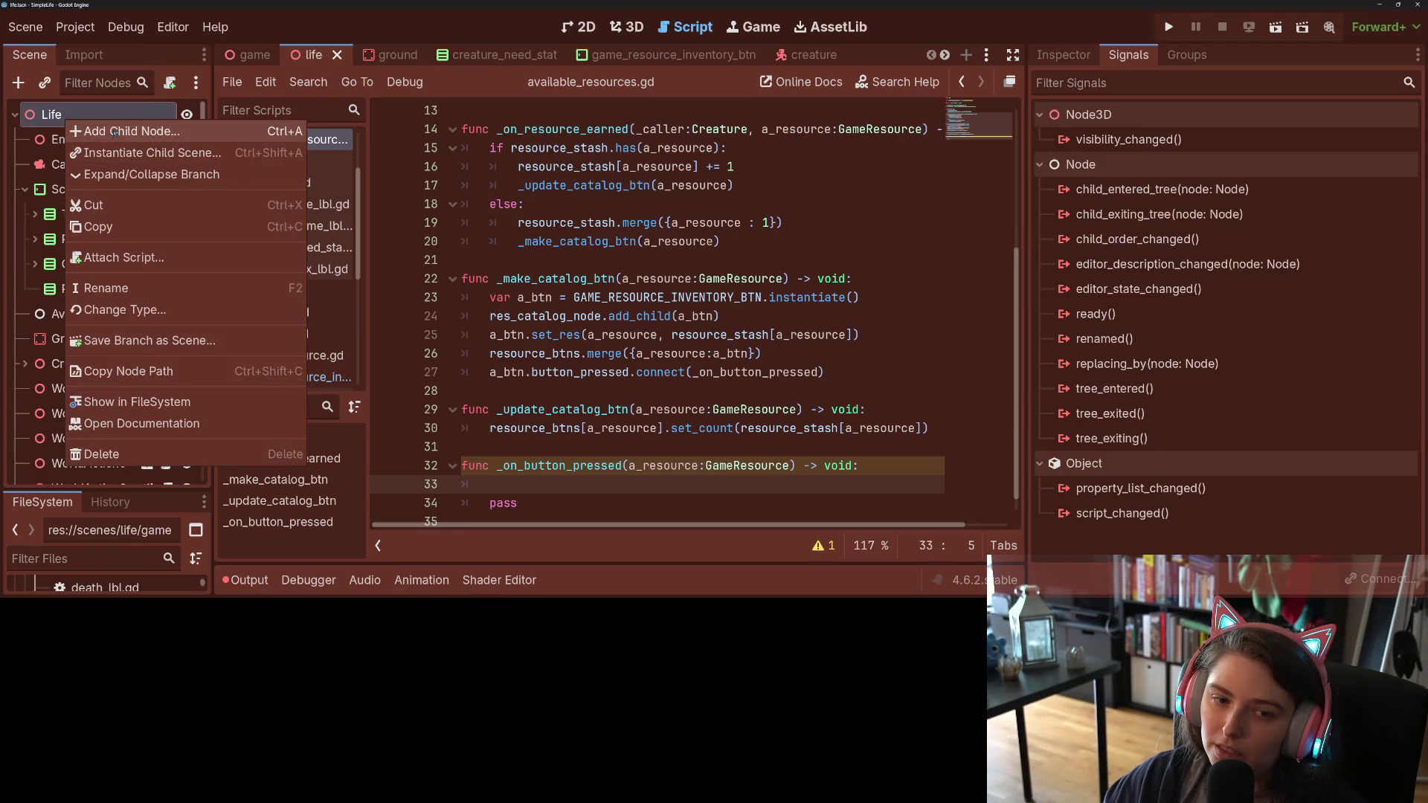
pyautogui.click(115, 132)
pyautogui.write('m')
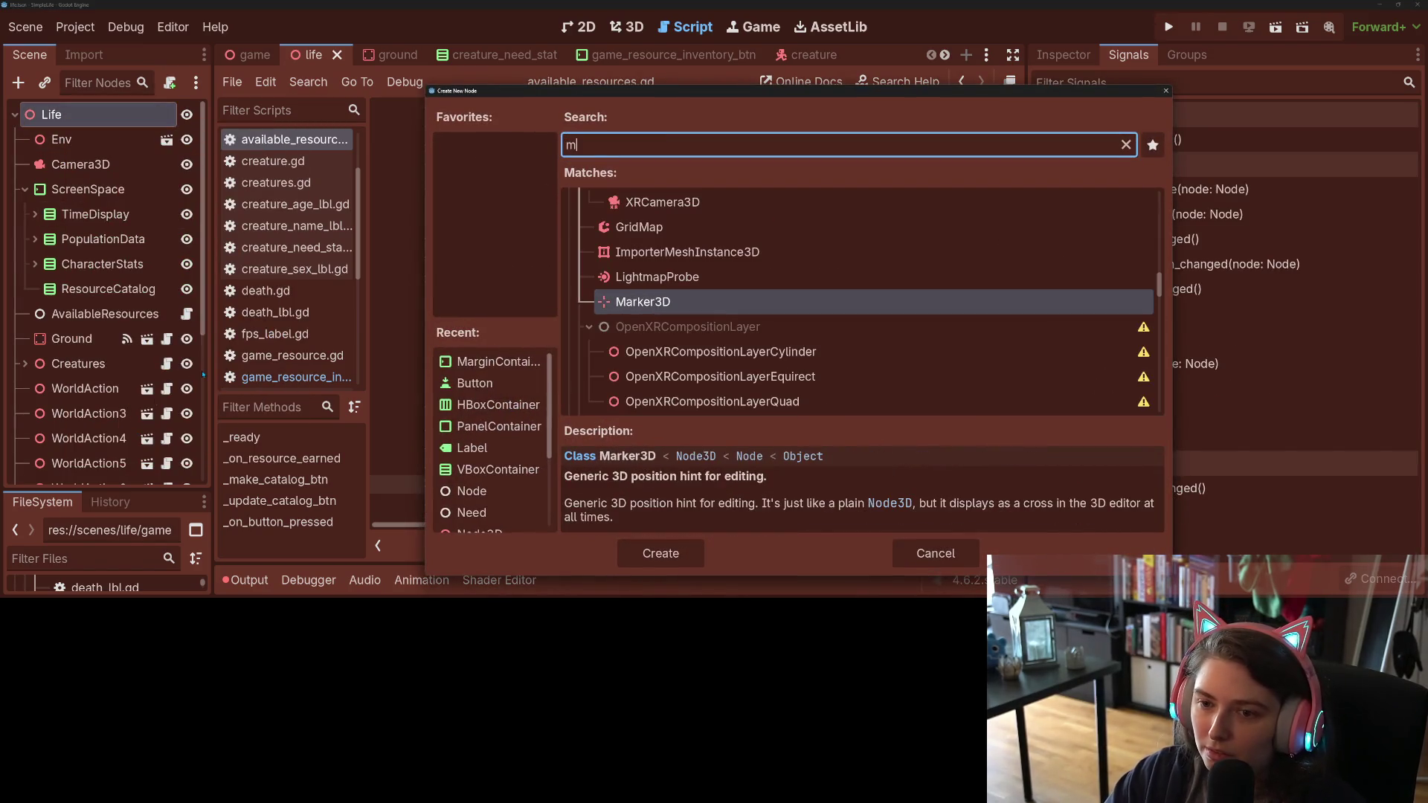
pyautogui.press('BackSpace')
pyautogui.write('mesh')
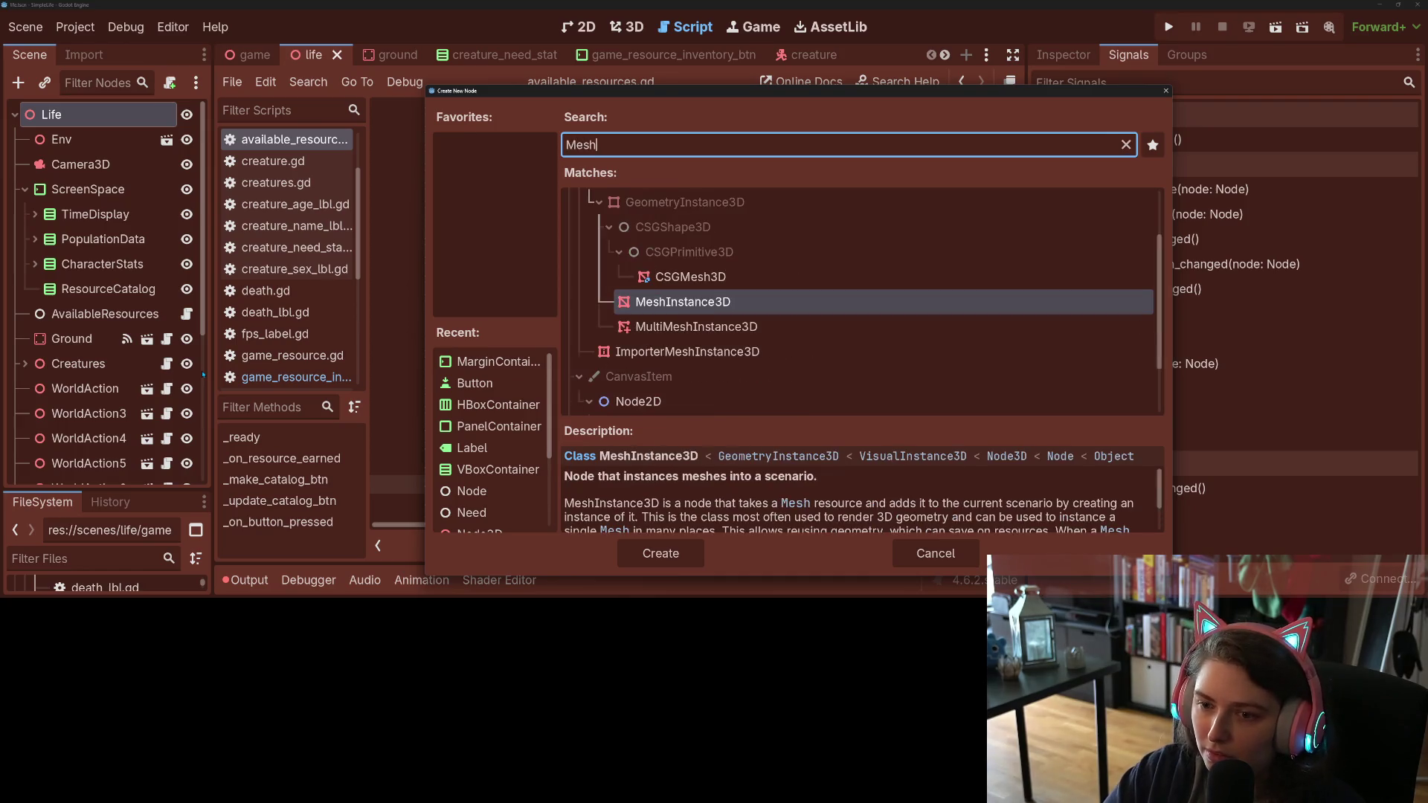
pyautogui.press('Return')
# - Rename the mesh node to Ghost and move it directly above Ground
pyautogui.moveTo(98, 468)
pyautogui.mouseDown()
pyautogui.moveTo(73, 267)
pyautogui.moveTo(75, 320)
pyautogui.mouseUp()
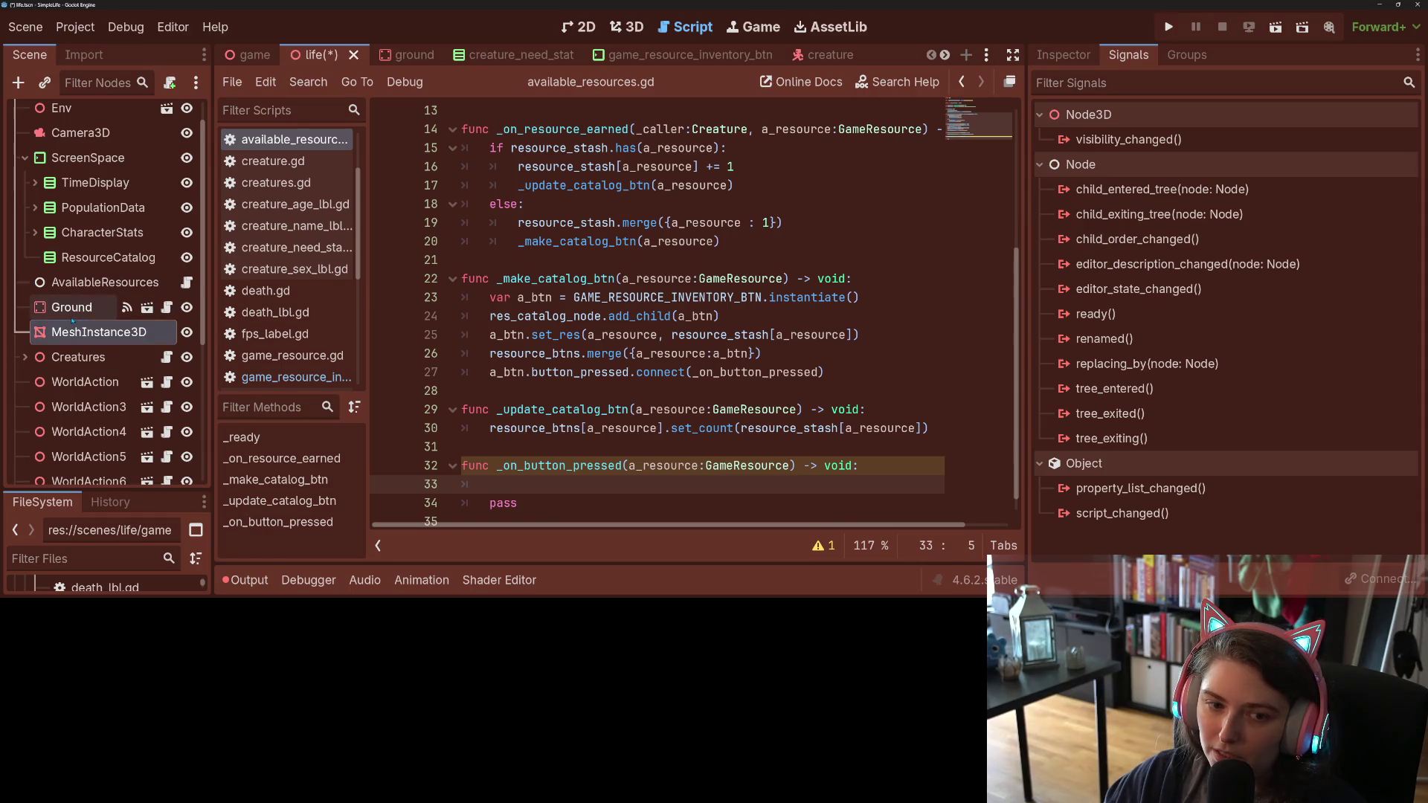
pyautogui.rightClick(130, 332)
pyautogui.click(199, 281)
pyautogui.write('Ghost')
pyautogui.press('Return')
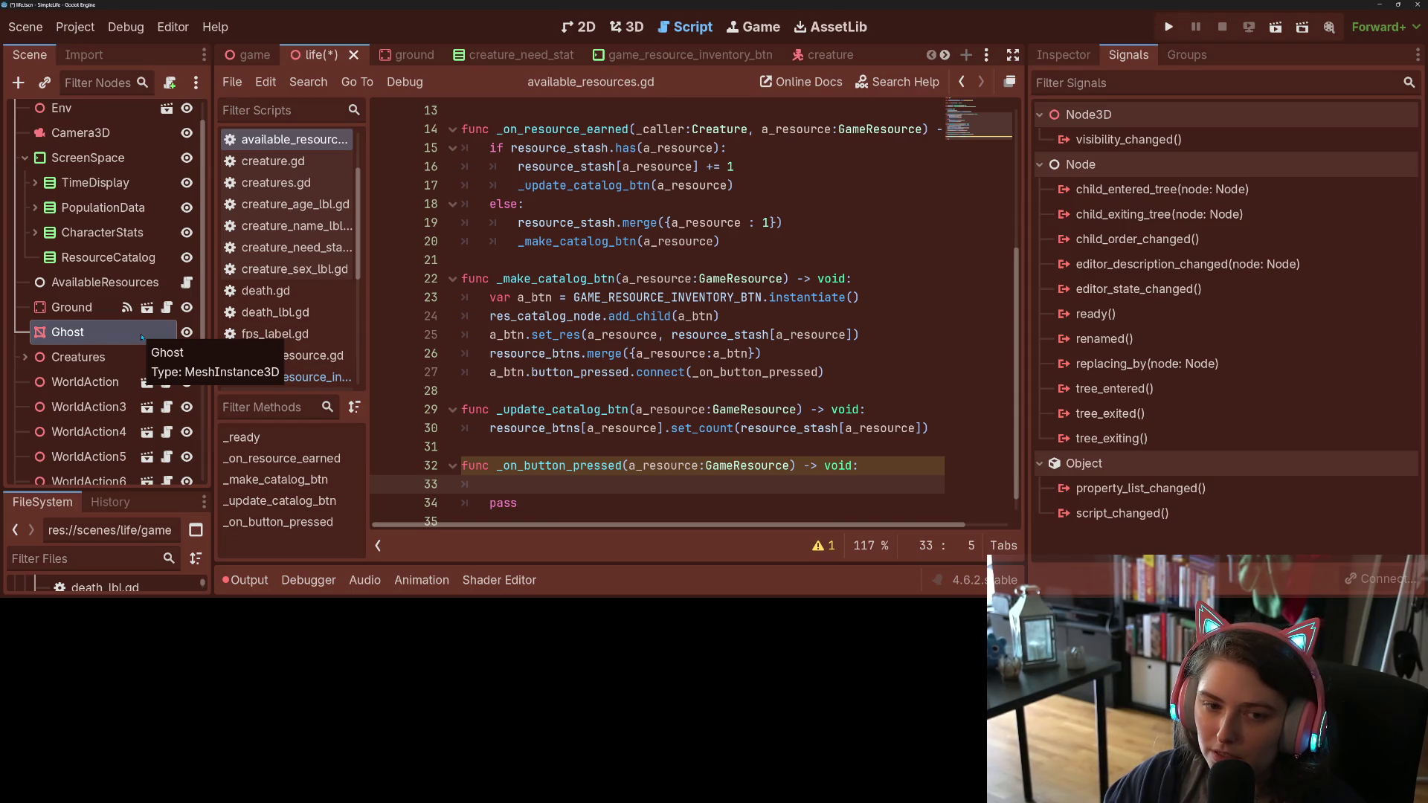
pyautogui.moveTo(95, 339); pyautogui.dragTo(112, 300)
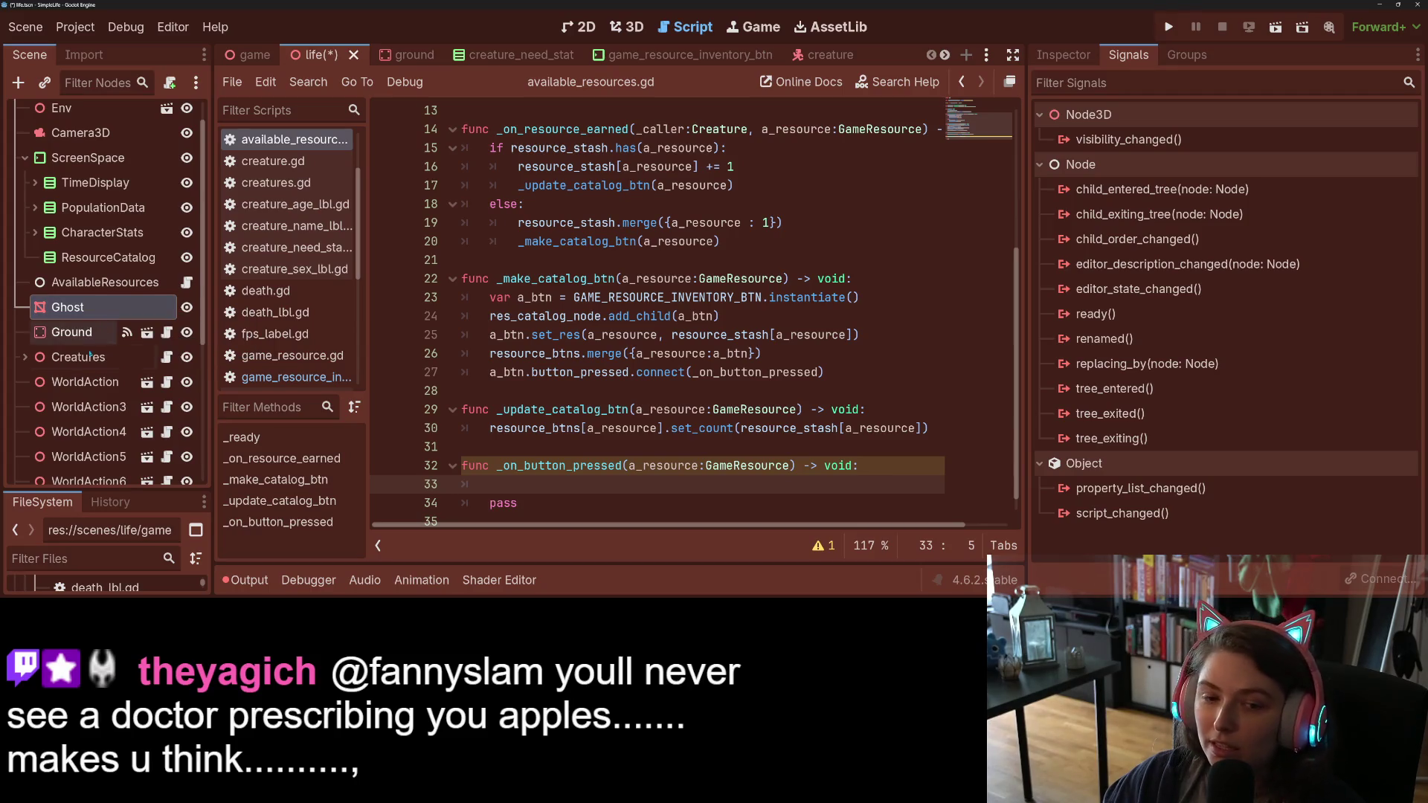
pyautogui.click(80, 338)
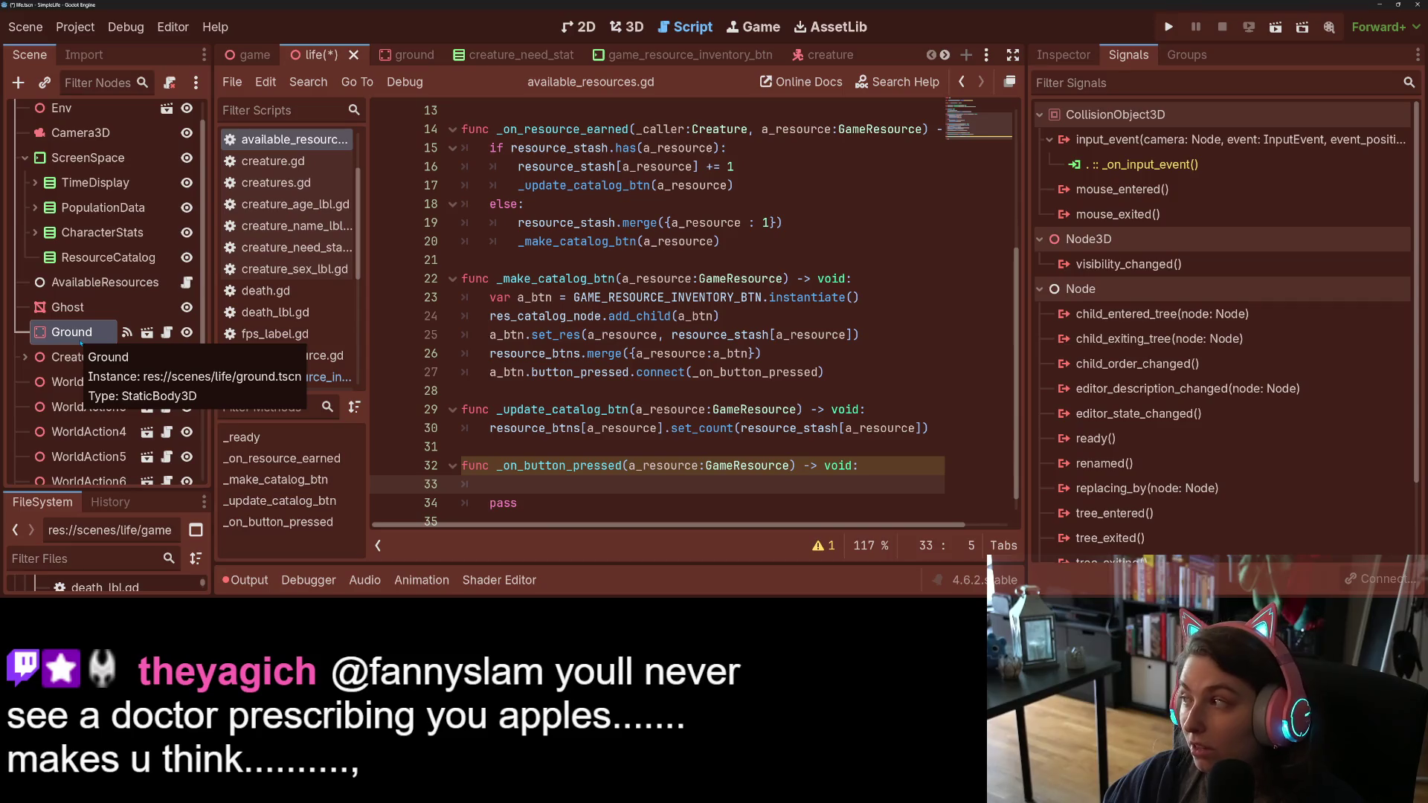
pyautogui.click(112, 318)
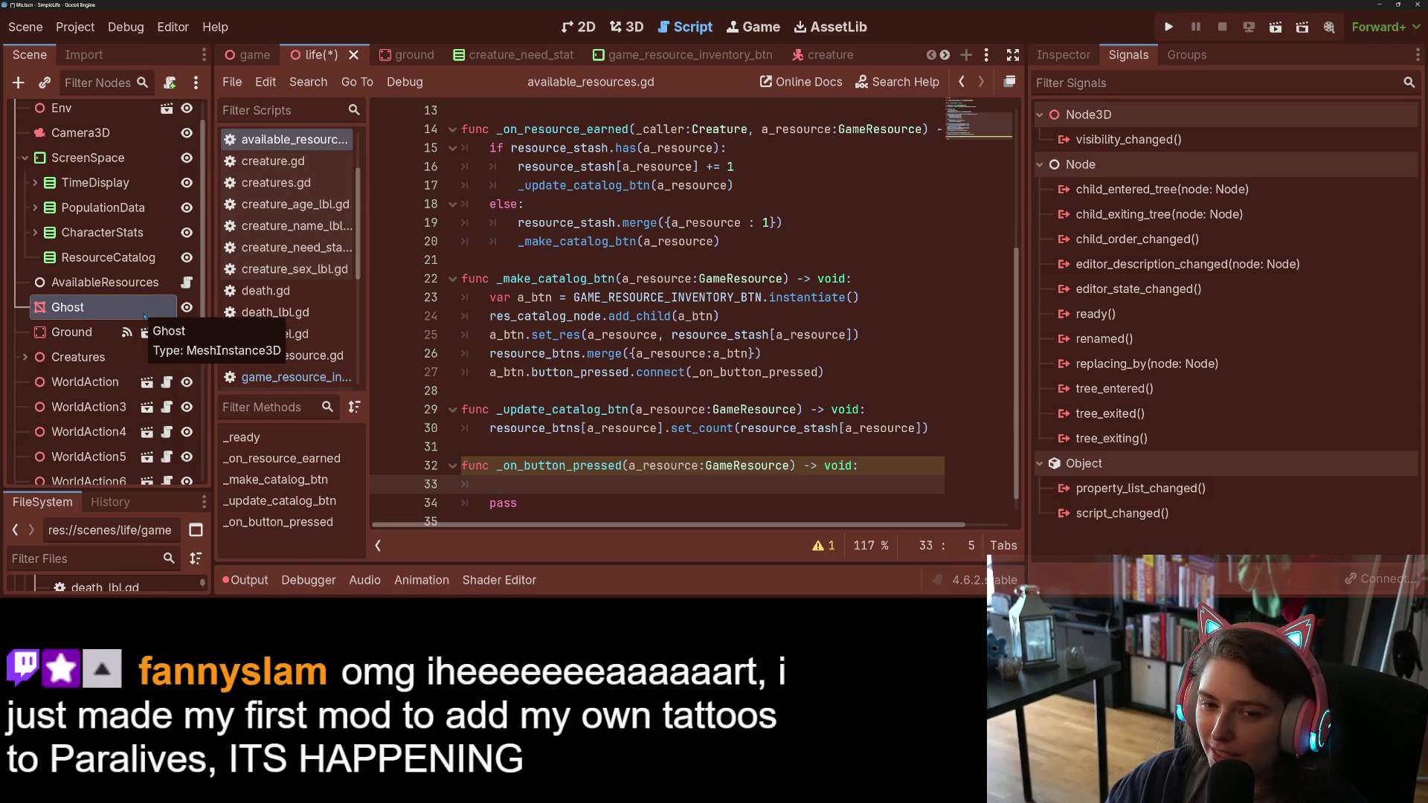
pyautogui.scroll(4, 712, 533)
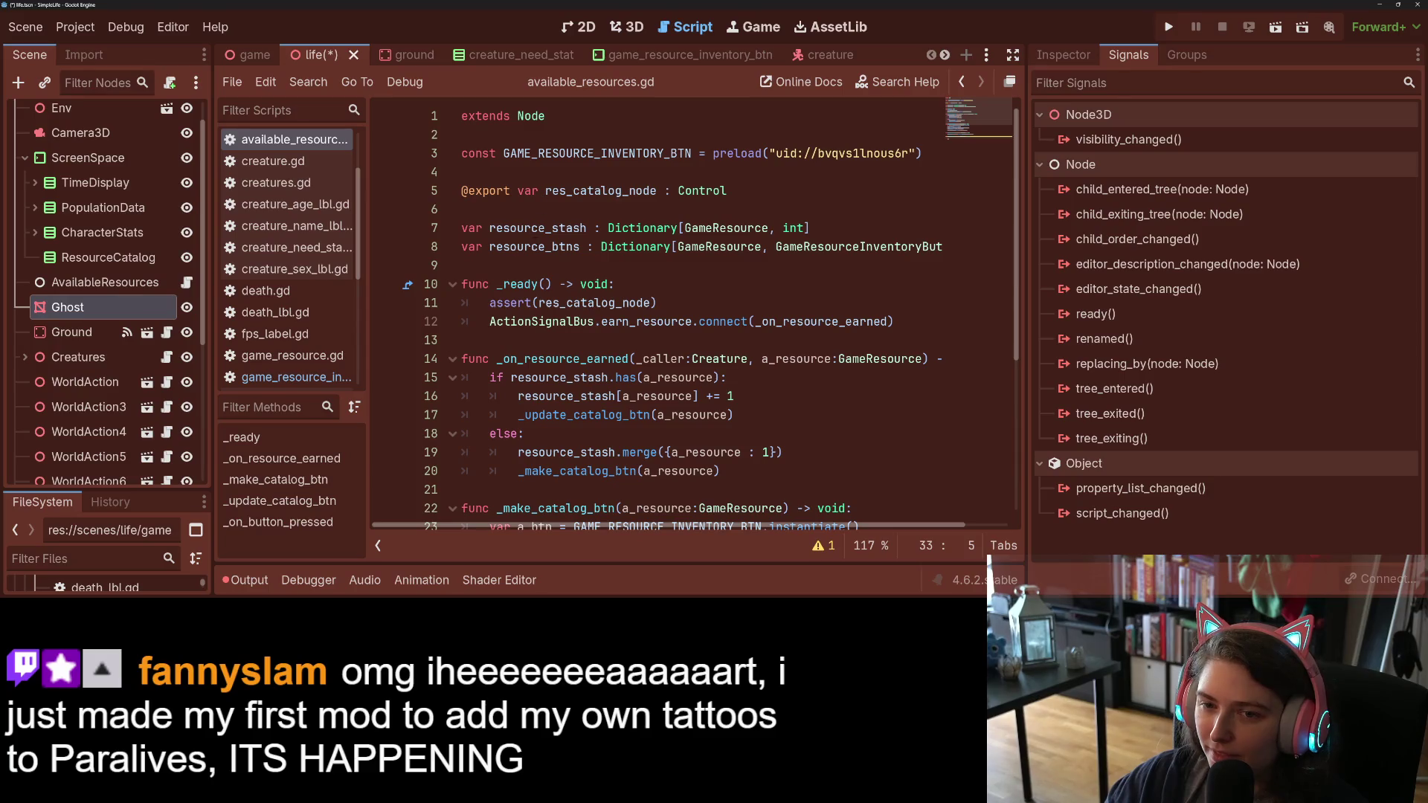
# - Declare var active_resource : GameResource on line 10 and show the Ghost node in the Inspector
pyautogui.click(532, 266)
pyautogui.press('Return')
pyautogui.press('Return')
pyautogui.press('Up')
pyautogui.write('var active_resource : ')
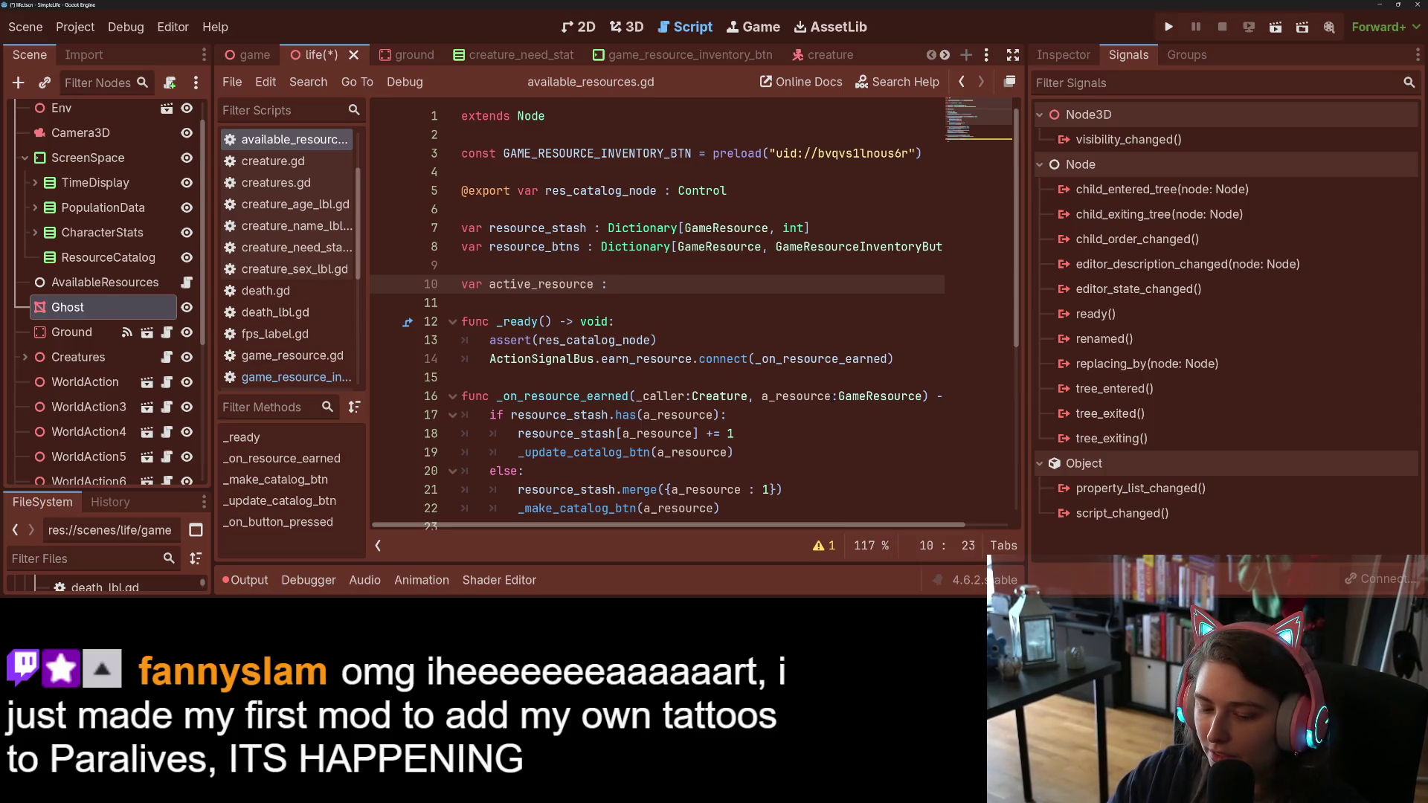
pyautogui.write('GameR')
pyautogui.press('Return')
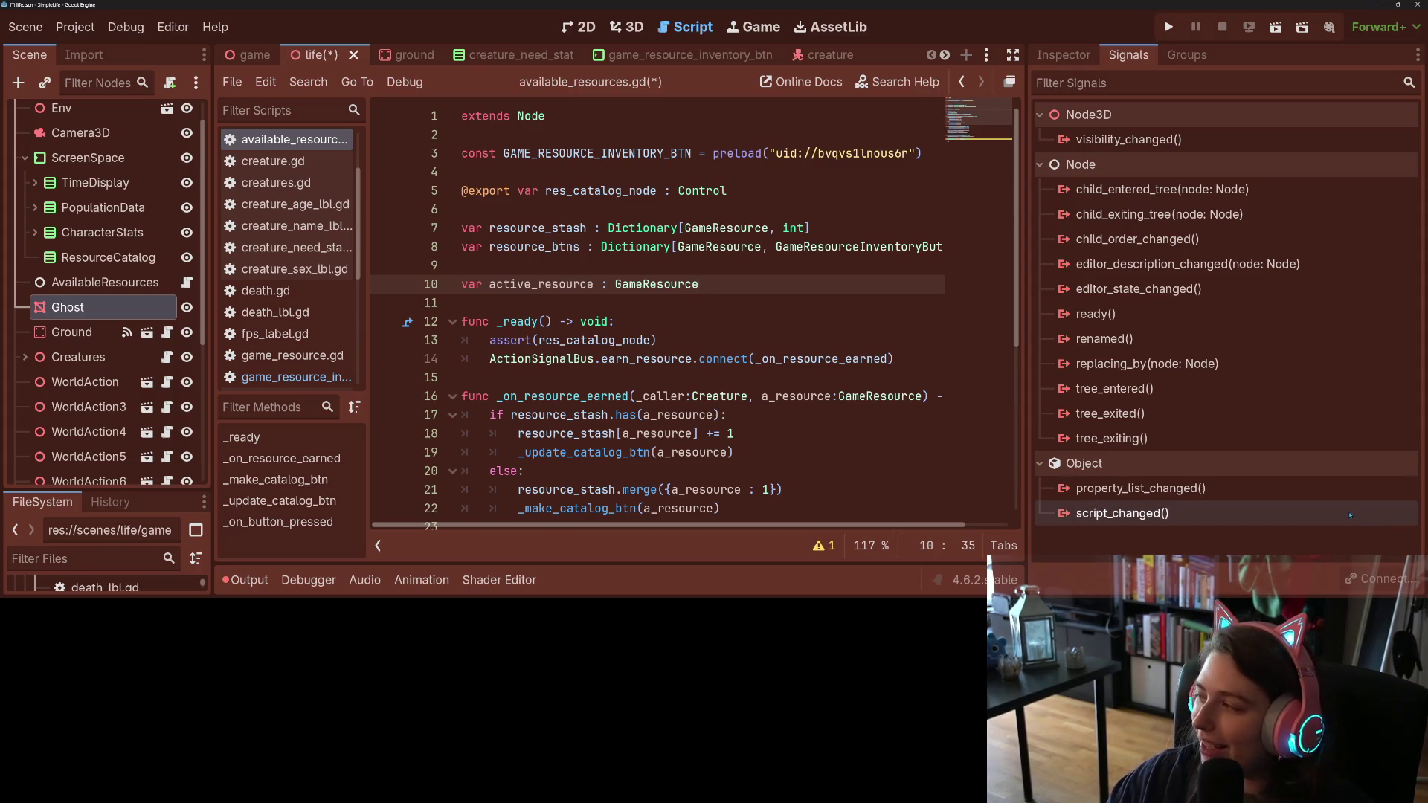
pyautogui.click(1062, 56)
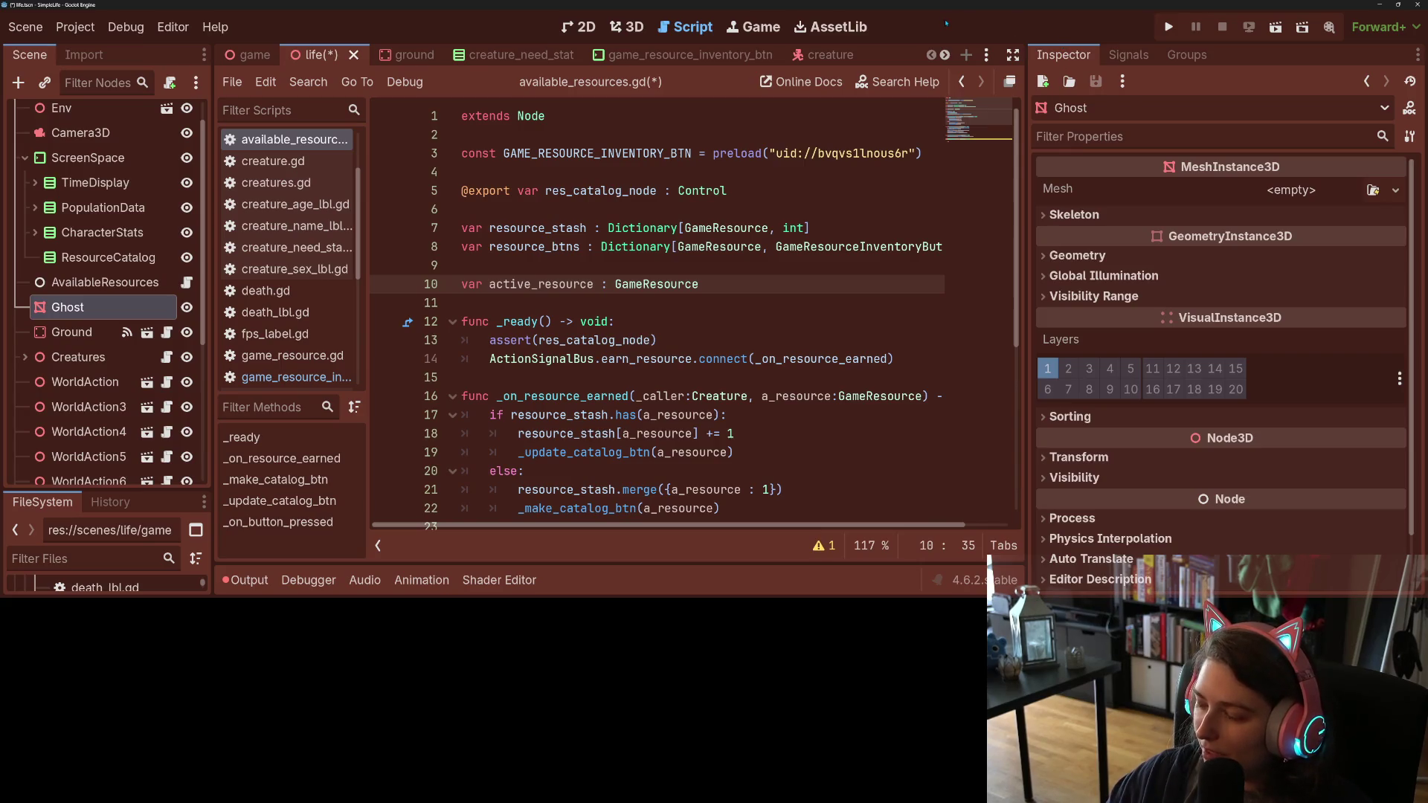
# - Add an if _can_afford(a_resource): check inside _on_button_pressed
pyautogui.click(608, 301)
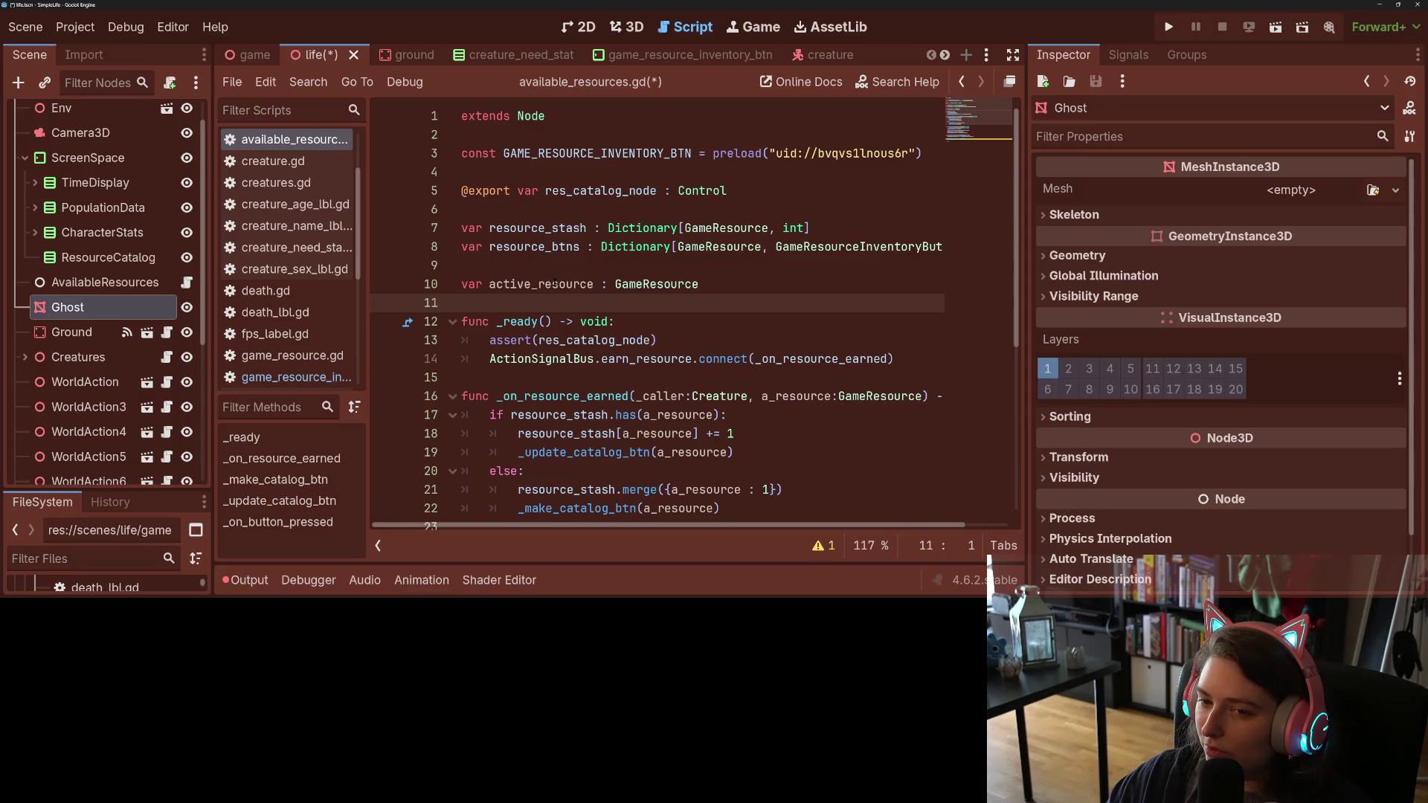
pyautogui.doubleClick(554, 283)
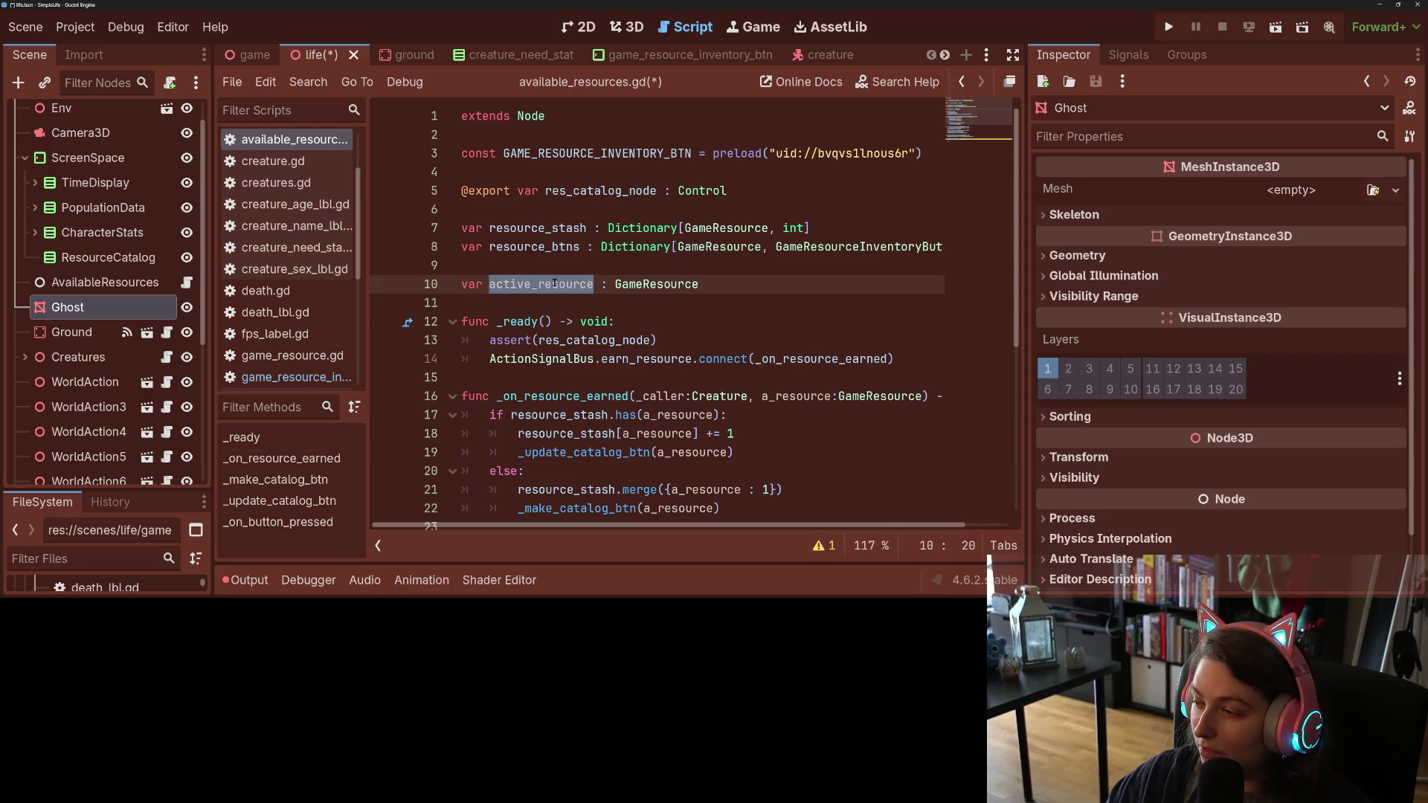
pyautogui.scroll(-5, 608, 378)
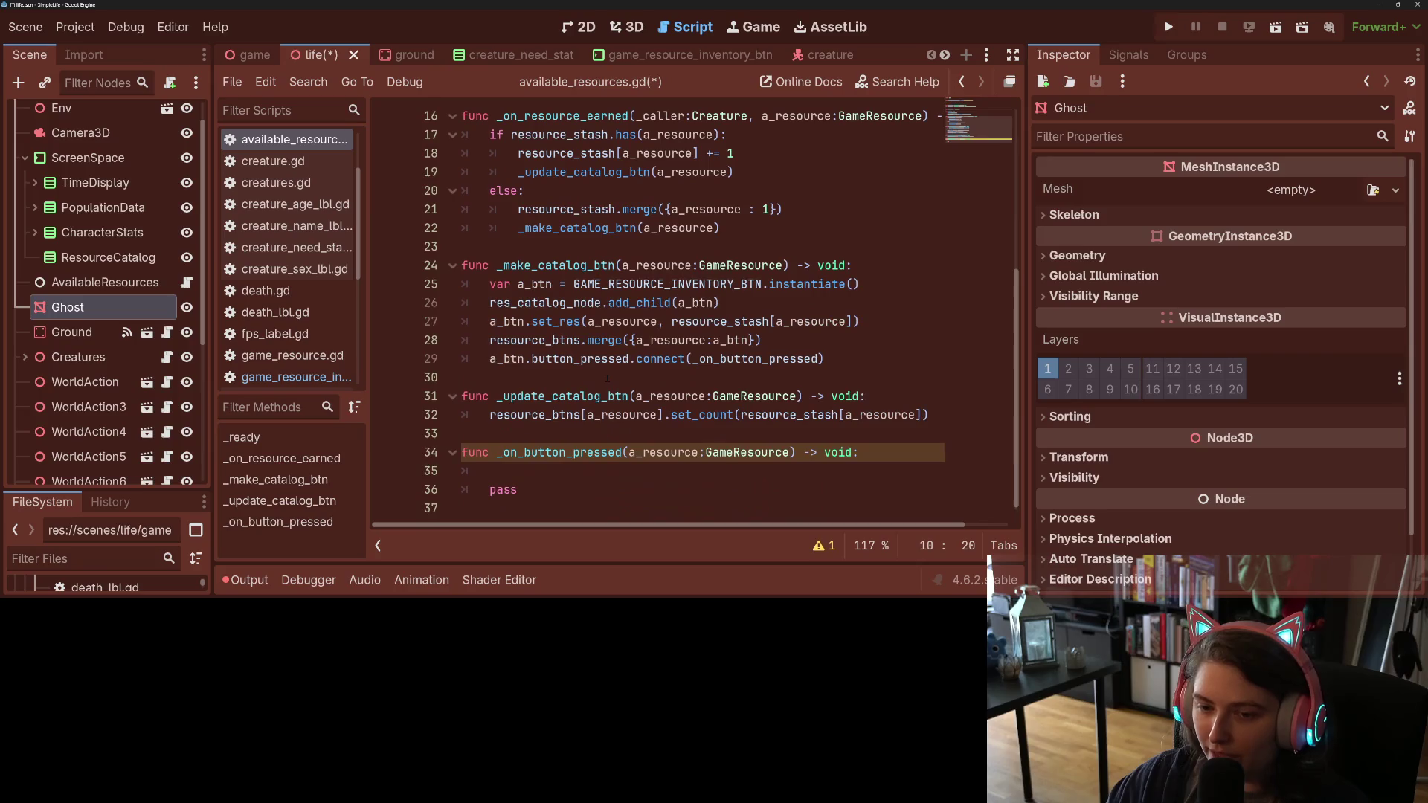
pyautogui.click(621, 468)
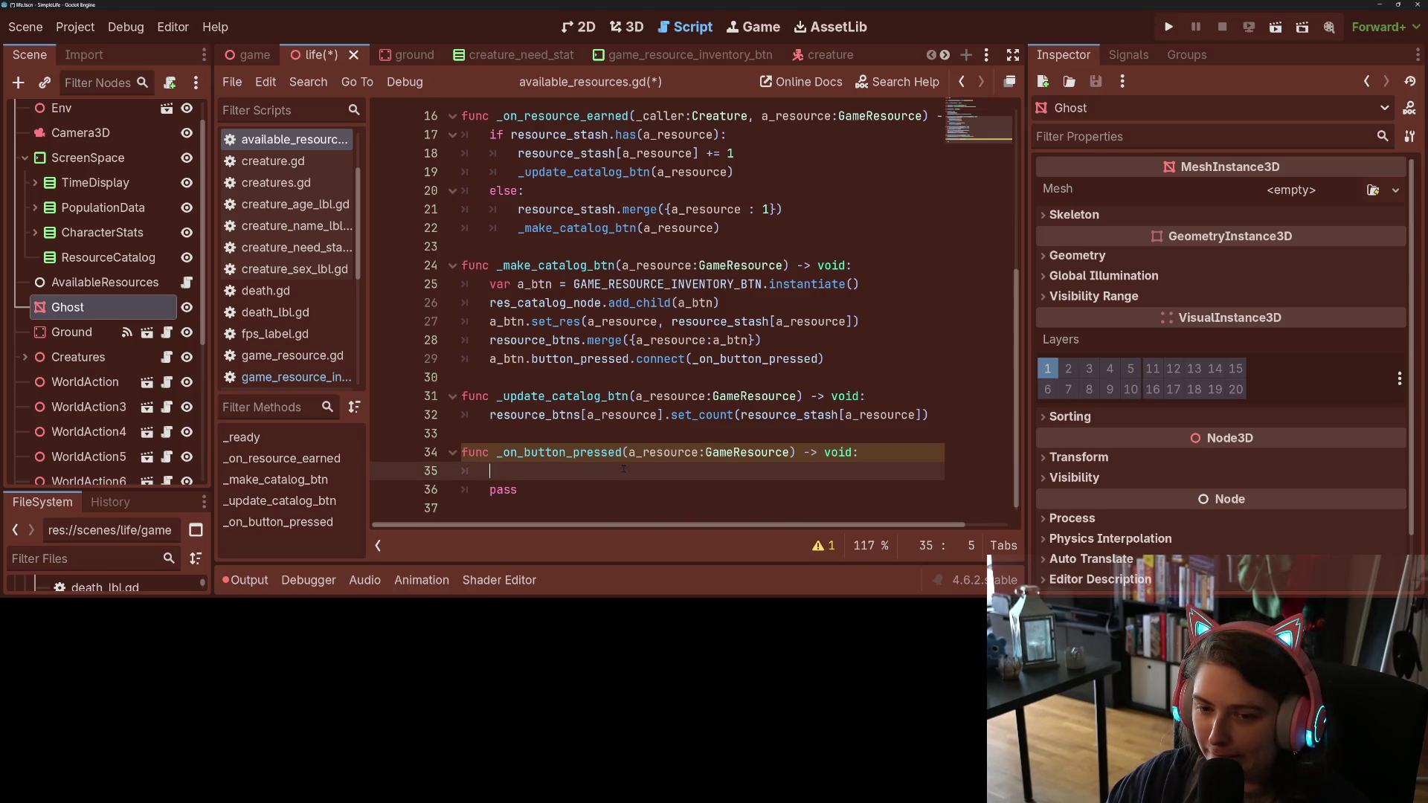
pyautogui.write('if ')
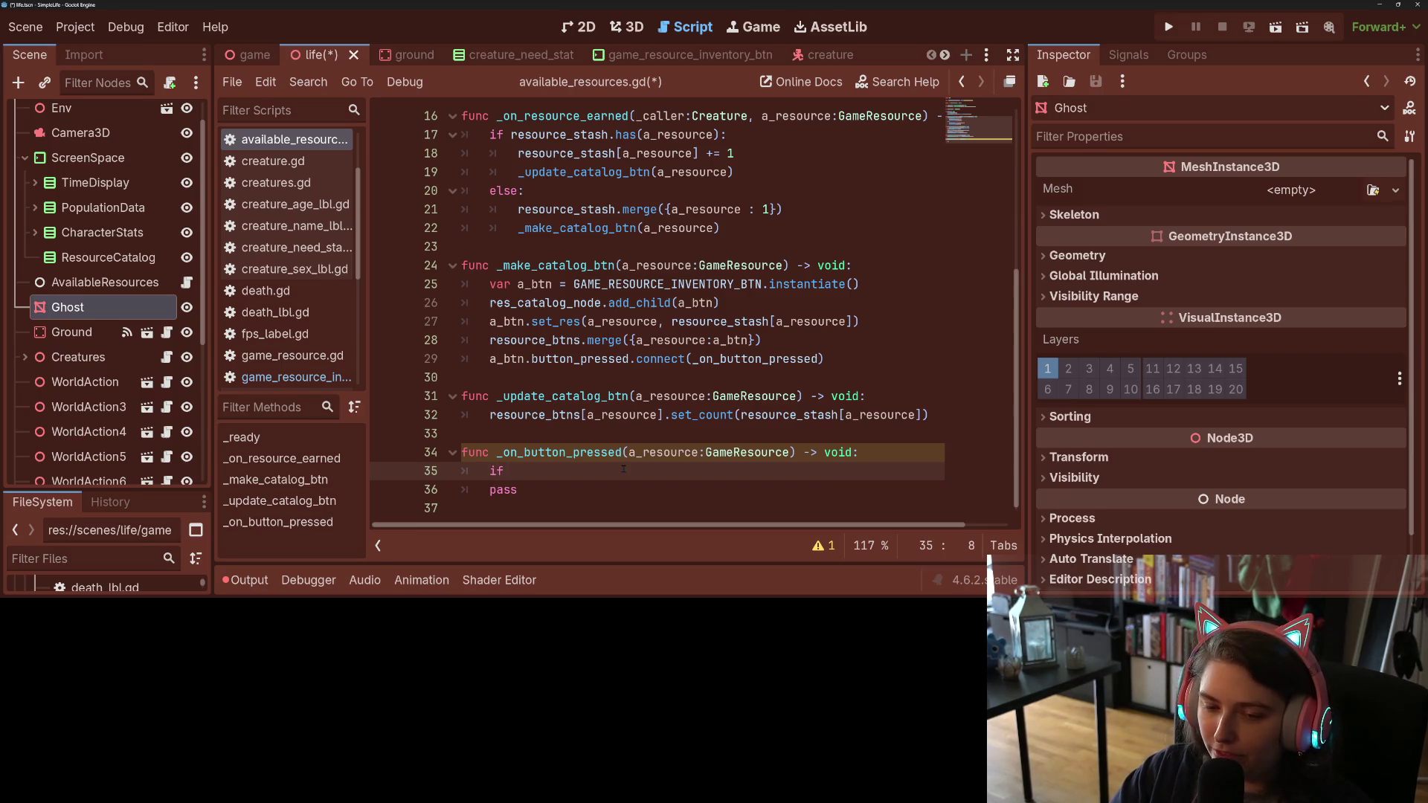
pyautogui.write('_can')
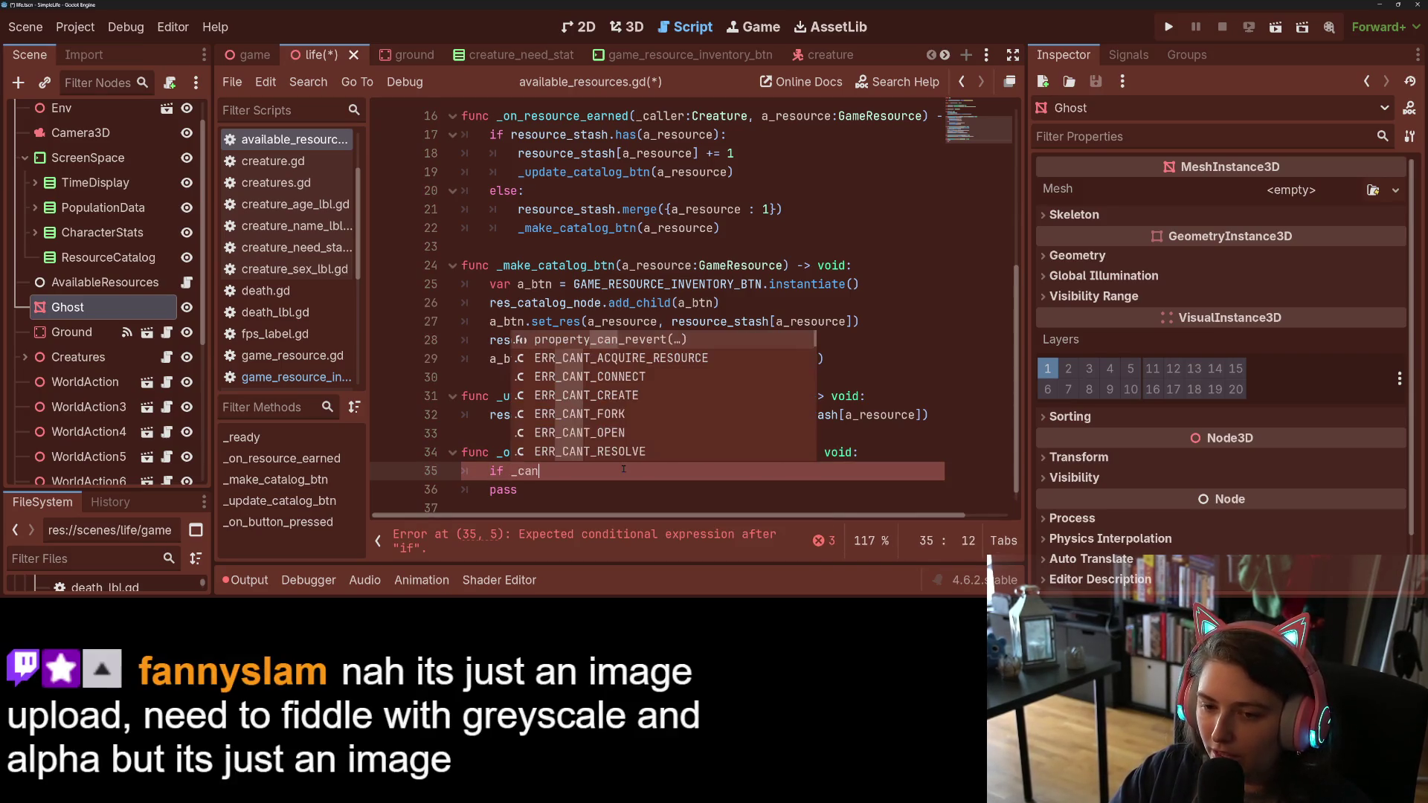
pyautogui.write('_afford')
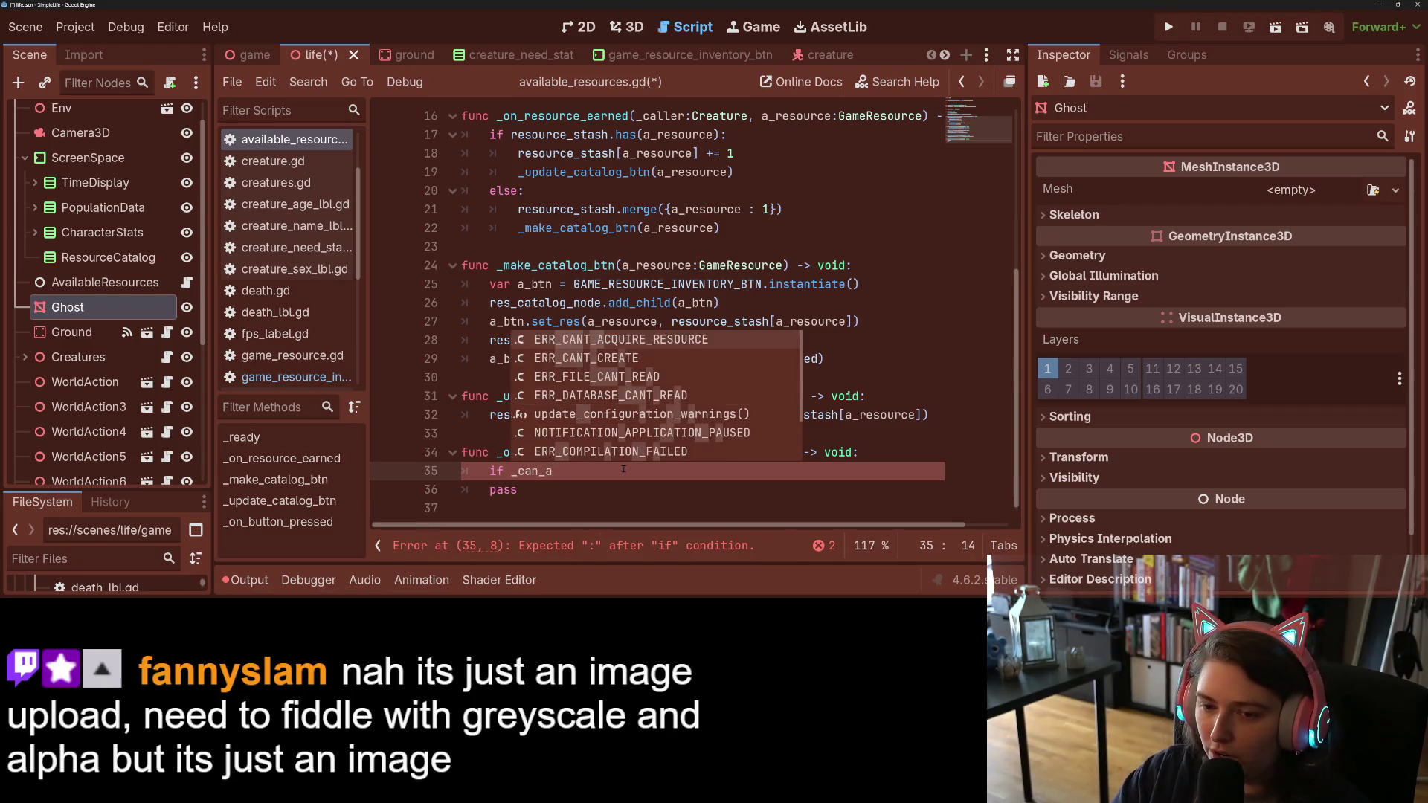
pyautogui.write('(a_resource')
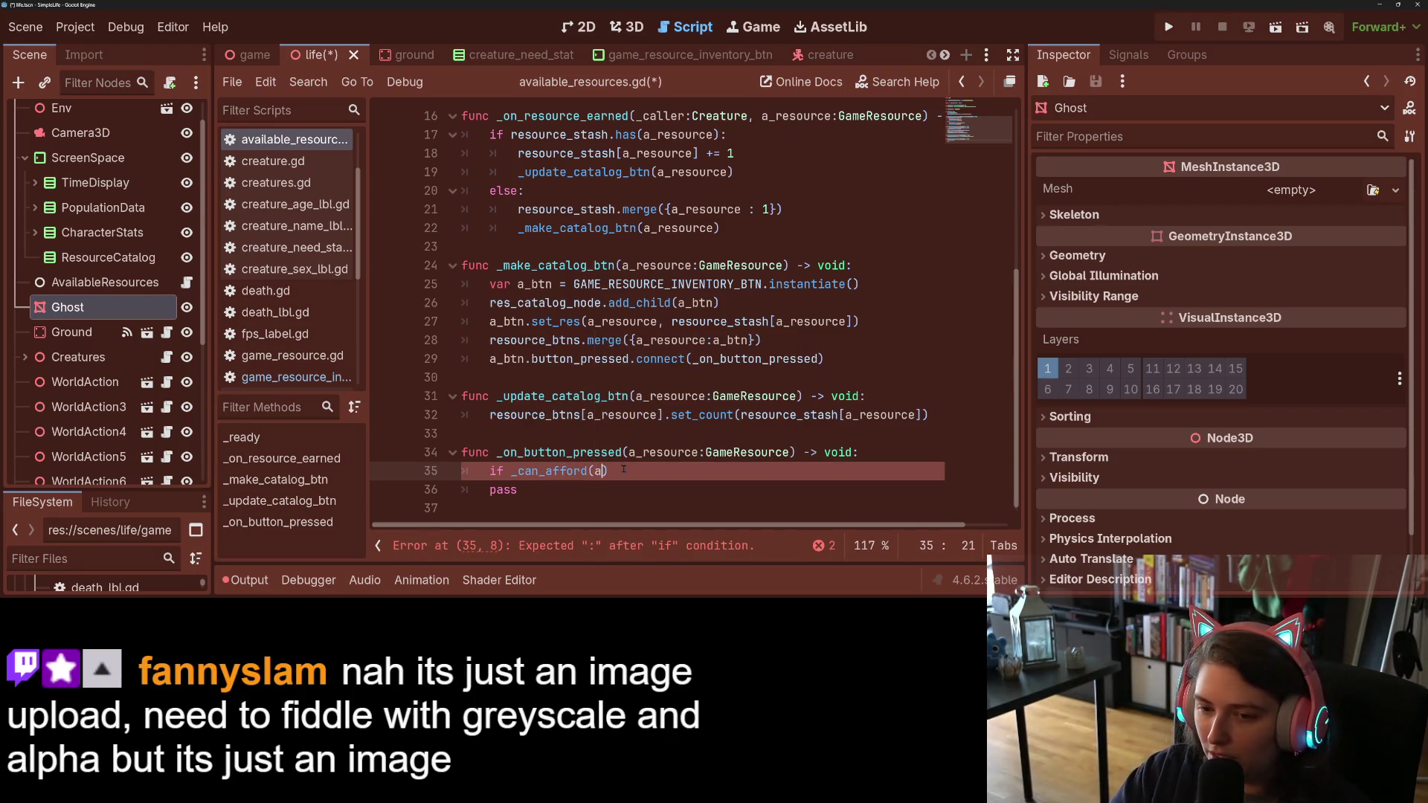
pyautogui.write(')')
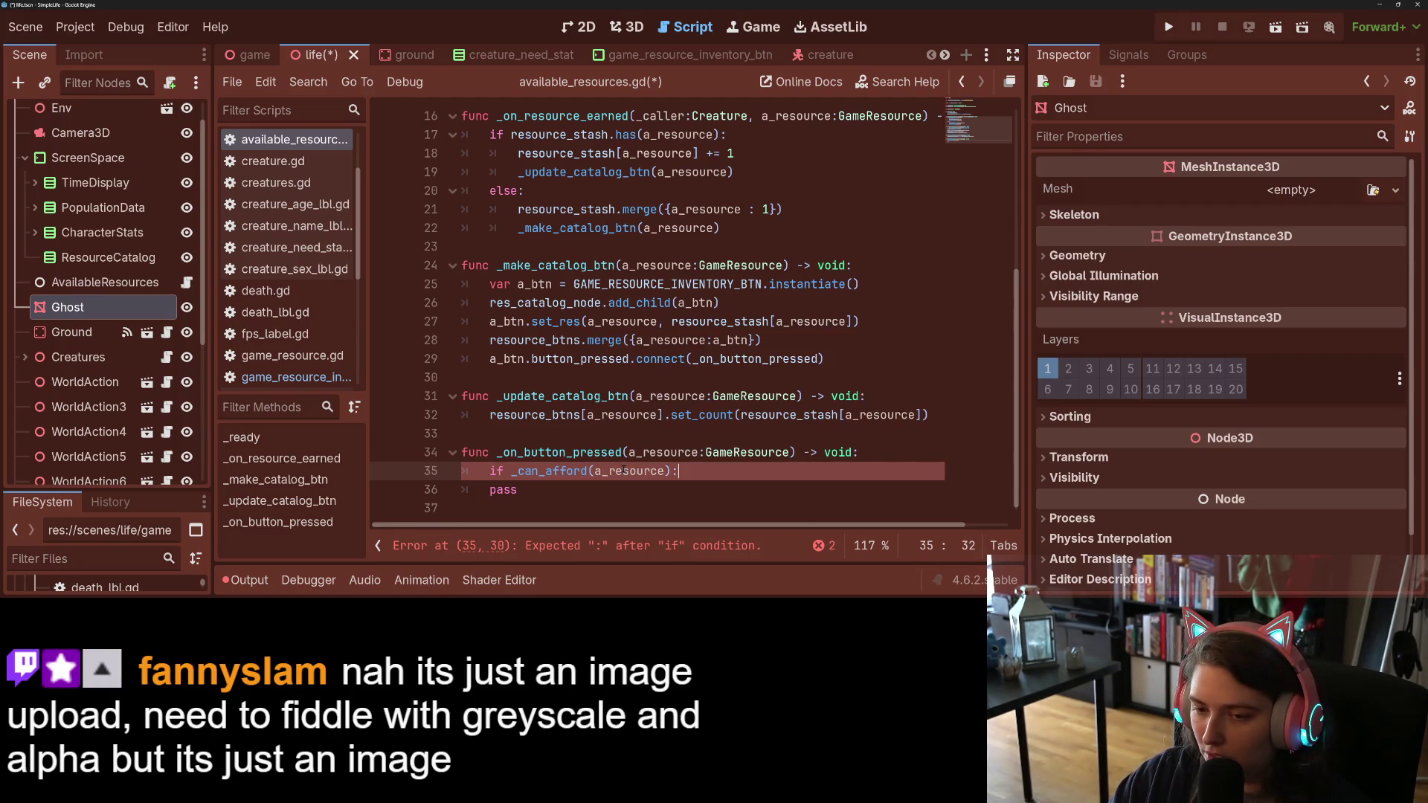
pyautogui.write(':')
pyautogui.press('Return')
pyautogui.press('Down')
pyautogui.press('Down')
pyautogui.press('Down')
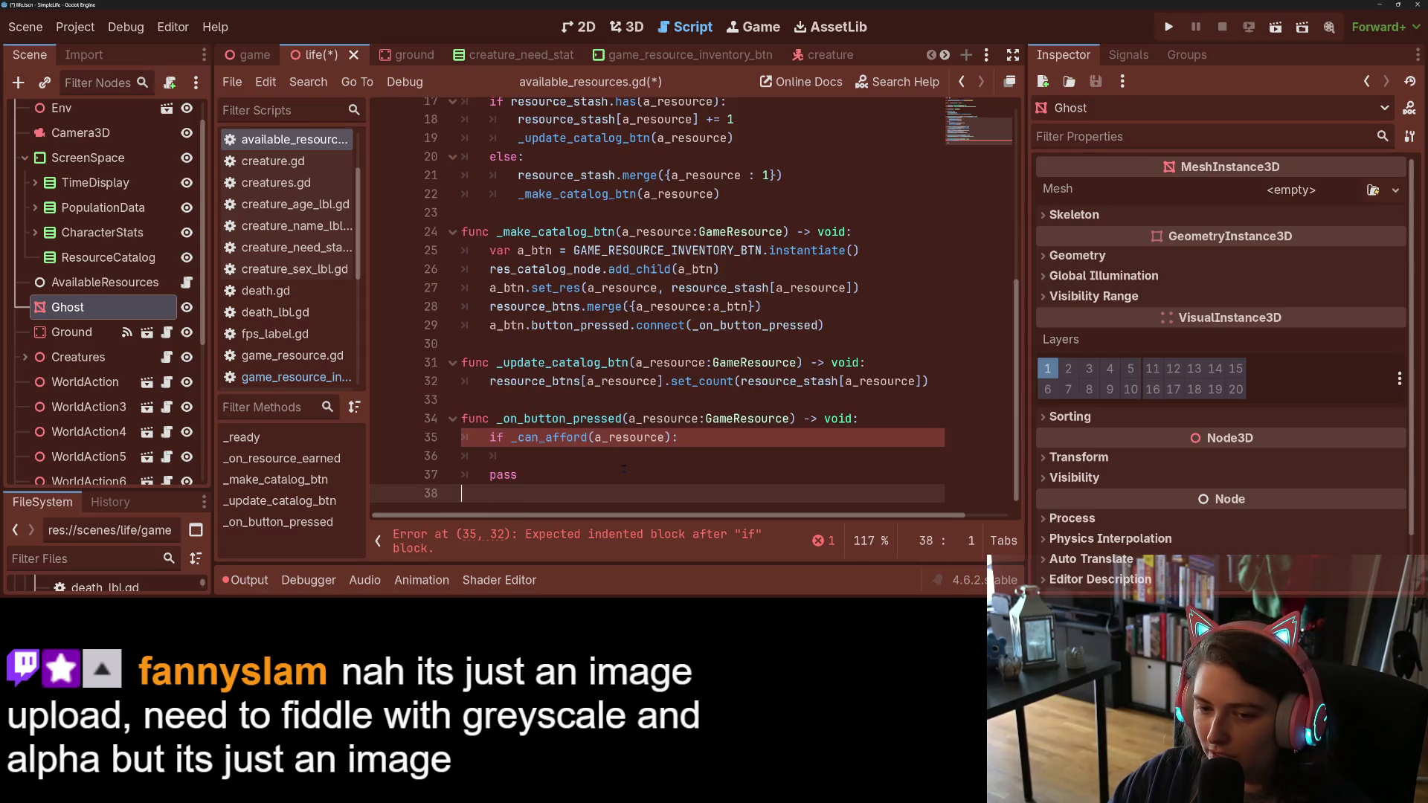
# - Write and save func _can_afford(a_resource:GameResource) -> bool returning true, then switch to the browser
pyautogui.write('func _can')
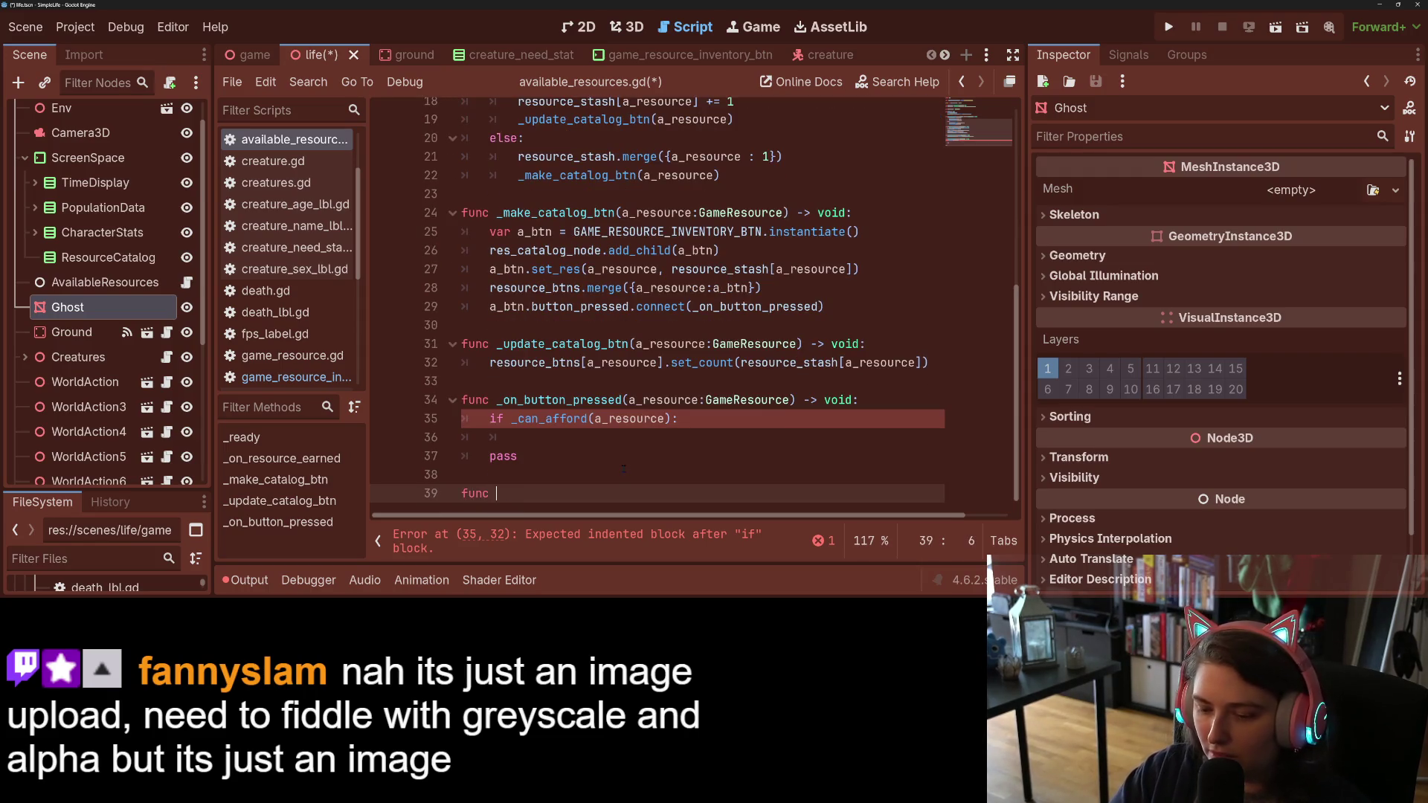
pyautogui.write('_afford(a')
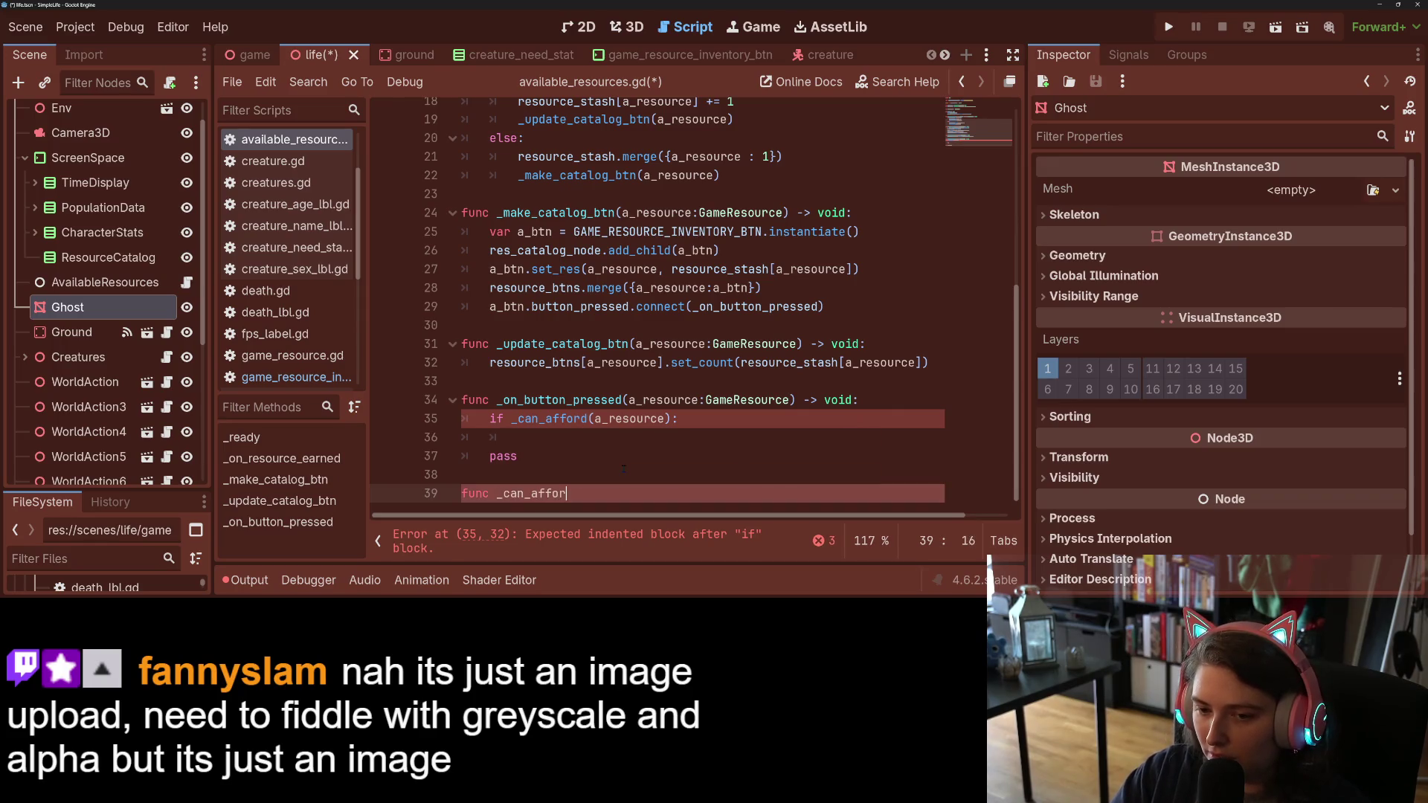
pyautogui.write('_resour')
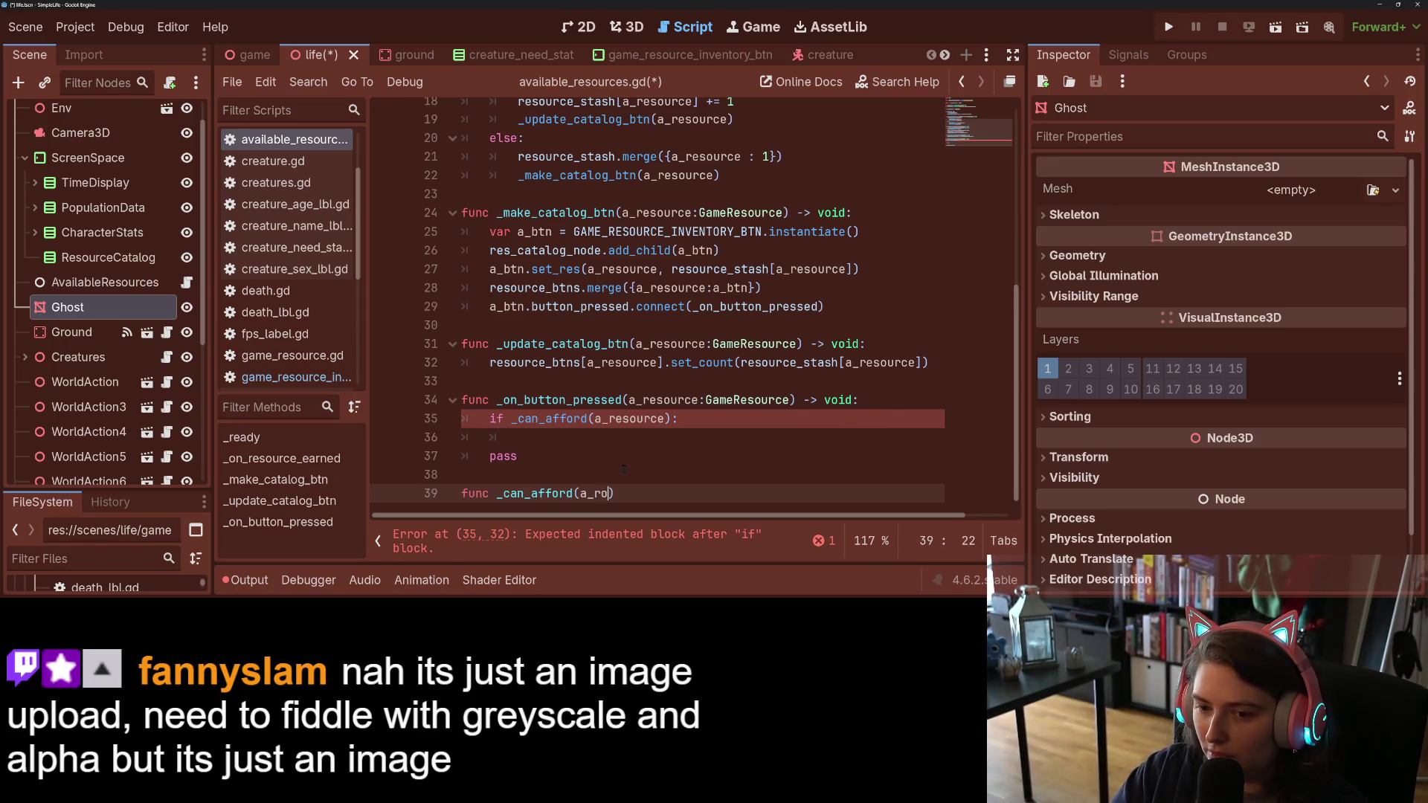
pyautogui.write('ce :')
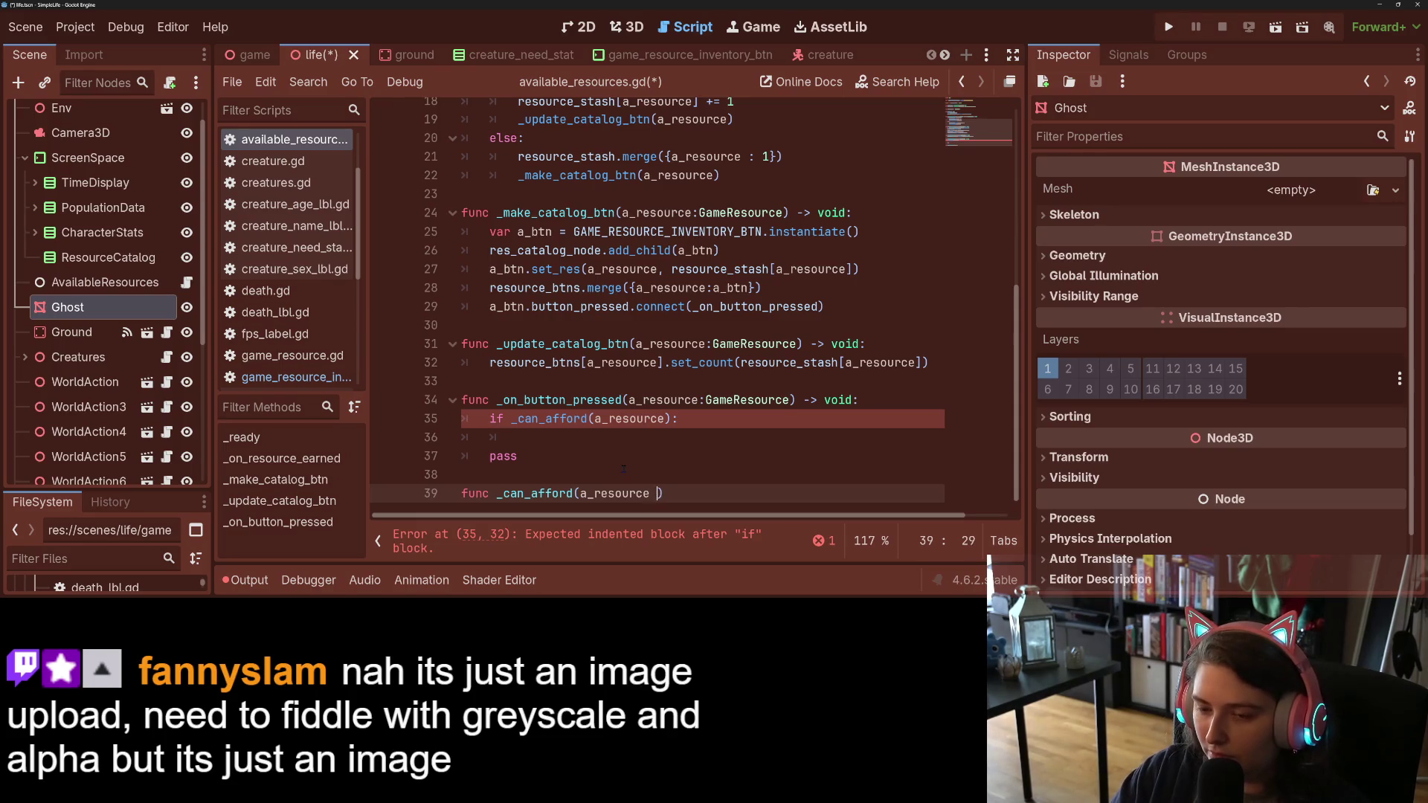
pyautogui.press('BackSpace')
pyautogui.press('BackSpace')
pyautogui.press('BackSpace')
pyautogui.write(':Gam')
pyautogui.press('Return')
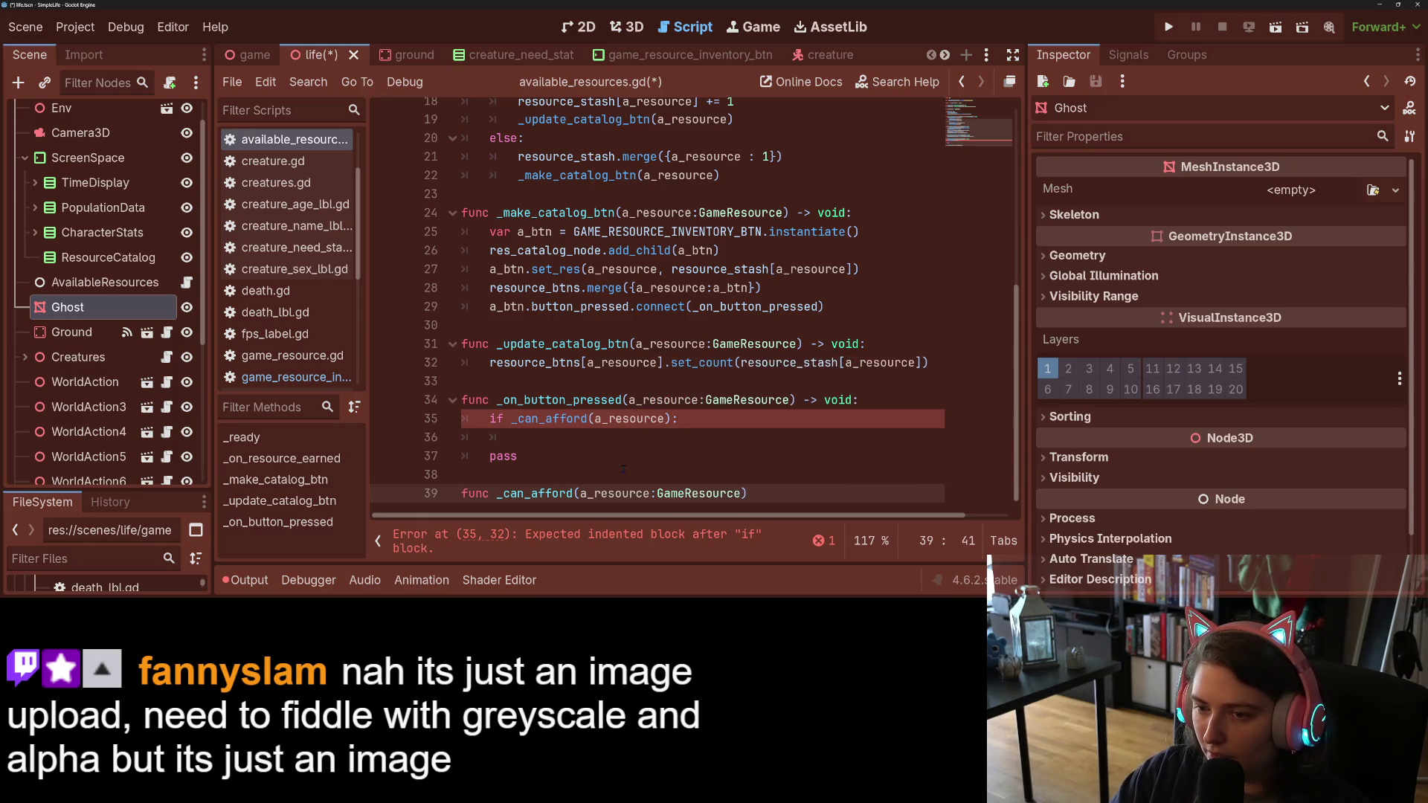
pyautogui.write(') -> boo')
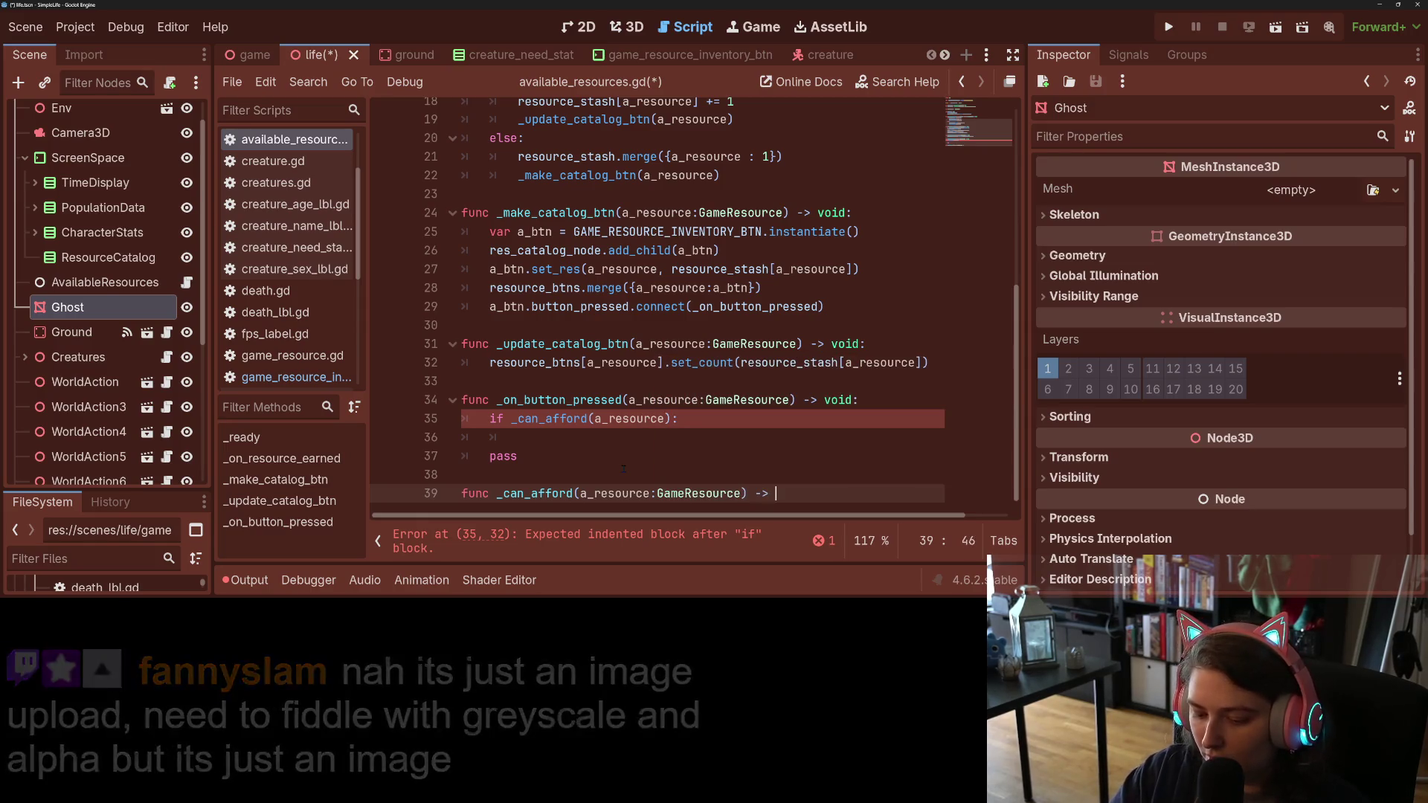
pyautogui.write('l:')
pyautogui.press('Return')
pyautogui.write('return t')
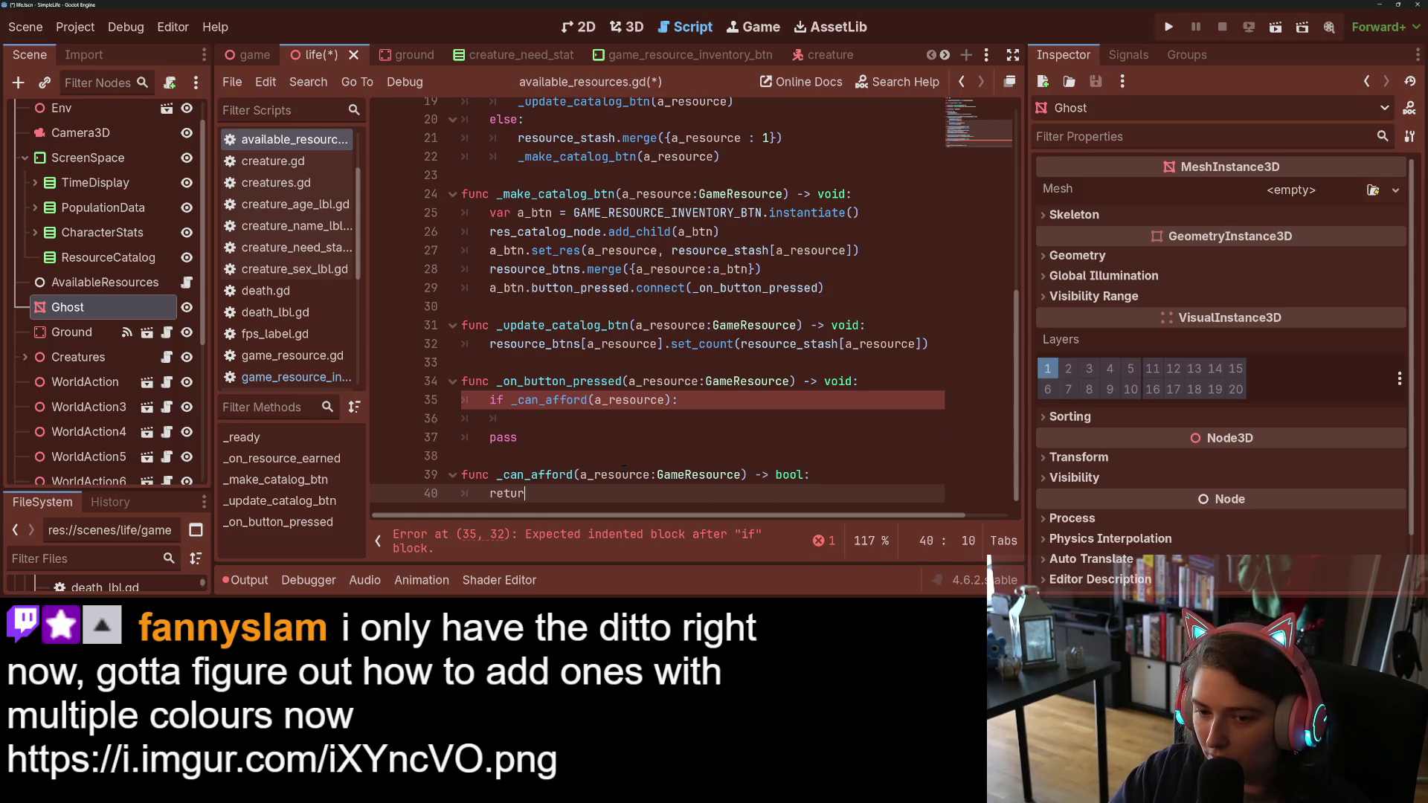
pyautogui.write('rue')
pyautogui.hotkey('ctrl', 's')
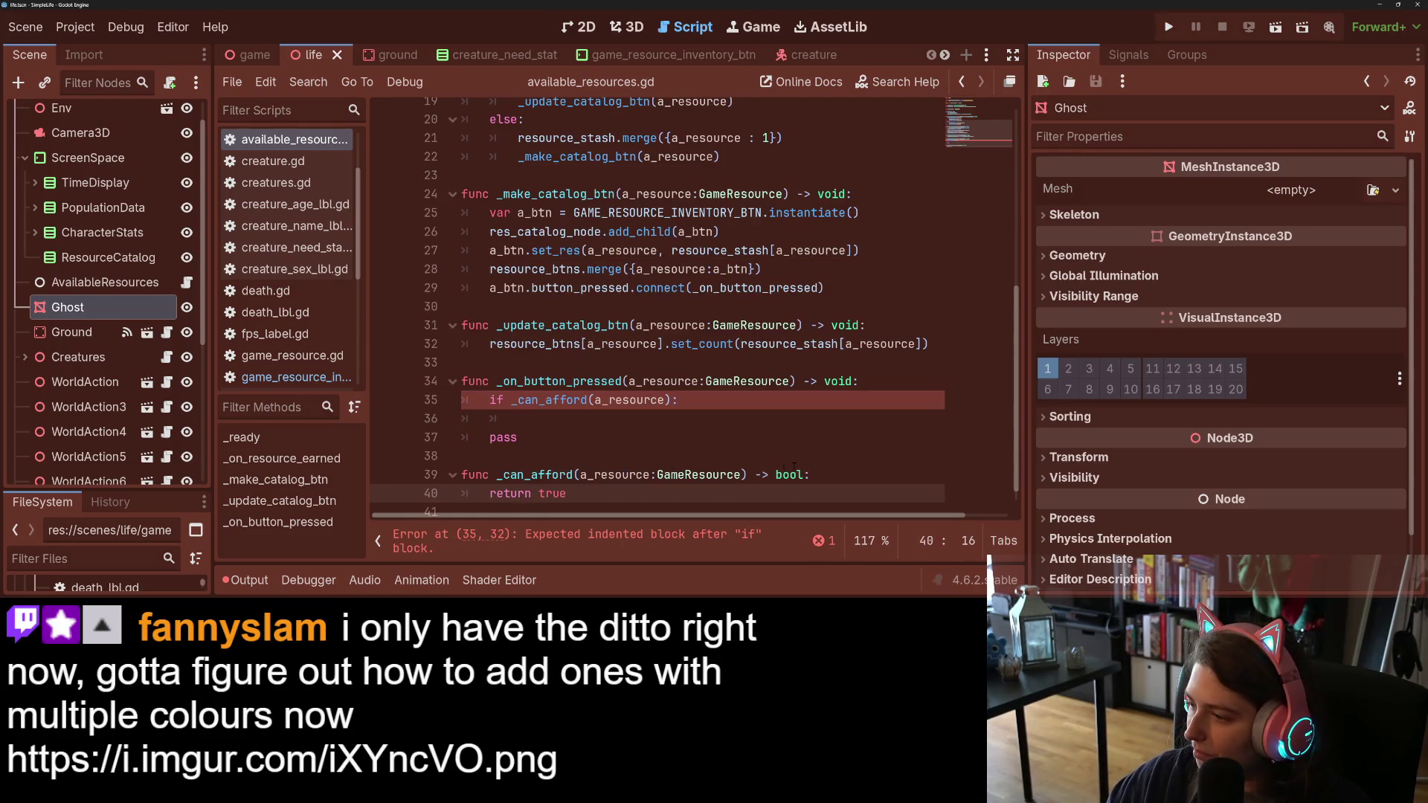
pyautogui.click(528, 437)
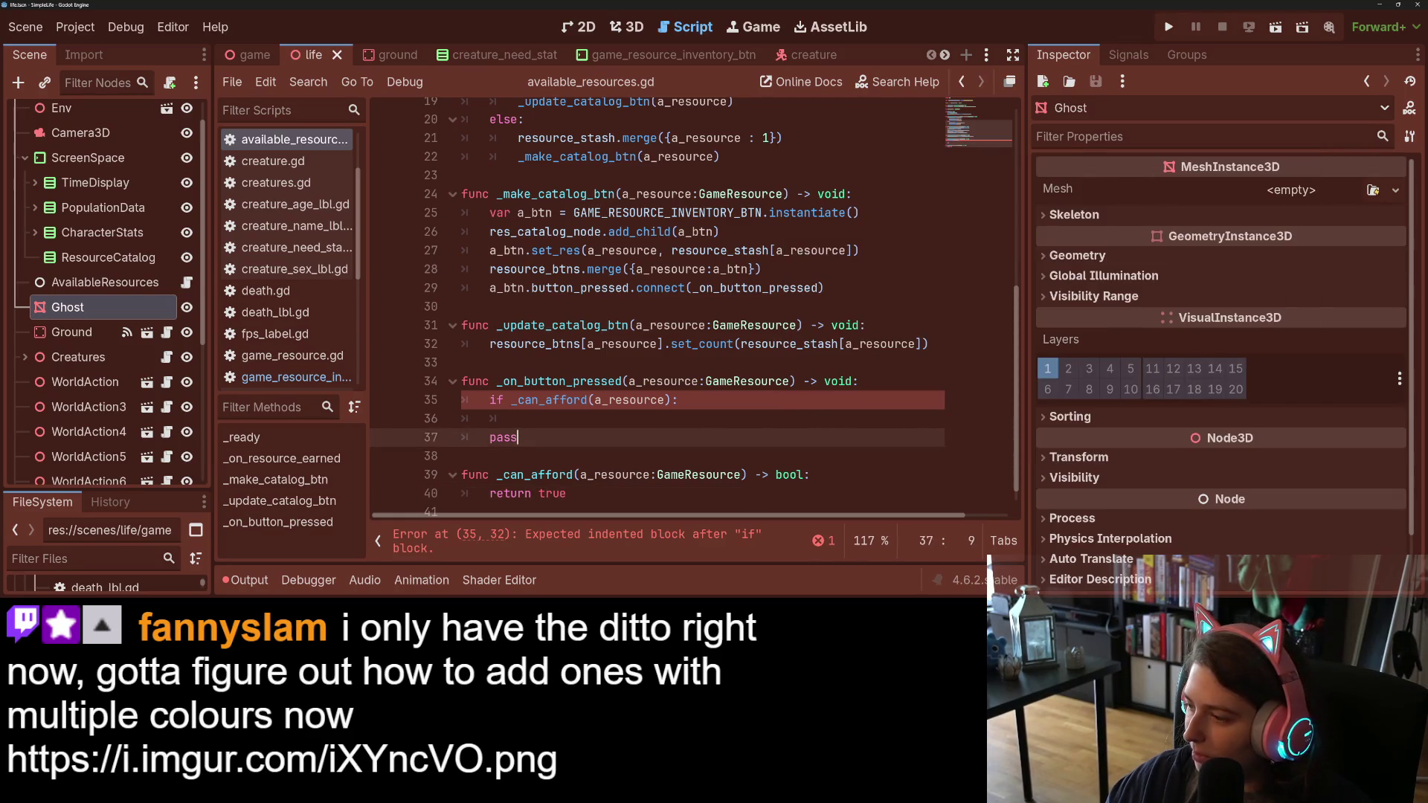
pyautogui.hotkey('alt', 'Tab')
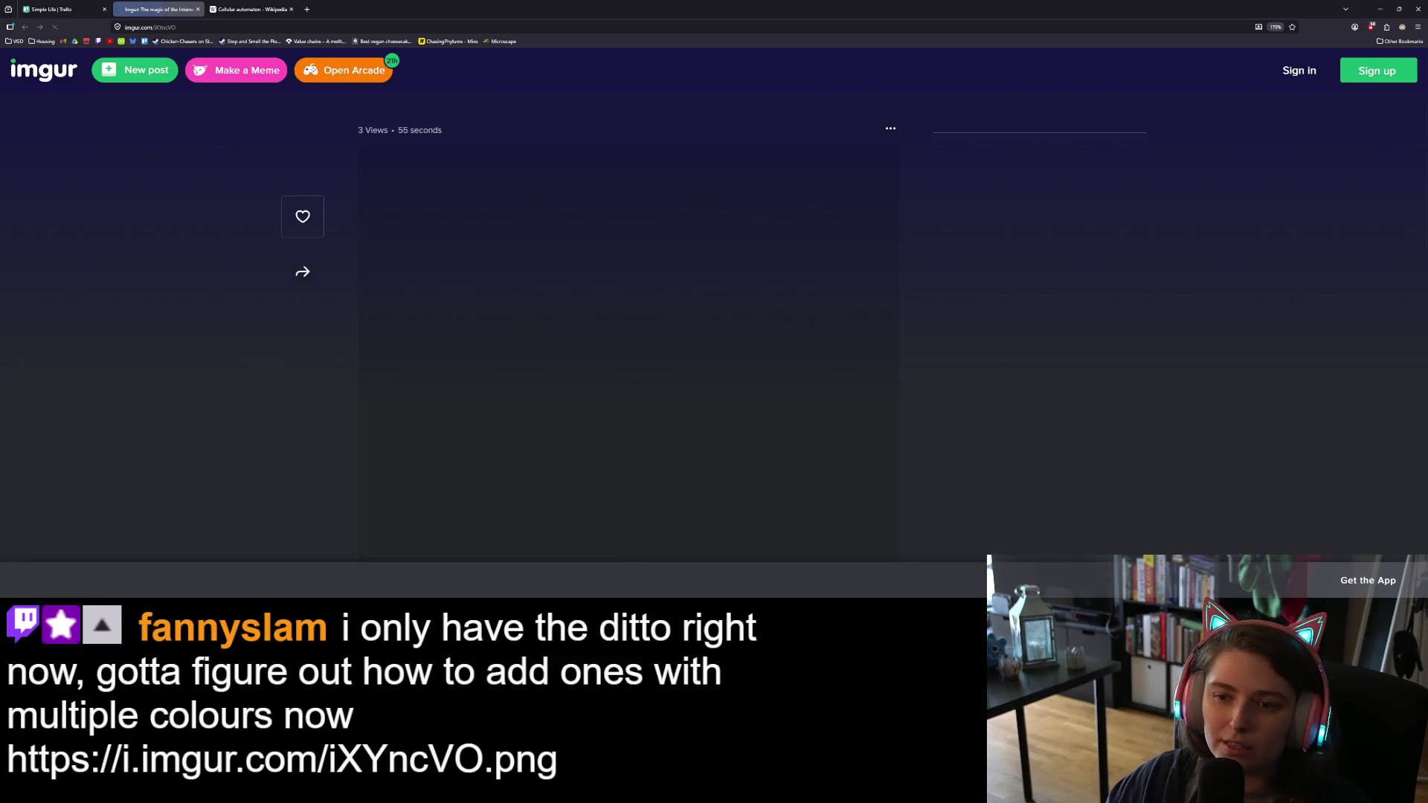
pyautogui.scroll(-4, 924, 424)
pyautogui.scroll(-1, 924, 424)
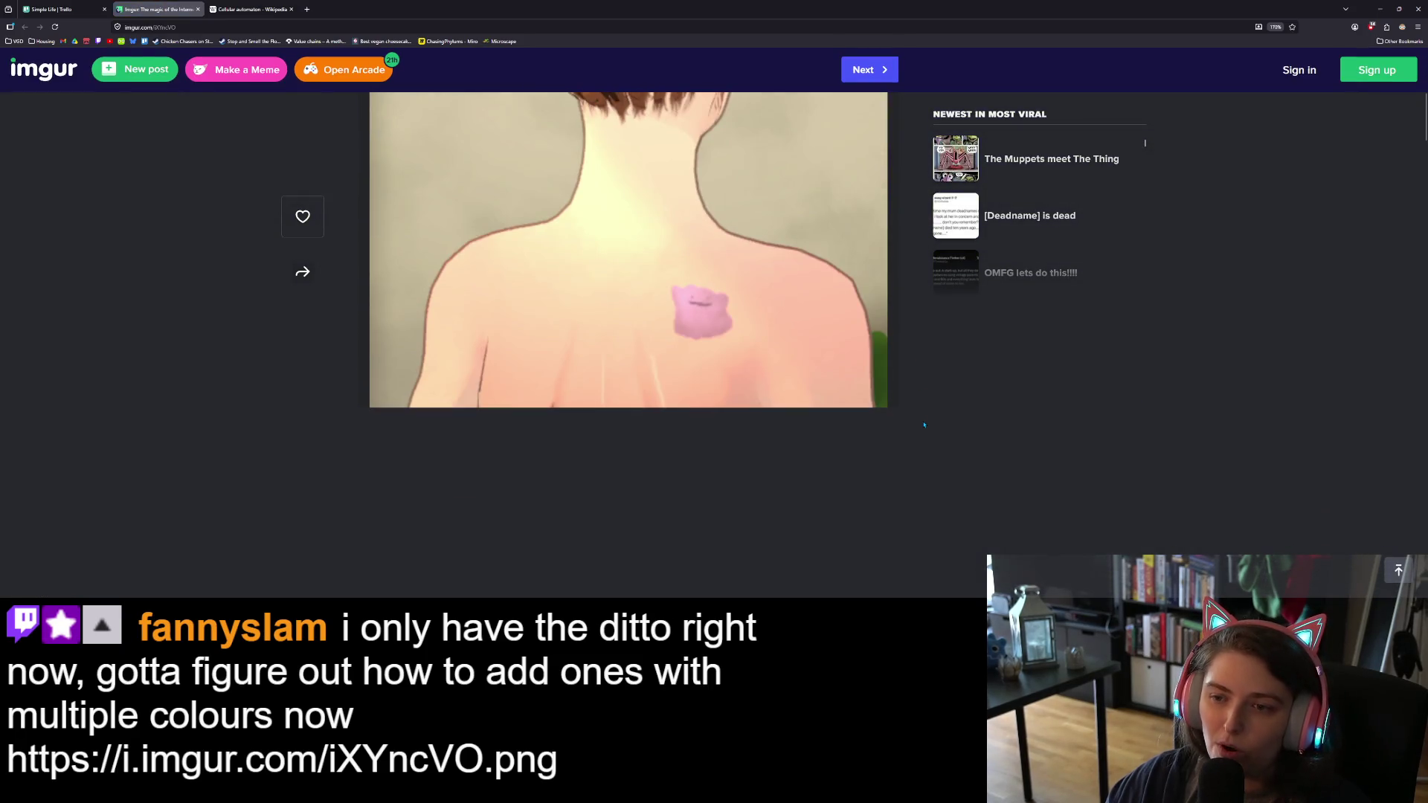
pyautogui.scroll(2, 986, 473)
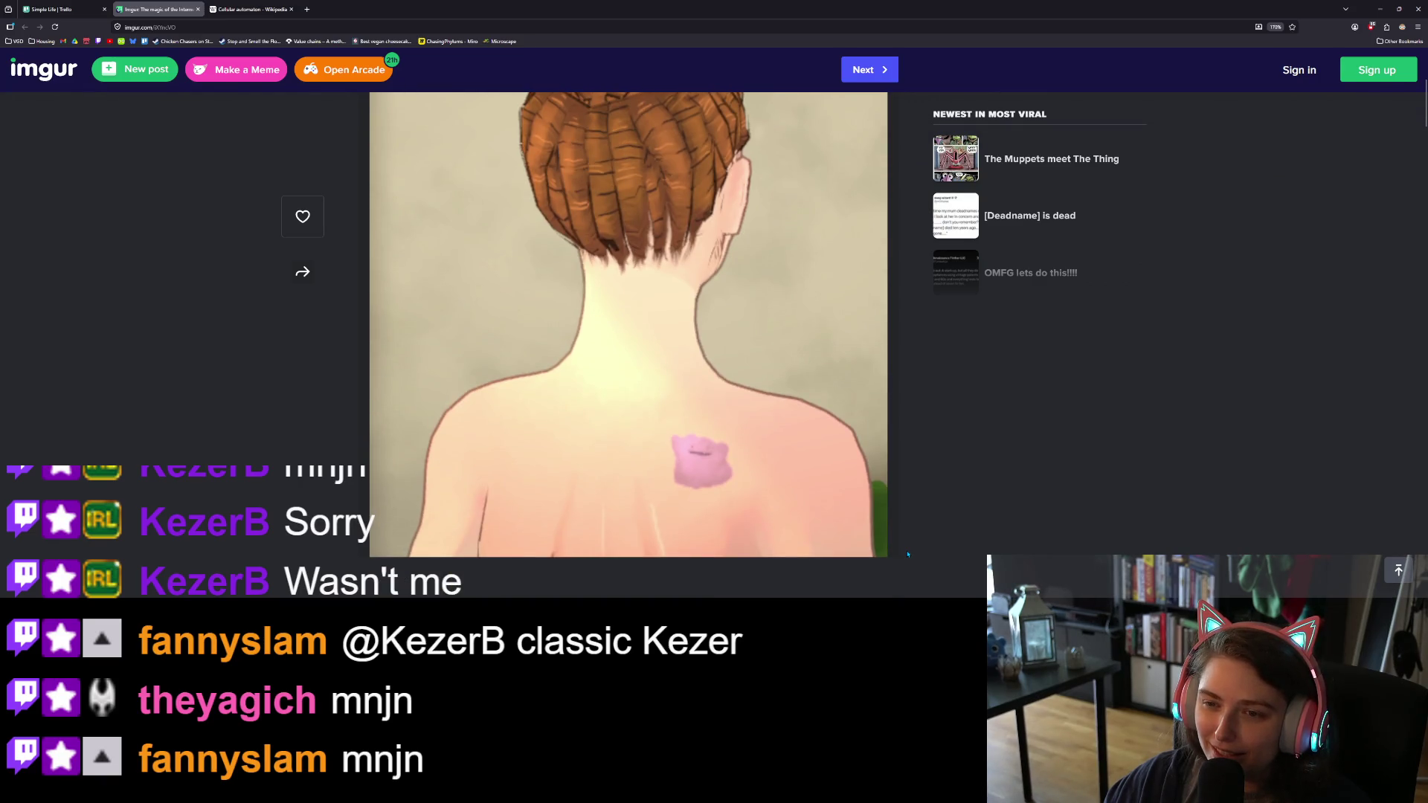
pyautogui.scroll(1, 606, 358)
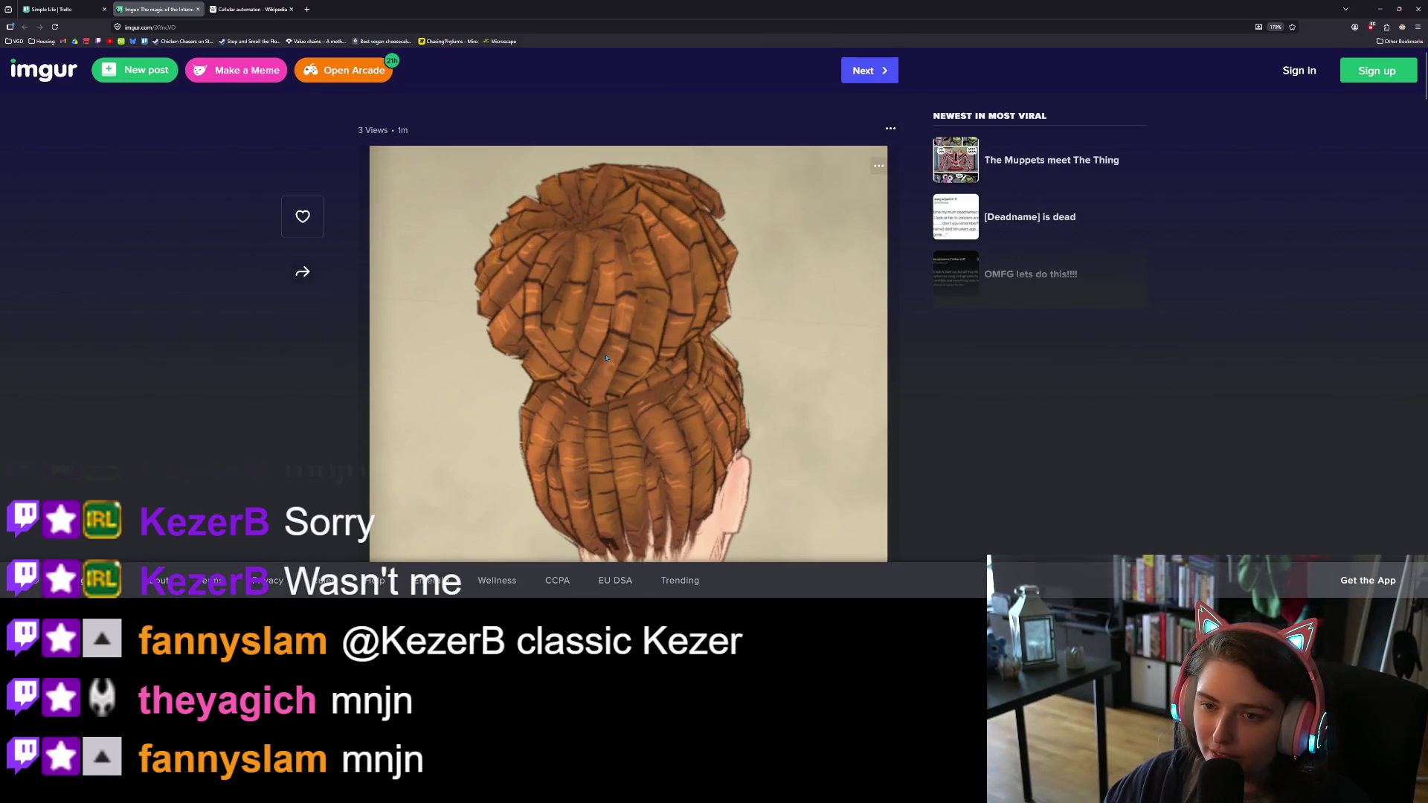
pyautogui.scroll(-2, 606, 357)
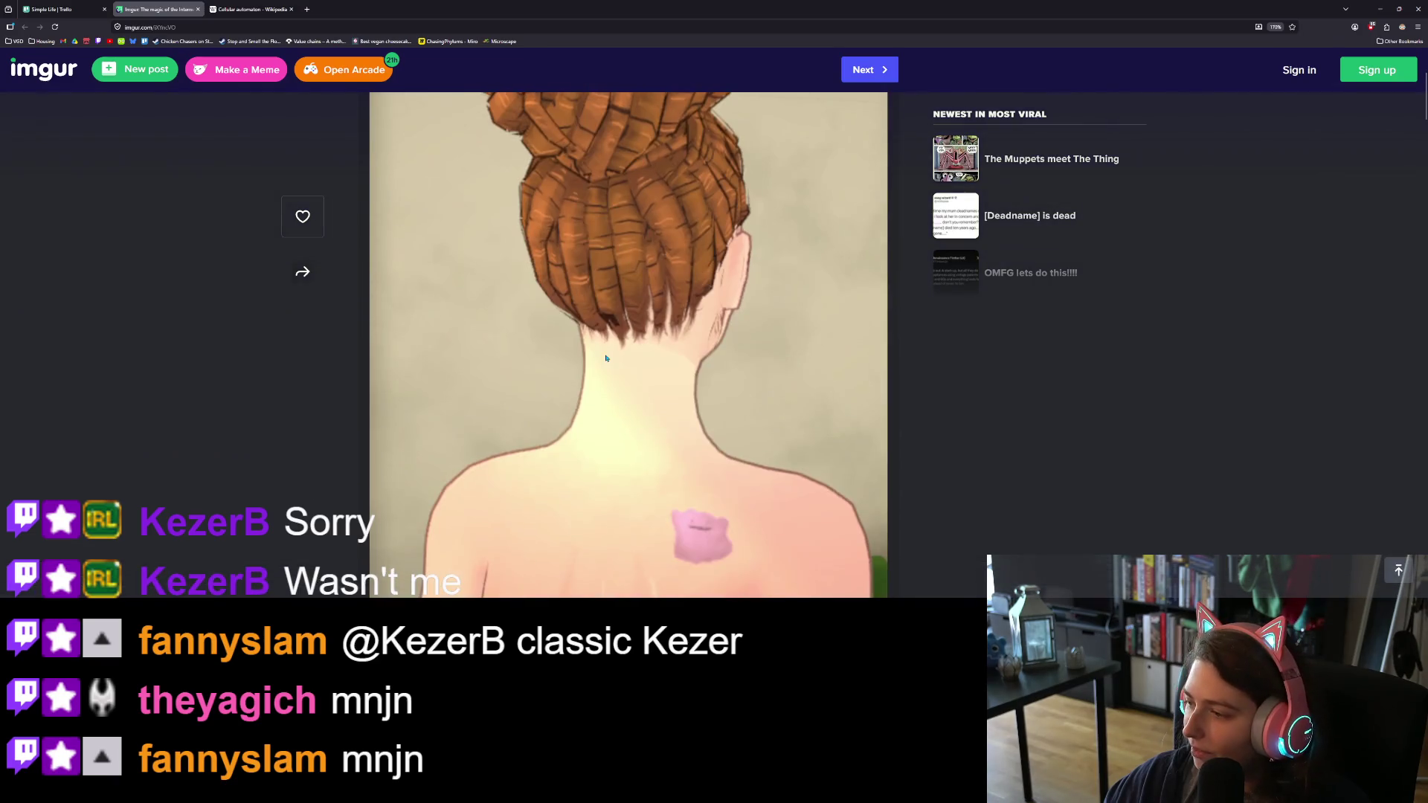
pyautogui.scroll(-1, 606, 357)
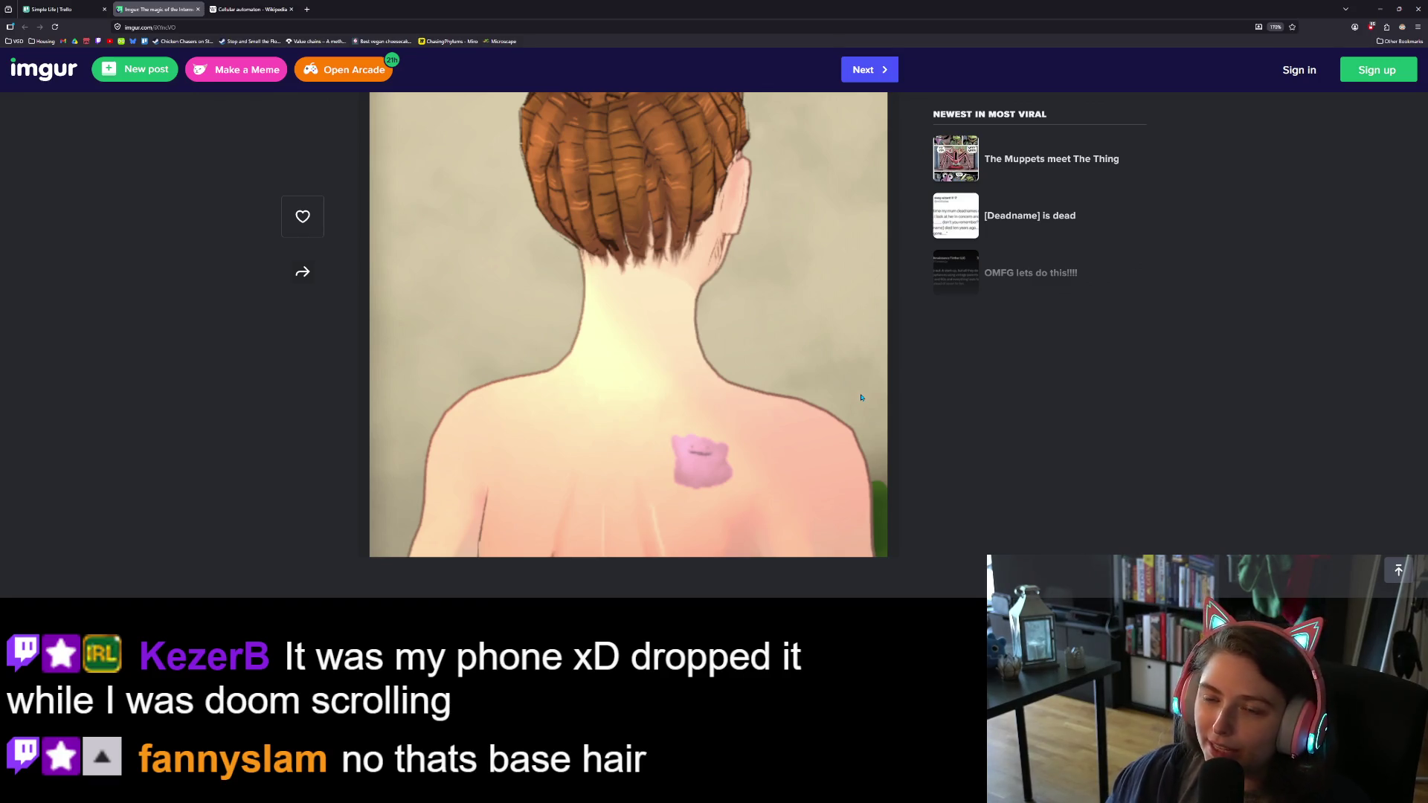
pyautogui.scroll(2, 847, 405)
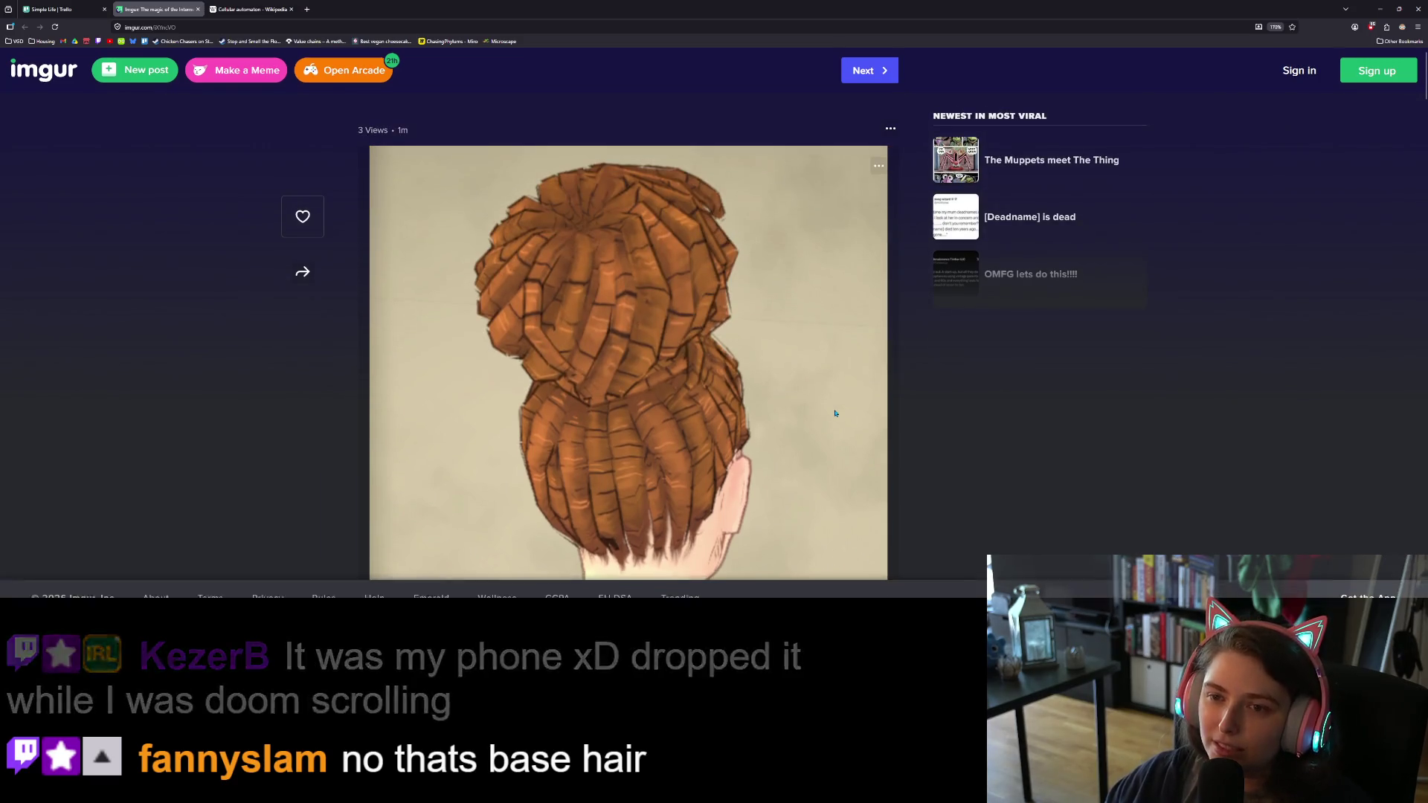
pyautogui.scroll(-2, 832, 413)
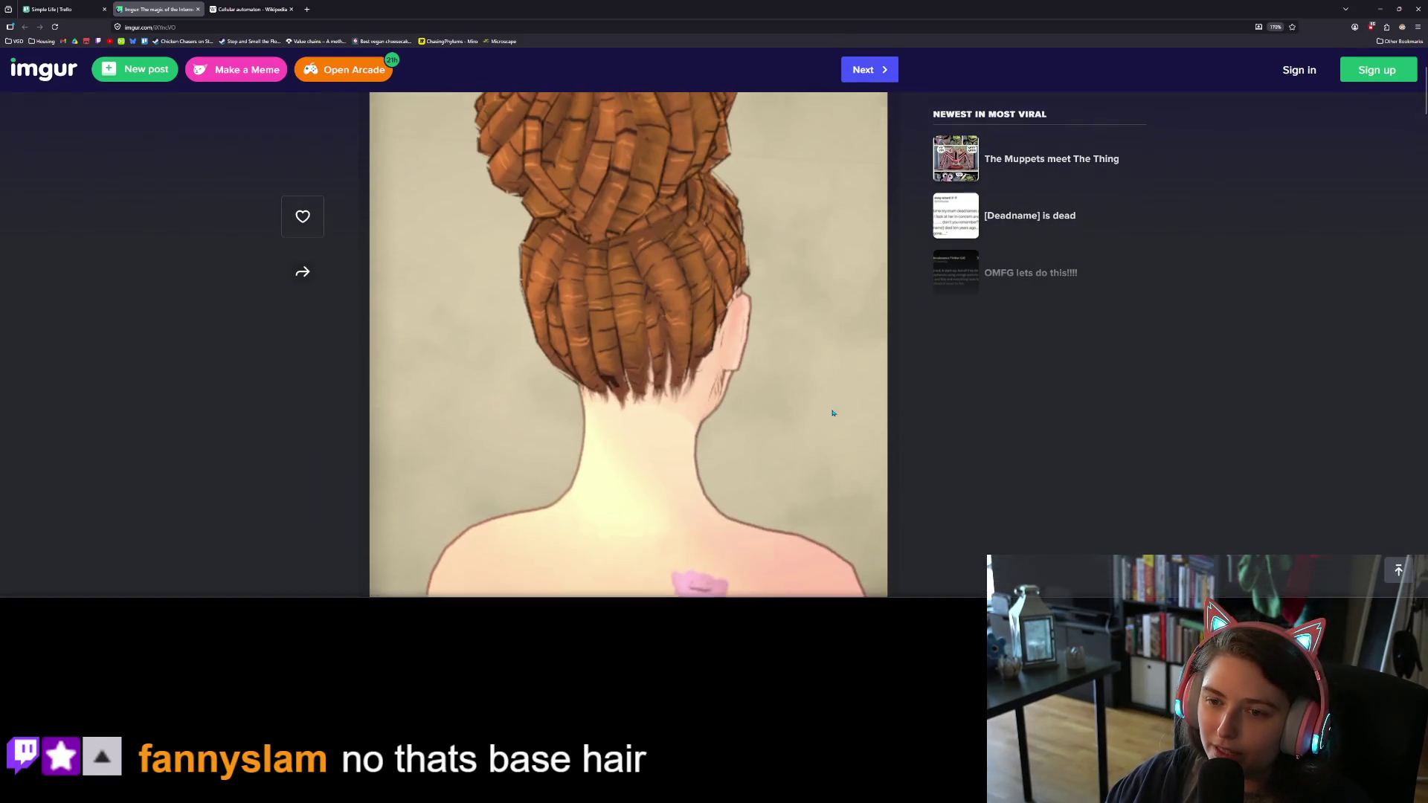
pyautogui.scroll(-1, 832, 413)
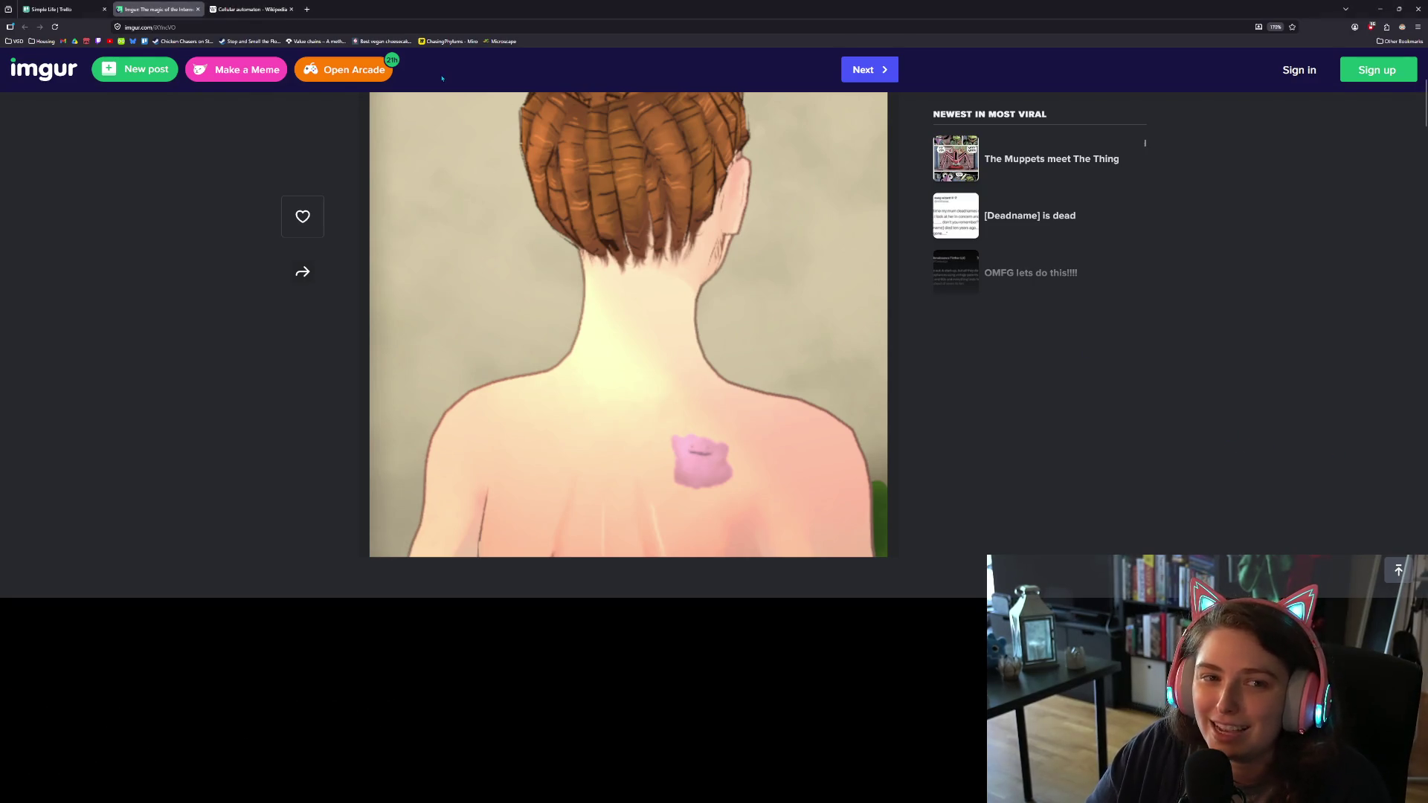
# - Minimize the Imgur browser window to bring back available_resources.gd in Godot
pyautogui.click(1381, 10)
# - Add 'active_resource = a_resource' under the _can_afford check and save the script
pyautogui.press('Return')
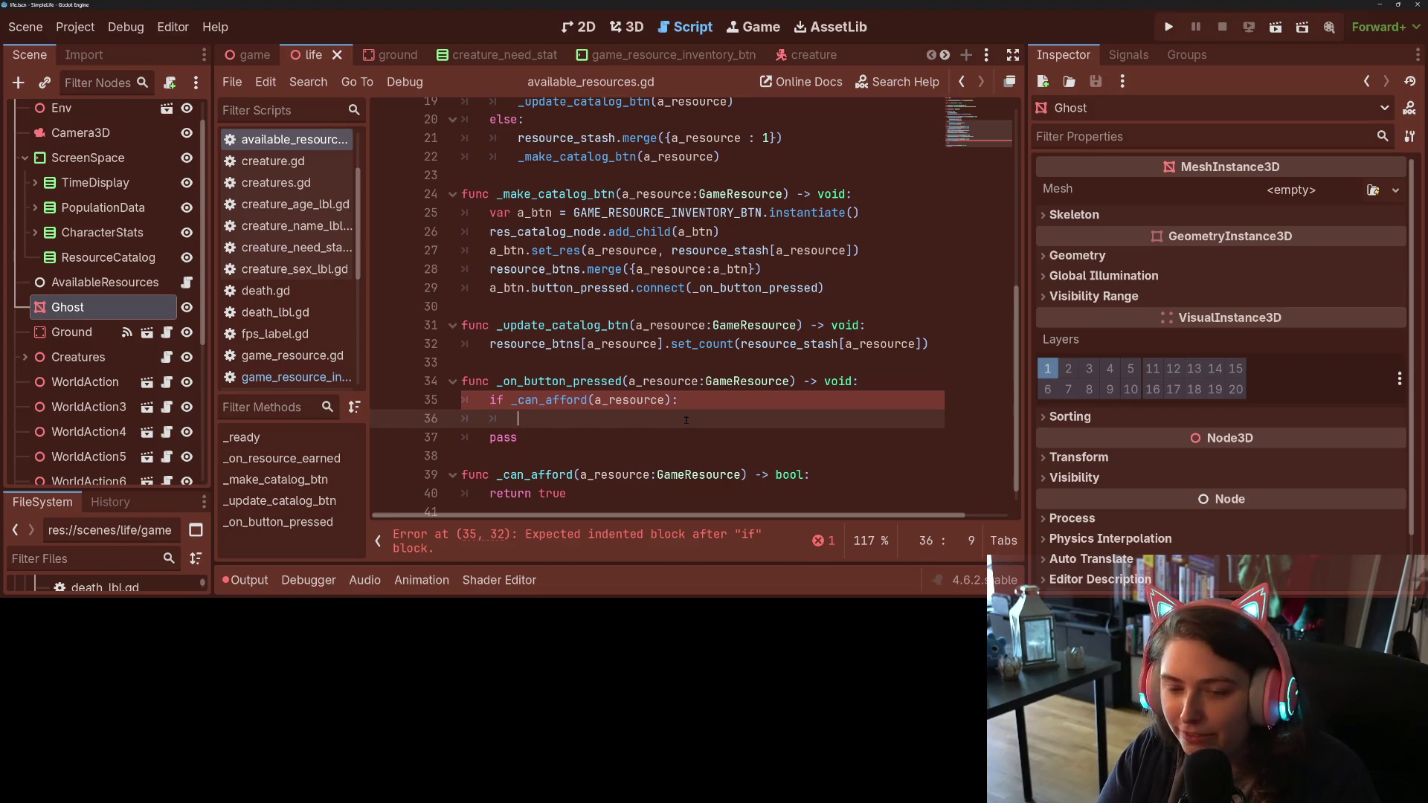
pyautogui.press('BackSpace')
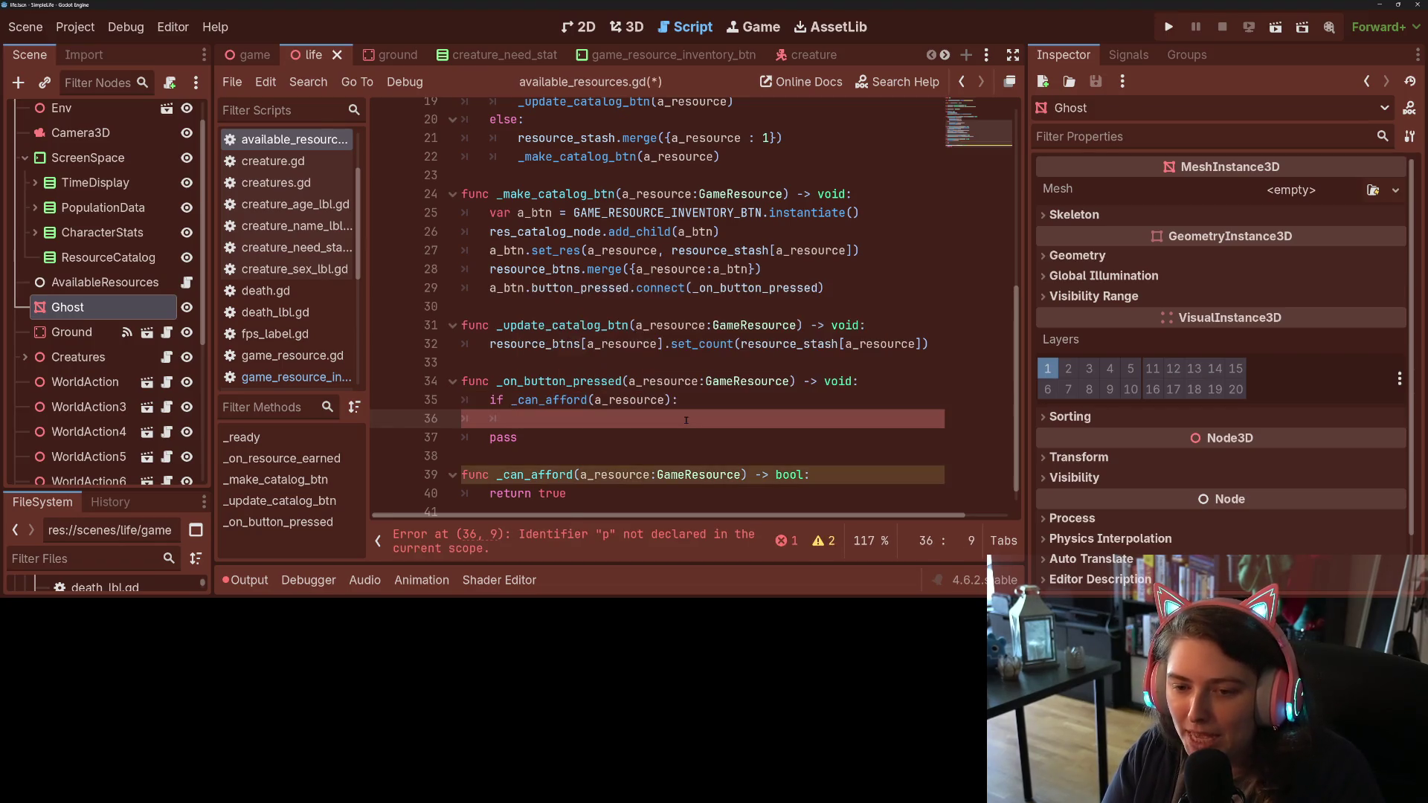
pyautogui.write('a')
pyautogui.press('Return')
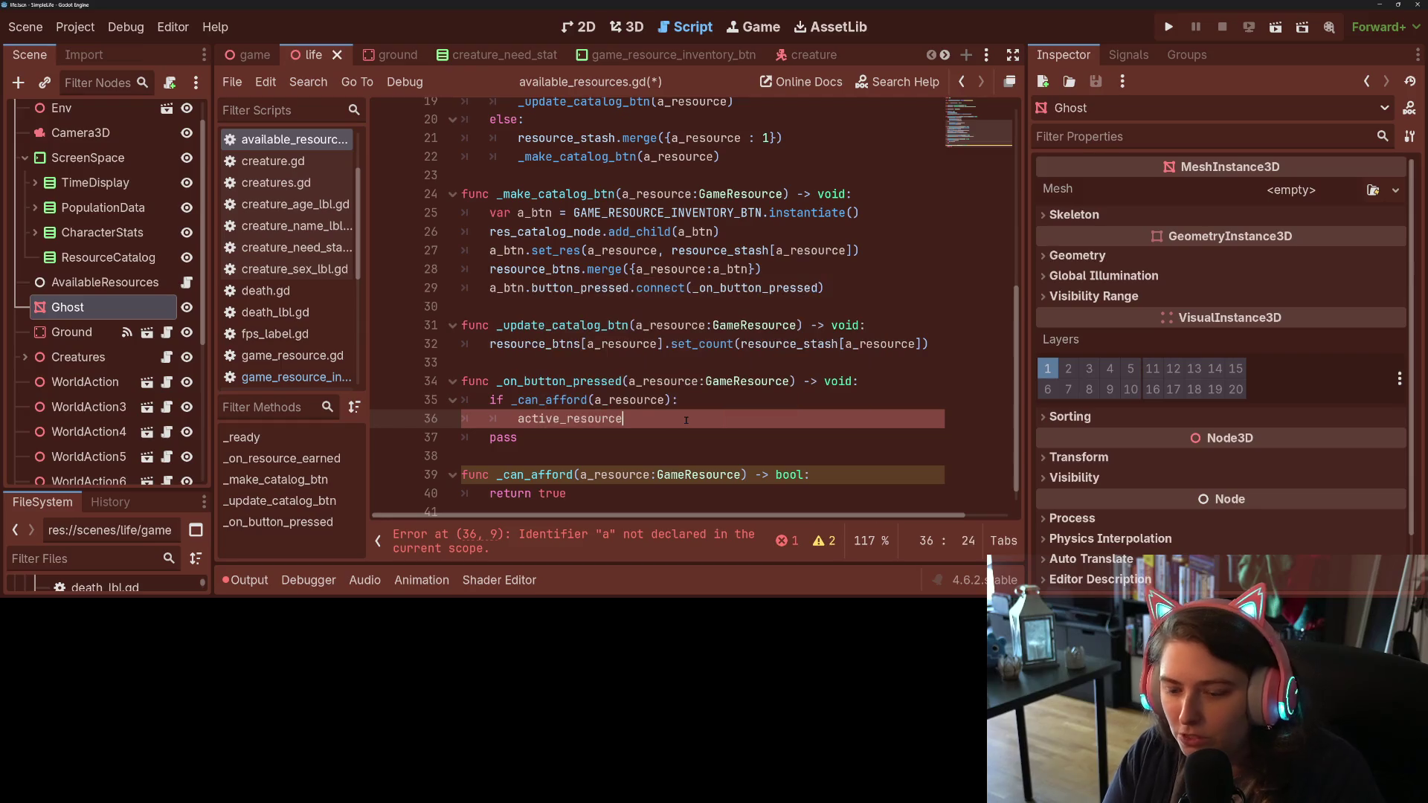
pyautogui.write('= a_r')
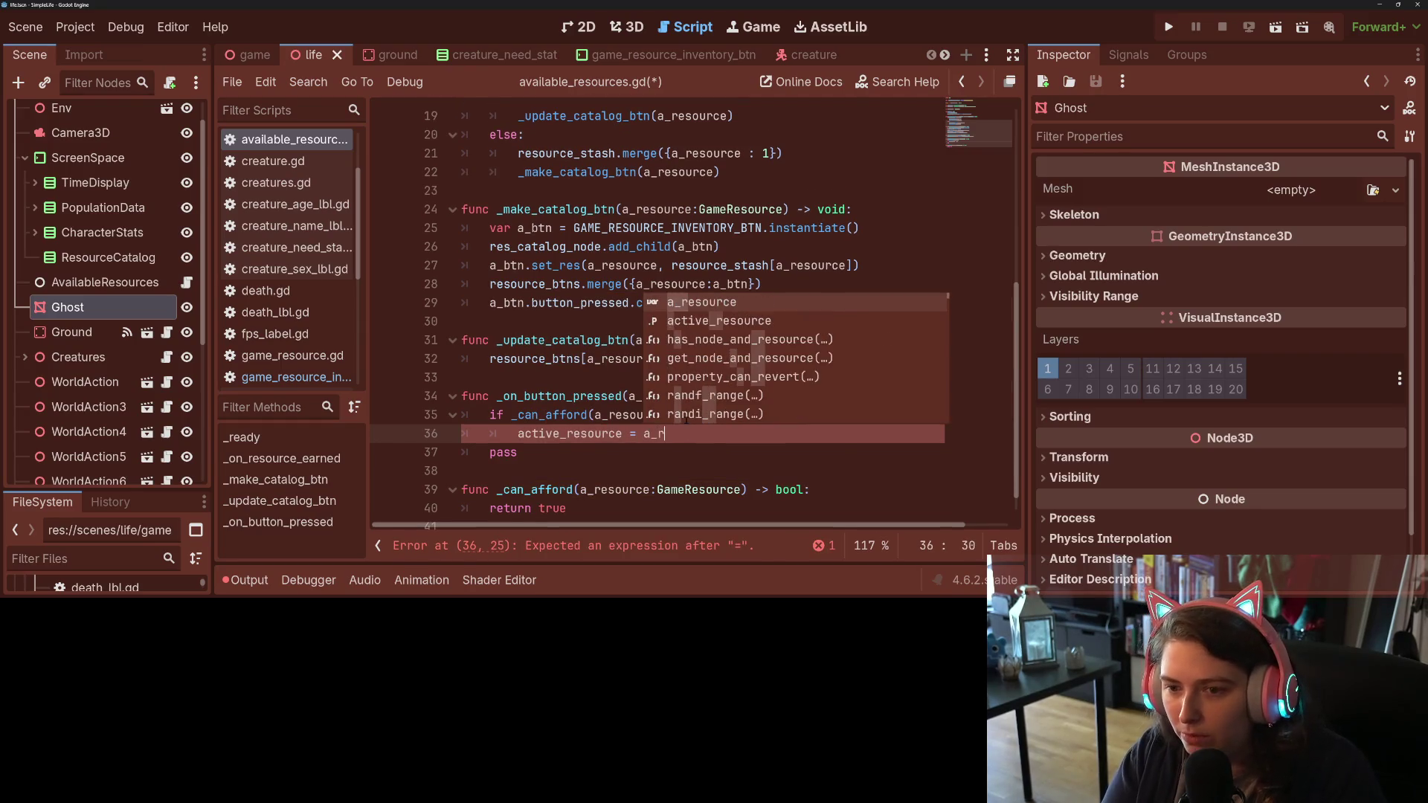
pyautogui.press('Return')
pyautogui.click(686, 418)
pyautogui.press('Return')
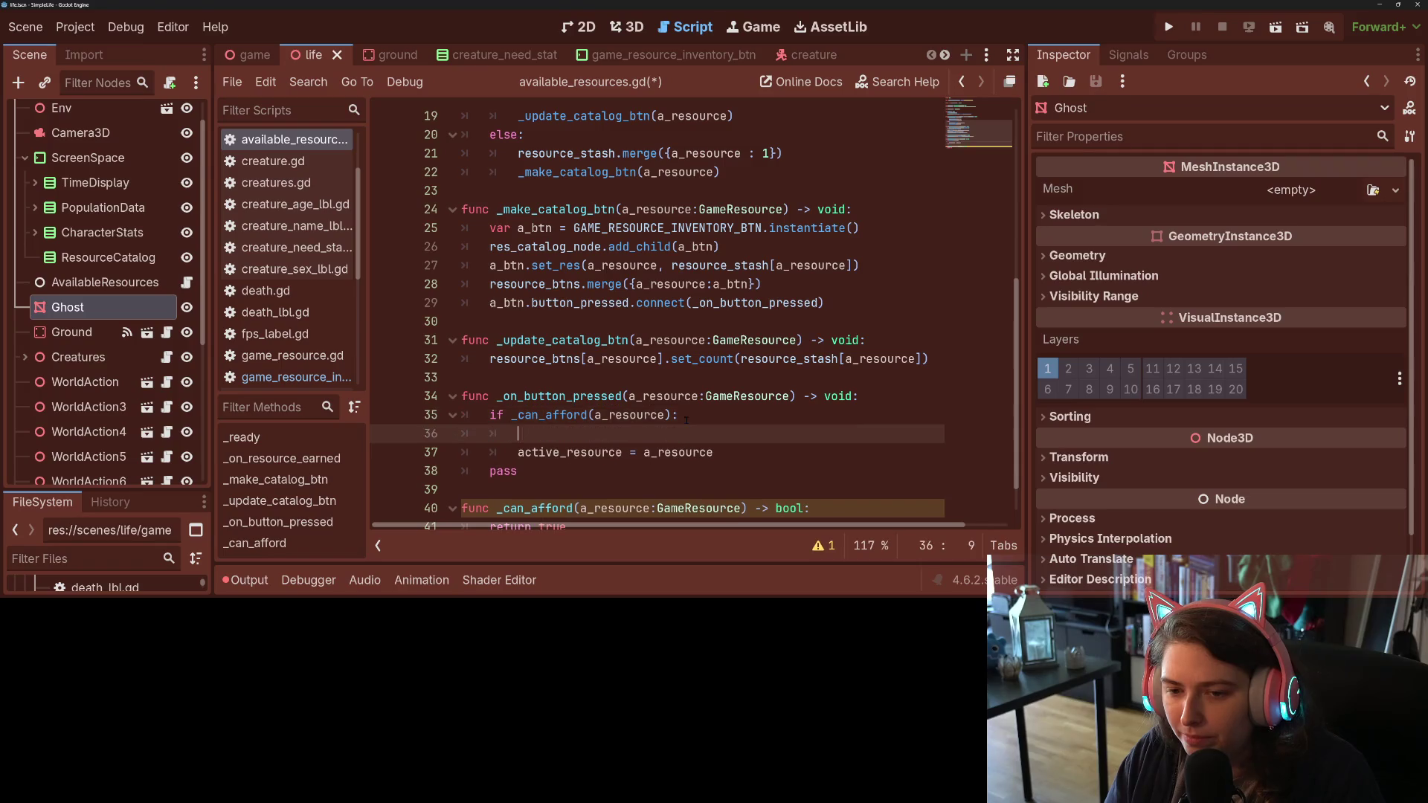
pyautogui.press('BackSpace')
pyautogui.hotkey('ctrl', 's')
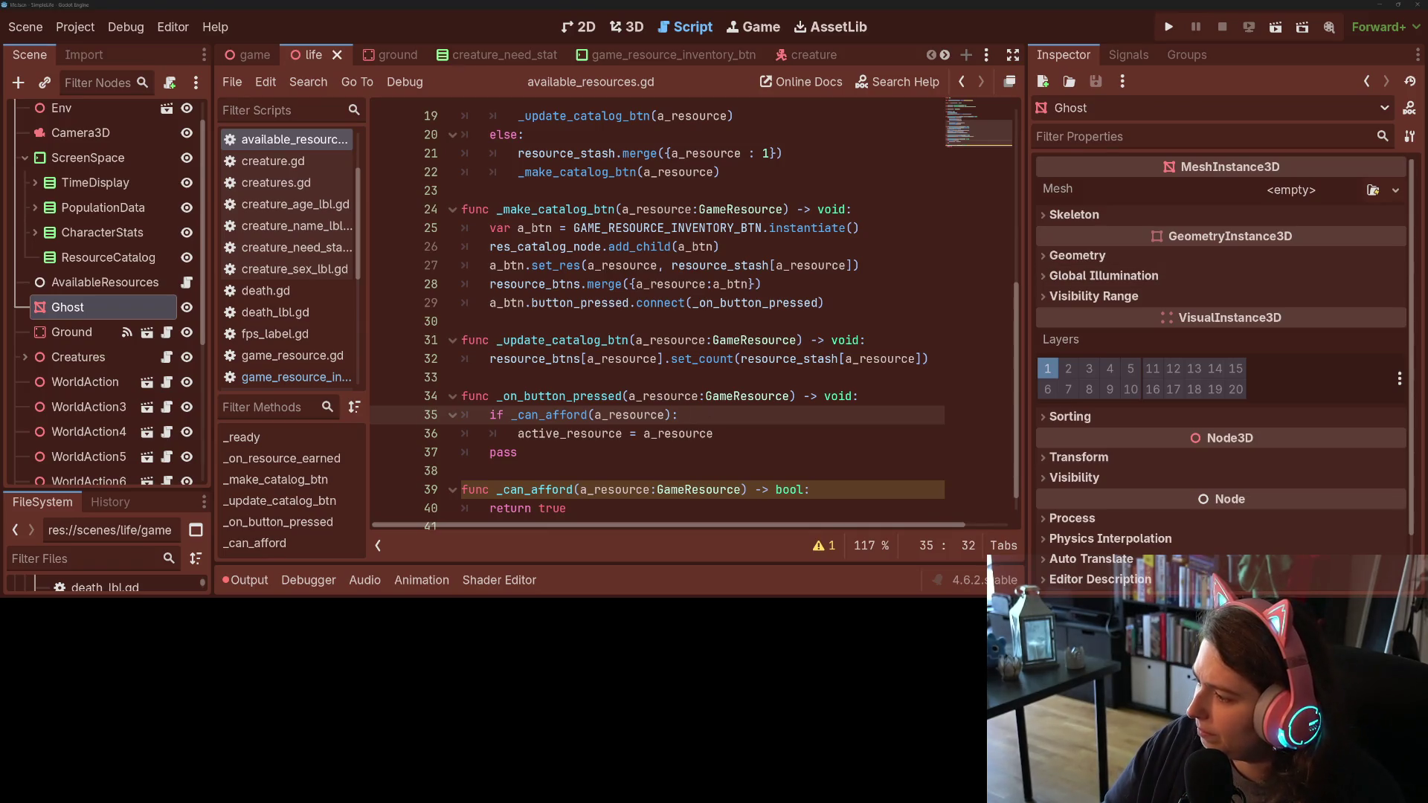
# - Insert 'if a_resource == null: return' above the _can_afford check and save
pyautogui.click(600, 434)
pyautogui.click(485, 414)
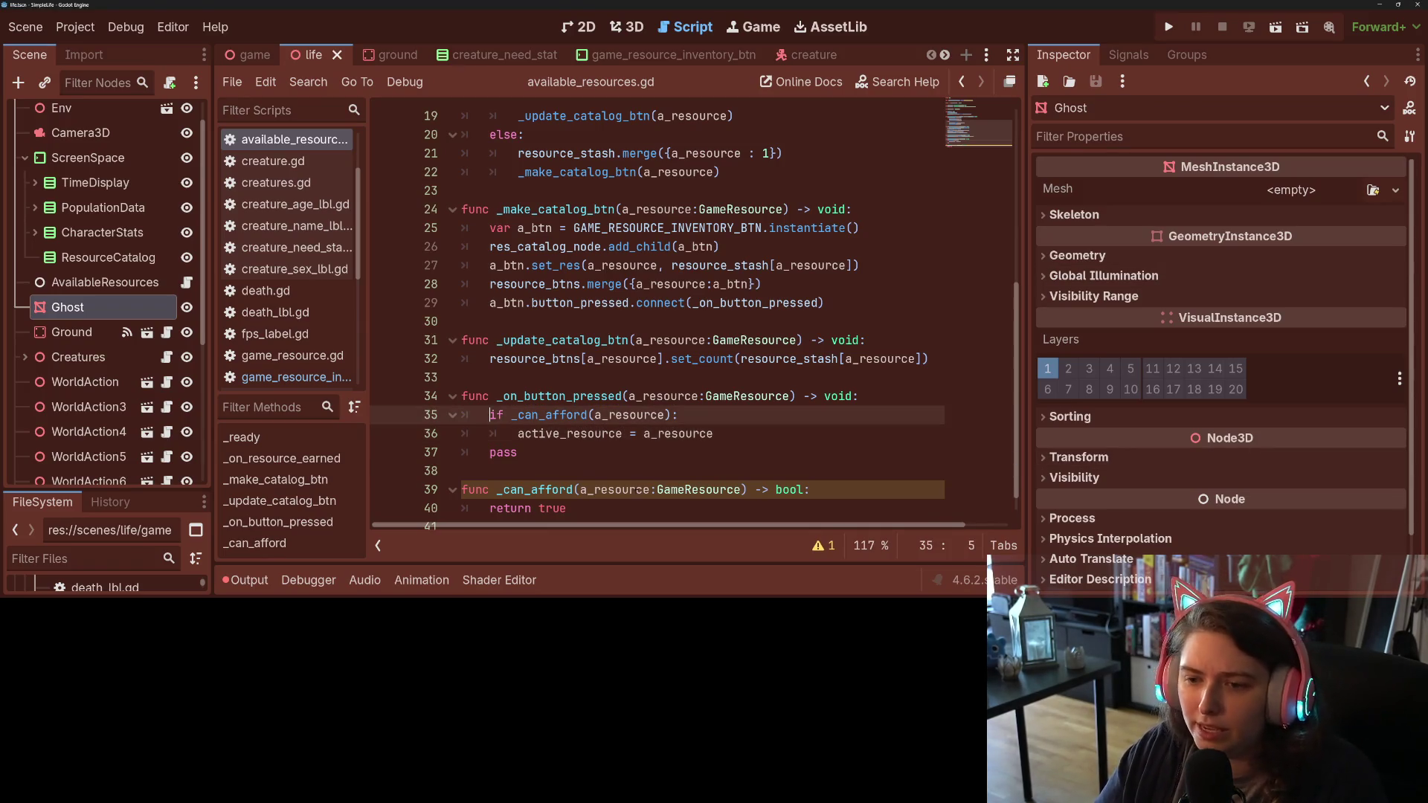
pyautogui.press('Return')
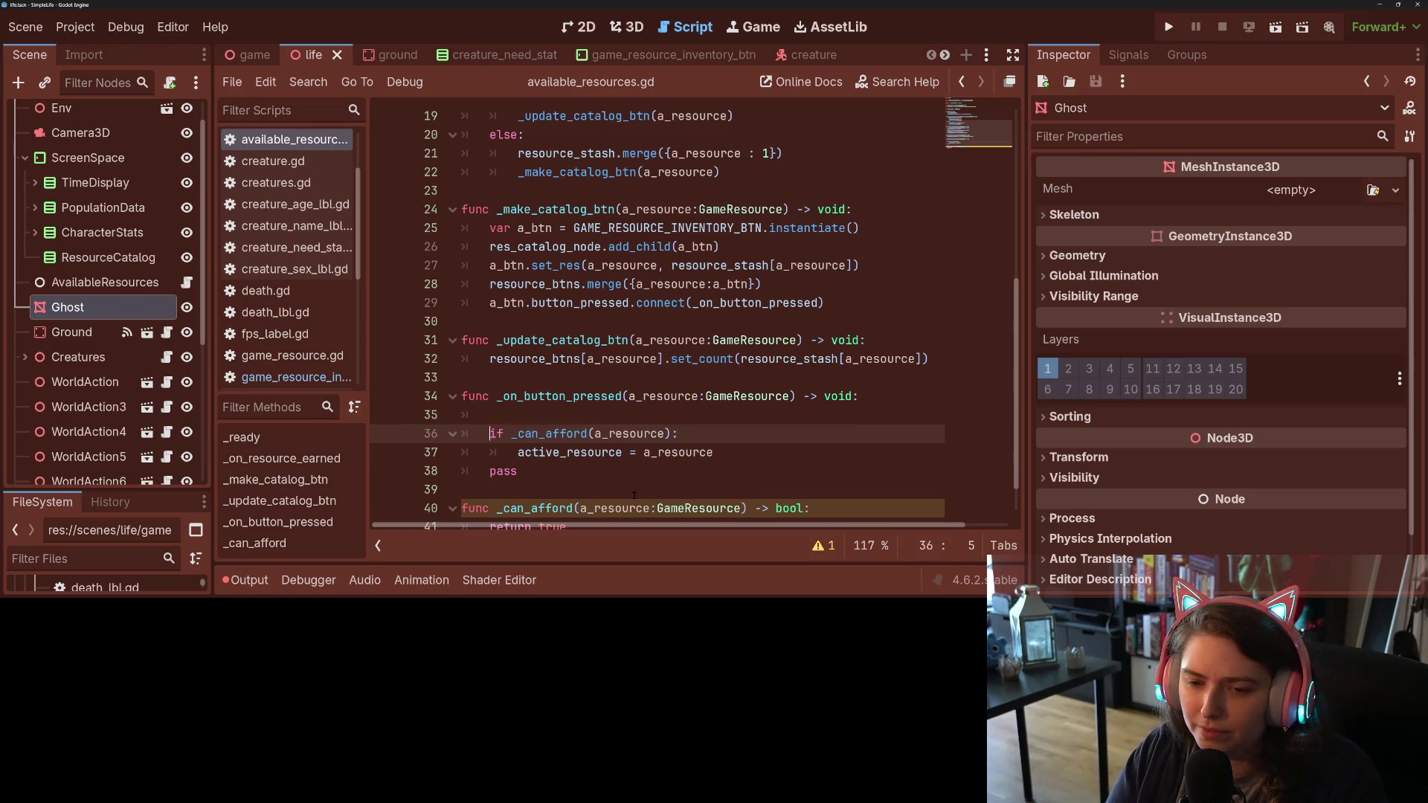
pyautogui.hotkey('ctrl', 'z')
pyautogui.hotkey('ctrl', 'shift', 'Return')
pyautogui.write('if a_resource == null')
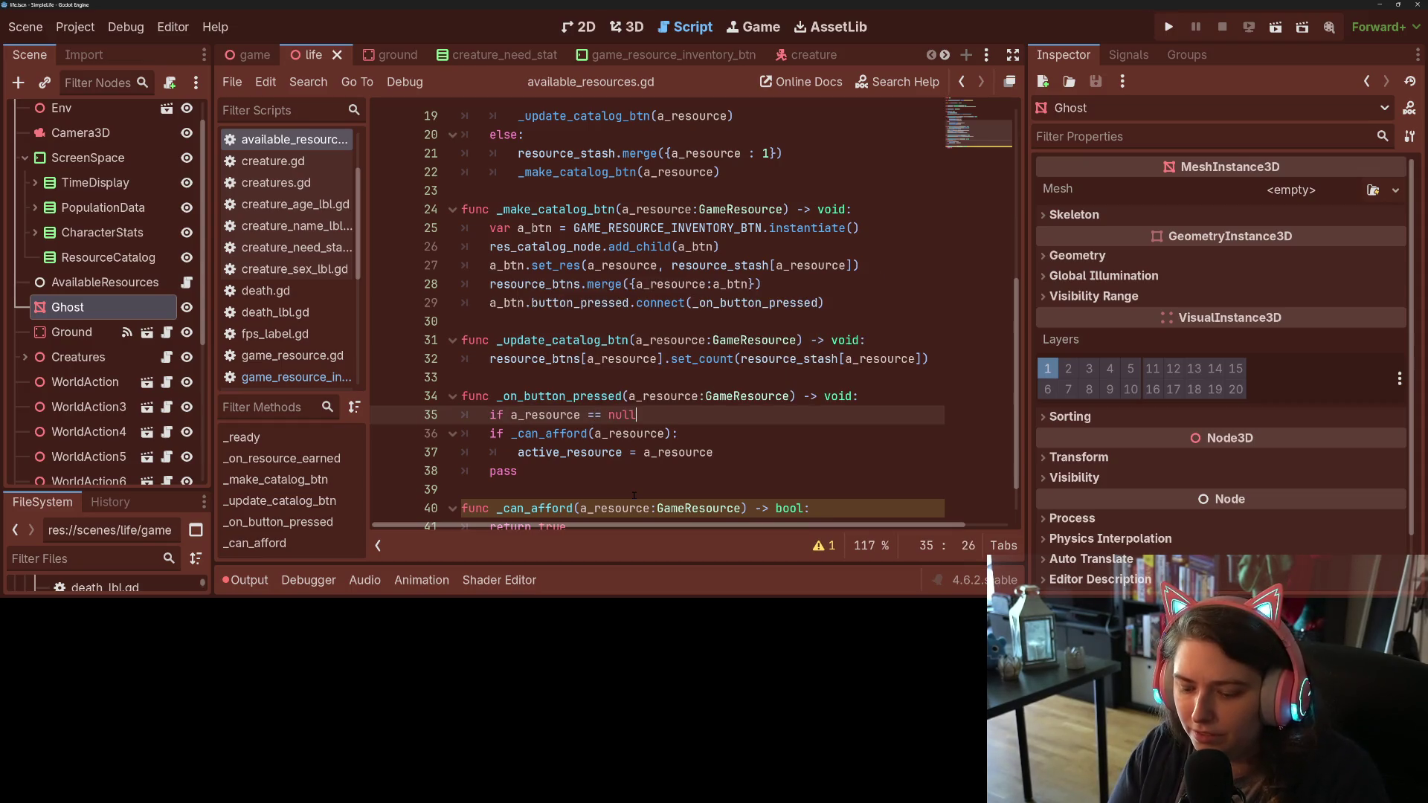
pyautogui.write(':')
pyautogui.press('Return')
pyautogui.write('rn')
pyautogui.hotkey('ctrl', 's')
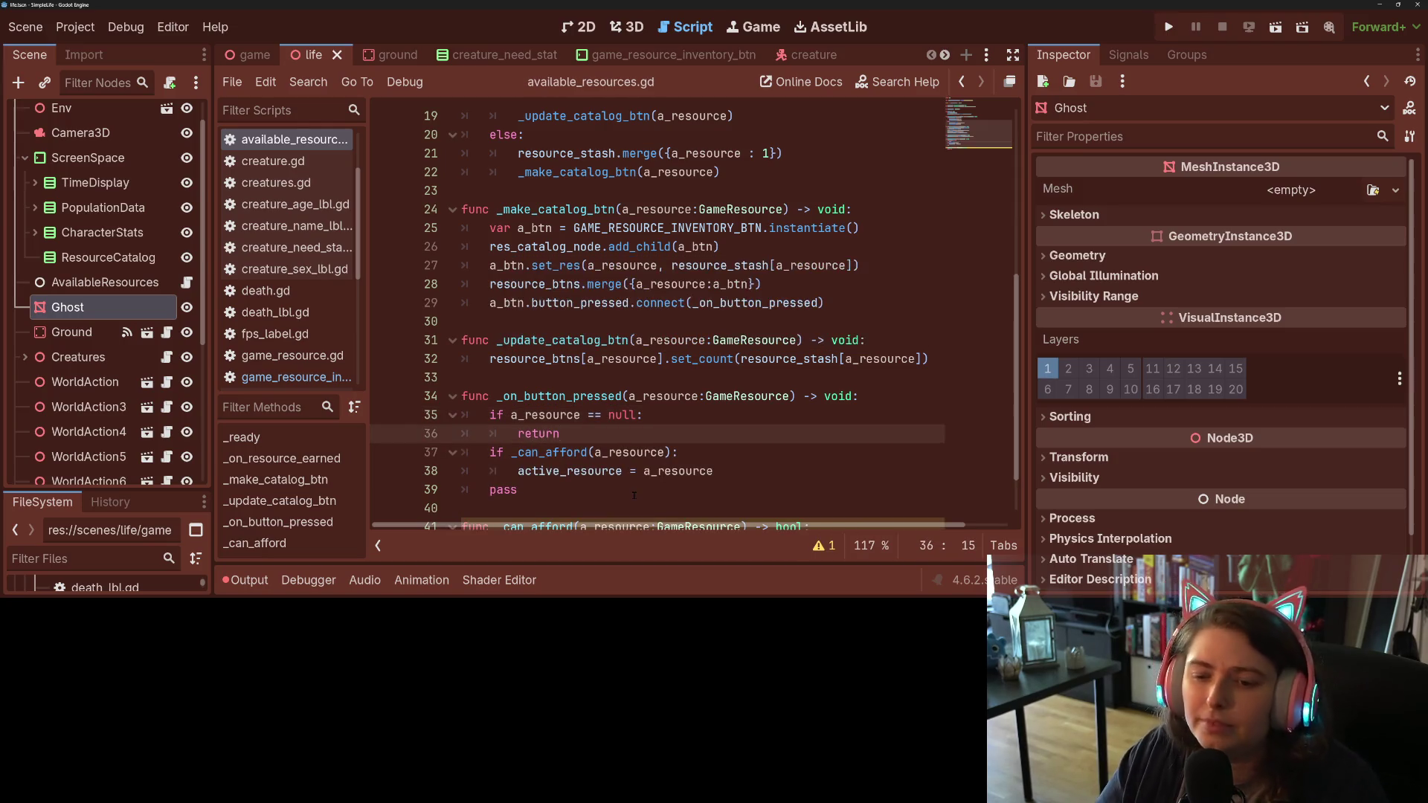
pyautogui.scroll(-1, 634, 495)
pyautogui.click(684, 429)
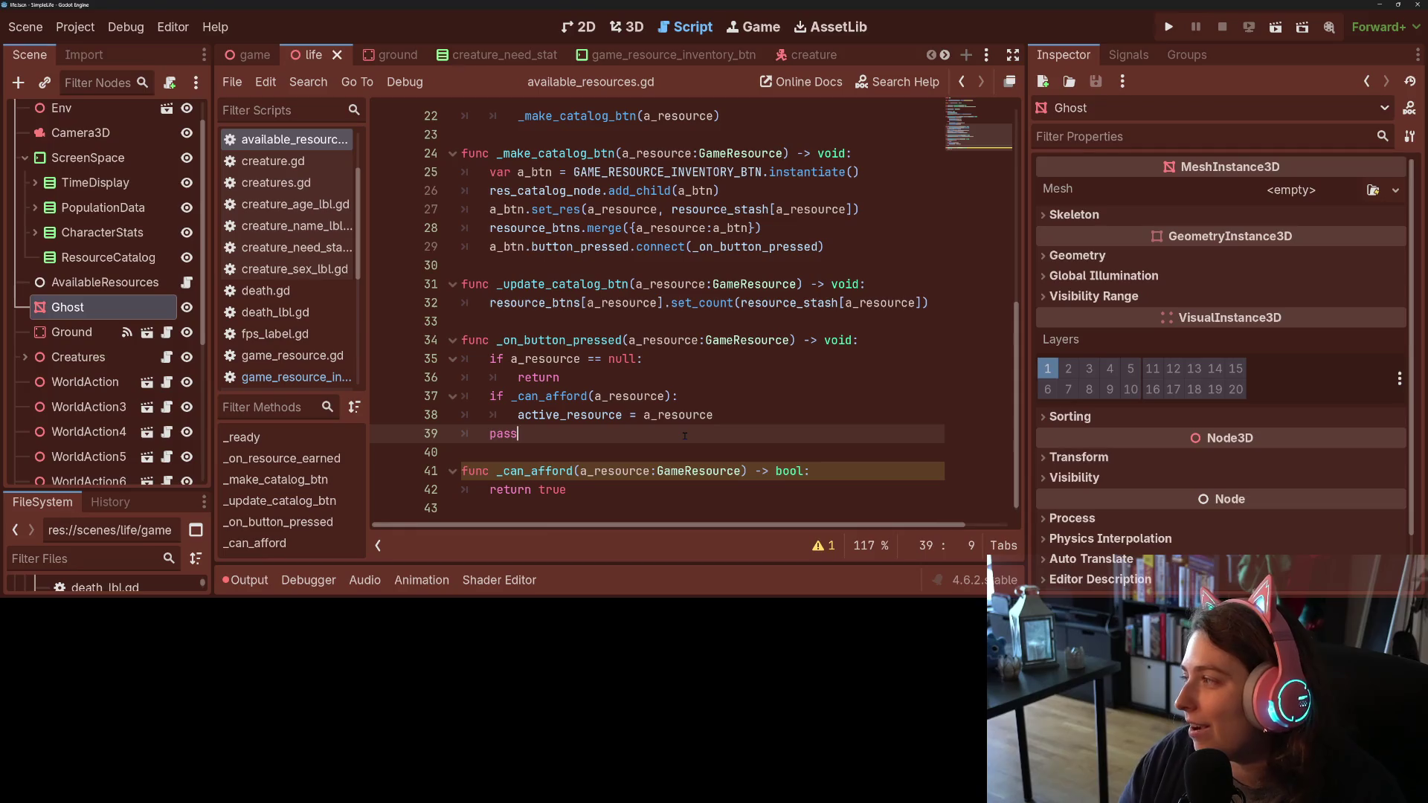
# - Run the life scene in an enlarged game view, watching population reach 21, then stop it
pyautogui.click(1168, 27)
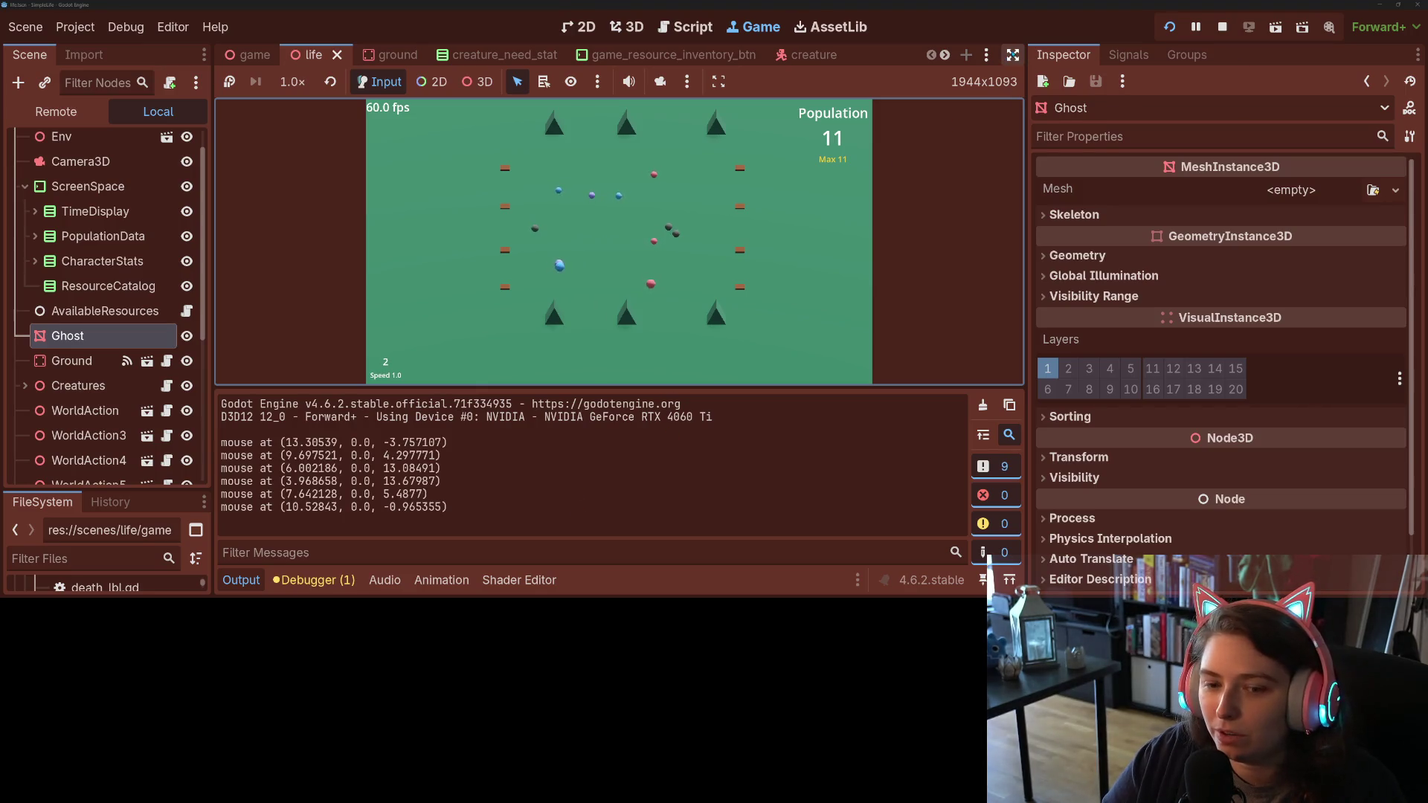
pyautogui.click(1012, 55)
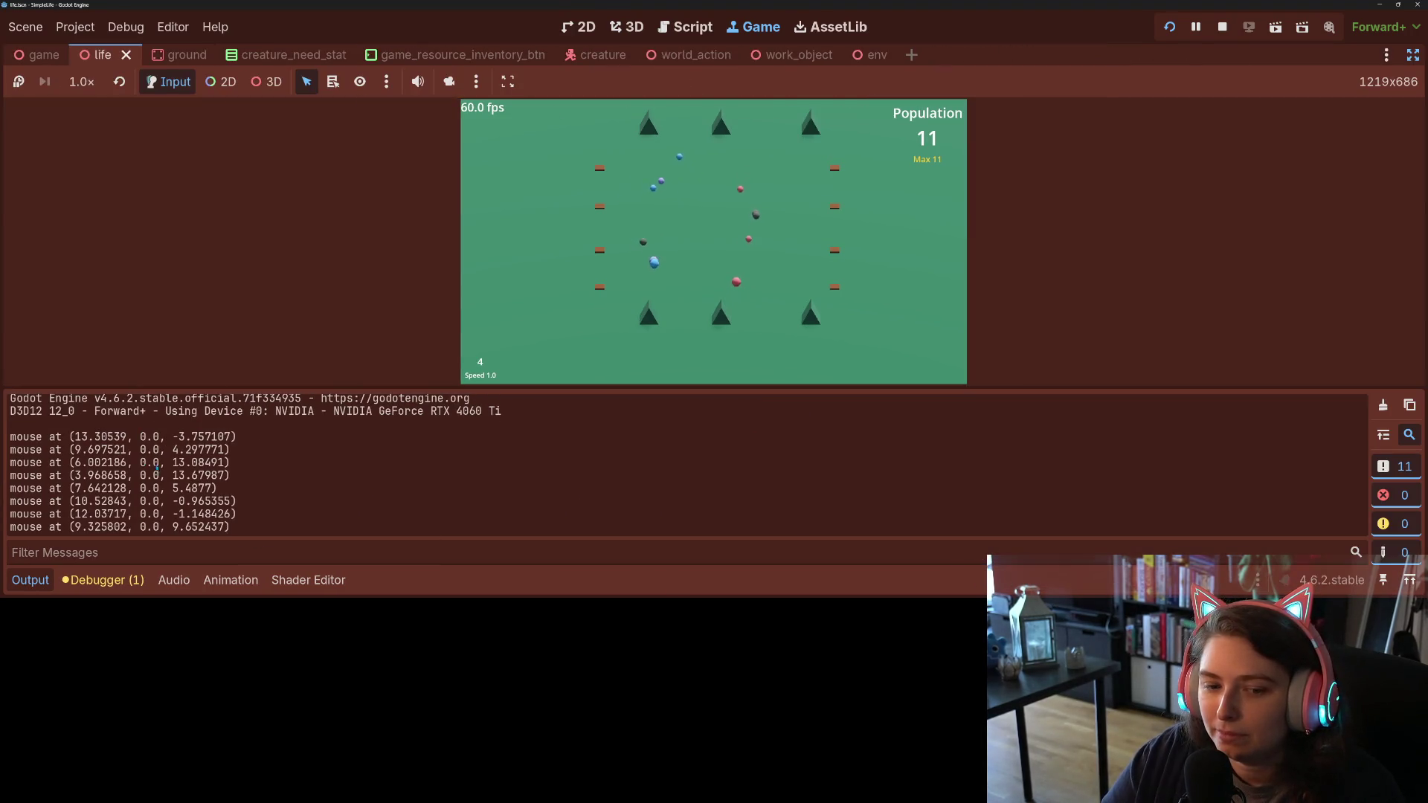
pyautogui.click(39, 580)
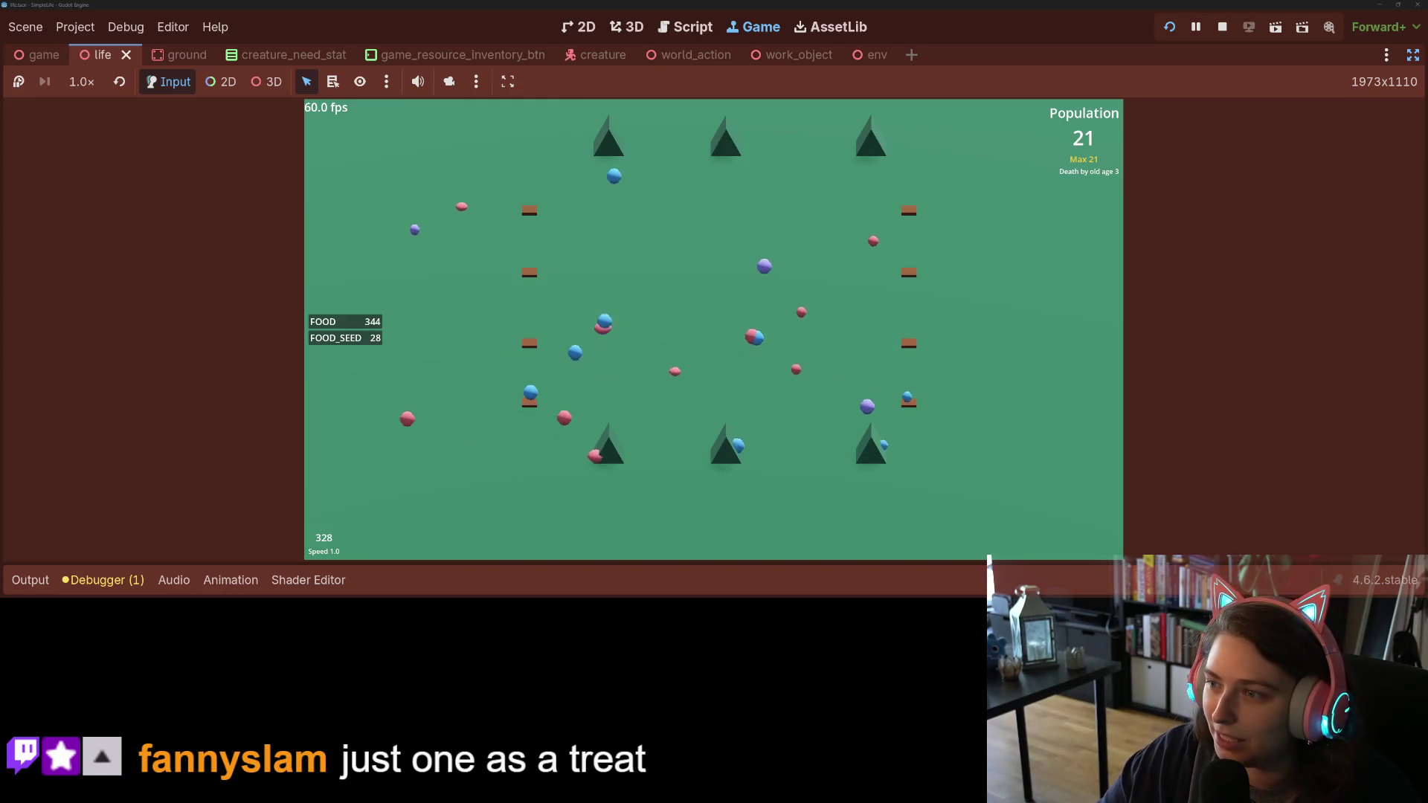
pyautogui.click(1221, 27)
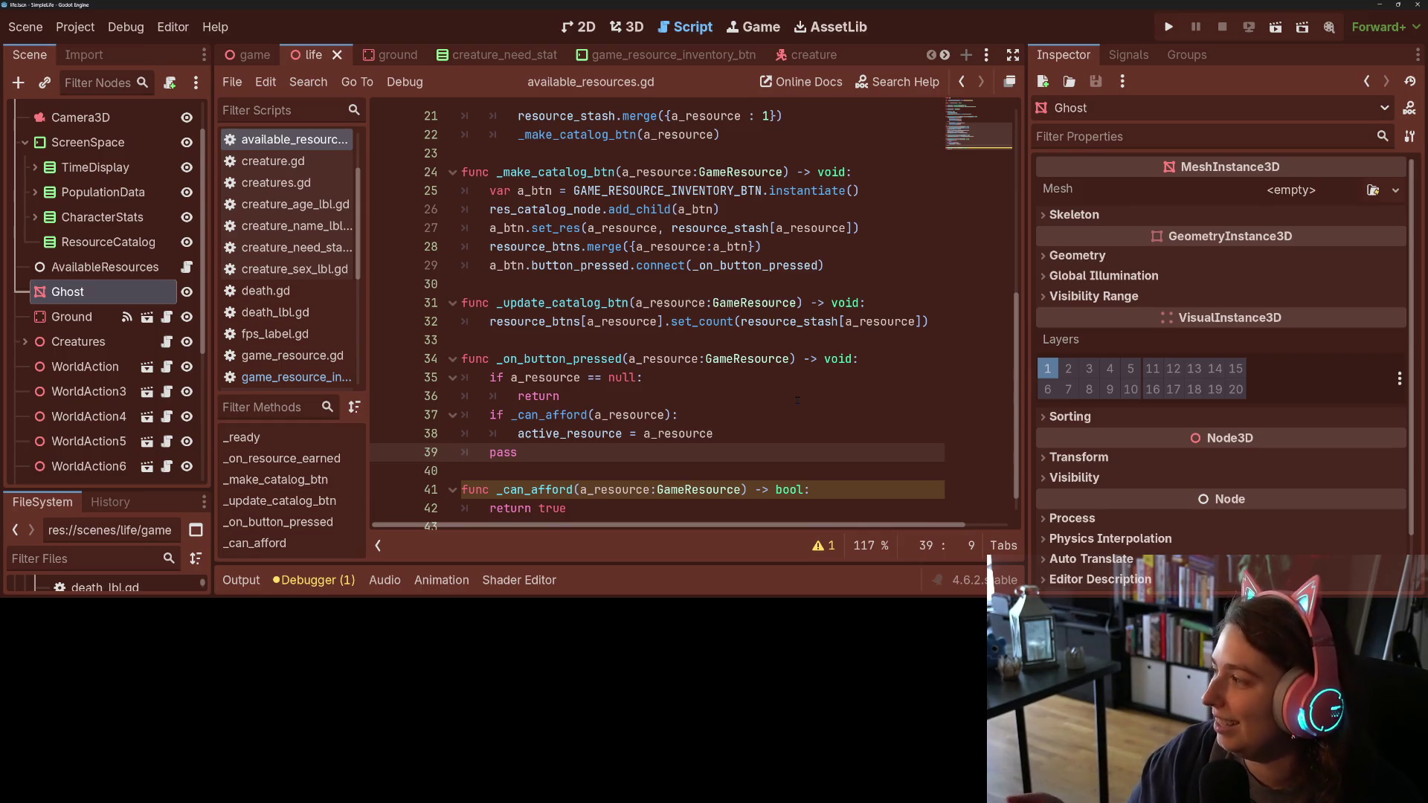
# - Review the a_resource and _can_afford usages, then delete the trailing pass in _on_button_pressed
pyautogui.click(827, 399)
pyautogui.click(794, 416)
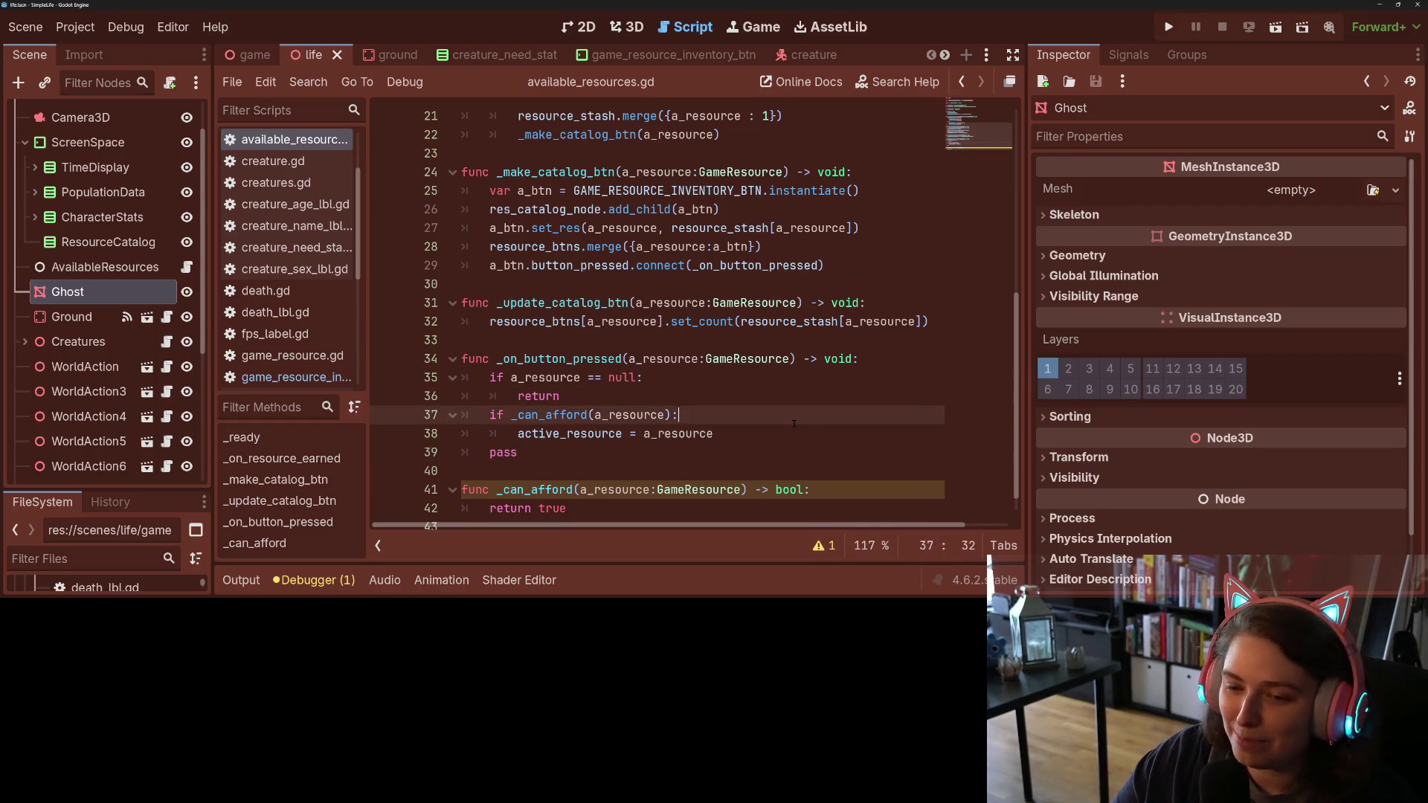
pyautogui.click(793, 438)
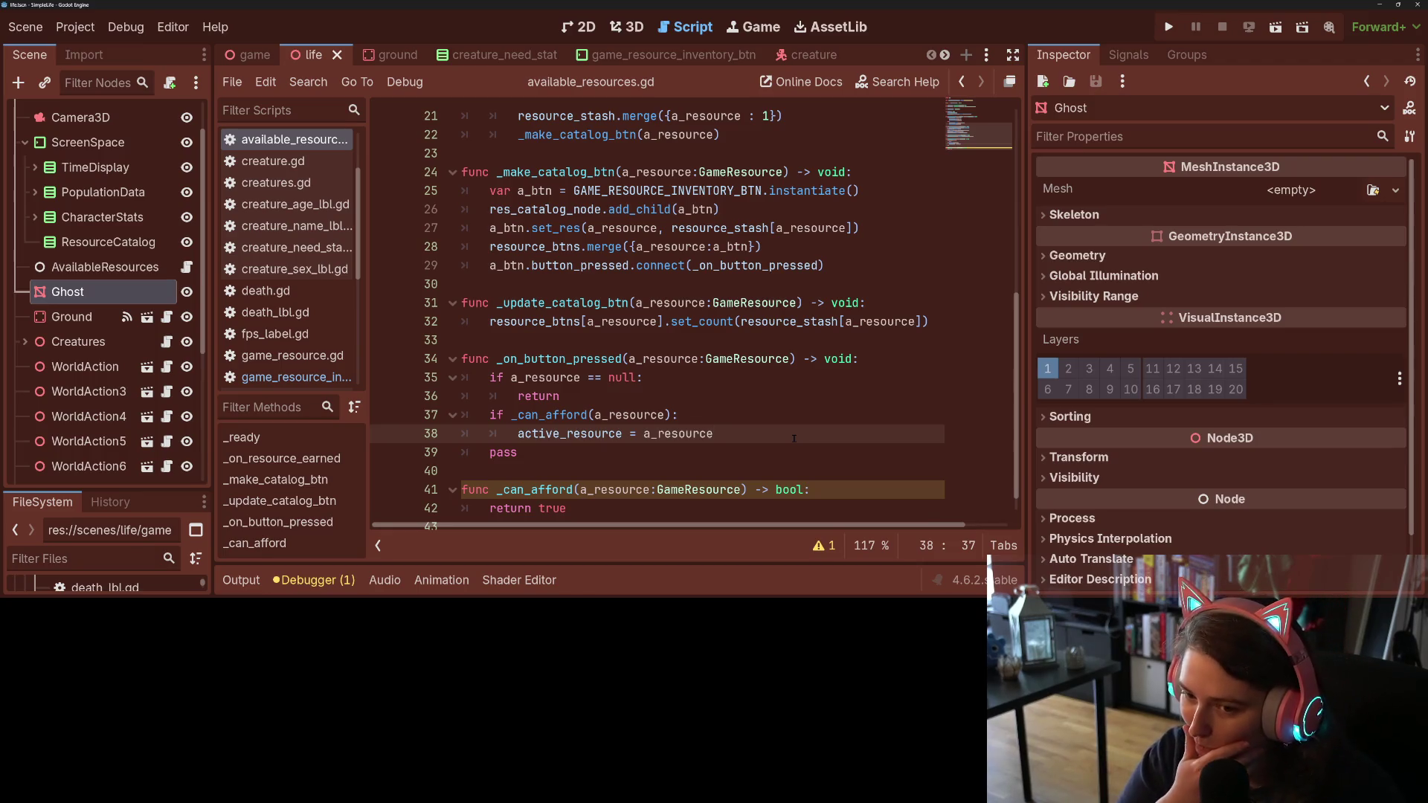
pyautogui.click(669, 452)
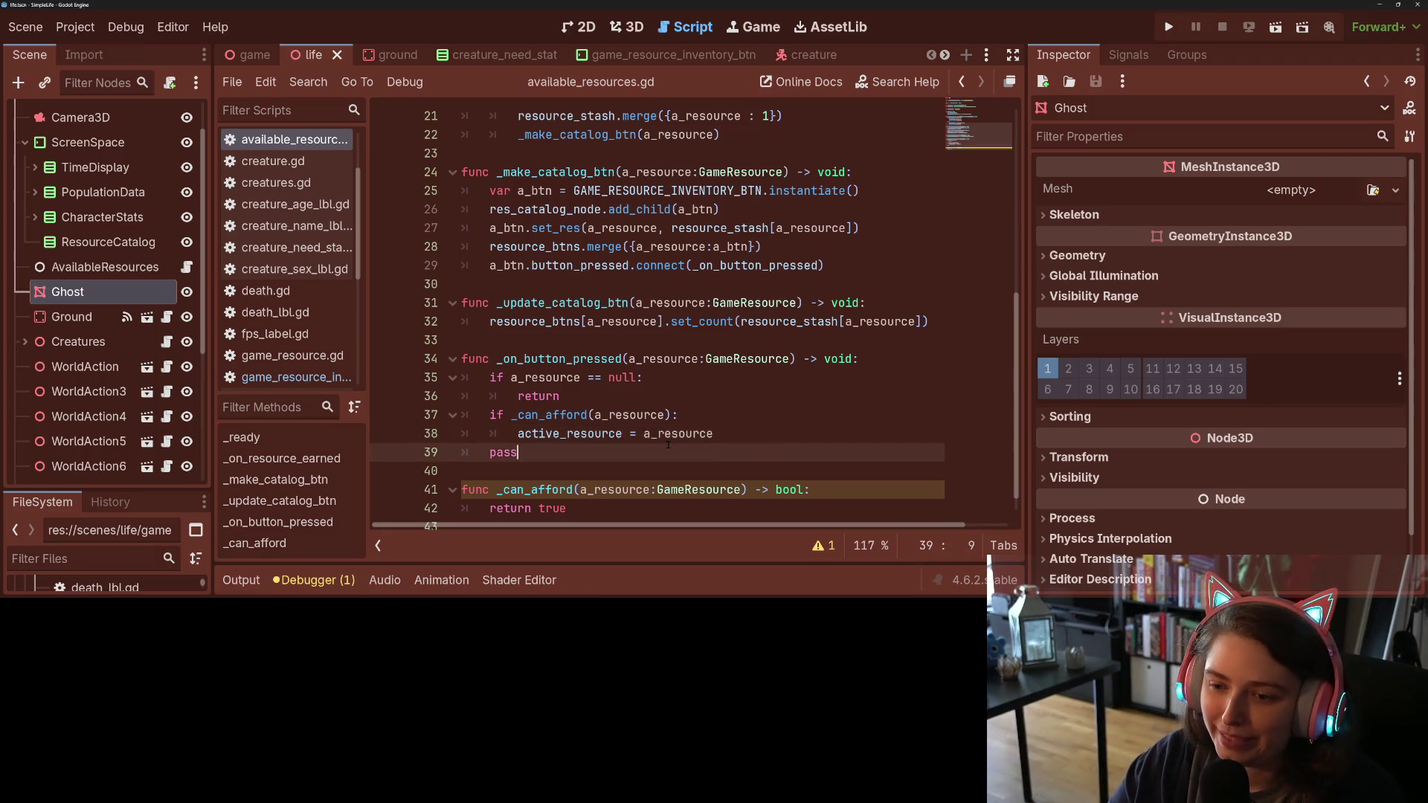
pyautogui.scroll(-1, 660, 446)
pyautogui.doubleClick(677, 414)
pyautogui.doubleClick(546, 395)
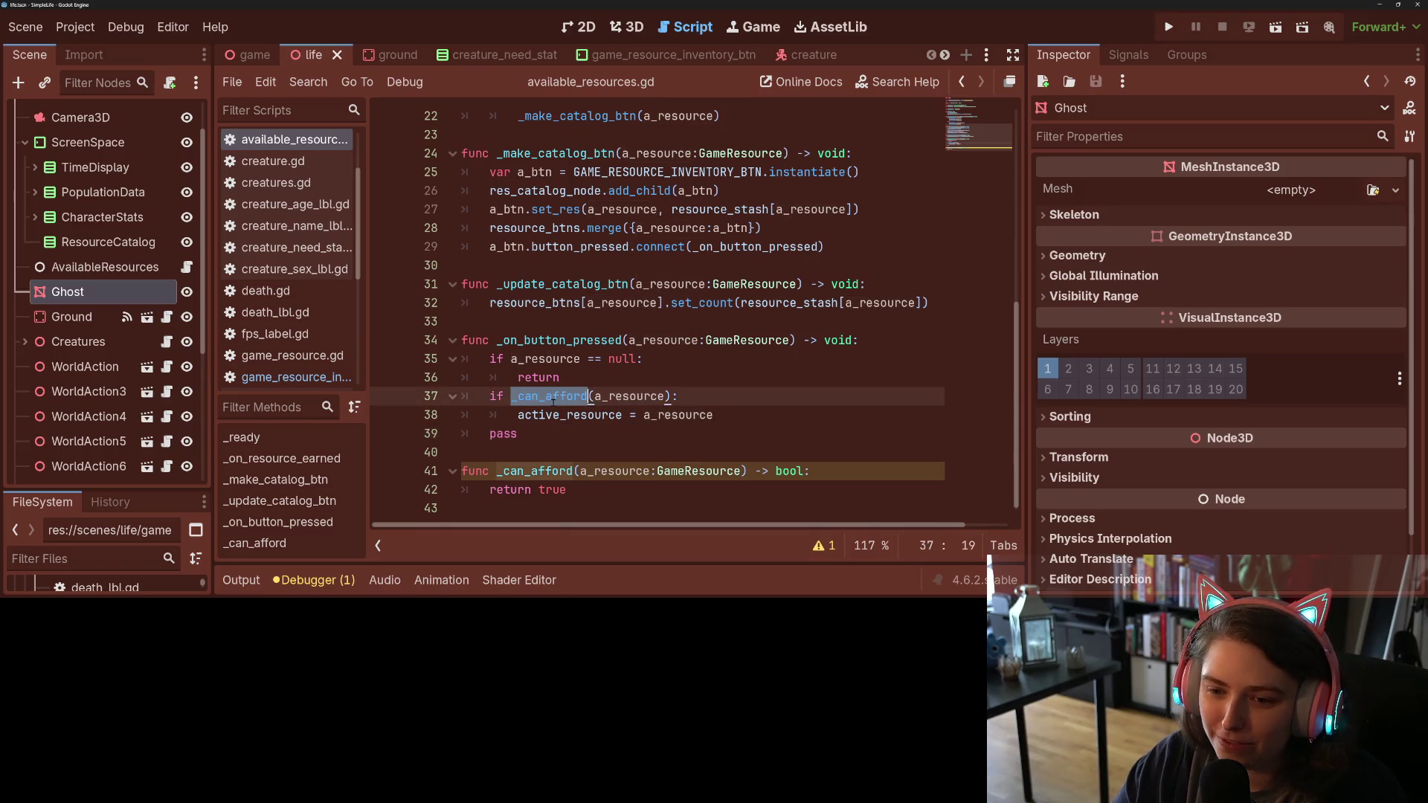
pyautogui.click(729, 417)
pyautogui.click(610, 488)
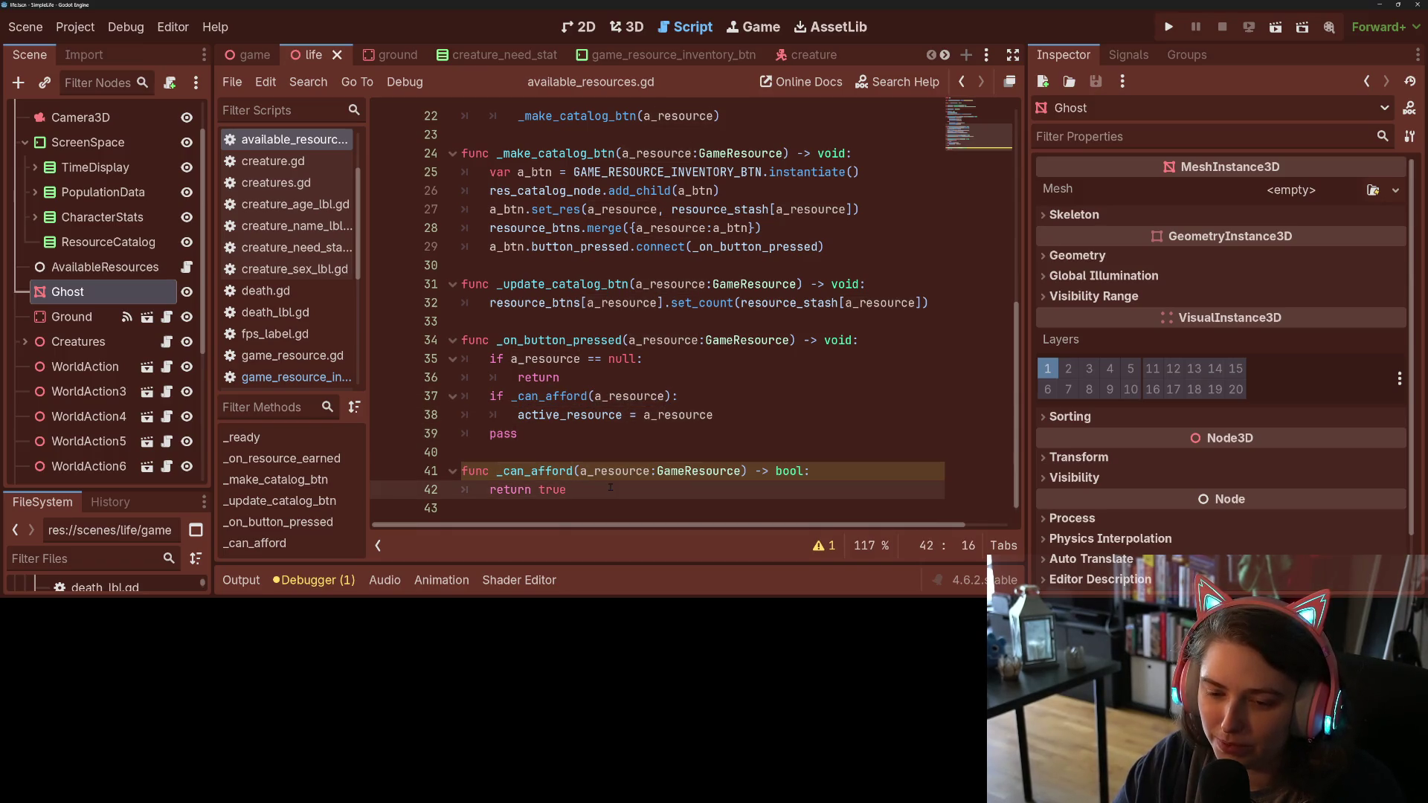
pyautogui.doubleClick(538, 472)
pyautogui.click(591, 489)
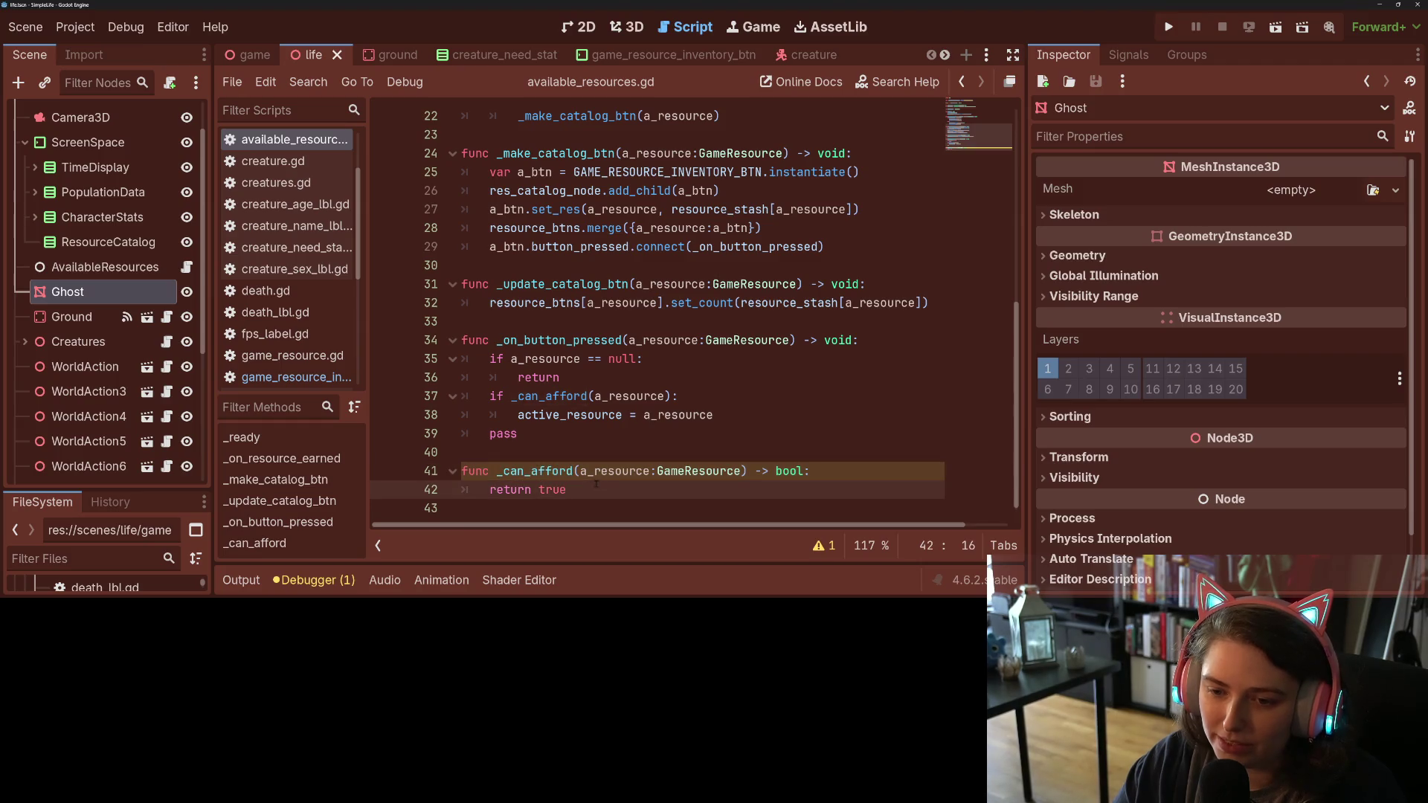
pyautogui.doubleClick(498, 433)
pyautogui.press('BackSpace')
pyautogui.press('BackSpace')
pyautogui.press('BackSpace')
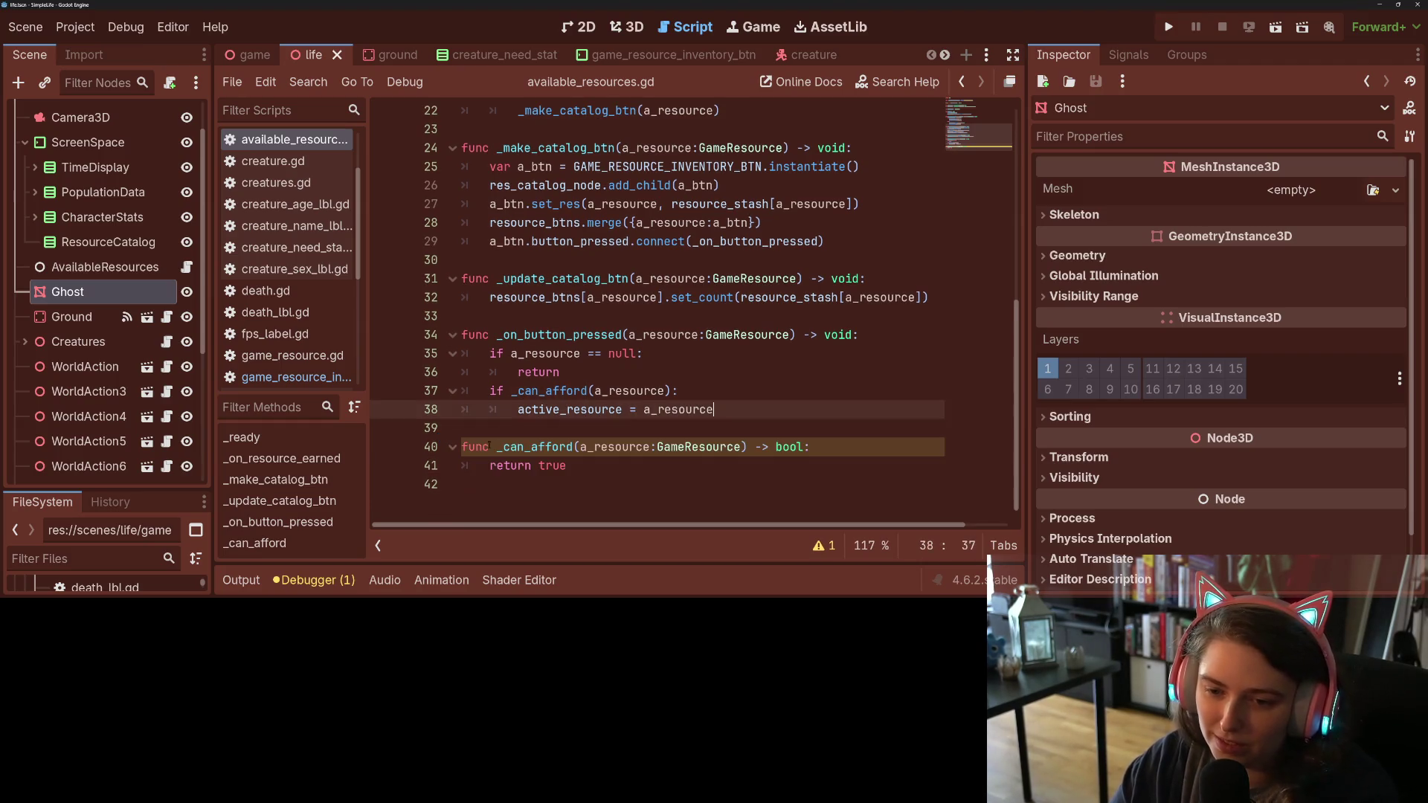
# - Add an empty line after the _can_afford header, above return true
pyautogui.click(840, 447)
pyautogui.press('Return')
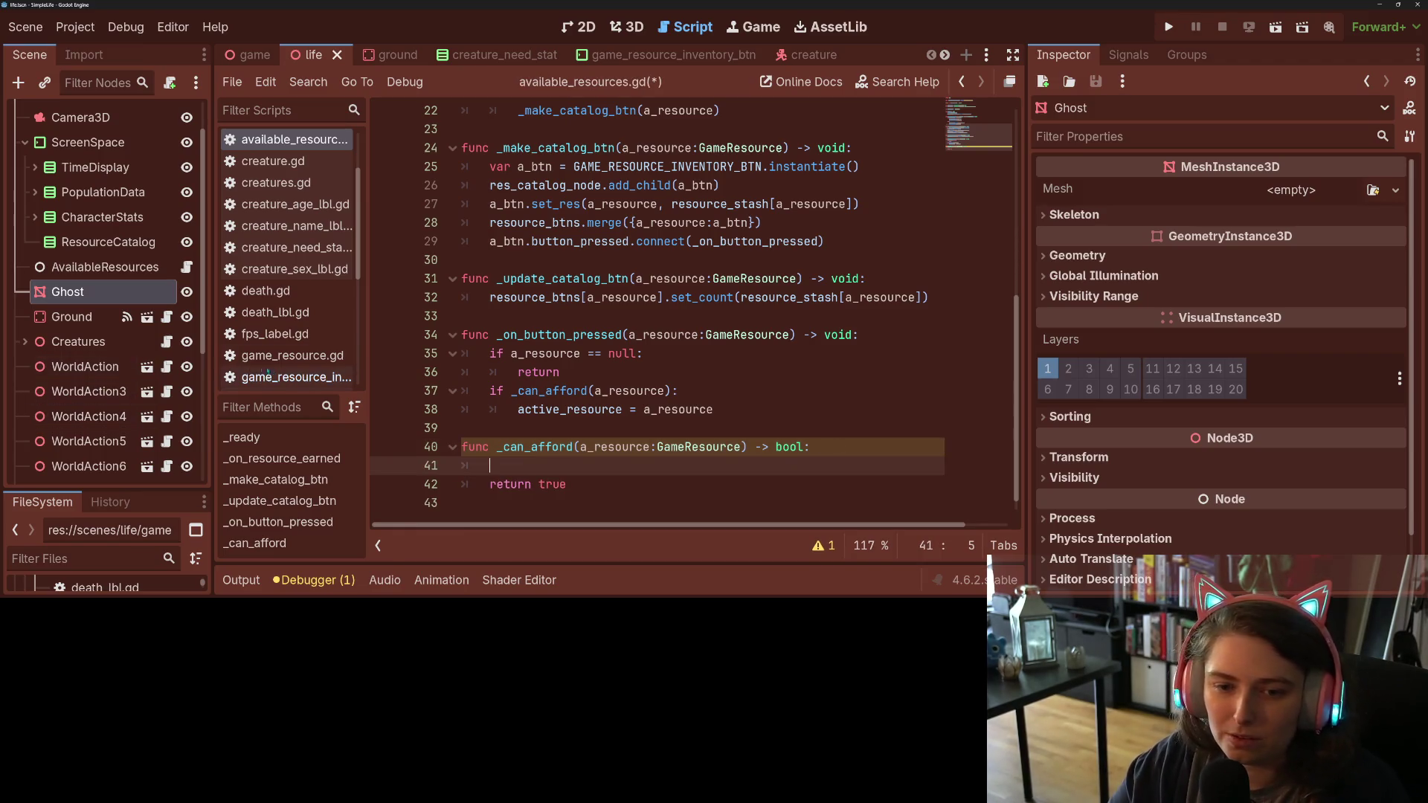
pyautogui.click(292, 355)
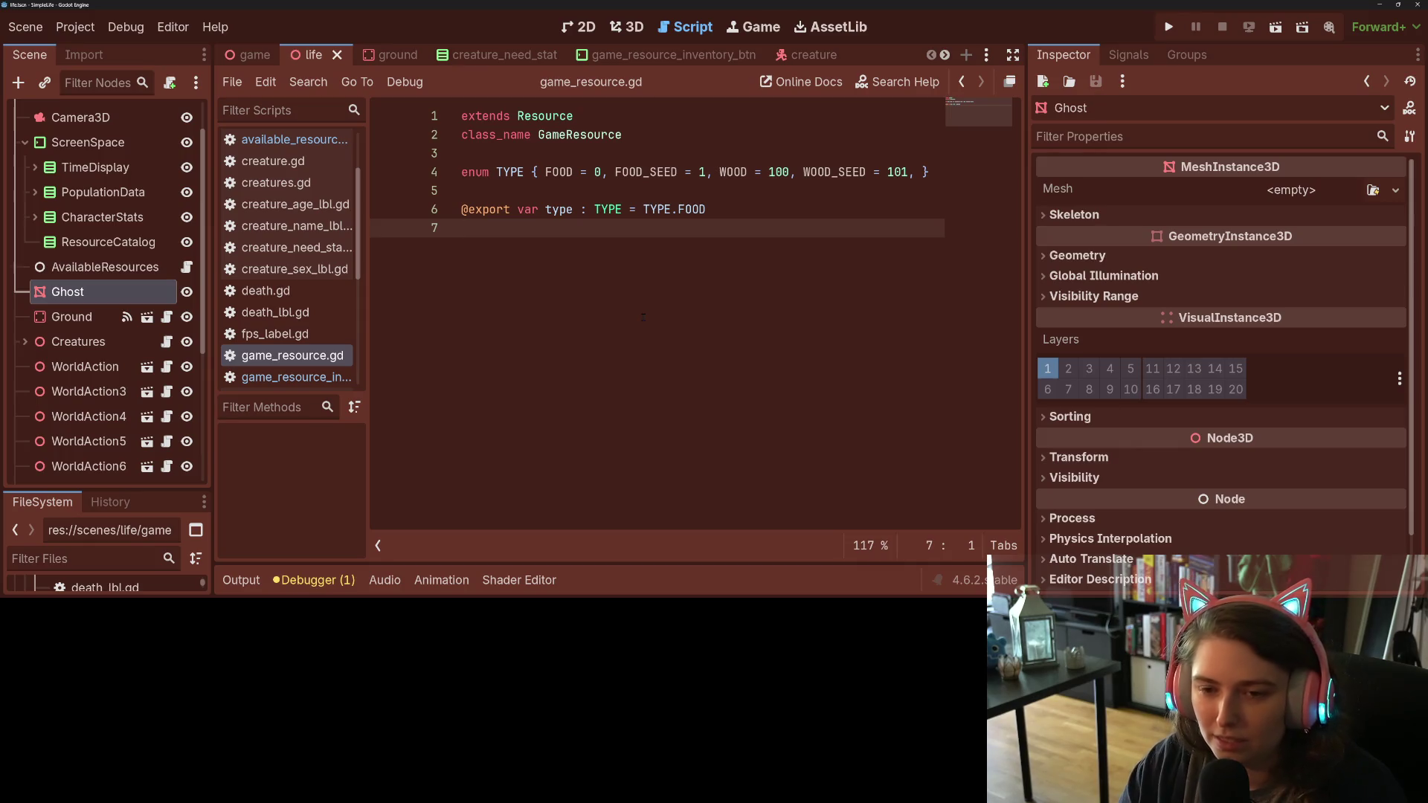
pyautogui.write('export var cost_to_place : int')
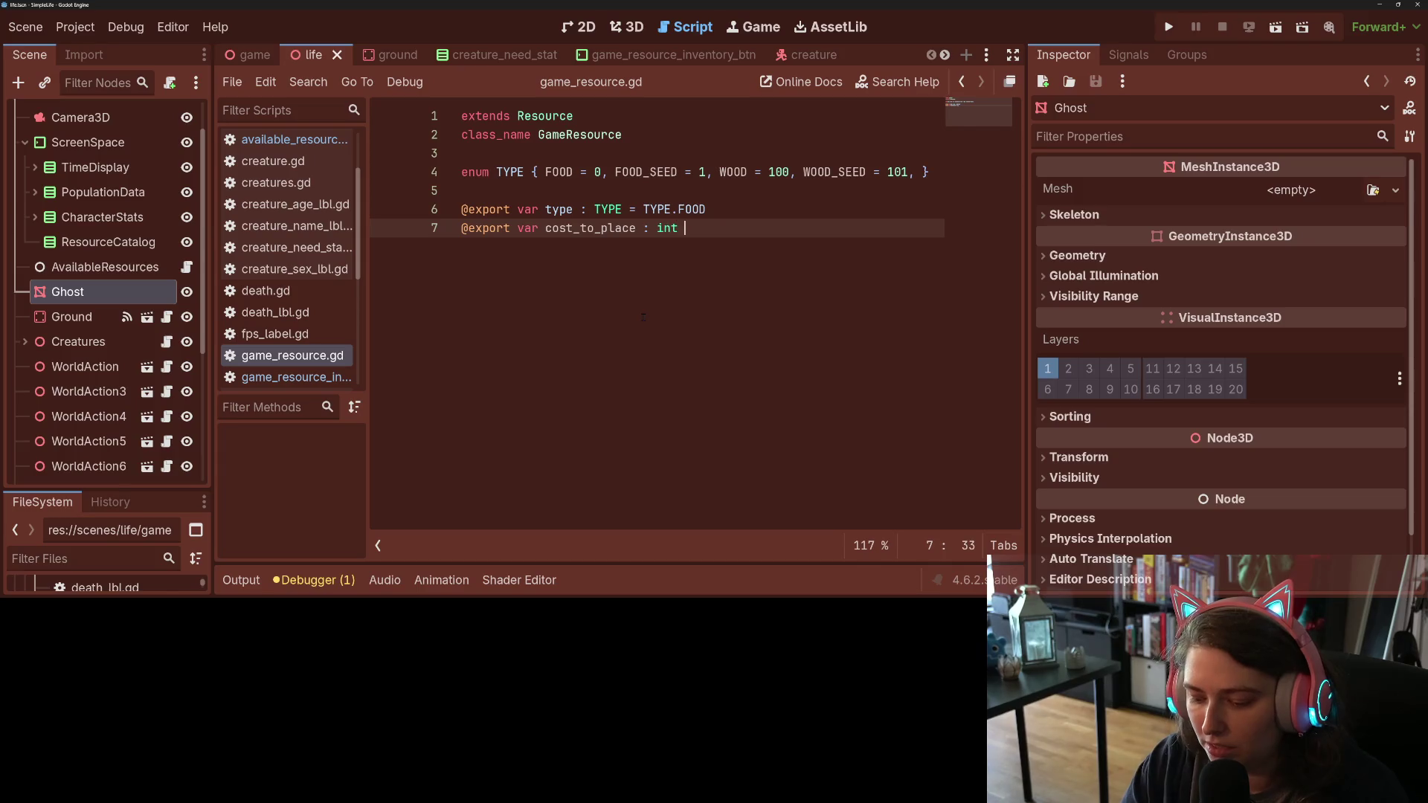
pyautogui.write('101')
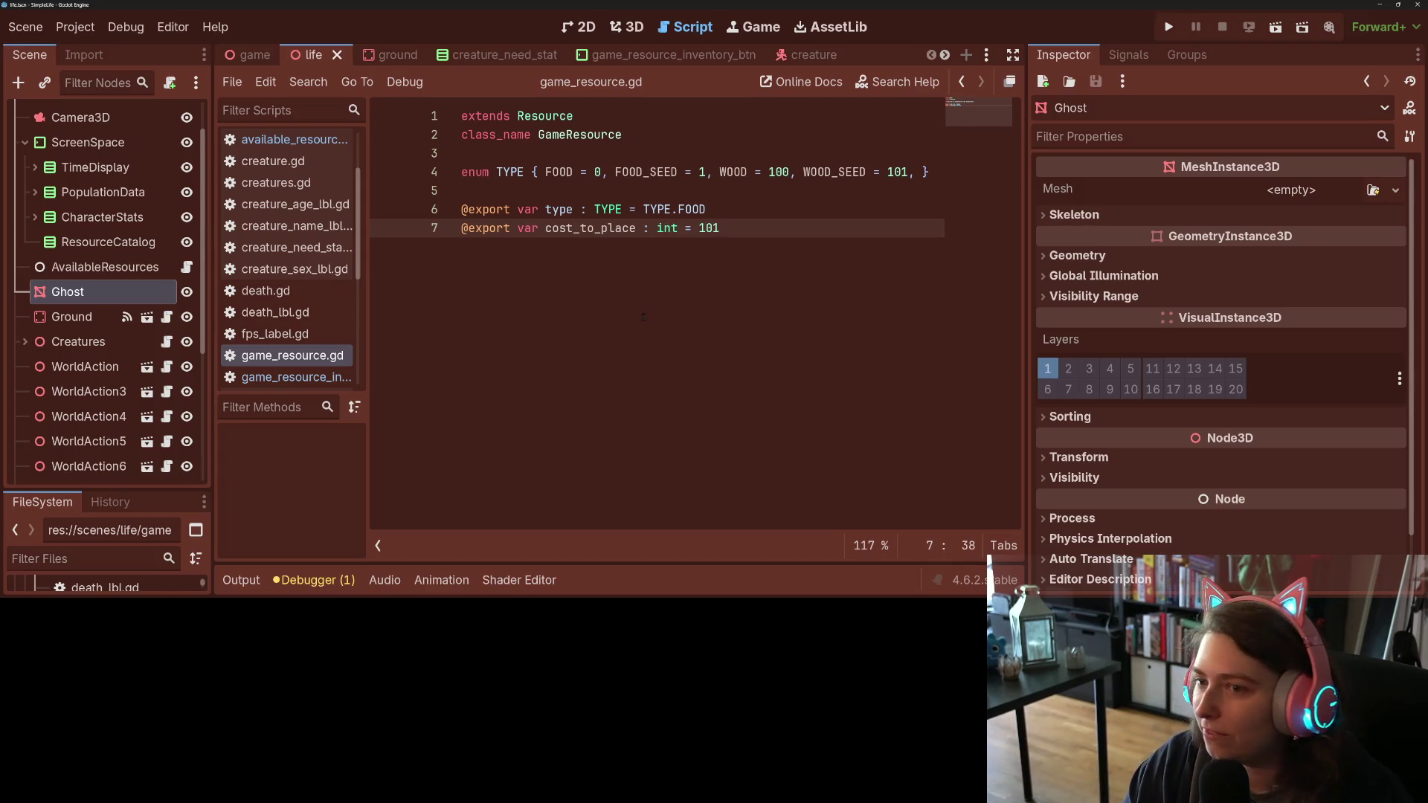
pyautogui.press('BackSpace')
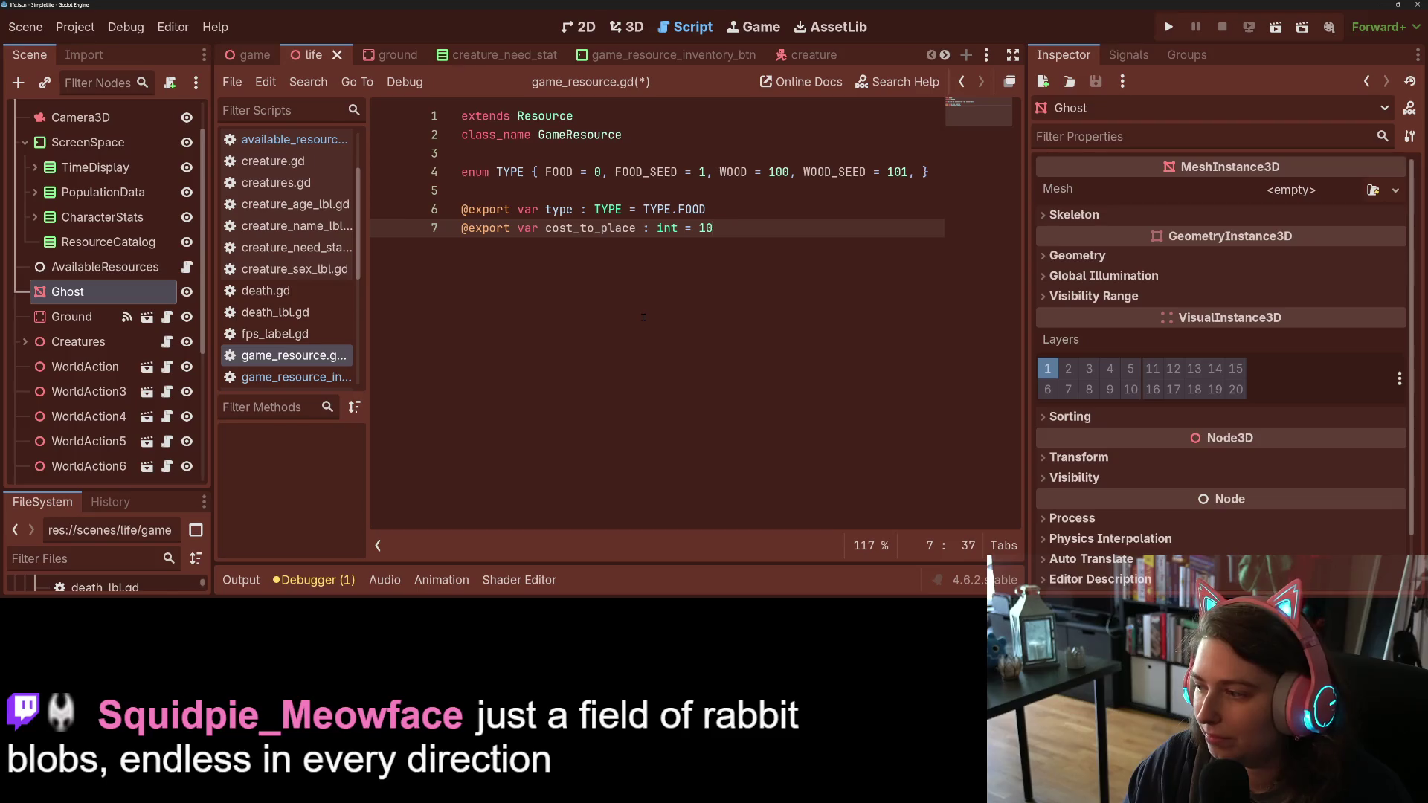
pyautogui.hotkey('ctrl', 's')
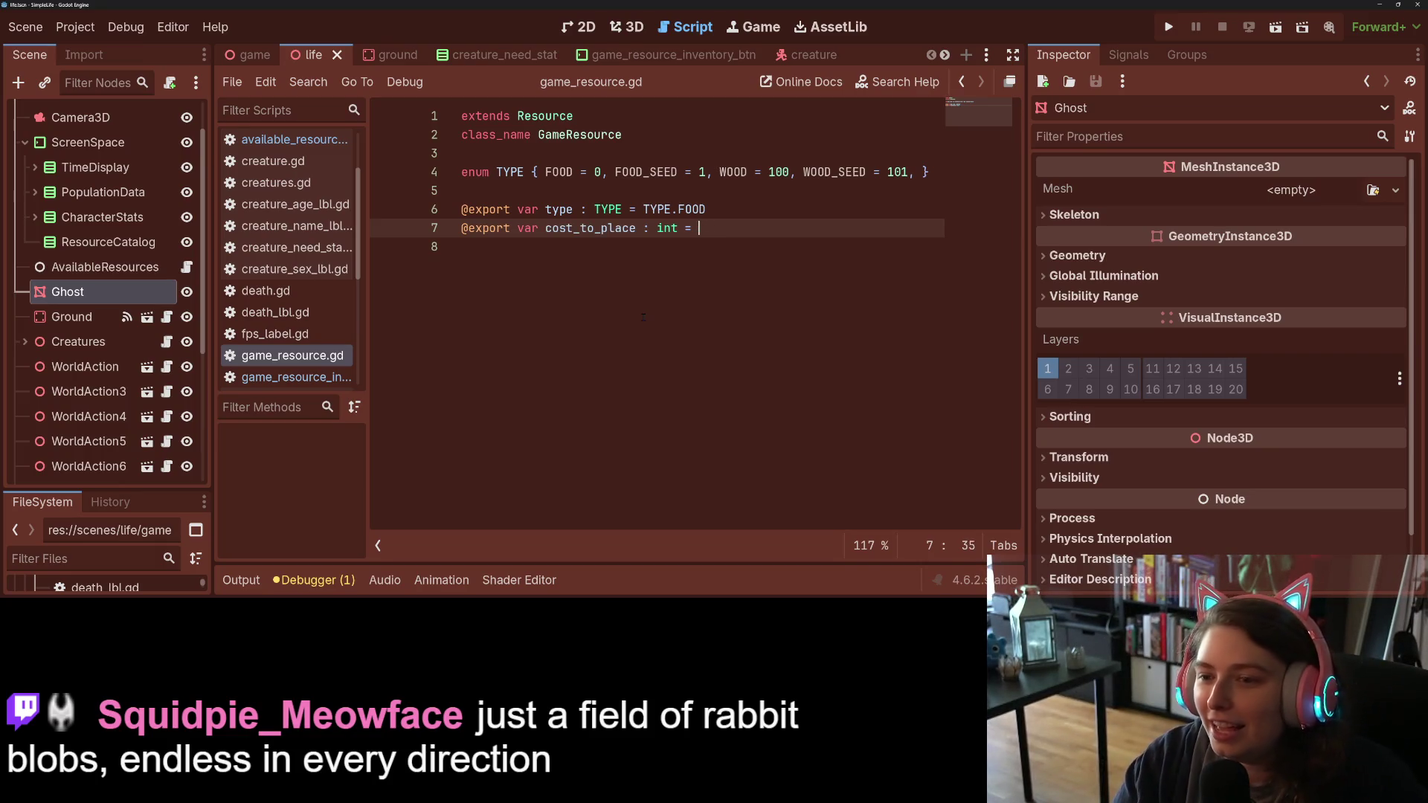
pyautogui.hotkey('ctrl', 's')
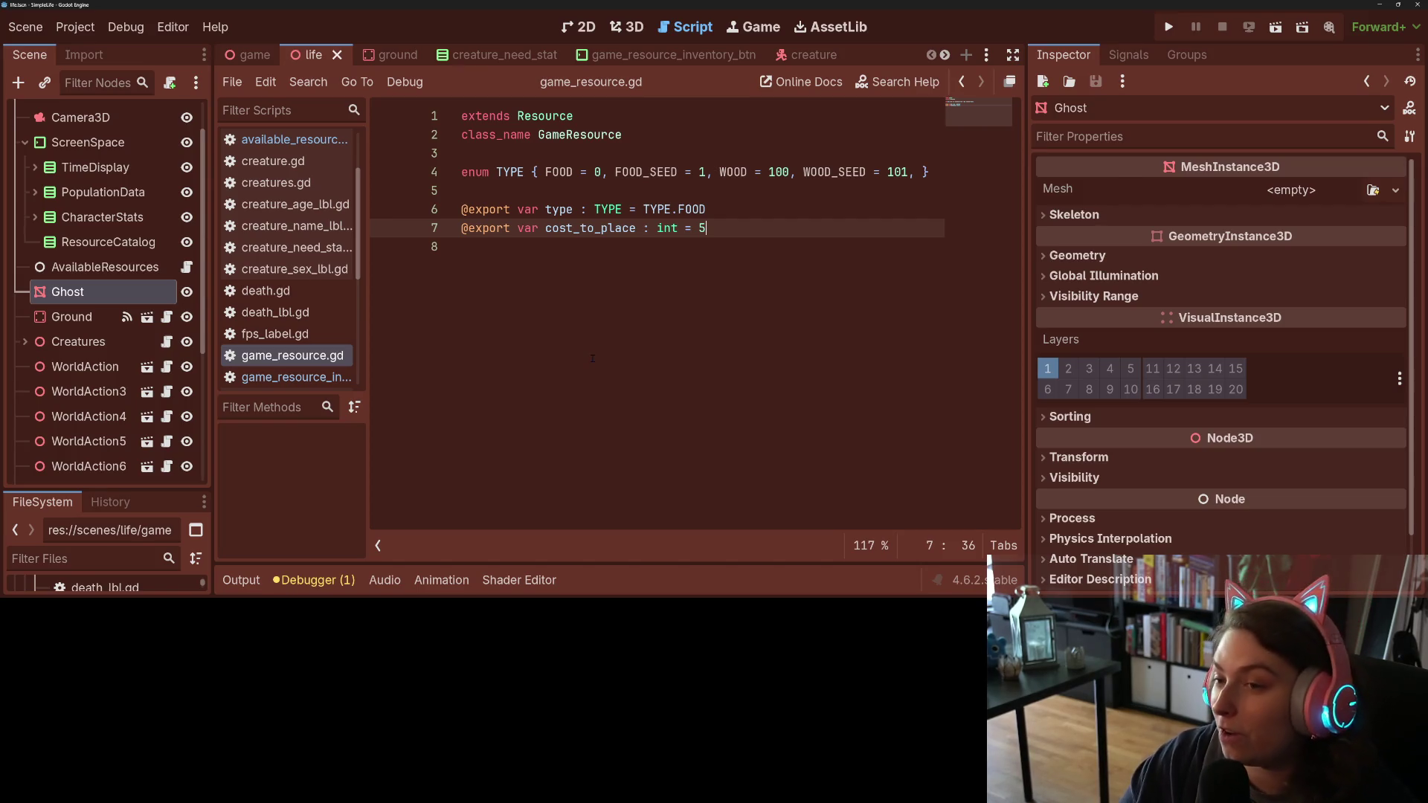
pyautogui.press('Down')
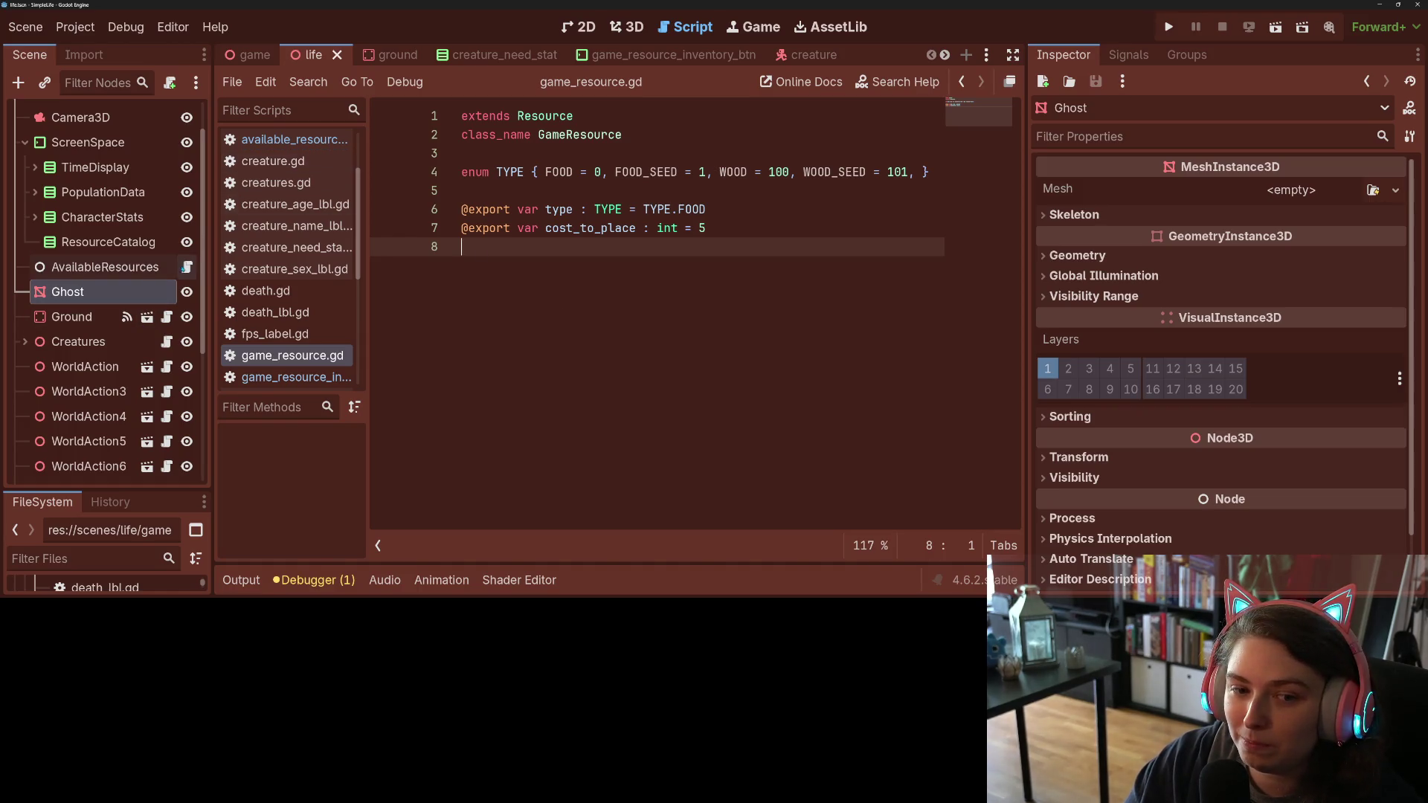
pyautogui.click(185, 269)
pyautogui.scroll(12, 691, 312)
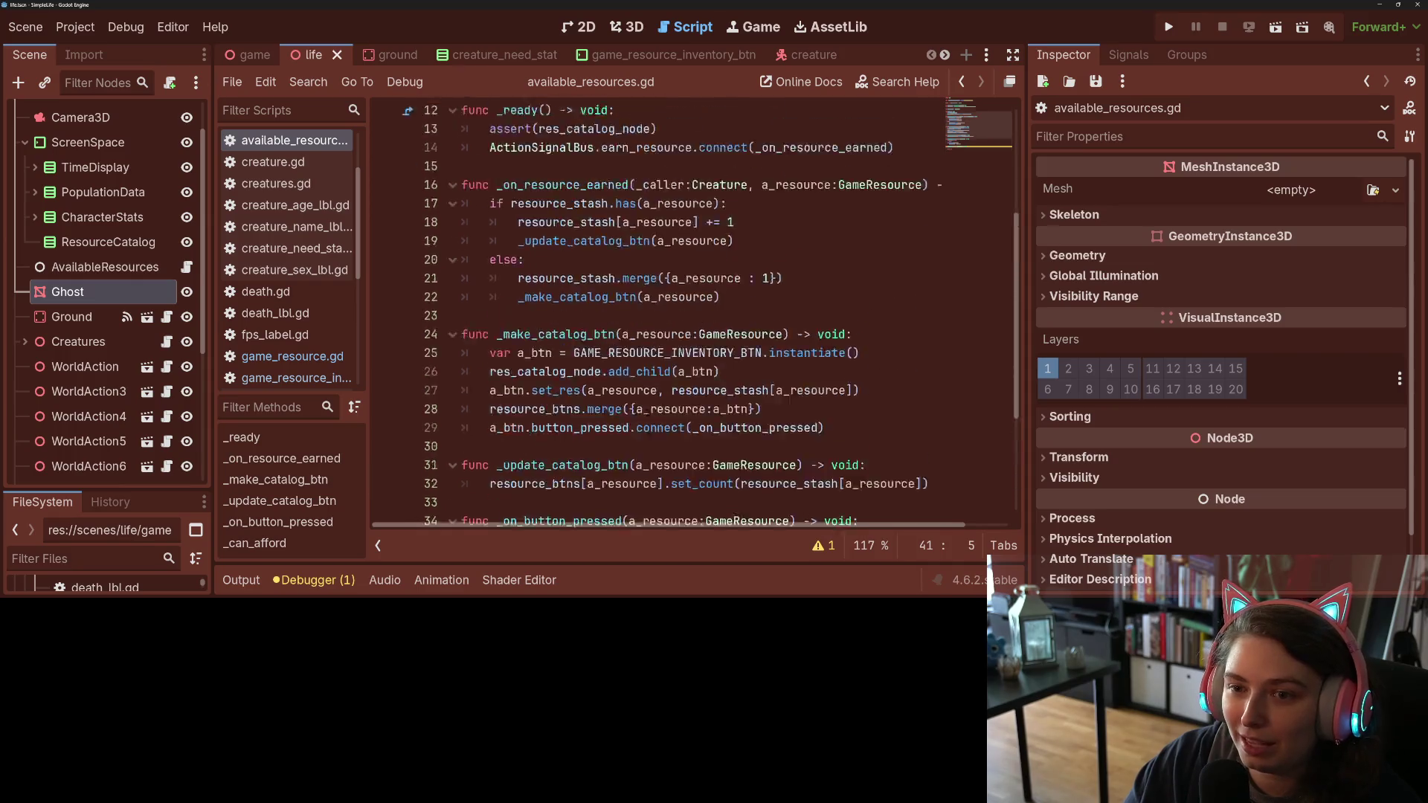
pyautogui.click(757, 210)
pyautogui.press('Return')
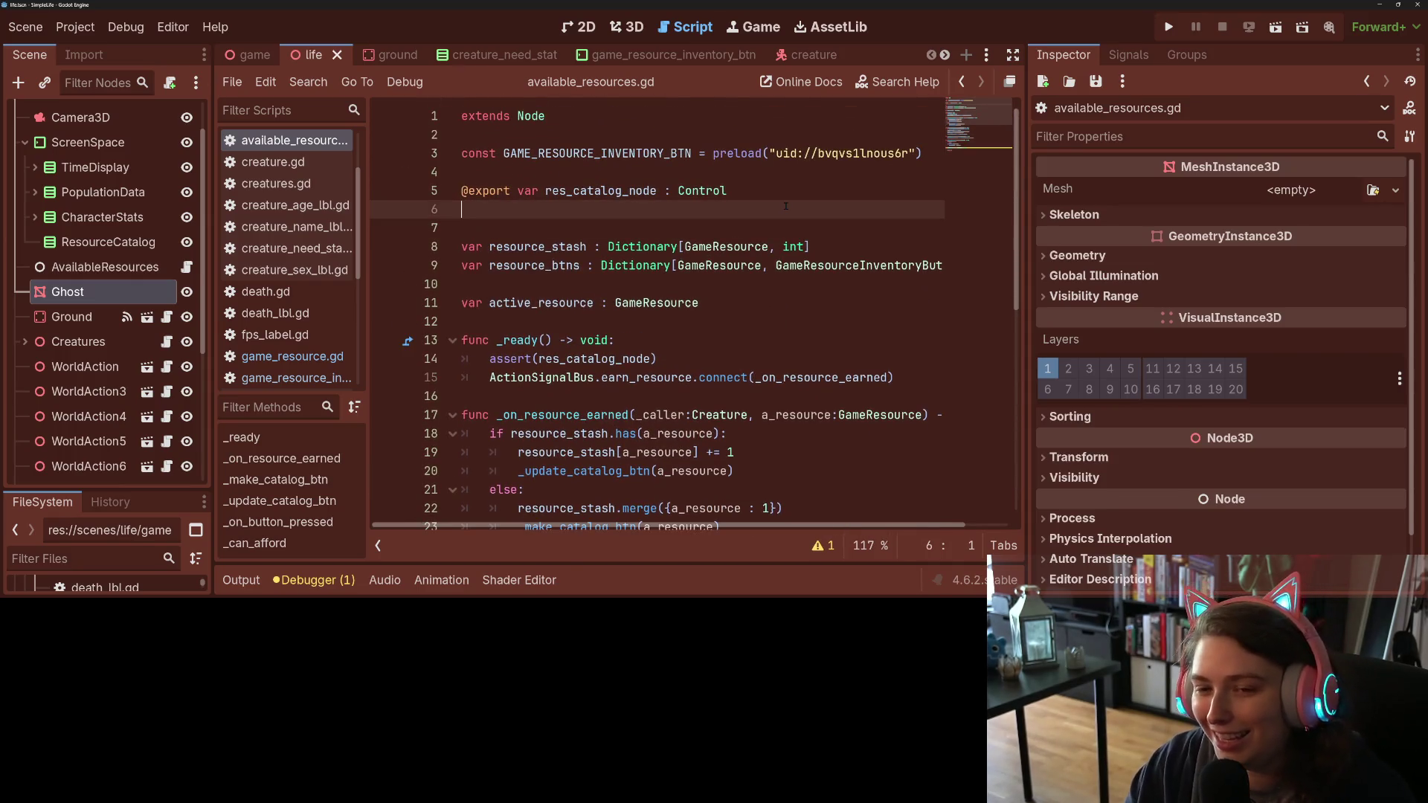
pyautogui.write('@export var ghost : Mesh')
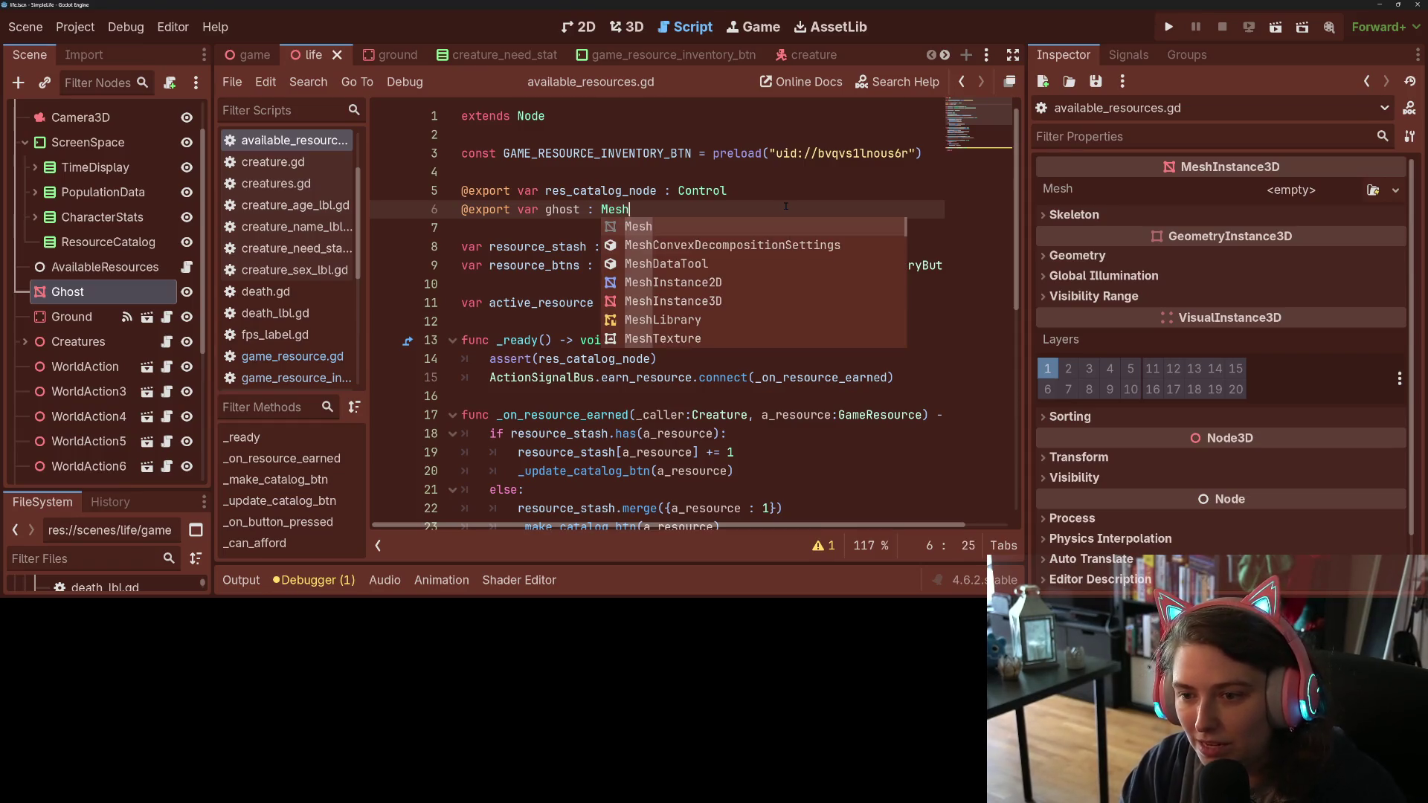
pyautogui.press('Down')
pyautogui.press('Down')
pyautogui.press('Down')
pyautogui.press('Return')
pyautogui.hotkey('ctrl', 's')
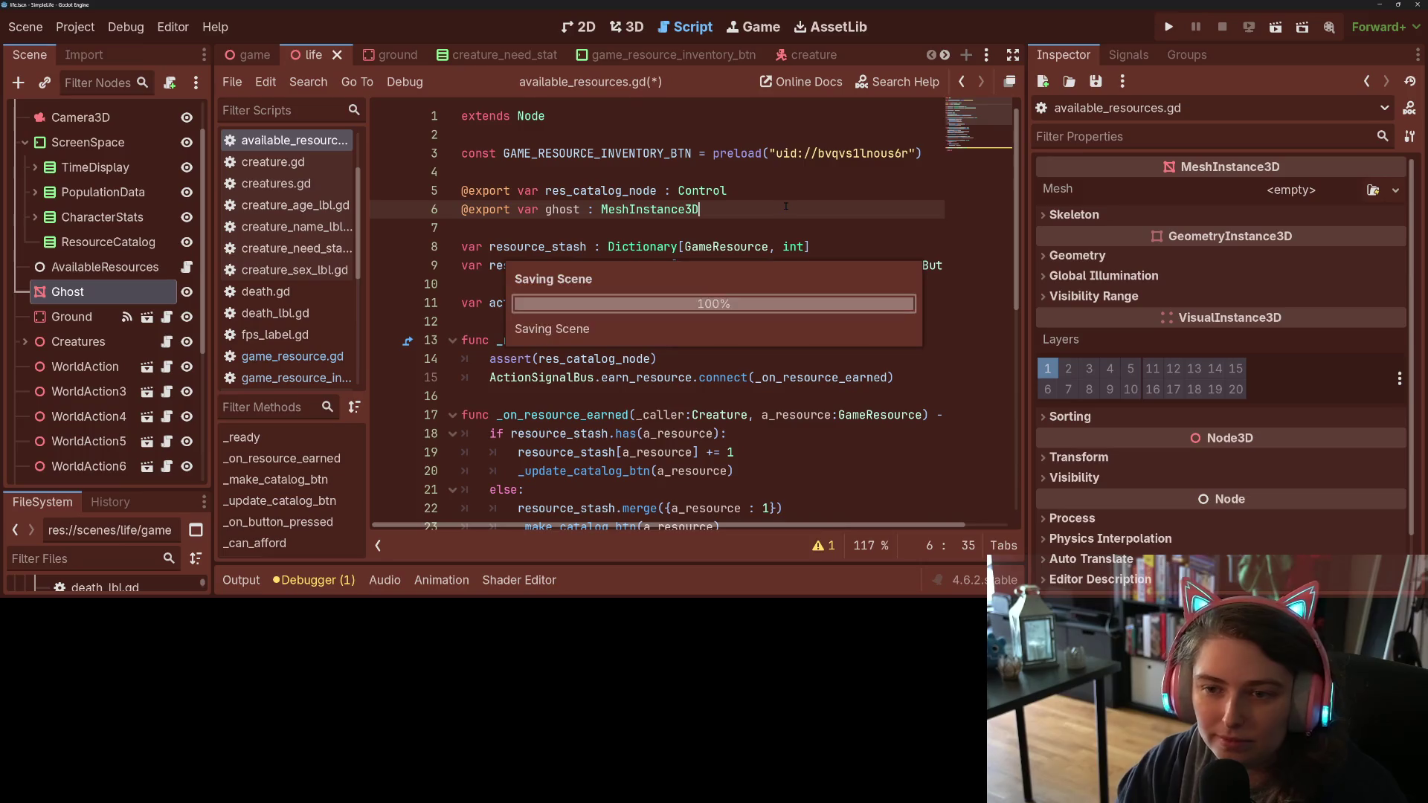
# - Add assert(ghost) in _ready and save available_resources.gd
pyautogui.click(706, 352)
pyautogui.press('Return')
pyautogui.write('e')
pyautogui.press('Return')
pyautogui.write('ghost')
pyautogui.hotkey('ctrl', 's')
# - Assign the Ghost node to AvailableResources' Ghost field and save the scene
pyautogui.click(105, 267)
pyautogui.moveTo(68, 292)
pyautogui.mouseDown()
pyautogui.moveTo(743, 238)
pyautogui.moveTo(1276, 221)
pyautogui.mouseUp()
pyautogui.hotkey('ctrl', 's')
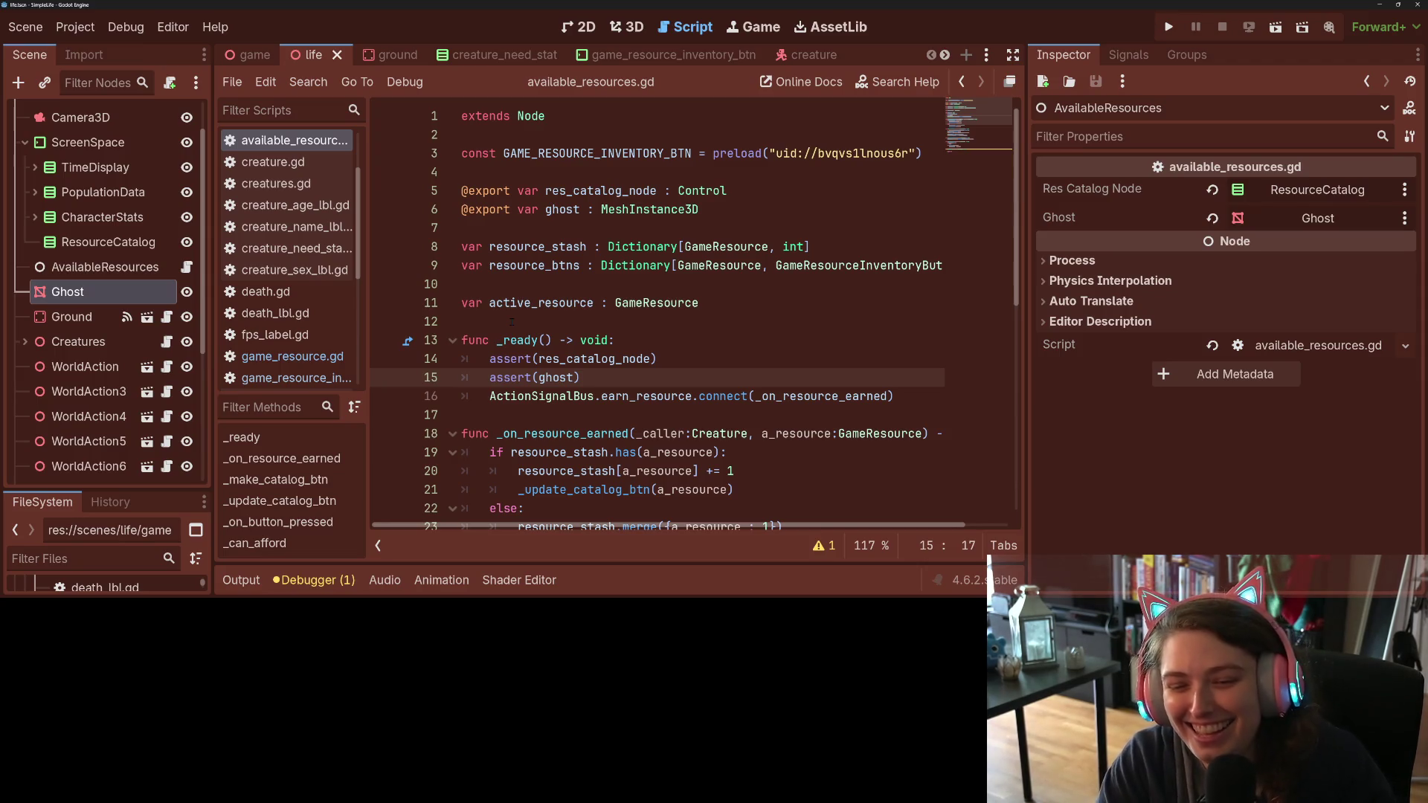
pyautogui.doubleClick(569, 378)
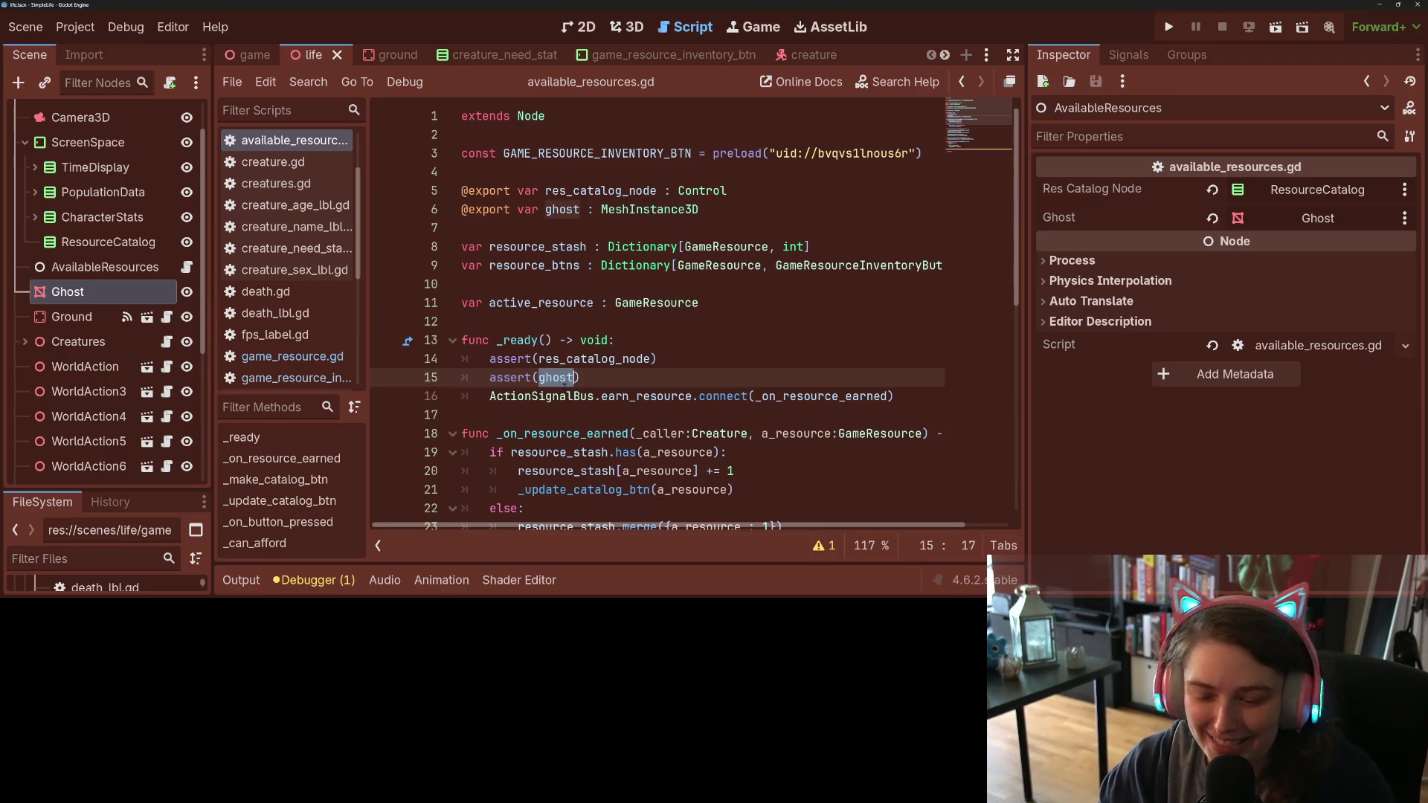
pyautogui.scroll(-8, 585, 401)
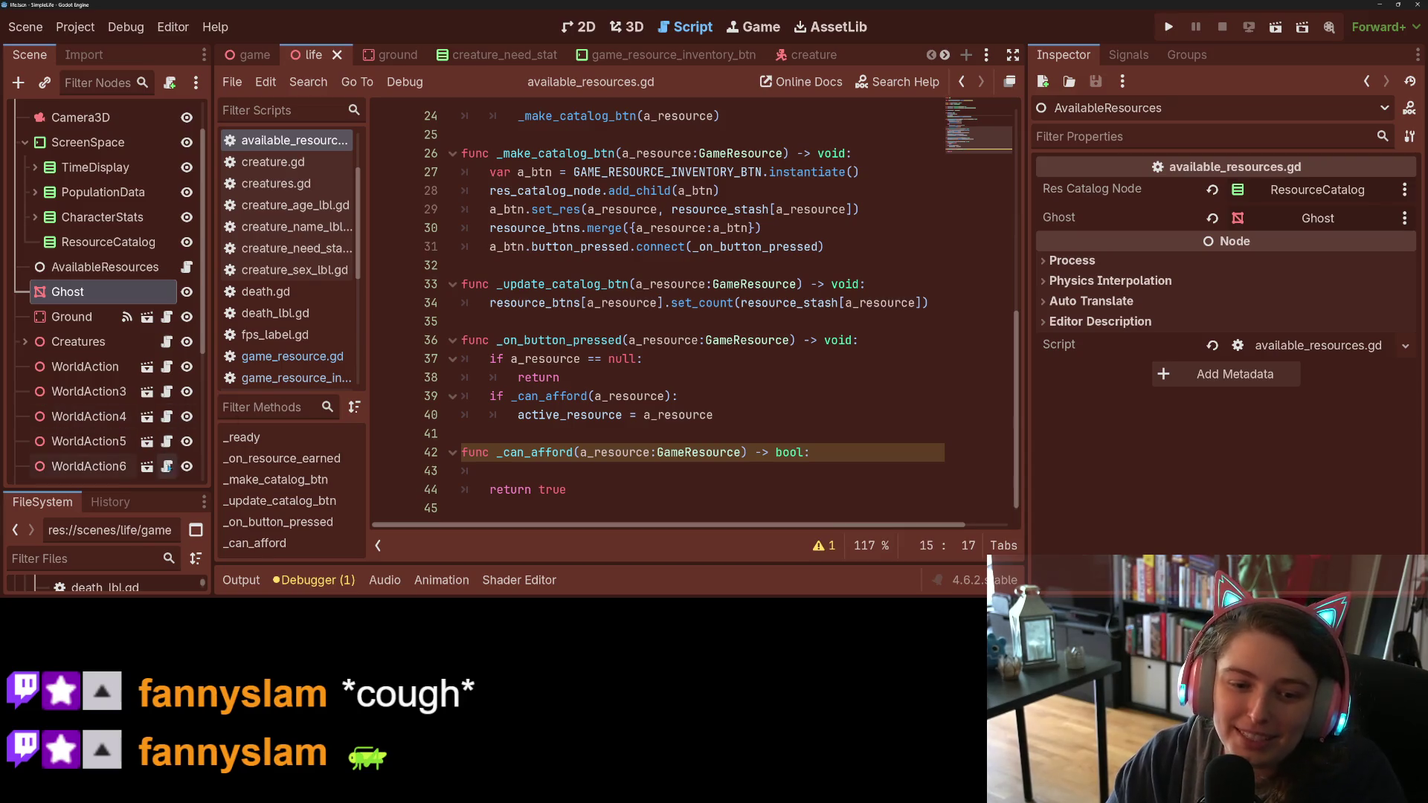
pyautogui.moveTo(167, 491); pyautogui.dragTo(167, 267)
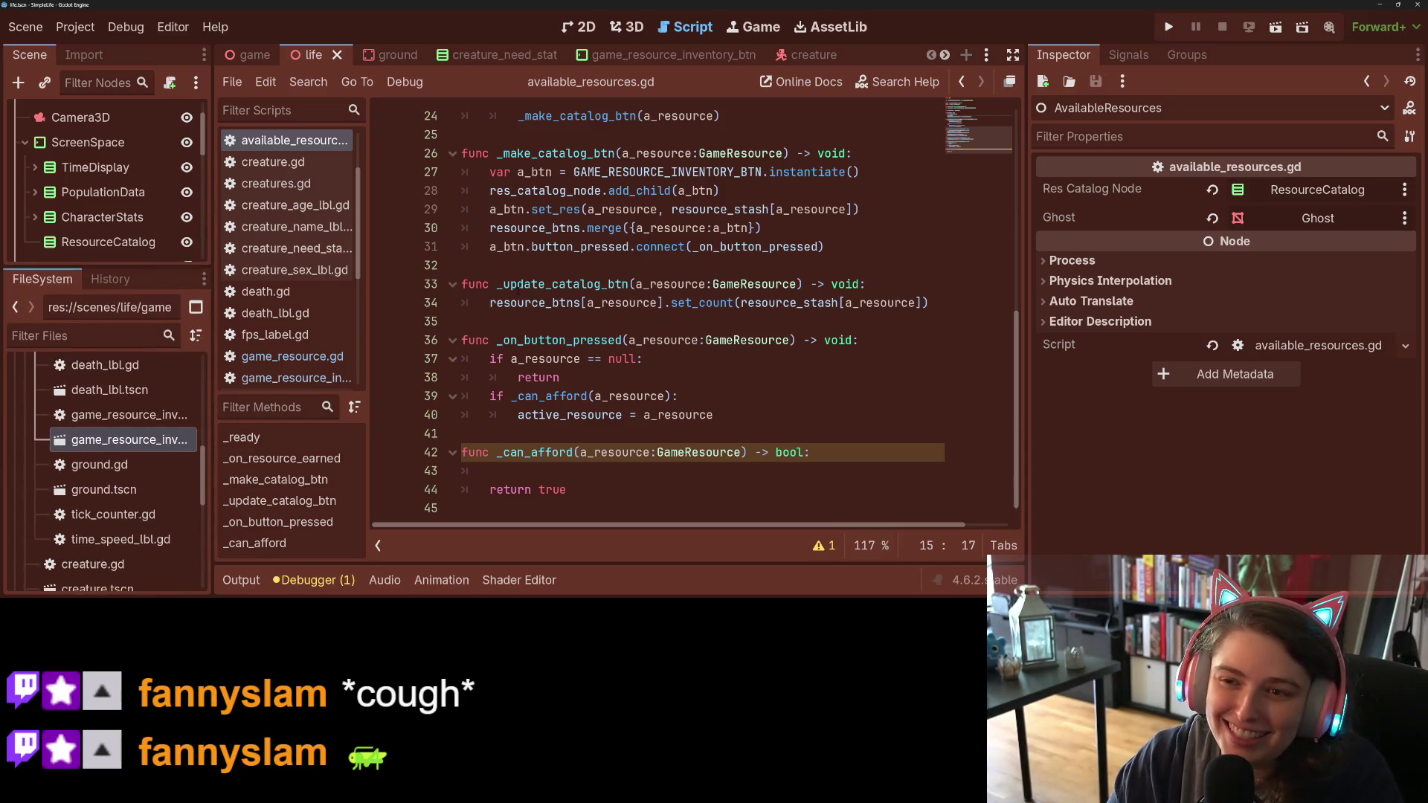
pyautogui.click(667, 134)
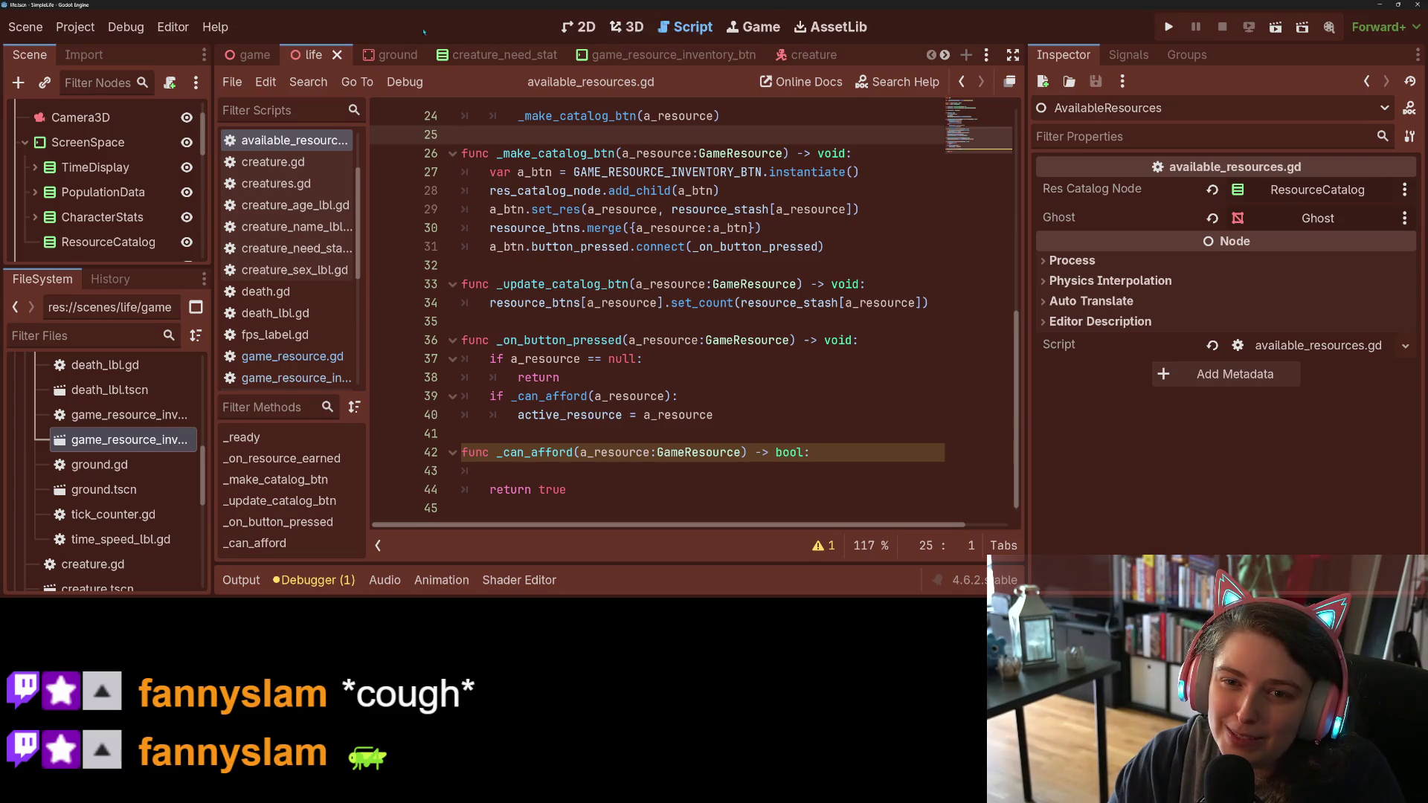
pyautogui.scroll(3, 297, 334)
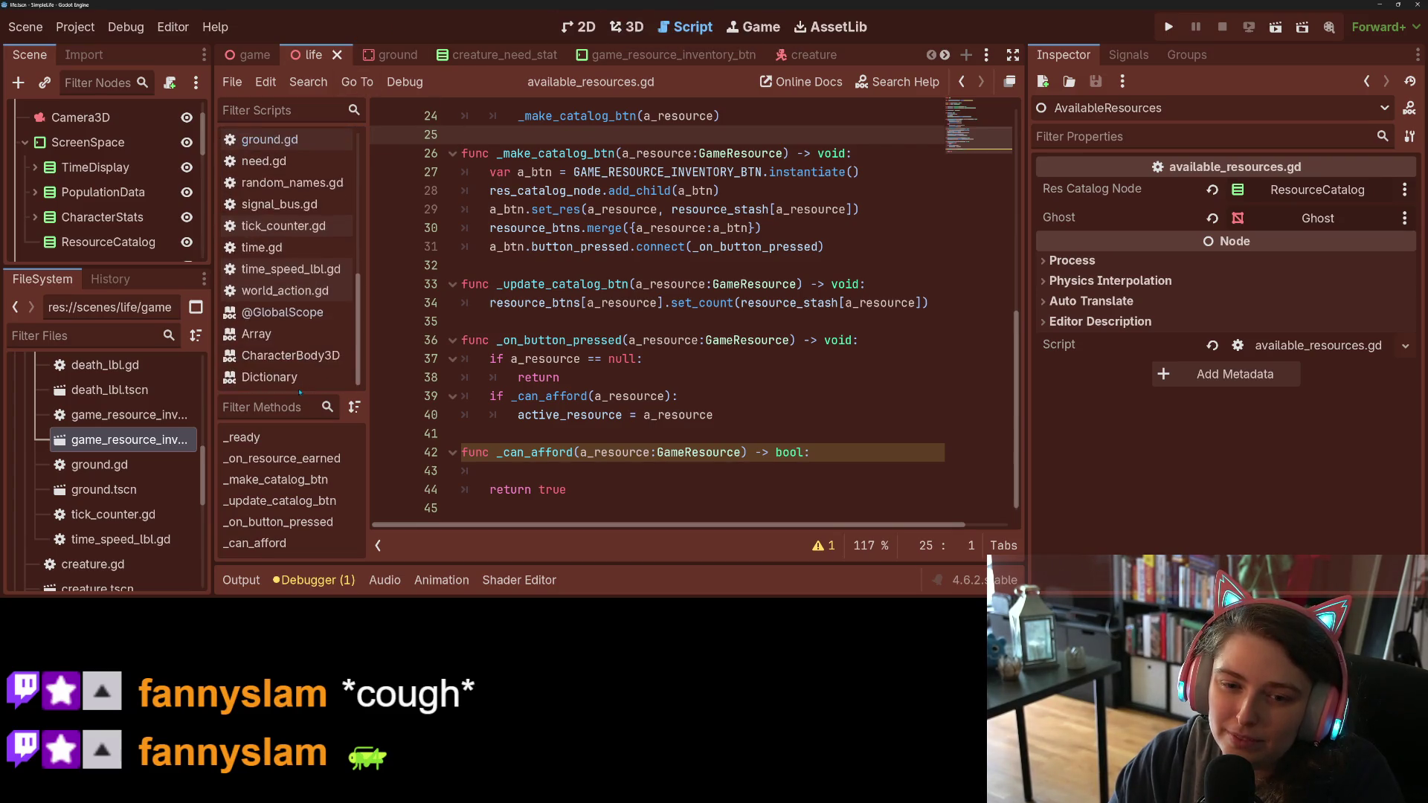
pyautogui.click(313, 235)
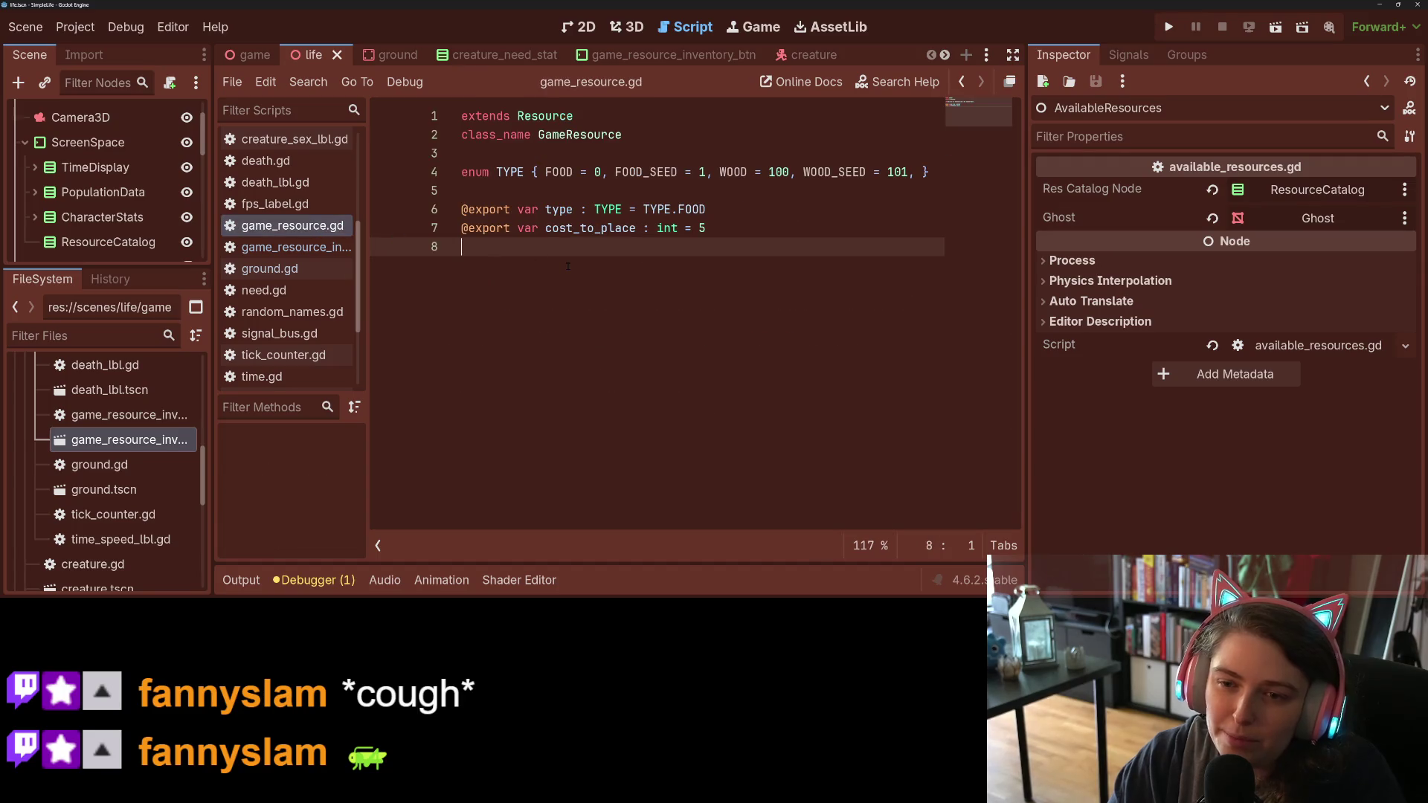
pyautogui.press('Return')
pyautogui.write('@exportv')
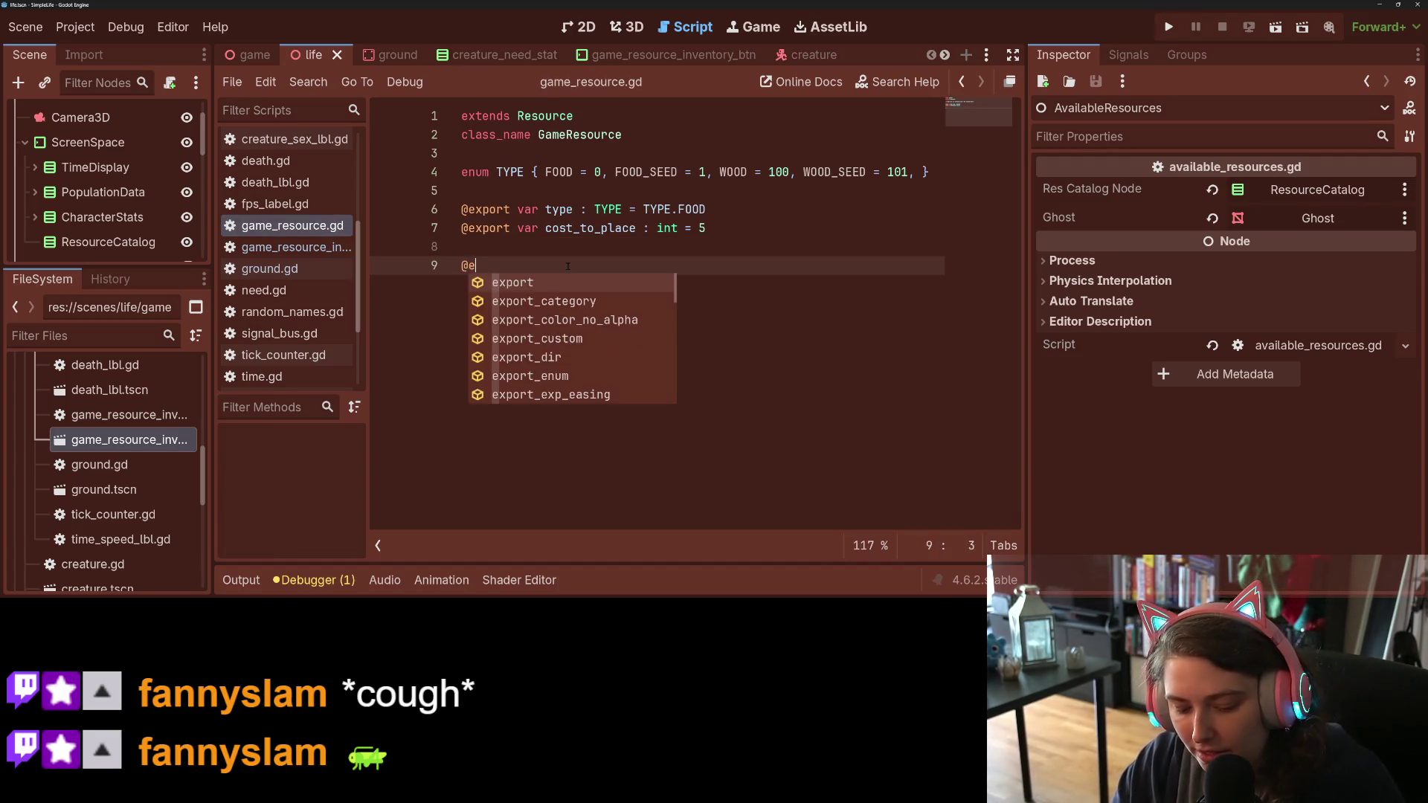
pyautogui.press('BackSpace')
pyautogui.write('var')
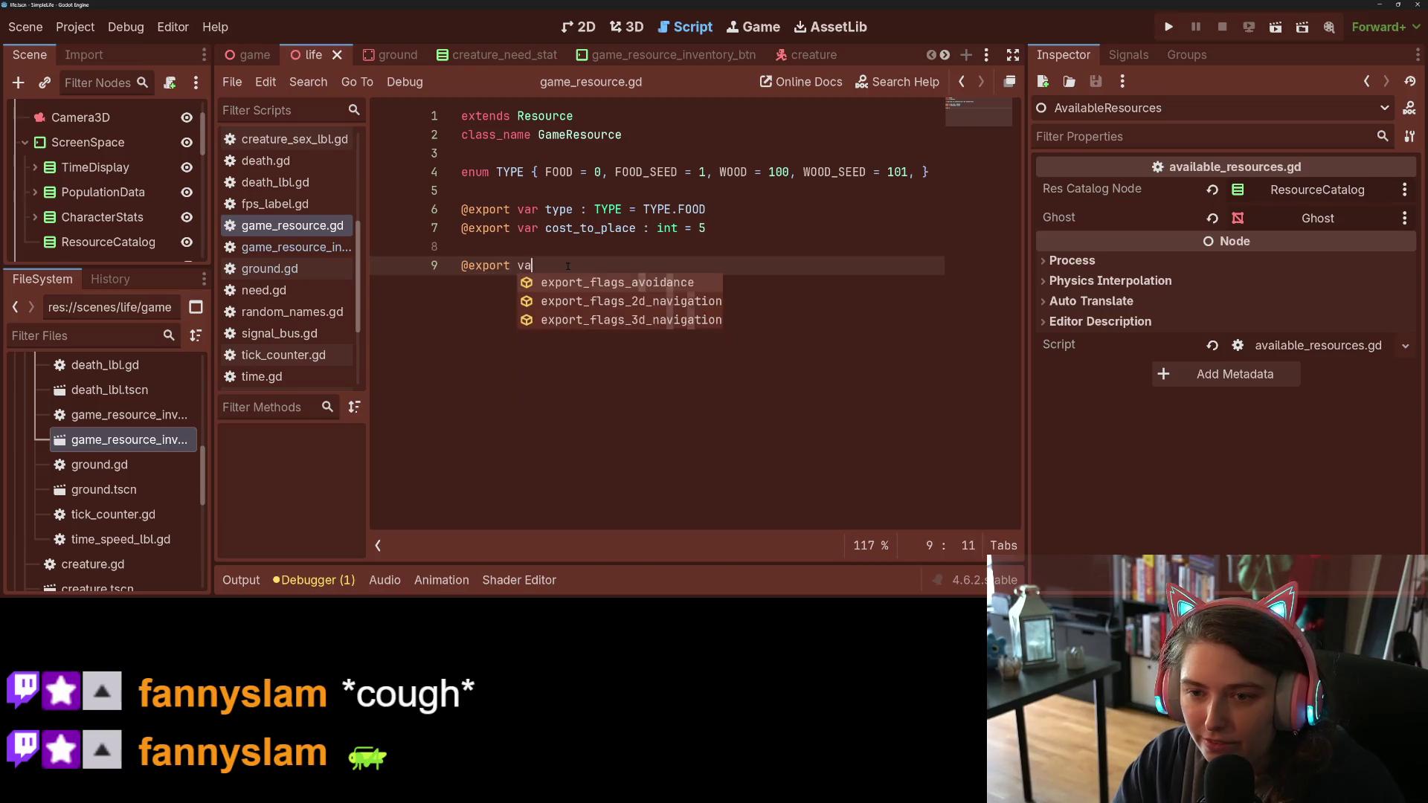
pyautogui.write('d')
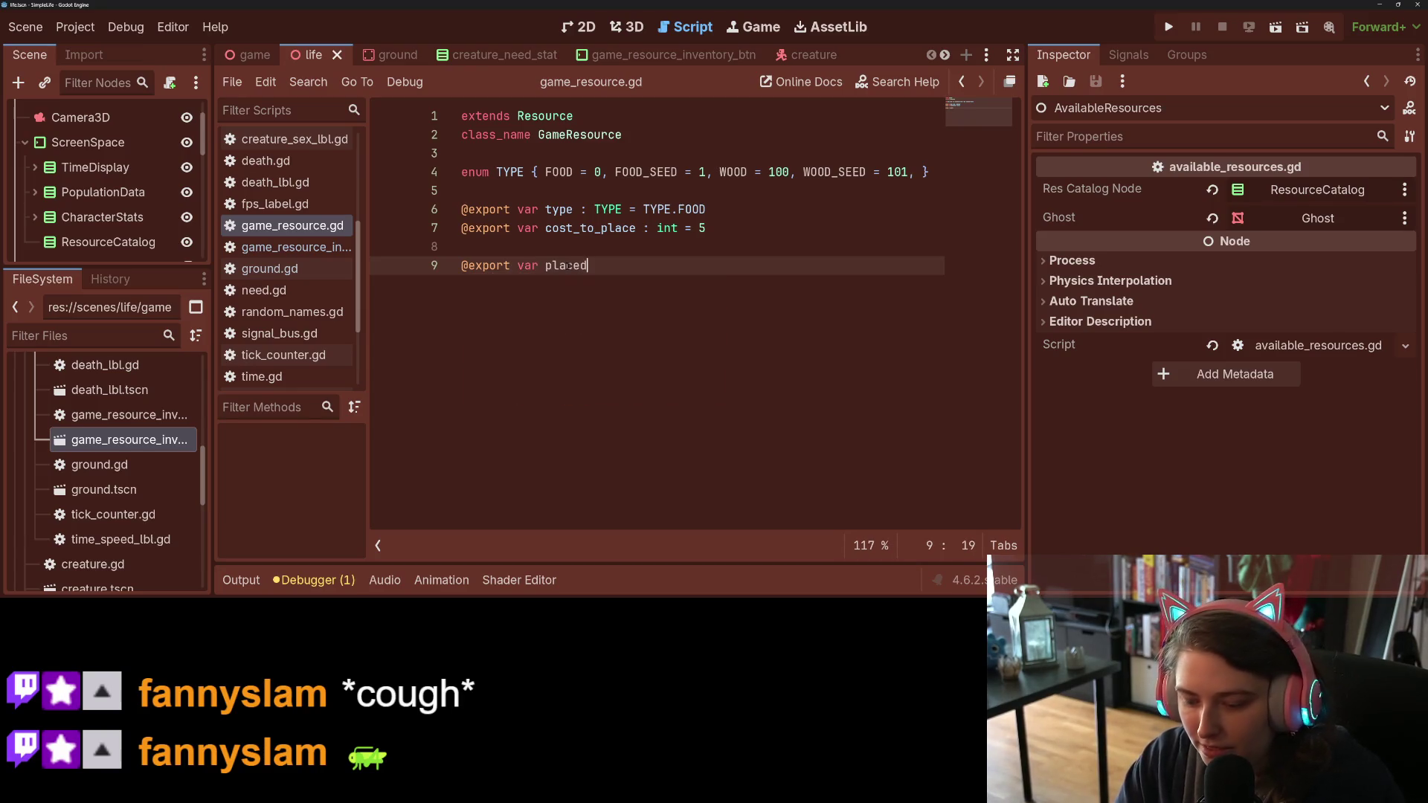
pyautogui.write('t : O')
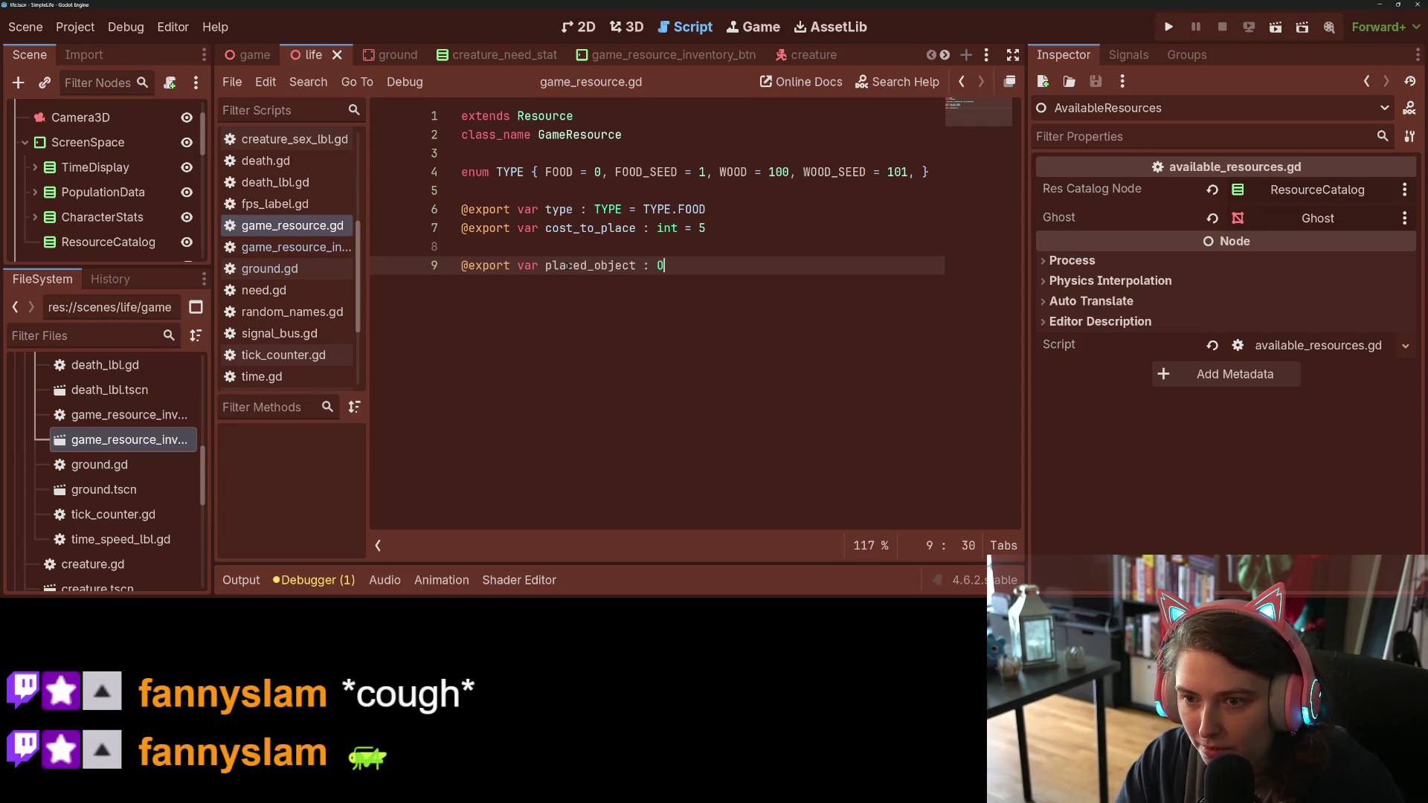
pyautogui.press('Return')
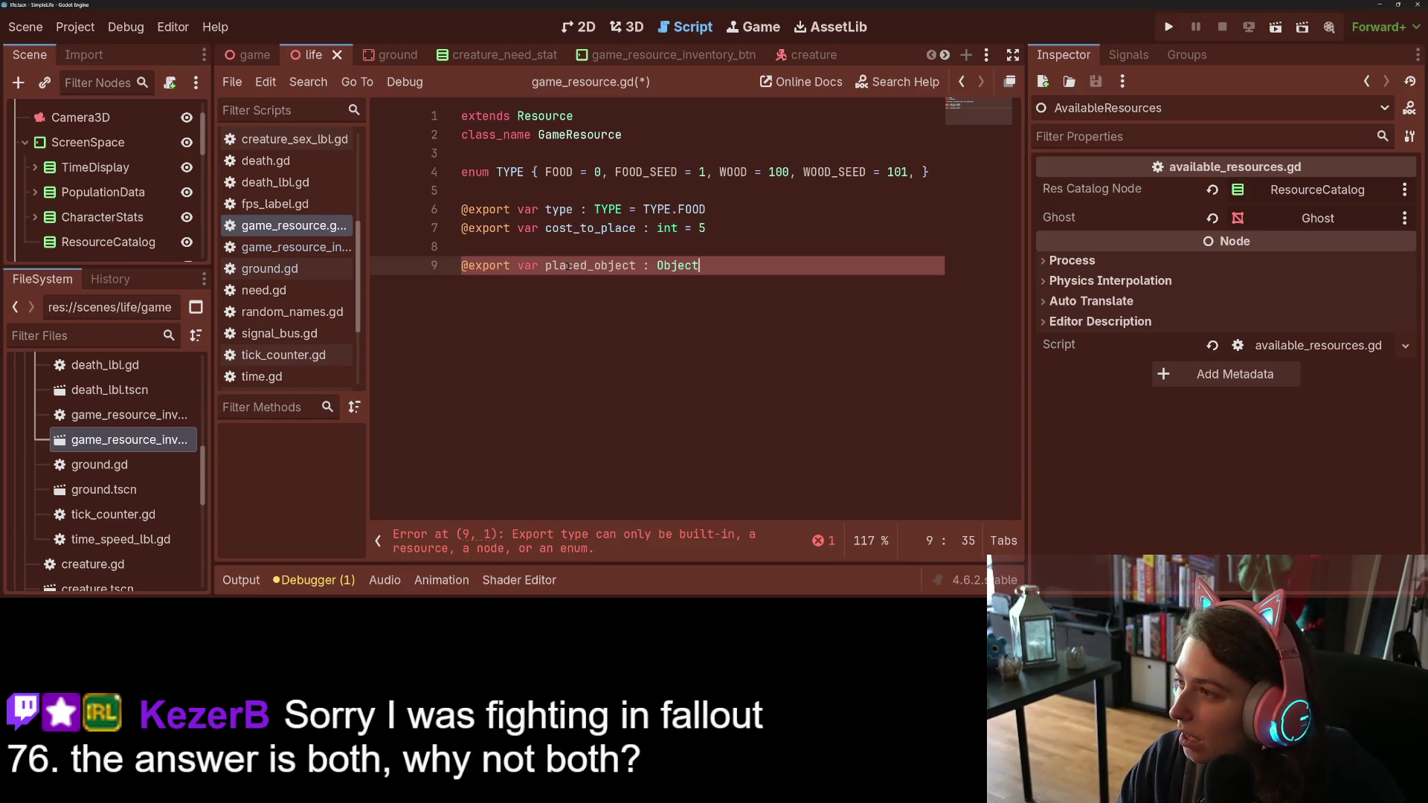
pyautogui.press('BackSpace')
pyautogui.press('BackSpace')
pyautogui.press('BackSpace')
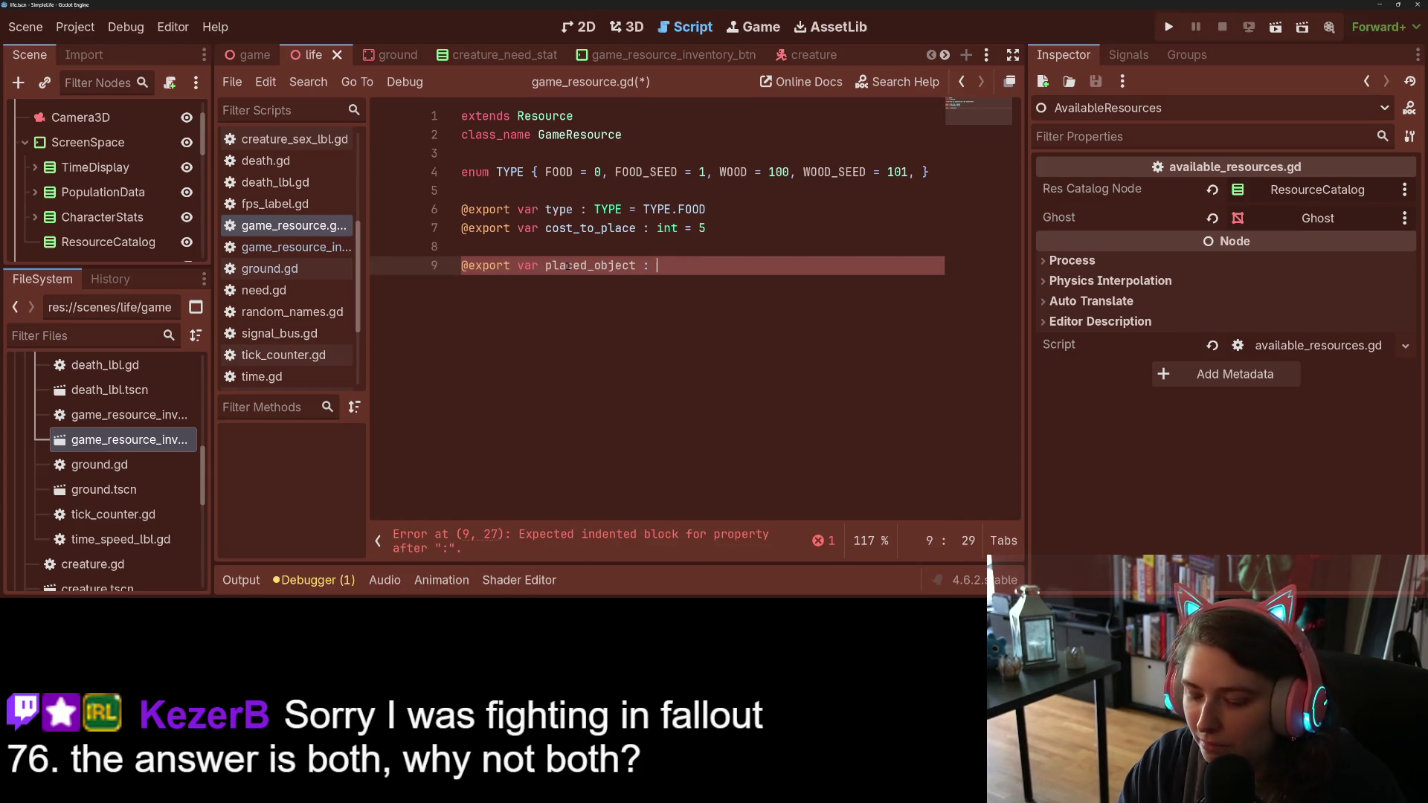
pyautogui.write('tring')
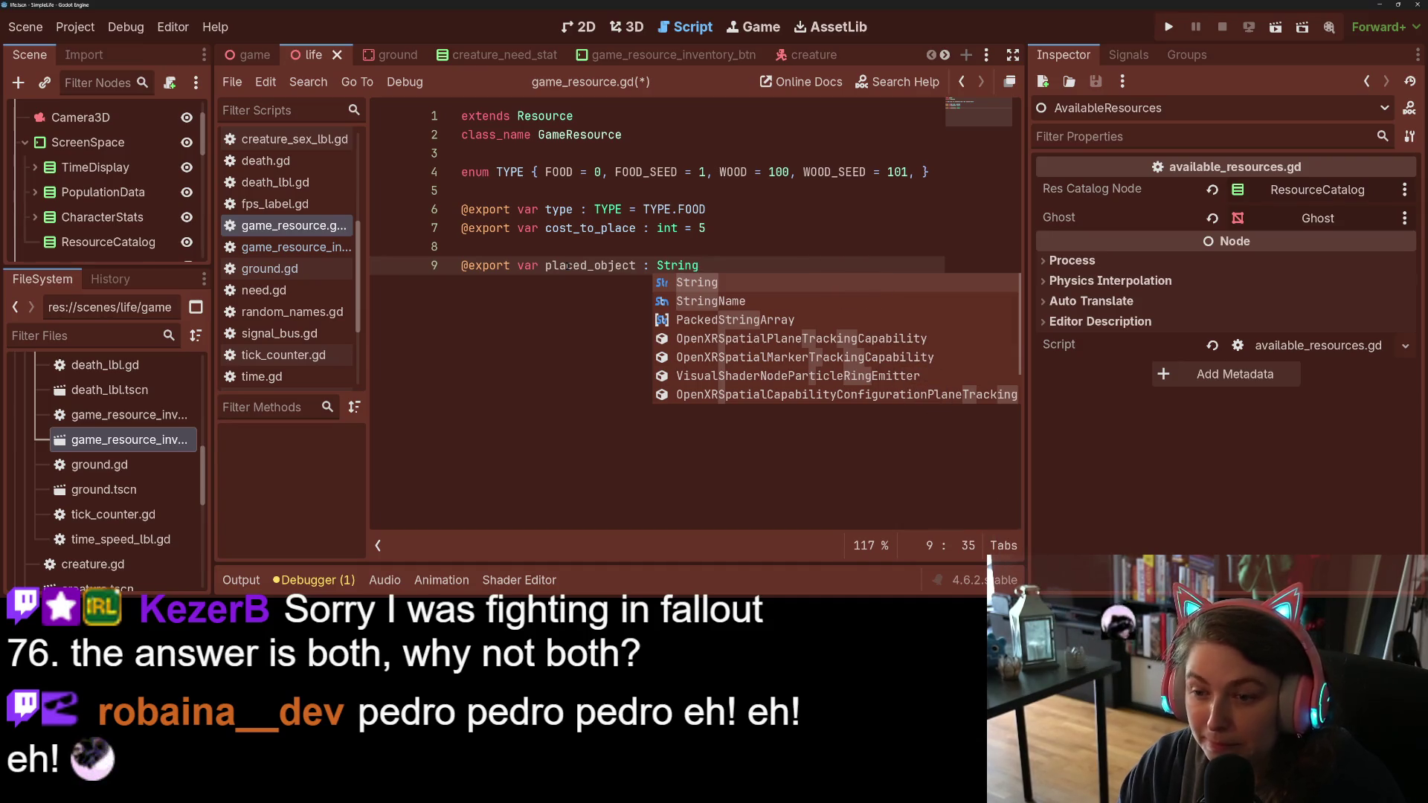
pyautogui.press('Return')
pyautogui.press('Return')
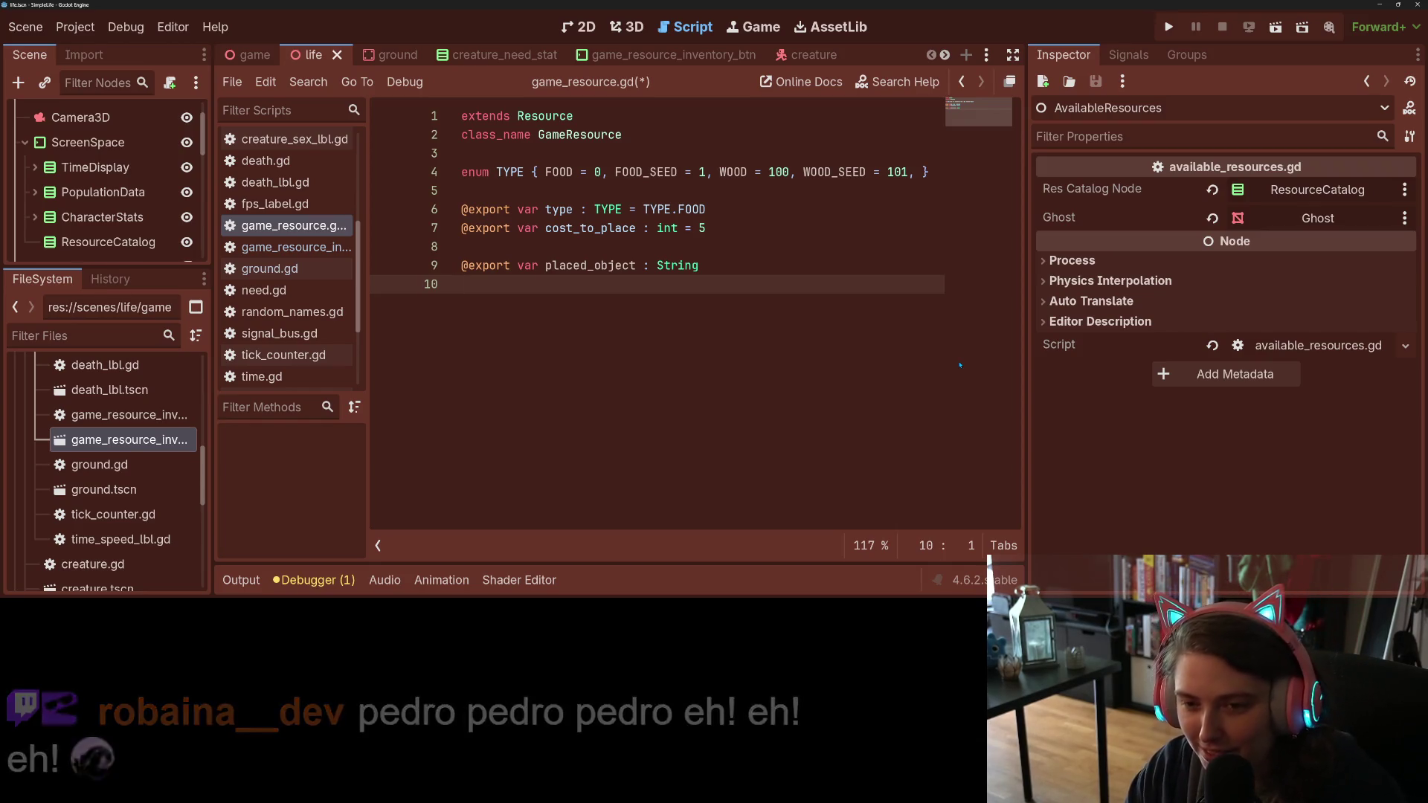
pyautogui.write('@')
pyautogui.press('Down')
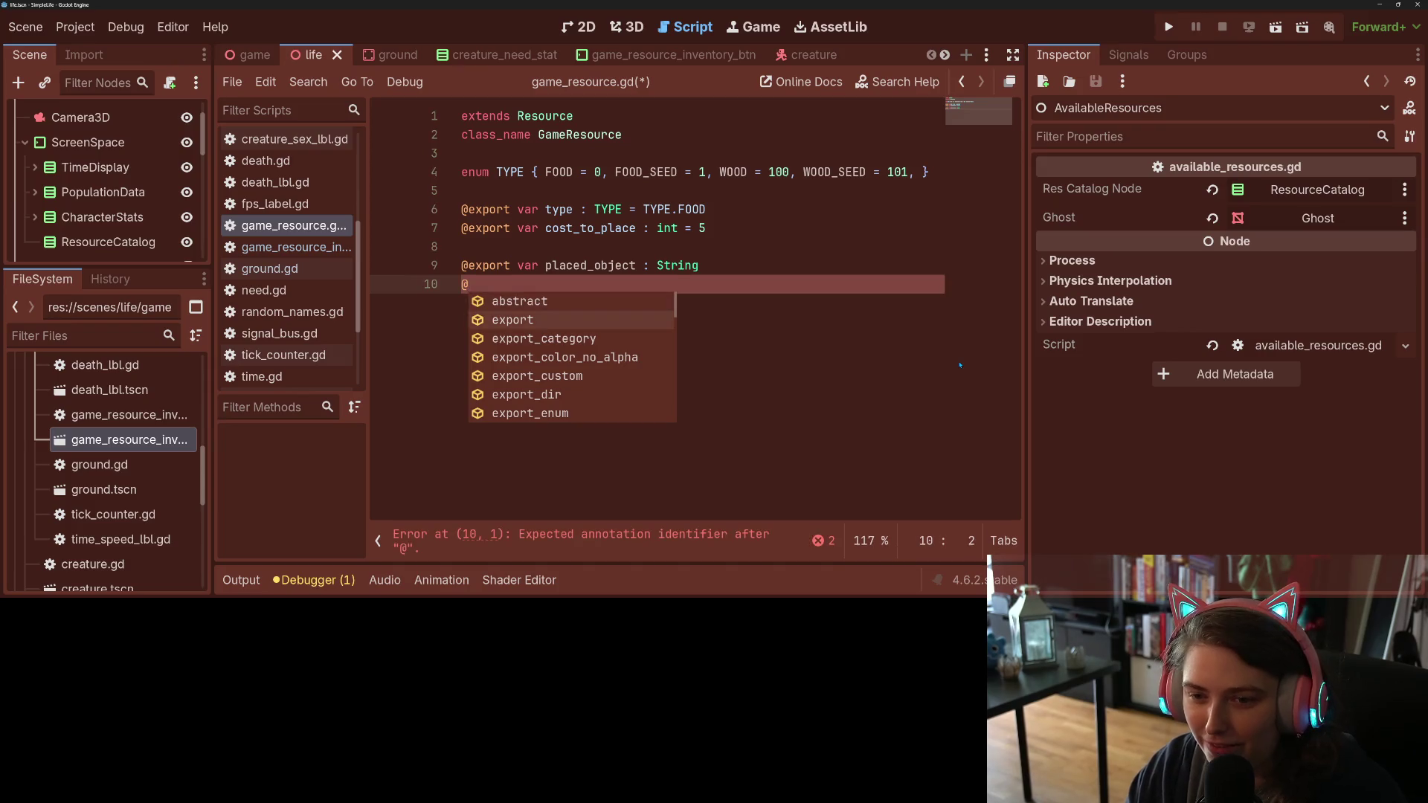
pyautogui.press('Return')
pyautogui.write('var ')
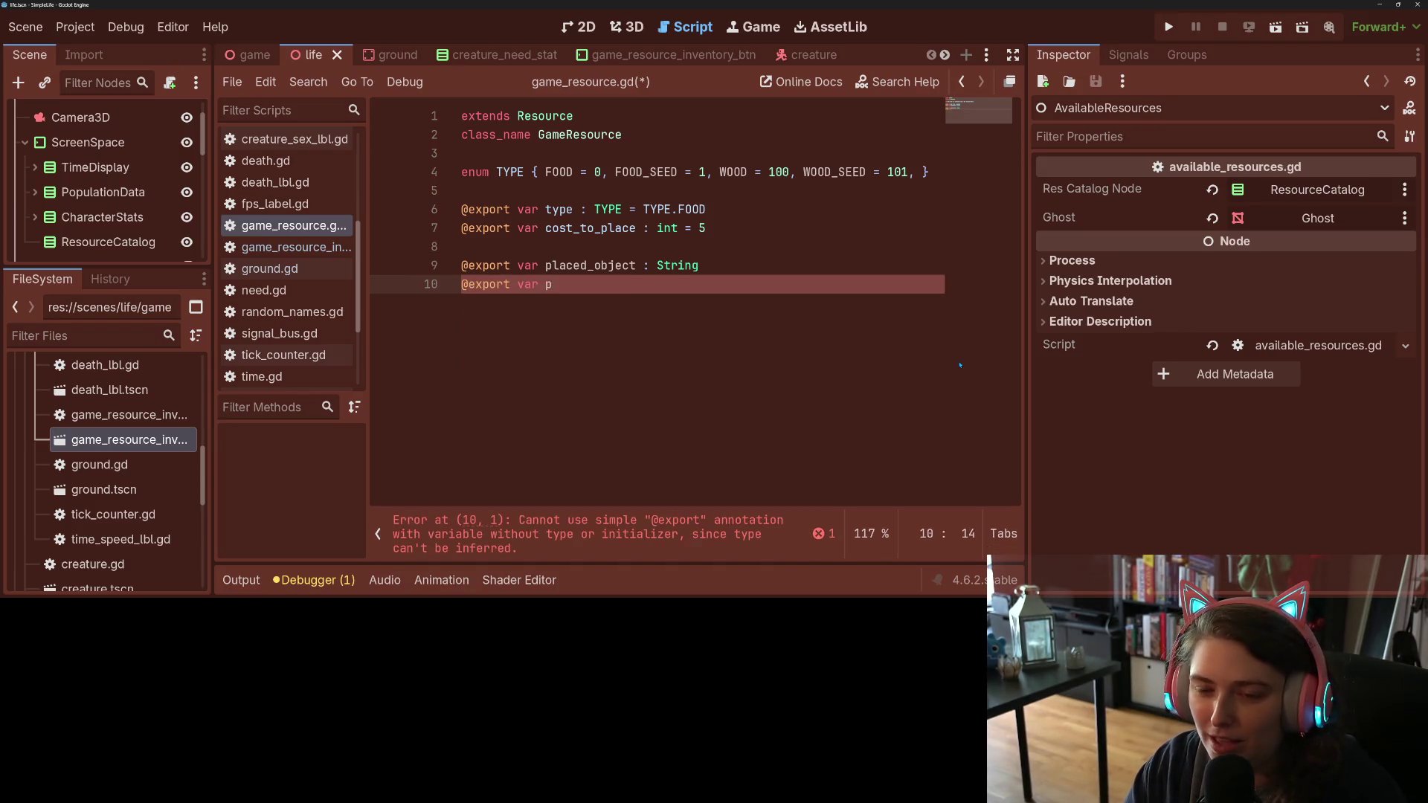
pyautogui.write('placed')
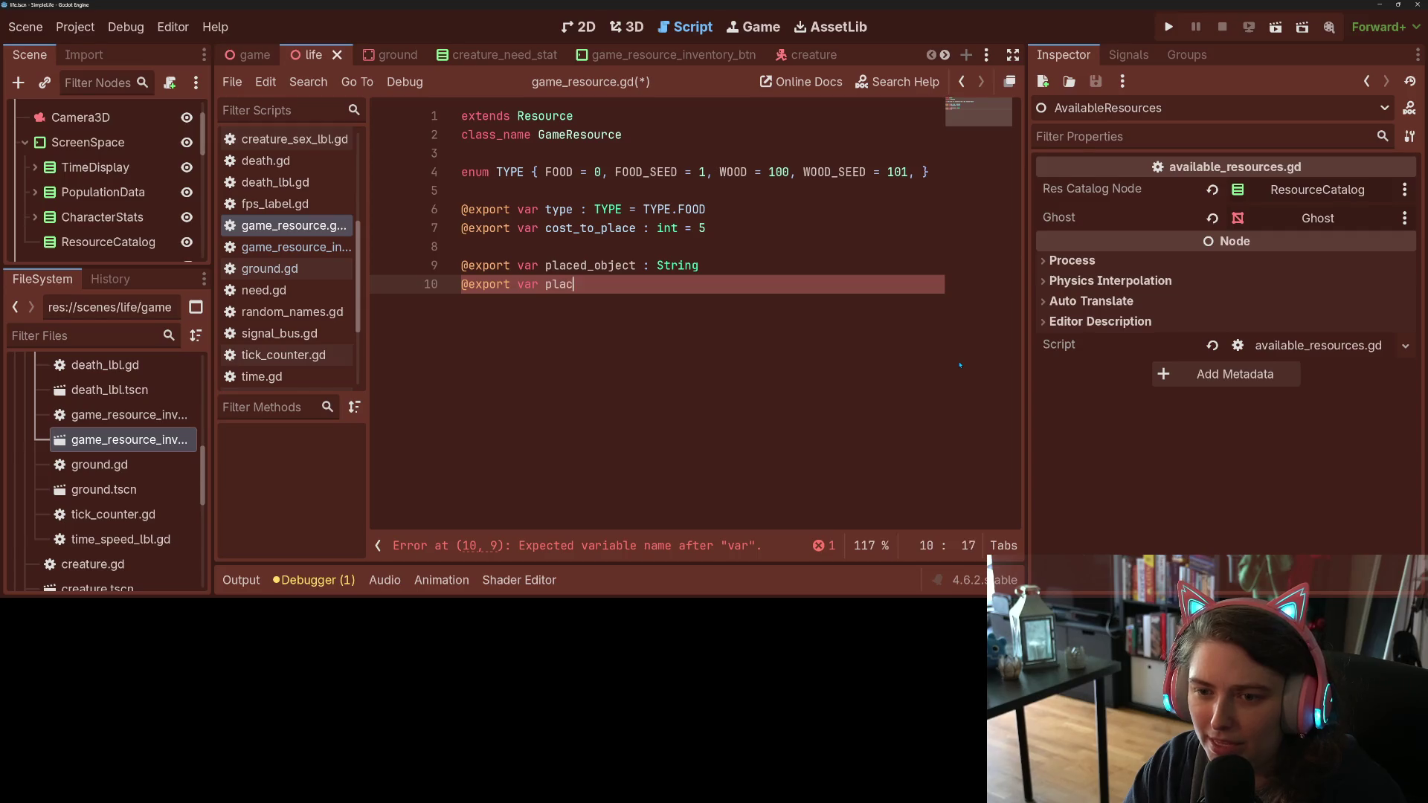
pyautogui.write('_ghost_mesh ')
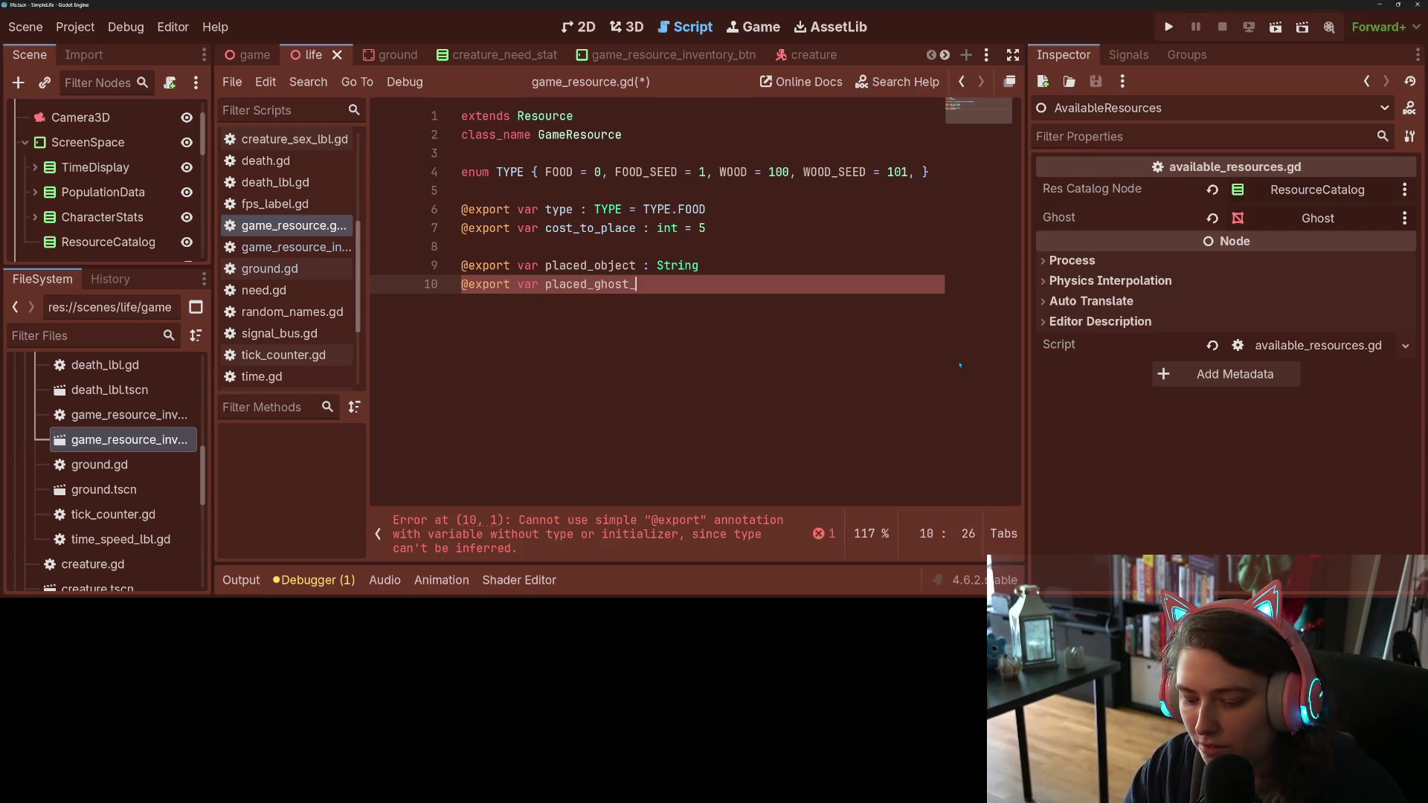
pyautogui.write(': Mesh')
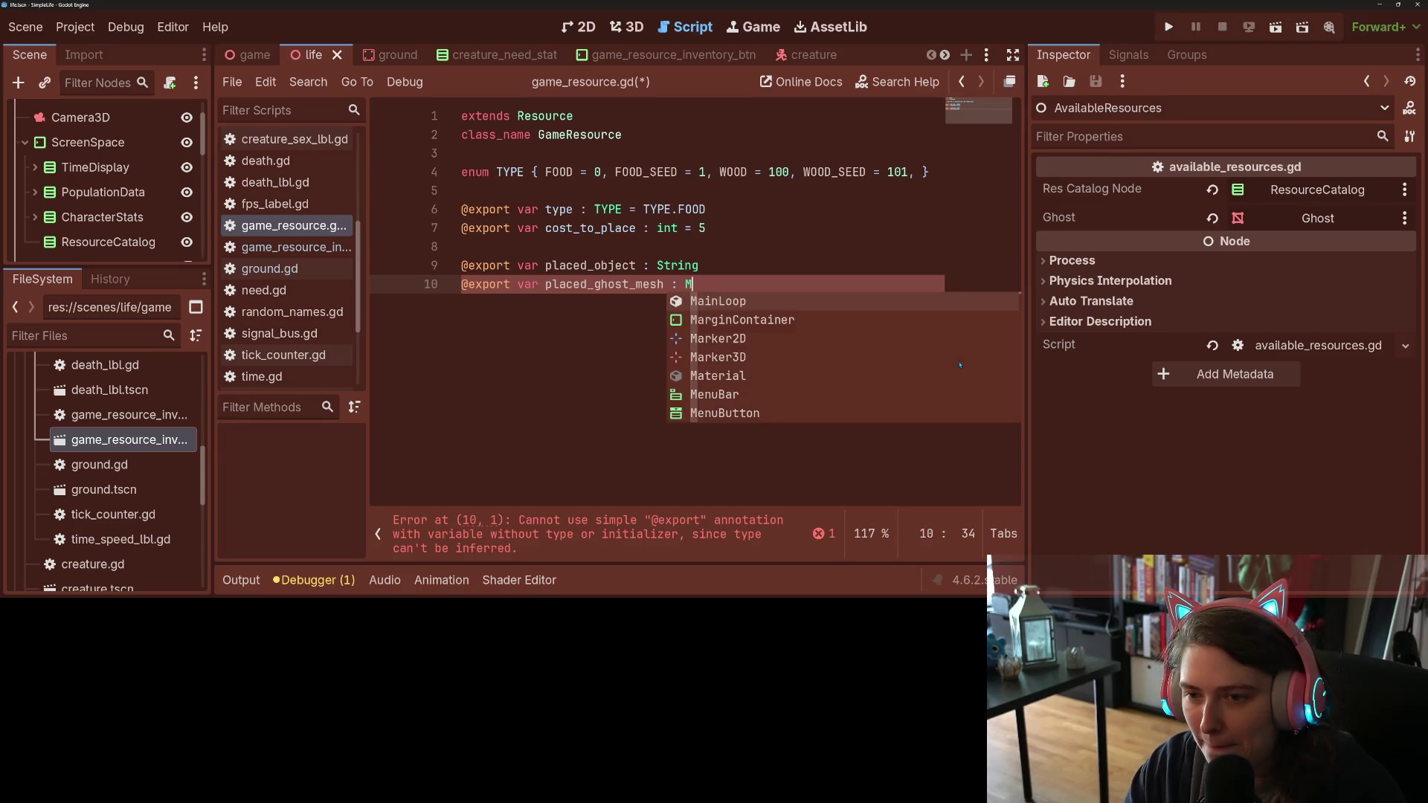
pyautogui.hotkey('ctrl', 's')
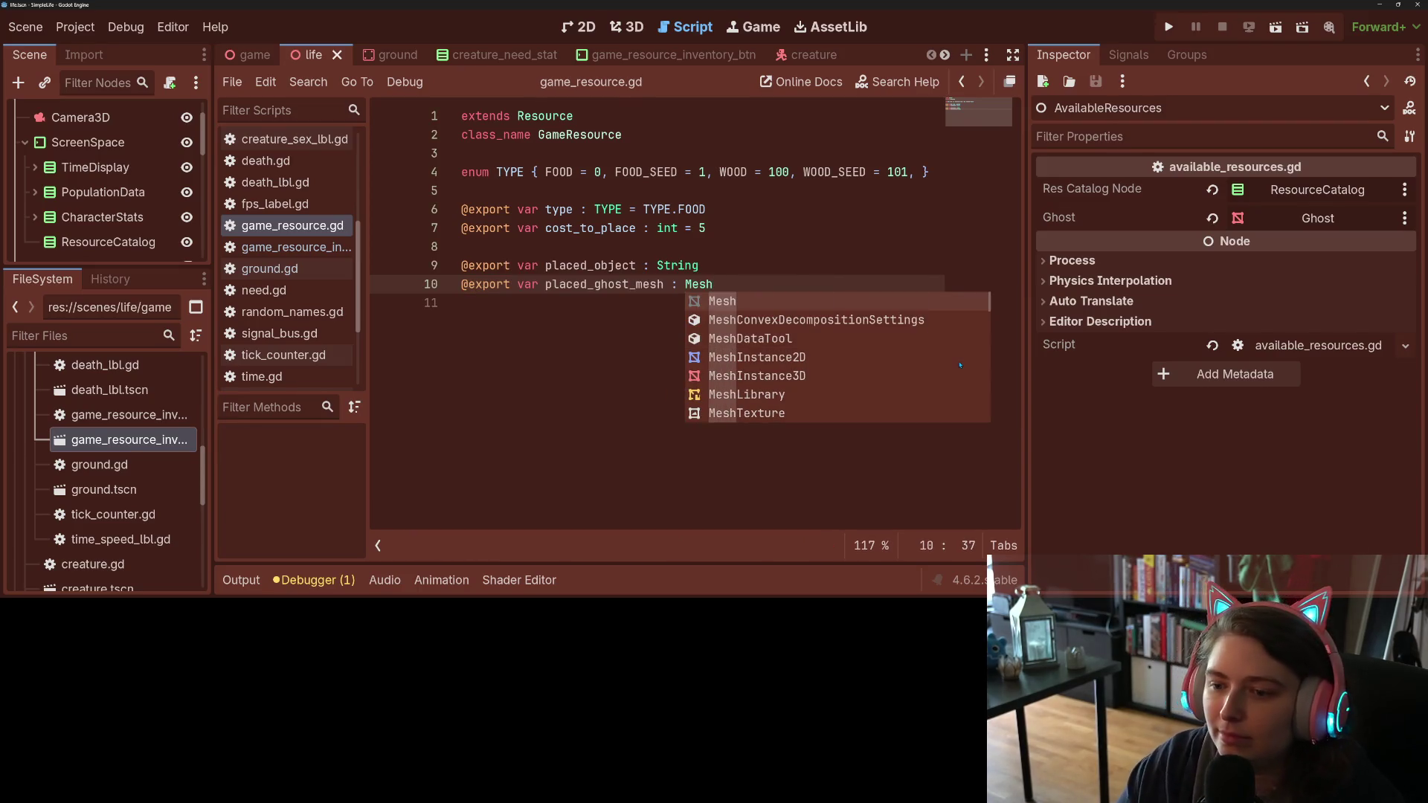
pyautogui.press('Escape')
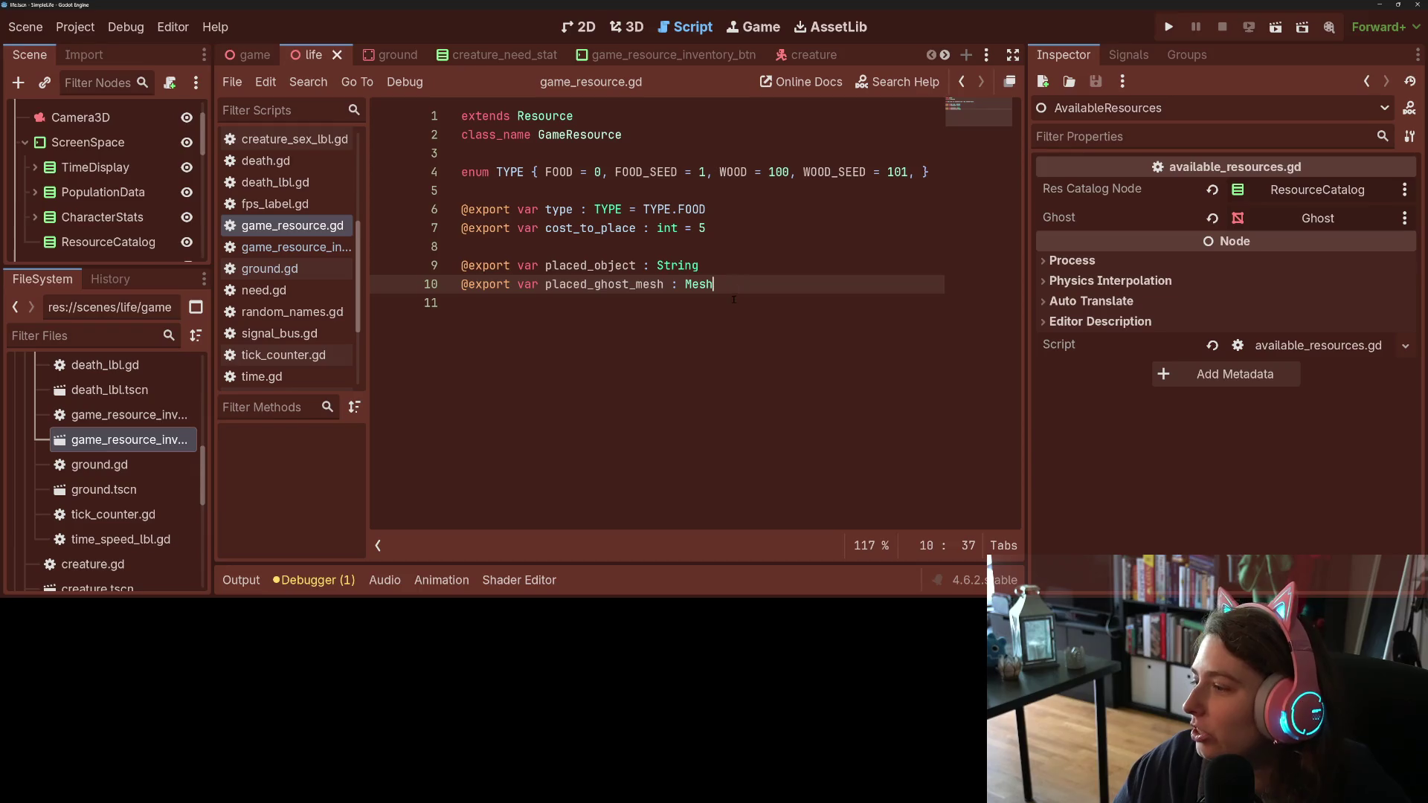
pyautogui.click(645, 316)
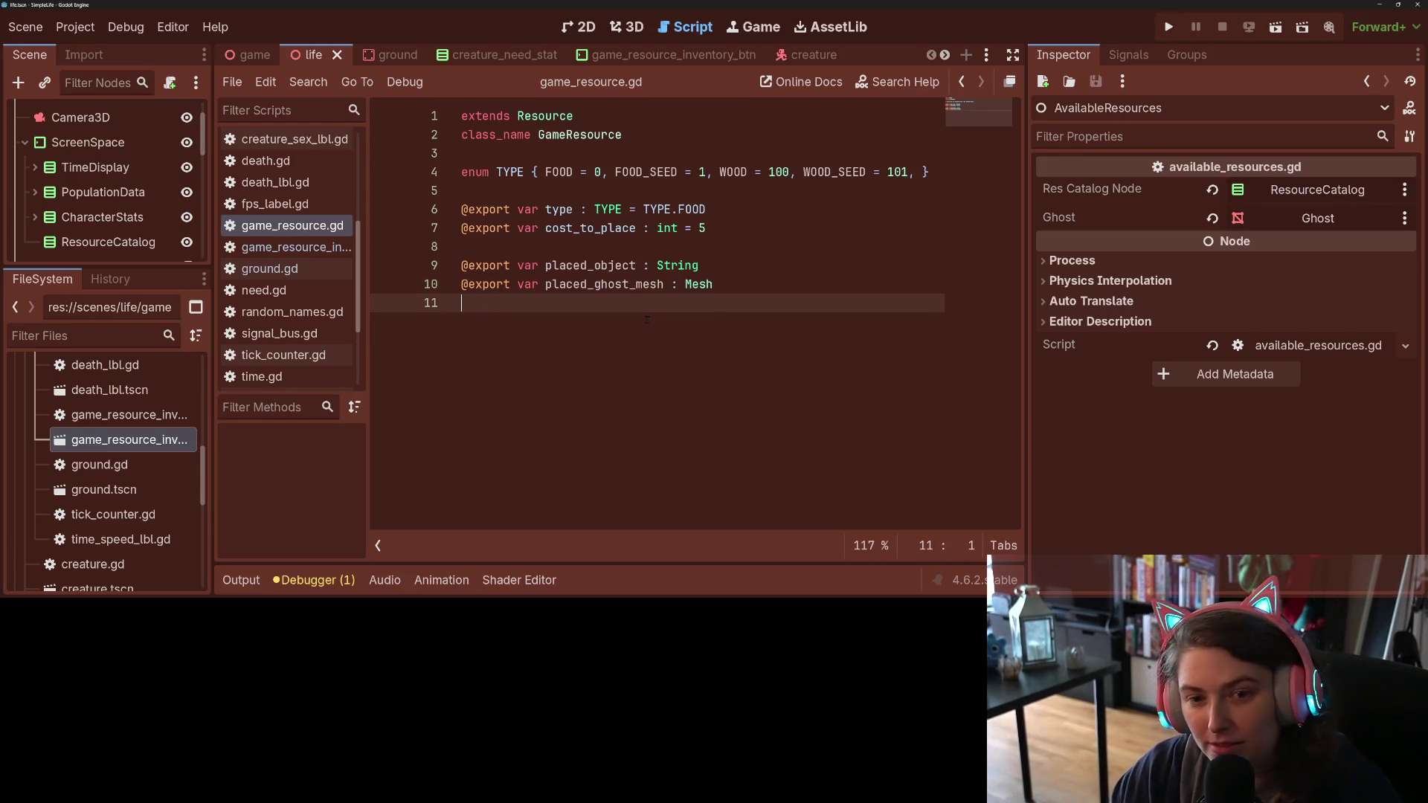
pyautogui.click(600, 284)
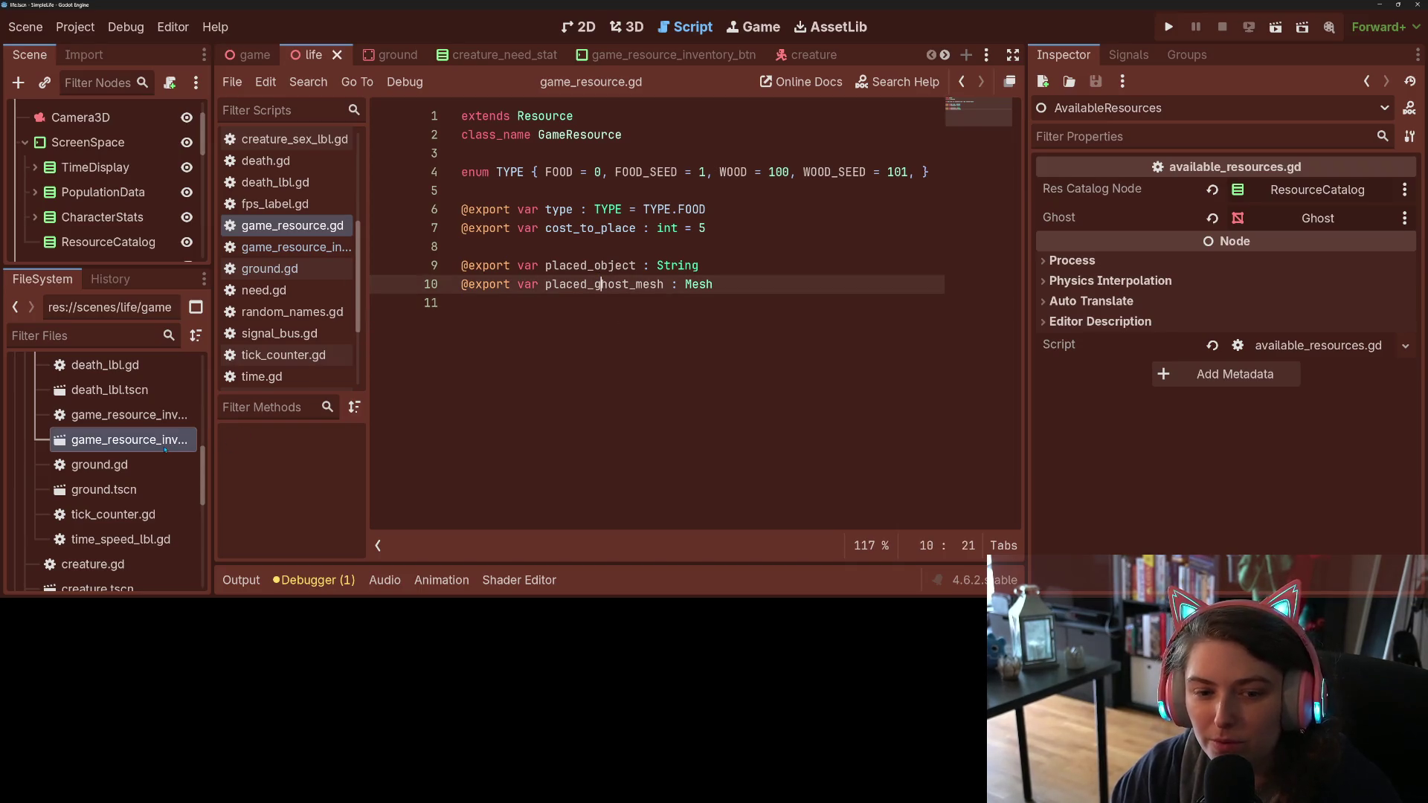
pyautogui.scroll(-5, 119, 510)
pyautogui.scroll(-4, 119, 510)
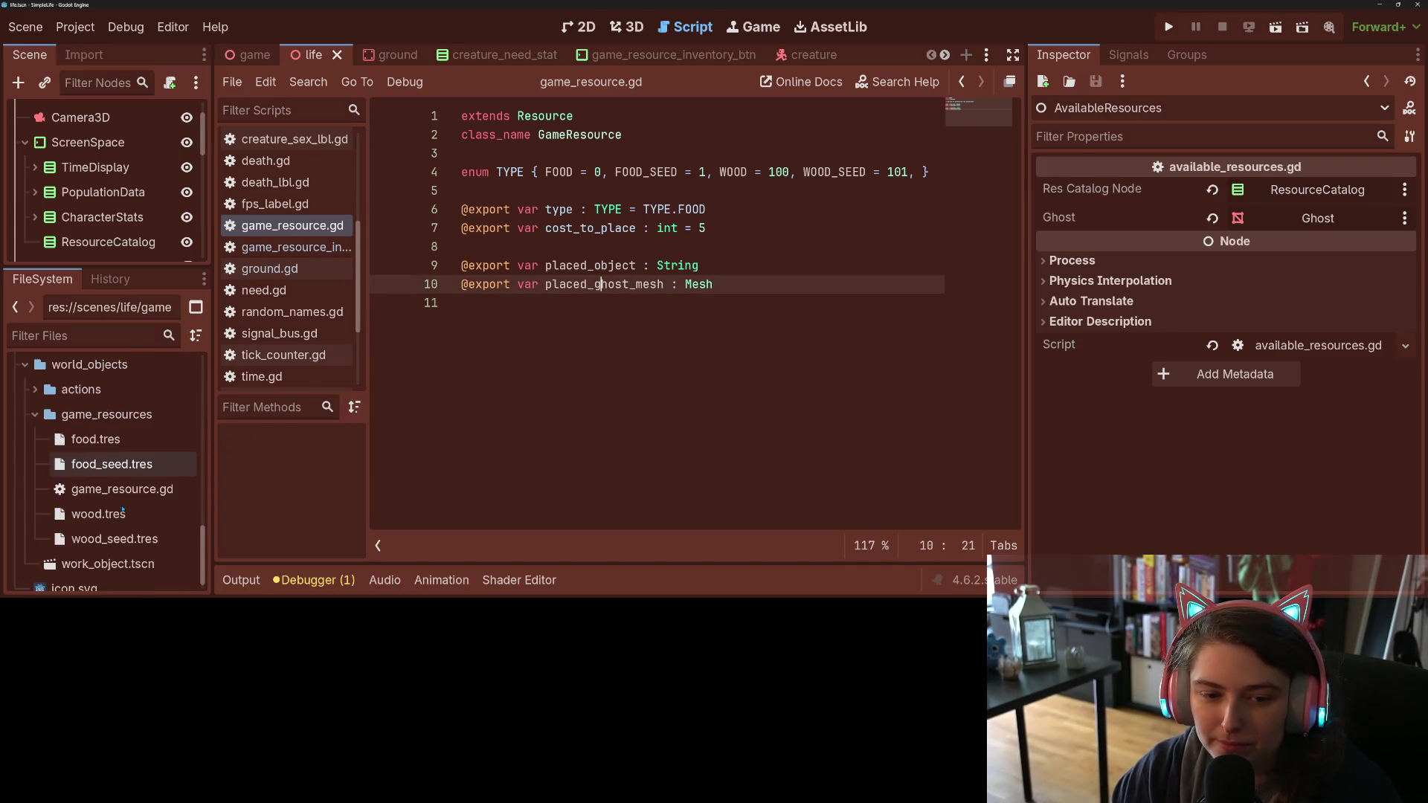
pyautogui.click(117, 446)
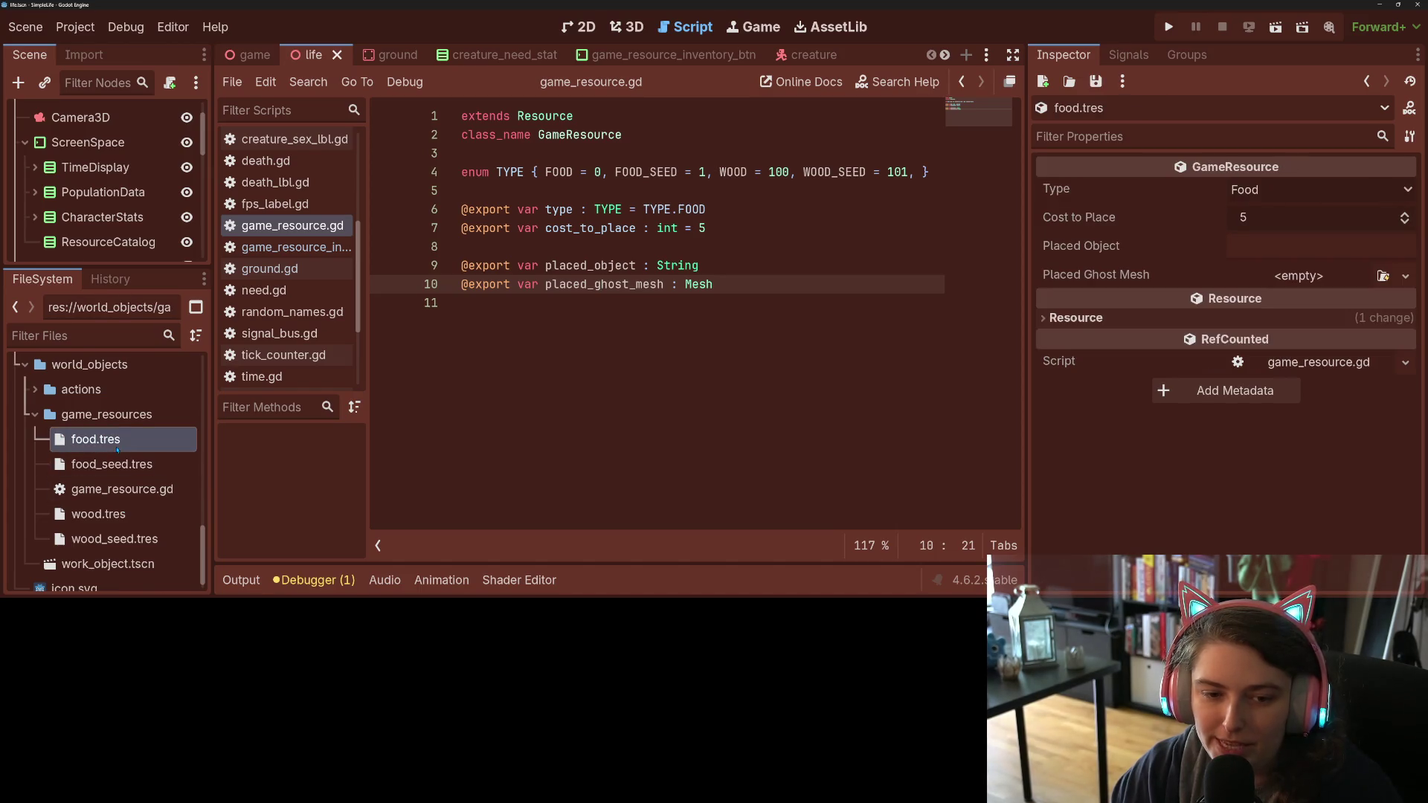
# - Give food_seed.tres a new PrismMesh ghost mesh with a new StandardMaterial3D
pyautogui.click(111, 464)
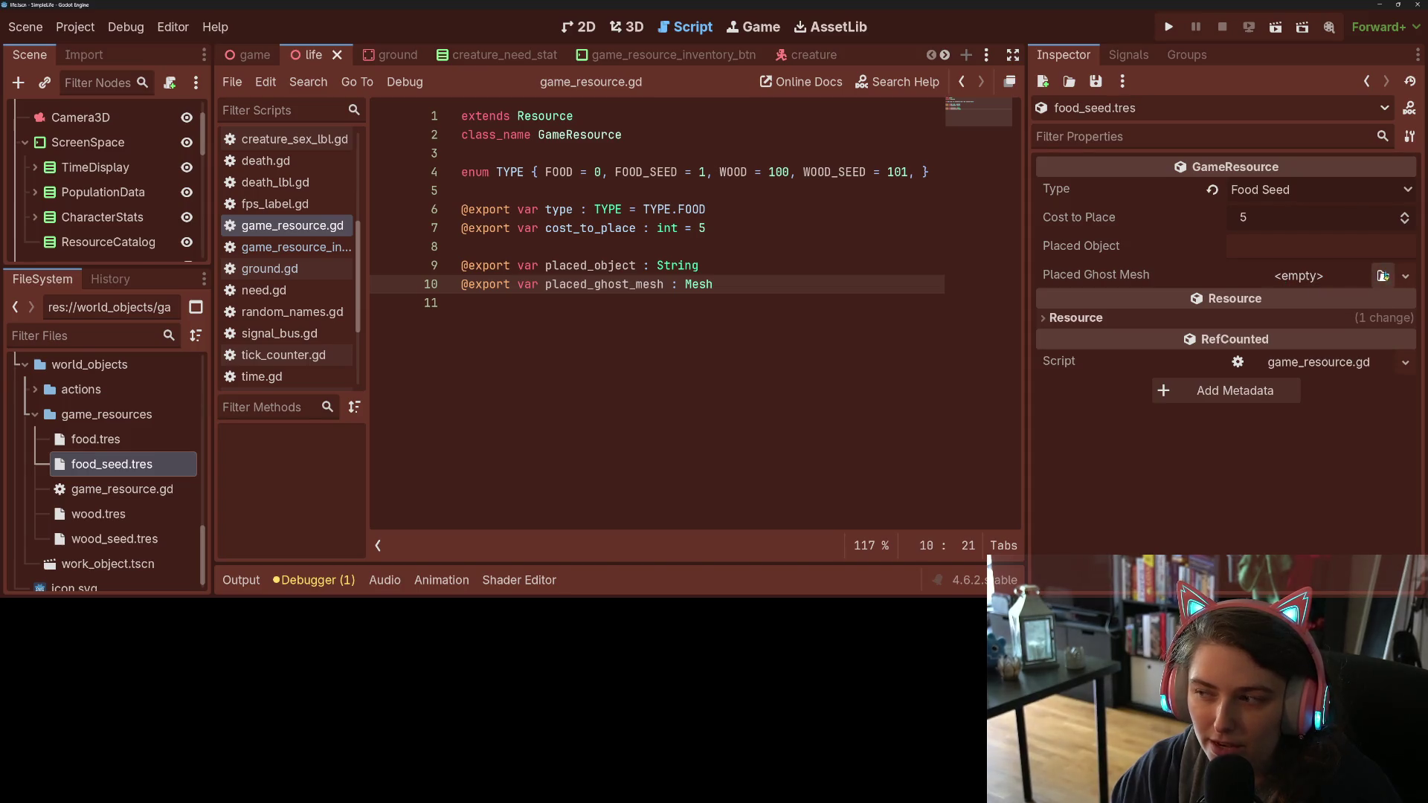
pyautogui.click(1405, 276)
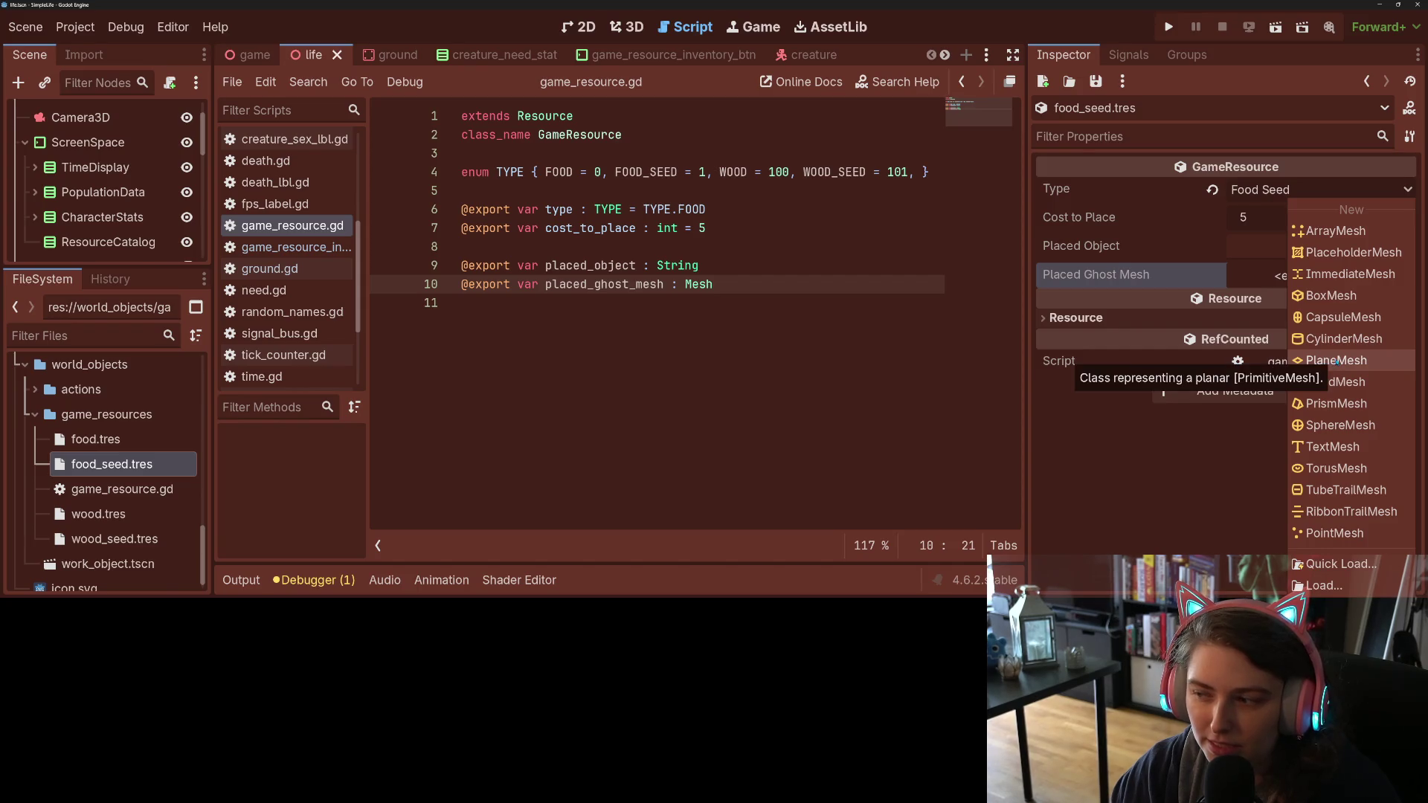
pyautogui.click(1335, 403)
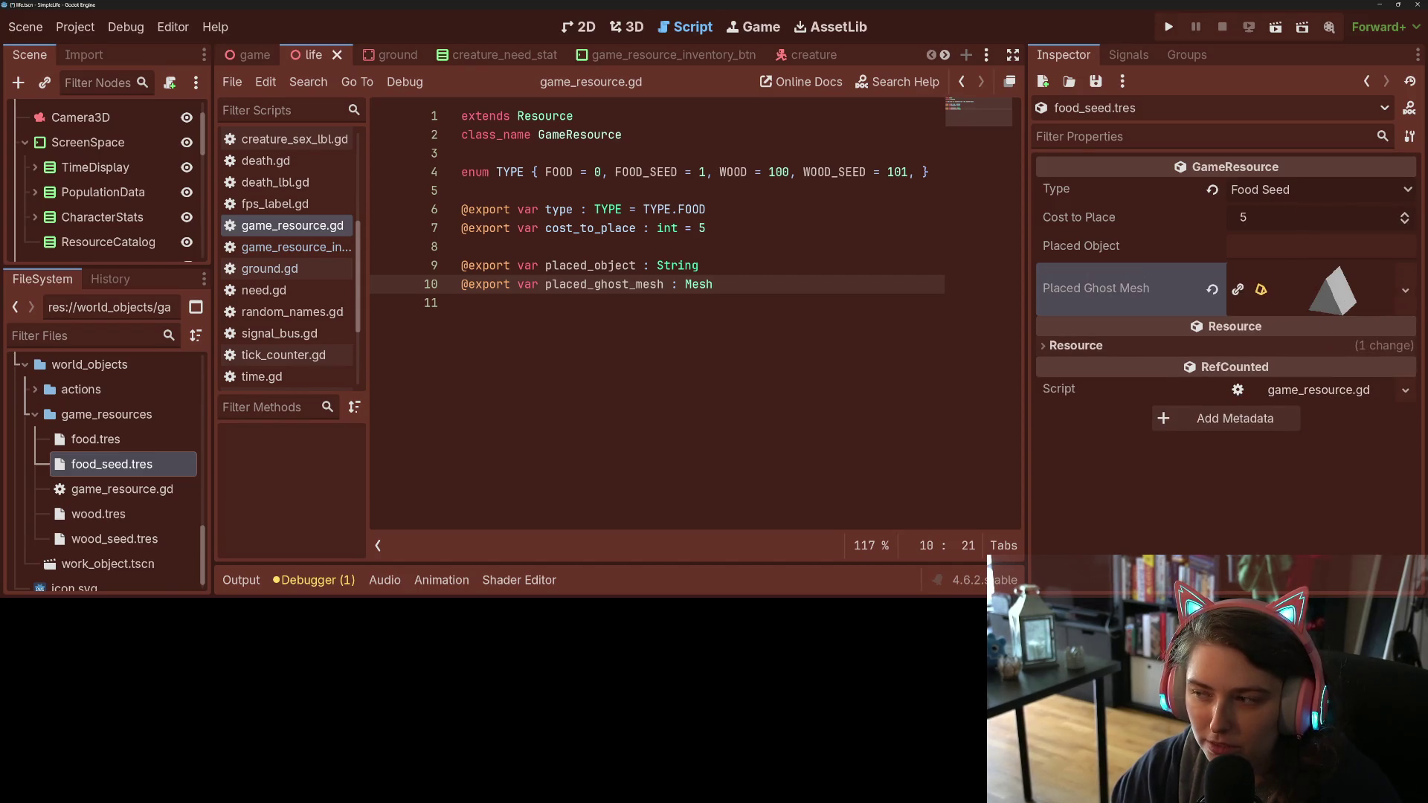
pyautogui.click(1365, 304)
pyautogui.scroll(-5, 1353, 327)
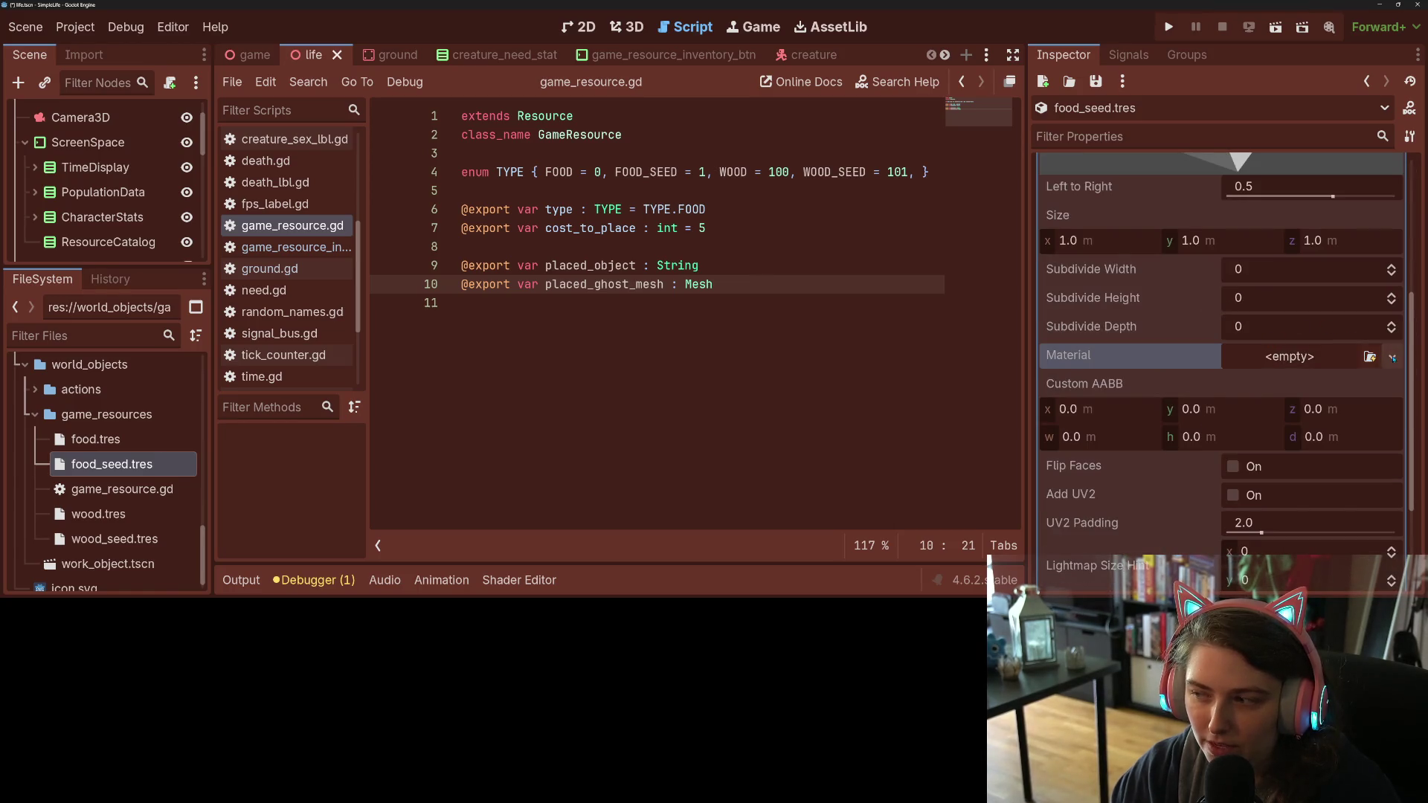
pyautogui.click(1391, 356)
pyautogui.click(1363, 402)
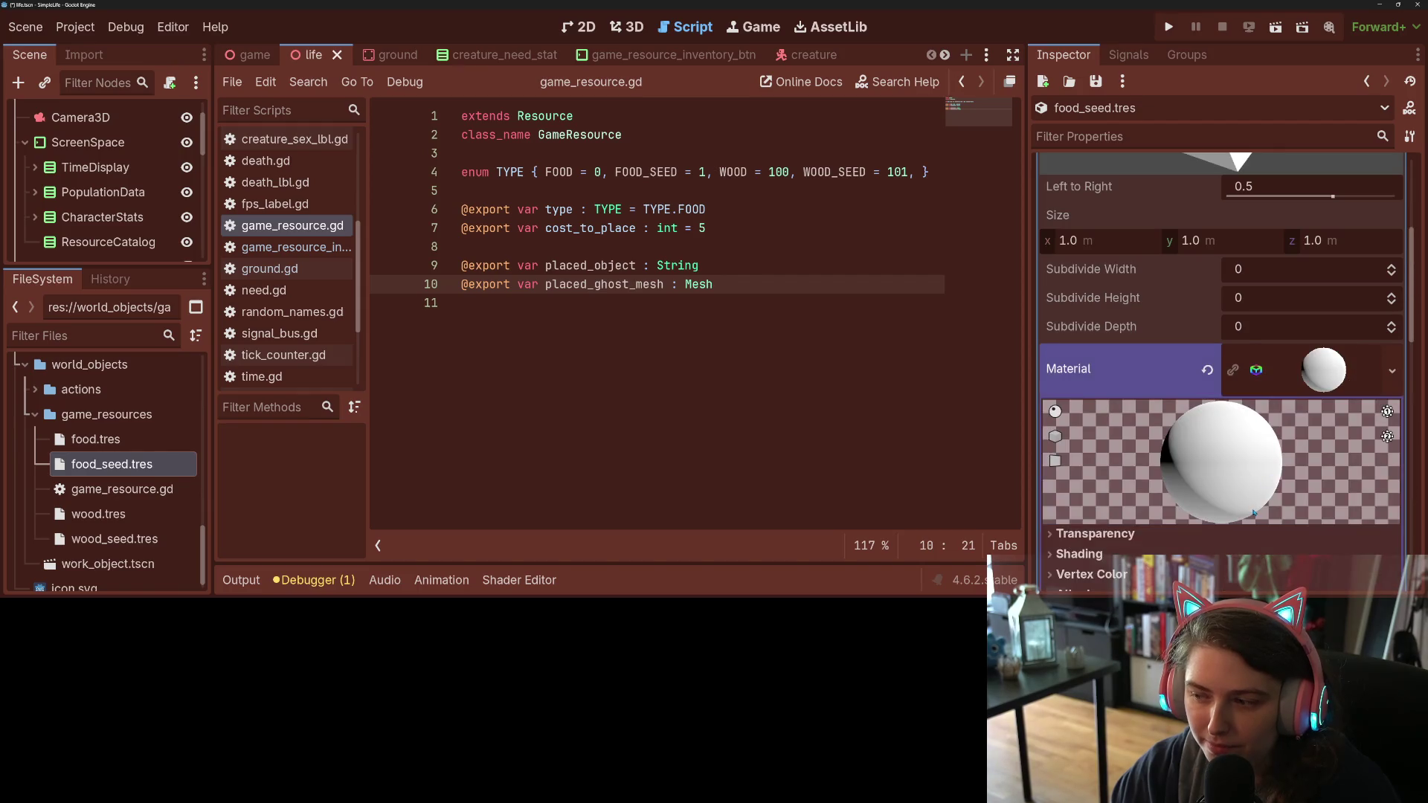
# - Set the material's albedo to a semi-transparent amber with opacity 122
pyautogui.scroll(-2, 1115, 417)
pyautogui.click(1113, 434)
pyautogui.click(1316, 457)
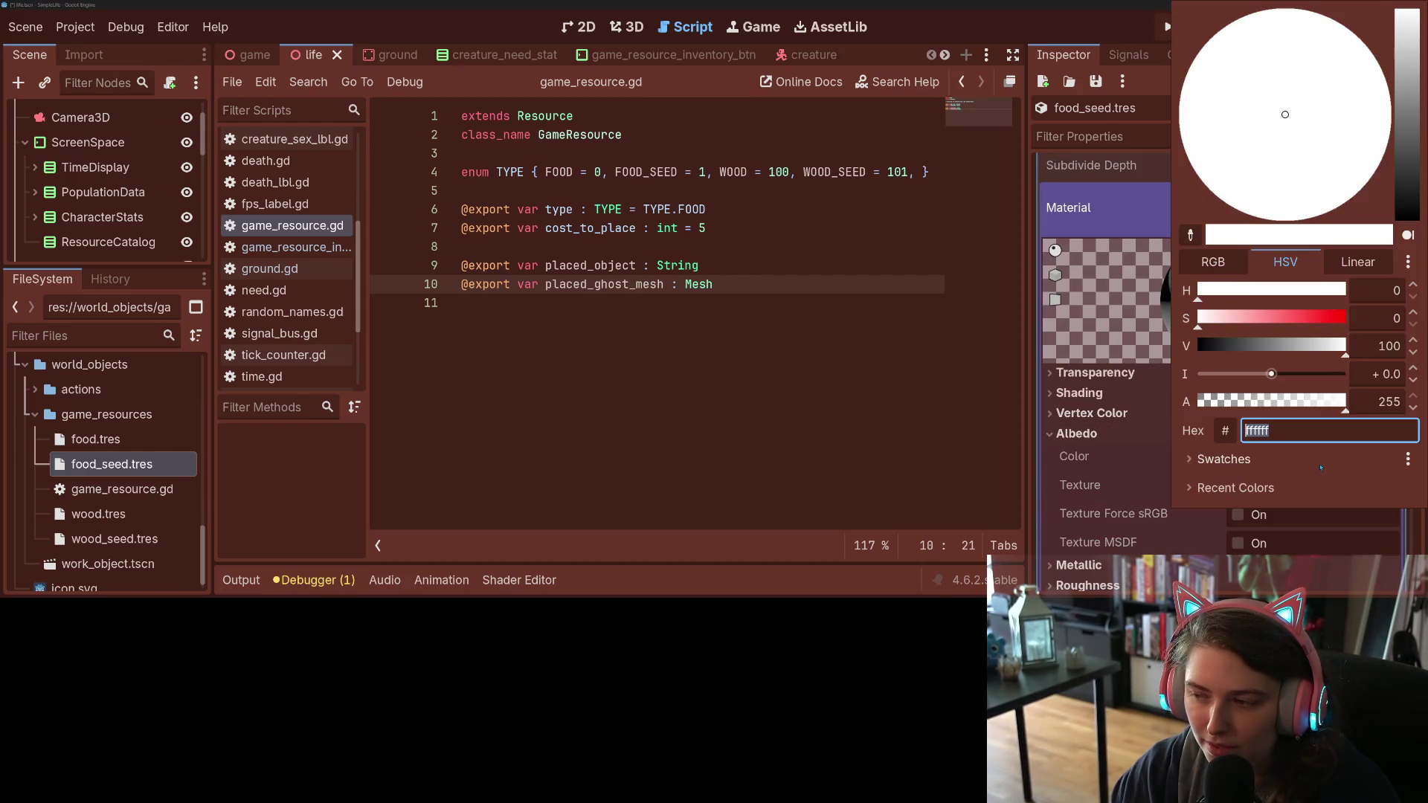
pyautogui.click(1411, 119)
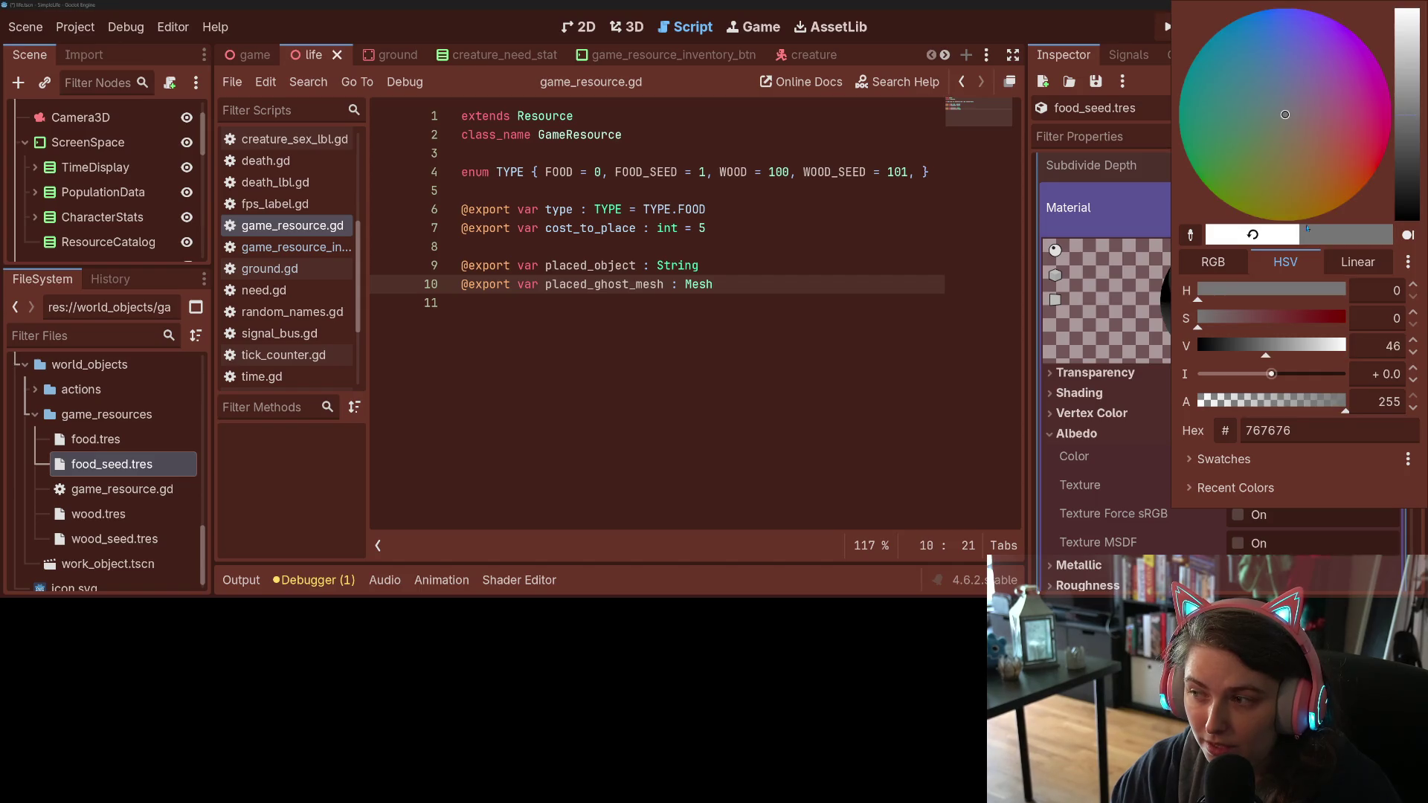
pyautogui.click(1267, 401)
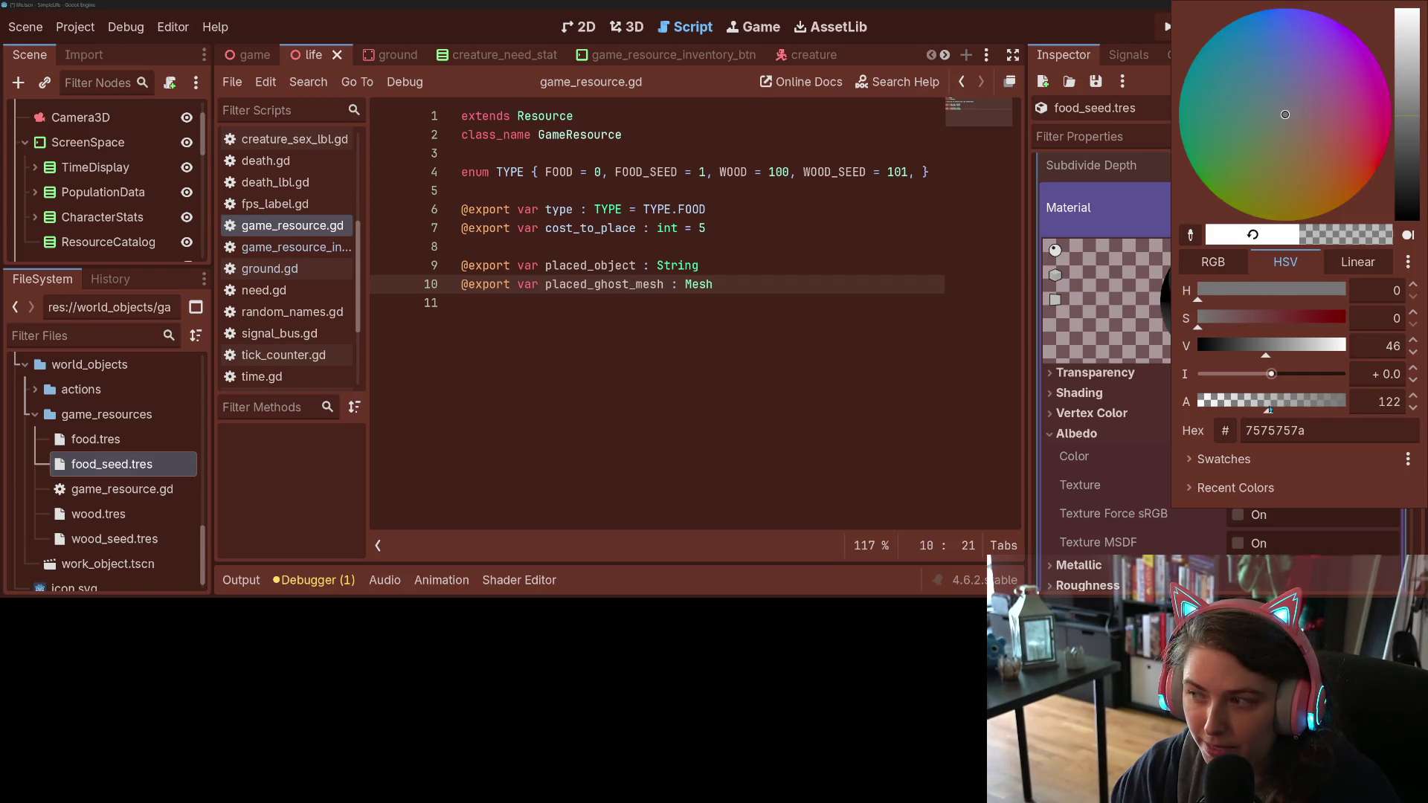
pyautogui.click(1226, 116)
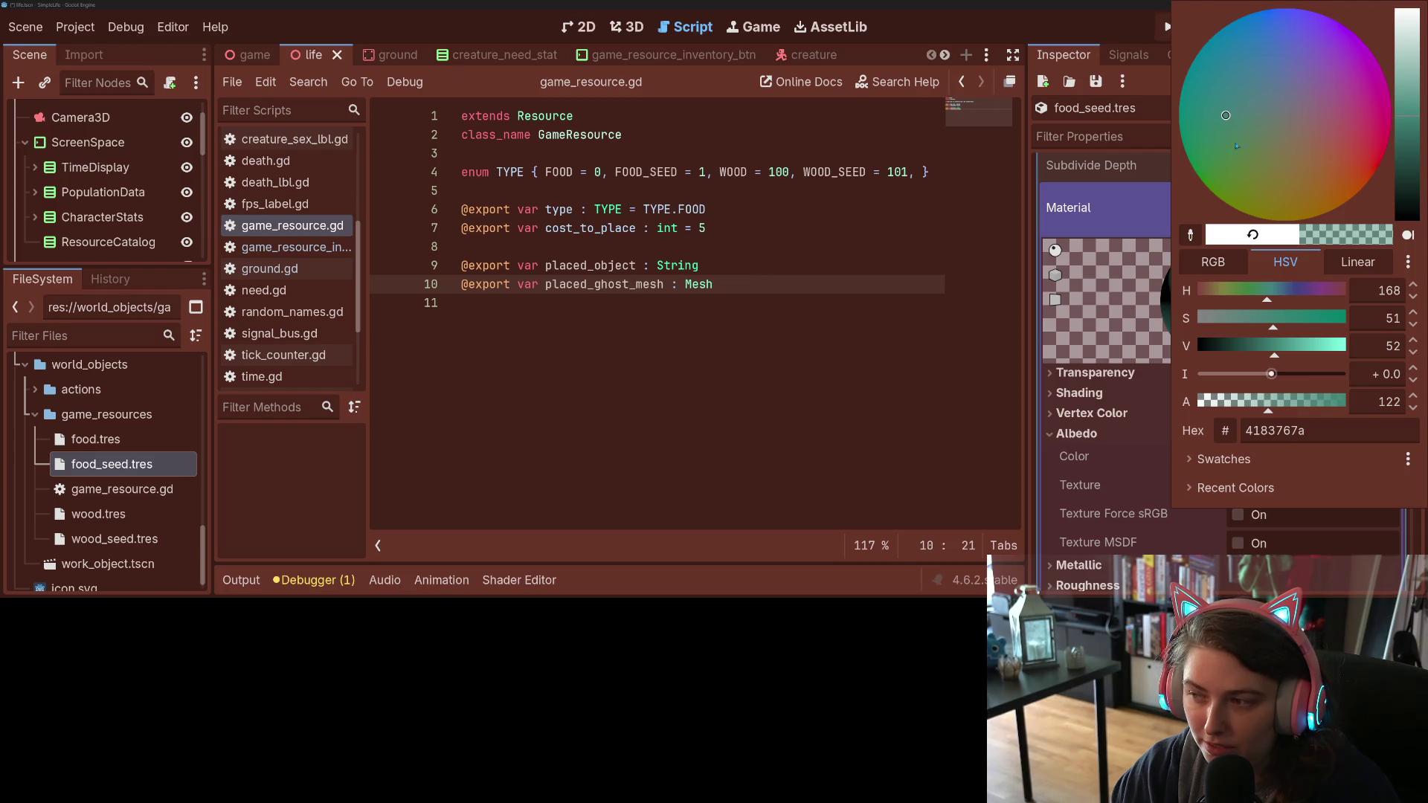
pyautogui.moveTo(1277, 181); pyautogui.dragTo(1299, 196)
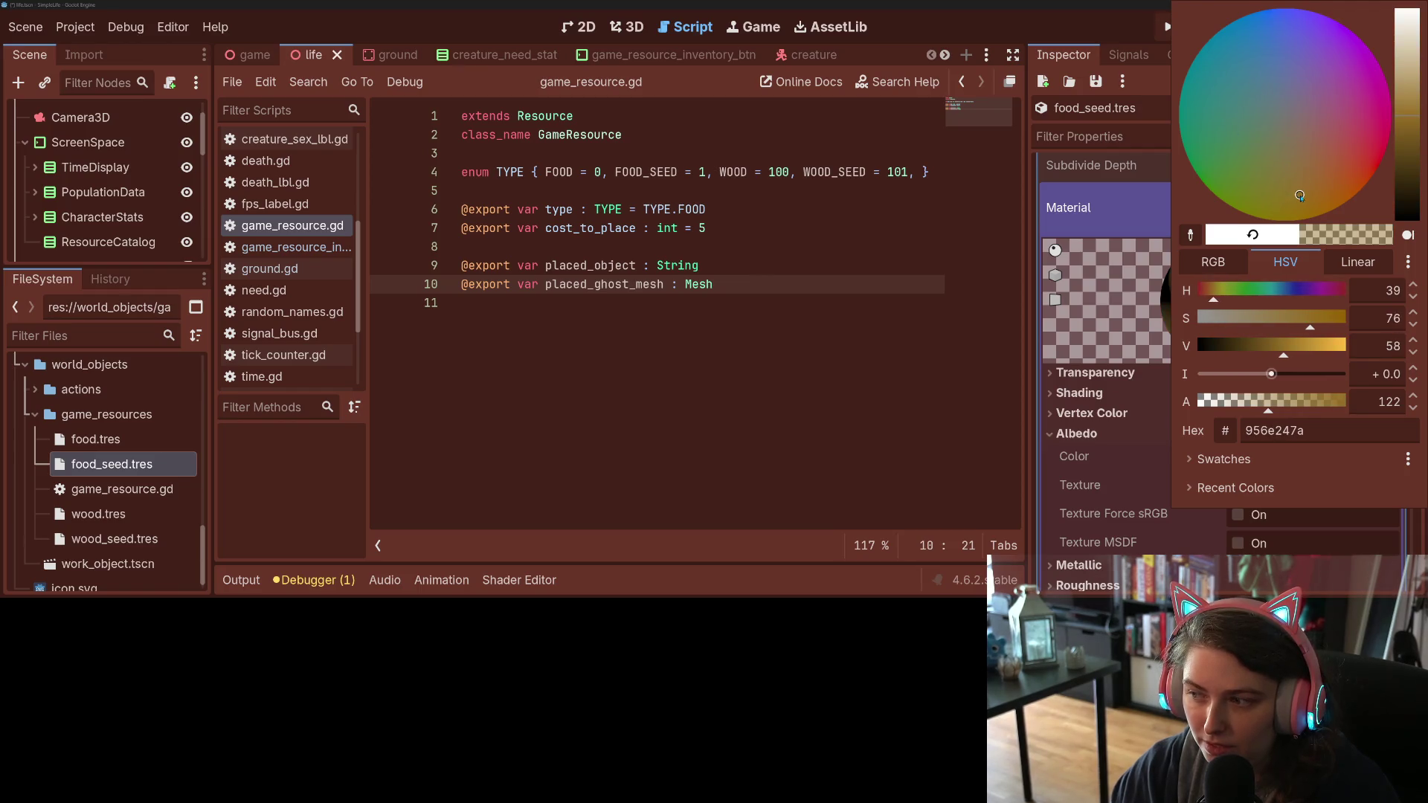
pyautogui.click(1076, 432)
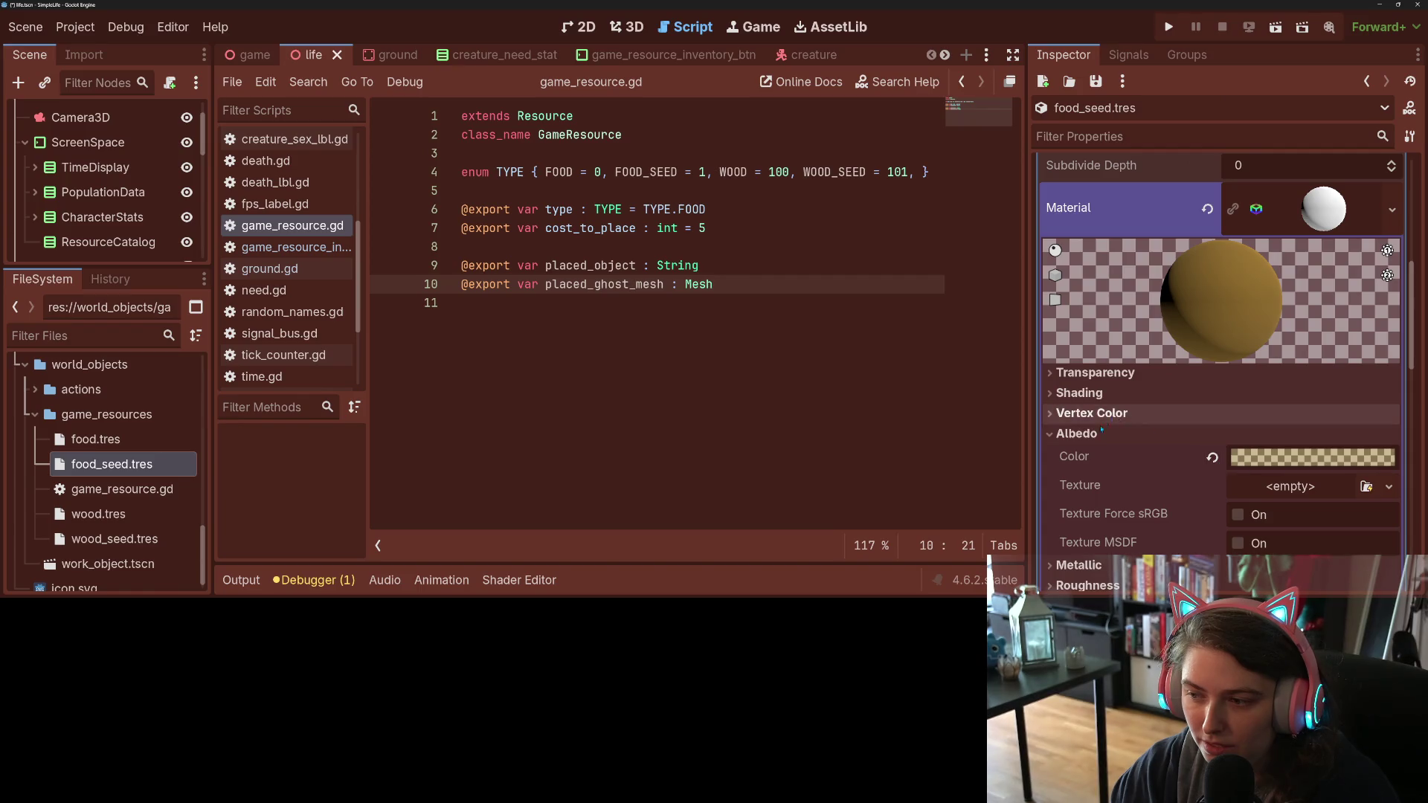
# - Set the material's transparency to Alpha Hash, adjust albedo opacity, and save
pyautogui.click(1095, 373)
pyautogui.click(1308, 396)
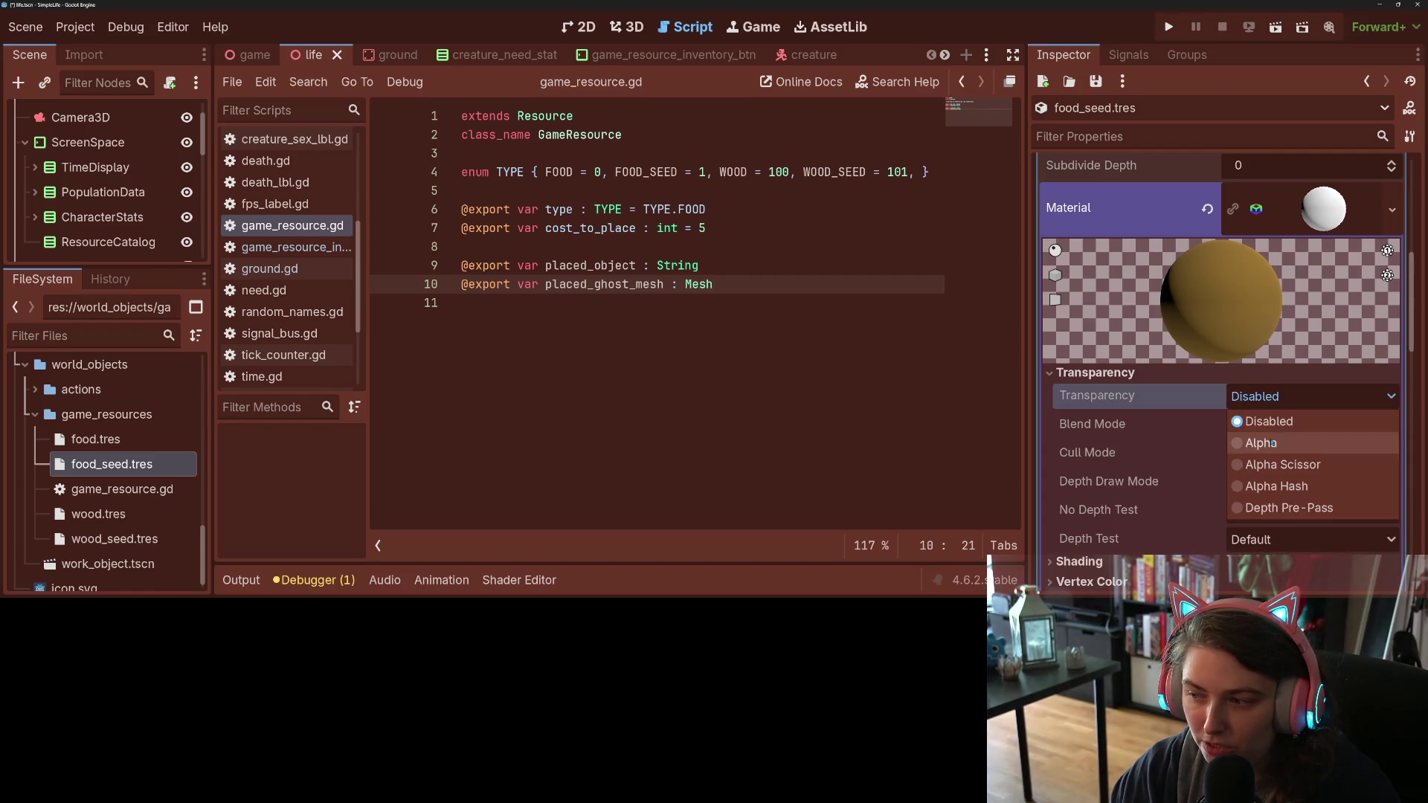
pyautogui.press('Escape')
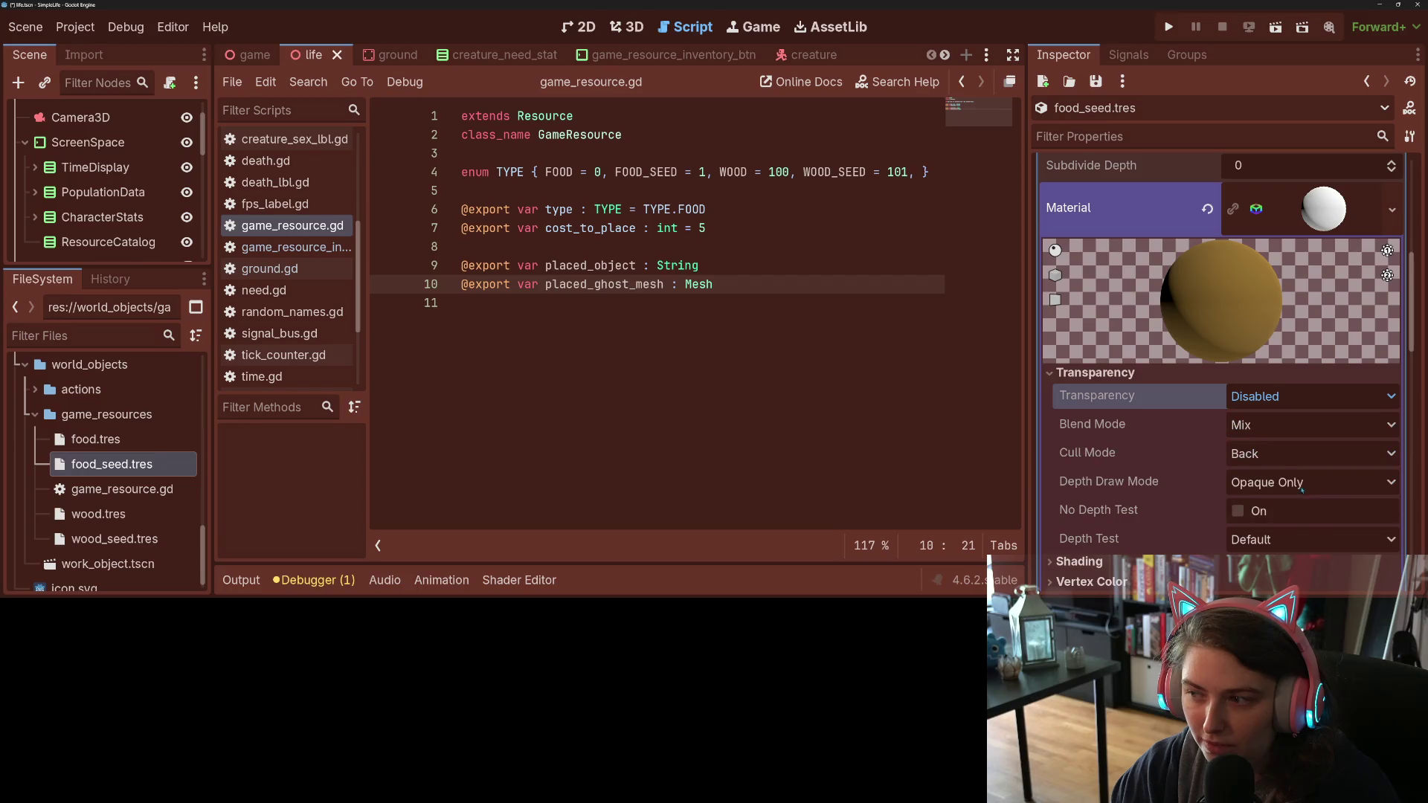
pyautogui.click(1271, 400)
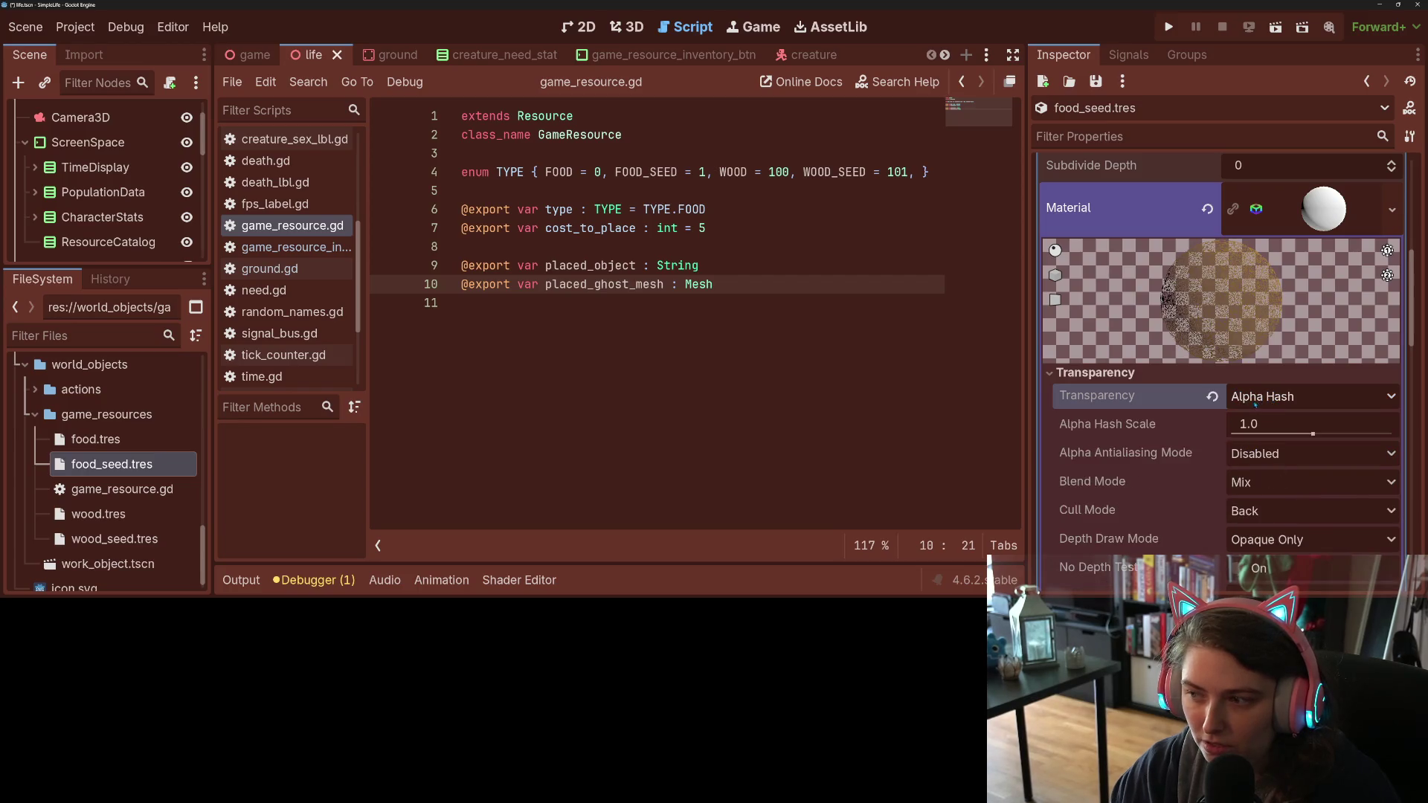
pyautogui.scroll(-3, 1171, 506)
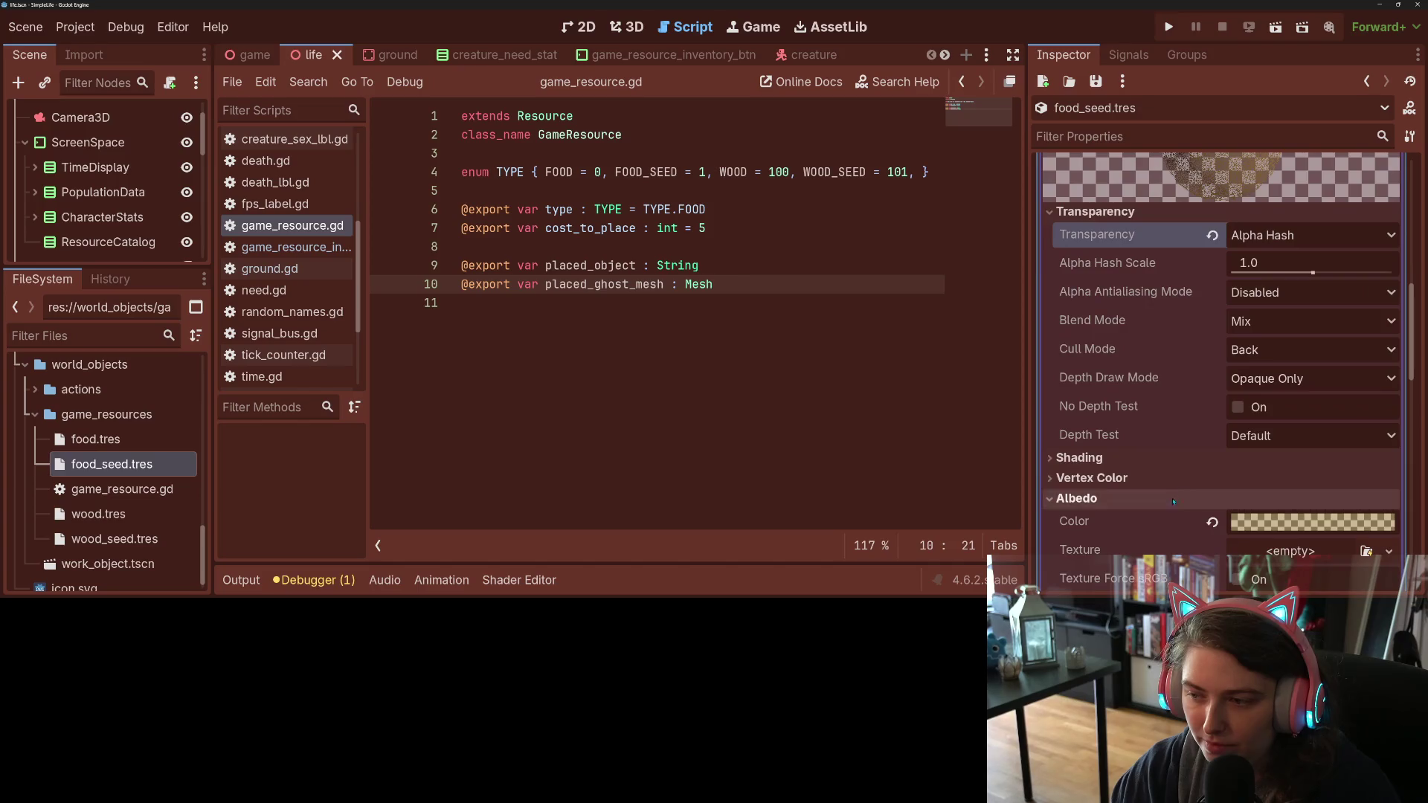
pyautogui.click(1313, 521)
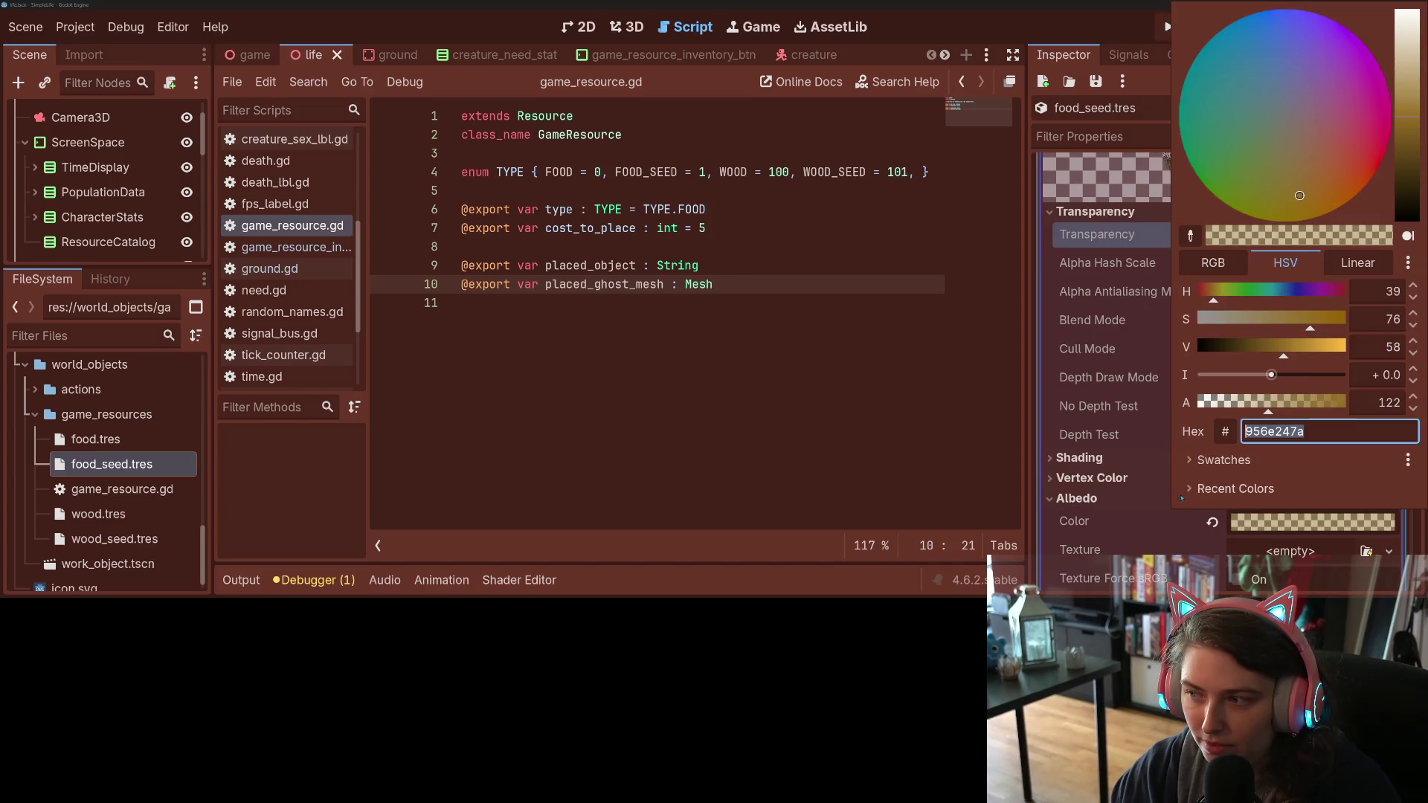
pyautogui.click(1301, 405)
pyautogui.click(1131, 515)
pyautogui.scroll(3, 1130, 514)
pyautogui.hotkey('ctrl', 's')
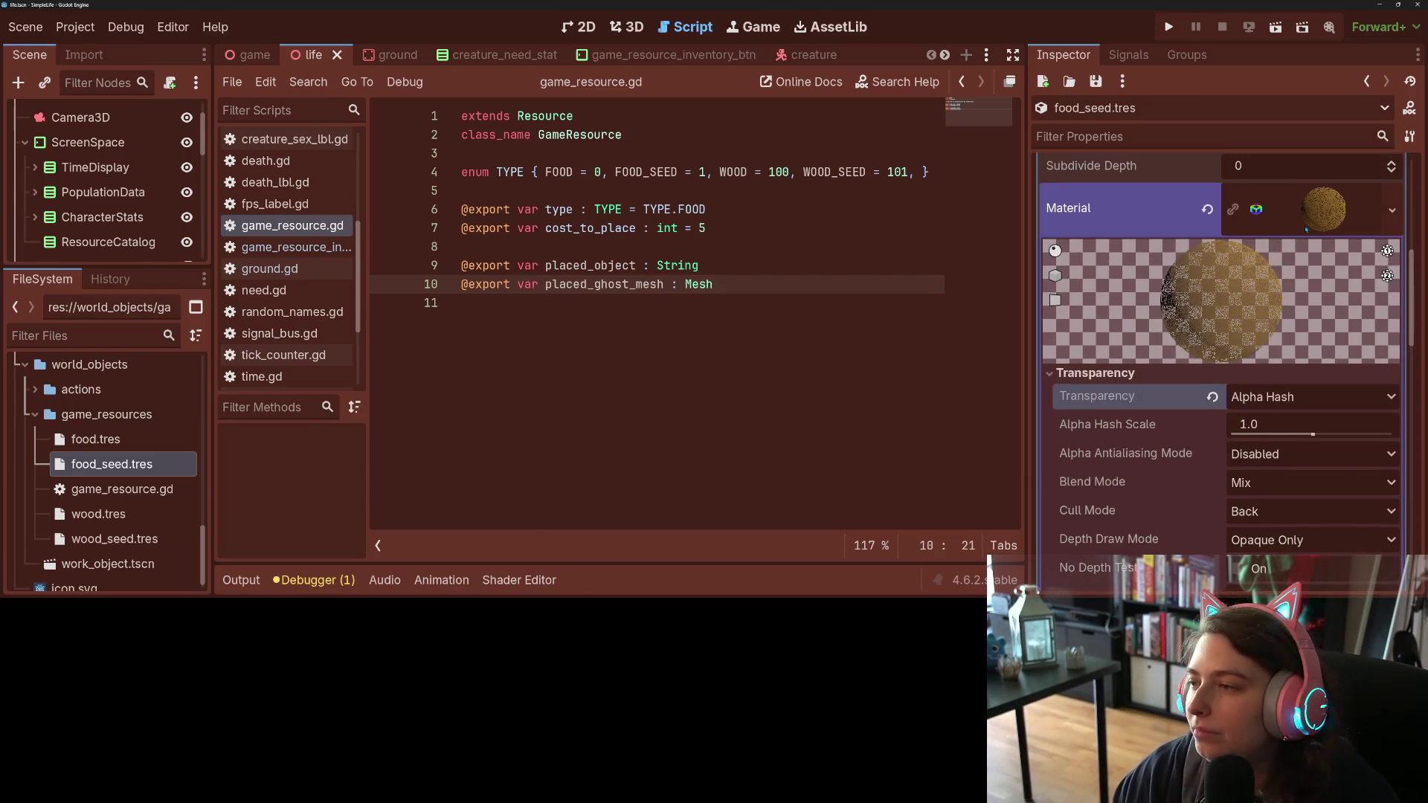
# - Fine-tune the amber albedo colour and save the scene again
pyautogui.scroll(-3, 1313, 470)
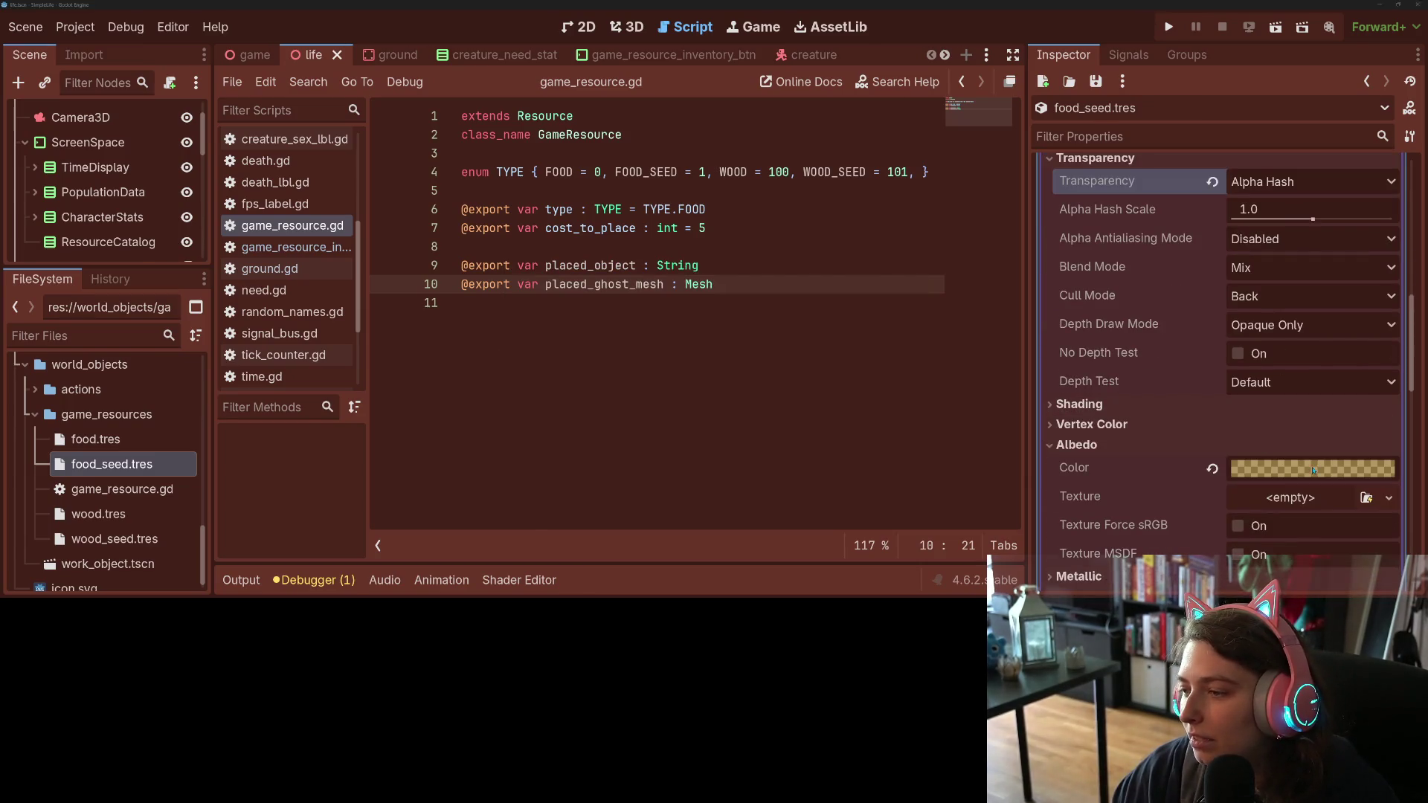
pyautogui.click(1314, 470)
pyautogui.click(1130, 433)
pyautogui.hotkey('ctrl', 's')
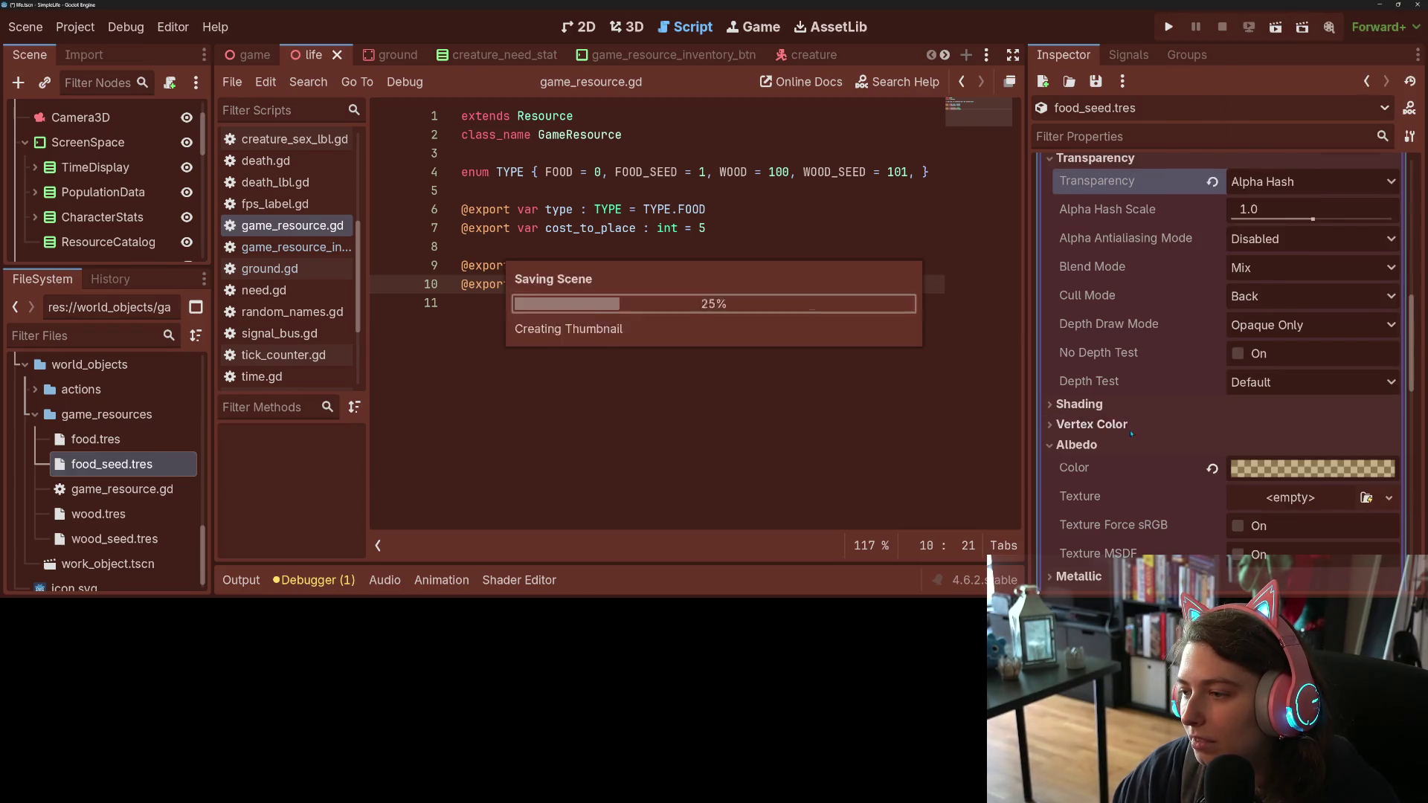
pyautogui.scroll(10, 1160, 417)
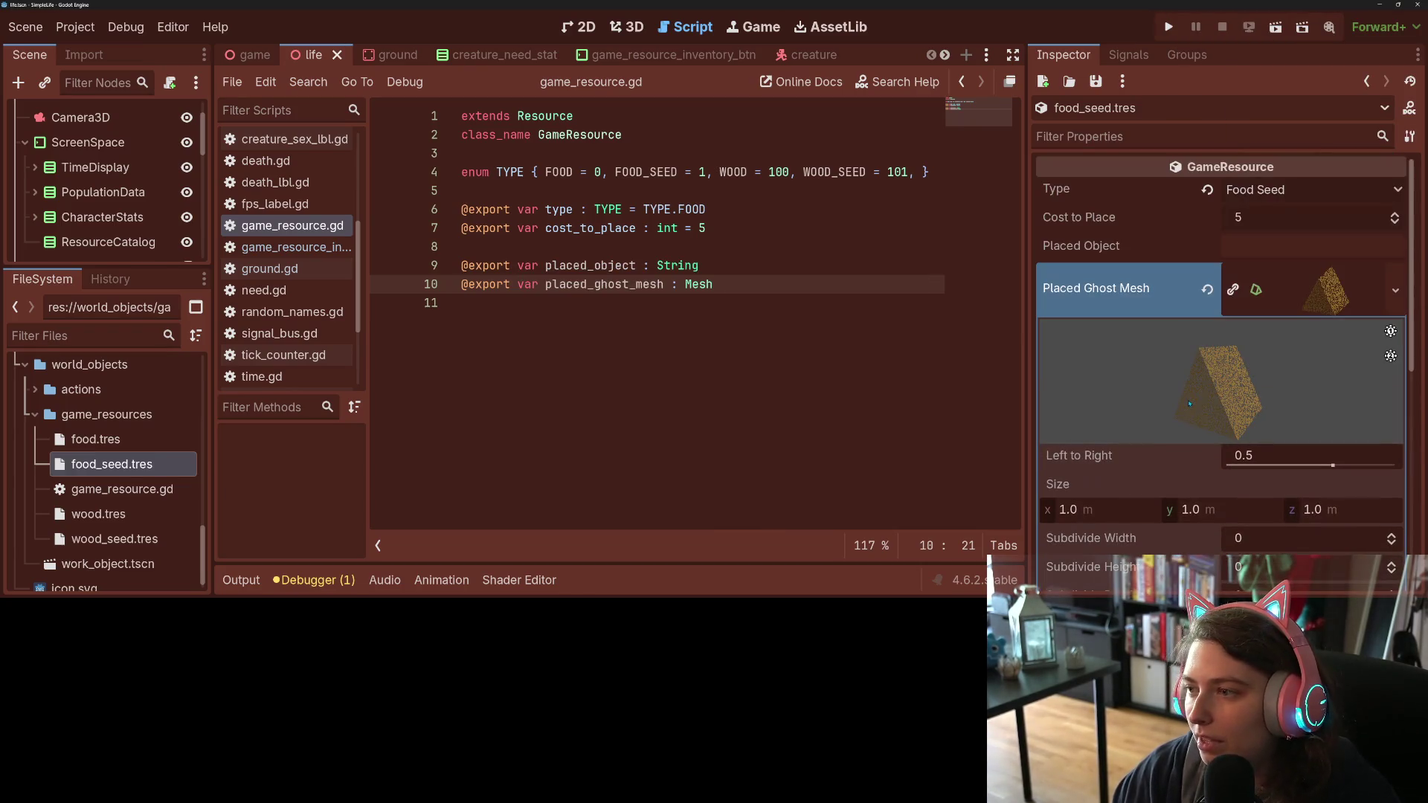
# - Collapse the ghost mesh settings and select food_seed.tres's Placed Object property
pyautogui.click(1330, 299)
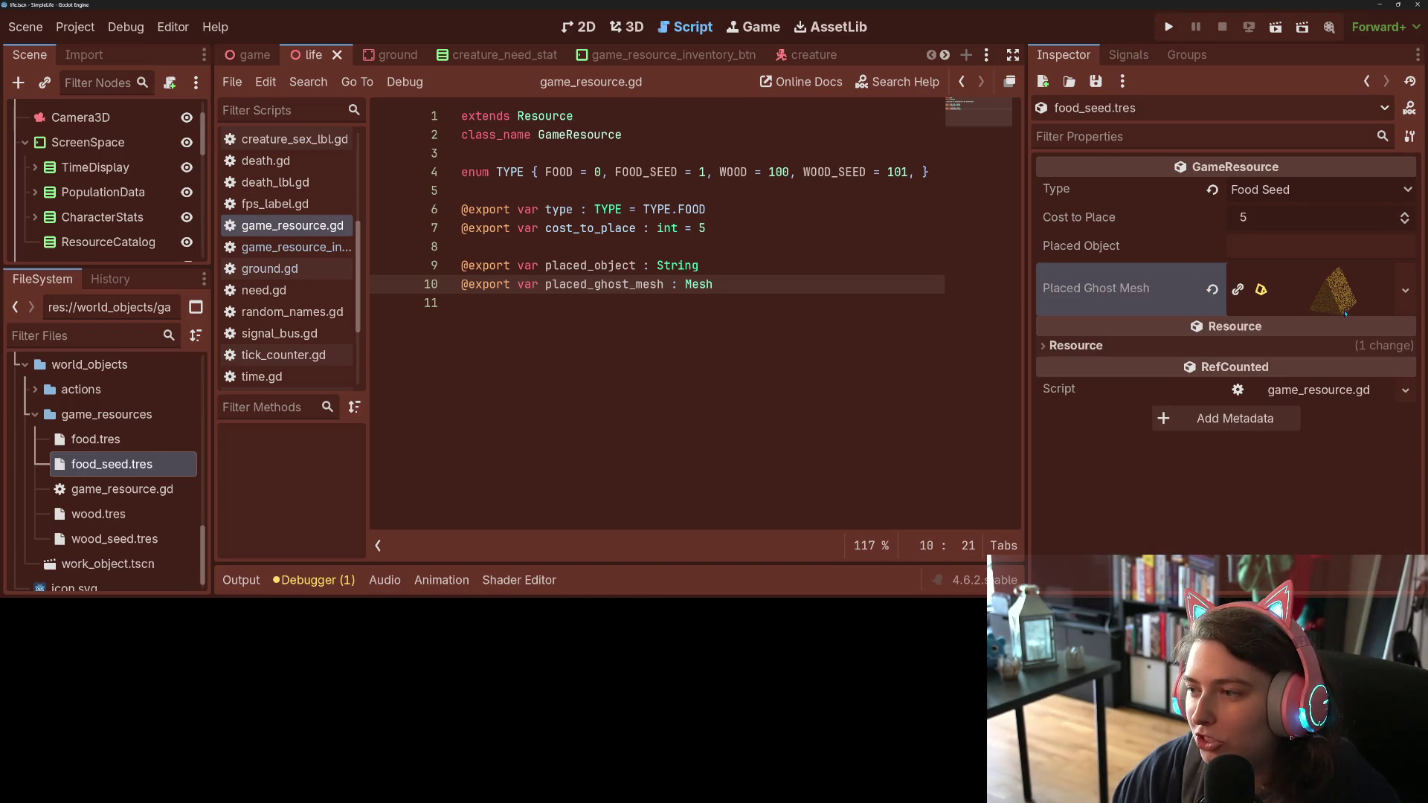
pyautogui.click(1080, 245)
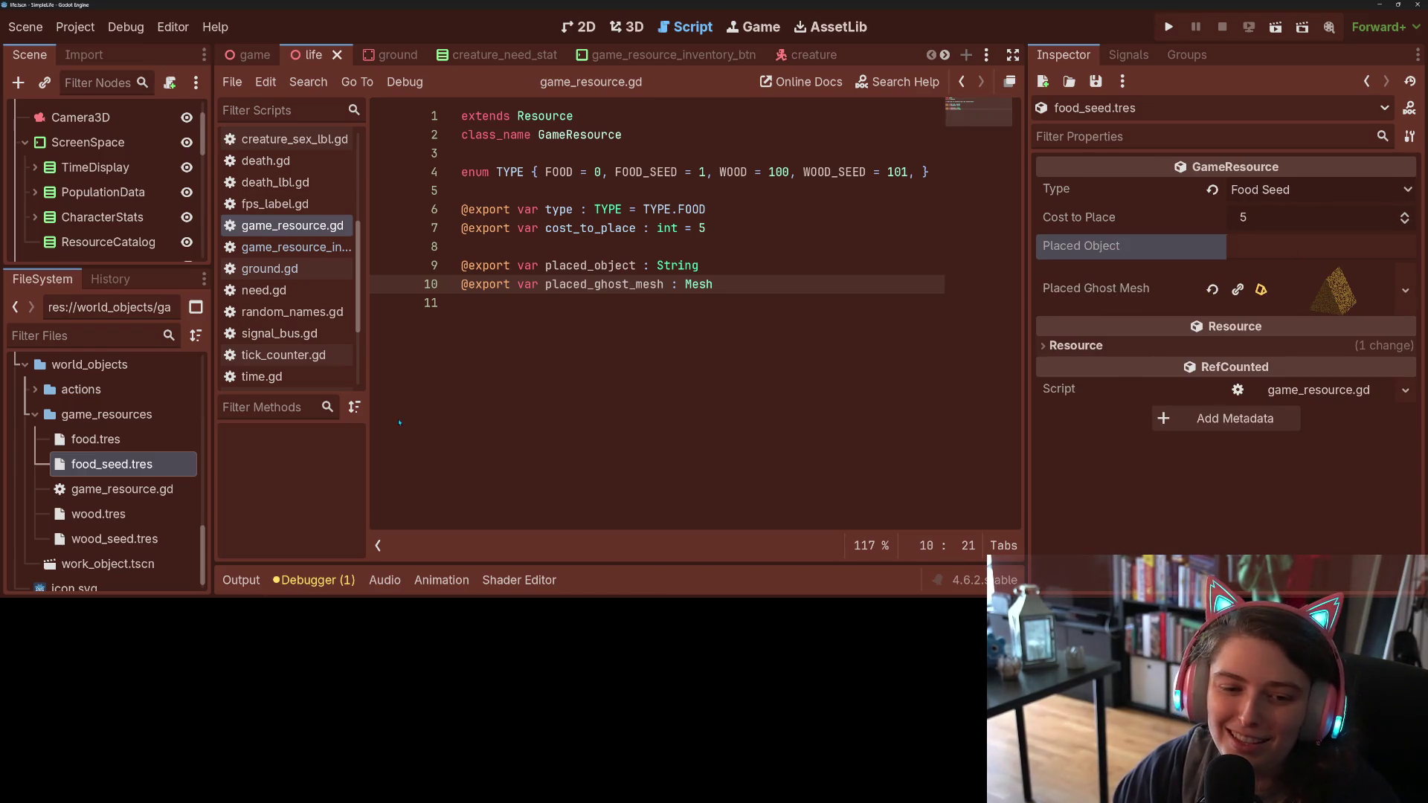
pyautogui.scroll(10, 110, 505)
pyautogui.scroll(5, 110, 505)
pyautogui.scroll(-3, 109, 505)
pyautogui.scroll(-5, 110, 504)
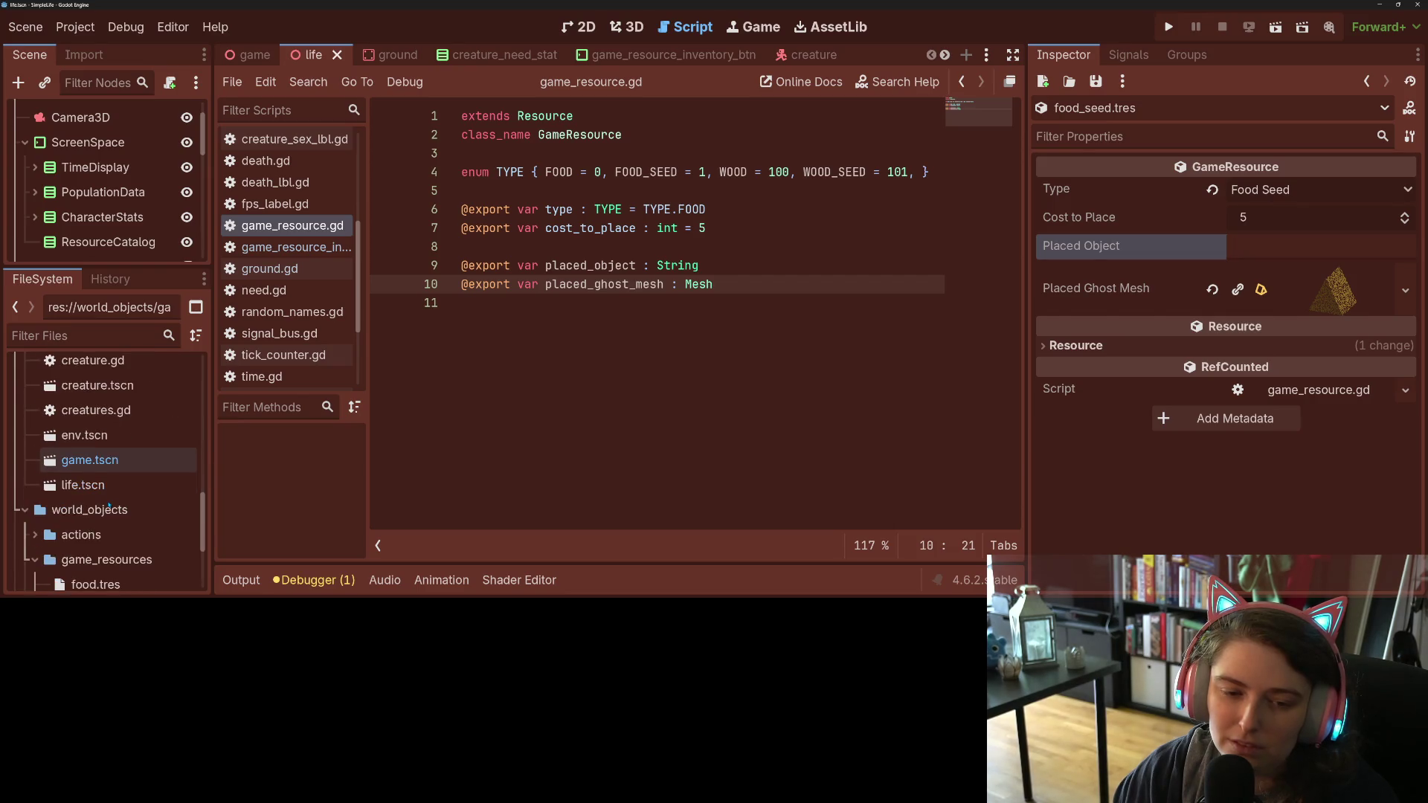
pyautogui.scroll(5, 109, 506)
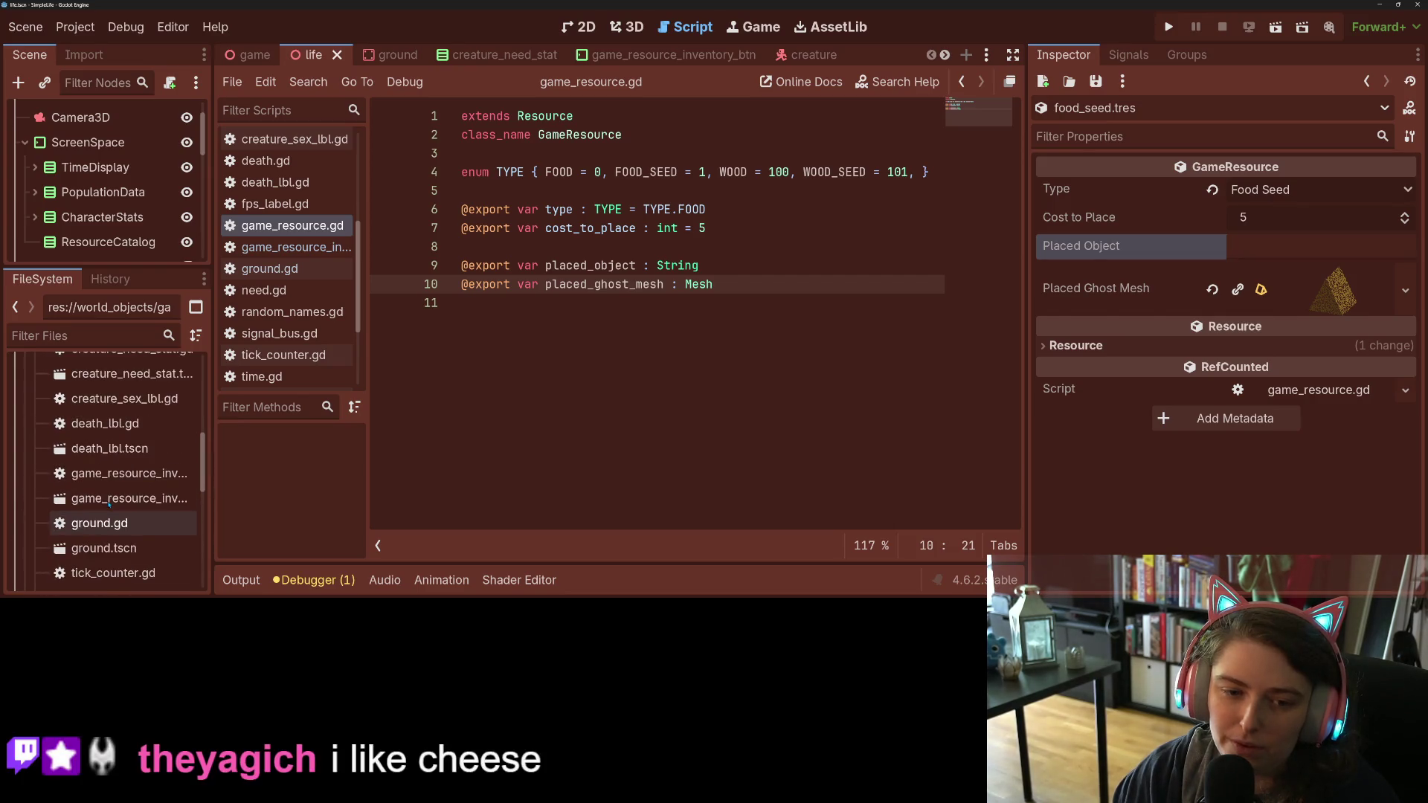
pyautogui.scroll(8, 110, 504)
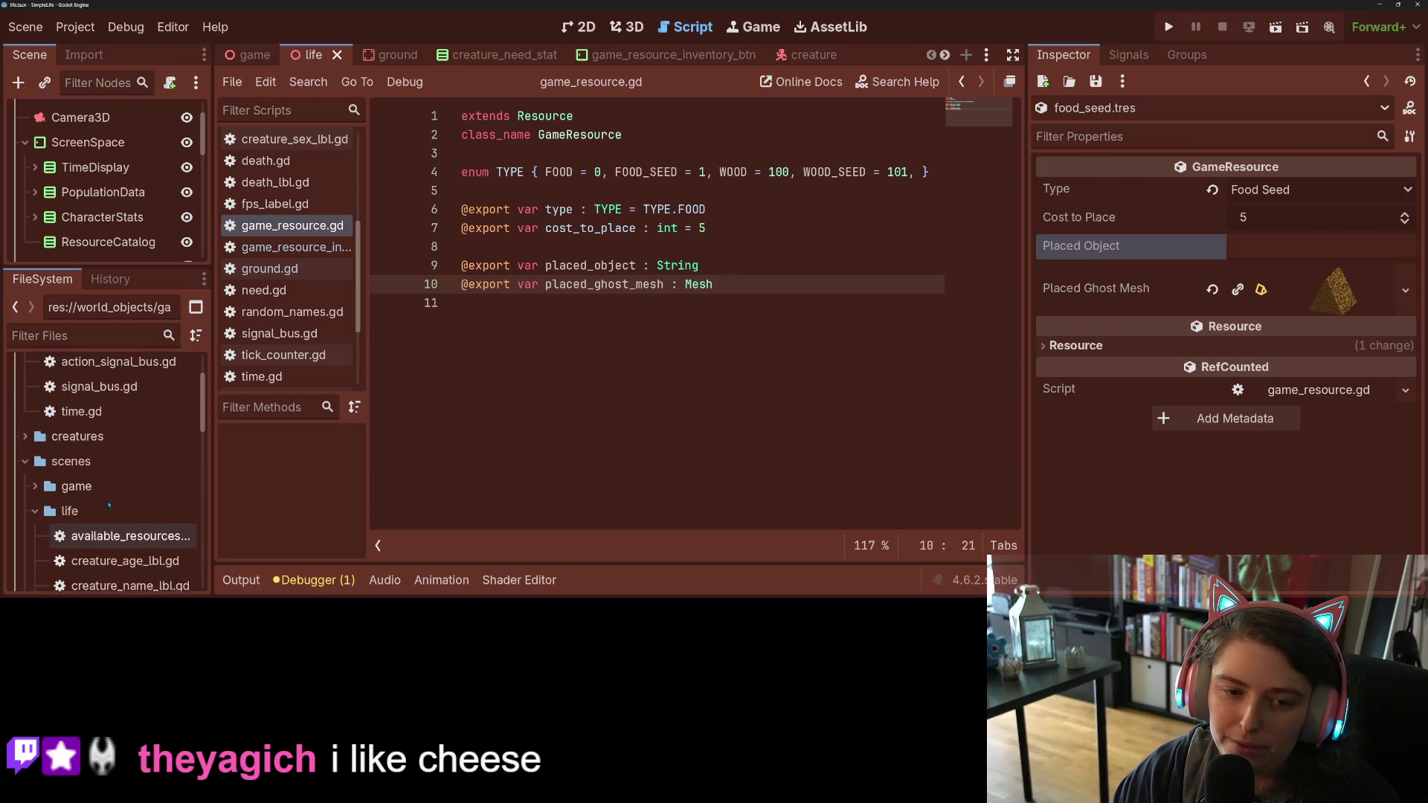
pyautogui.scroll(-3, 110, 505)
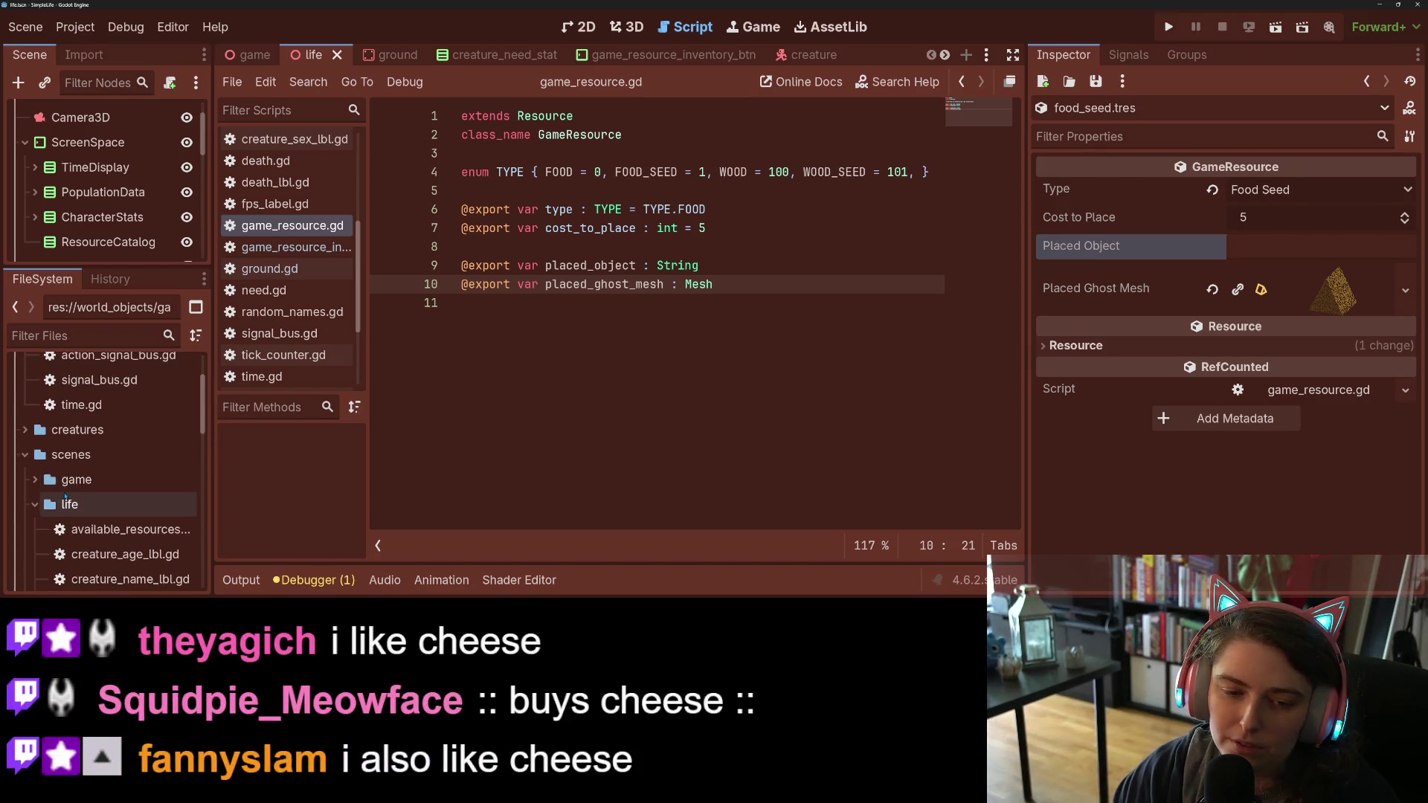
pyautogui.scroll(-5, 35, 480)
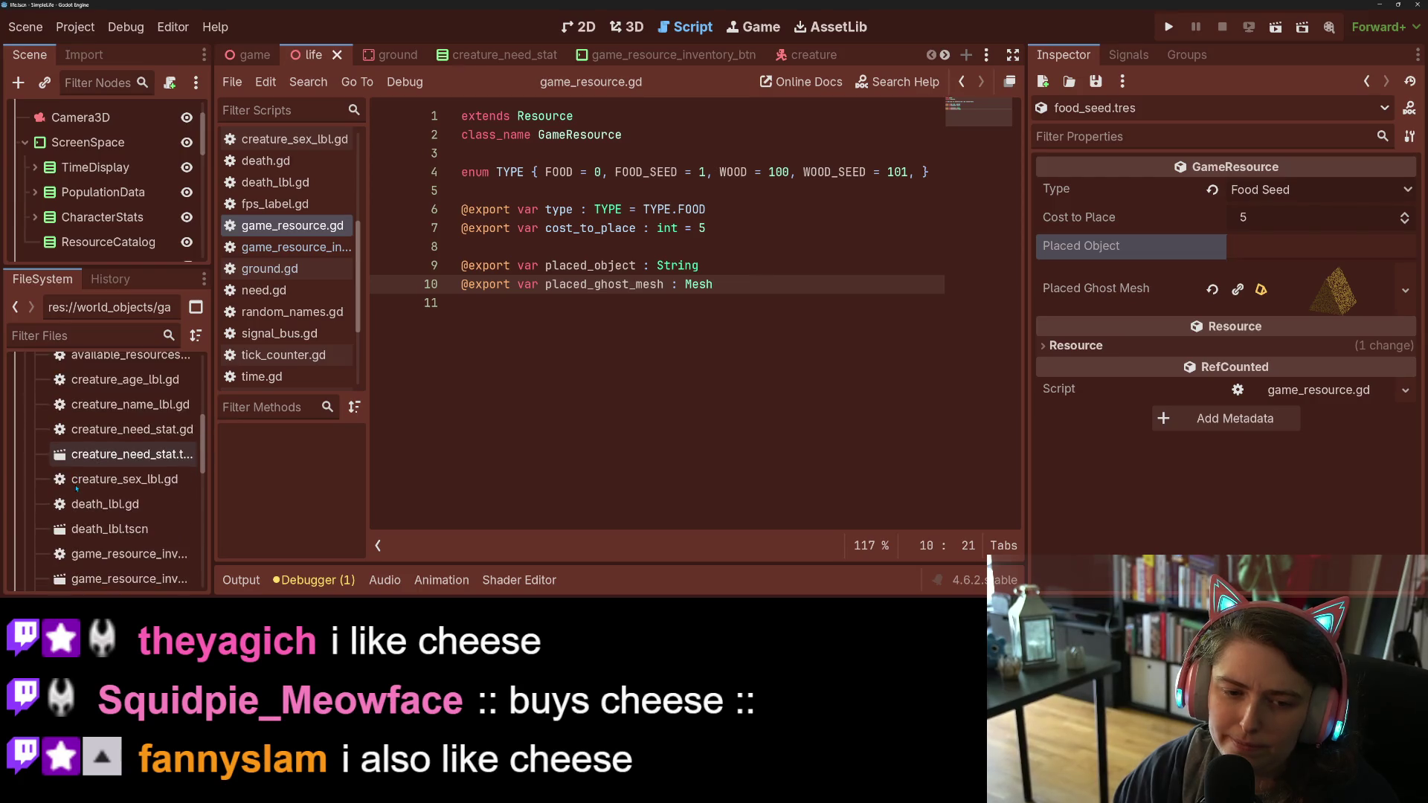
pyautogui.scroll(-10, 75, 491)
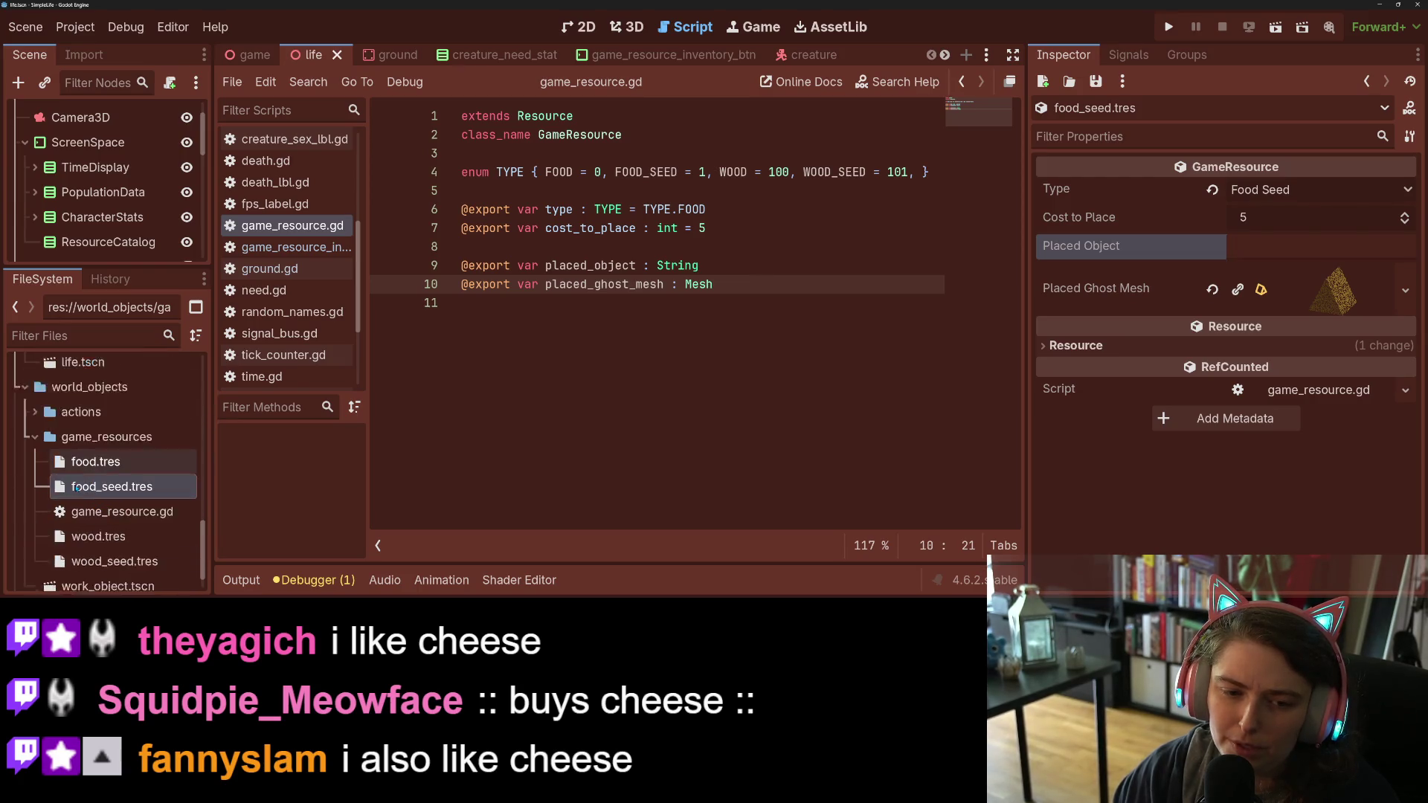
# - Paste world_action.tscn's absolute disk path into Placed Object, then clear it again
pyautogui.click(108, 556)
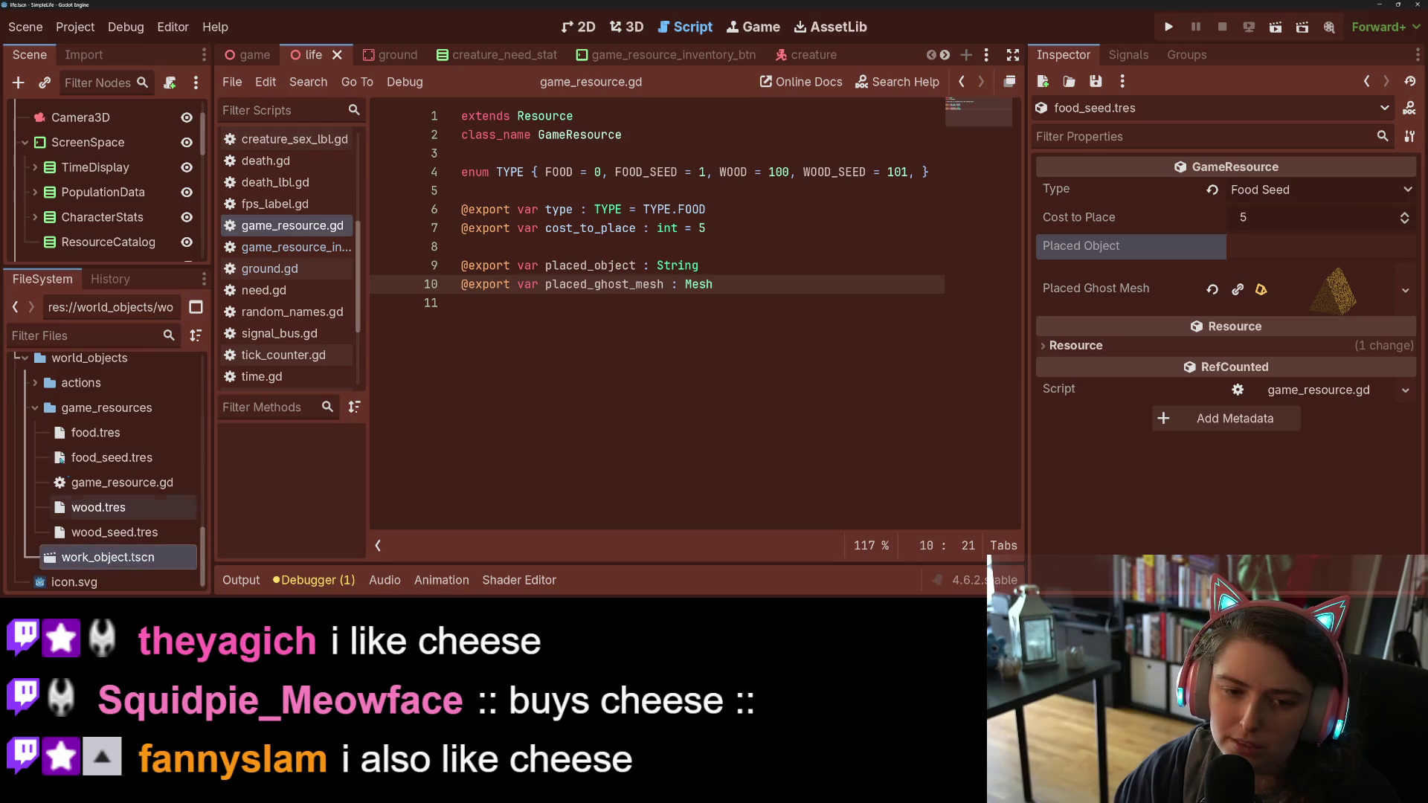
pyautogui.click(33, 383)
pyautogui.click(33, 382)
pyautogui.click(104, 432)
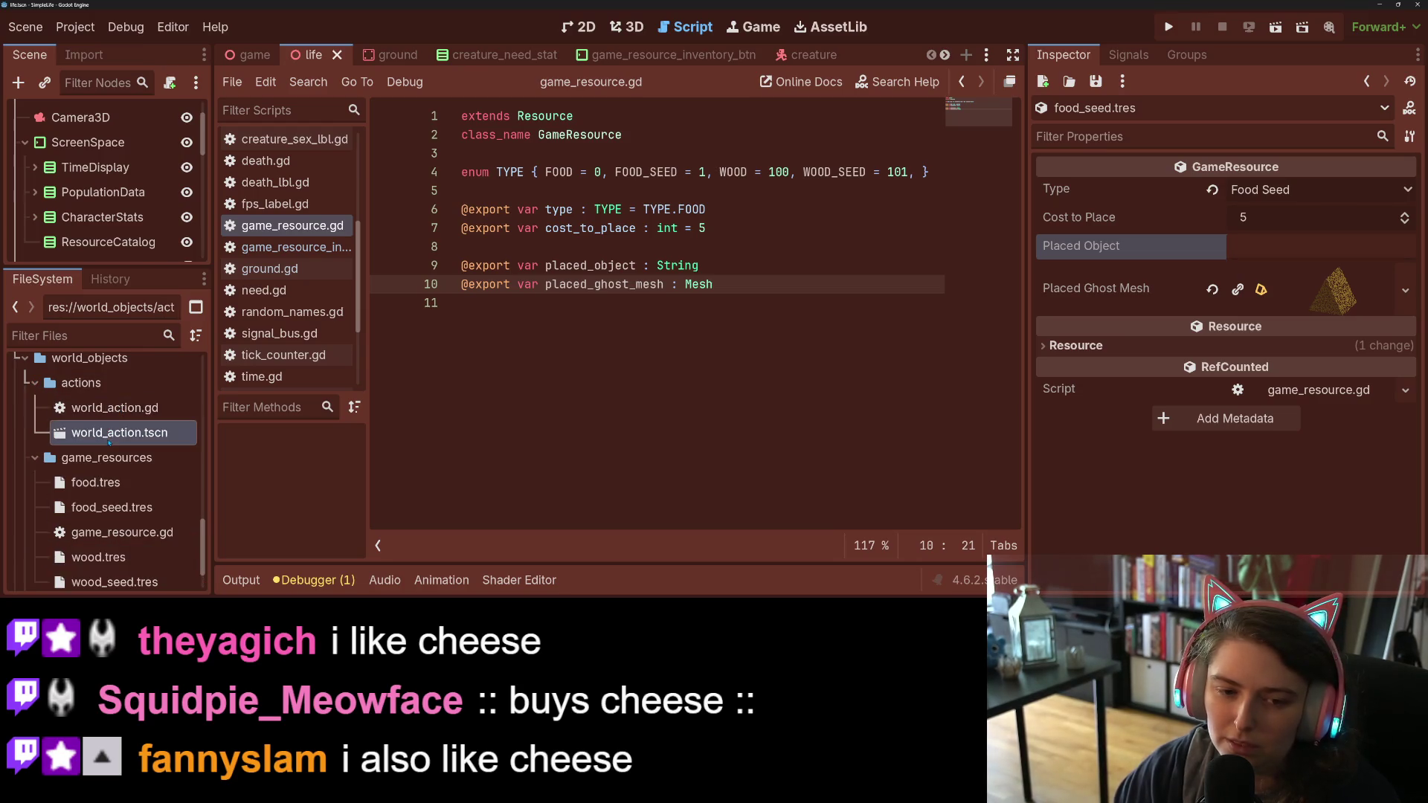
pyautogui.rightClick(109, 439)
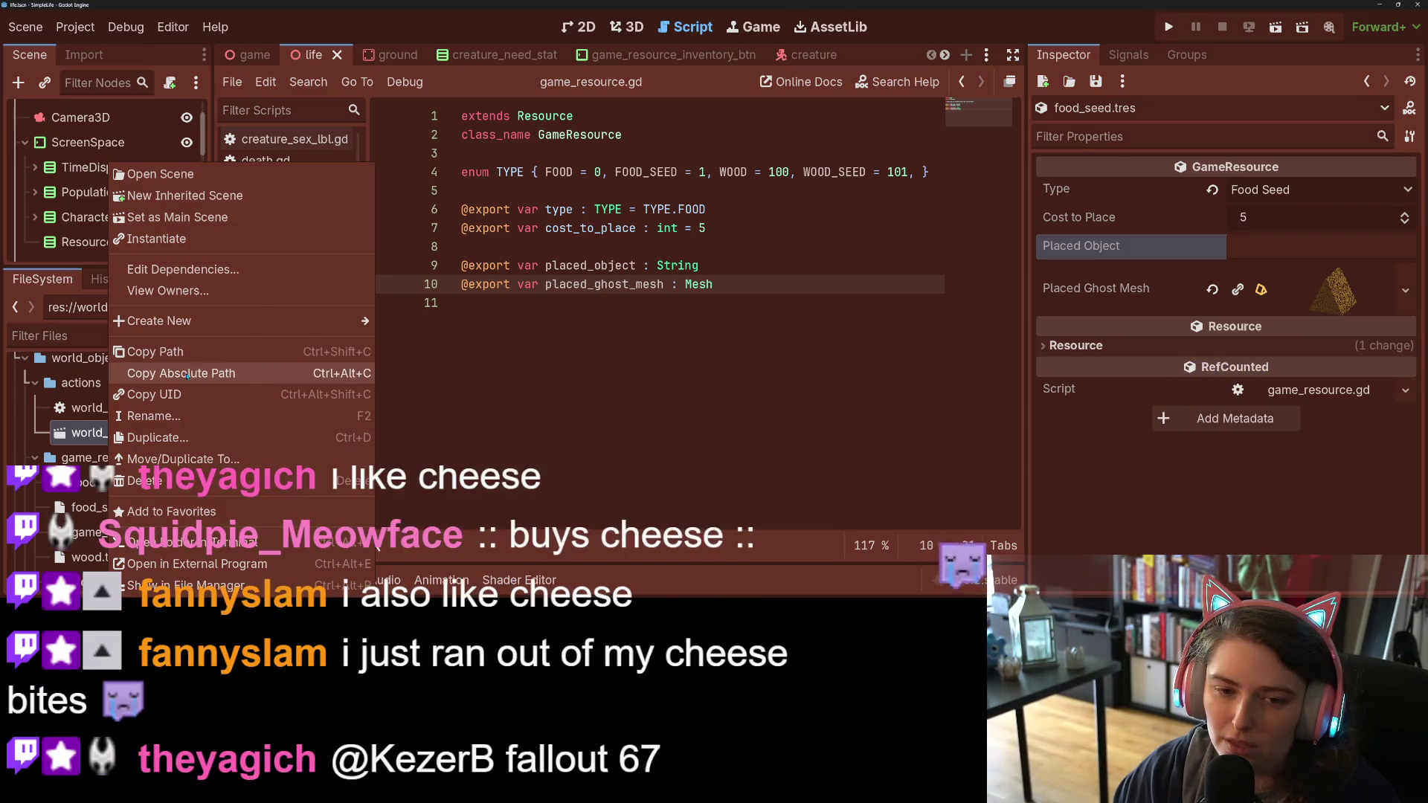
pyautogui.click(186, 373)
pyautogui.click(1316, 246)
pyautogui.hotkey('ctrl', 'v')
pyautogui.moveTo(1314, 248); pyautogui.dragTo(1147, 262)
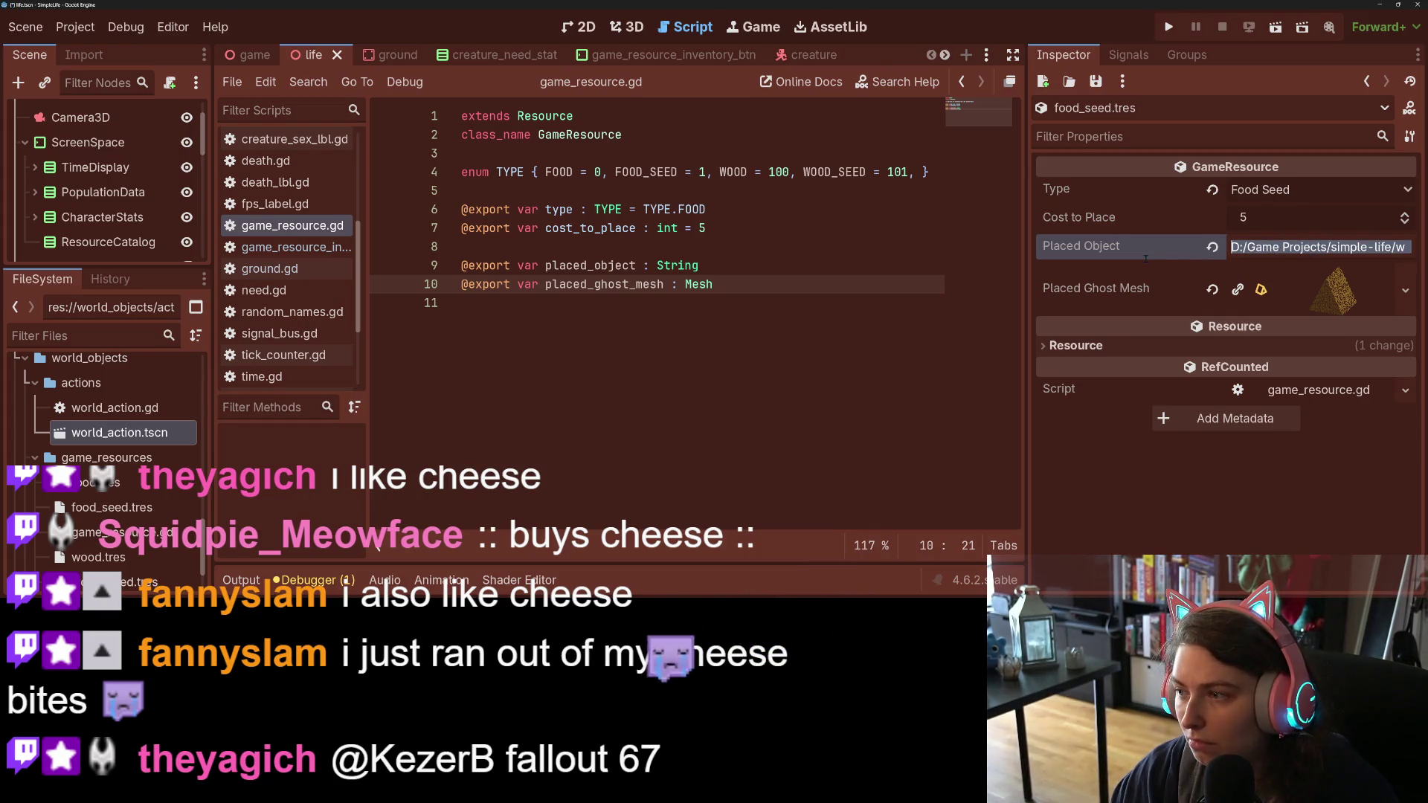
pyautogui.press('BackSpace')
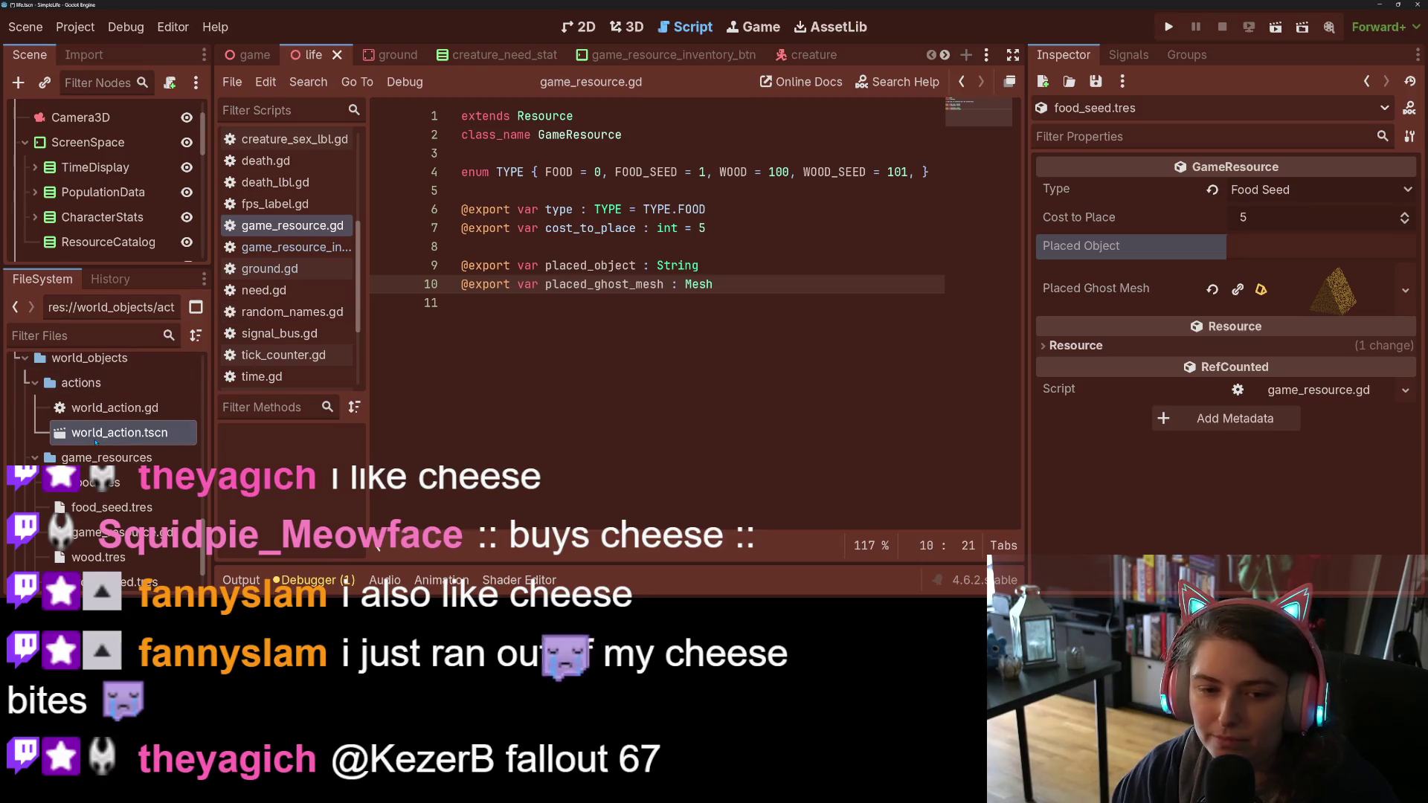
# - Fill Placed Object with world_action.tscn's project-relative res:// path instead
pyautogui.rightClick(97, 432)
pyautogui.click(141, 352)
pyautogui.click(1281, 245)
pyautogui.hotkey('ctrl', 'v')
pyautogui.moveTo(1281, 245); pyautogui.dragTo(1111, 256)
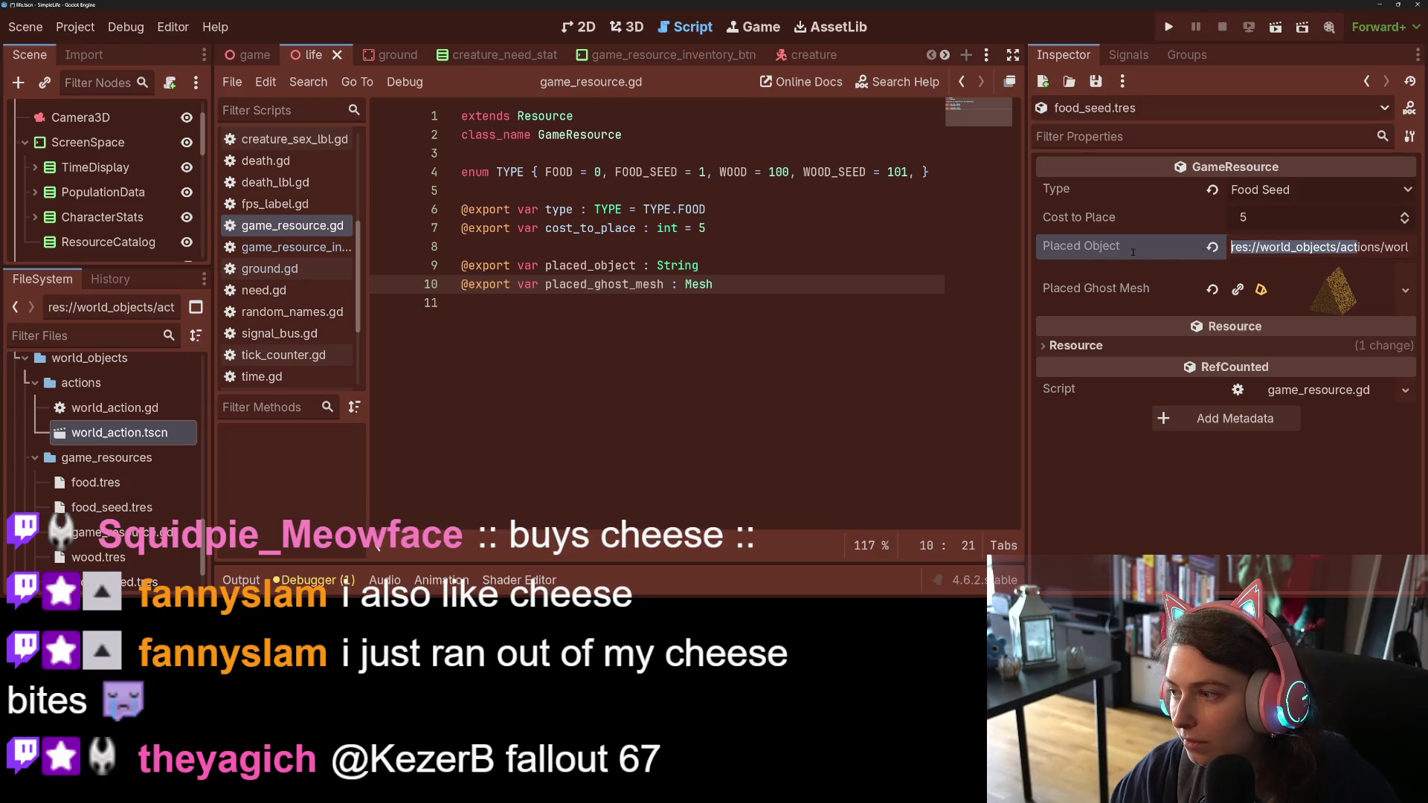
pyautogui.click(1157, 495)
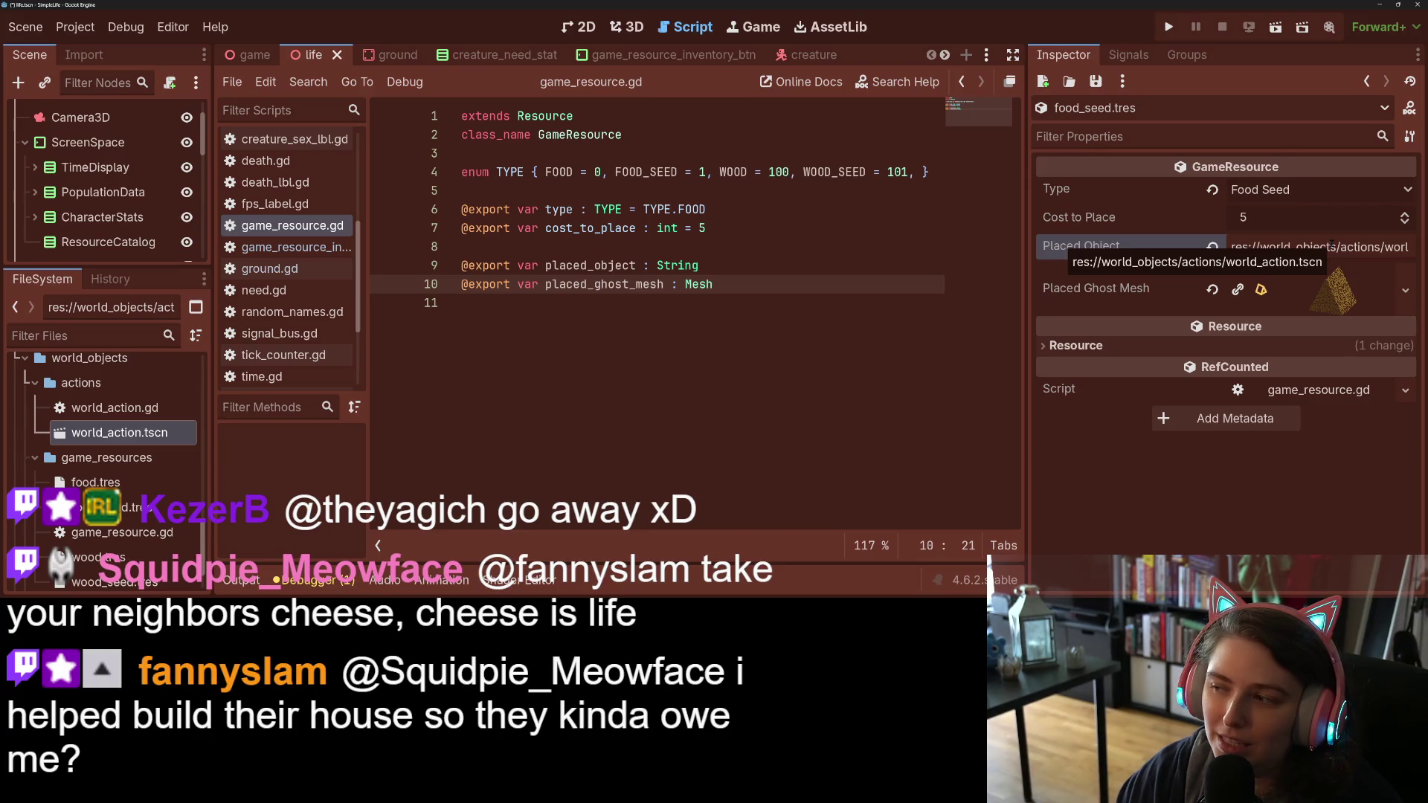
# - Replace Placed Object with work_object.tscn's res:// path and save the resource
pyautogui.scroll(-2, 119, 475)
pyautogui.click(124, 547)
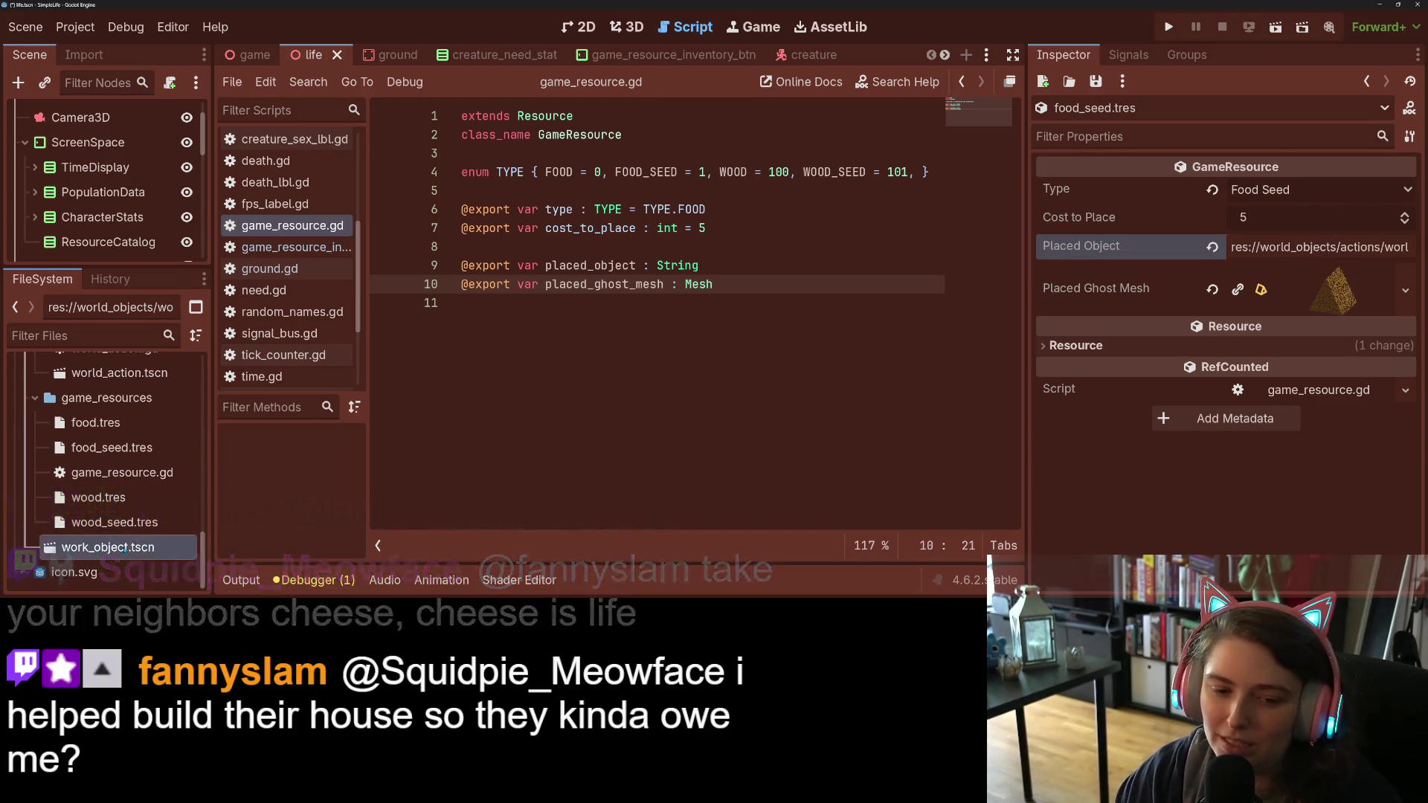
pyautogui.rightClick(124, 548)
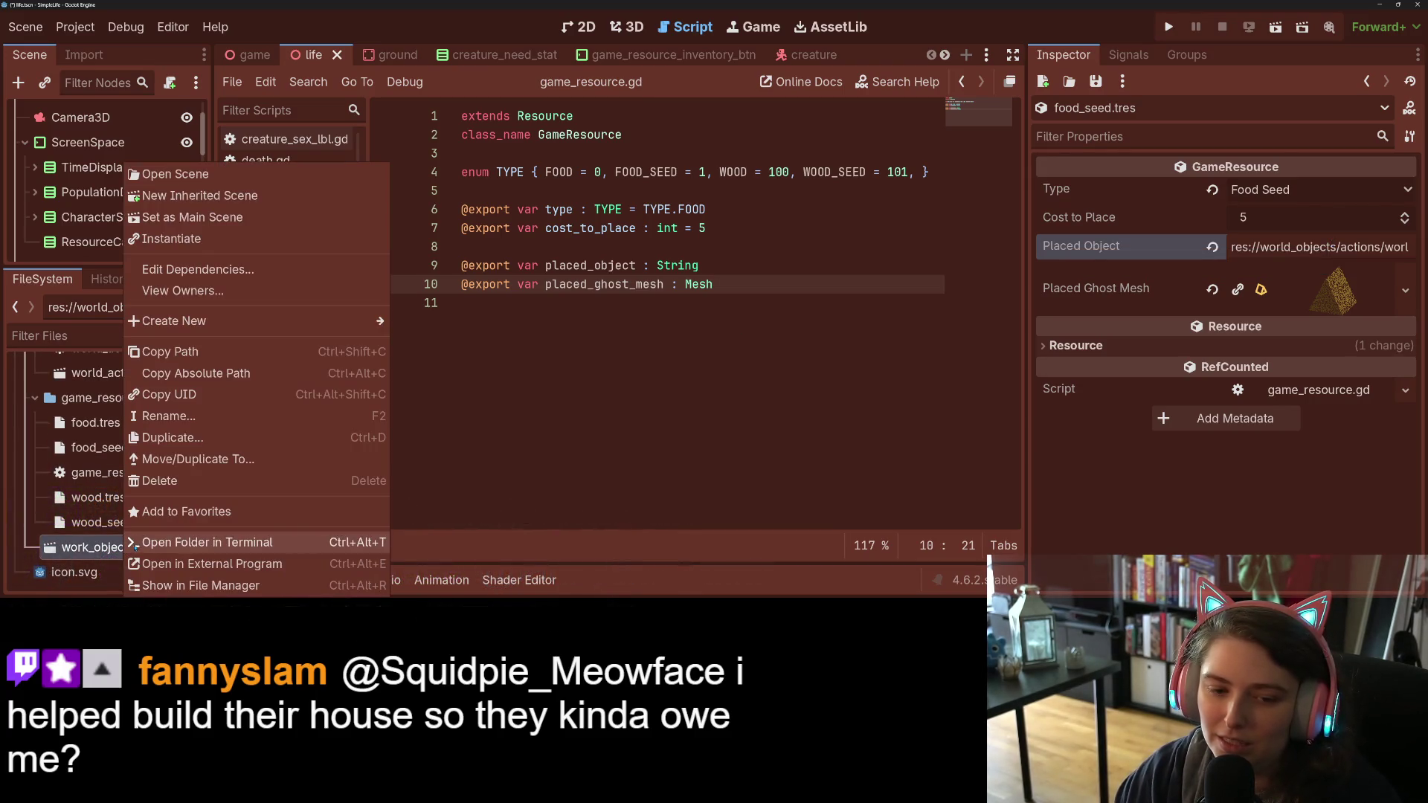
pyautogui.click(200, 350)
pyautogui.click(1214, 248)
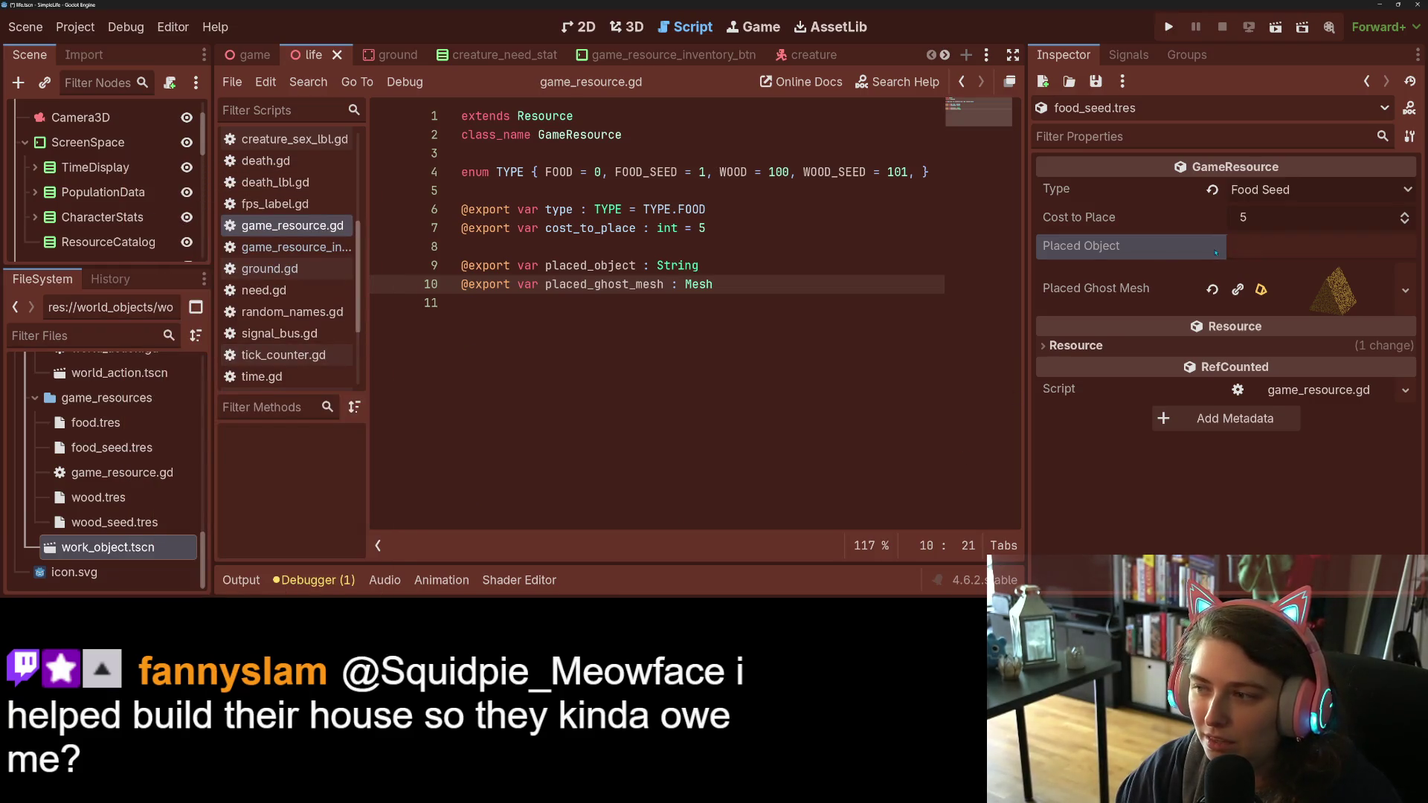
pyautogui.click(1262, 247)
pyautogui.hotkey('ctrl', 'v')
pyautogui.hotkey('ctrl', 's')
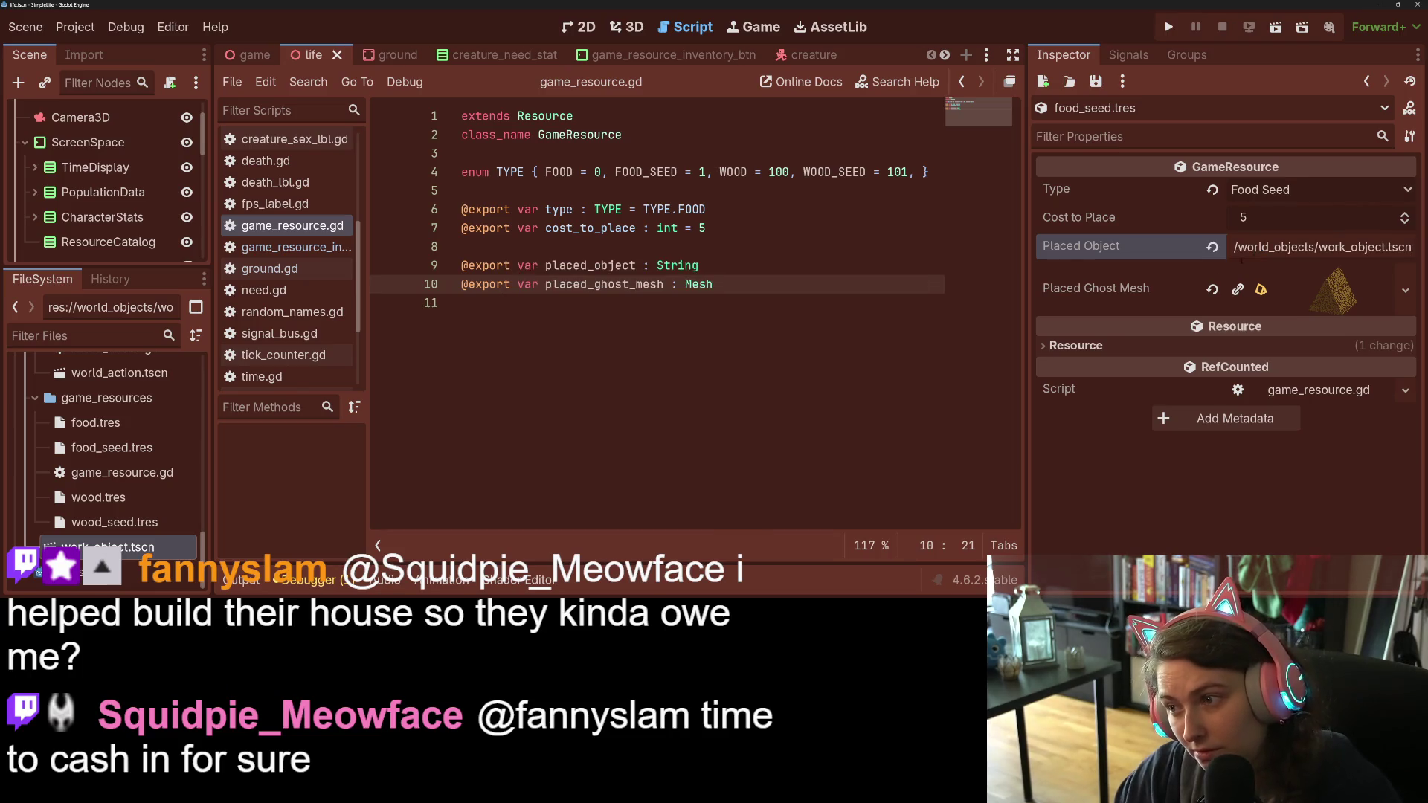
pyautogui.click(505, 424)
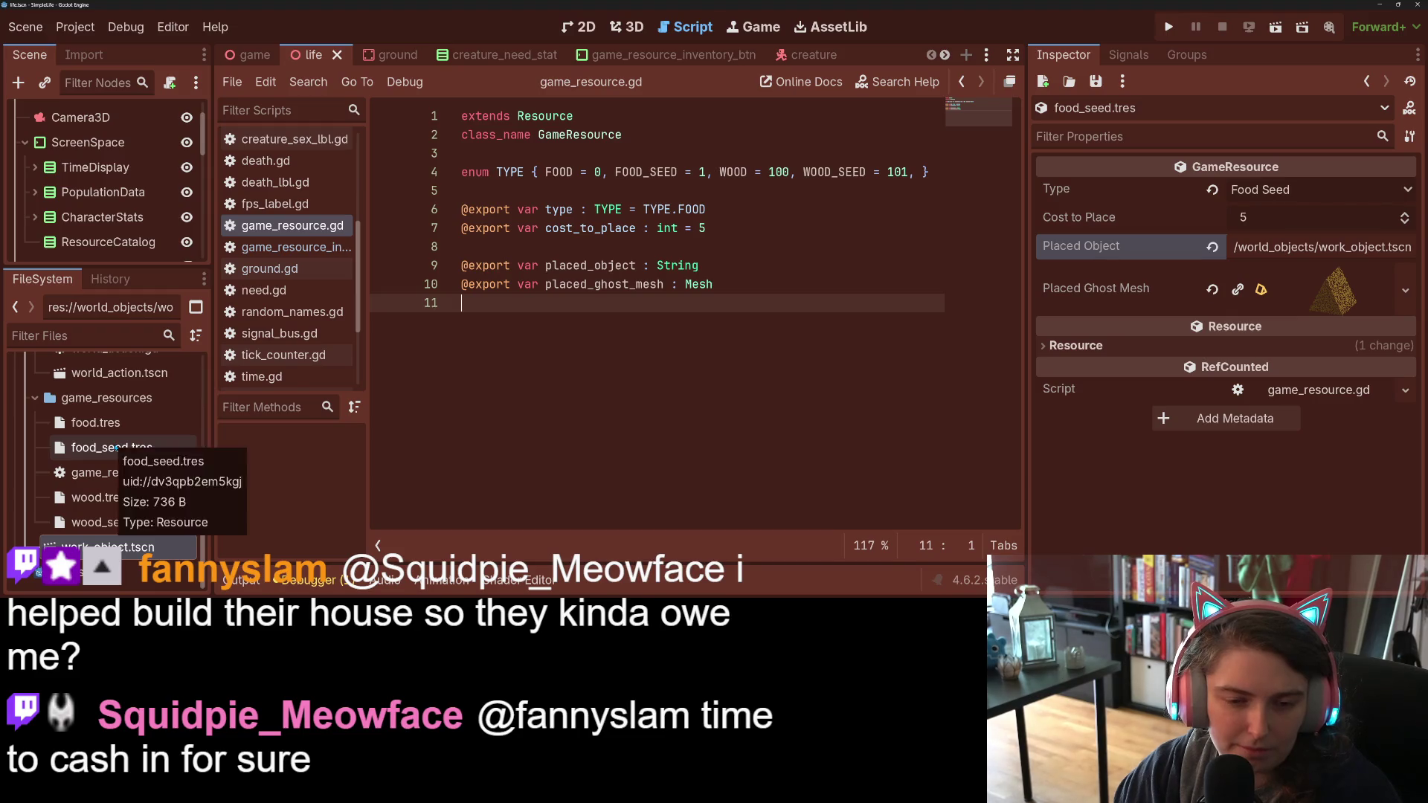
pyautogui.click(117, 422)
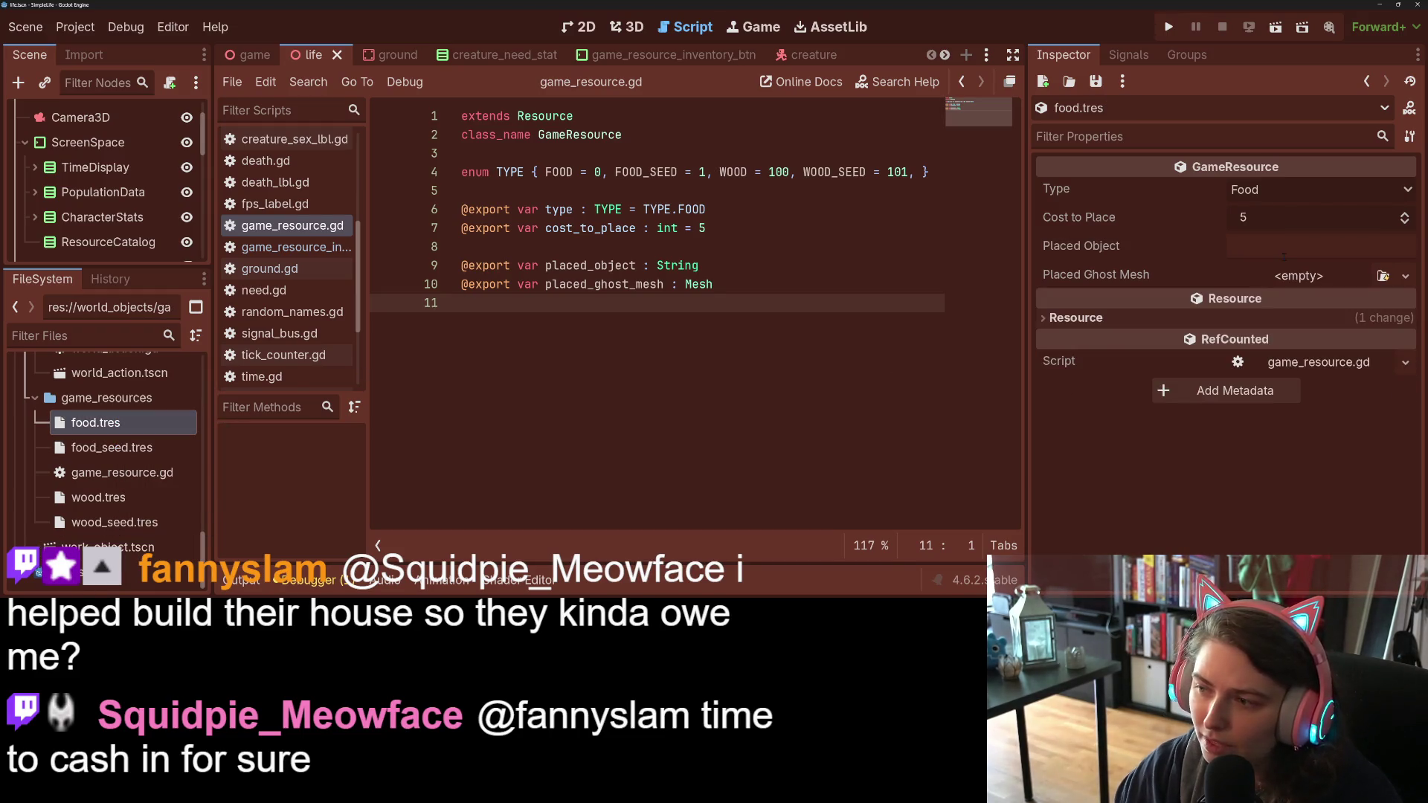
# - Copy world_action.tscn's path for food.tres's Placed Object field
pyautogui.click(1352, 249)
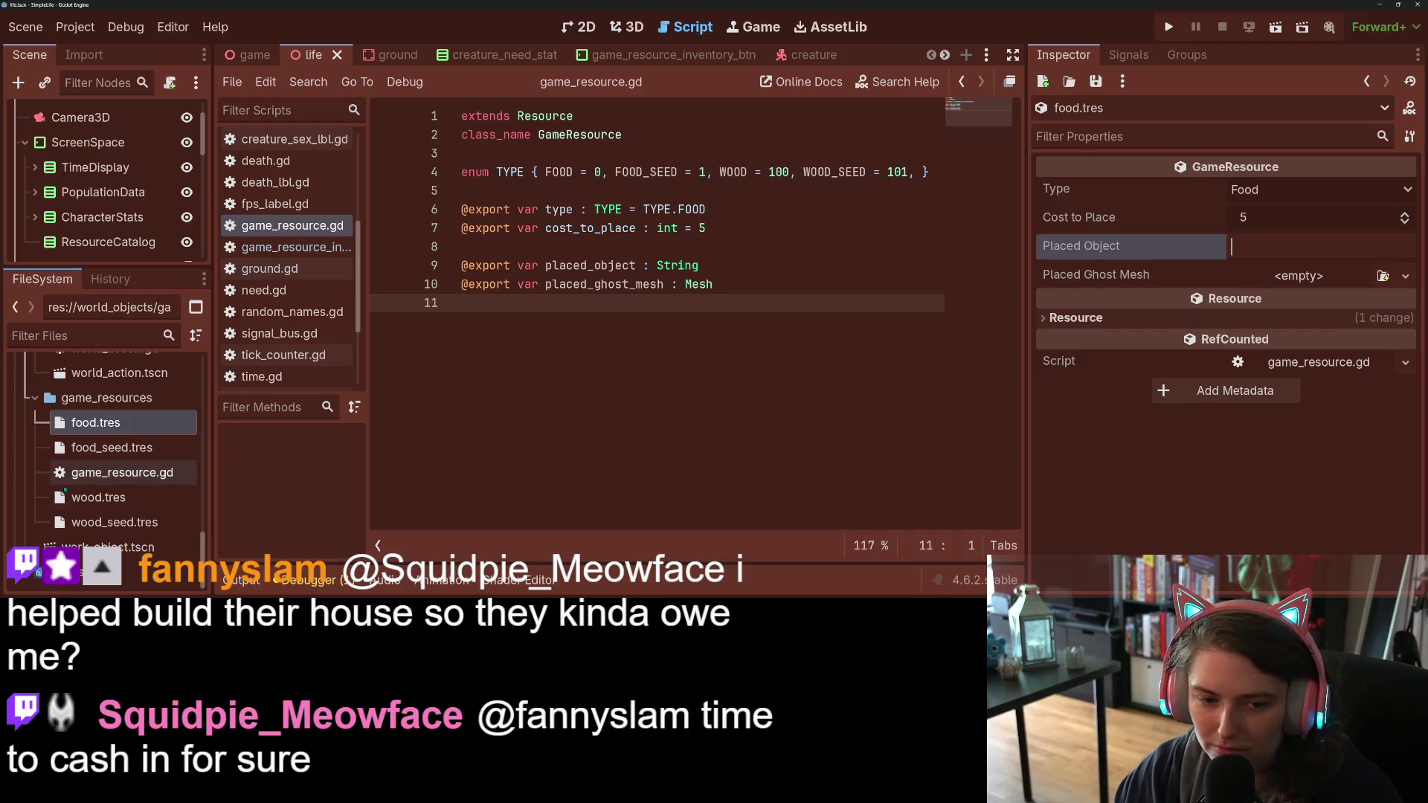
pyautogui.scroll(4, 115, 475)
pyautogui.rightClick(115, 490)
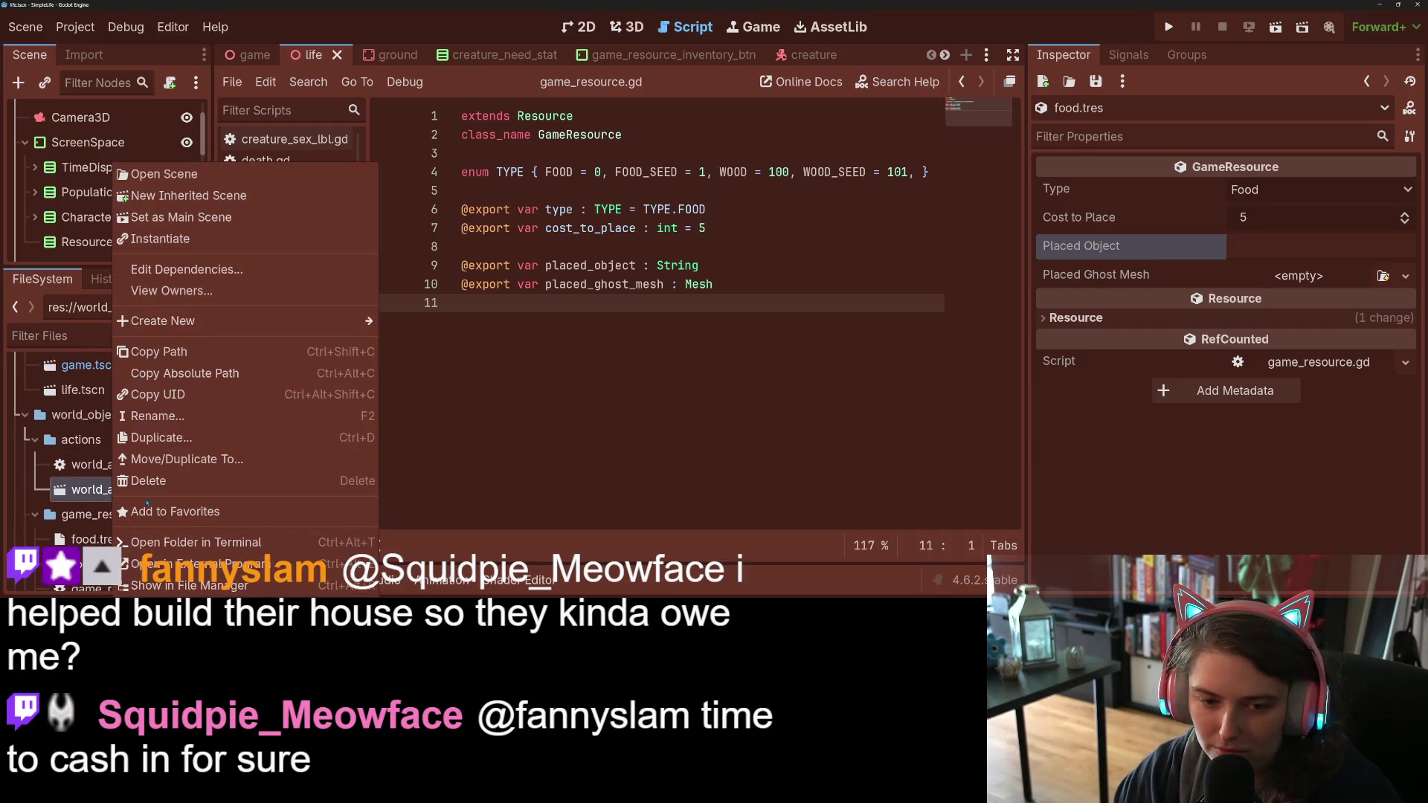
pyautogui.click(248, 355)
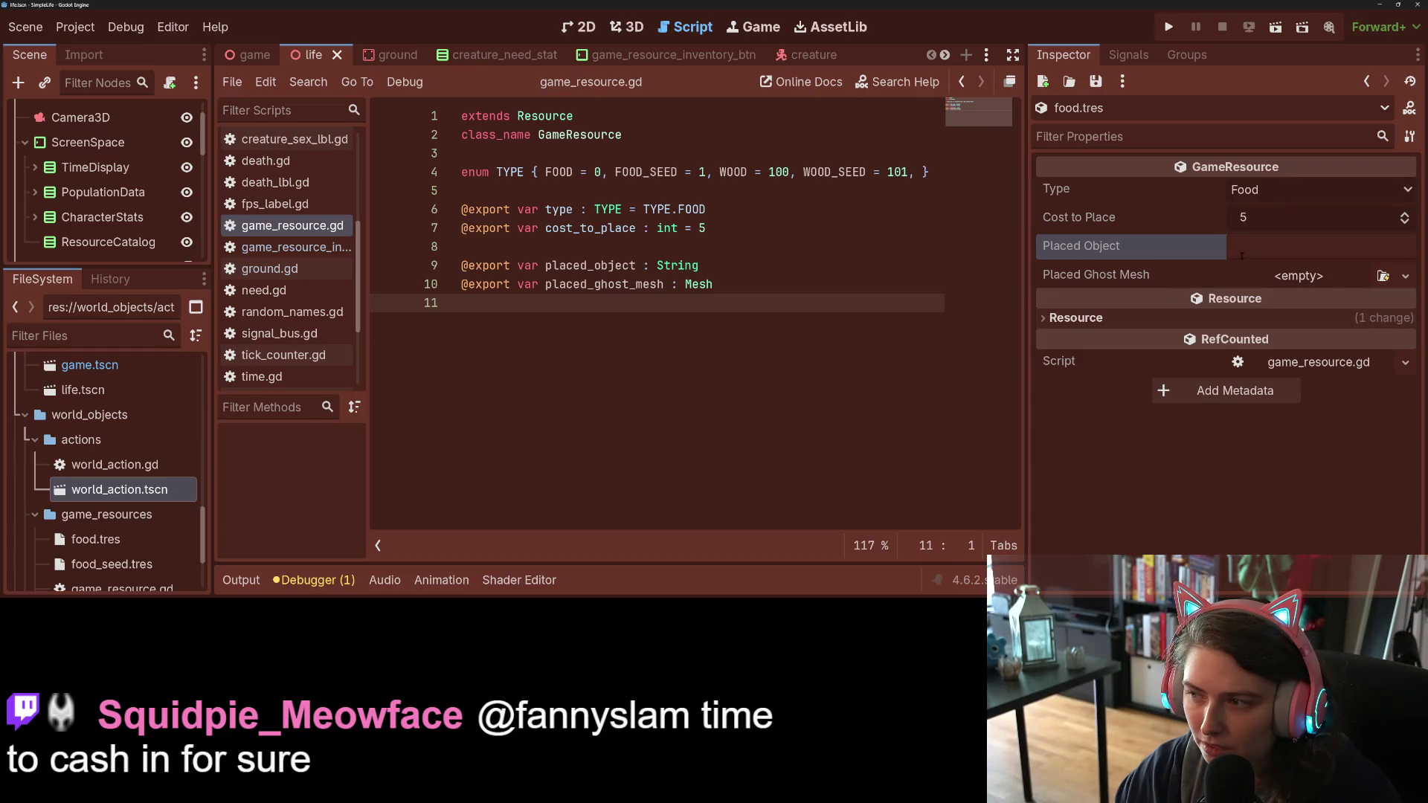
# - Give food.tres a BoxMesh ghost flattened to 1.0 × 0.1 × 1.0 m
pyautogui.click(1405, 276)
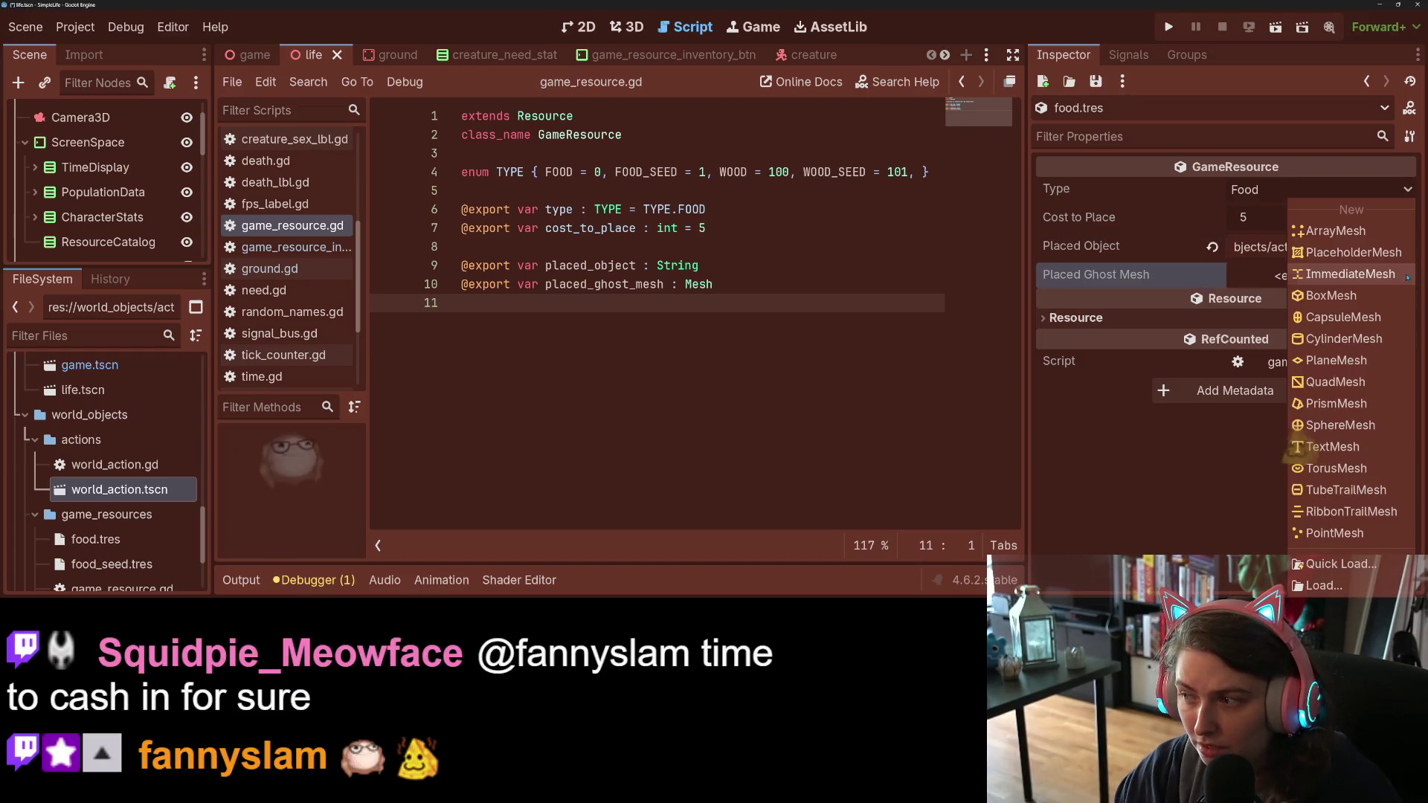
pyautogui.click(1334, 306)
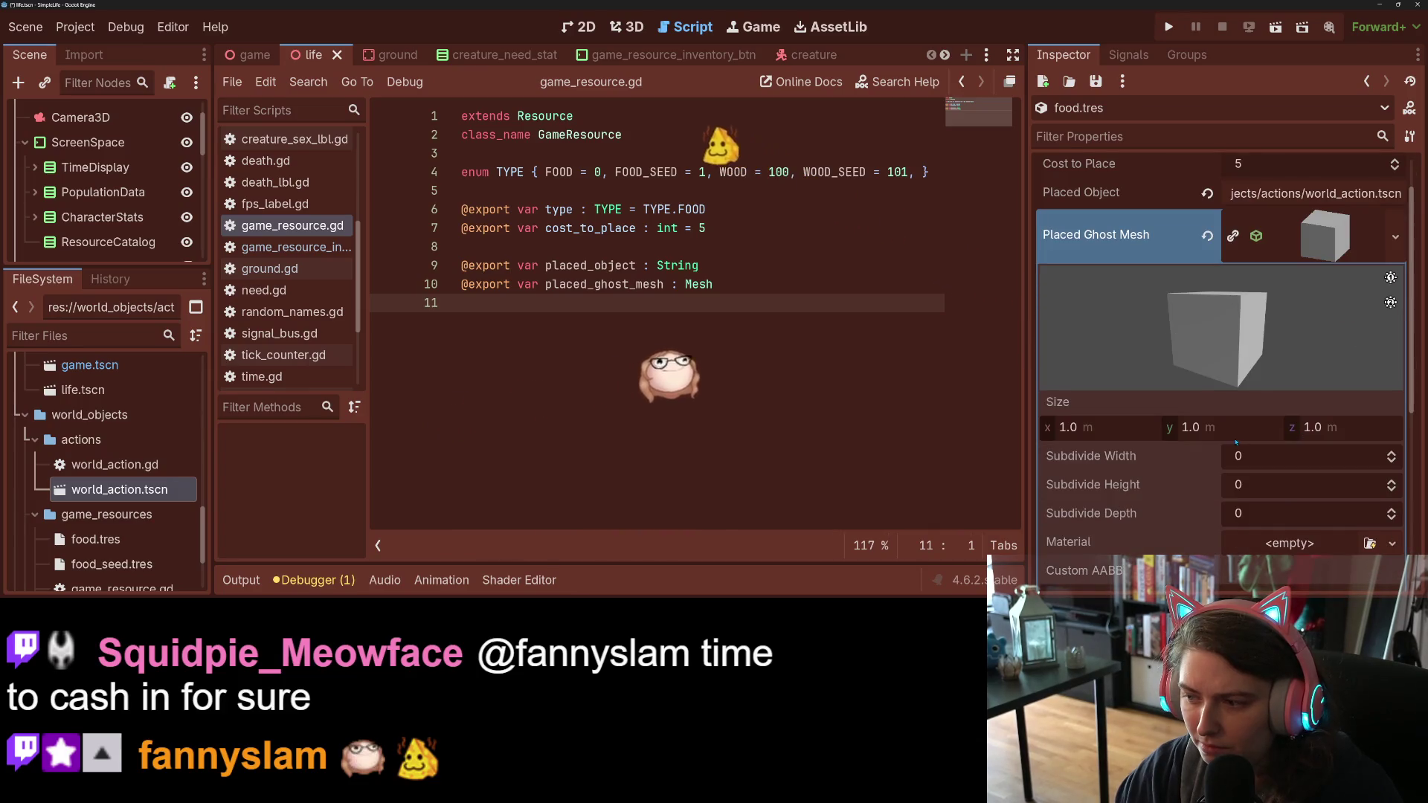
pyautogui.scroll(-5, 1327, 265)
pyautogui.scroll(2, 1327, 265)
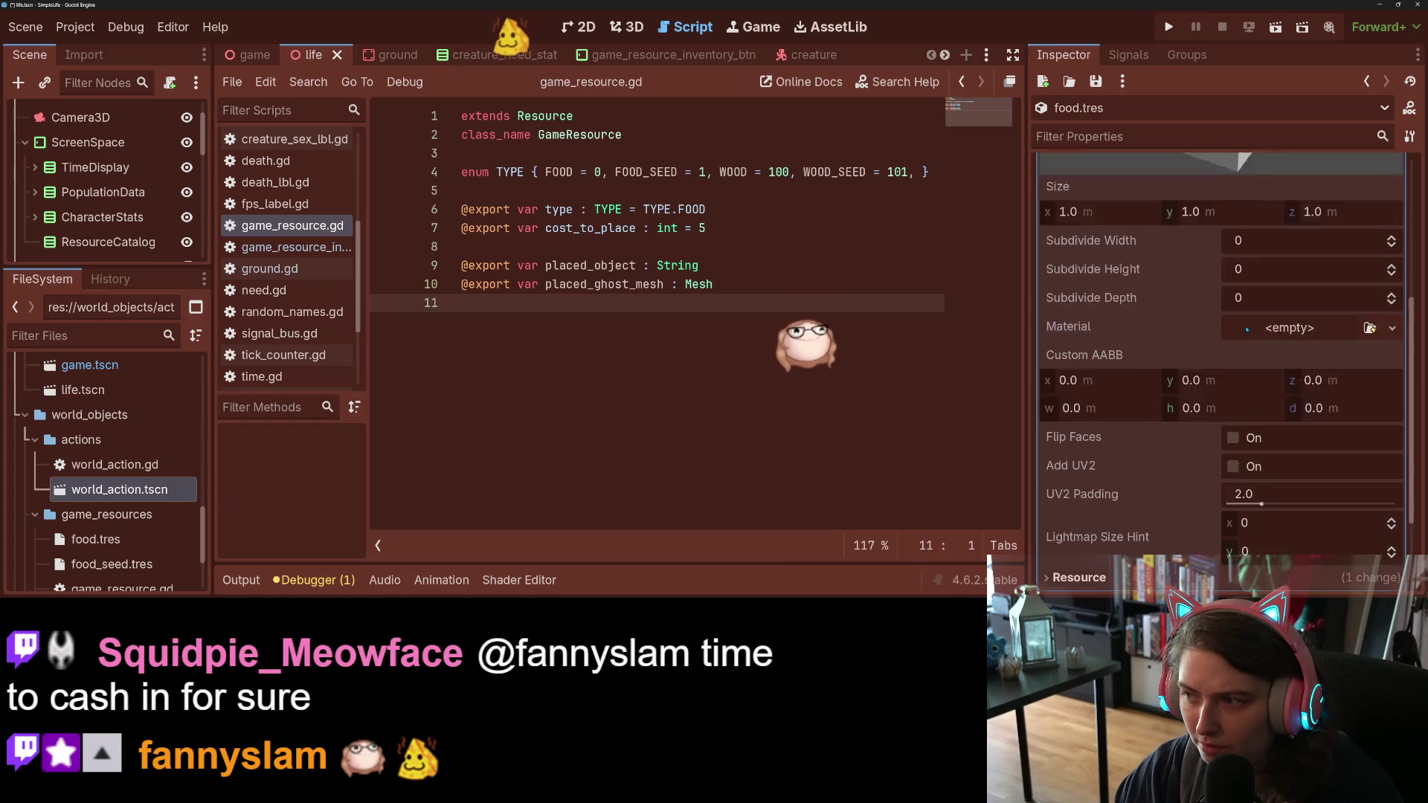
pyautogui.click(1247, 266)
pyautogui.write('1')
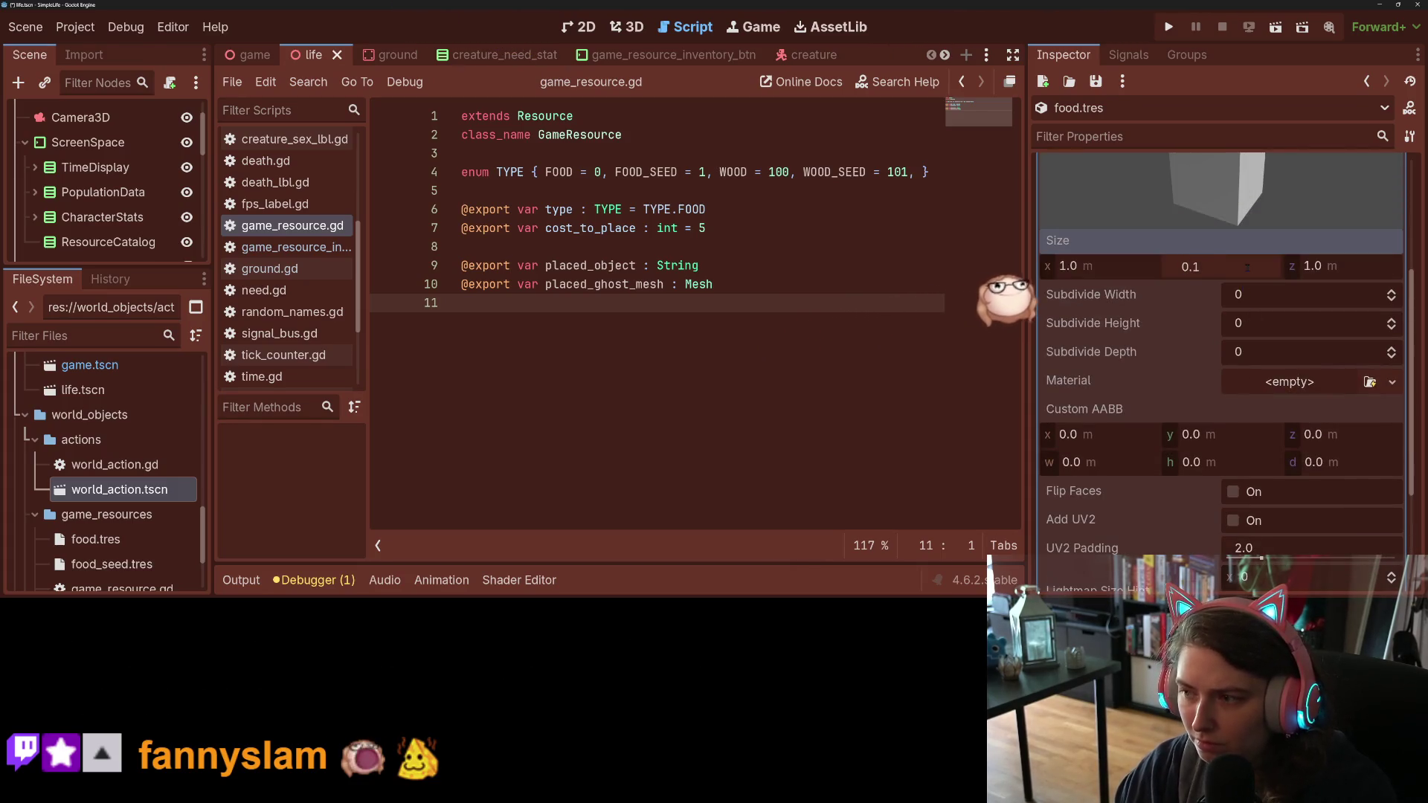
pyautogui.press('Return')
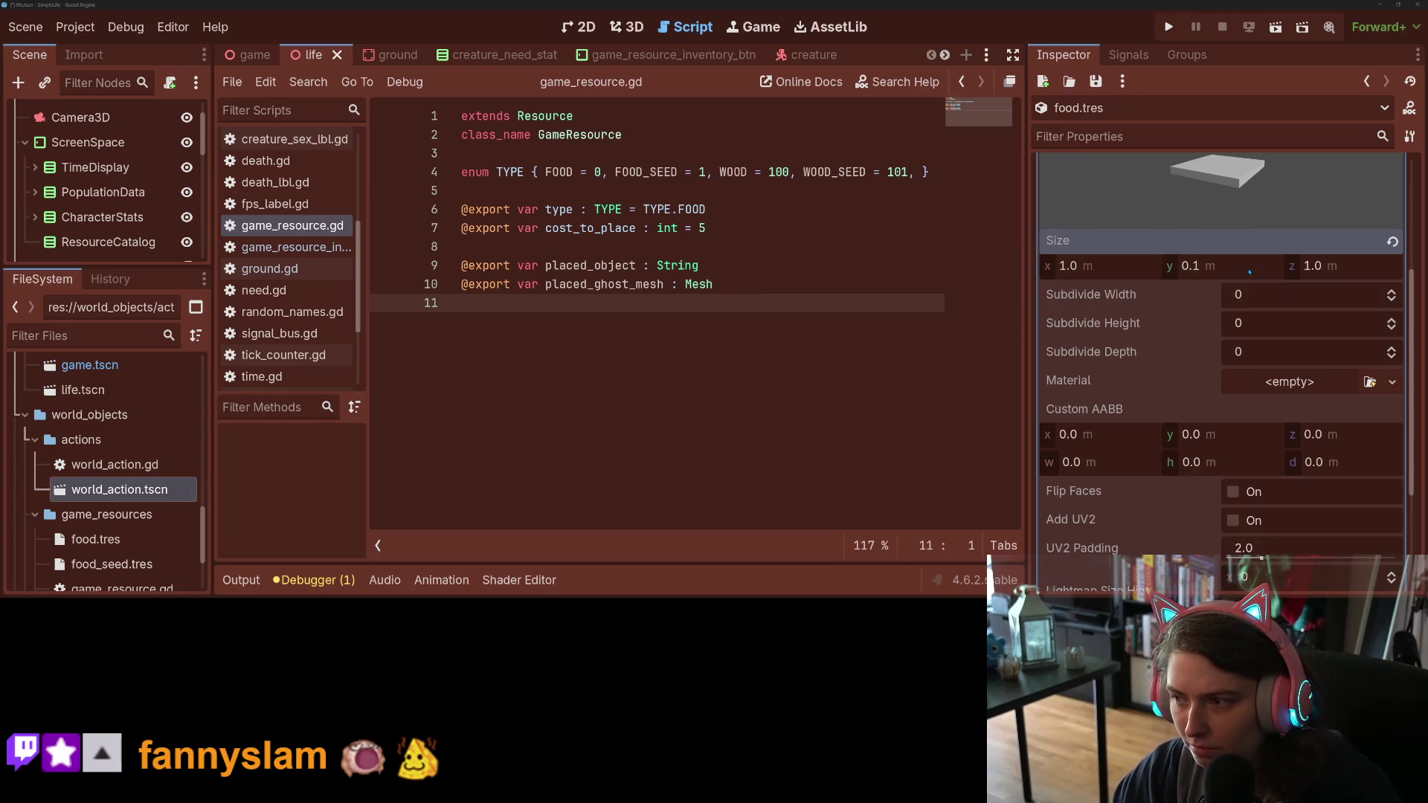
pyautogui.scroll(-3, 1298, 398)
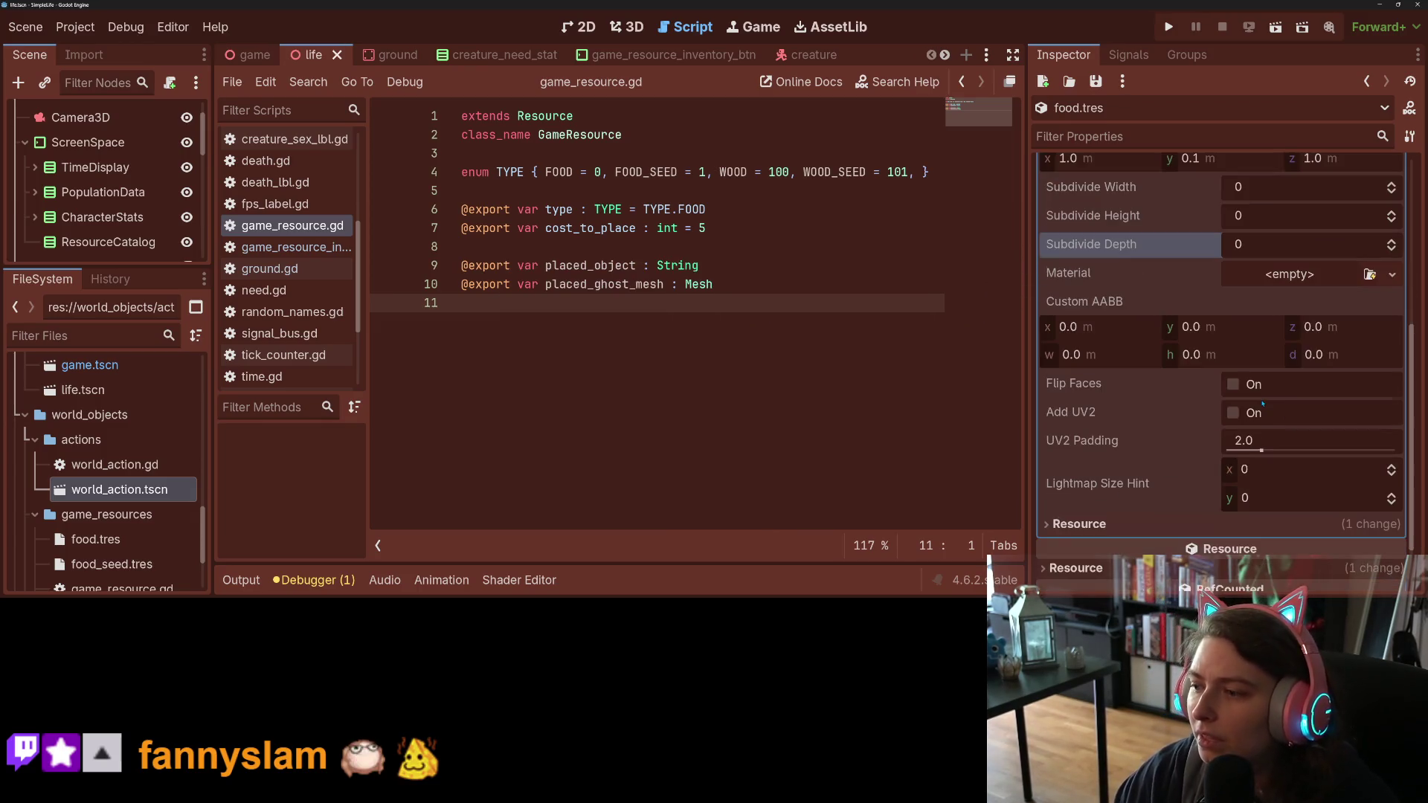
pyautogui.scroll(1, 1301, 431)
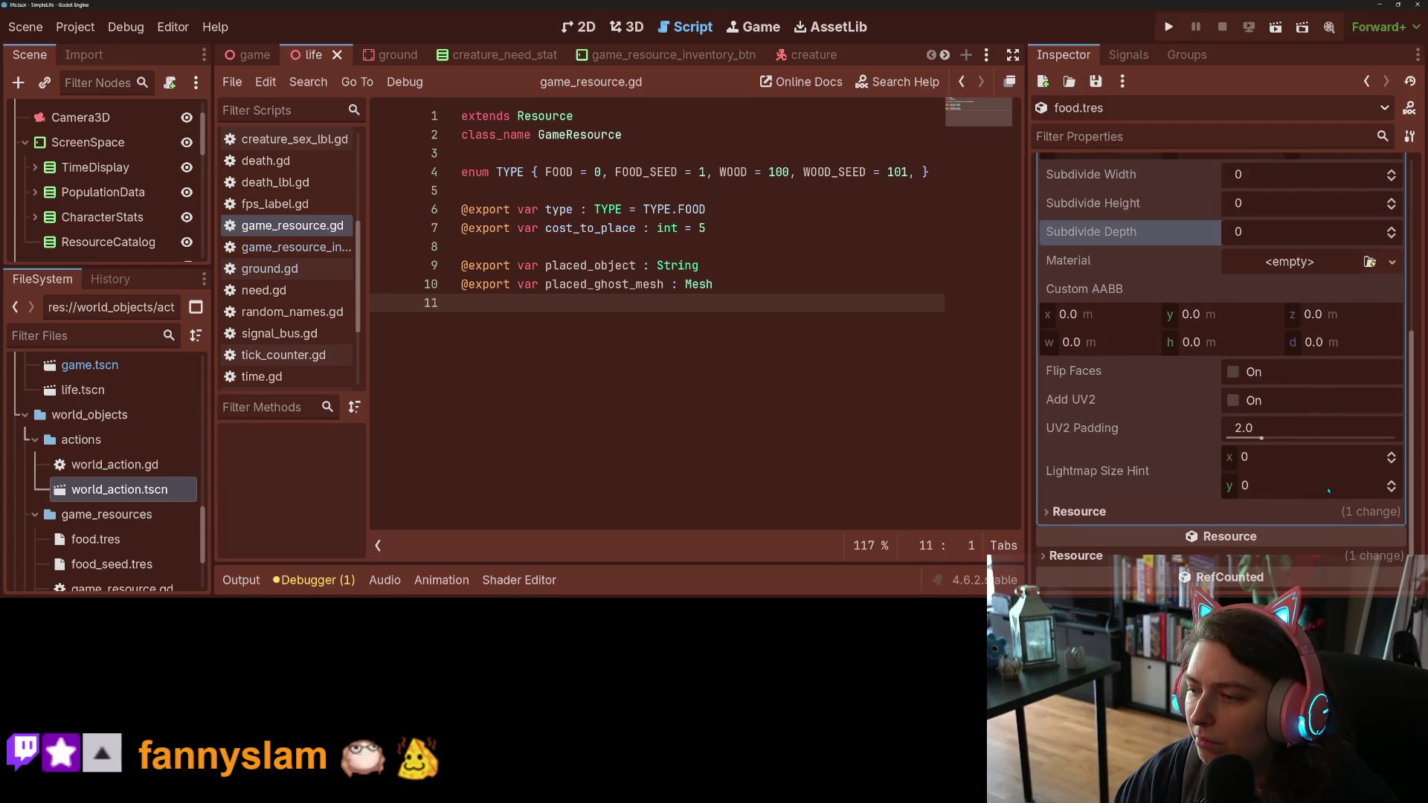
pyautogui.scroll(8, 1284, 437)
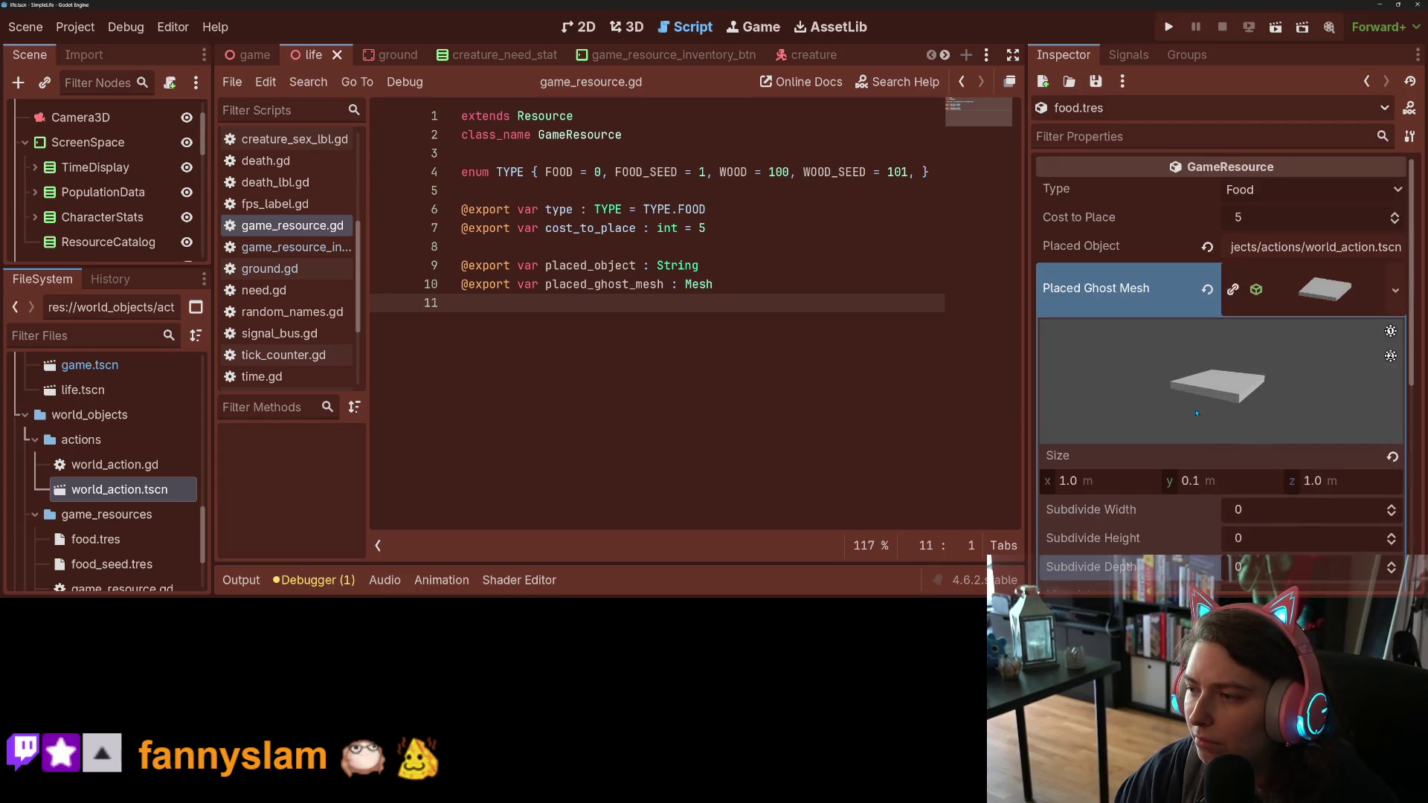
pyautogui.scroll(-3, 104, 475)
pyautogui.click(100, 550)
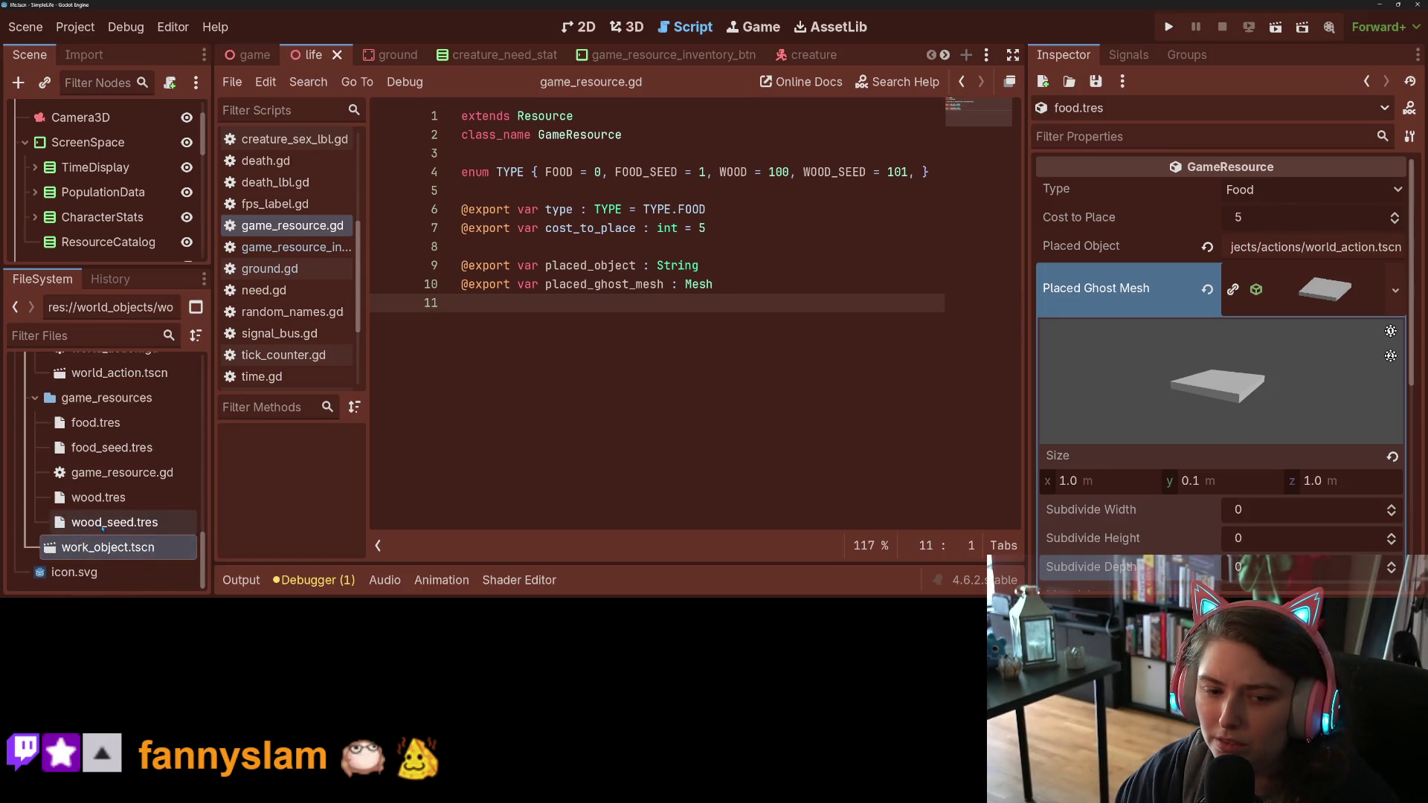
# - Copy the pyramid ghost mesh's amber material in food_seed.tres, then empty its Material slot
pyautogui.click(102, 448)
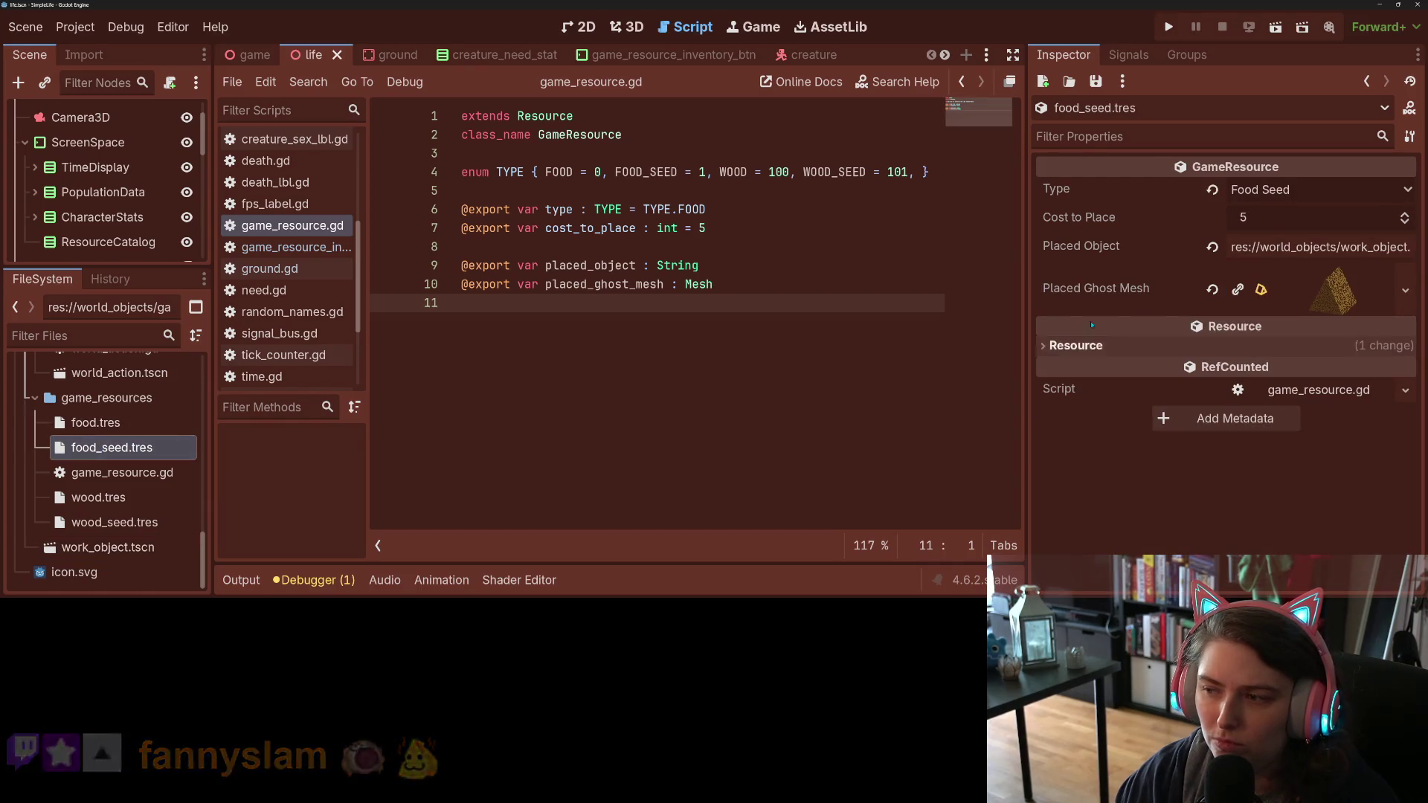
pyautogui.click(1130, 288)
pyautogui.scroll(-5, 1132, 439)
pyautogui.scroll(-1, 1131, 438)
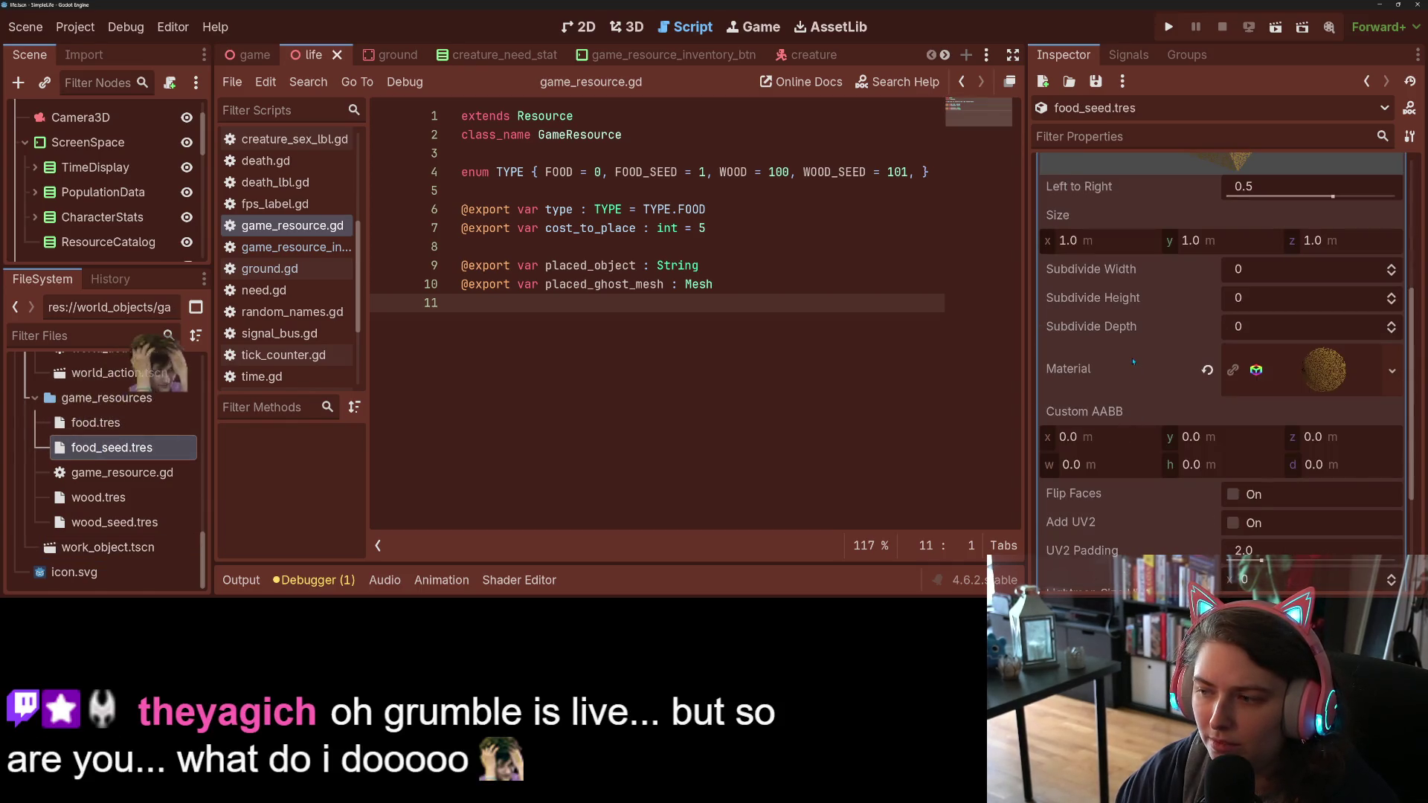
pyautogui.rightClick(1131, 369)
pyautogui.press('Escape')
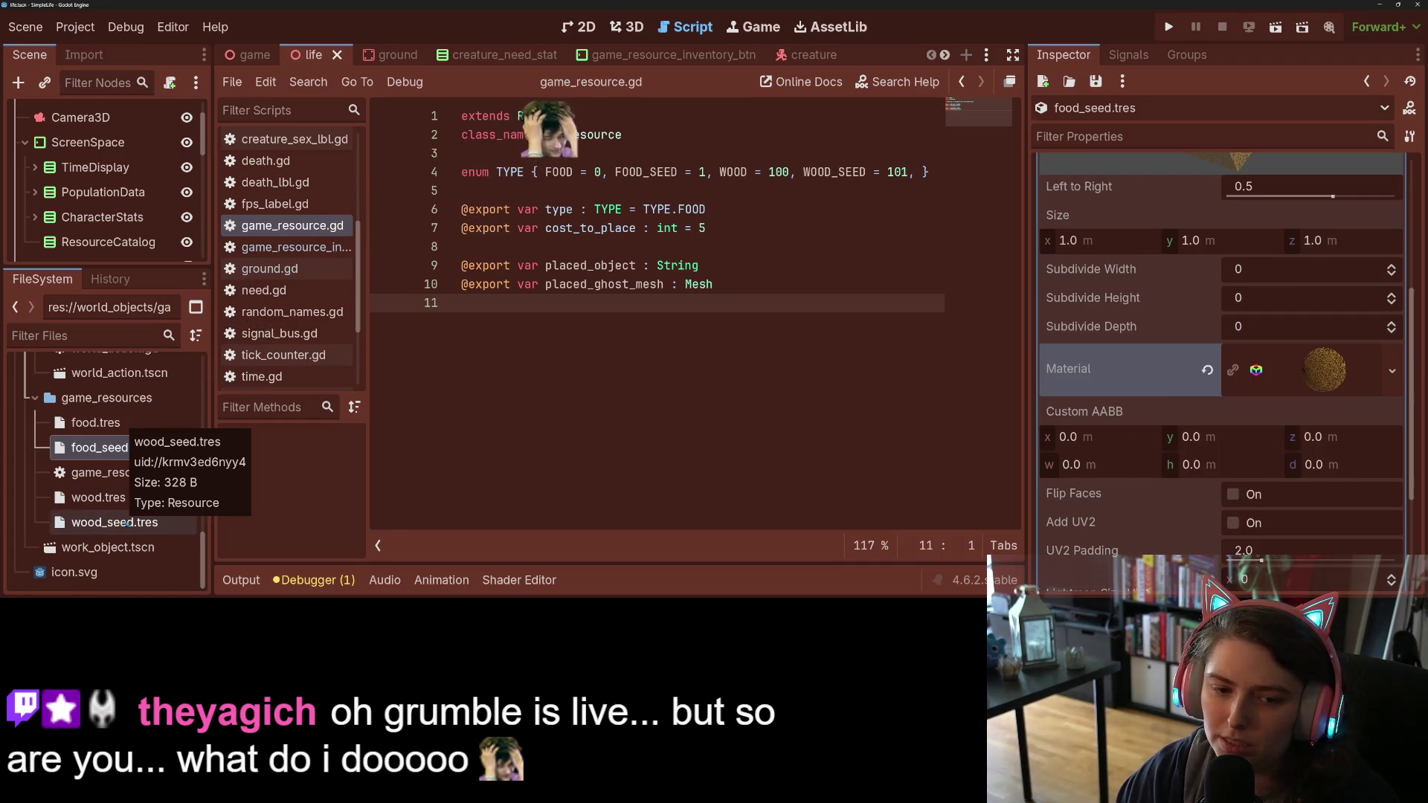
pyautogui.click(100, 429)
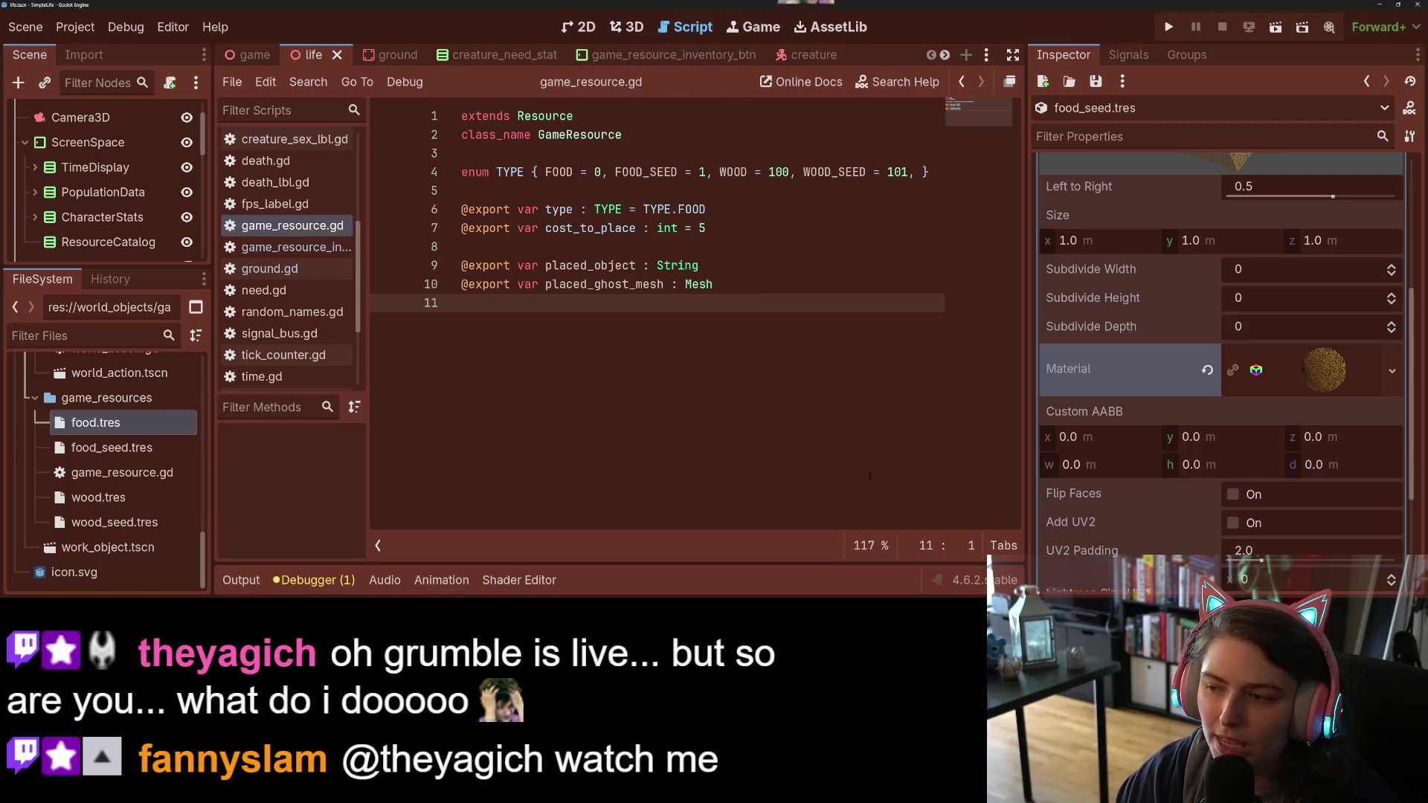
pyautogui.click(1206, 370)
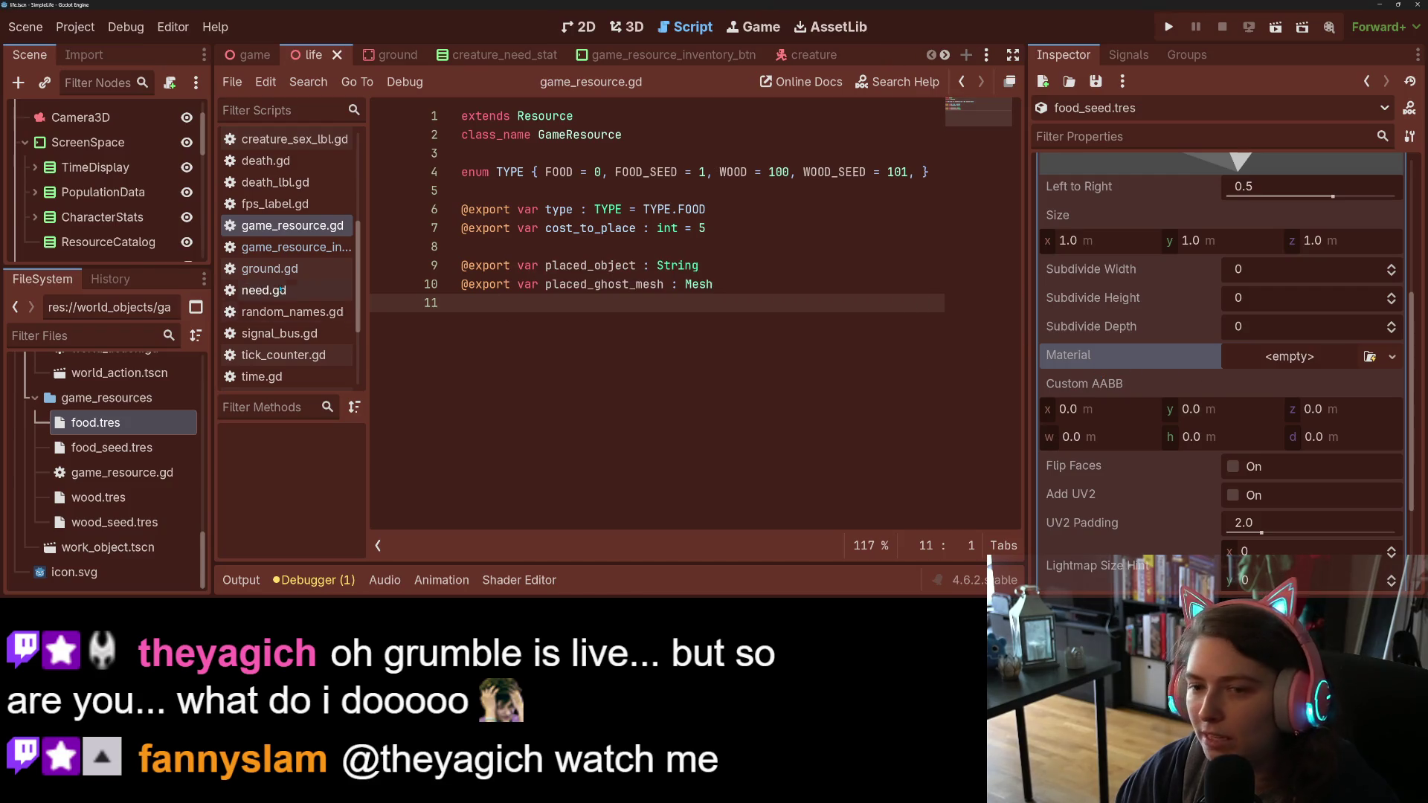
pyautogui.scroll(-2, 110, 191)
pyautogui.scroll(3, 109, 190)
pyautogui.scroll(-4, 109, 190)
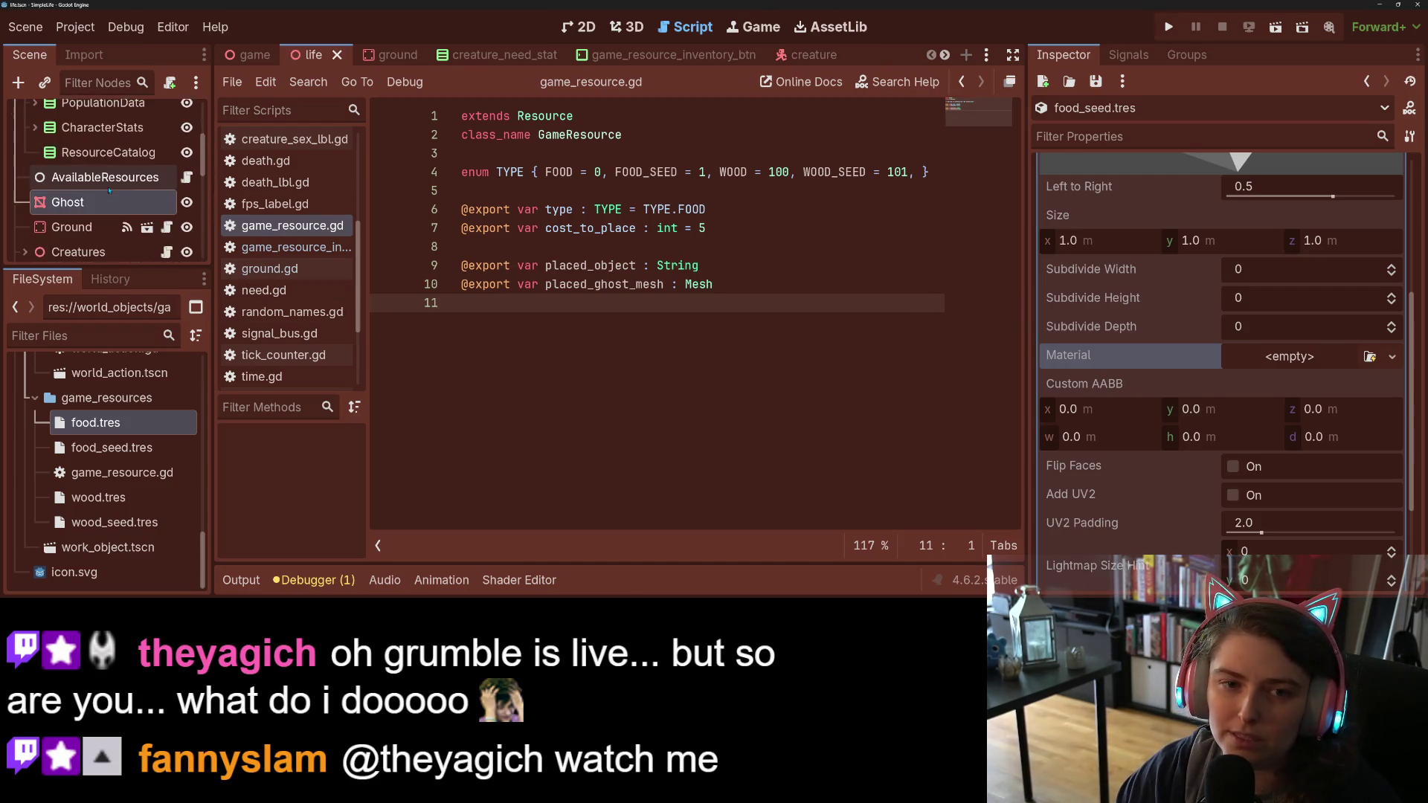
pyautogui.scroll(-1, 109, 191)
# - Paste the copied amber material into the Ghost node's Geometry Material Override
pyautogui.click(110, 185)
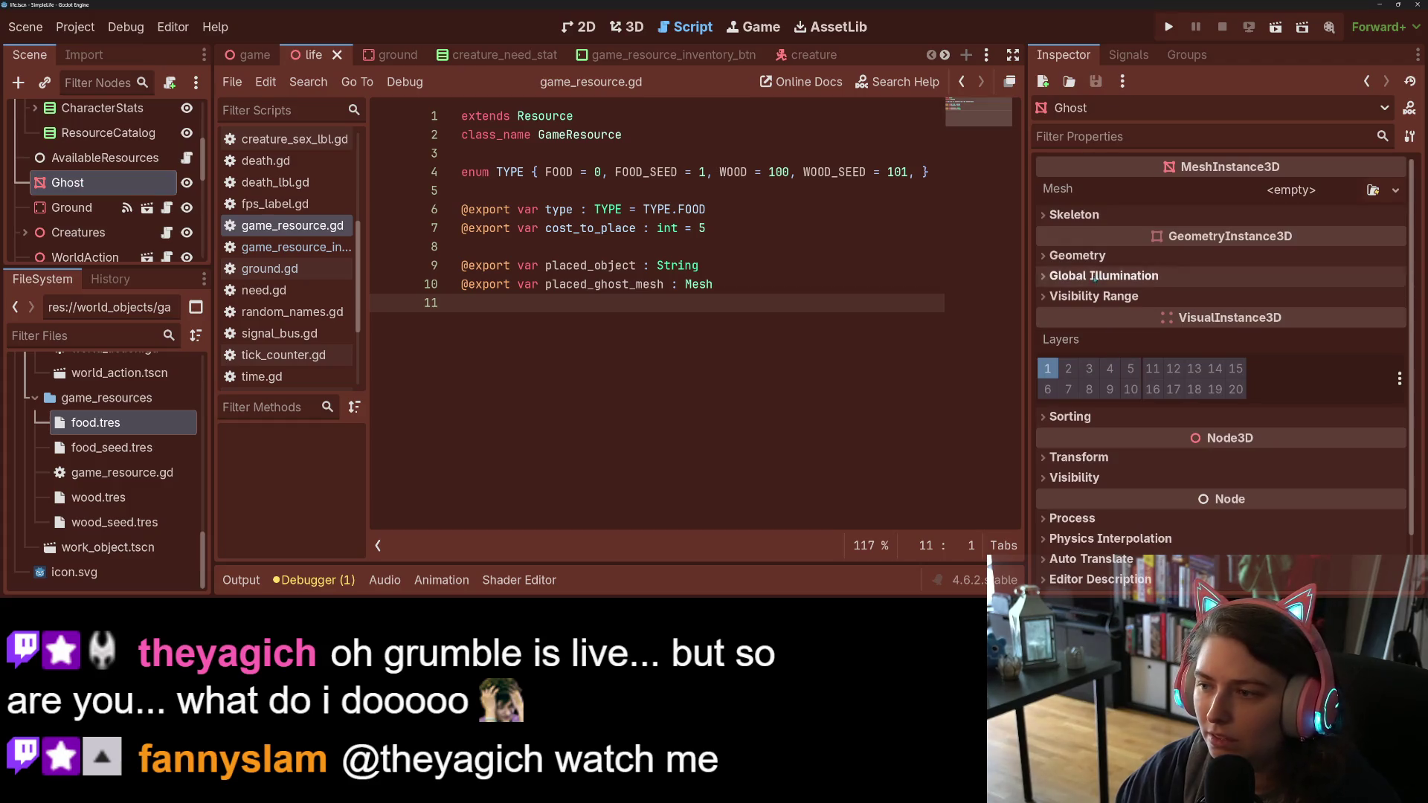
pyautogui.click(1079, 457)
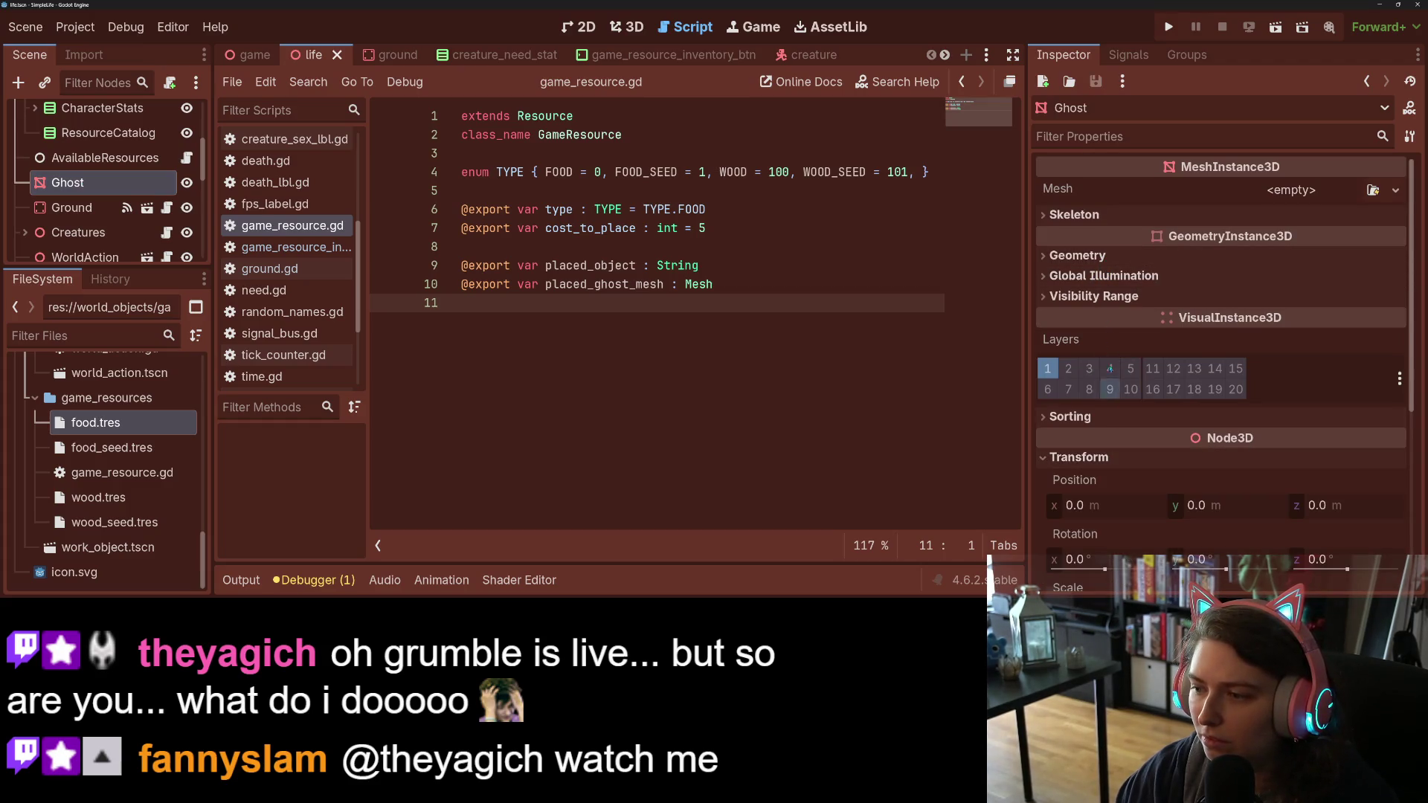
pyautogui.click(1108, 255)
pyautogui.rightClick(1106, 285)
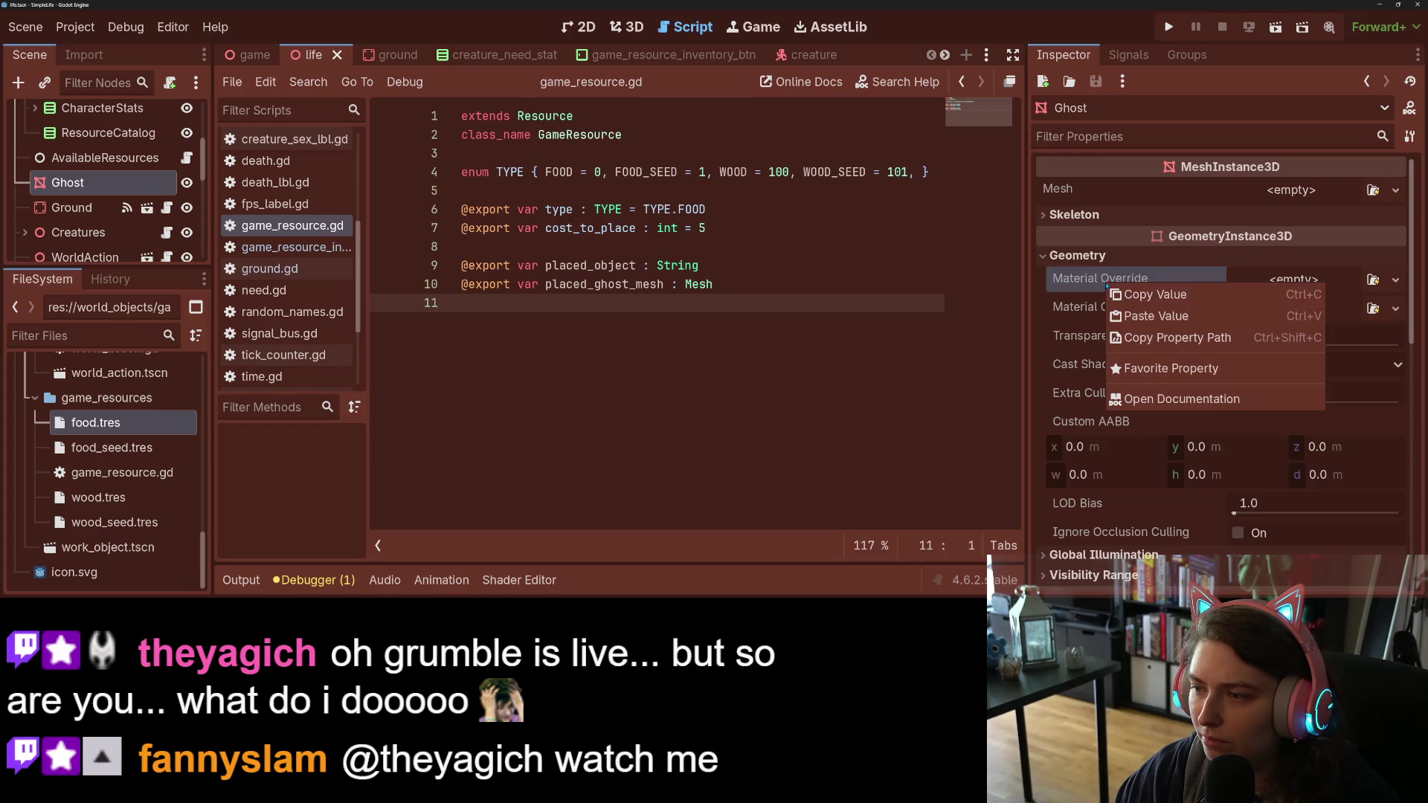
pyautogui.click(1145, 315)
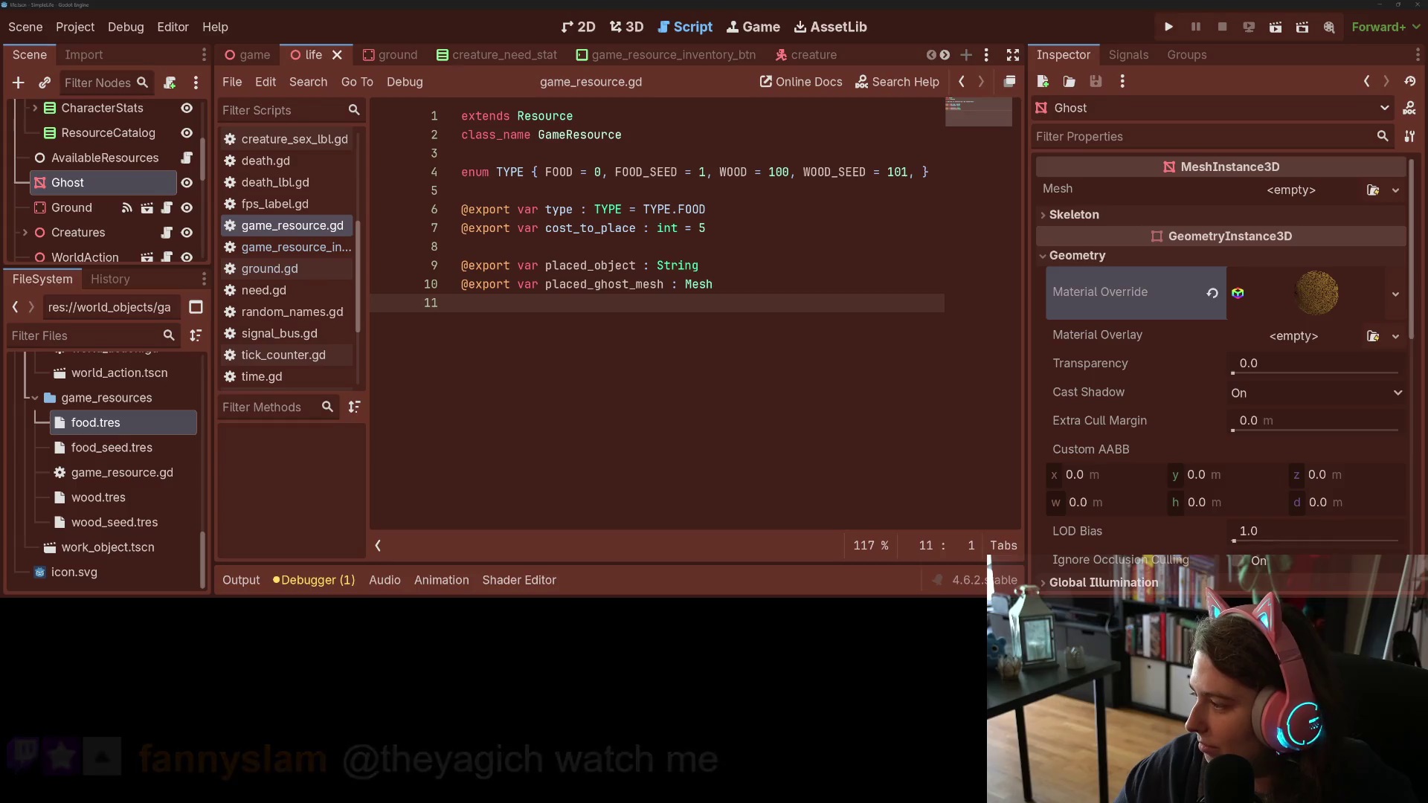
pyautogui.hotkey('alt', 'Tab')
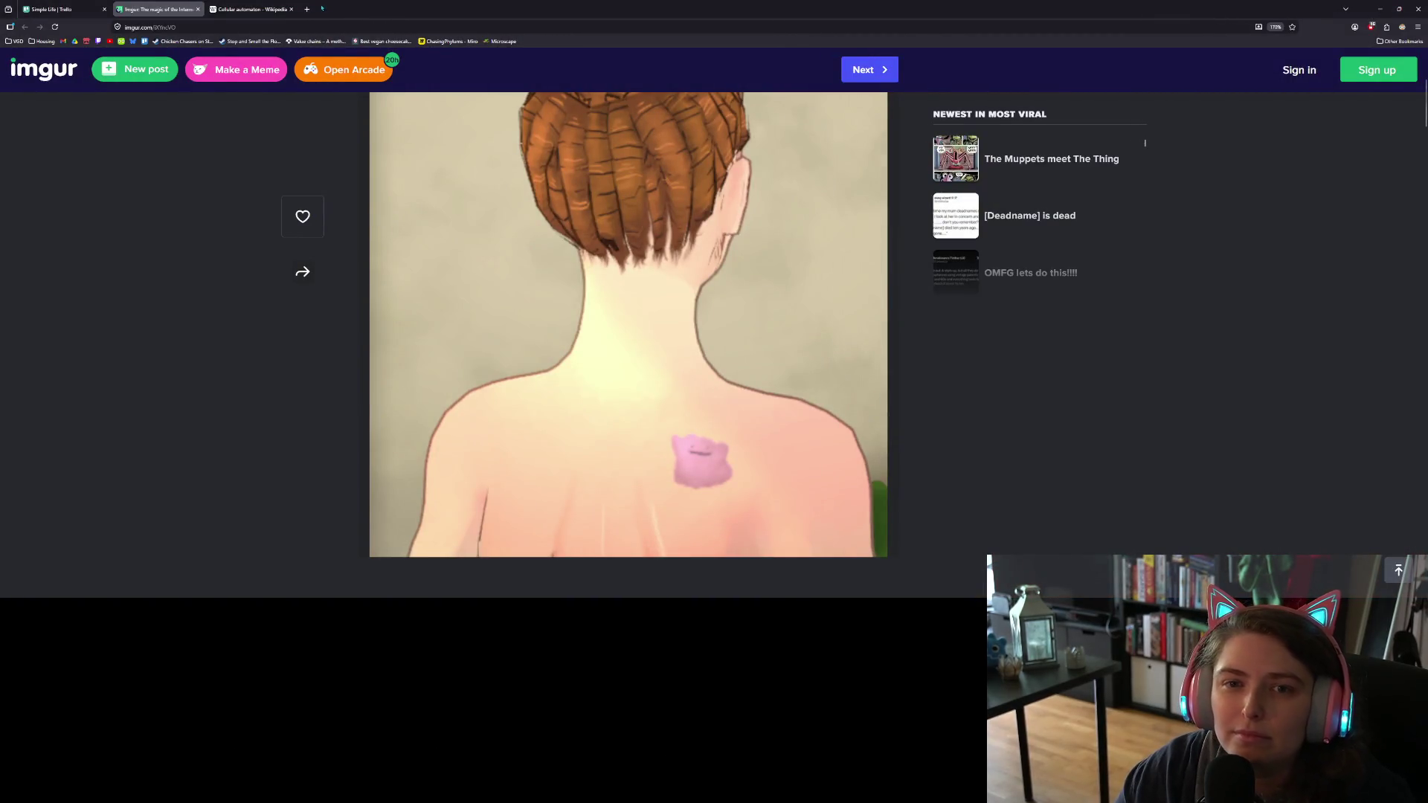
# - Open a followed Twitch channel, mute the stream, and send 'your music is so loud' in chat
pyautogui.click(307, 9)
pyautogui.click(97, 41)
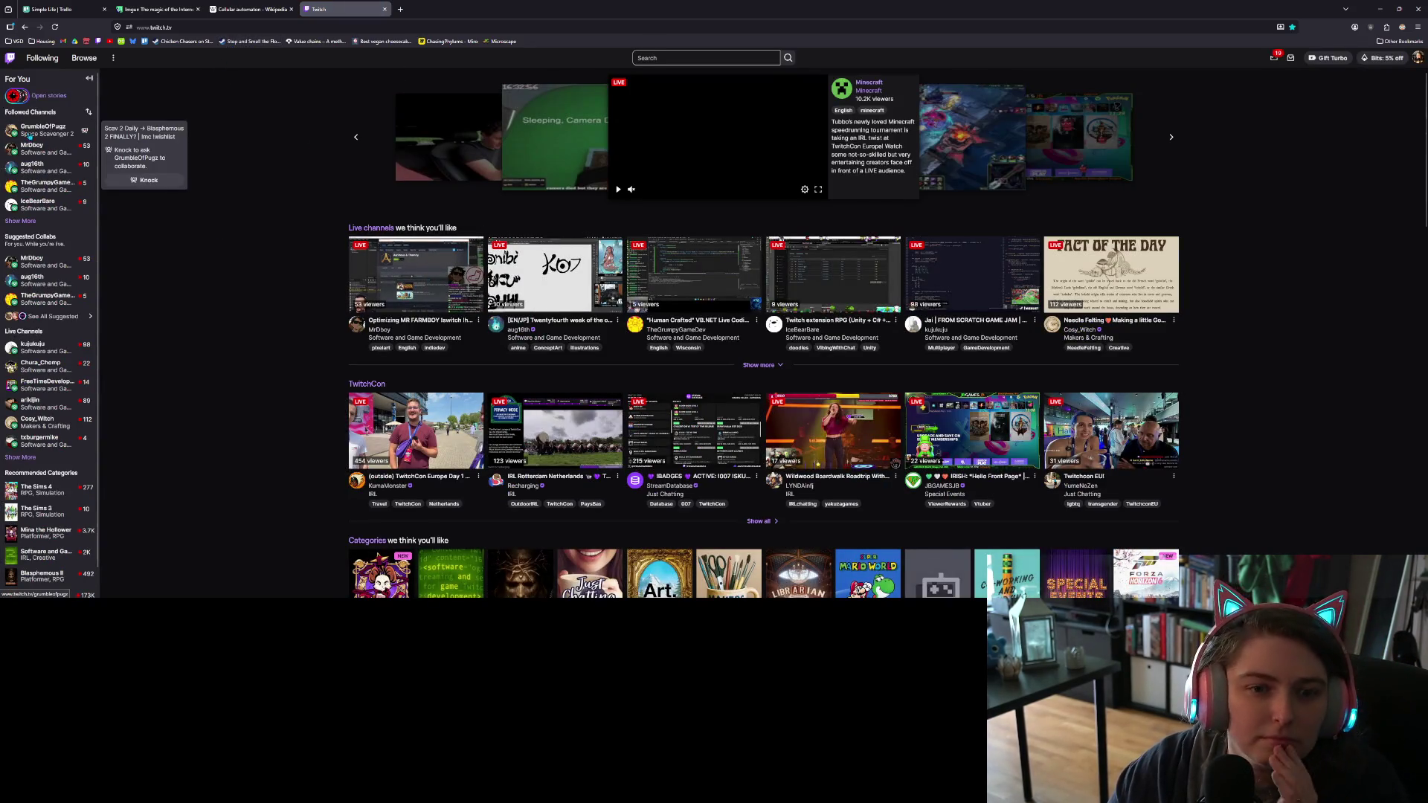
pyautogui.click(44, 128)
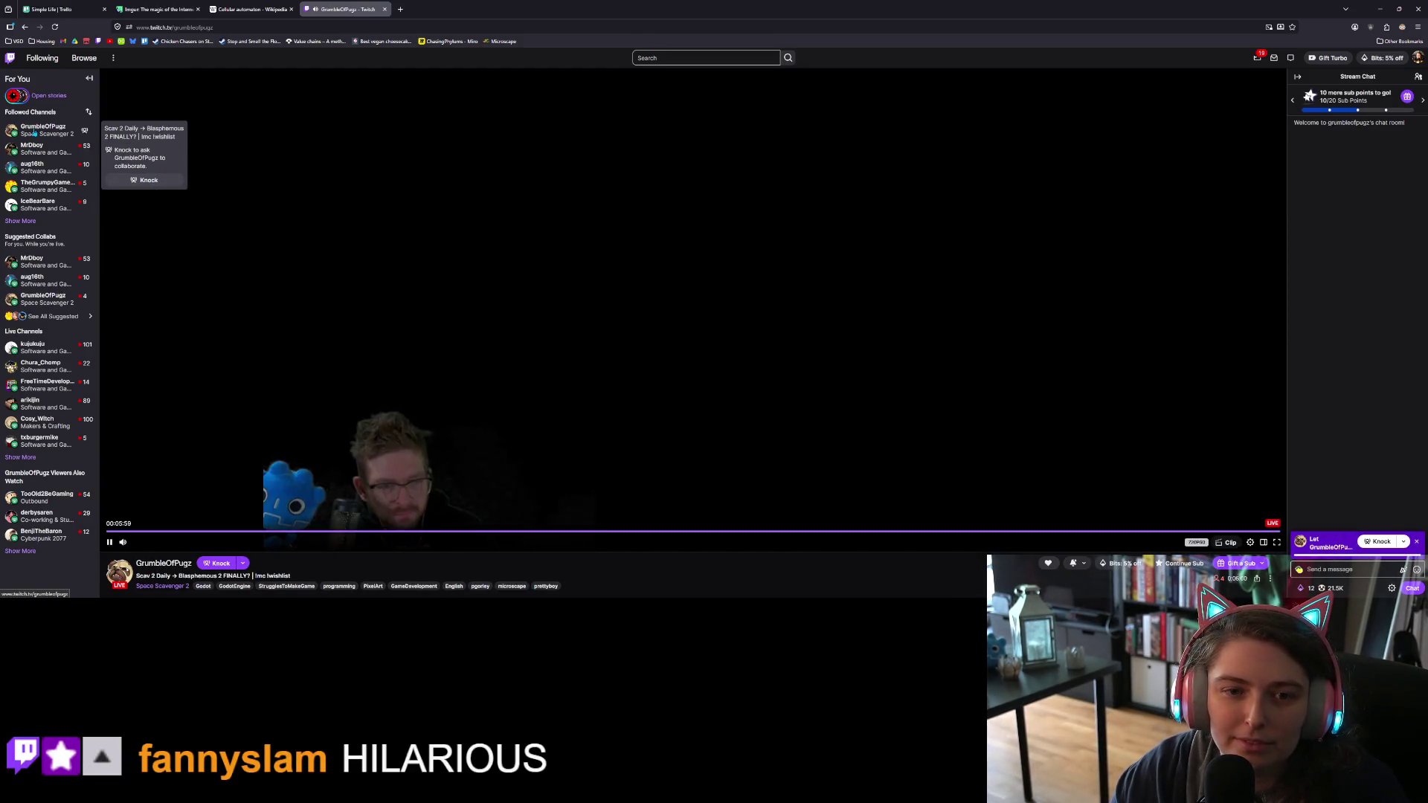
pyautogui.click(122, 542)
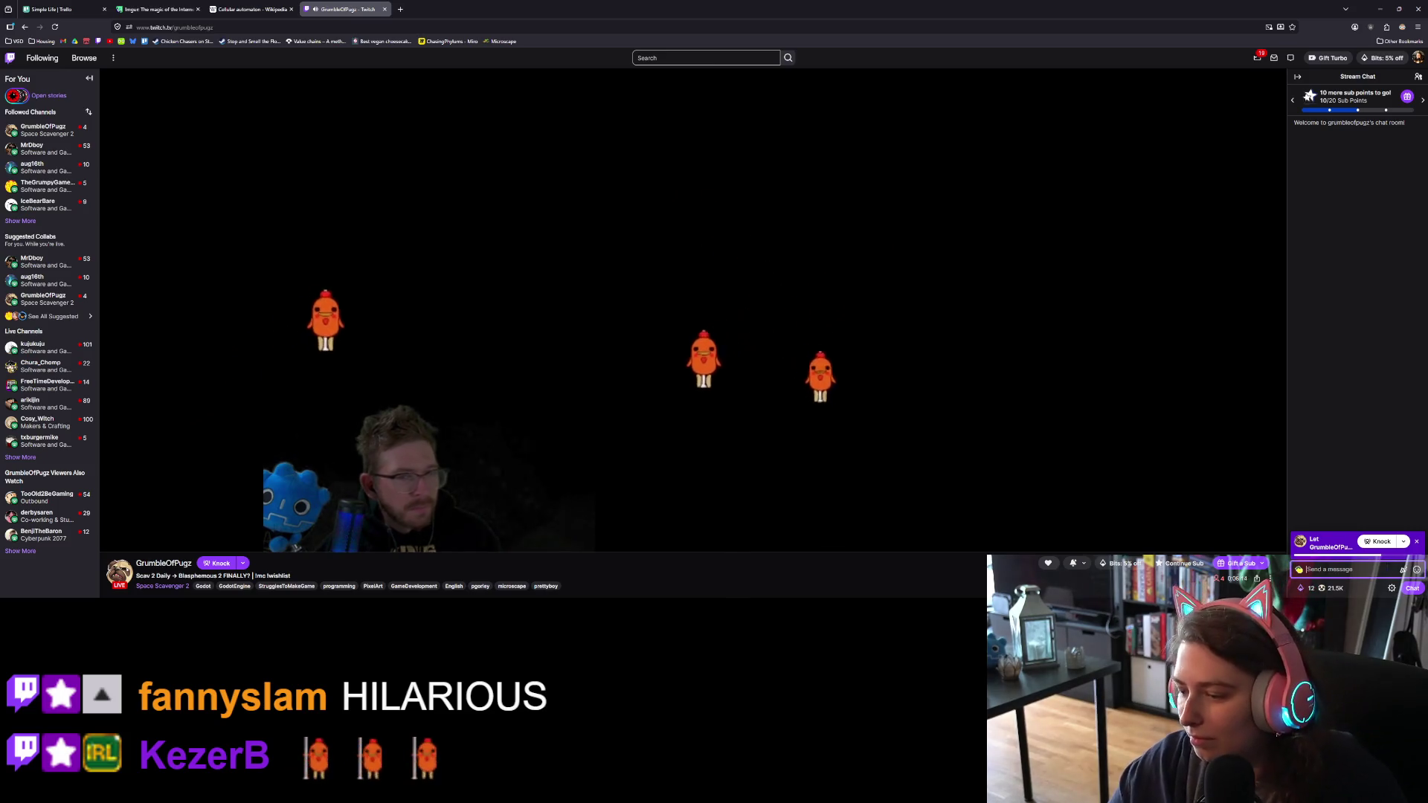
pyautogui.write('your music is so ')
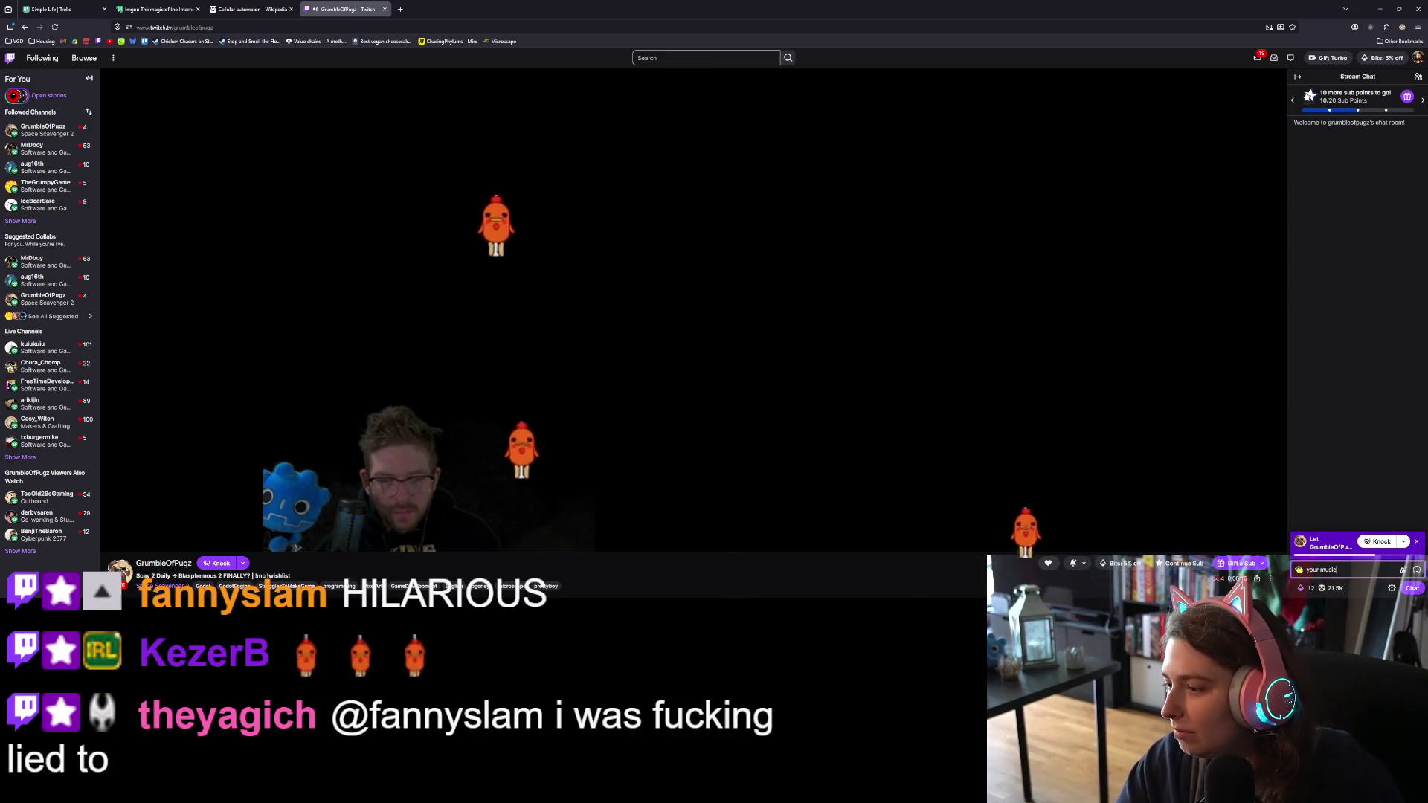
pyautogui.write('loud')
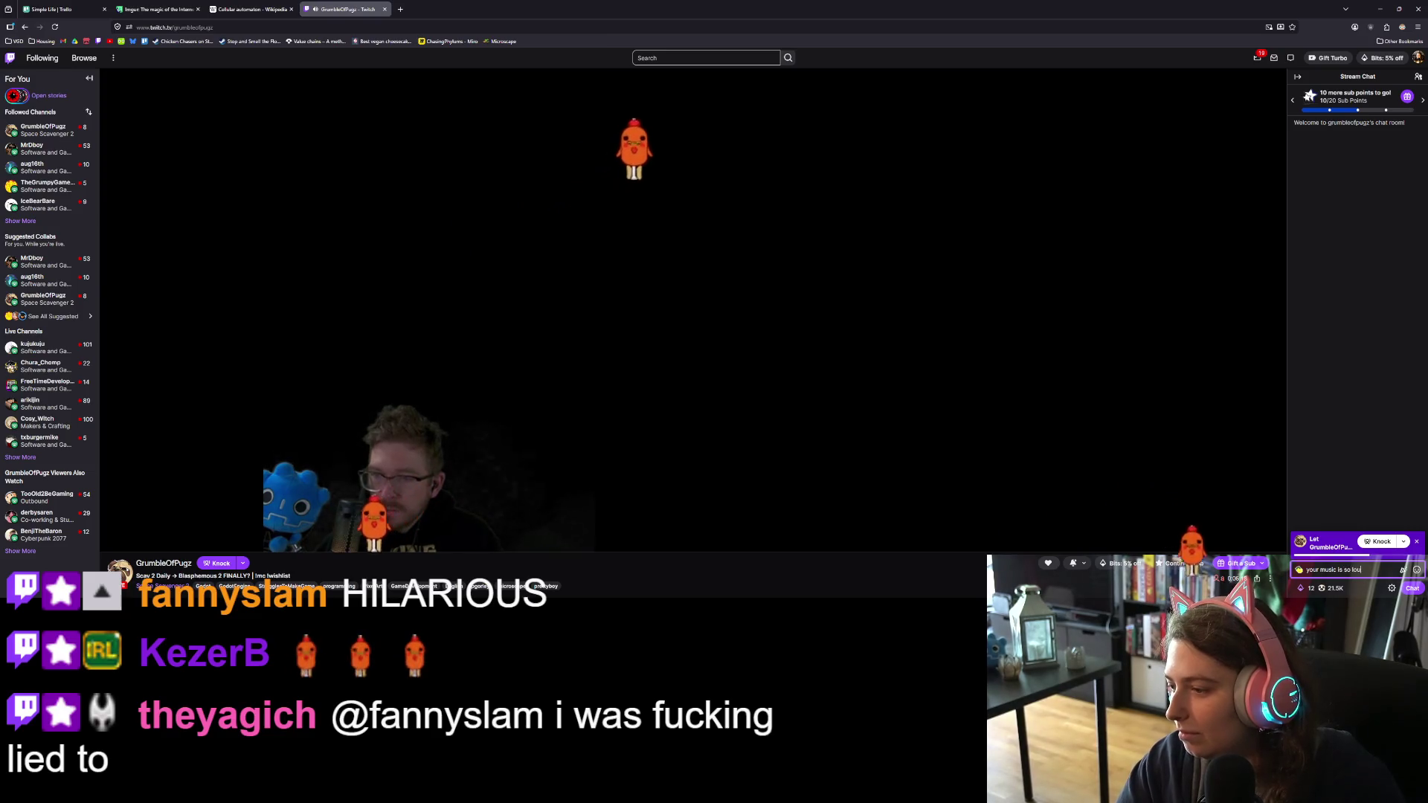
pyautogui.press('Return')
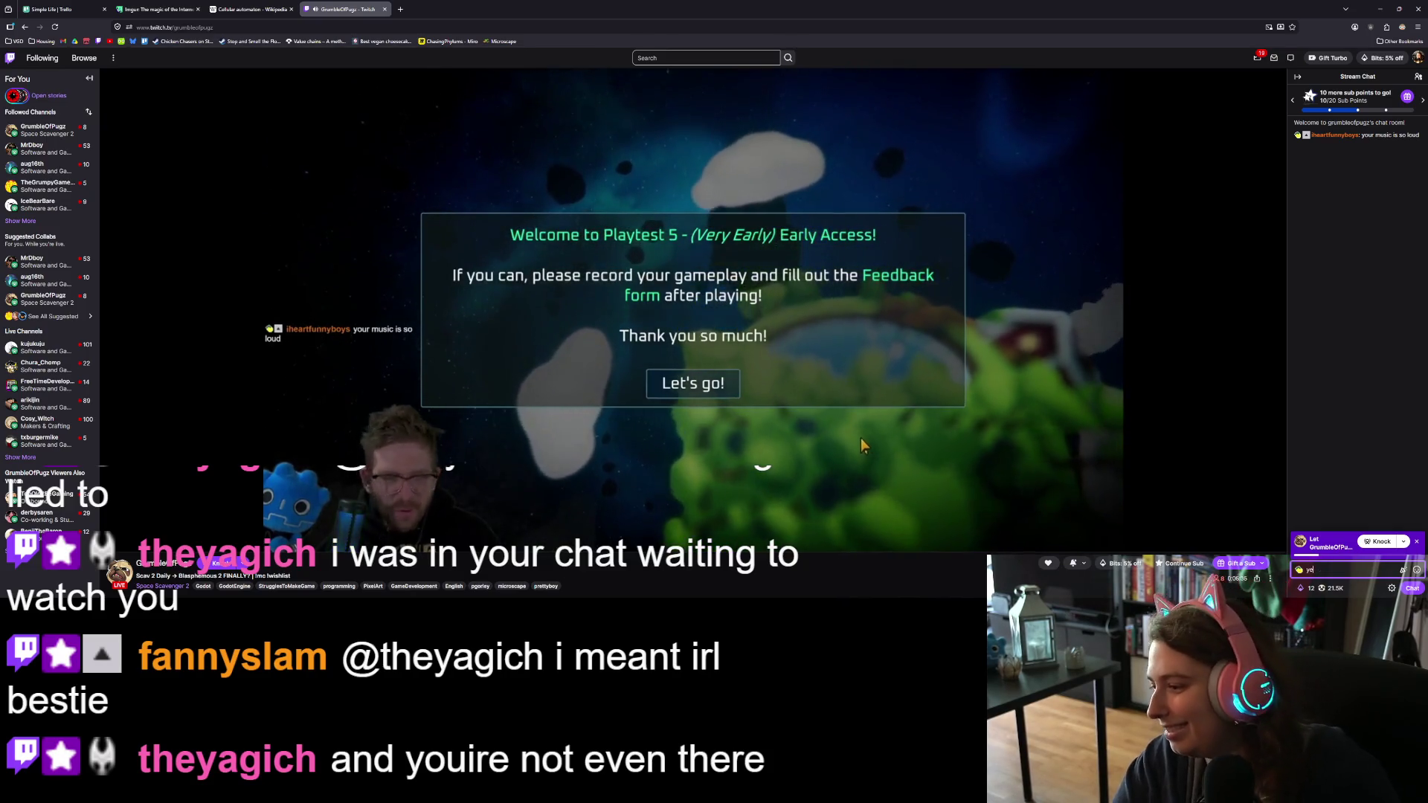
# - Reply 'yeah, and now my chat is dead' in the stream chat
pyautogui.write('yeah, and now my chat is dead')
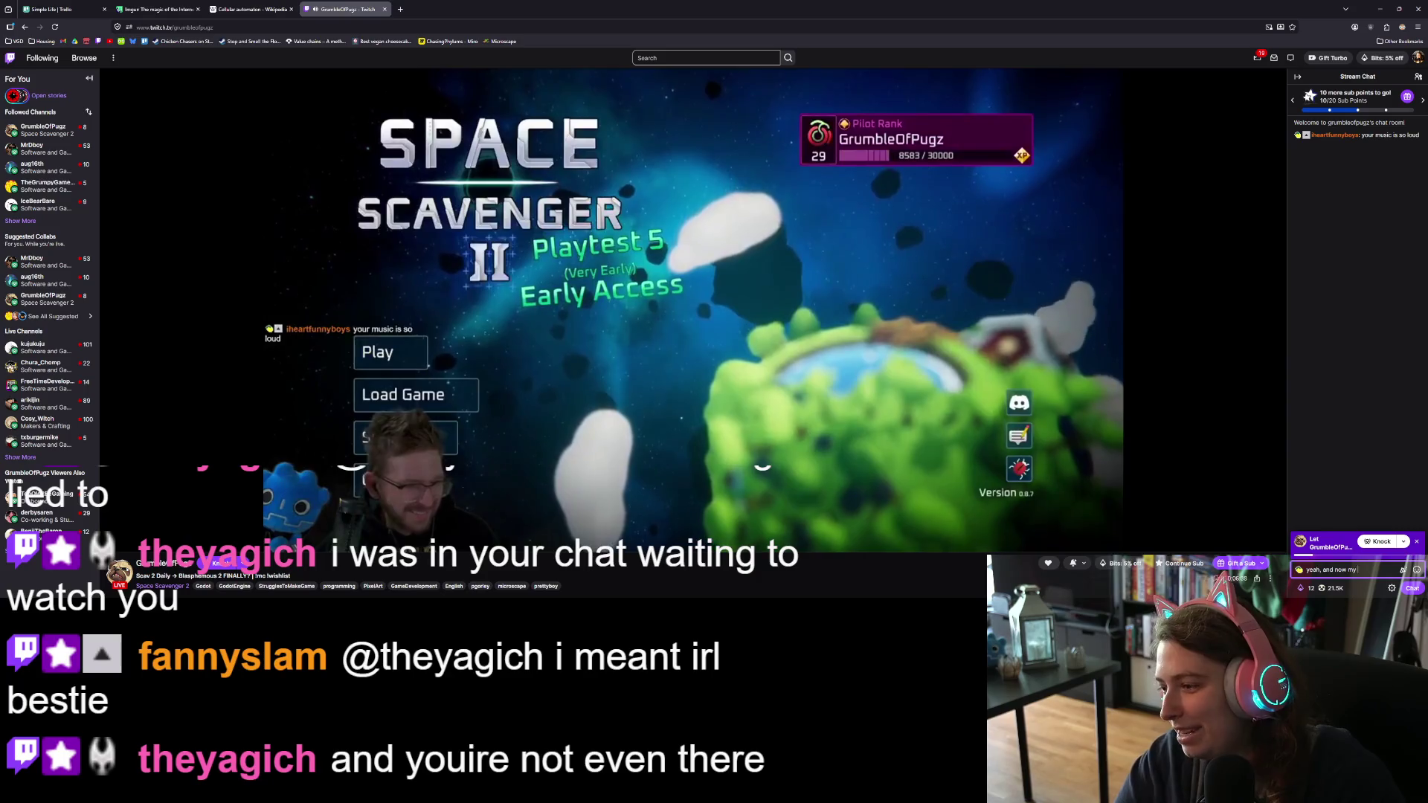
pyautogui.press('Return')
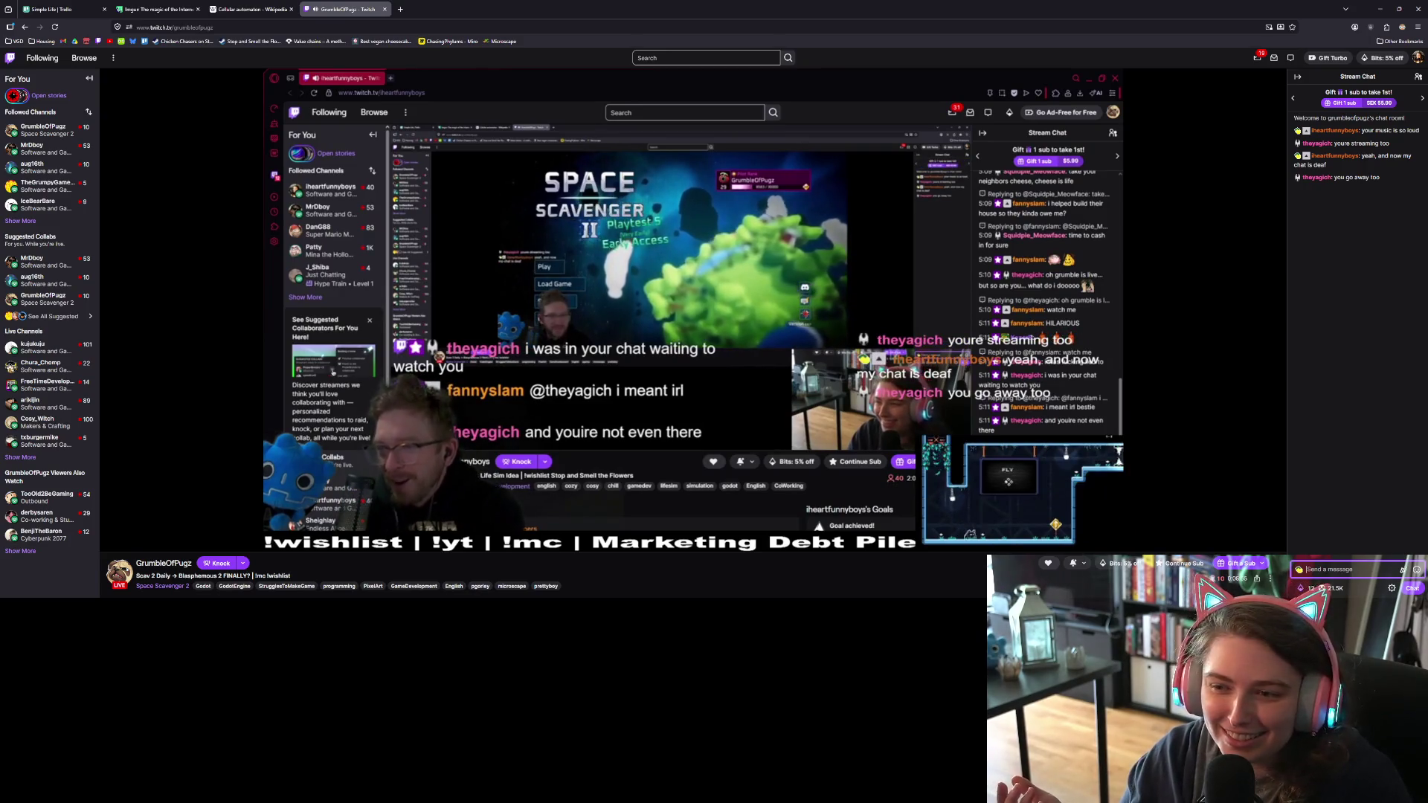
pyautogui.moveTo(1270, 198)
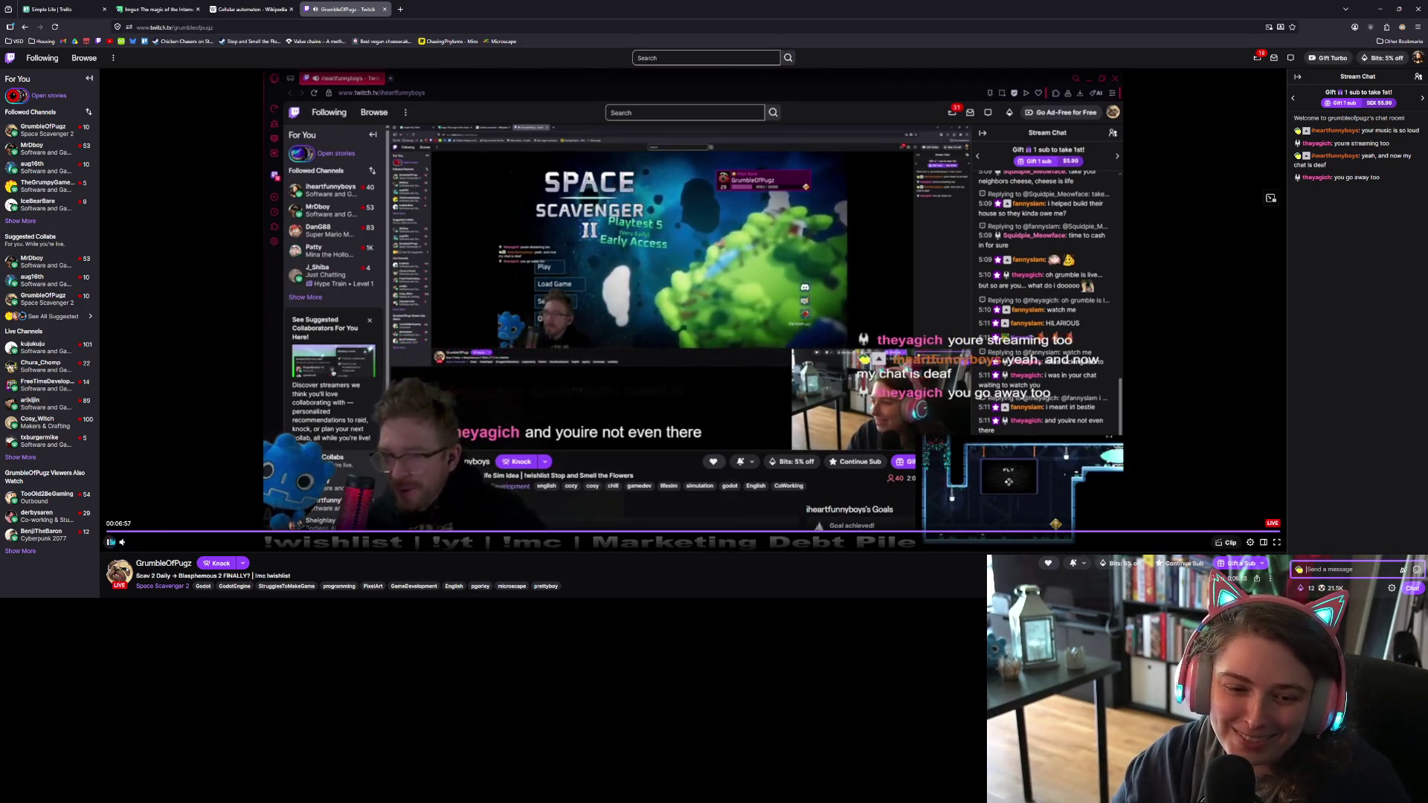
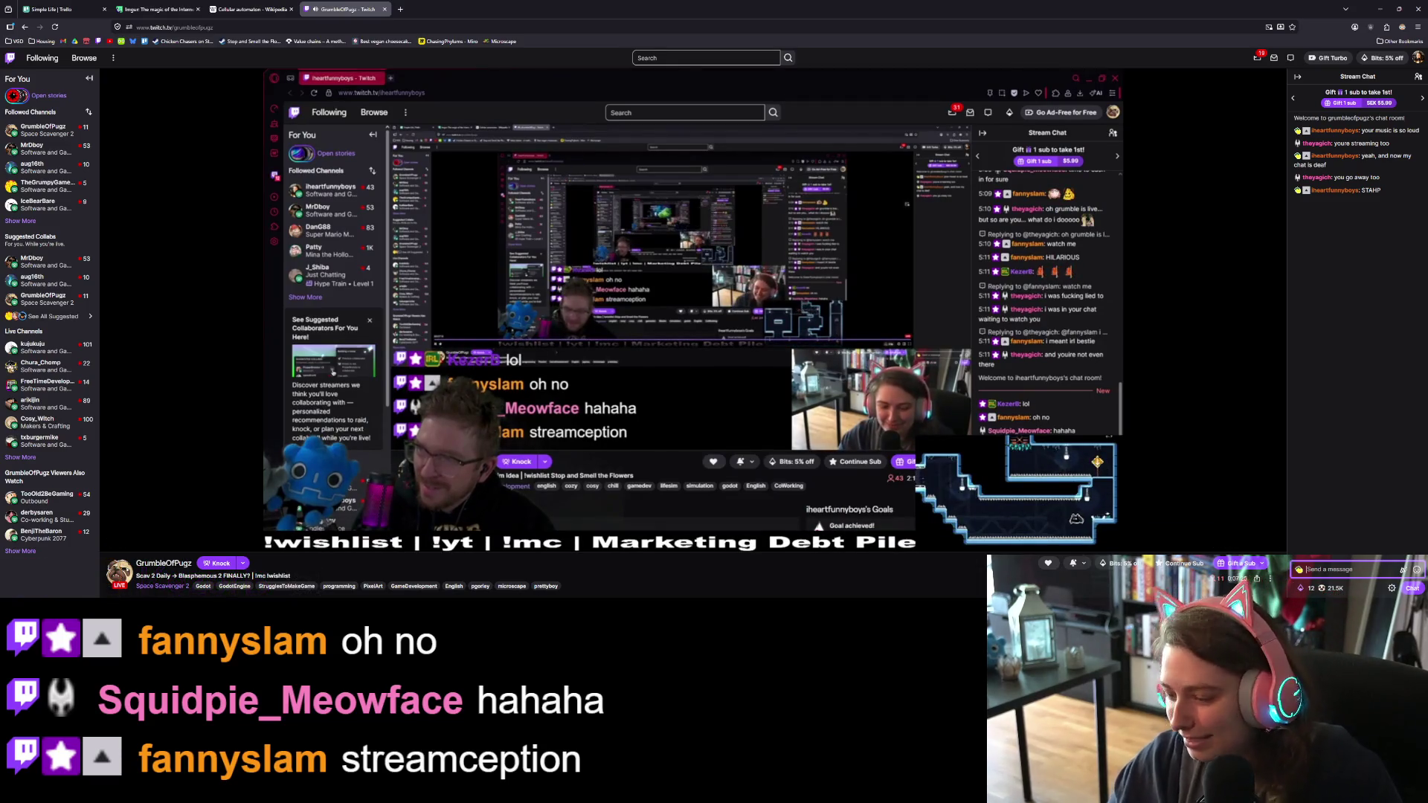
# - Post a good-luck message in the Twitch chat, then switch to the Simple Life Trello tab
pyautogui.write('of luc')
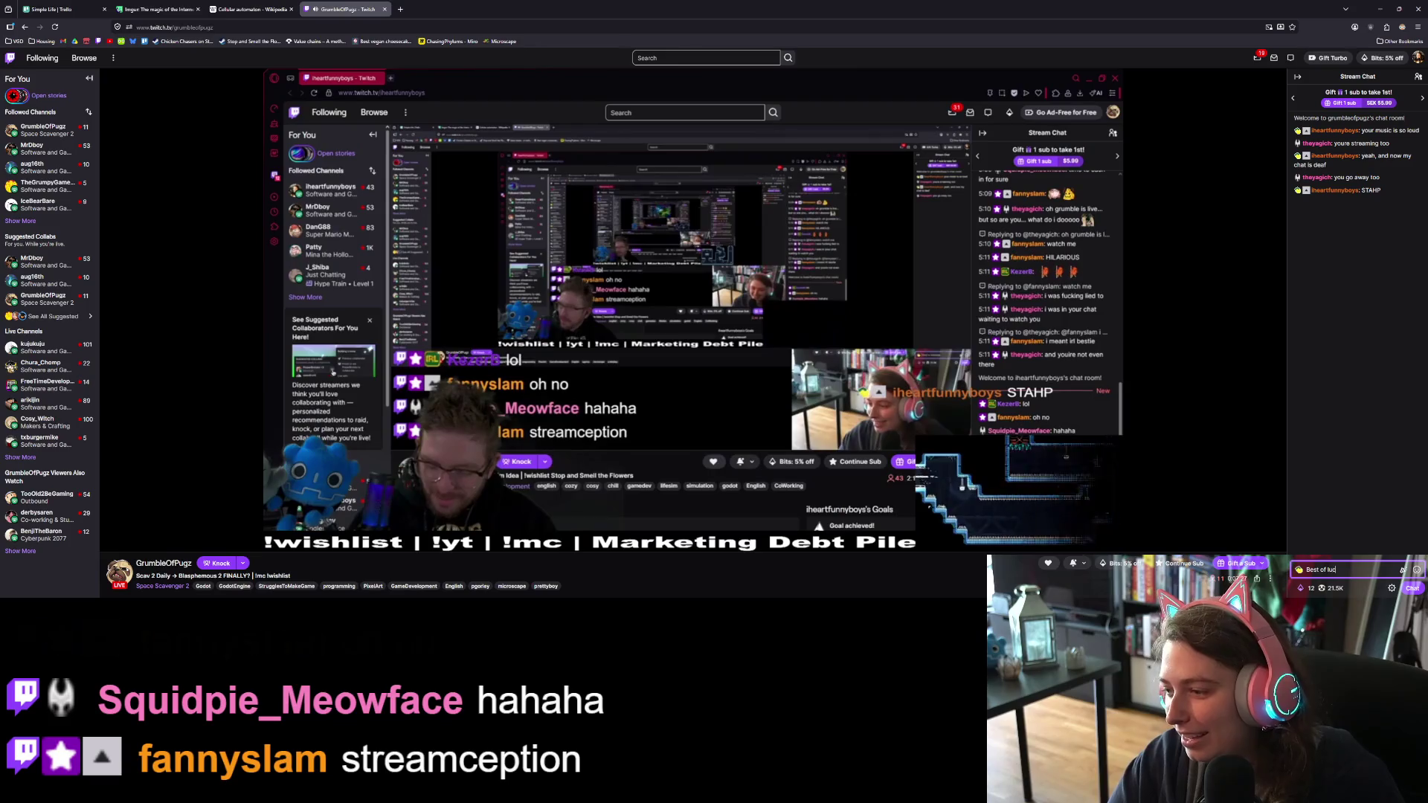
pyautogui.write('th your stream')
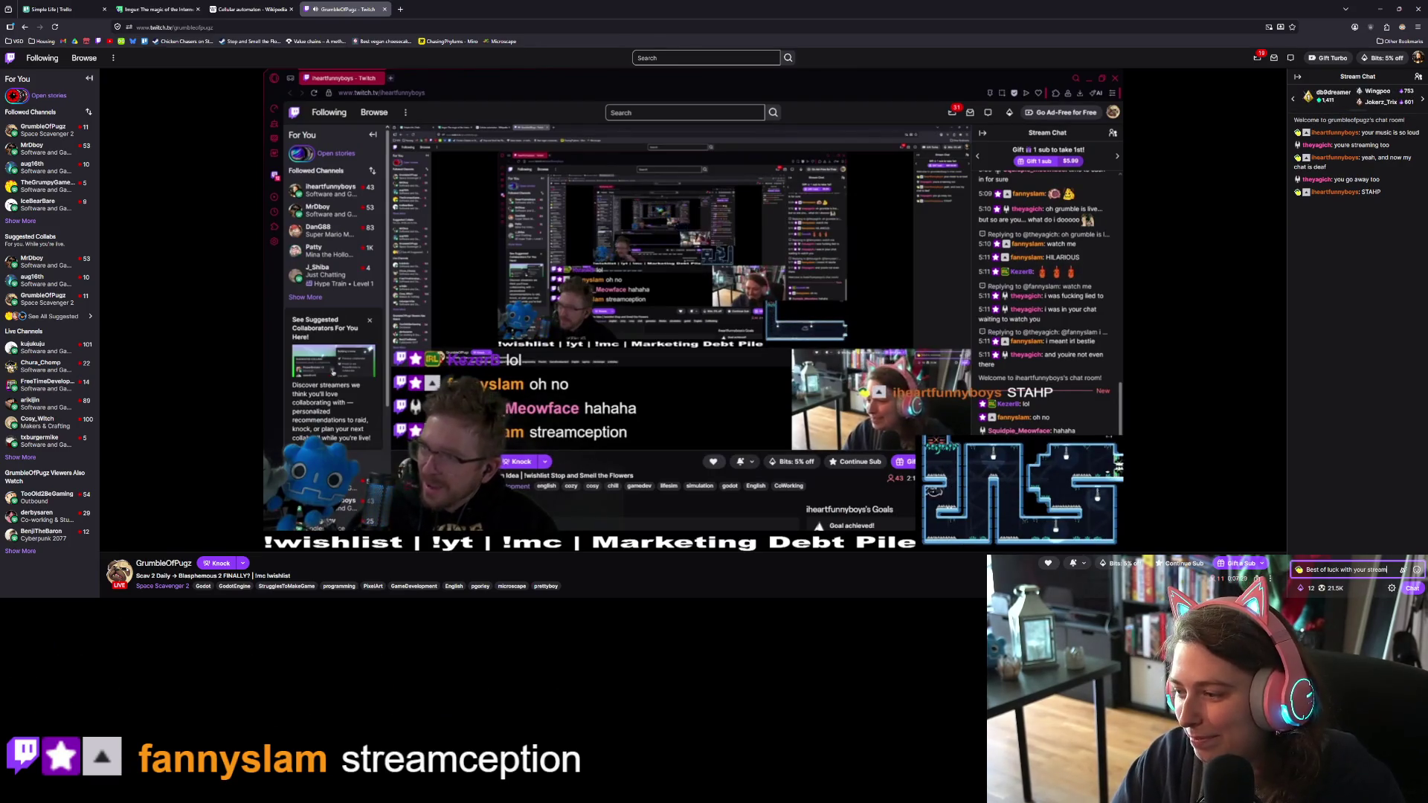
pyautogui.write('and')
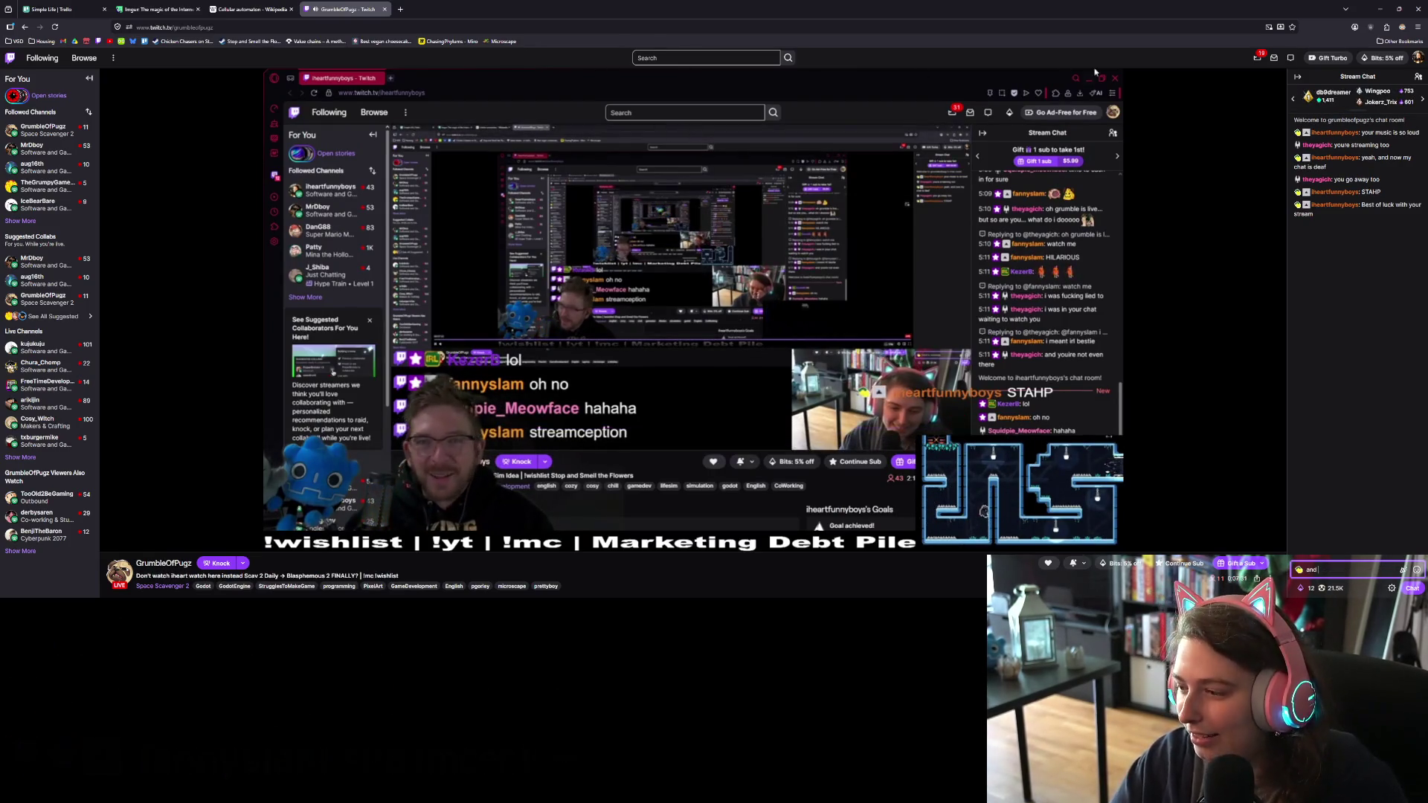
pyautogui.write('ture end')
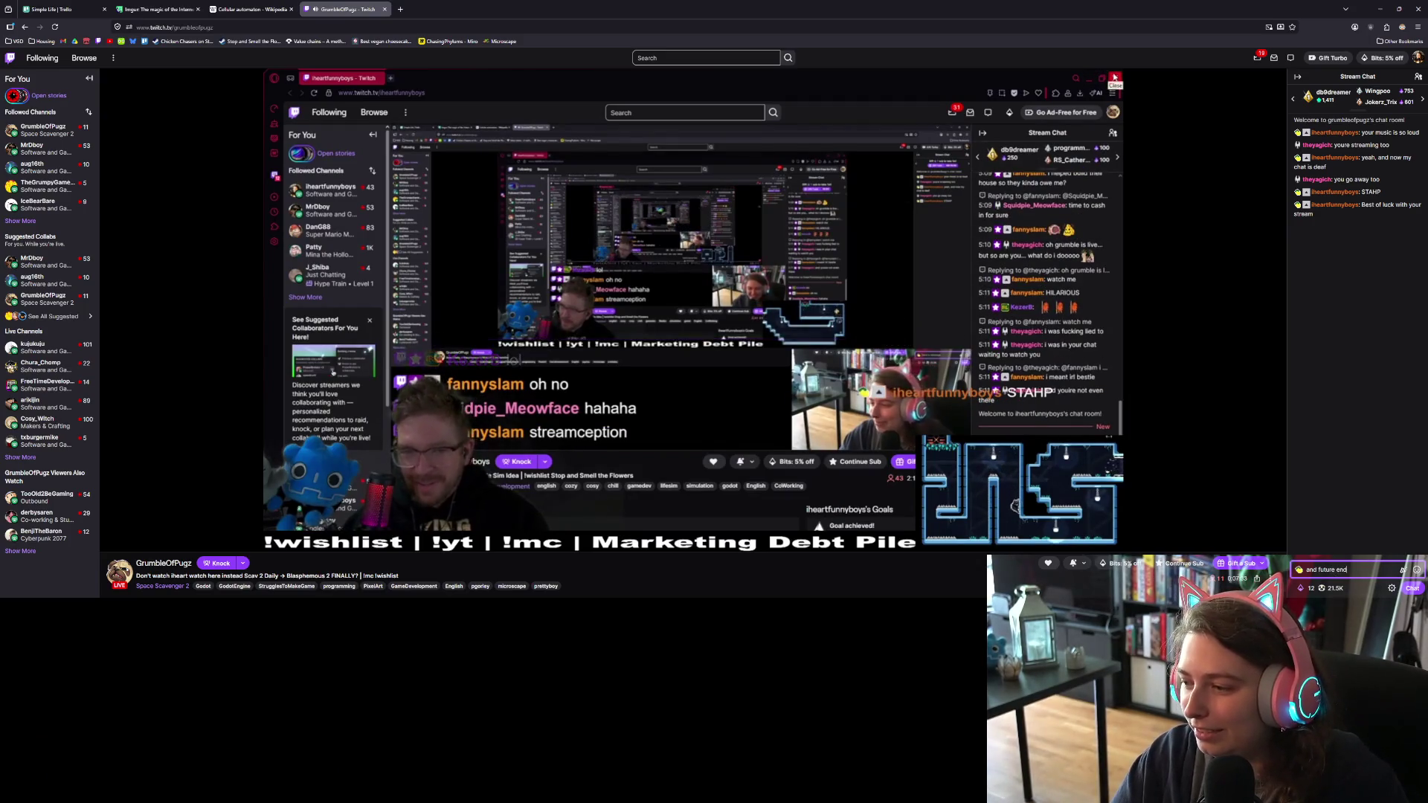
pyautogui.write('ea')
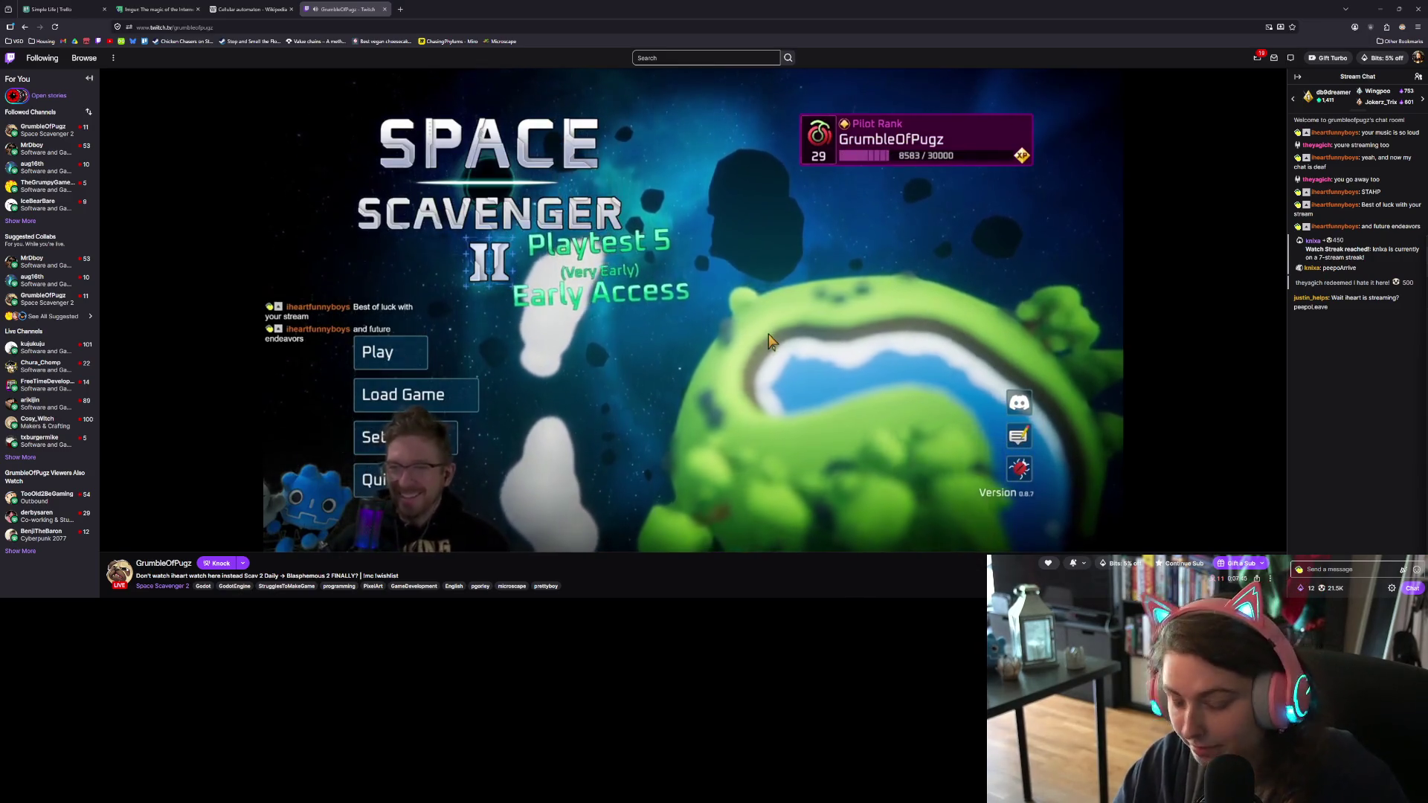
pyautogui.moveTo(770, 341)
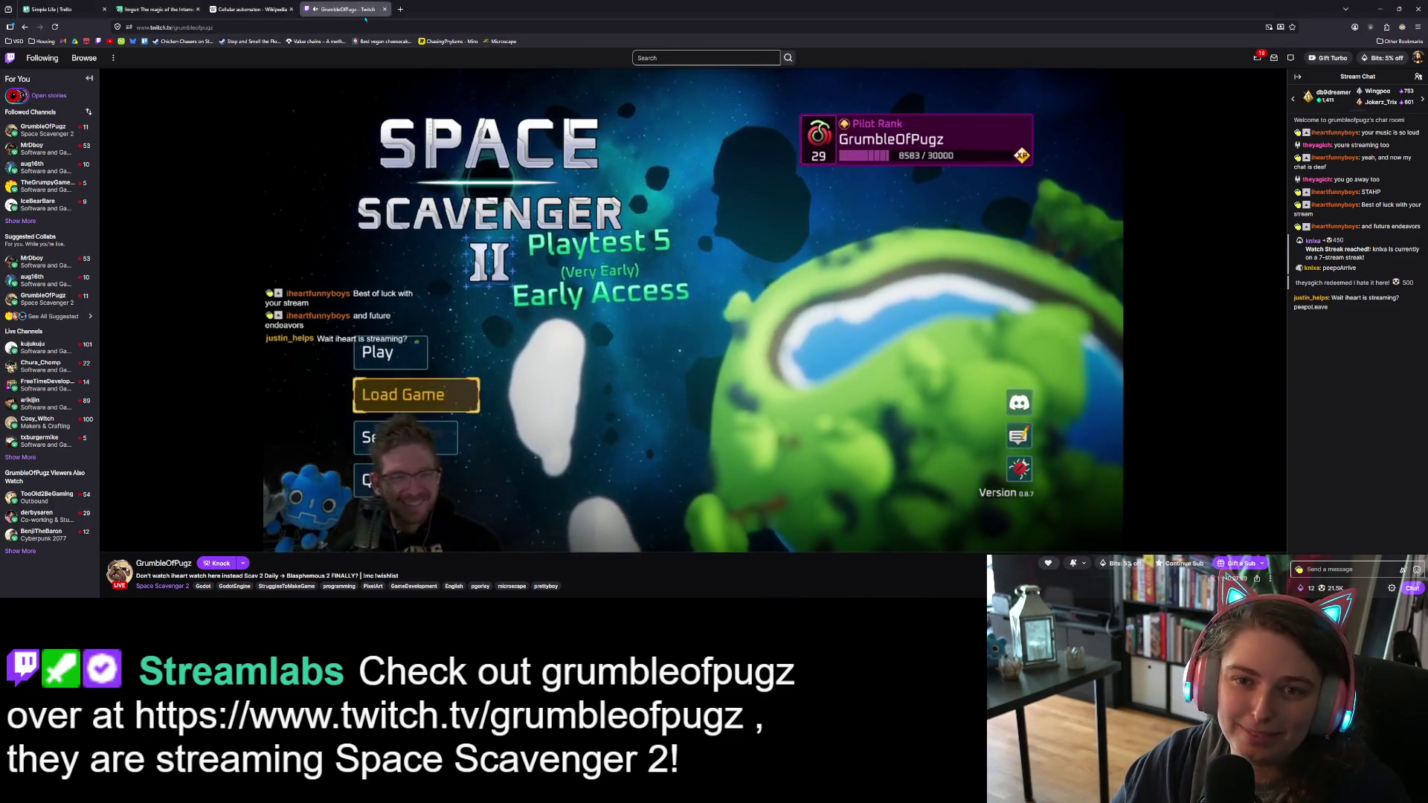
pyautogui.click(43, 6)
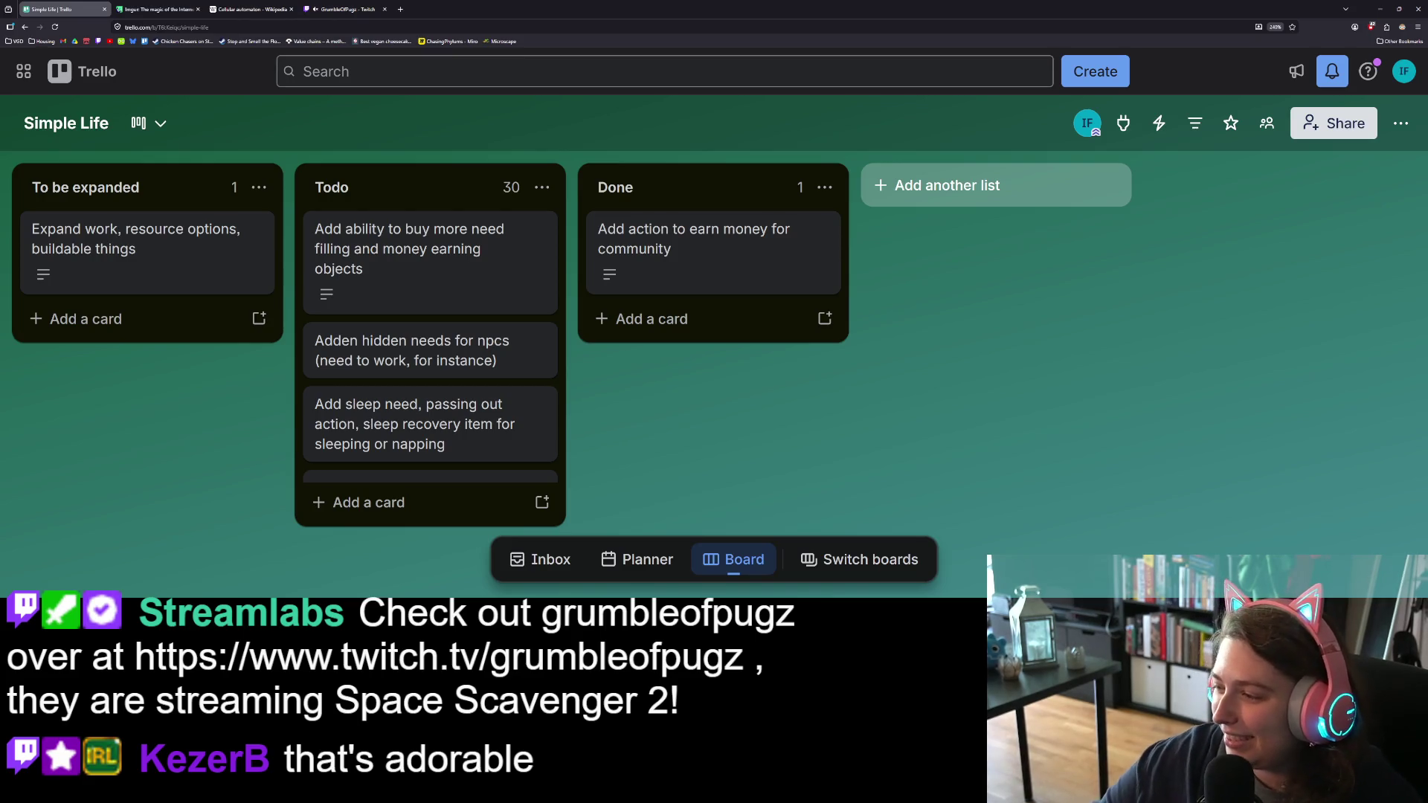
# - Minimize the browser to bring the Godot editor back into view
pyautogui.click(1380, 8)
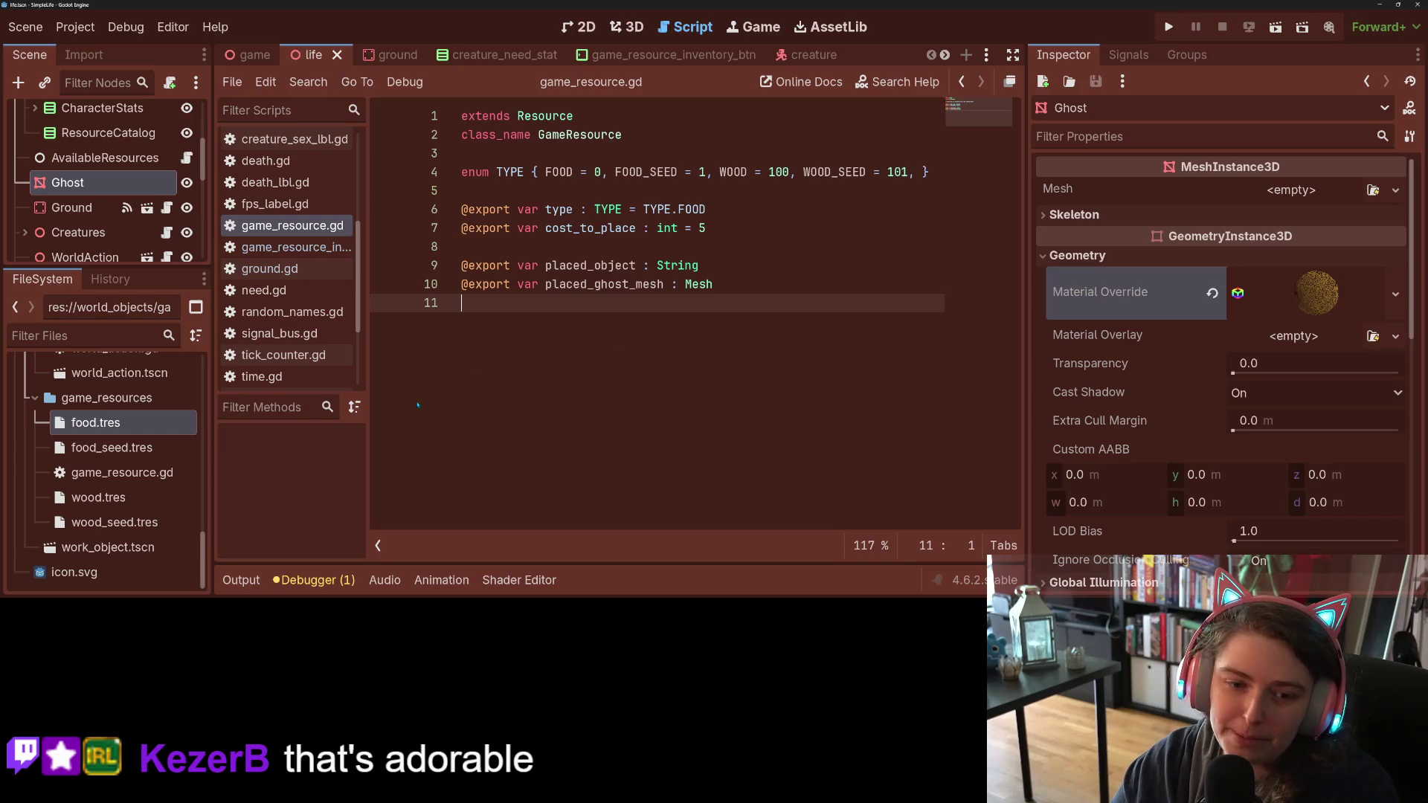
# - Enlarge the Scene dock and open the available_resources.gd script
pyautogui.click(142, 449)
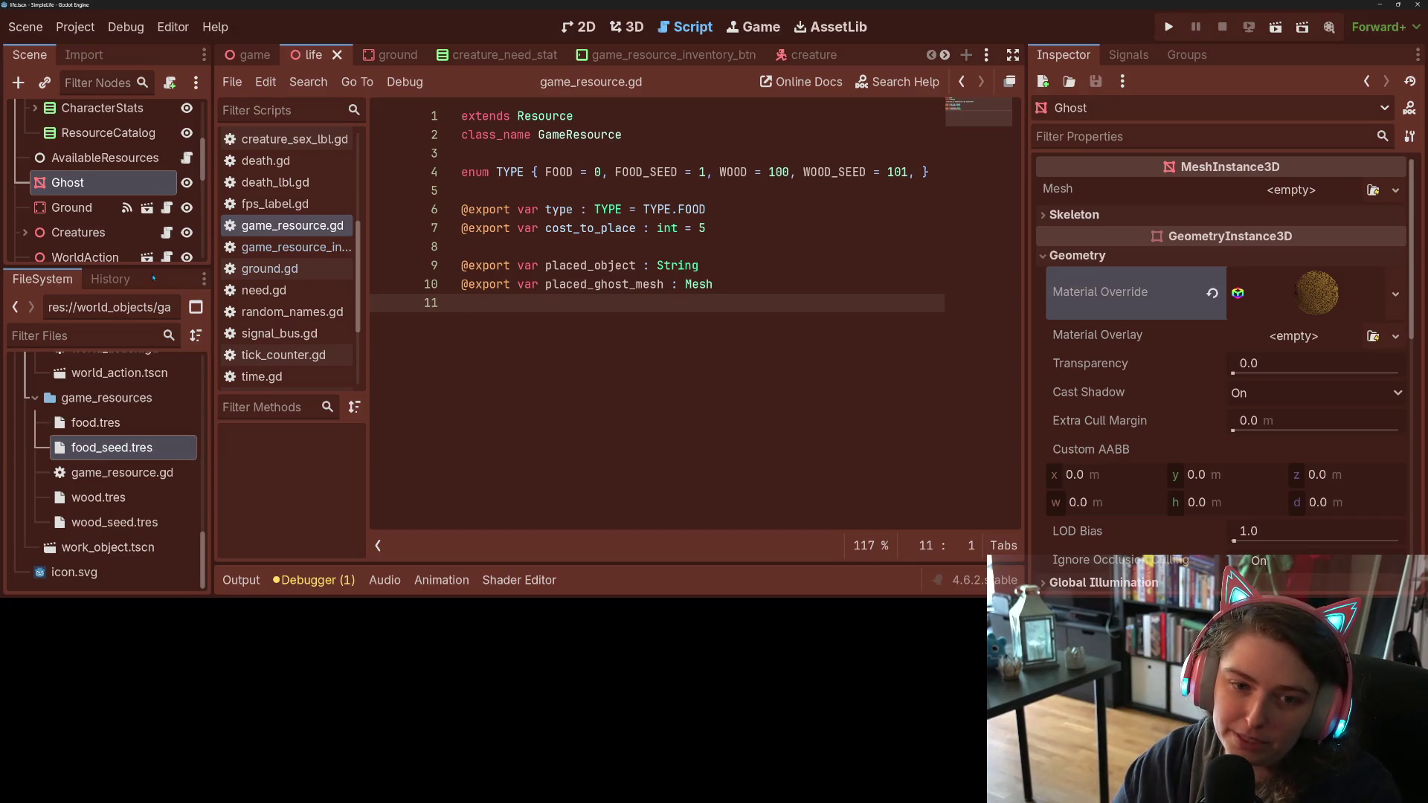
pyautogui.moveTo(102, 270); pyautogui.dragTo(102, 342)
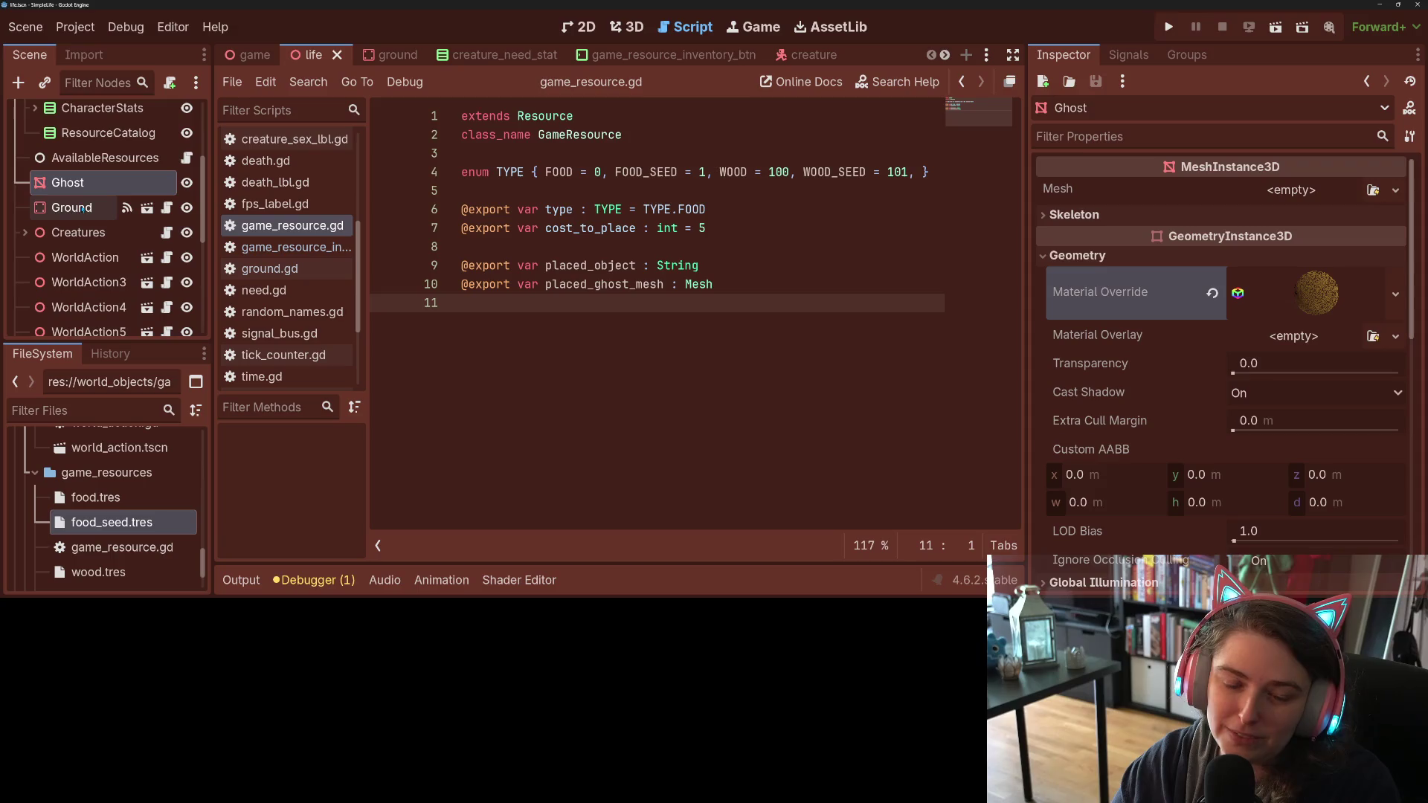
pyautogui.click(187, 157)
# - Make line 43 of _can_afford 'return a_resource.cost_to_place <= resource_stash[a_resource]'
pyautogui.click(585, 472)
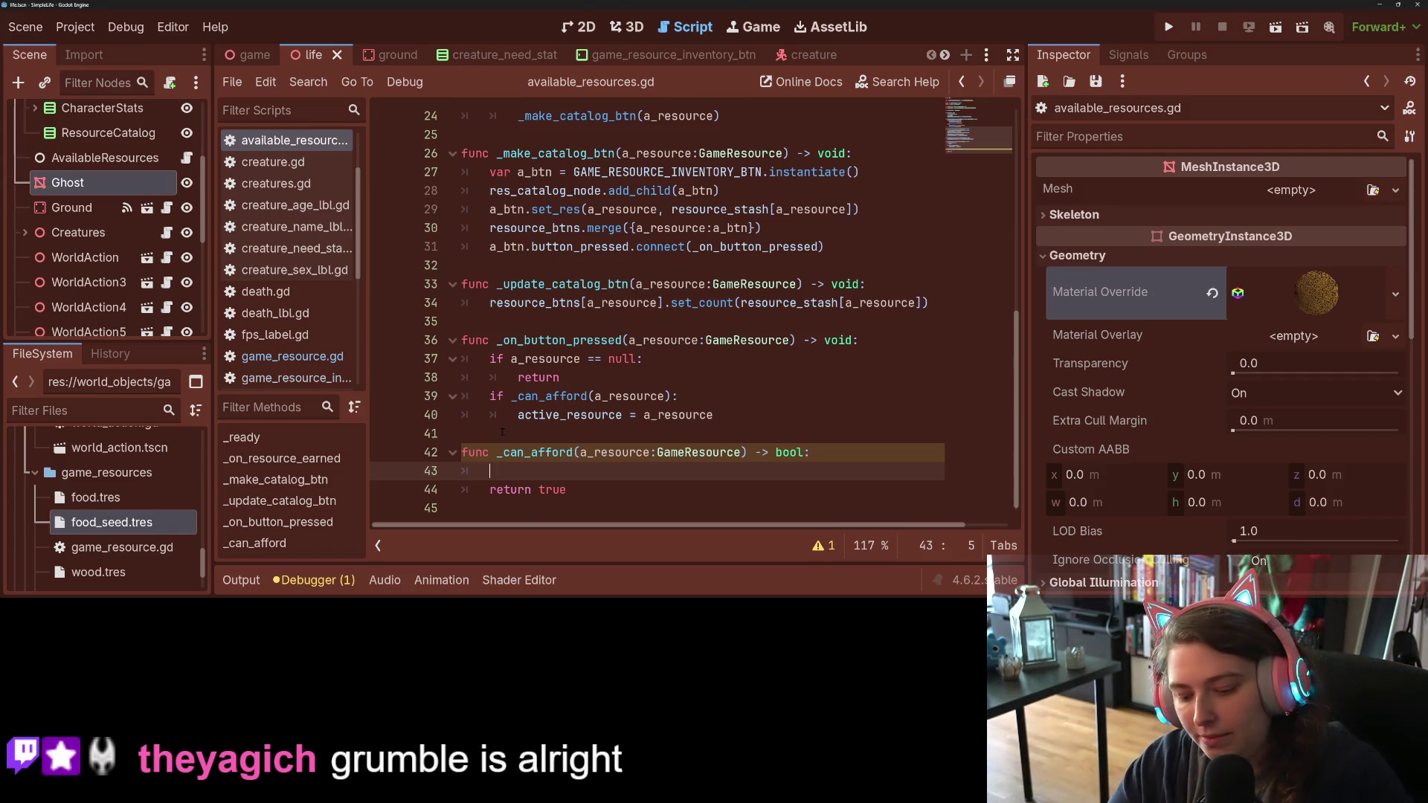
pyautogui.write('f')
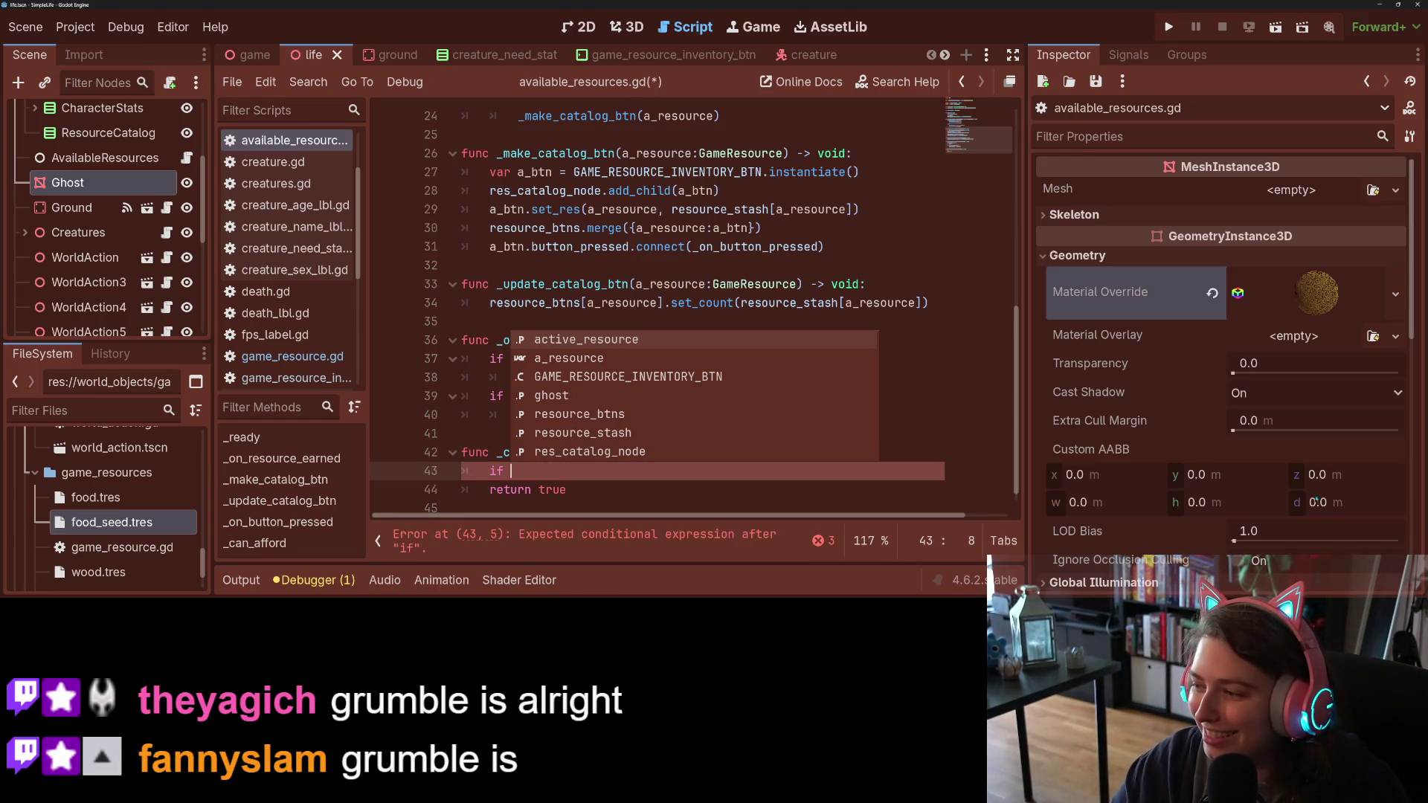
pyautogui.press('Escape')
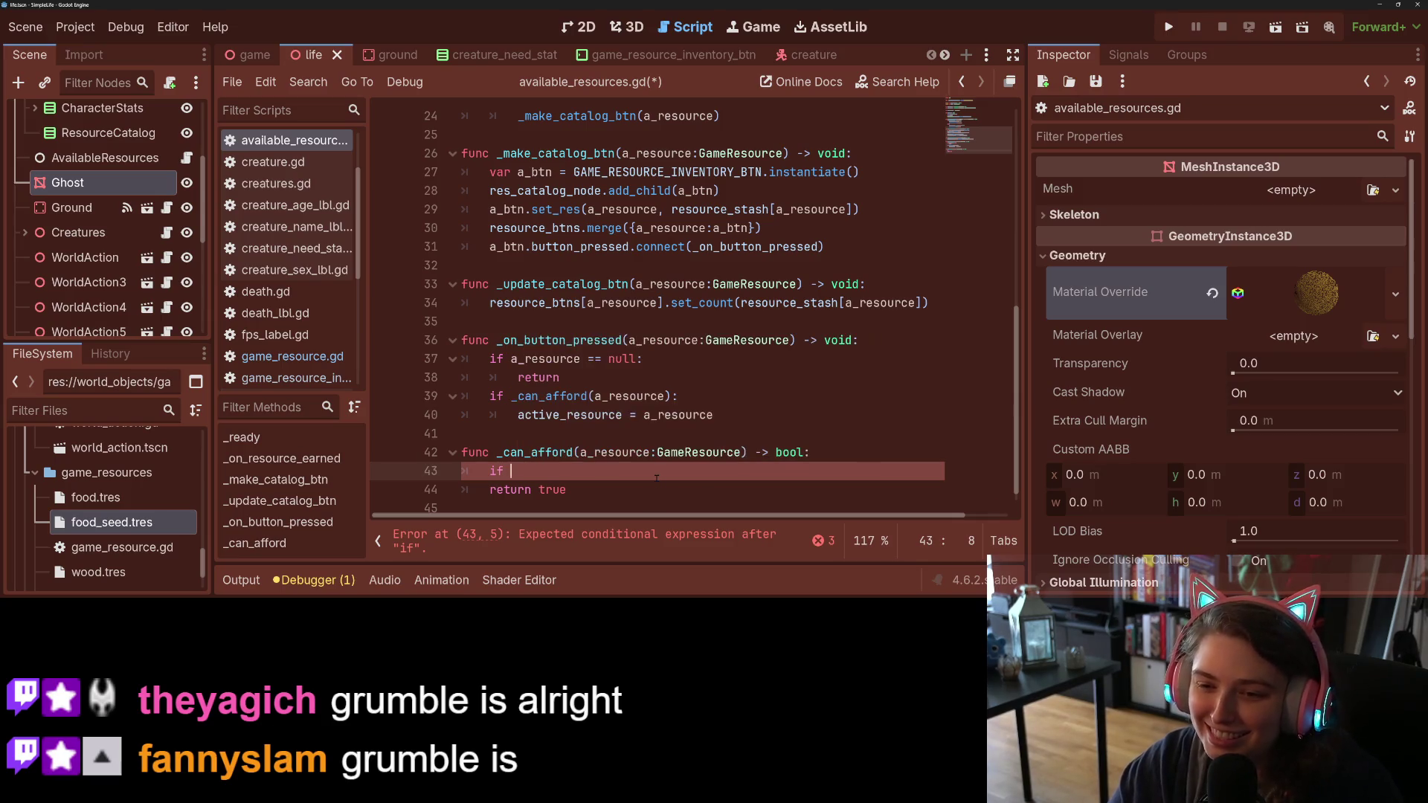
pyautogui.write('a_resource.cost')
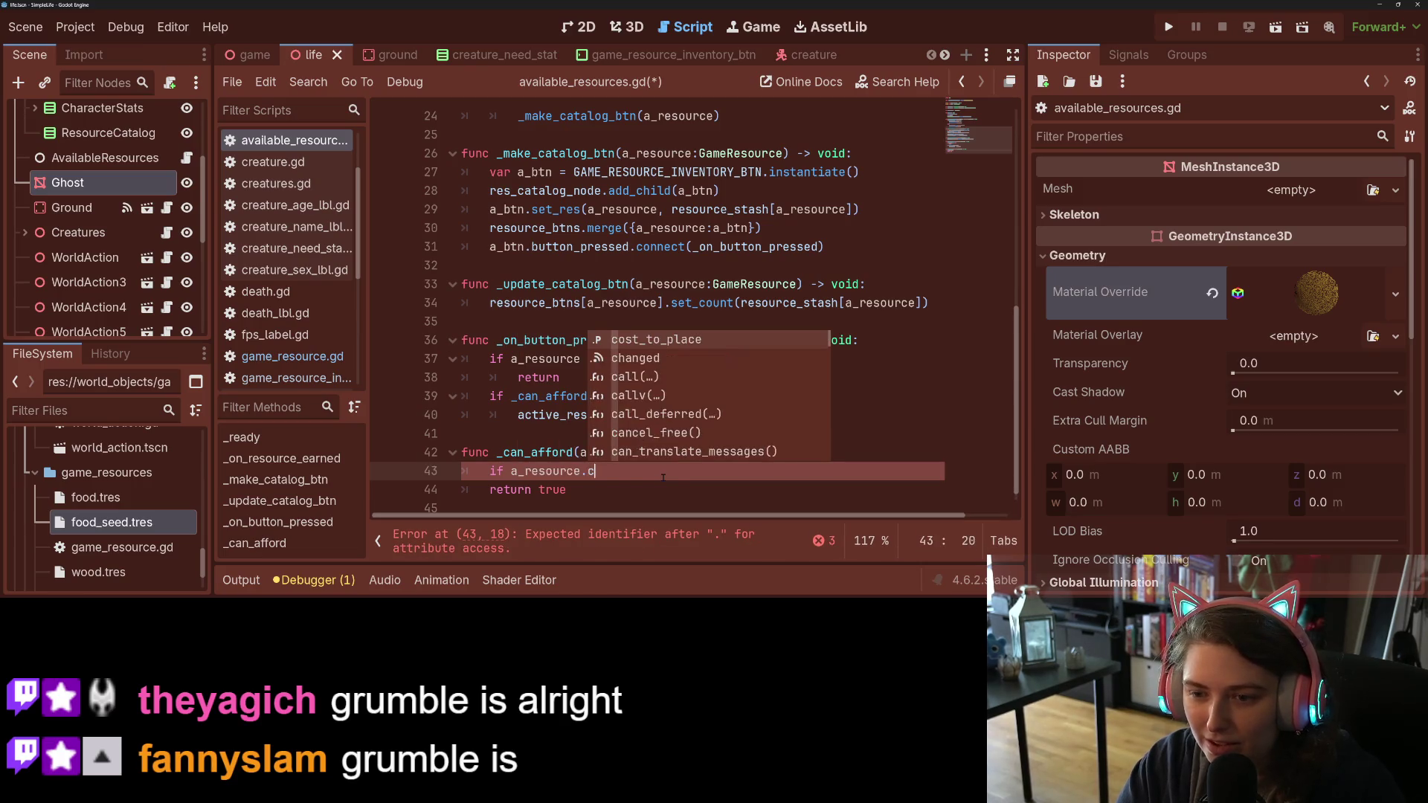
pyautogui.press('Return')
pyautogui.write('<= ')
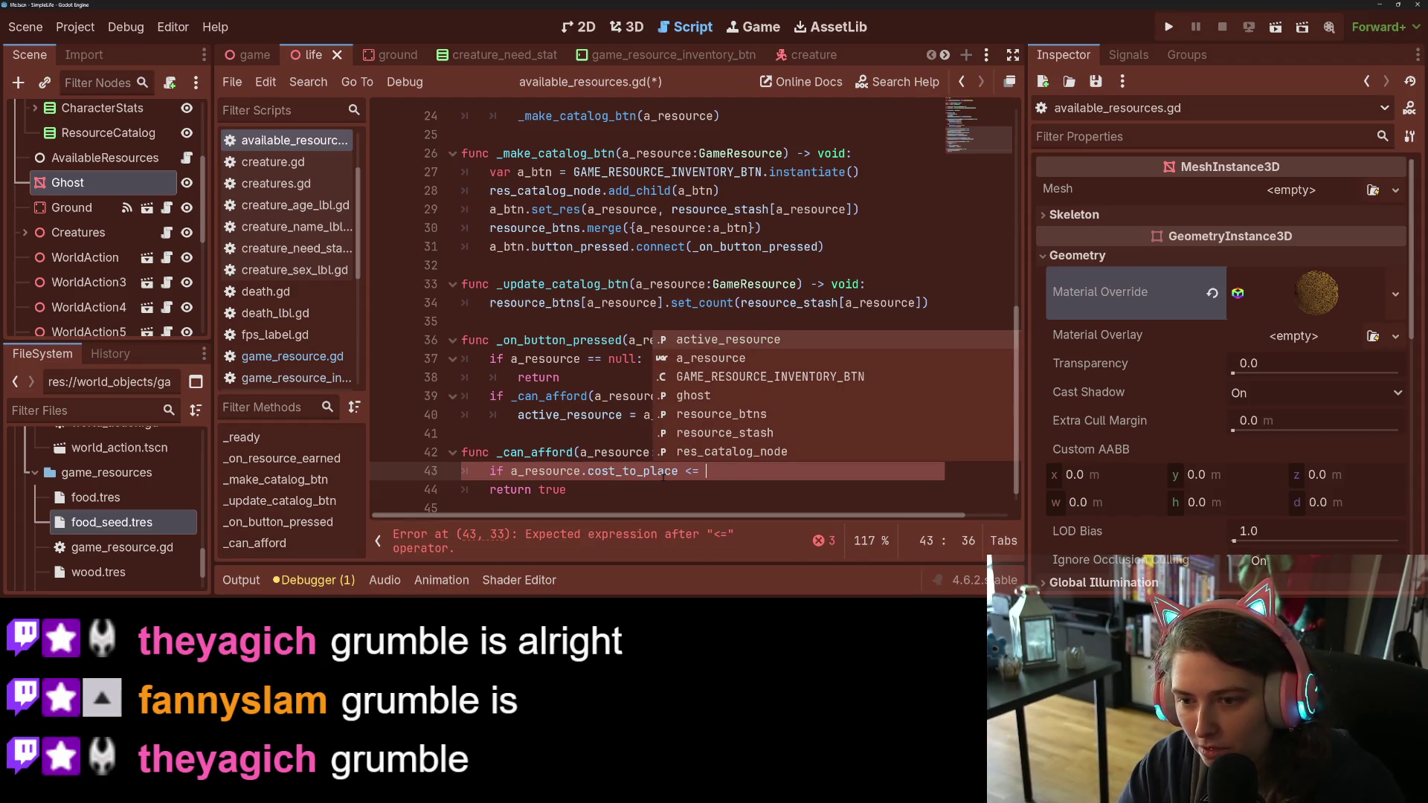
pyautogui.write('re')
pyautogui.press('Down')
pyautogui.press('Return')
pyautogui.write('[a_resource')
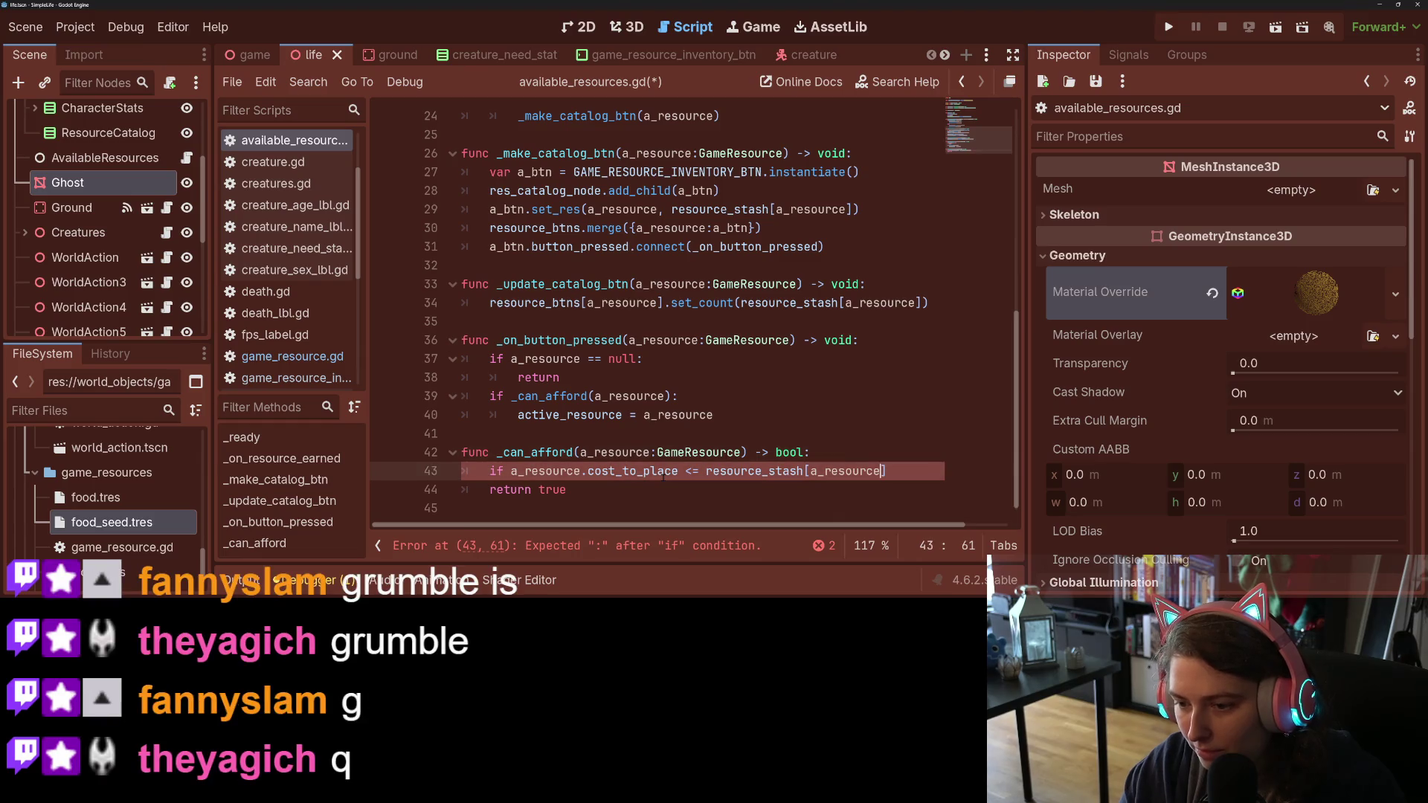
pyautogui.press('Home')
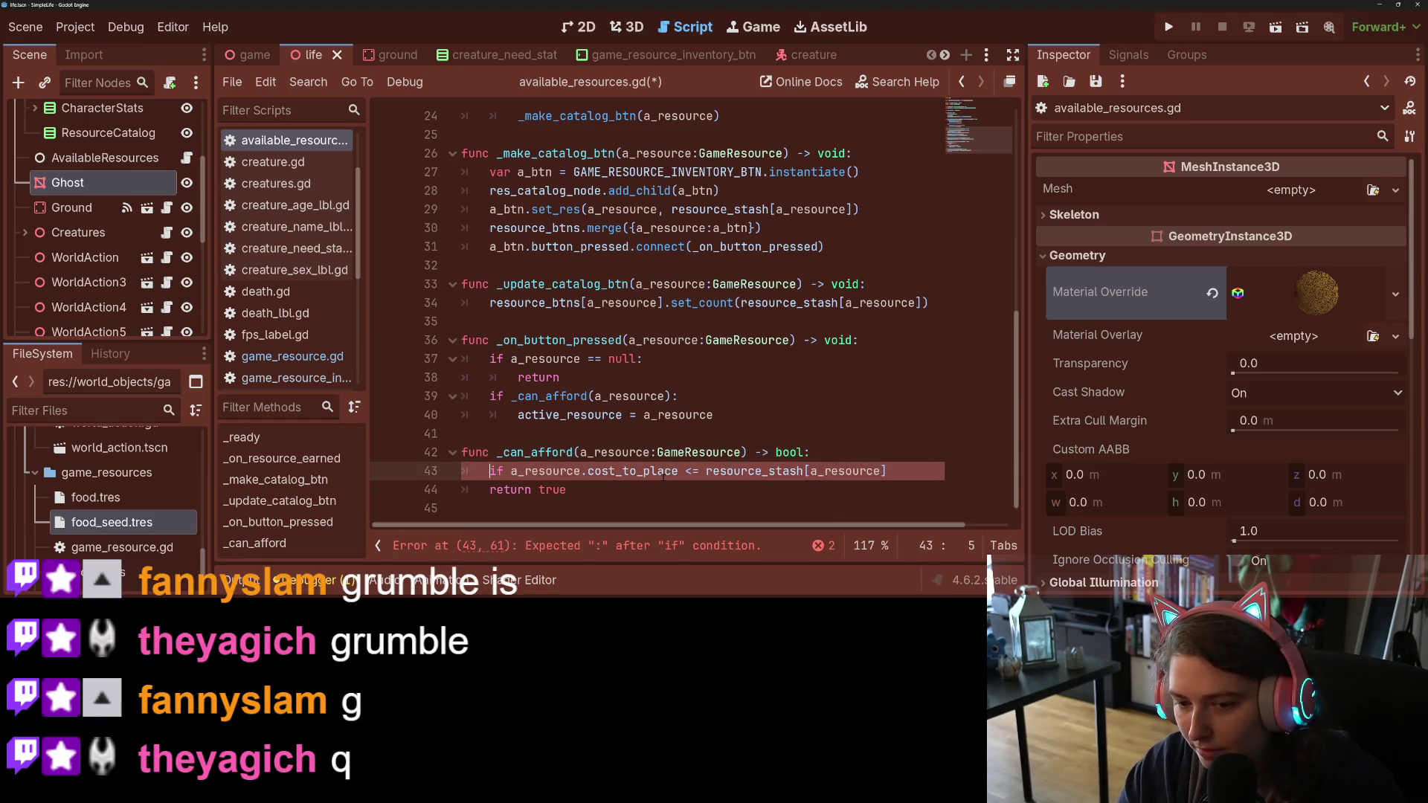
pyautogui.press('Delete')
pyautogui.press('Delete')
pyautogui.write('retrun')
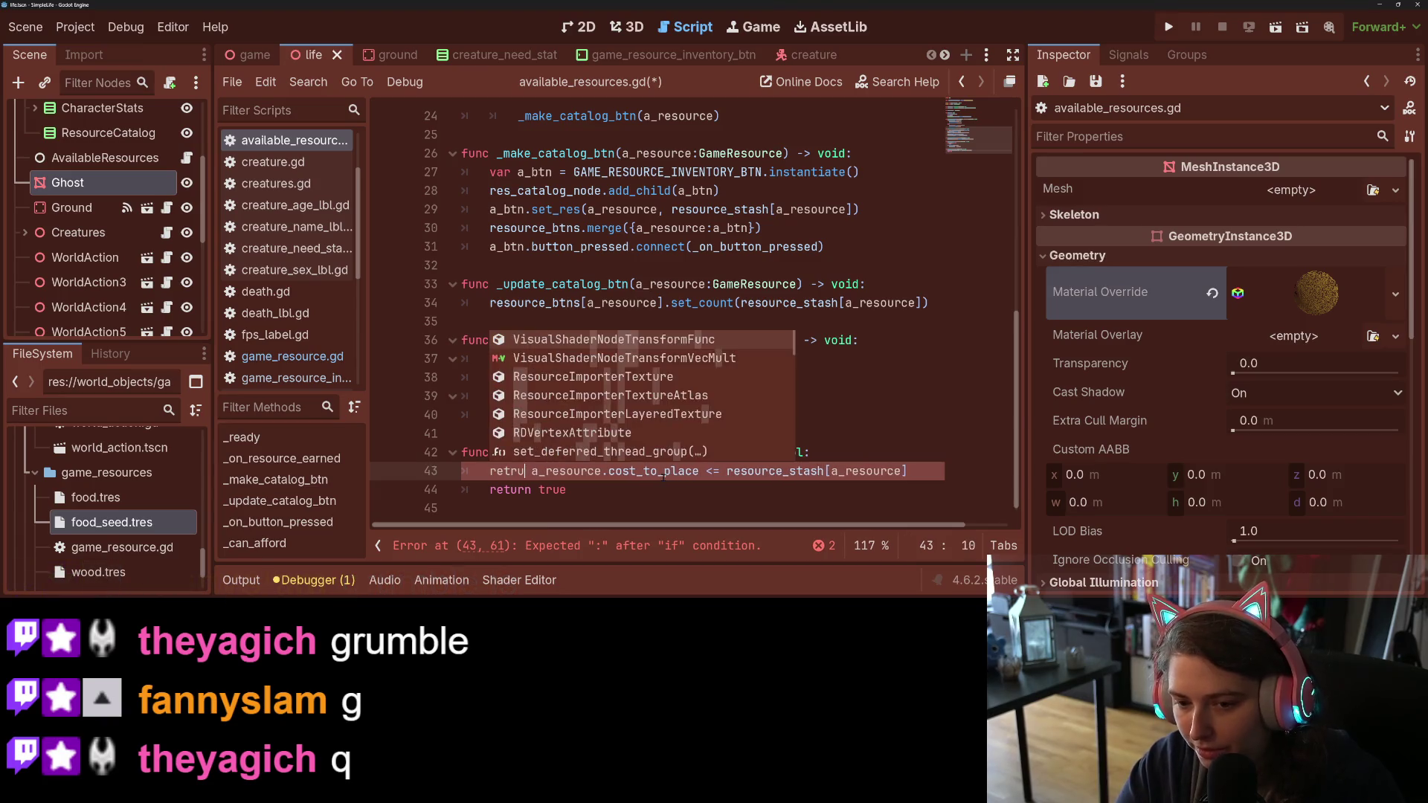
pyautogui.press('BackSpace')
pyautogui.press('BackSpace')
pyautogui.press('BackSpace')
pyautogui.write('urn')
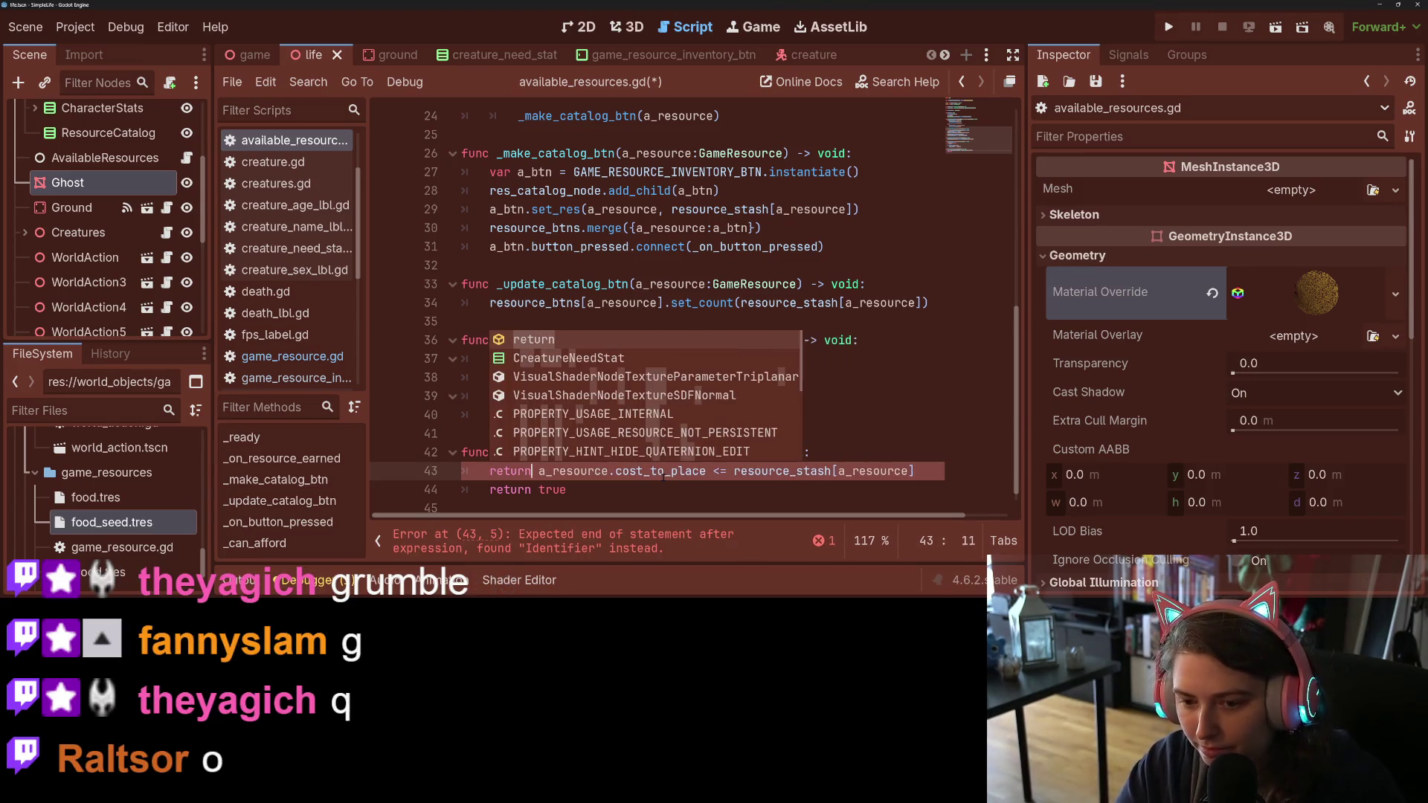
pyautogui.press('Escape')
# - Add 'if not resource_stash.has(a_resource): return false' above it and delete 'return true'
pyautogui.hotkey('ctrl', 'shift', 'Return')
pyautogui.write('if not res')
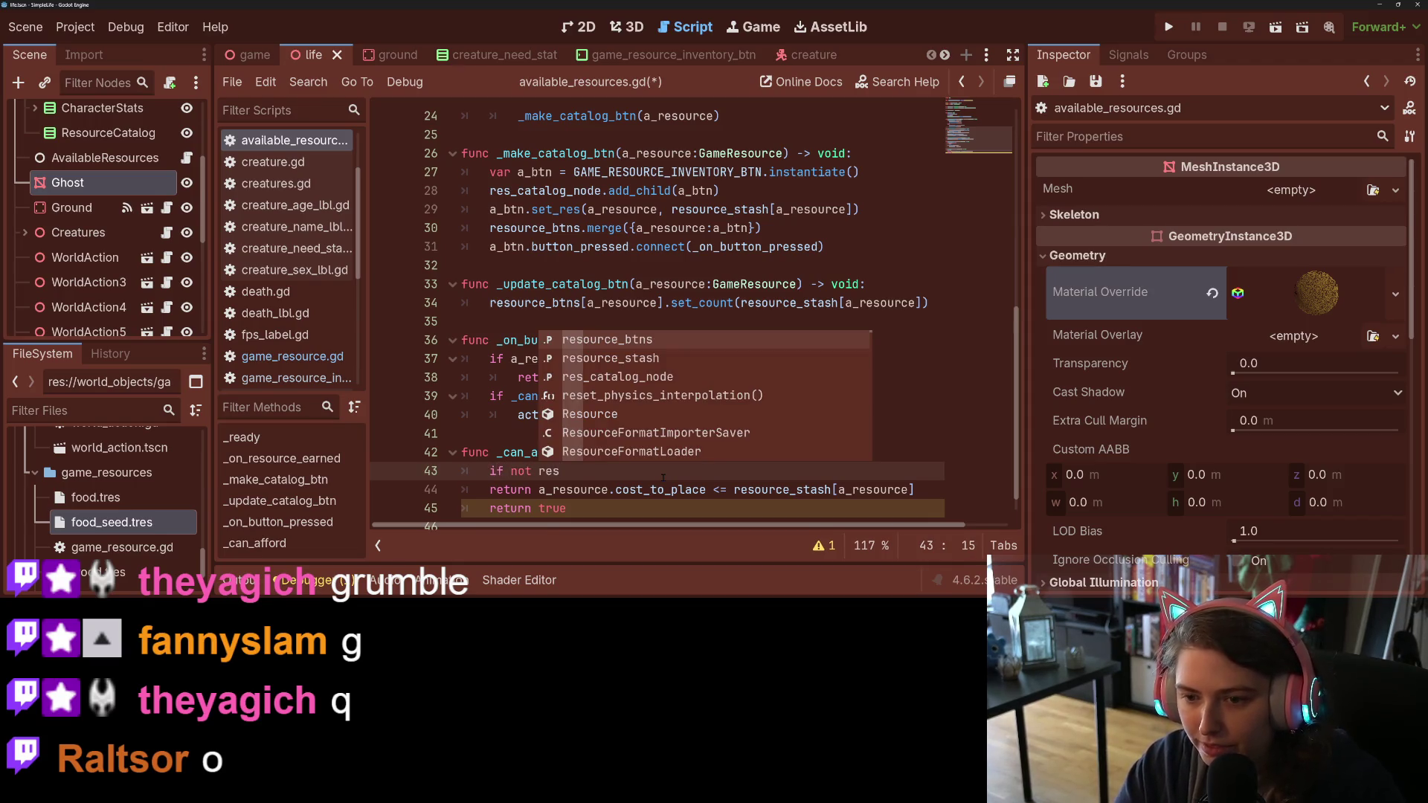
pyautogui.write('ource_stash.has')
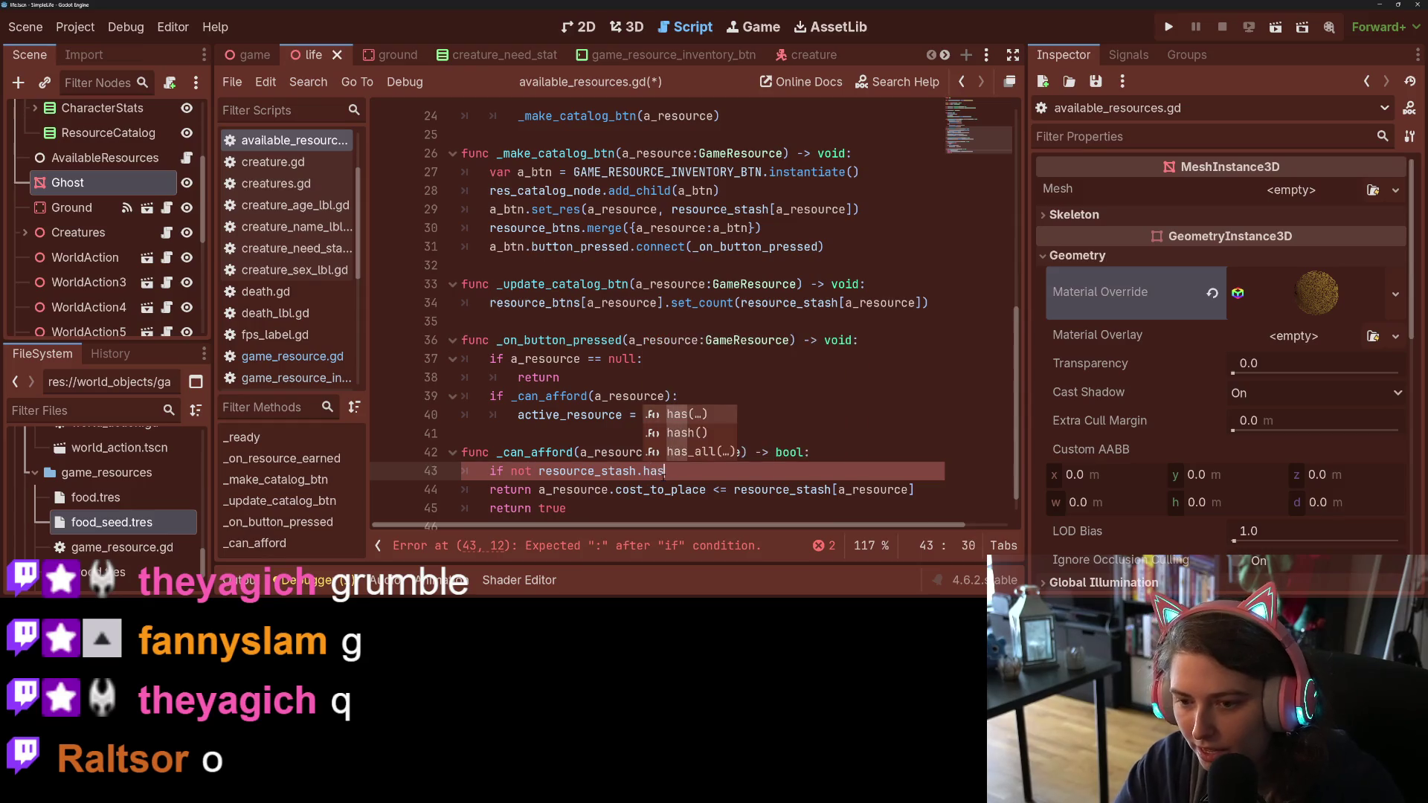
pyautogui.write('(a_r')
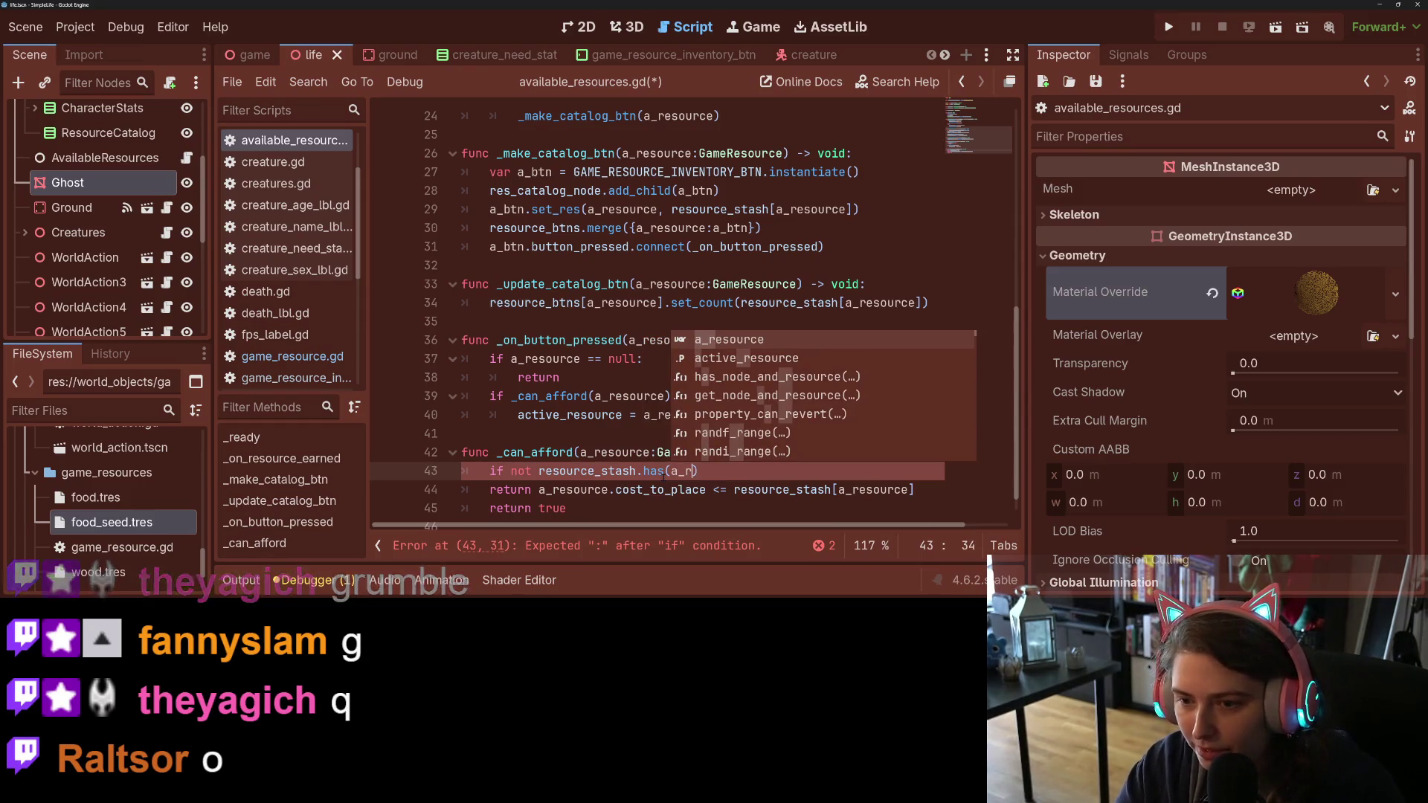
pyautogui.press('Return')
pyautogui.write('):')
pyautogui.press('Return')
pyautogui.write('return false')
pyautogui.scroll(-1, 629, 457)
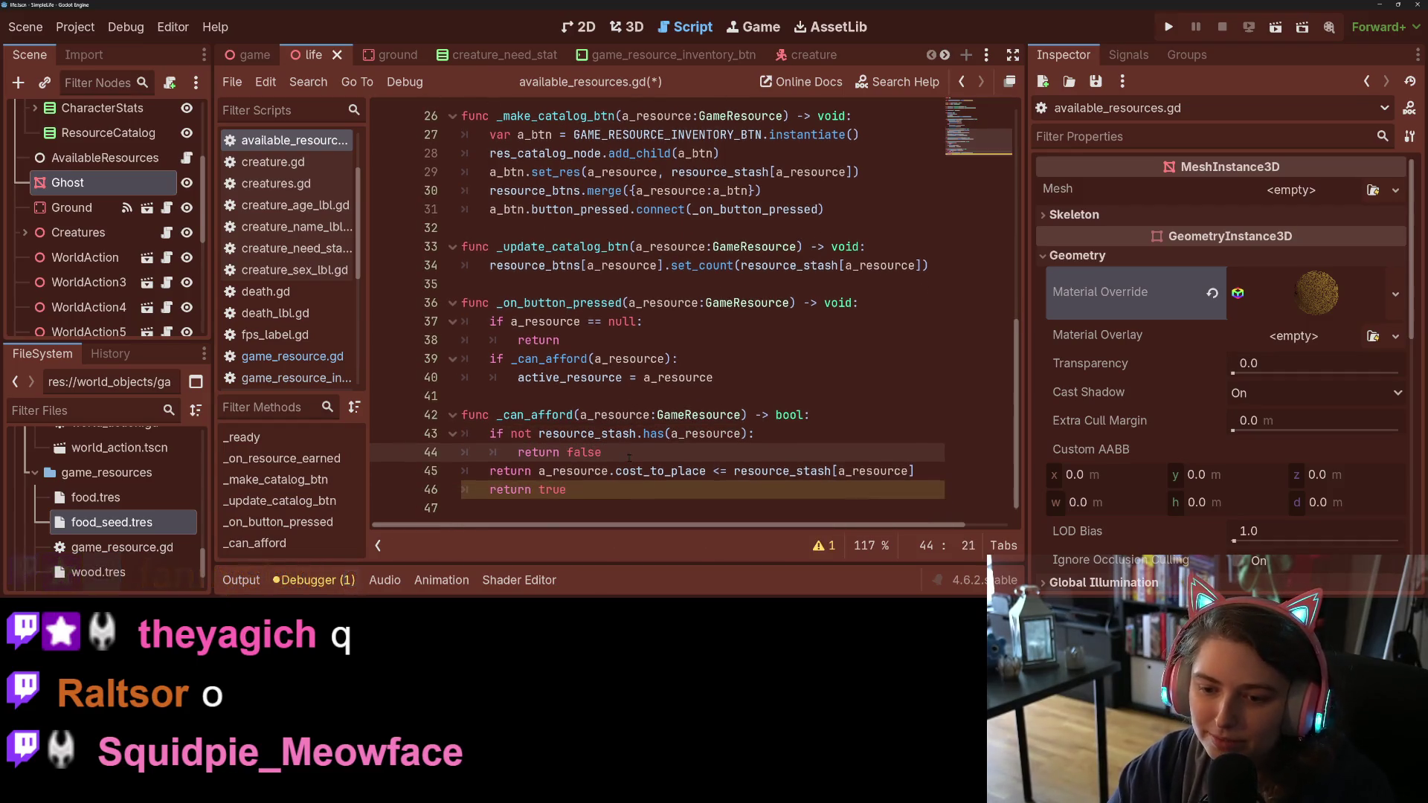
pyautogui.tripleClick(582, 490)
pyautogui.press('BackSpace')
pyautogui.press('BackSpace')
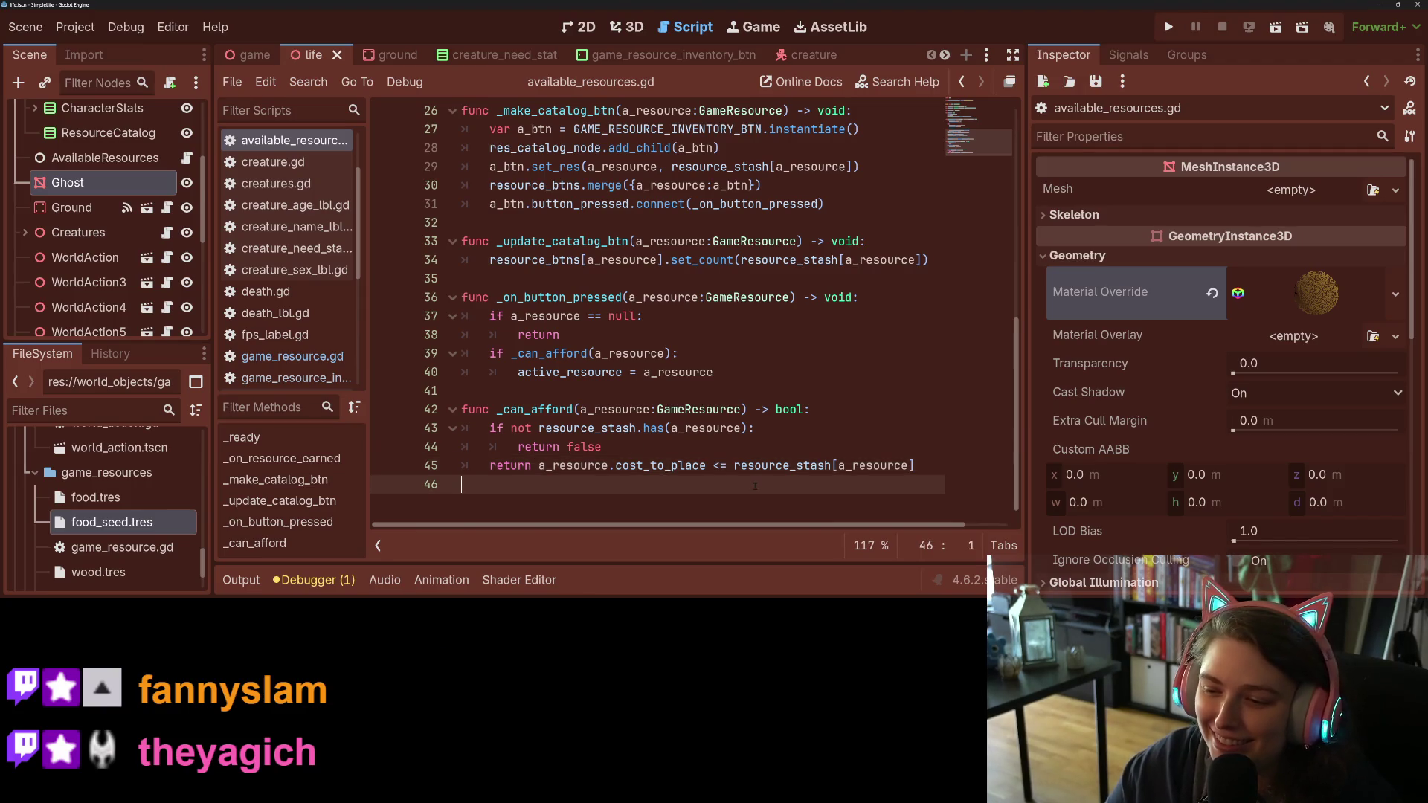
# - Highlight _can_afford and active_resource in _on_button_pressed to check their uses
pyautogui.click(546, 409)
pyautogui.doubleClick(547, 409)
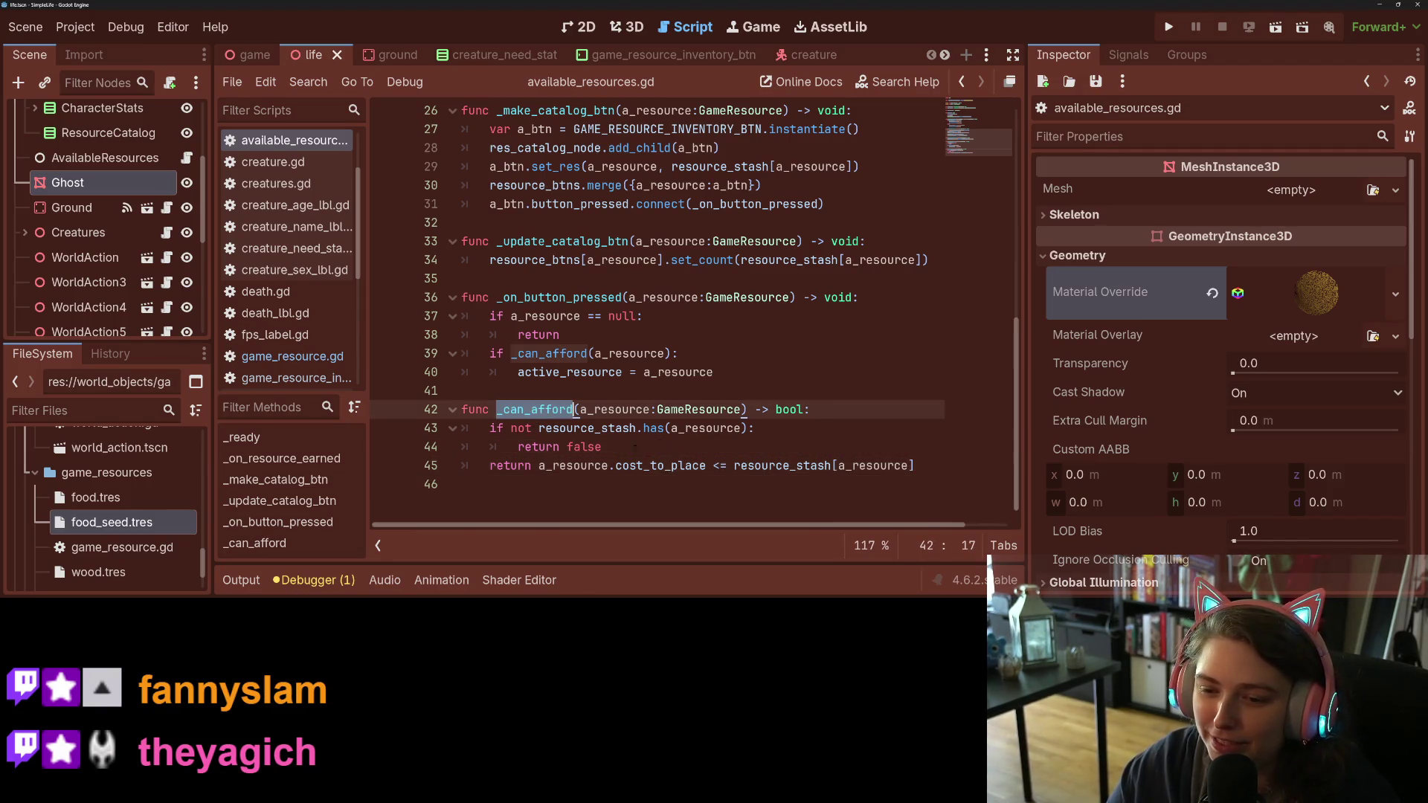
pyautogui.click(665, 392)
pyautogui.click(715, 373)
pyautogui.doubleClick(606, 372)
pyautogui.click(758, 367)
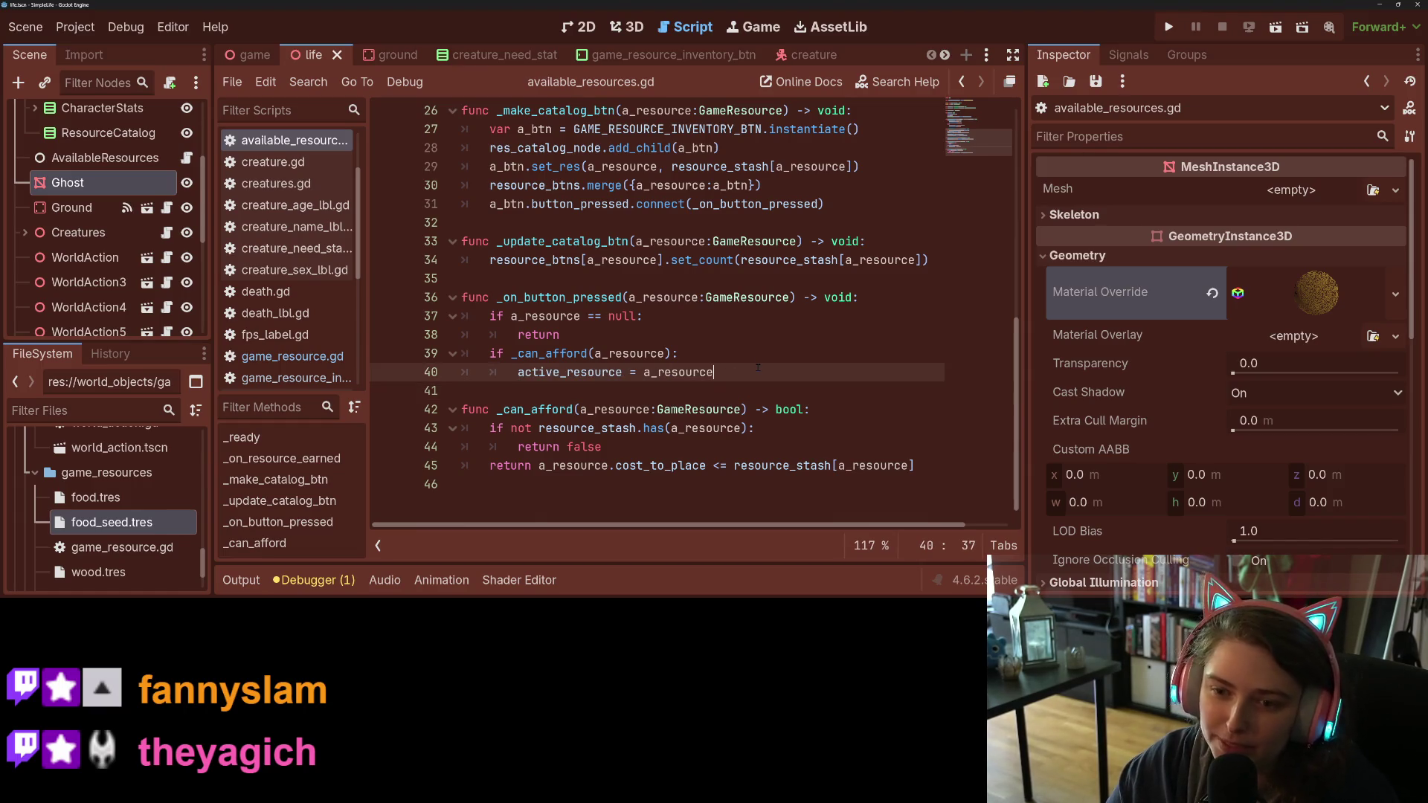
# - After line 40, add 'if active_resource:' setting ghost.mesh = active_resource.placed_ghost_mesh, and save
pyautogui.press('Return')
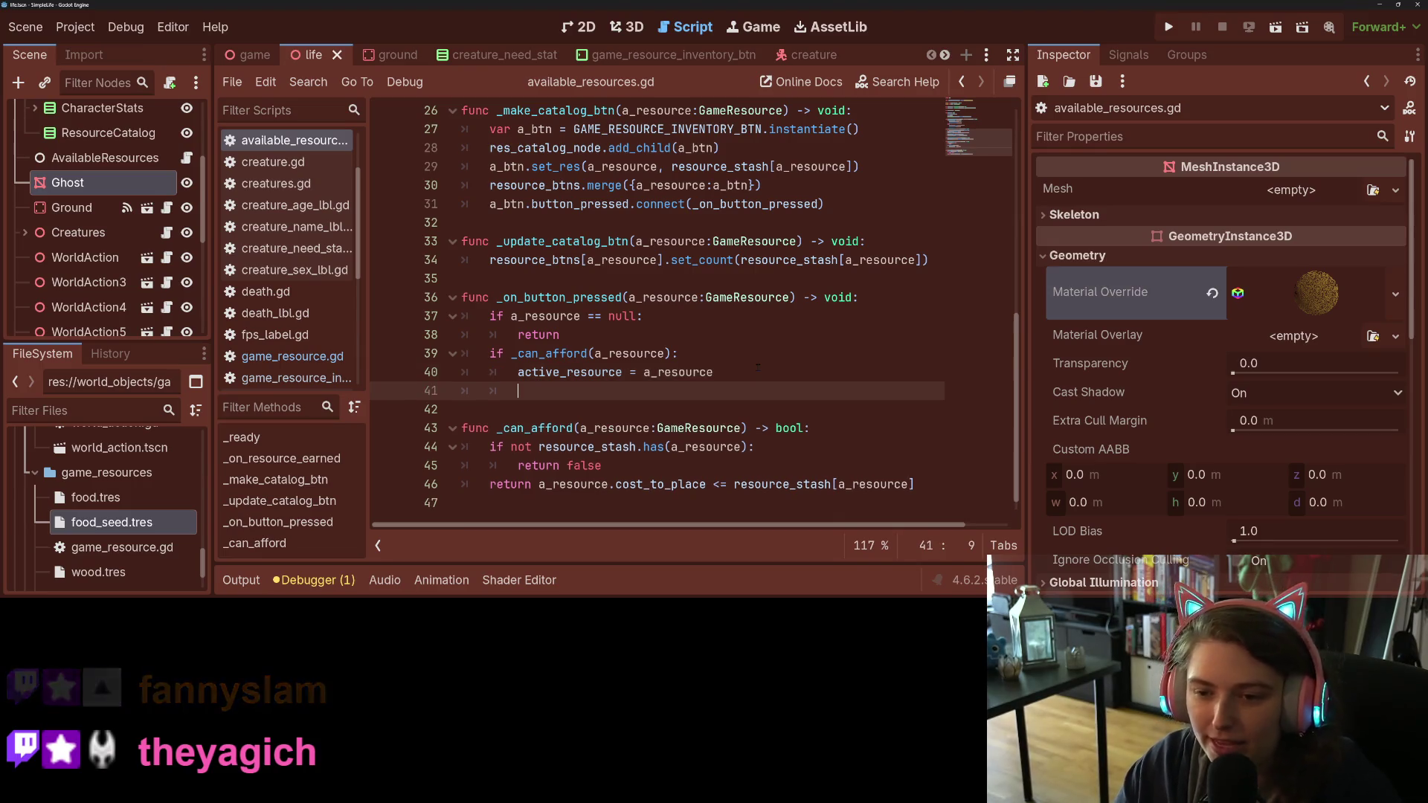
pyautogui.write('if active_resource:')
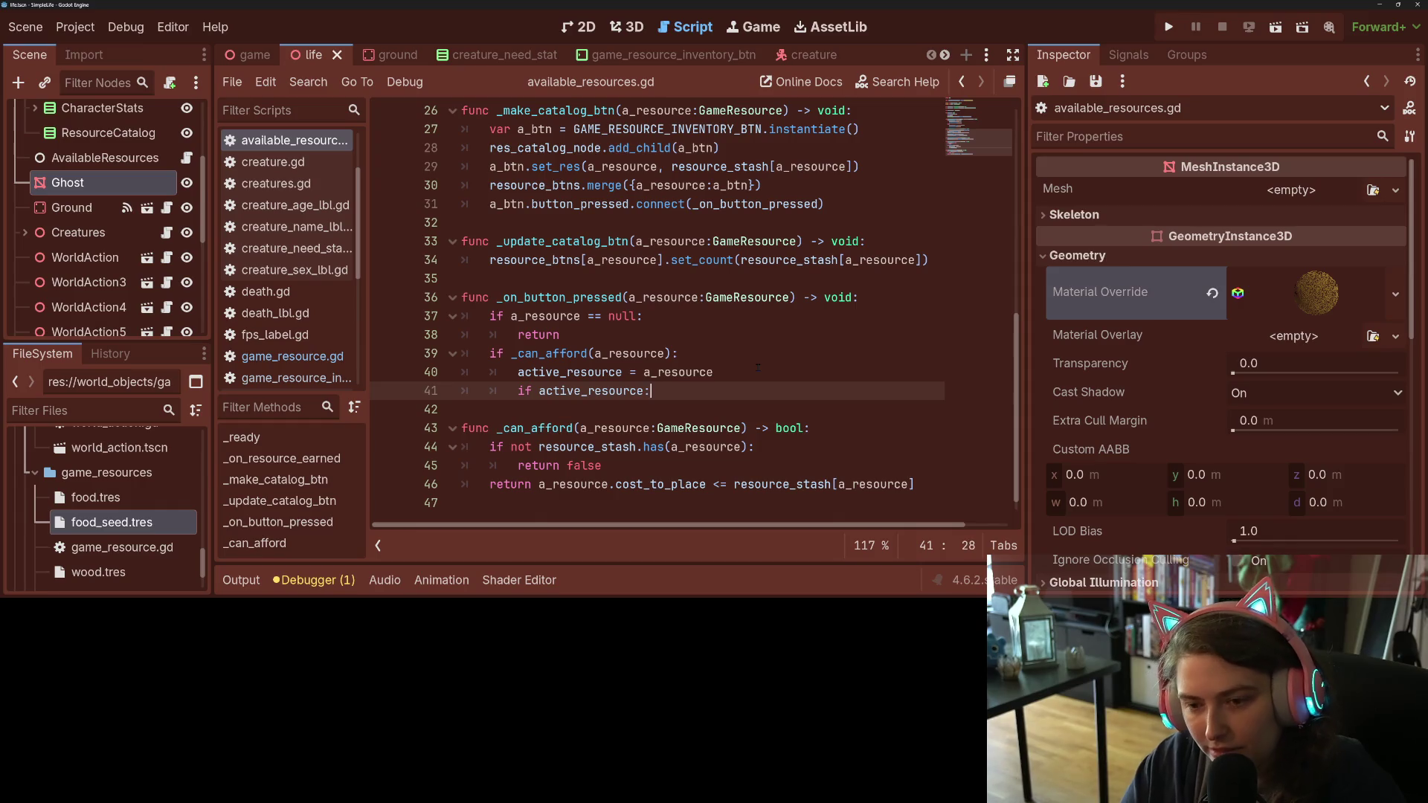
pyautogui.press('Return')
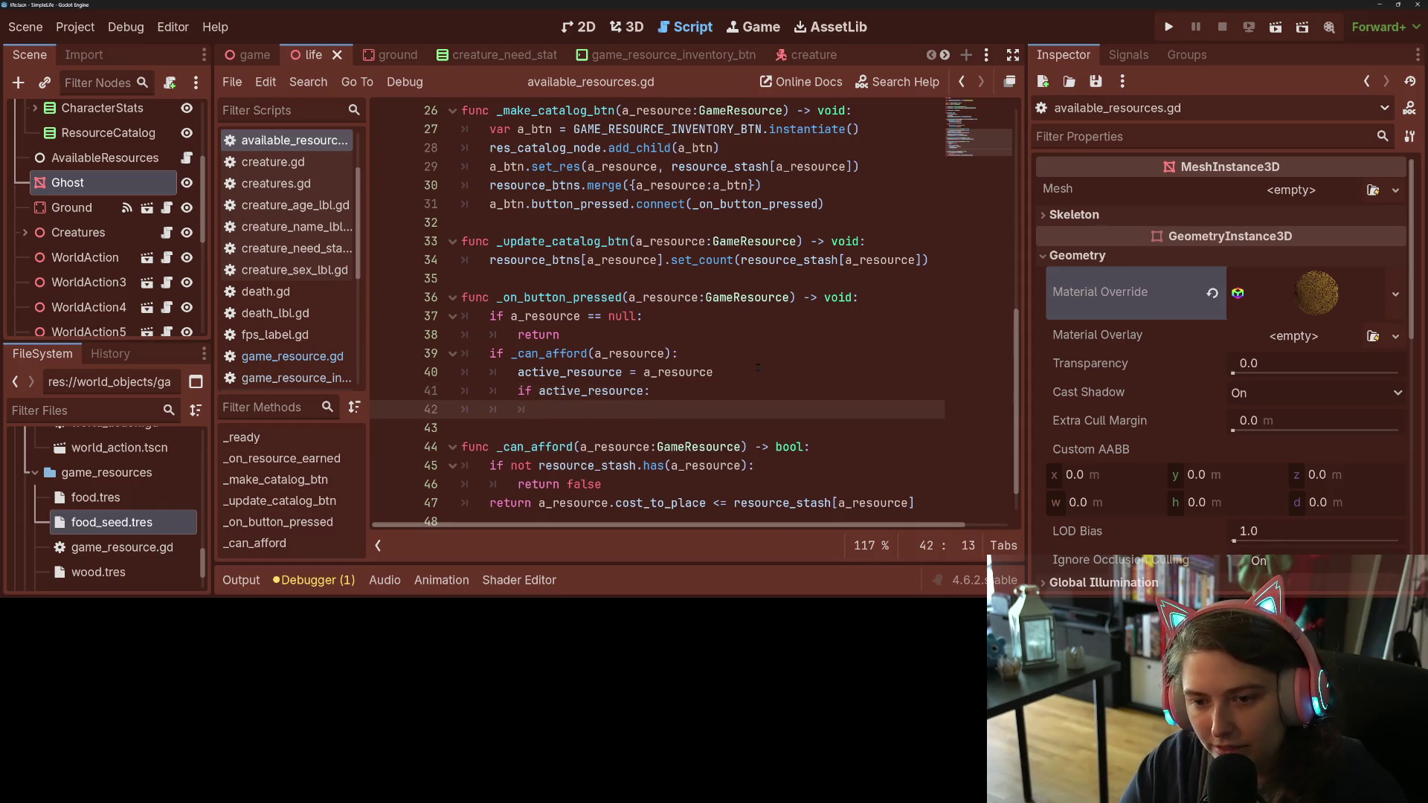
pyautogui.write('ghost.')
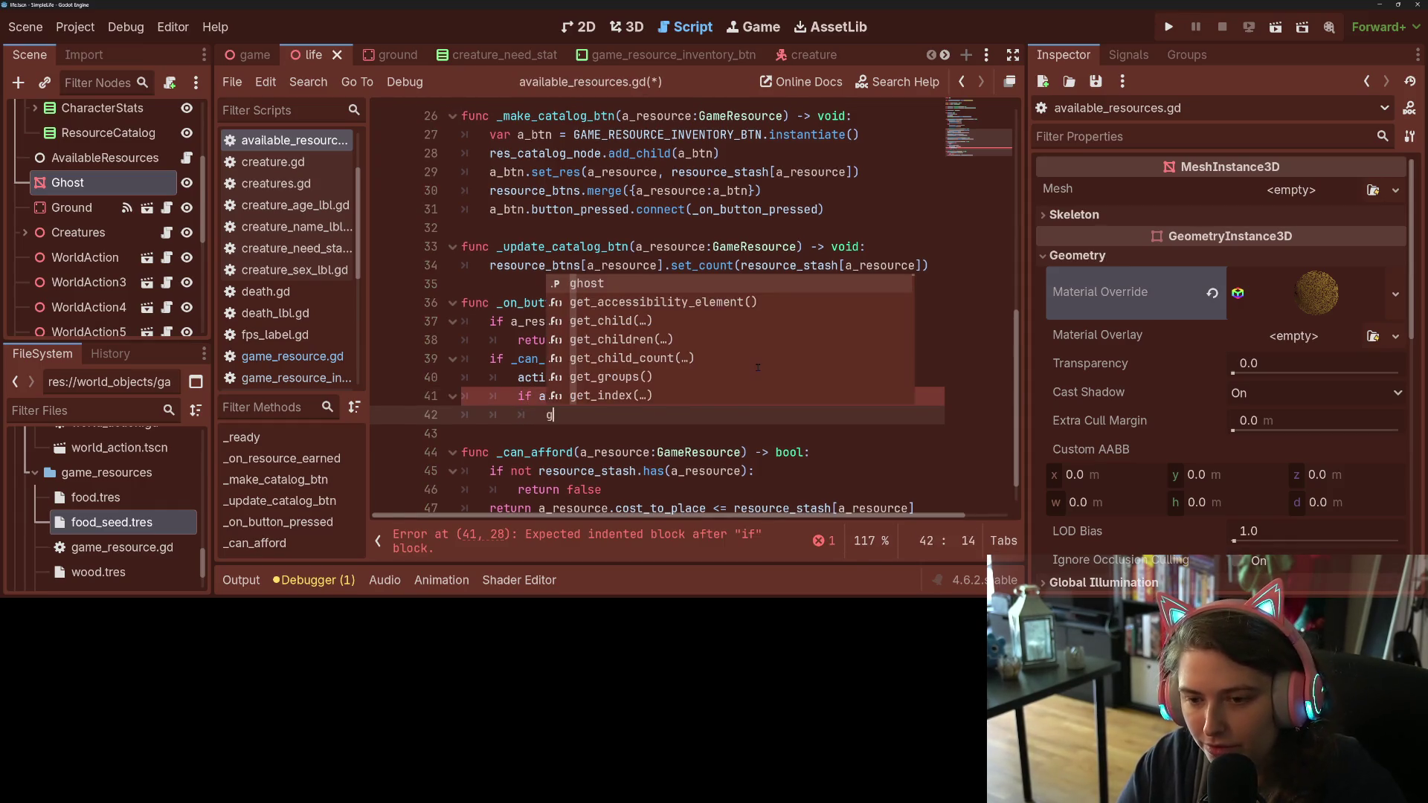
pyautogui.write('mesh = ac')
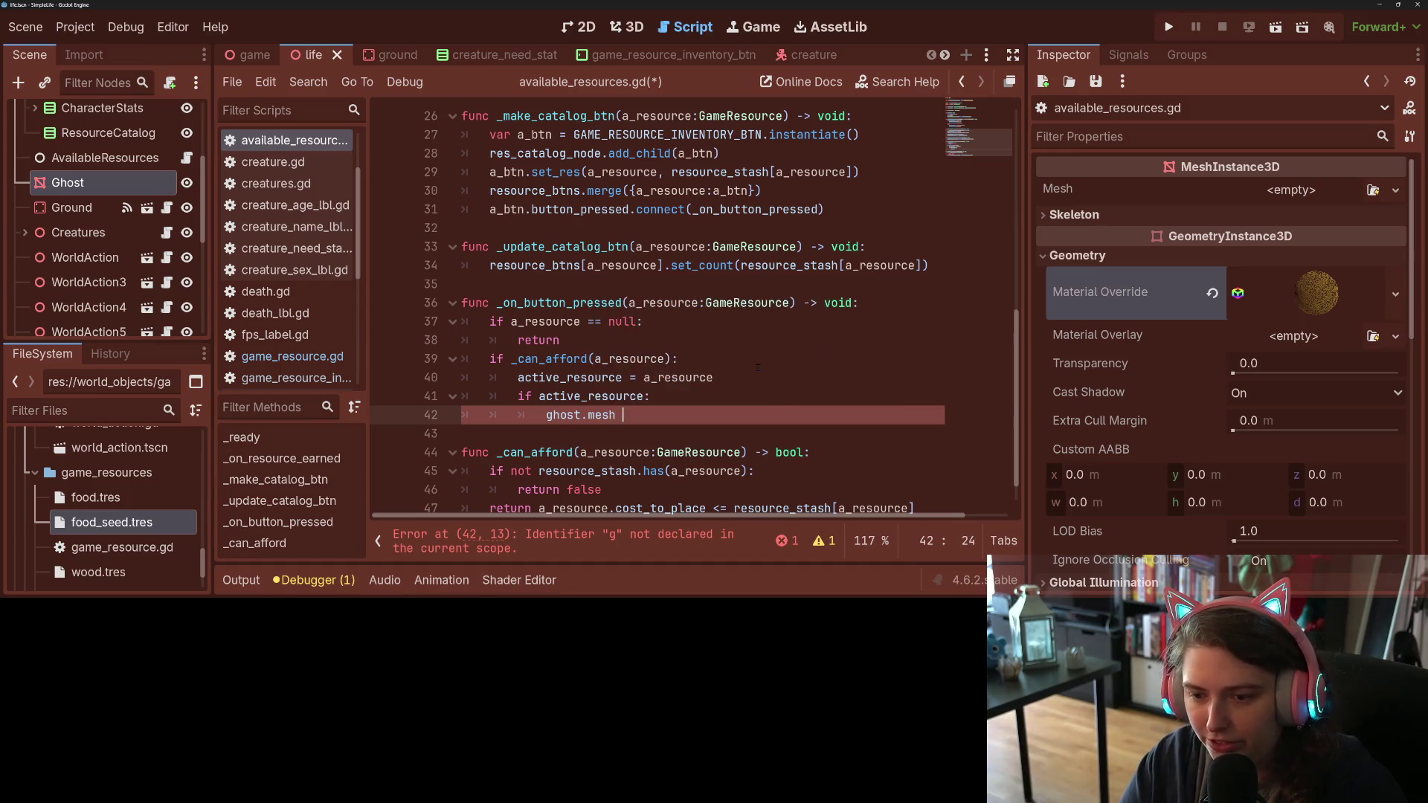
pyautogui.press('Return')
pyautogui.write('.')
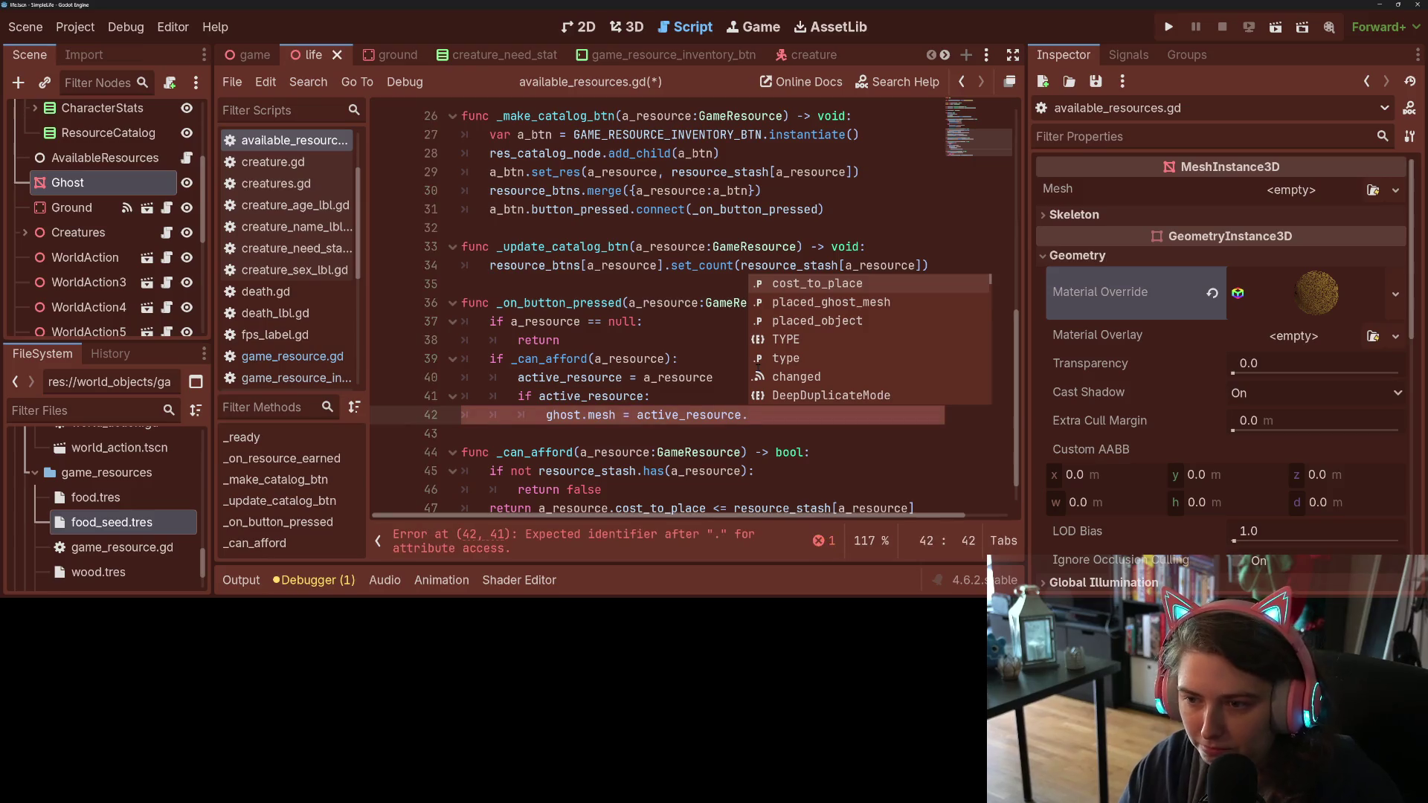
pyautogui.press('Down')
pyautogui.press('Return')
pyautogui.hotkey('ctrl', 's')
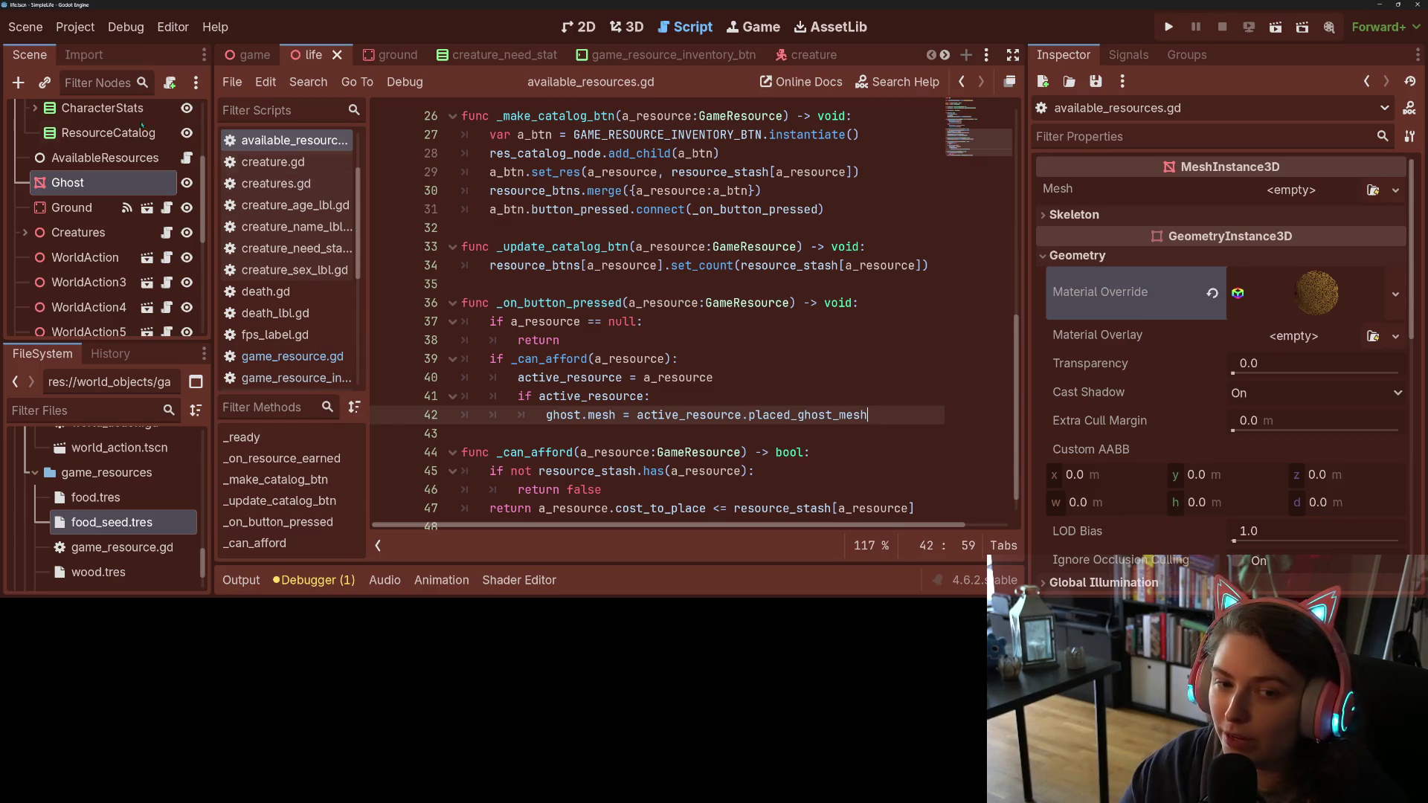
pyautogui.click(166, 207)
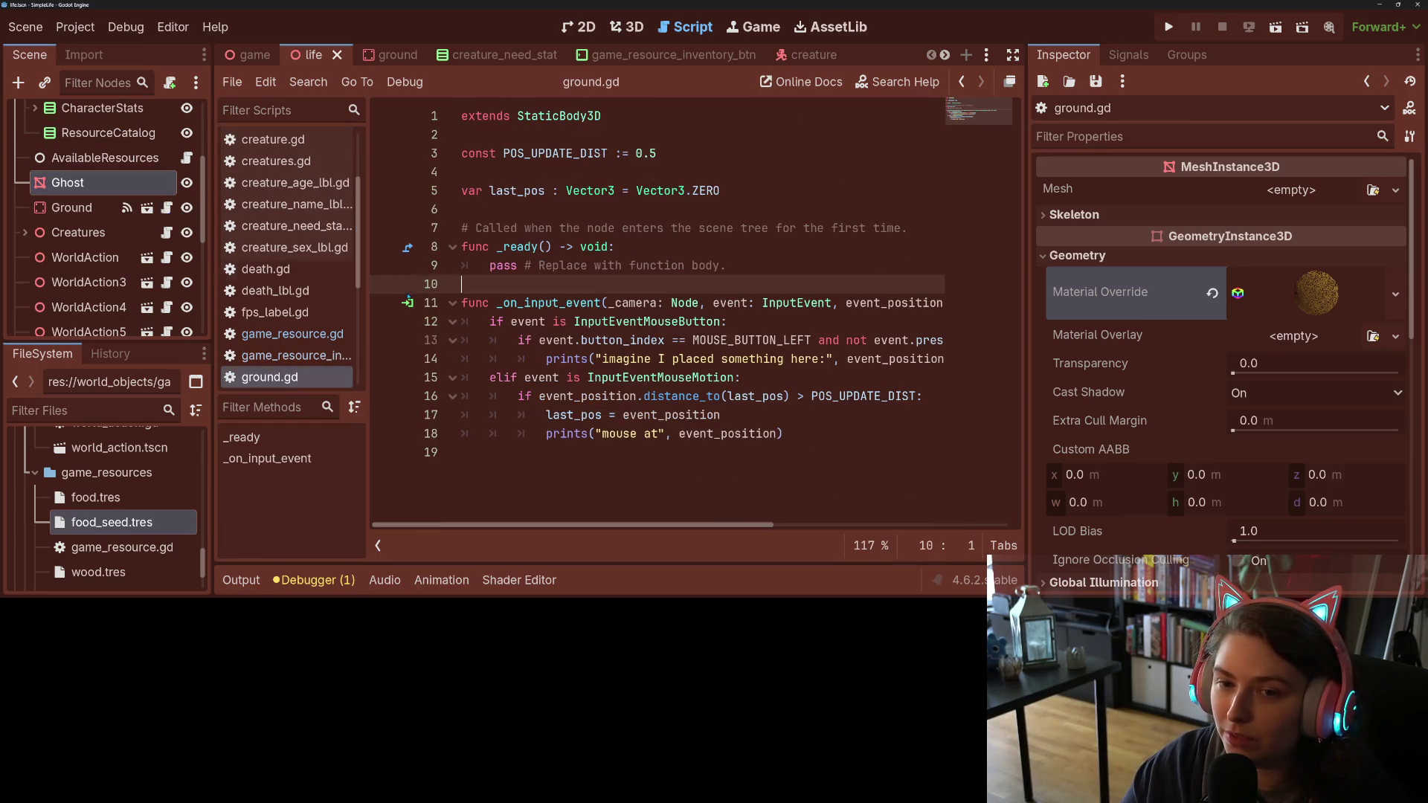
pyautogui.click(573, 215)
pyautogui.press('Return')
pyautogui.press('Return')
pyautogui.press('Up')
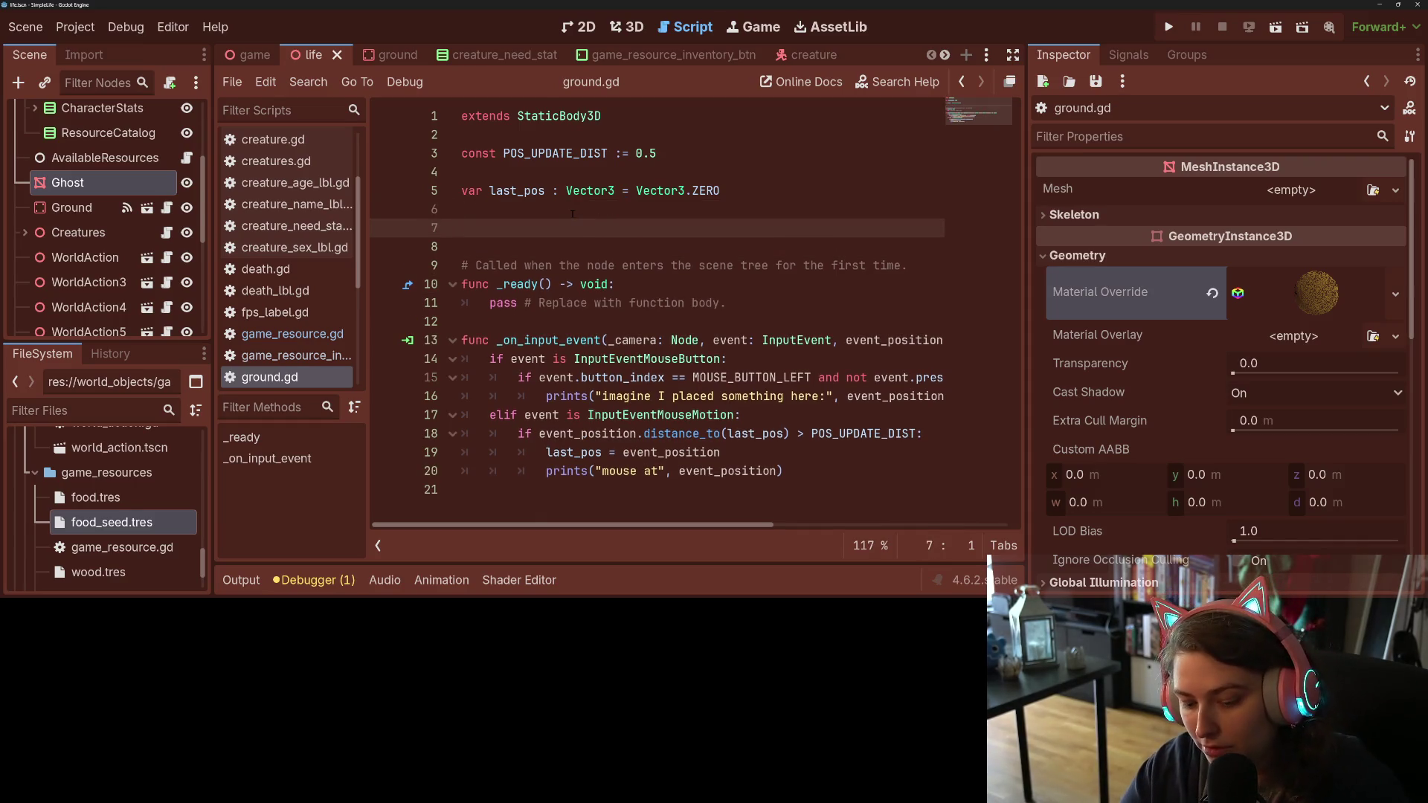
pyautogui.write('@exp')
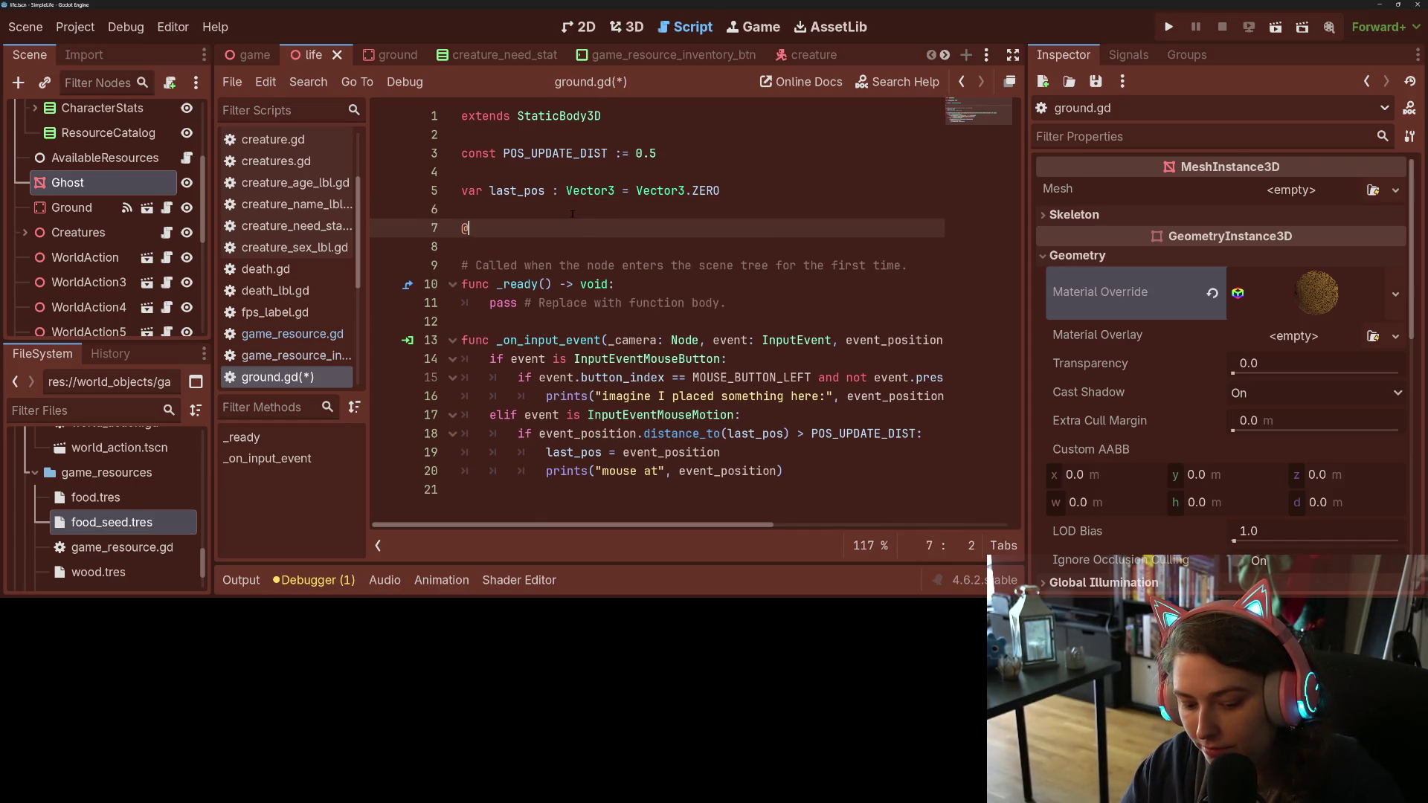
pyautogui.write('ort var ghost')
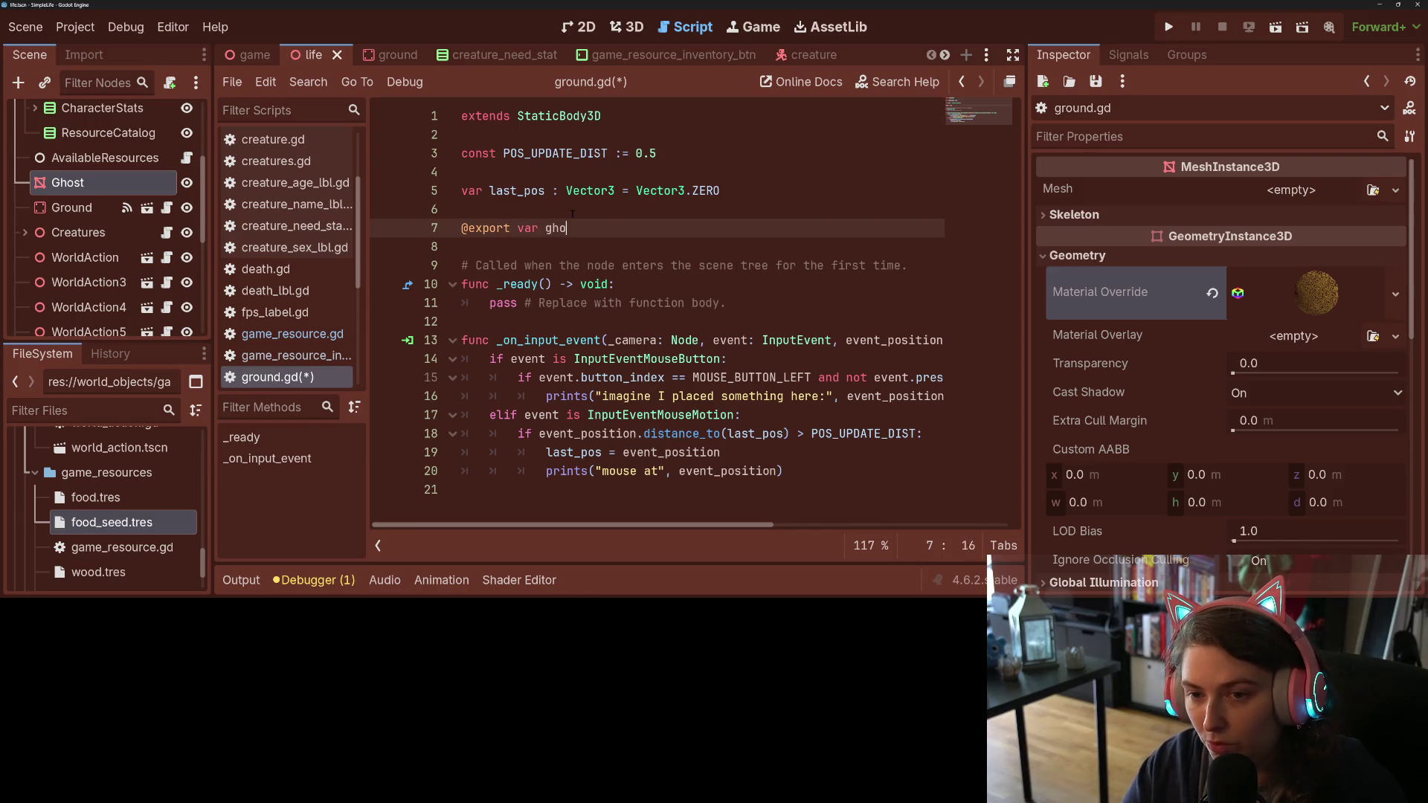
pyautogui.write(' : Mesh')
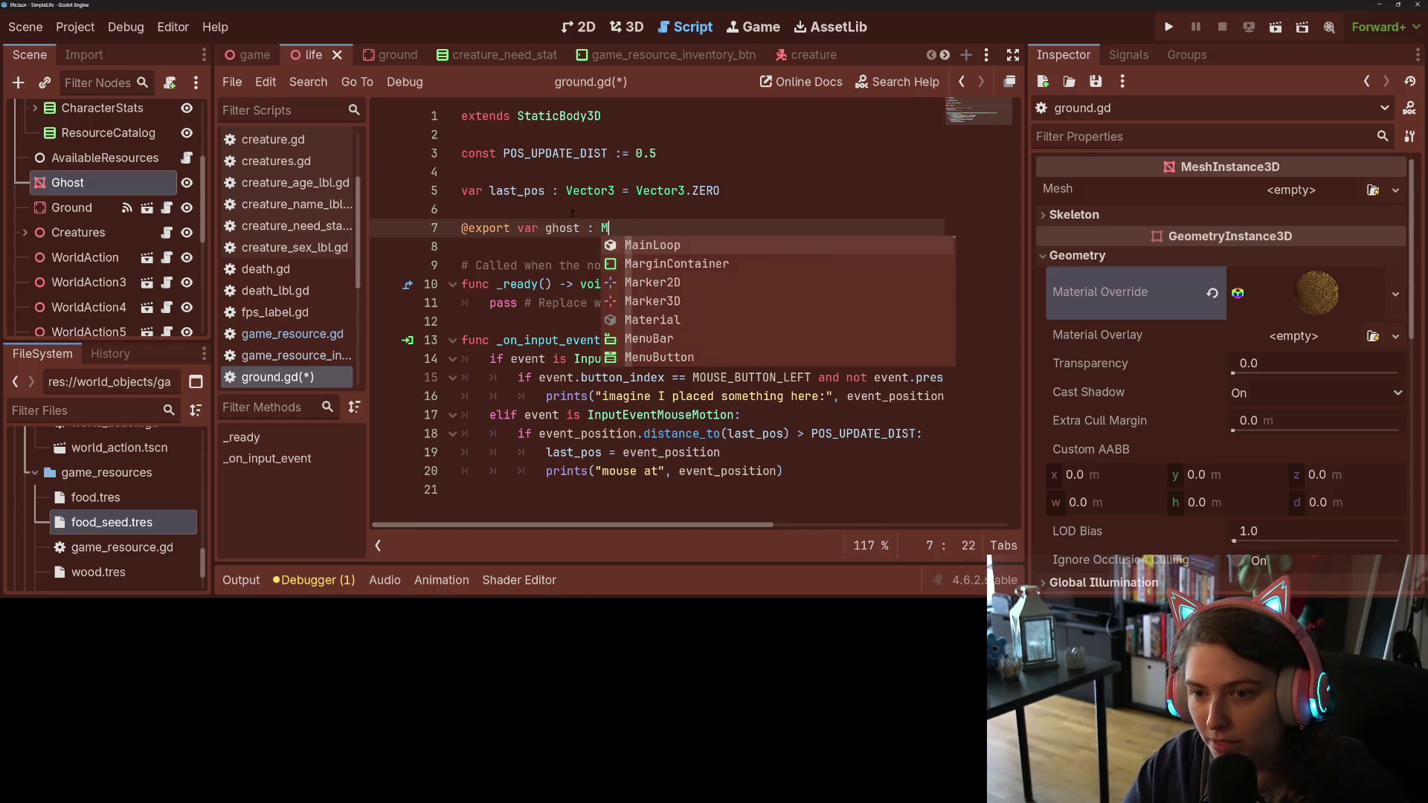
pyautogui.press('Down')
pyautogui.press('Down')
pyautogui.press('Down')
pyautogui.press('Return')
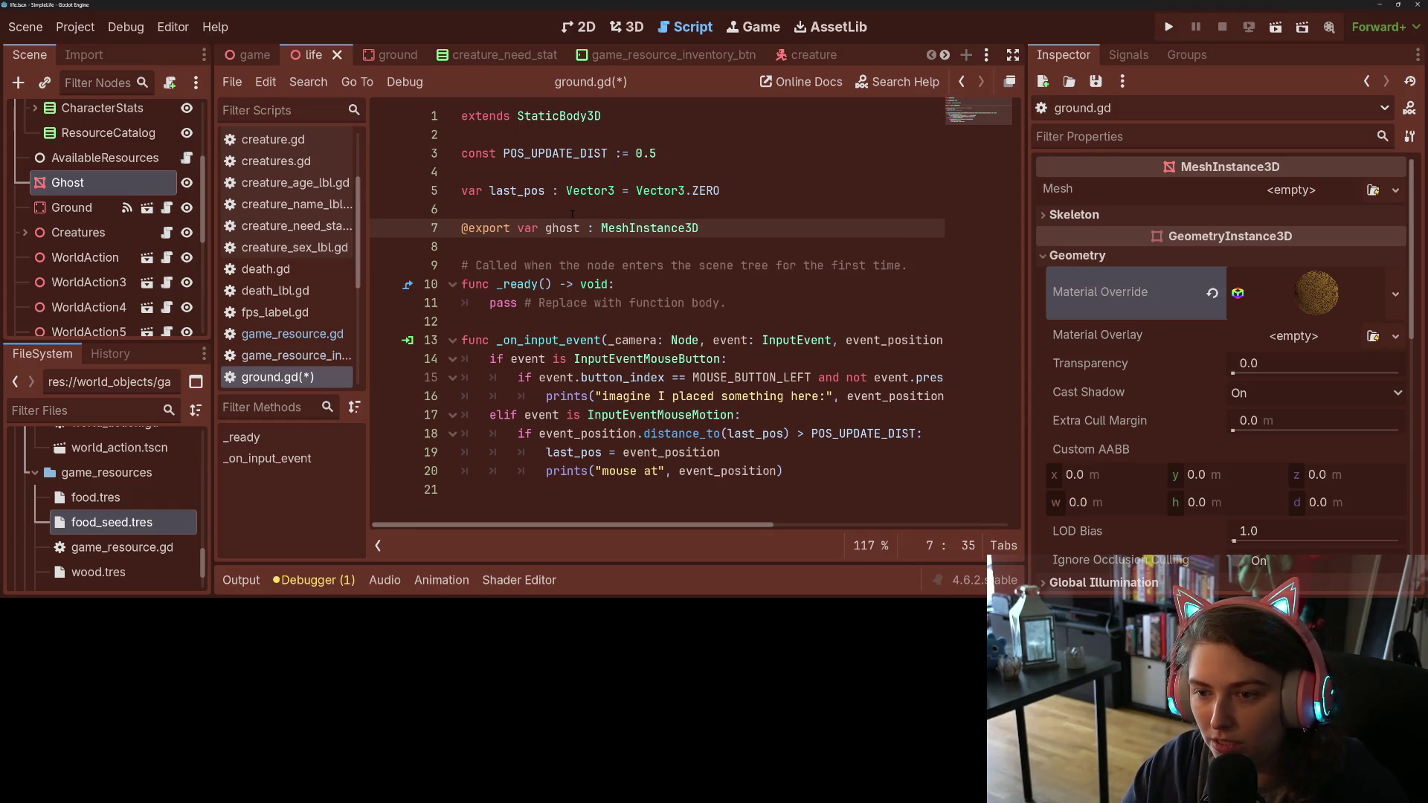
pyautogui.hotkey('ctrl', 's')
# - Assign the Ghost node to the Ground node's Ghost property and save the scene
pyautogui.click(78, 232)
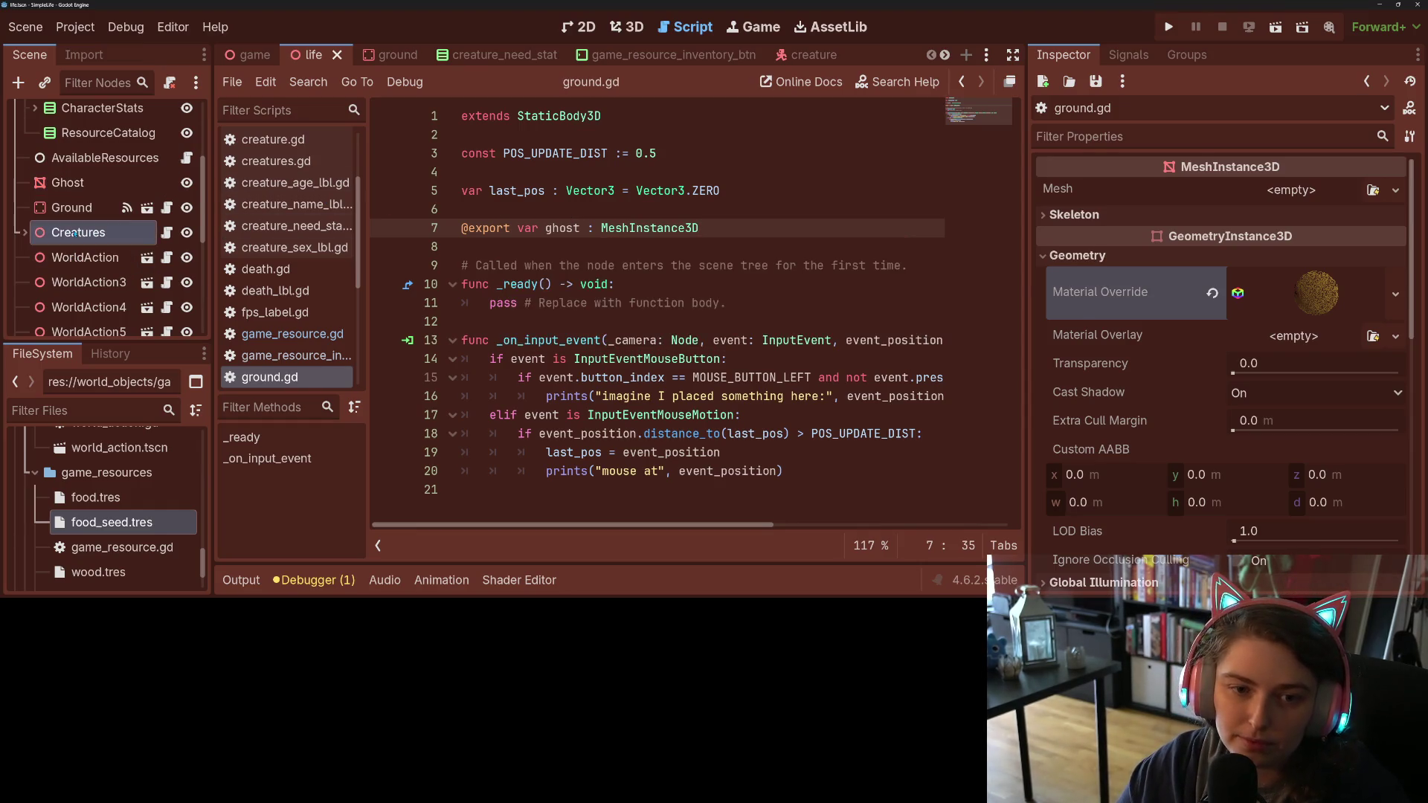
pyautogui.click(78, 207)
pyautogui.moveTo(66, 182); pyautogui.dragTo(1308, 187)
pyautogui.hotkey('ctrl', 's')
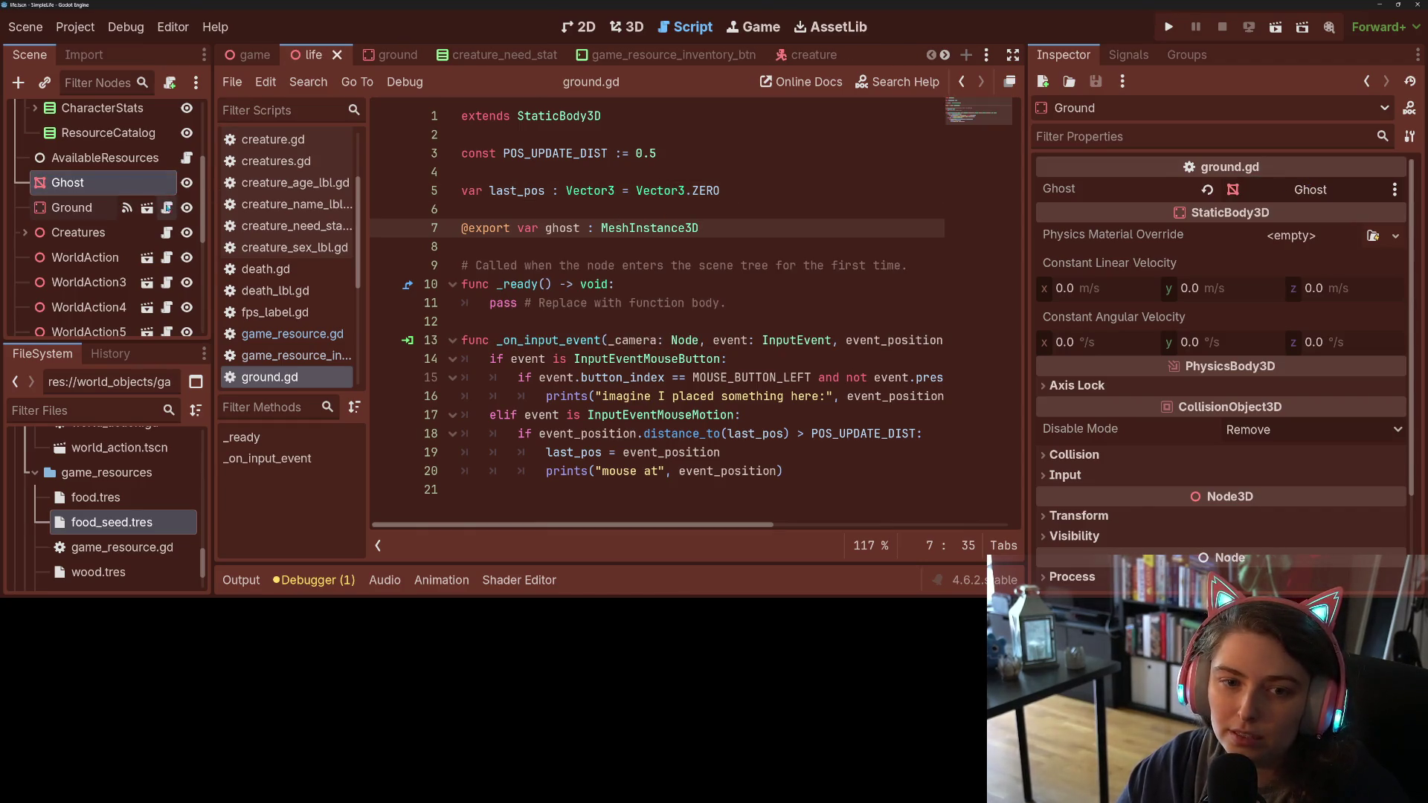
# - Add assert(ghost) as the first line of _ready in ground.gd
pyautogui.click(167, 207)
pyautogui.click(602, 302)
pyautogui.click(672, 285)
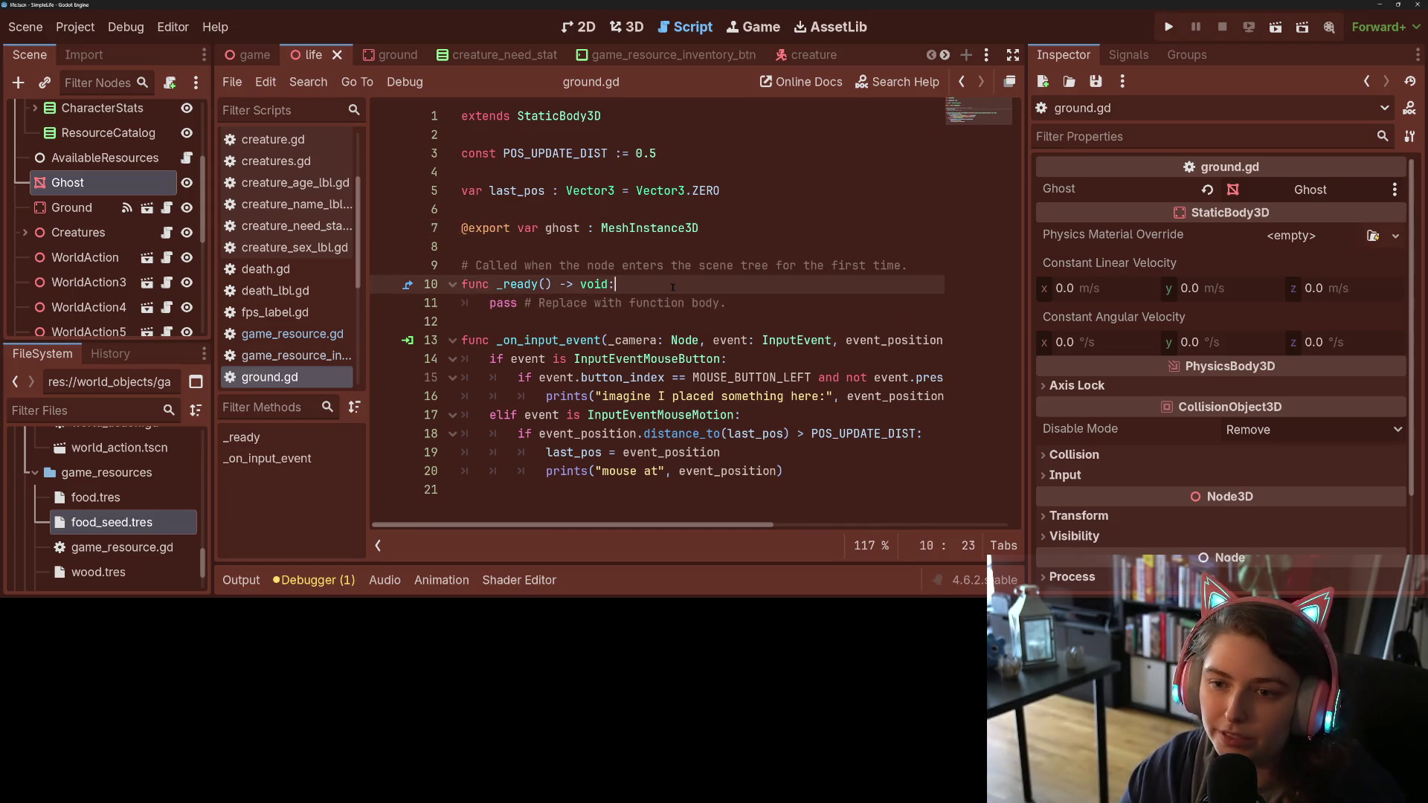
pyautogui.press('Return')
pyautogui.write('assert')
pyautogui.press('Return')
pyautogui.write('ghost')
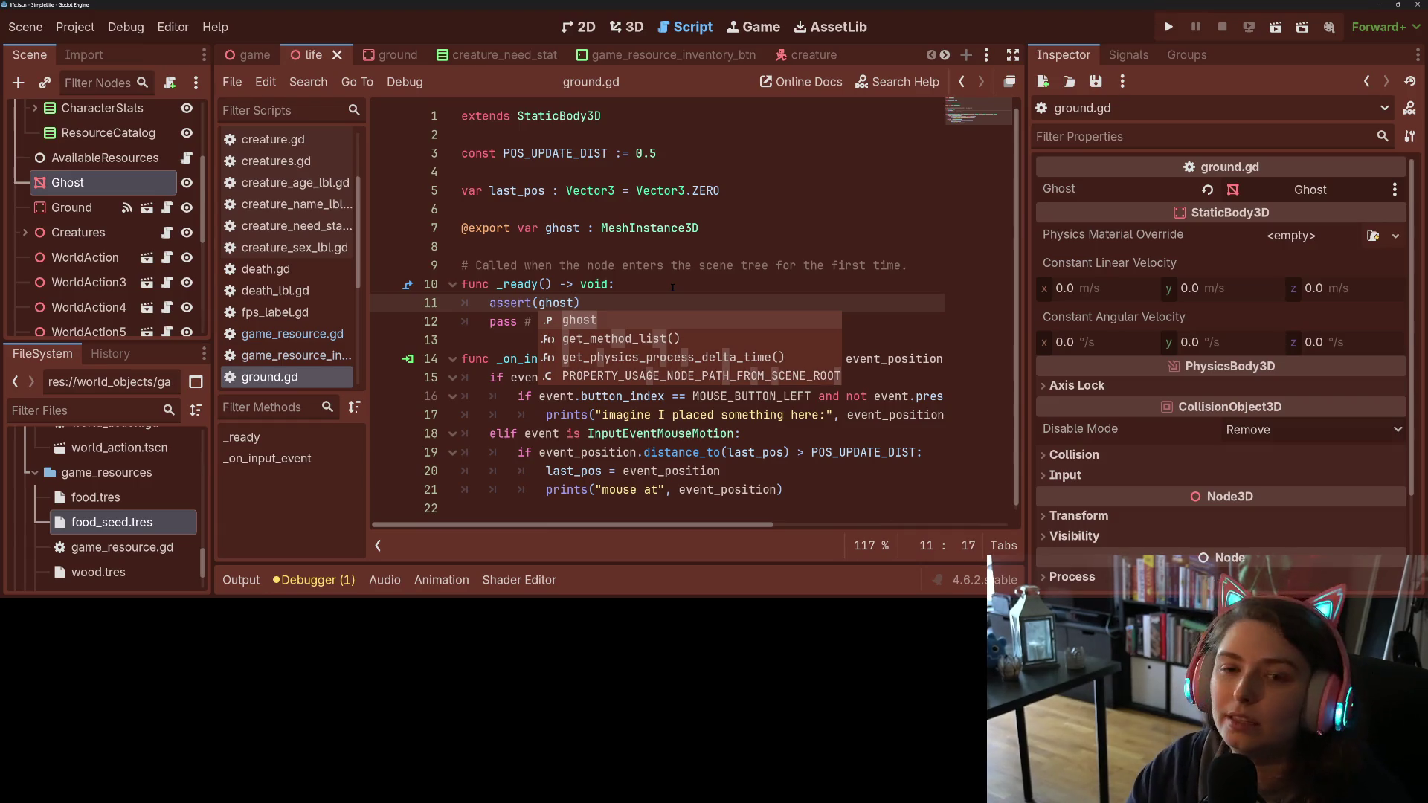
# - Save, then add 'ghost.position = last_pos' above the mouse-at print line
pyautogui.click(672, 287)
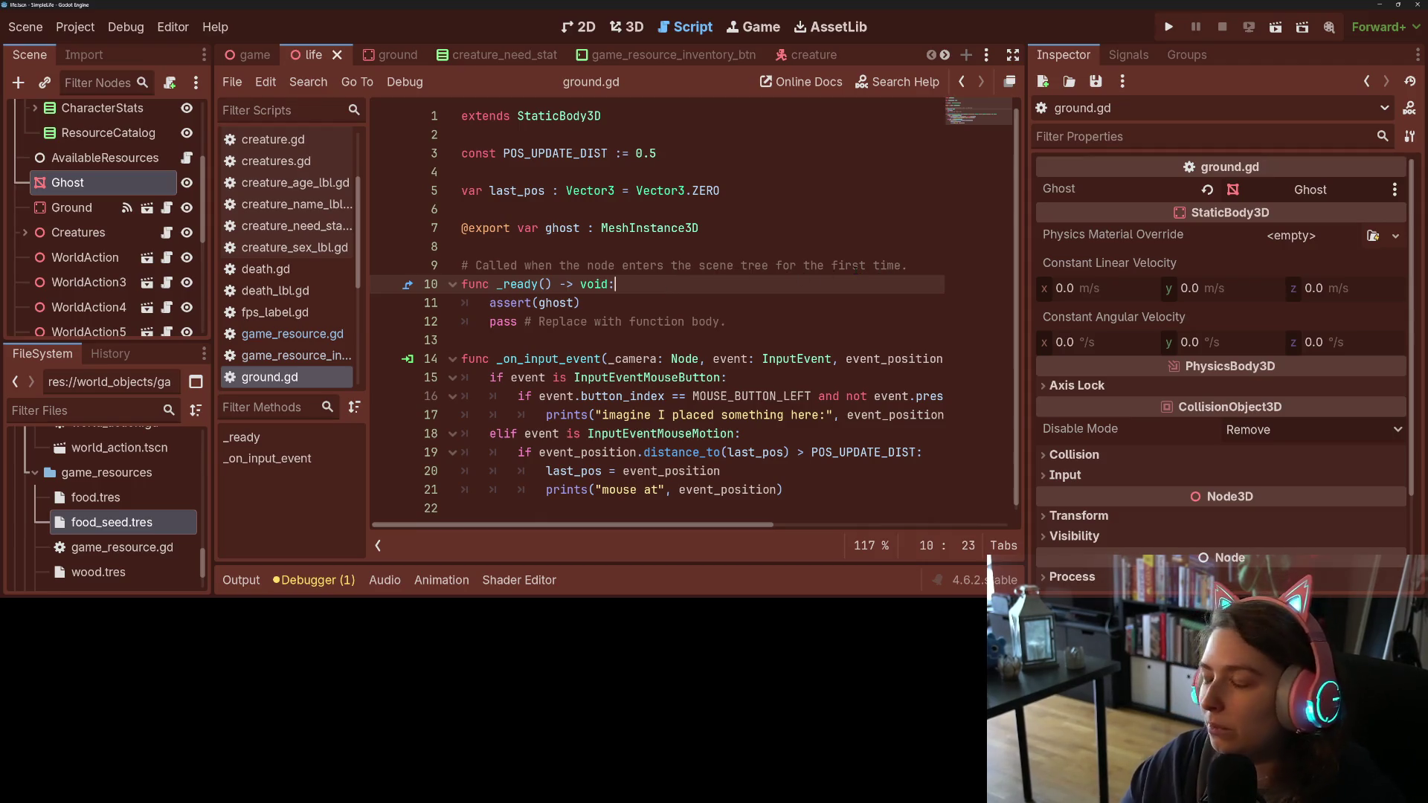
pyautogui.hotkey('ctrl', 's')
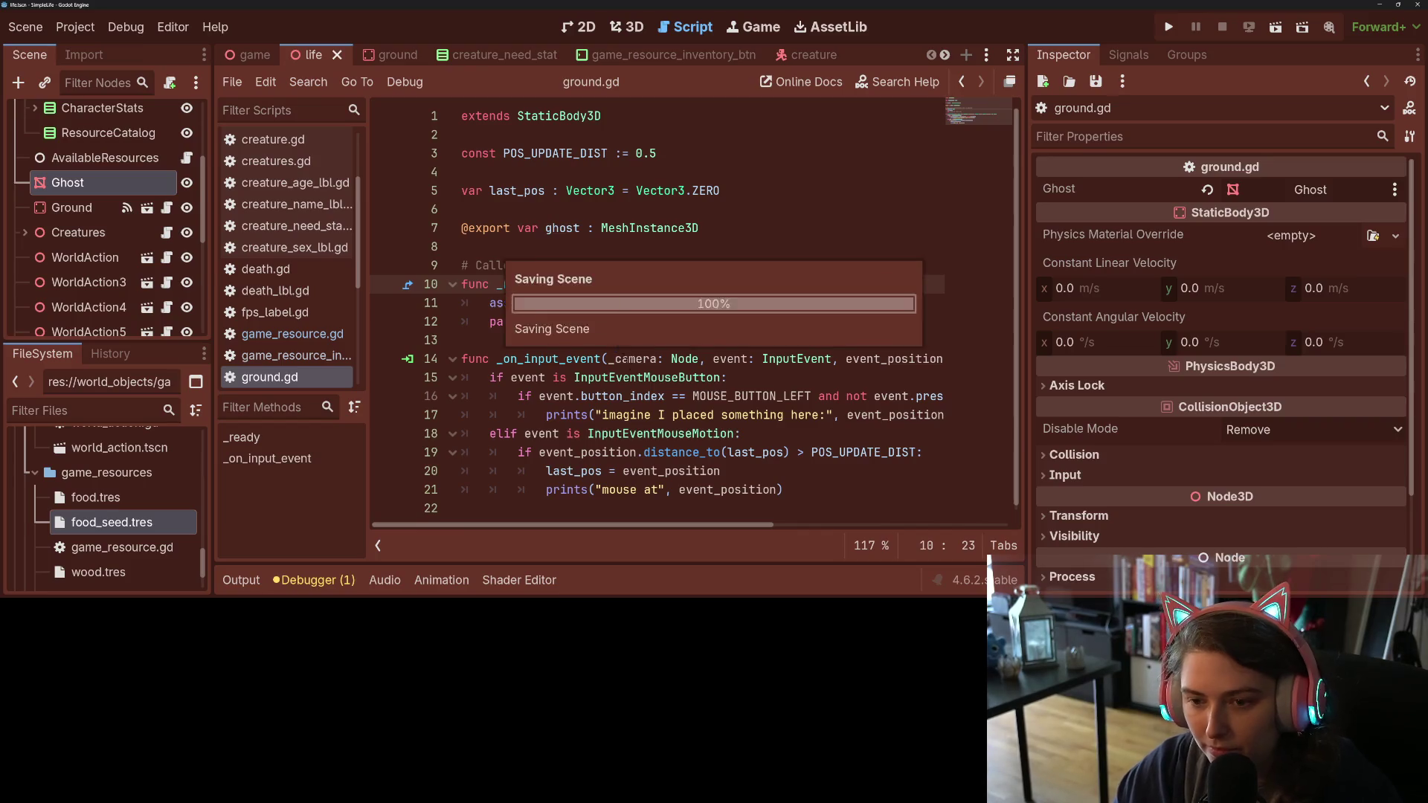
pyautogui.doubleClick(556, 303)
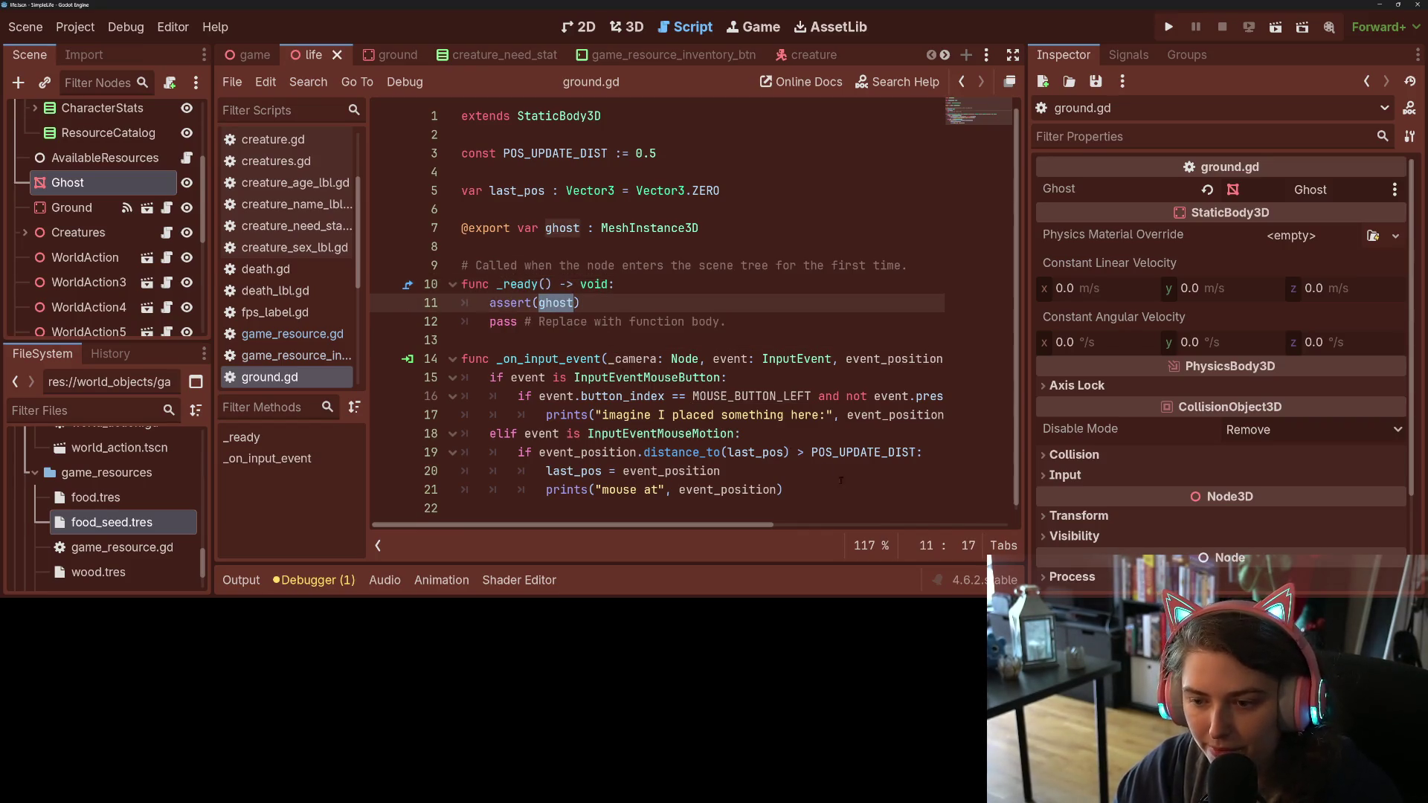
pyautogui.click(844, 485)
pyautogui.hotkey('ctrl', 'shift', 'Return')
pyautogui.write('ghost.position =')
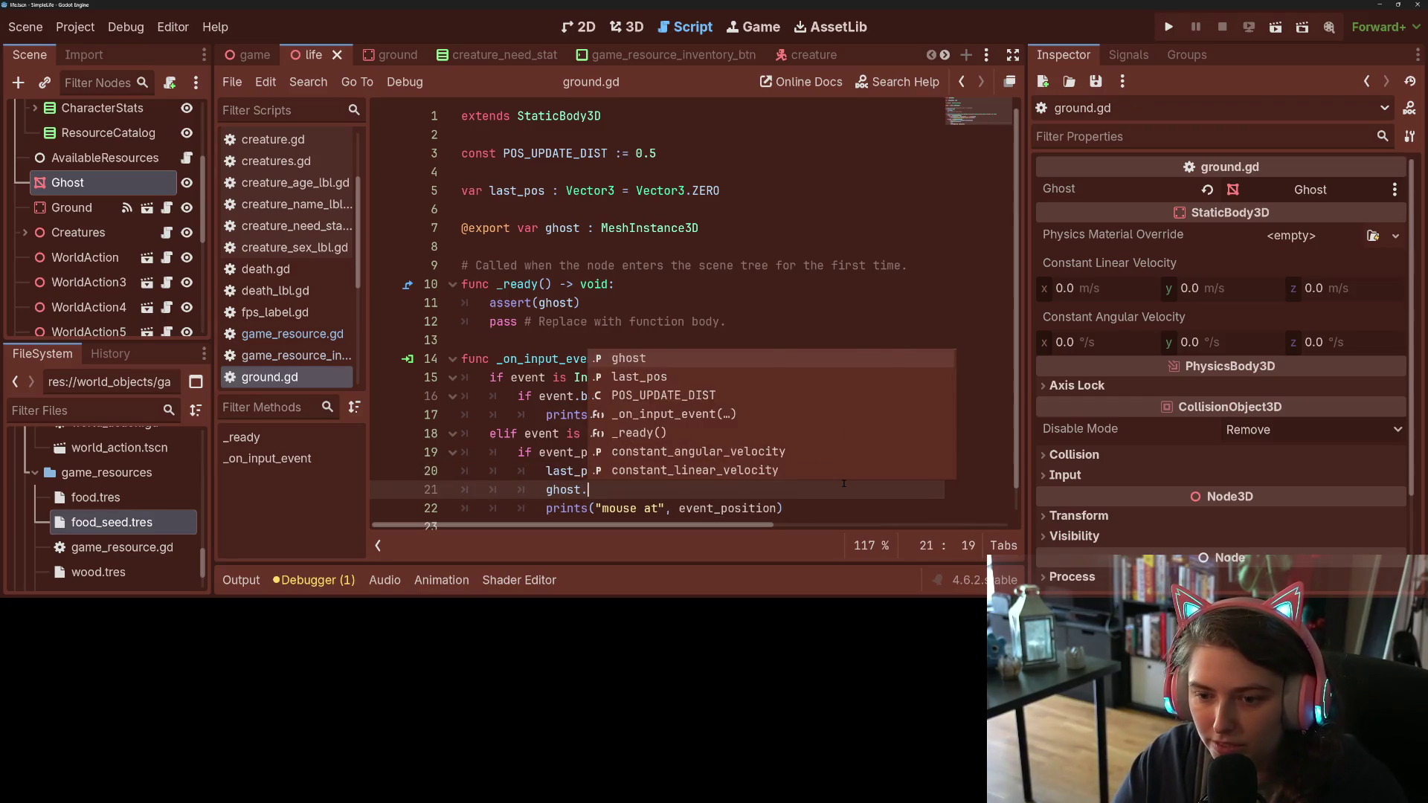
pyautogui.hotkey('ctrl', 'space')
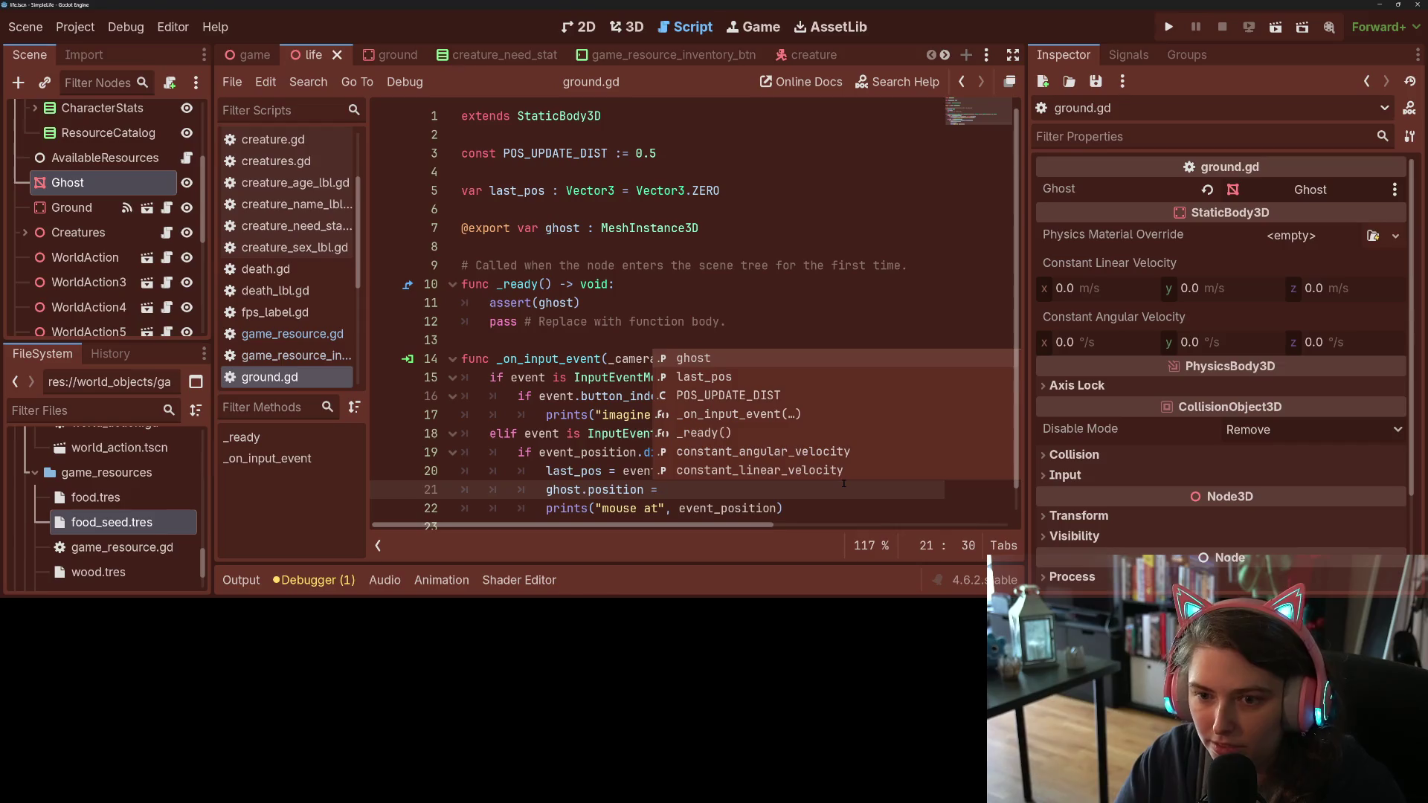
pyautogui.write('last_pos')
pyautogui.hotkey('ctrl', 's')
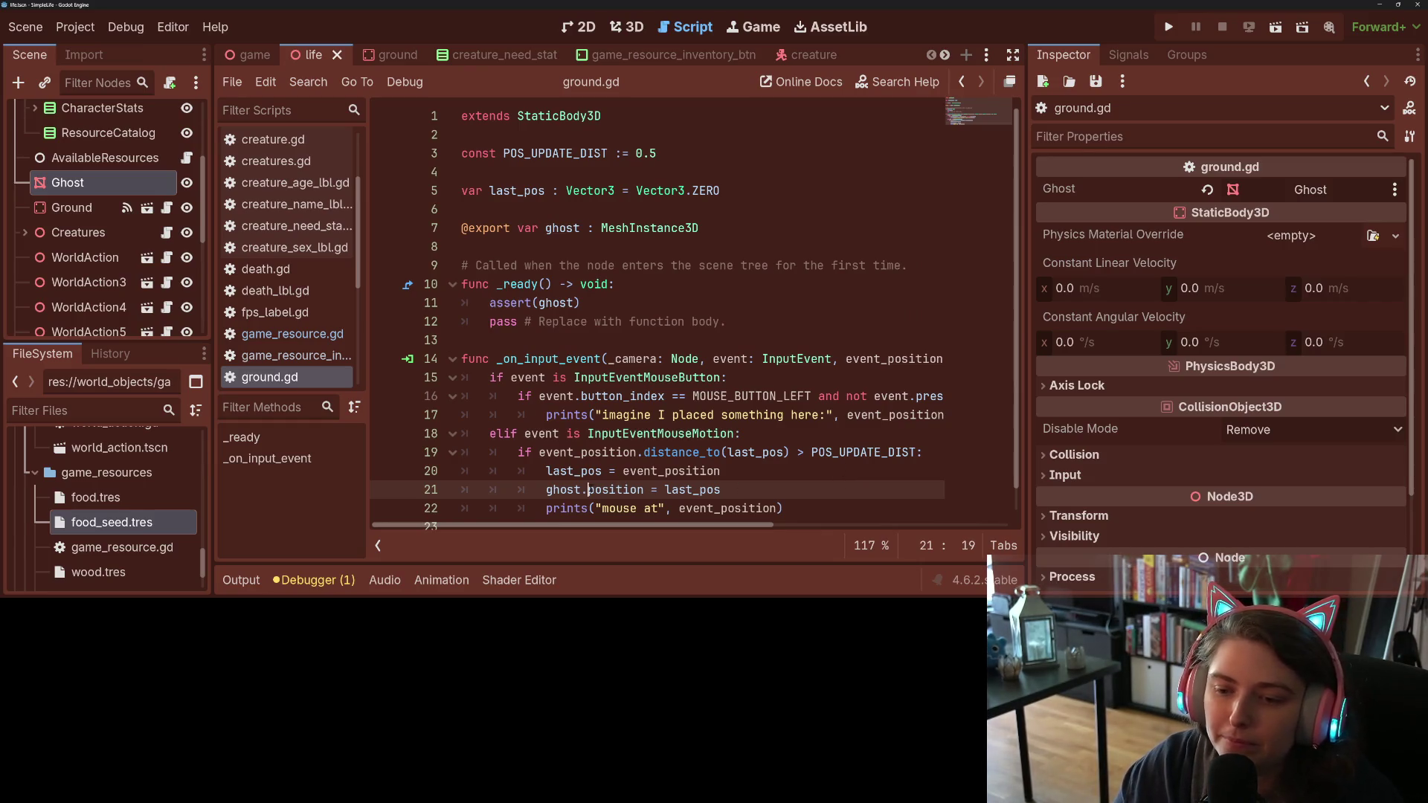
# - Change the assignment to ghost.global_position = last_pos and save ground.gd
pyautogui.write('glo')
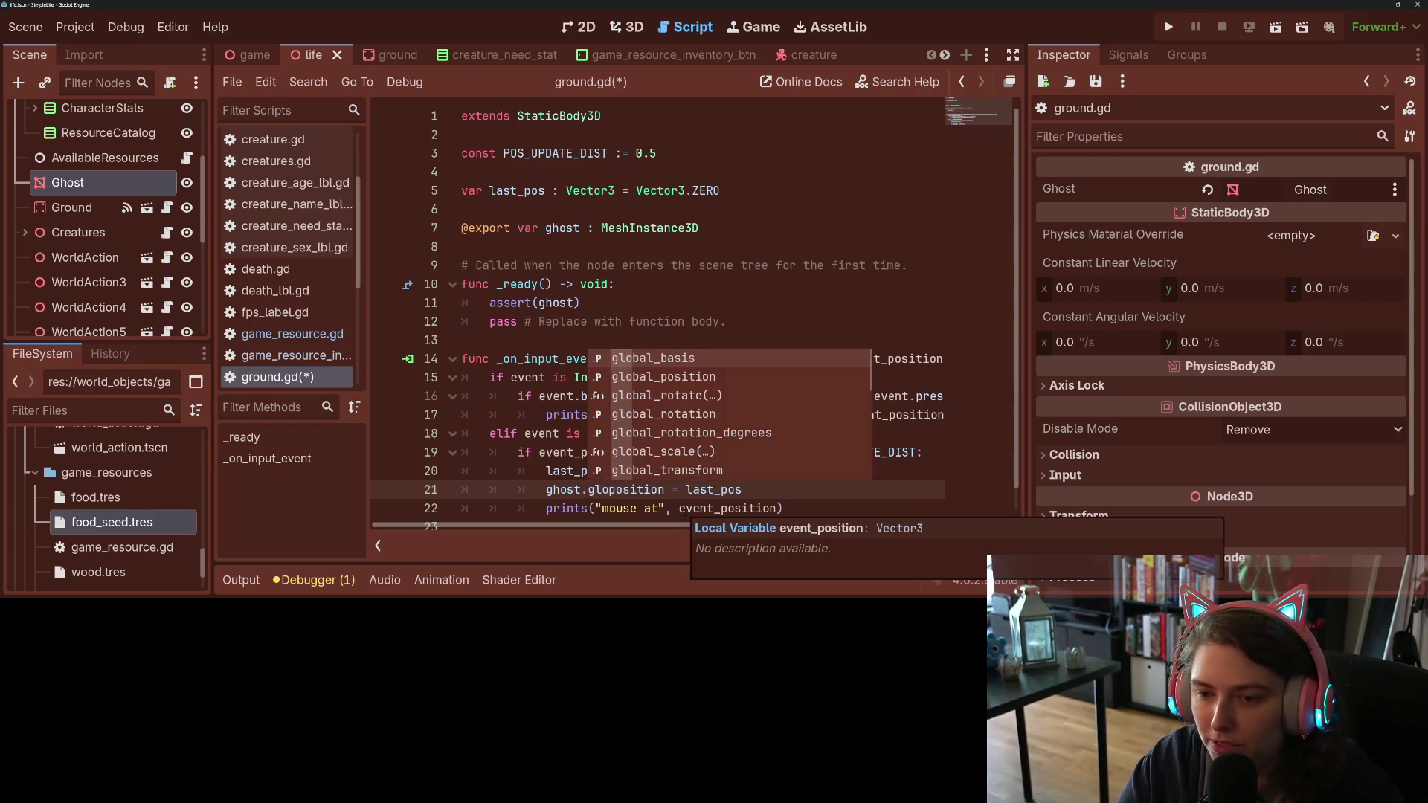
pyautogui.press('Down')
pyautogui.press('Return')
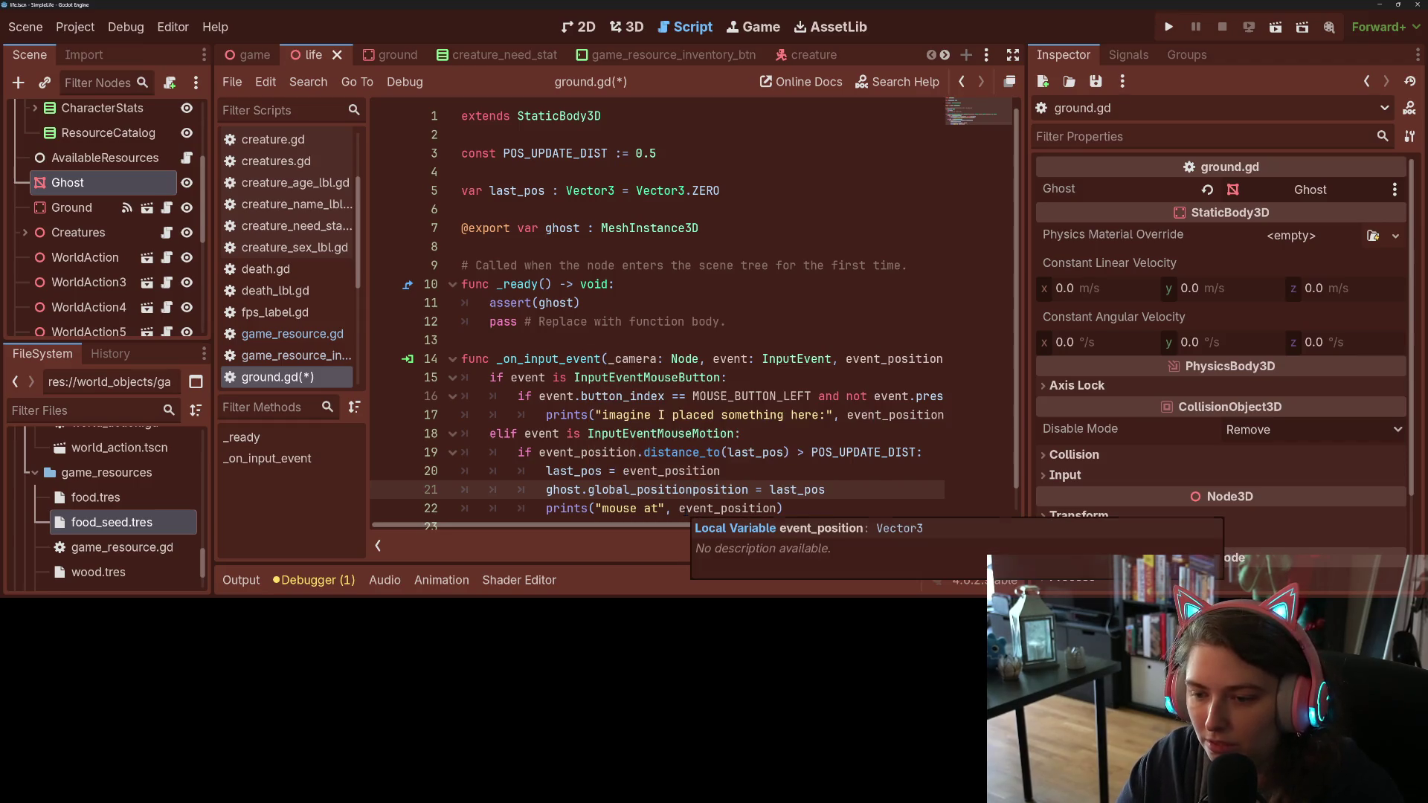
pyautogui.press('Delete')
pyautogui.press('Delete')
pyautogui.press('Delete')
pyautogui.hotkey('ctrl', 's')
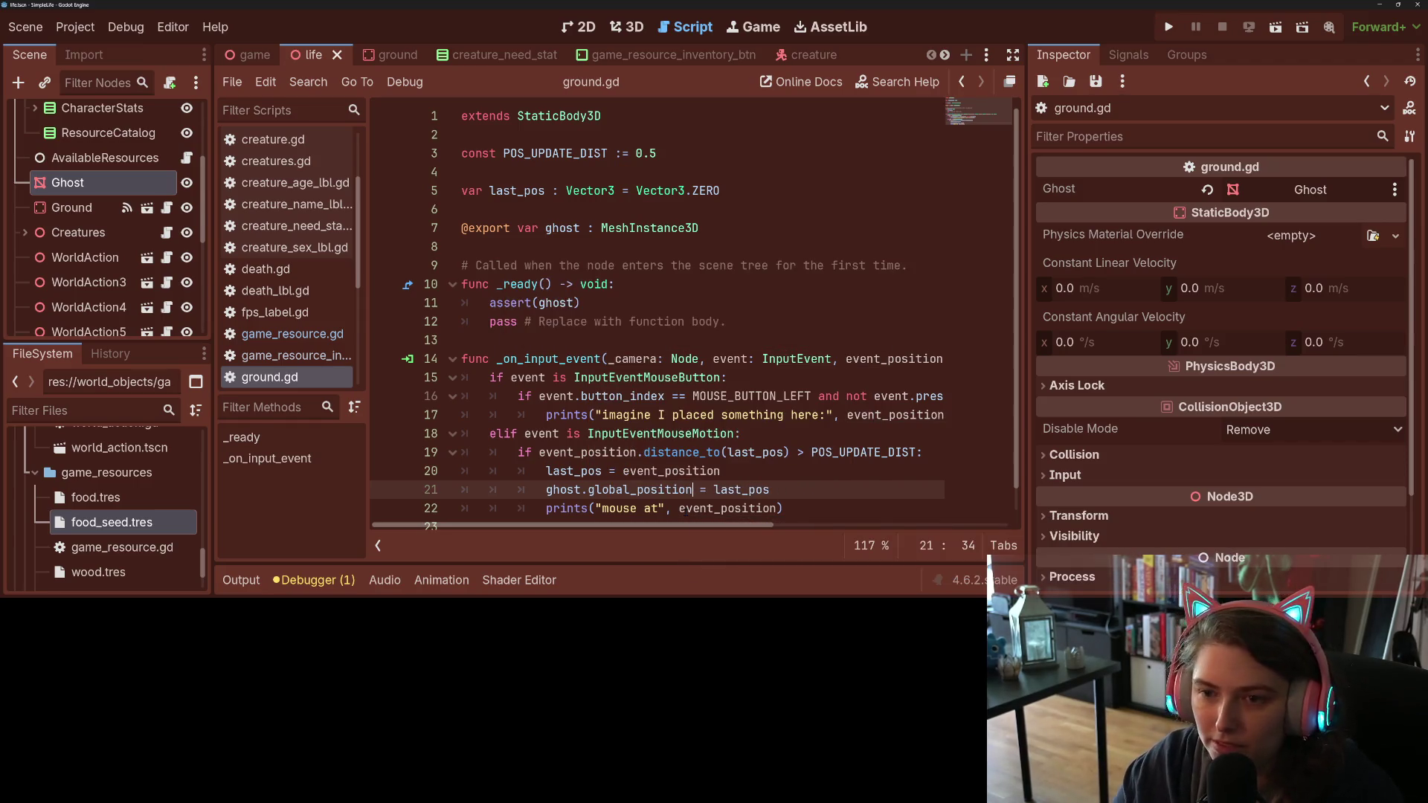
pyautogui.click(634, 211)
pyautogui.press('Return')
pyautogui.write('@')
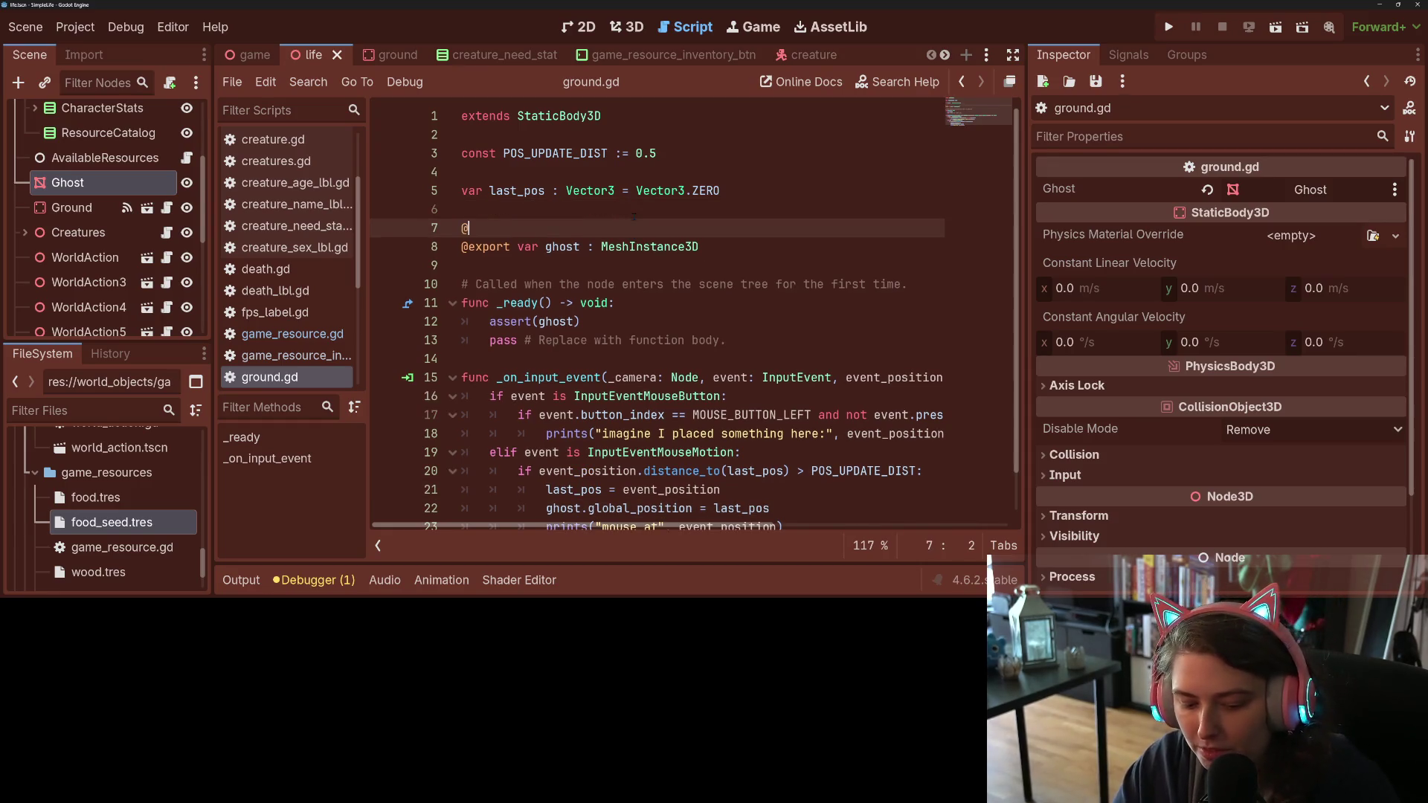
pyautogui.write('exp')
pyautogui.press('Return')
pyautogui.press('BackSpace')
pyautogui.press('BackSpace')
pyautogui.press('BackSpace')
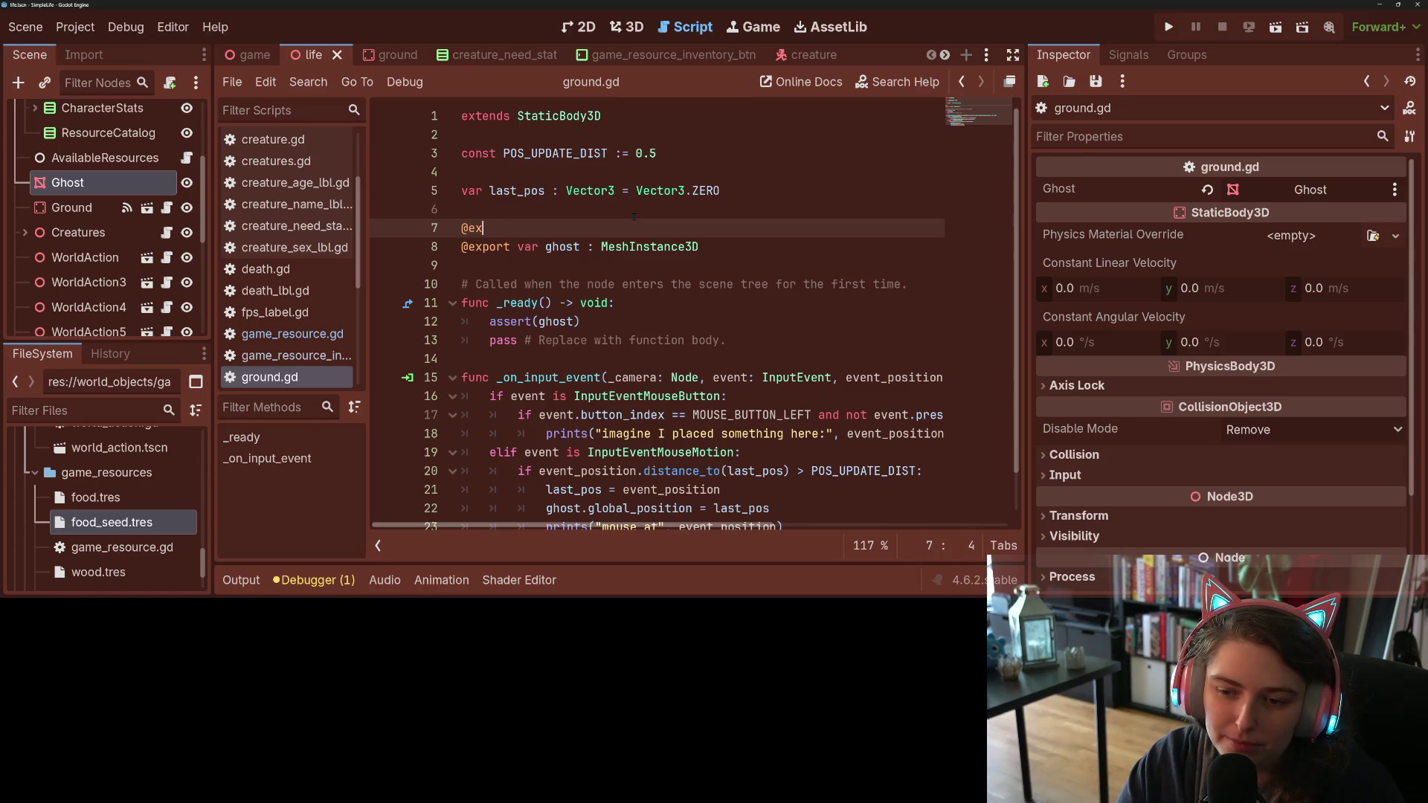
pyautogui.write('p')
pyautogui.press('Return')
pyautogui.write('var avail_r')
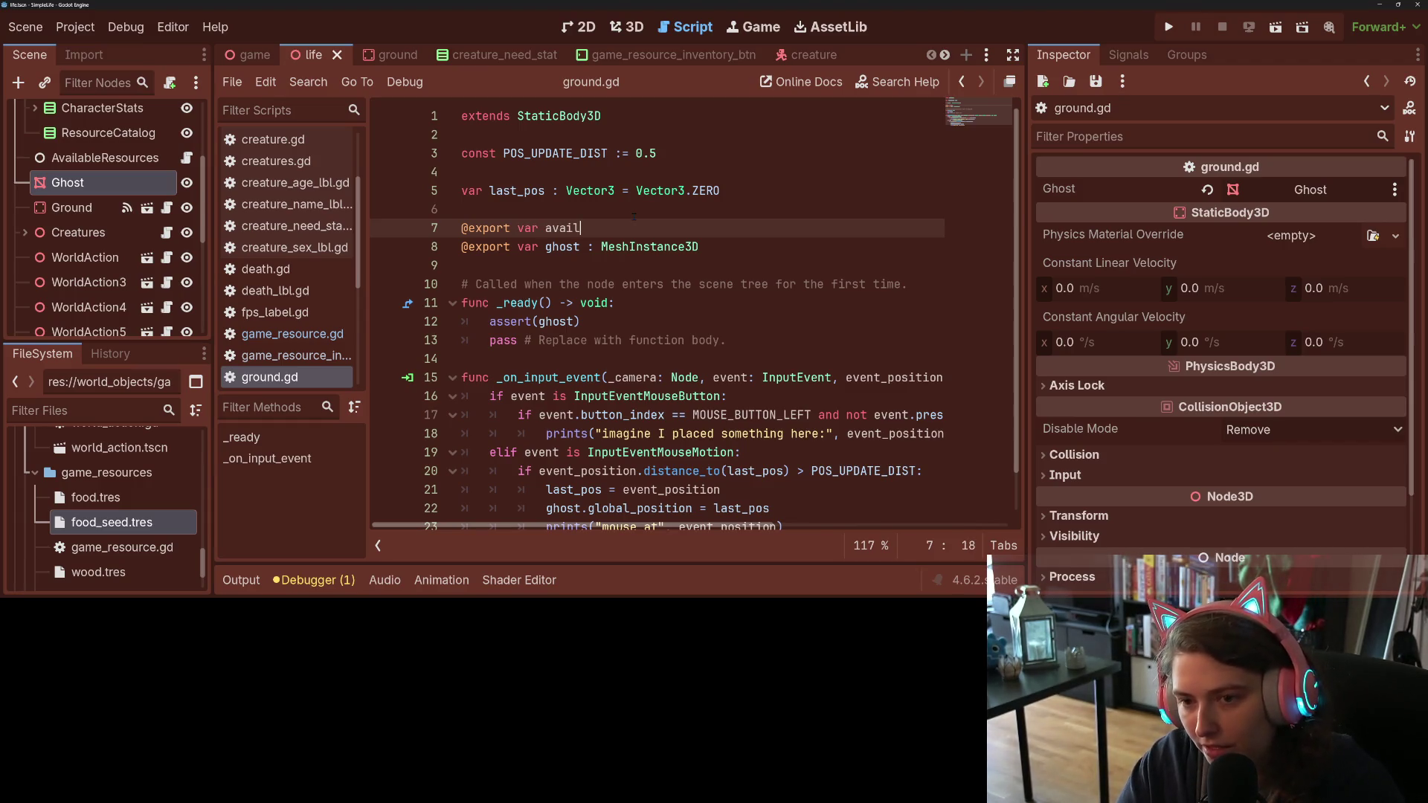
pyautogui.write('esources ')
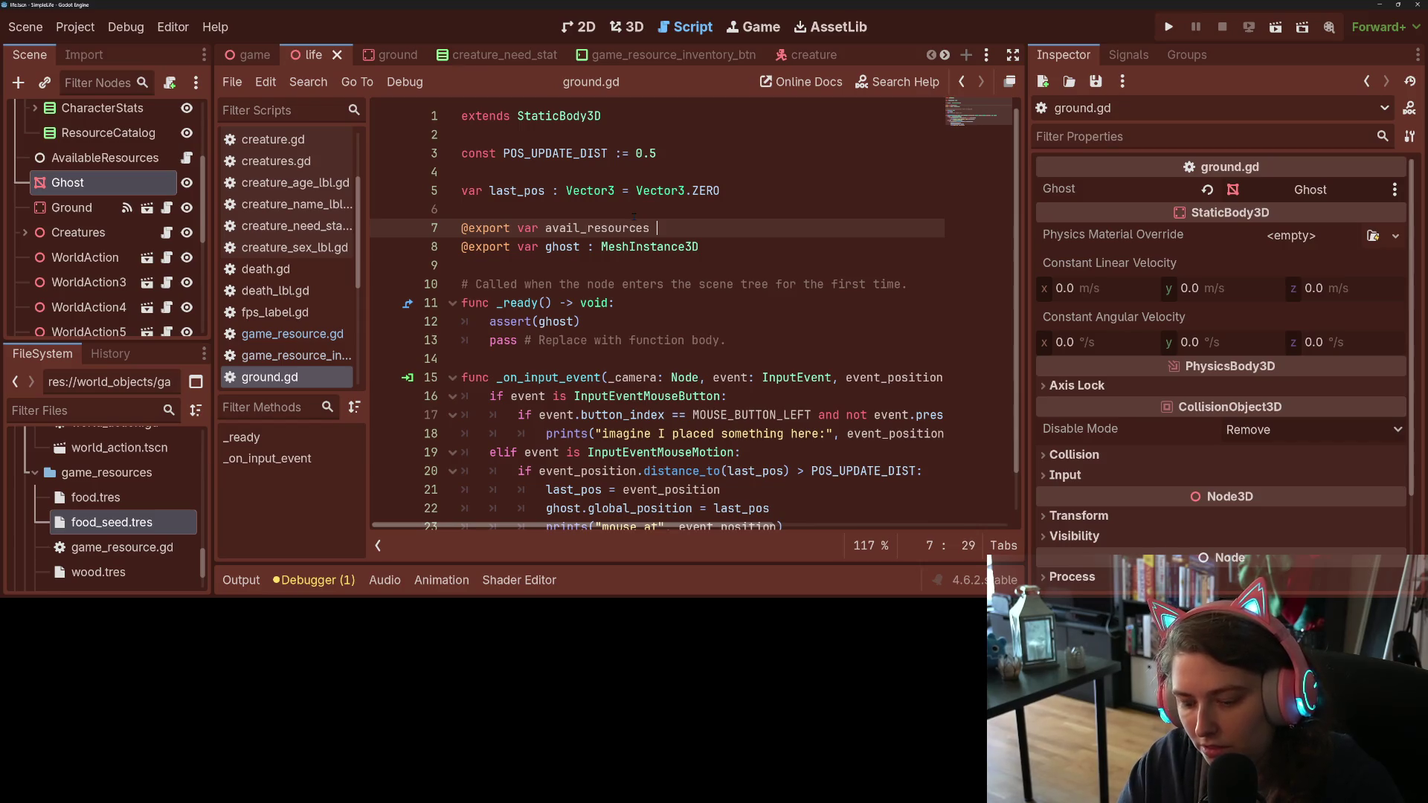
pyautogui.write(': Node')
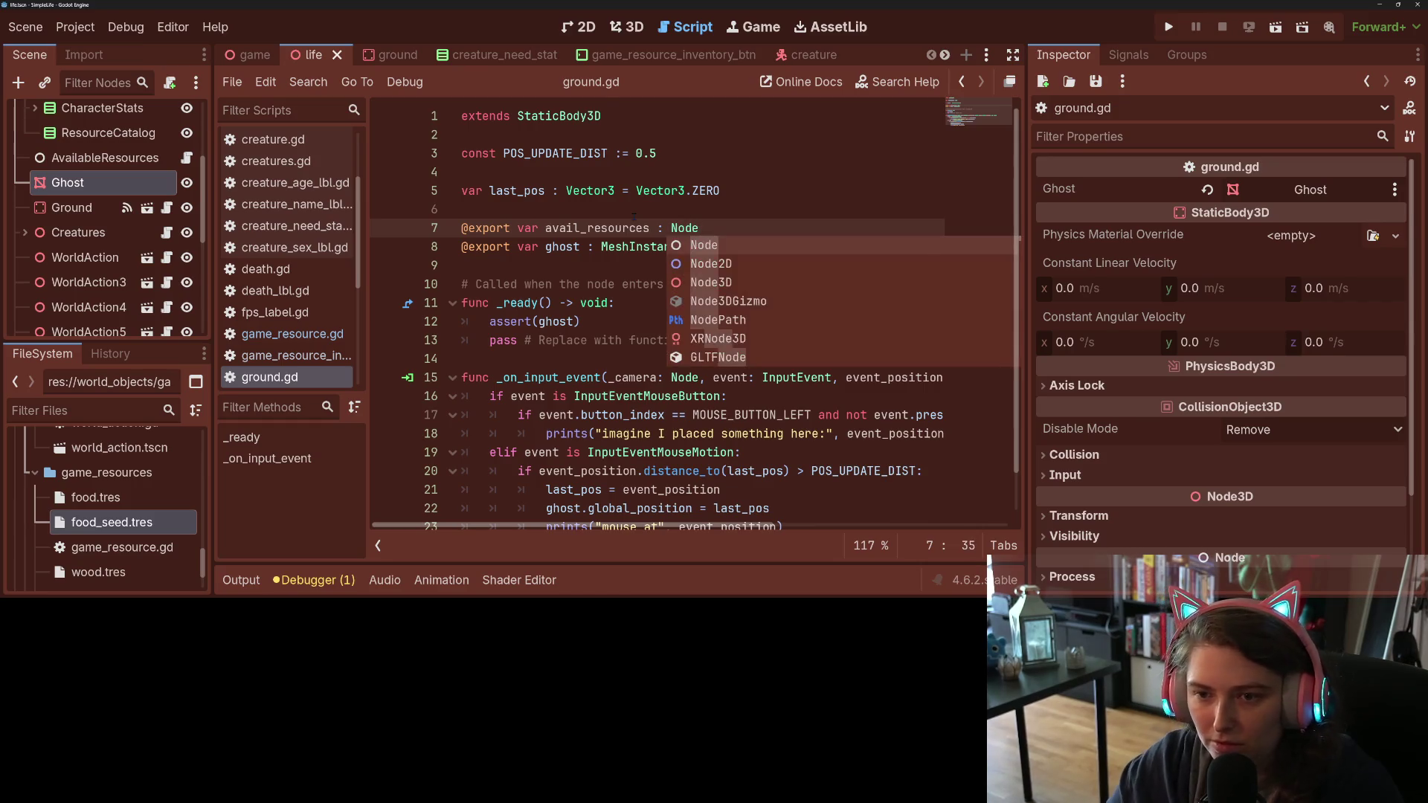
pyautogui.click(608, 227)
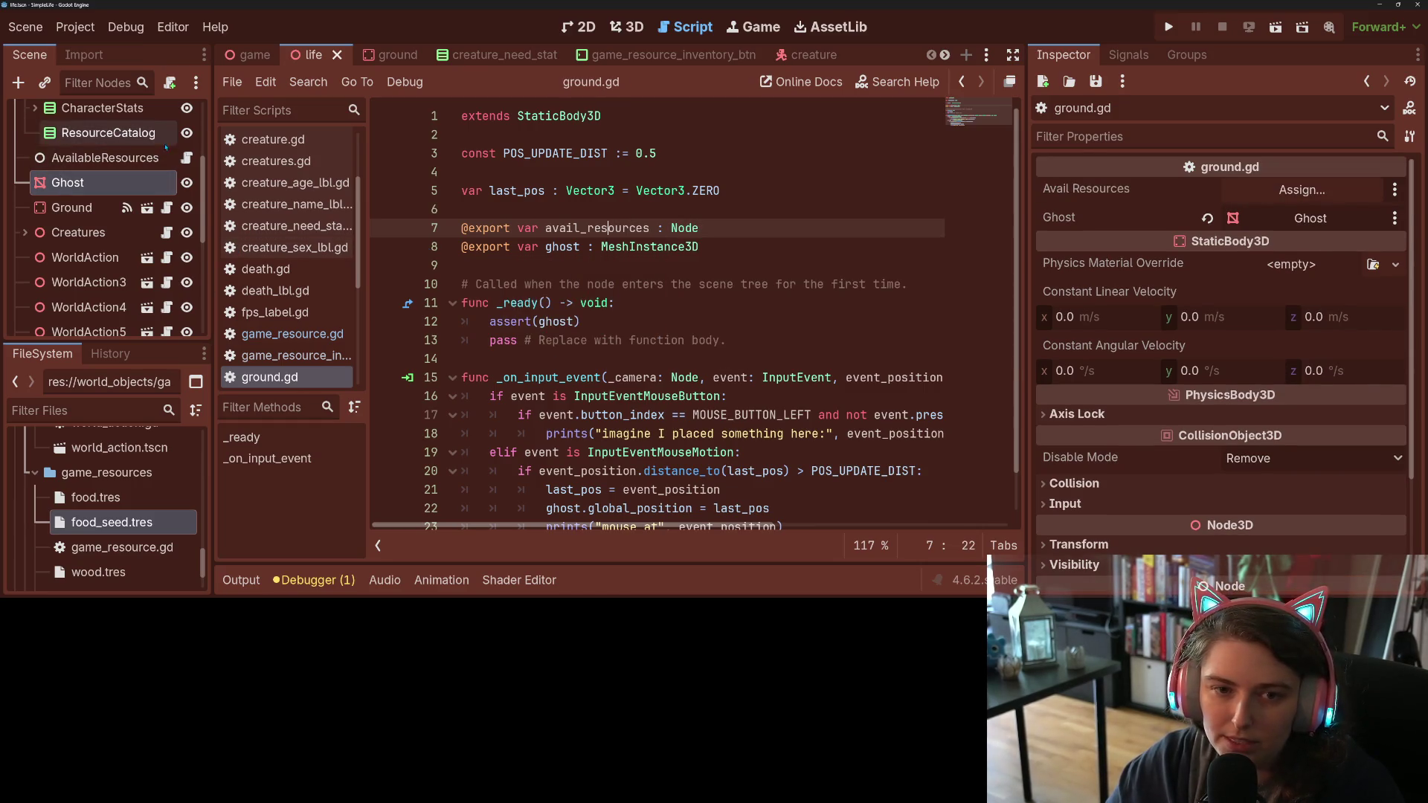
pyautogui.click(186, 158)
pyautogui.scroll(2, 511, 313)
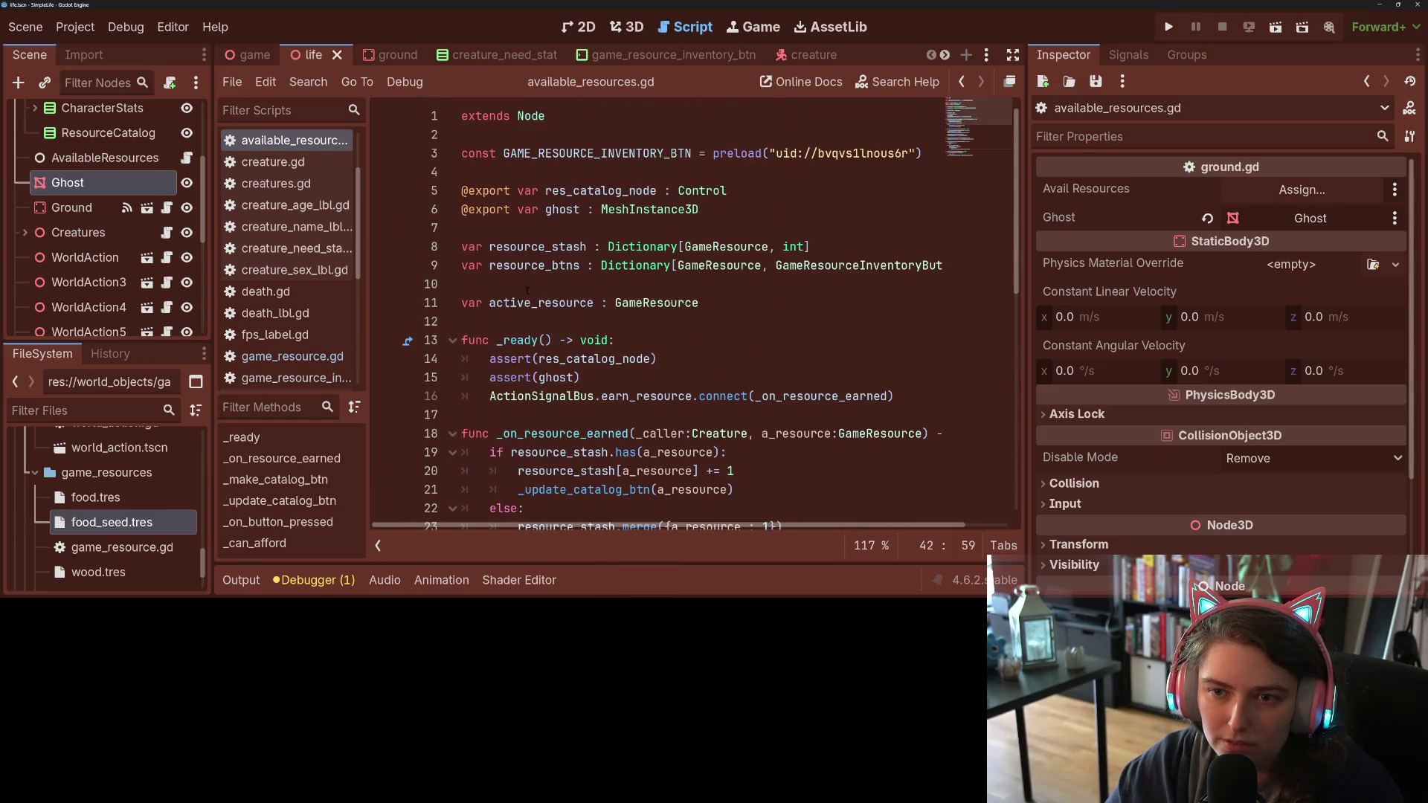
# - Begin a class_name ResourceManager declaration and rename the AvailableResources node to ResourceManager
pyautogui.click(620, 117)
pyautogui.write('lass_name R')
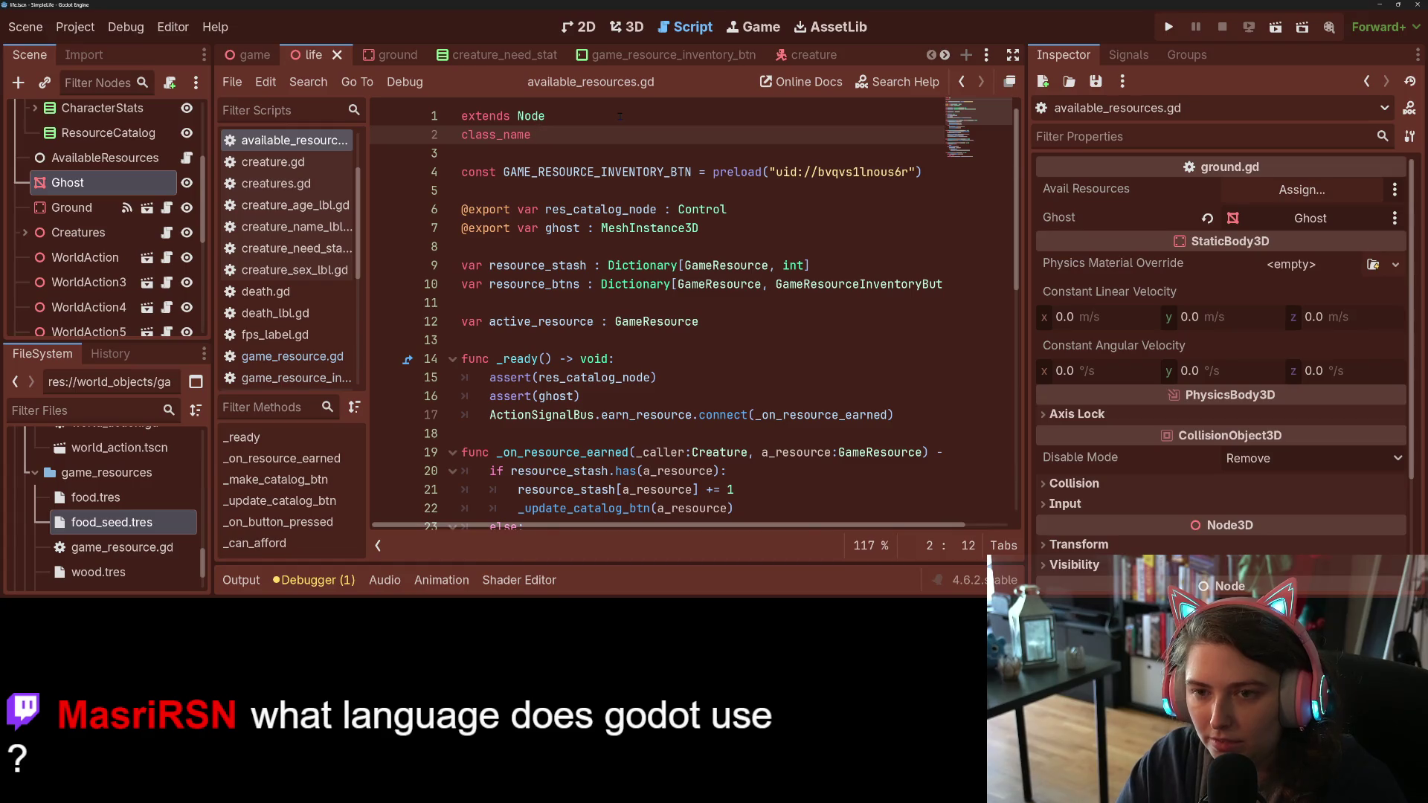
pyautogui.write('esrourceManager')
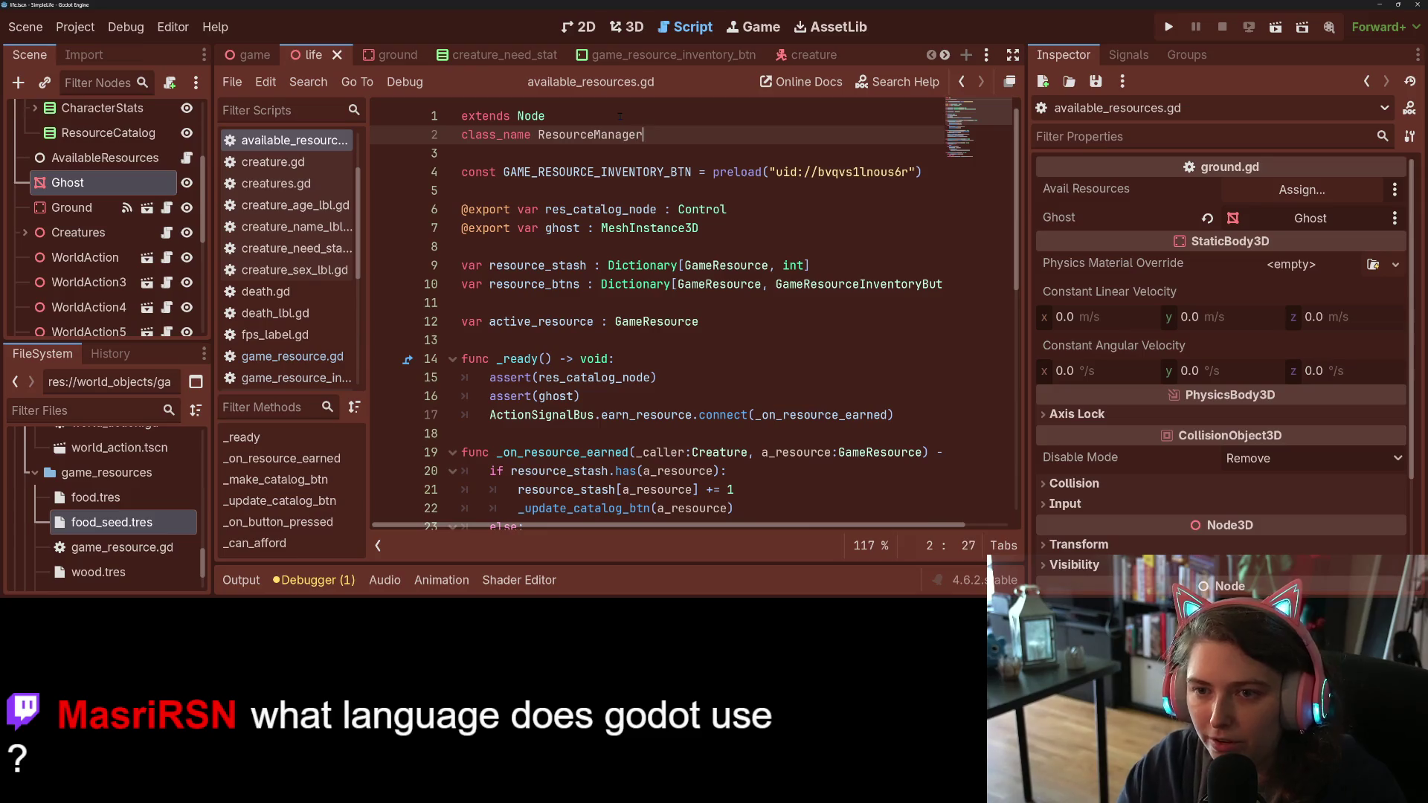
pyautogui.rightClick(104, 158)
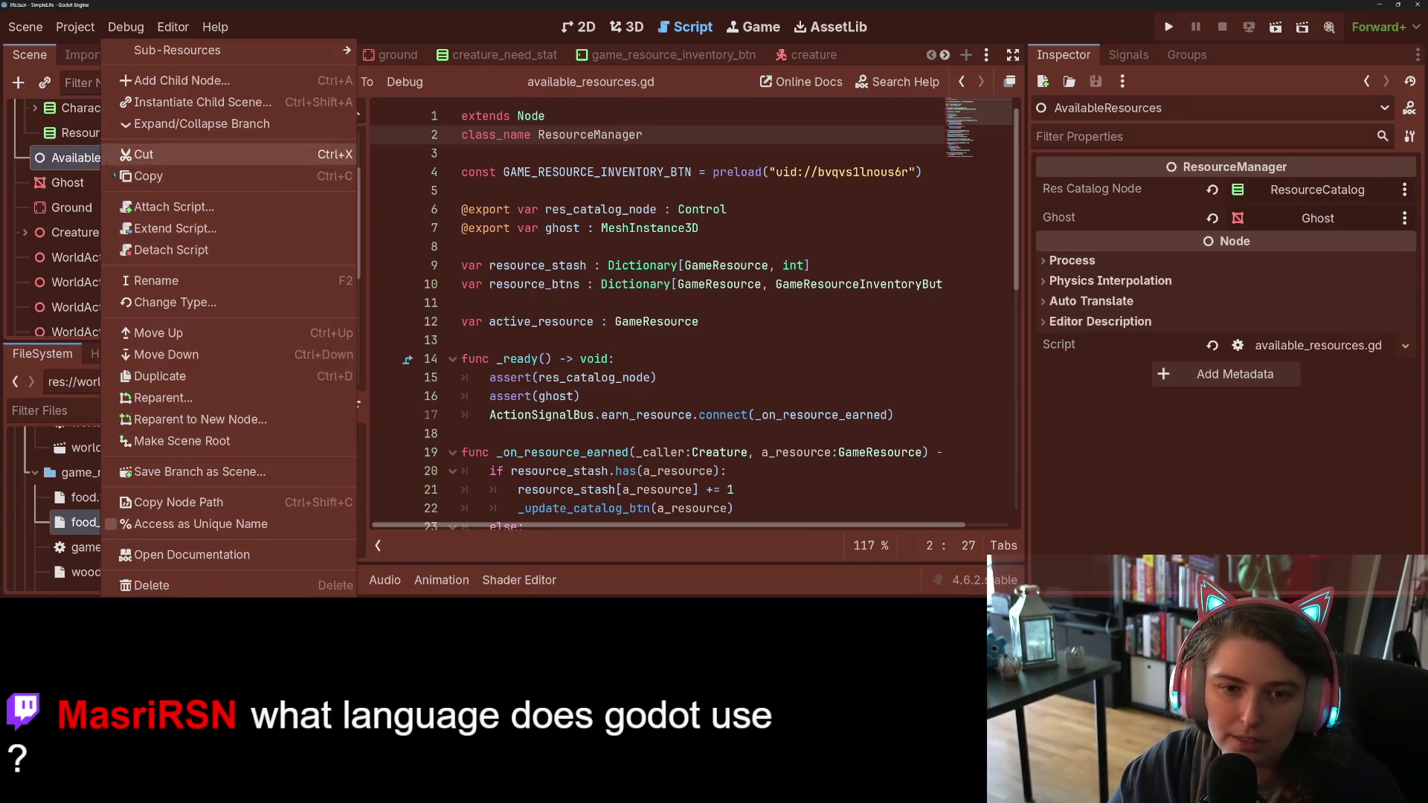
pyautogui.click(156, 280)
pyautogui.write('Resrou')
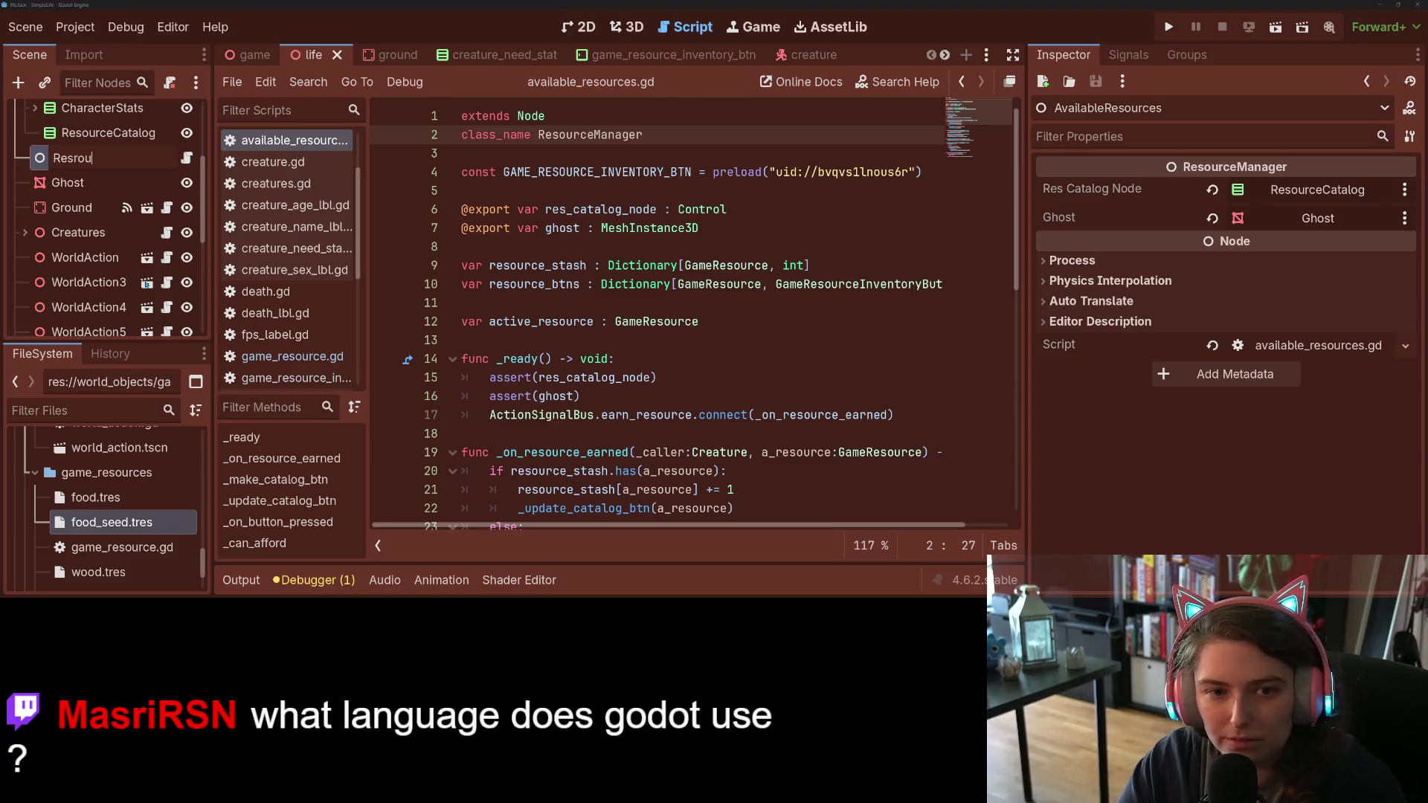
pyautogui.press('BackSpace')
pyautogui.write('oure')
pyautogui.press('BackSpace')
pyautogui.press('BackSpace')
pyautogui.write('ceMana')
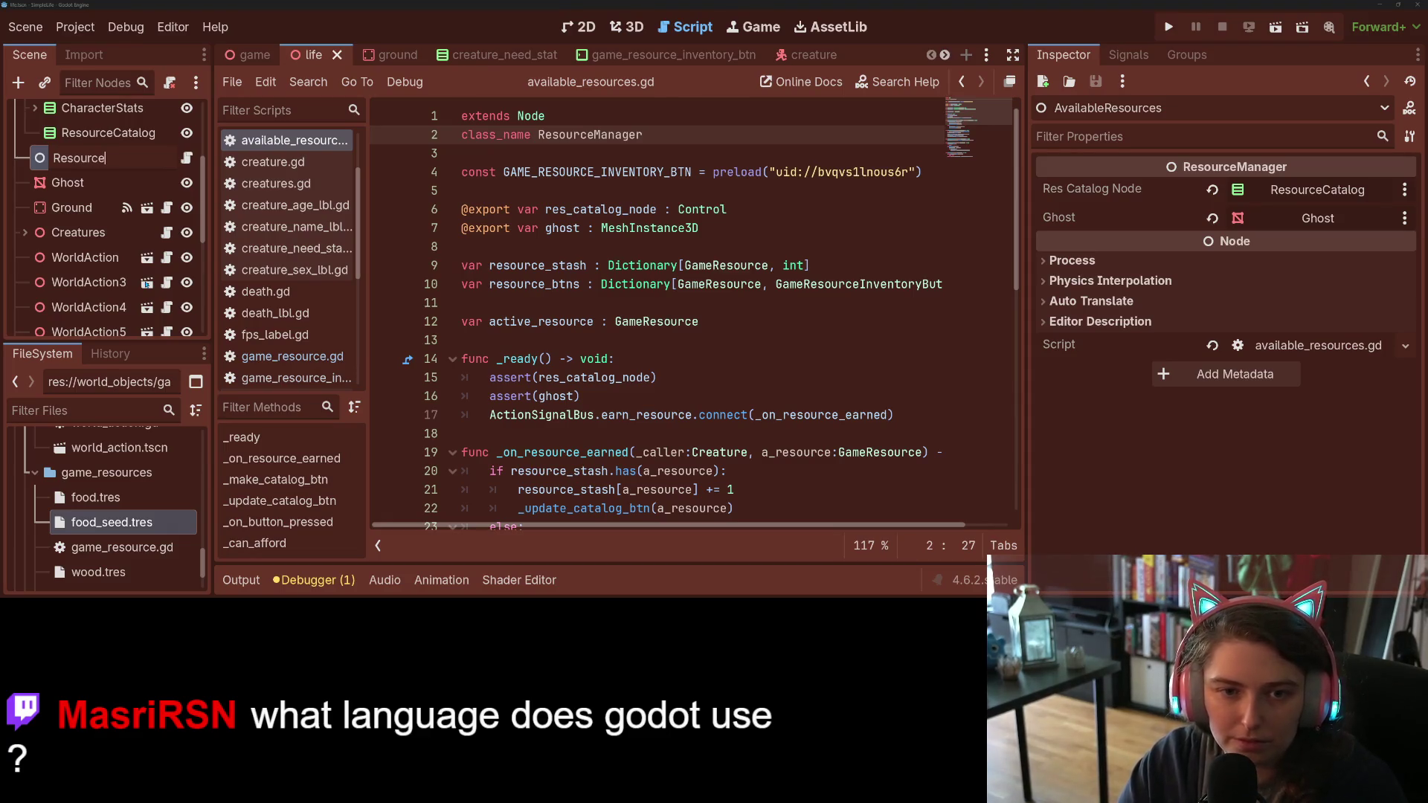
pyautogui.write('ger')
pyautogui.press('Return')
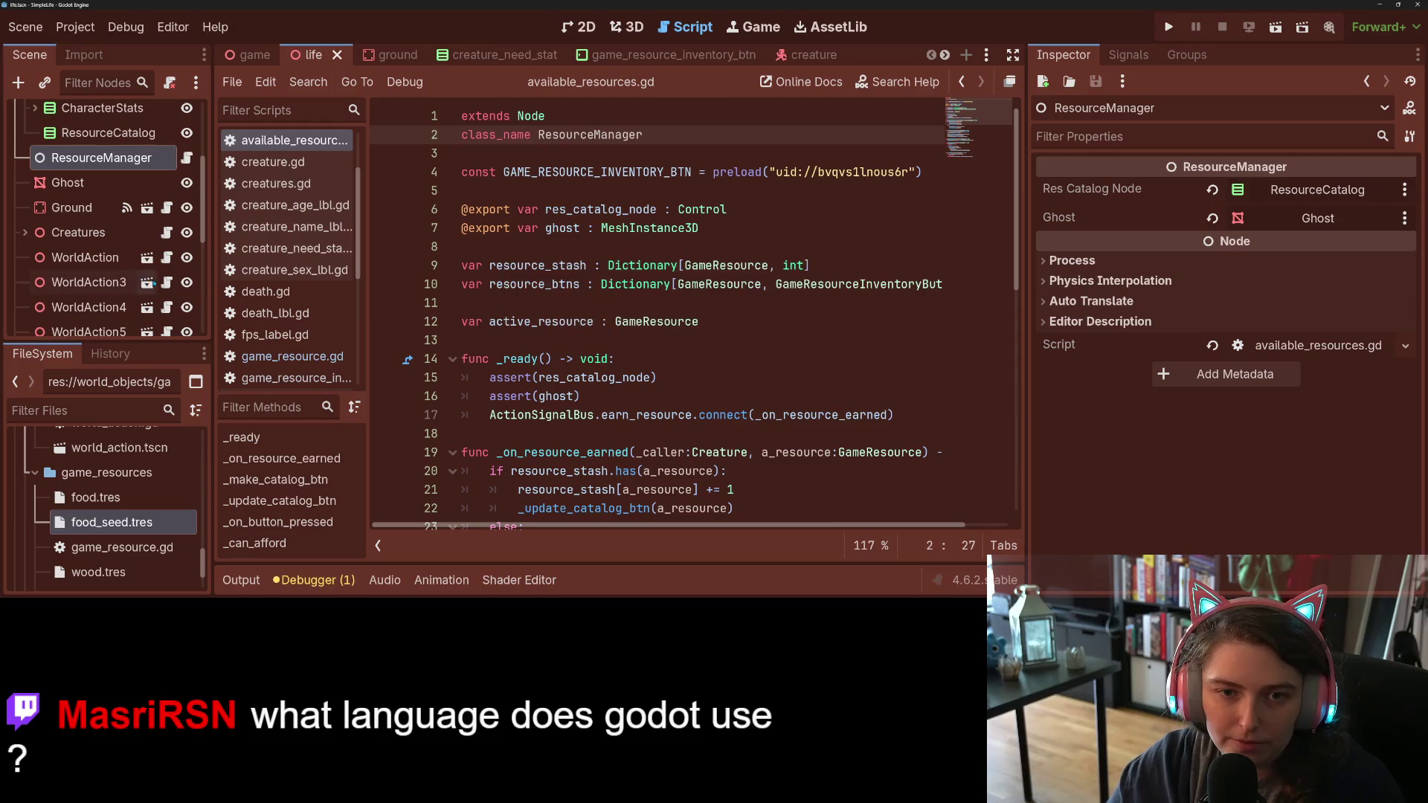
# - Rename available_resources.gd to resource_manager.gd in FileSystem and copy the ResourceManager class name
pyautogui.rightClick(292, 146)
pyautogui.click(342, 350)
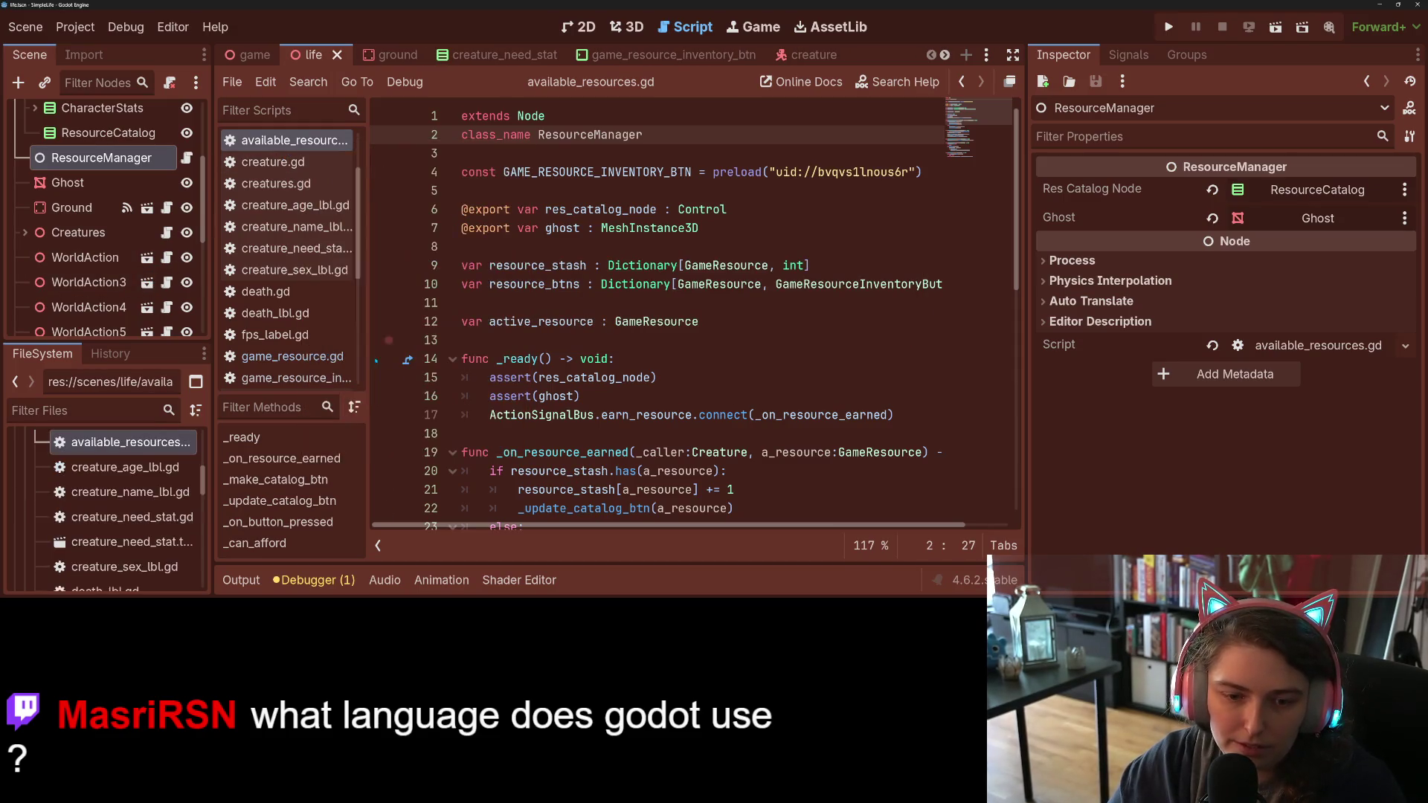
pyautogui.rightClick(103, 450)
pyautogui.click(156, 443)
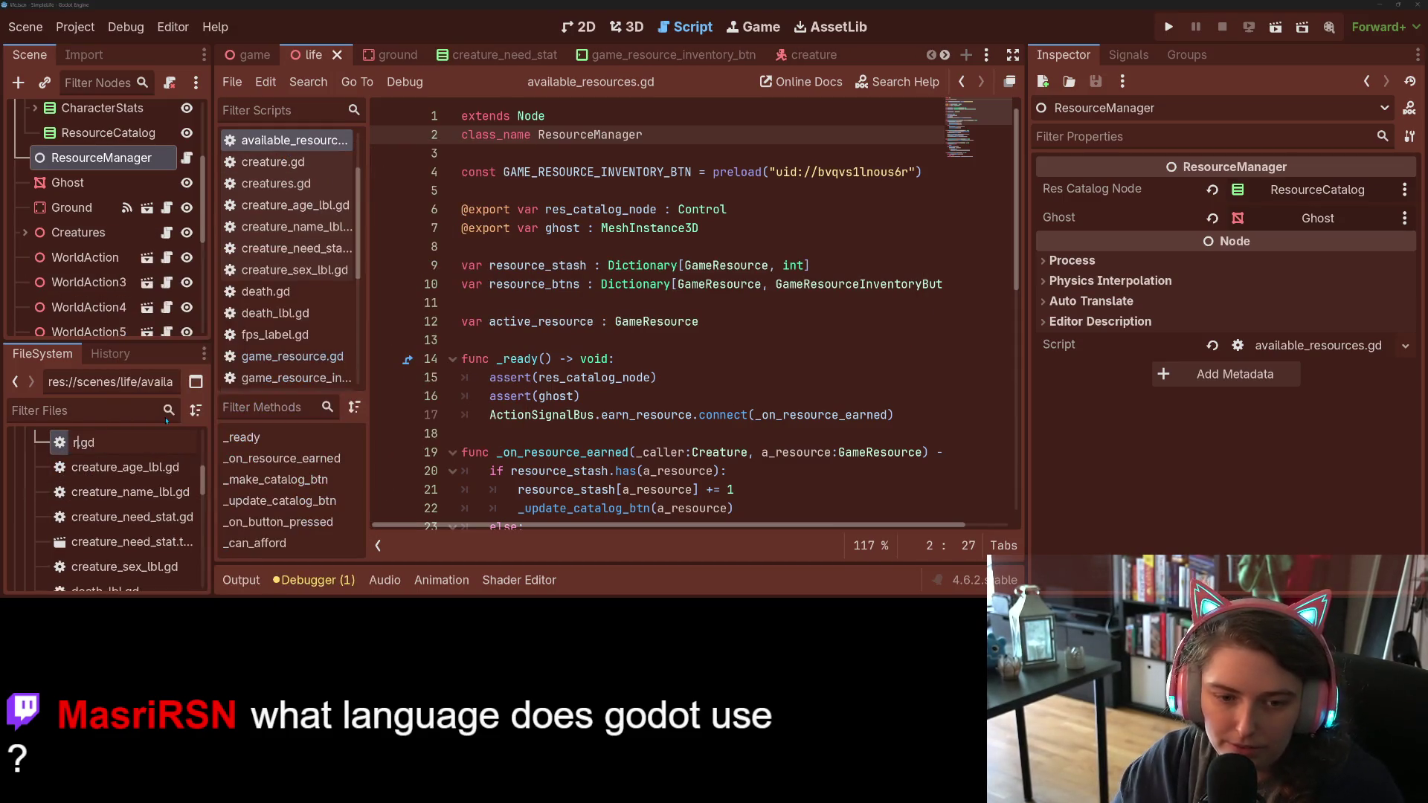
pyautogui.write('resource')
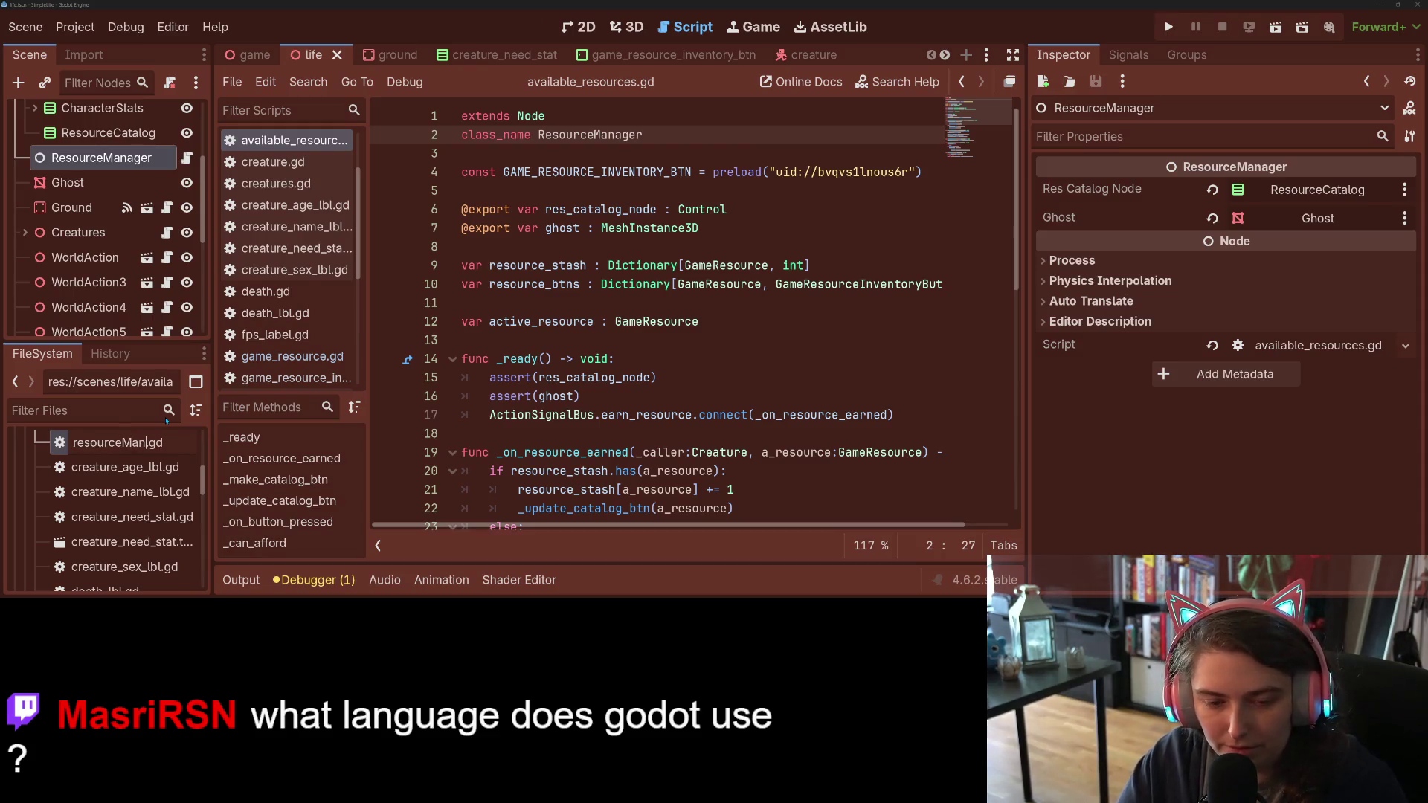
pyautogui.write('_manager')
pyautogui.press('Escape')
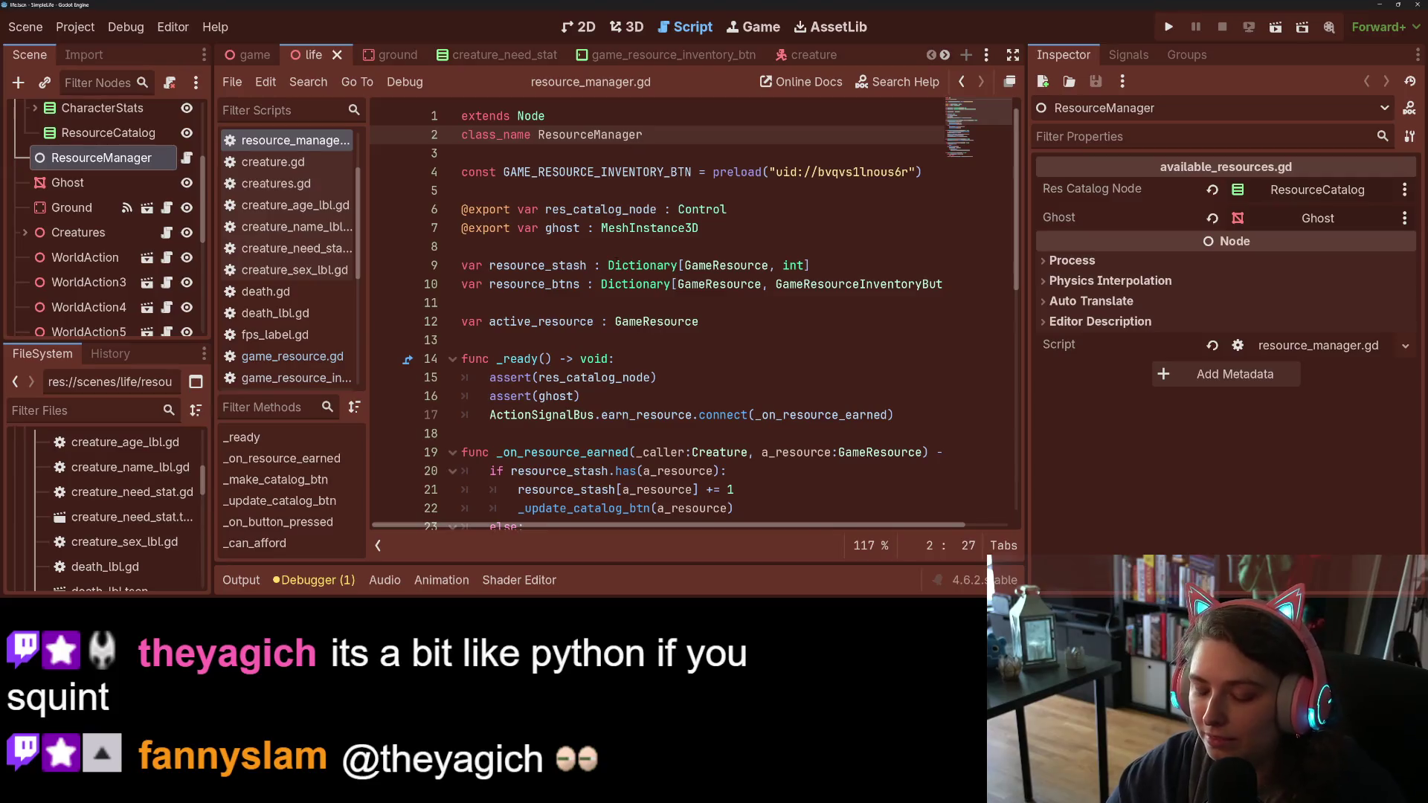
pyautogui.doubleClick(598, 134)
pyautogui.hotkey('ctrl', 'c')
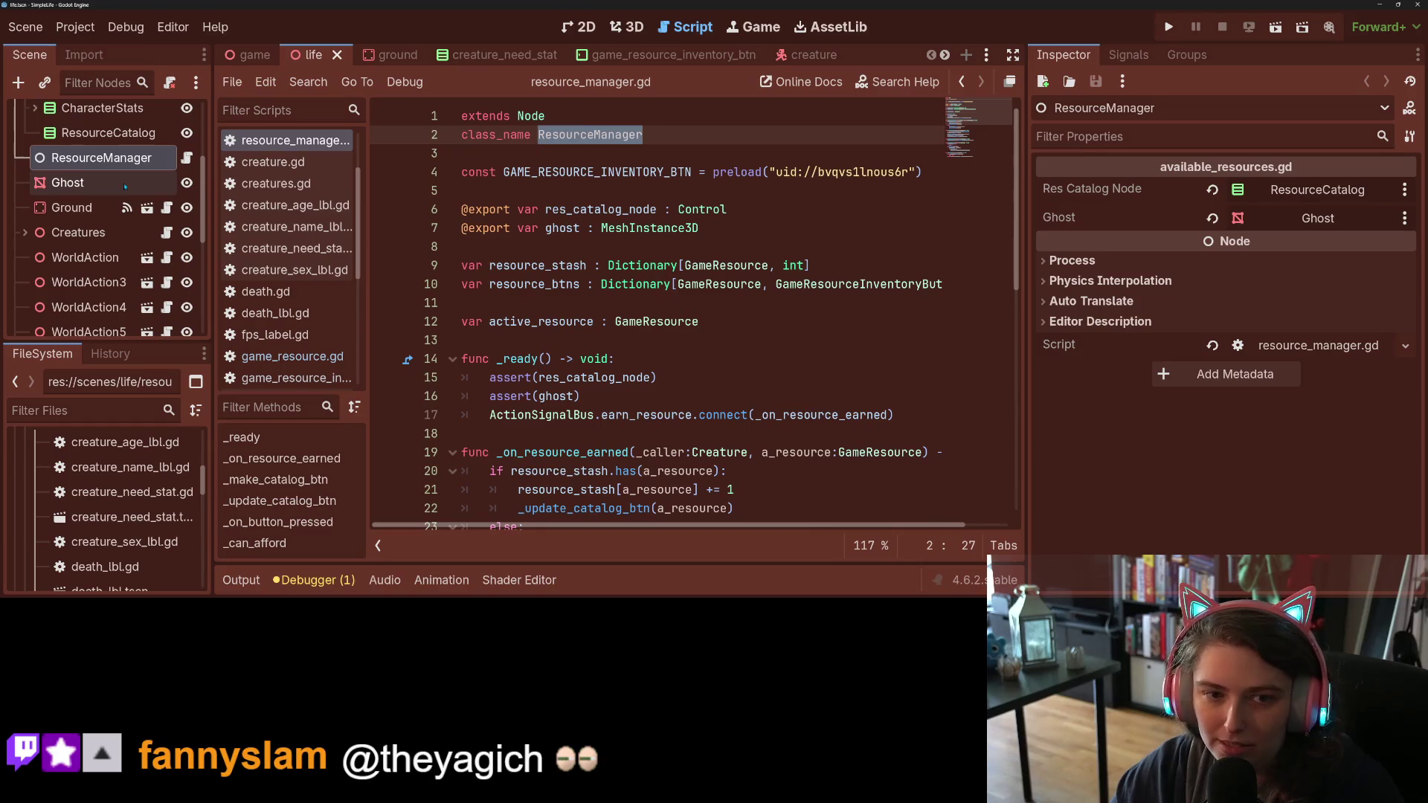
# - In ground.gd, type avail_resources as ResourceManager and delete the ghost export line
pyautogui.click(167, 208)
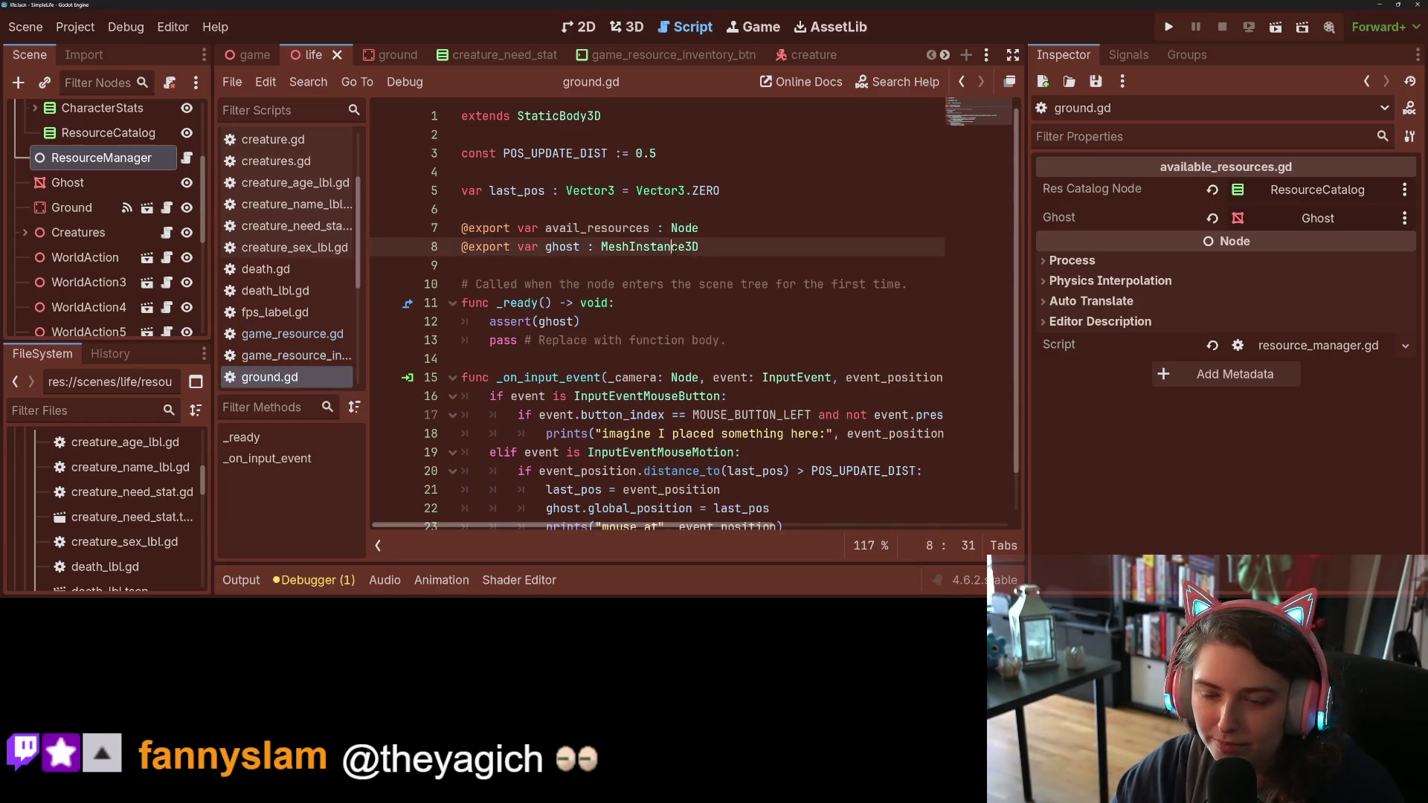
pyautogui.doubleClick(685, 227)
pyautogui.hotkey('ctrl', 'v')
pyautogui.press('Down')
pyautogui.hotkey('ctrl', 'shift', 'Left')
pyautogui.hotkey('ctrl', 'shift', 'Left')
pyautogui.hotkey('ctrl', 'shift', 'Left')
pyautogui.press('BackSpace')
pyautogui.press('BackSpace')
# - Use avail_resources in the _ready assert and avail_resources.ghost on line 21, then save
pyautogui.doubleClick(610, 228)
pyautogui.hotkey('ctrl', 'c')
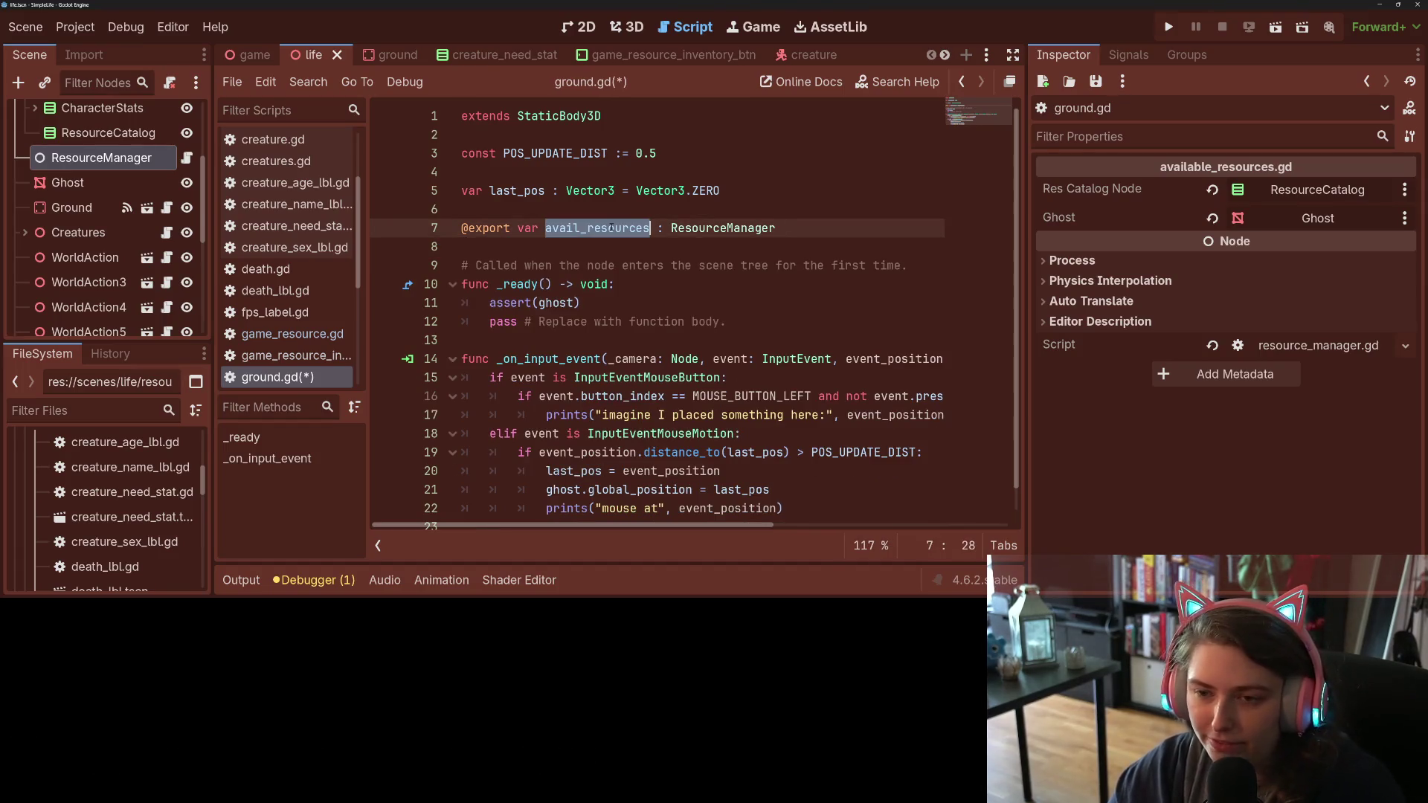
pyautogui.doubleClick(562, 302)
pyautogui.hotkey('ctrl', 'v')
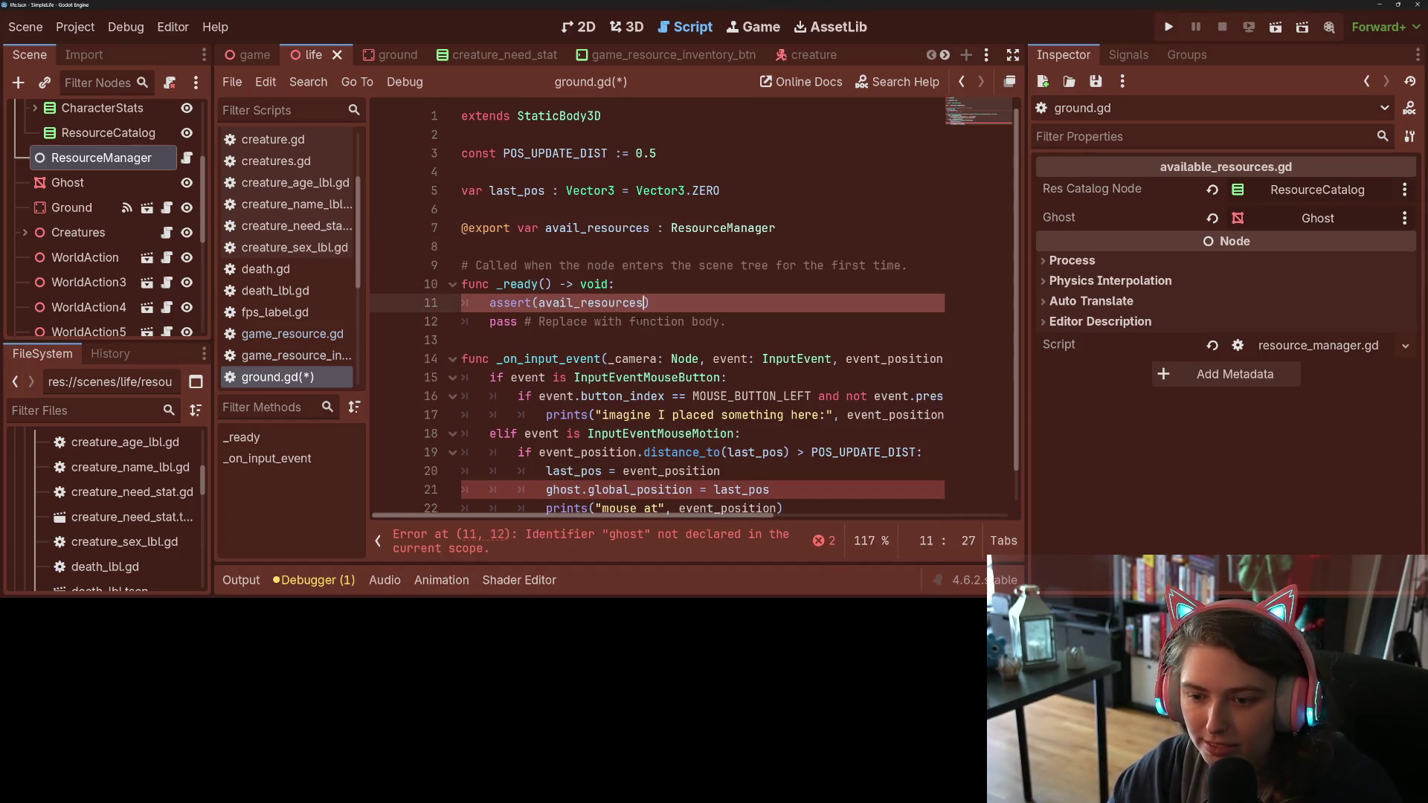
pyautogui.scroll(-1, 640, 352)
pyautogui.doubleClick(564, 455)
pyautogui.press('Left')
pyautogui.hotkey('ctrl', 'v')
pyautogui.write('.')
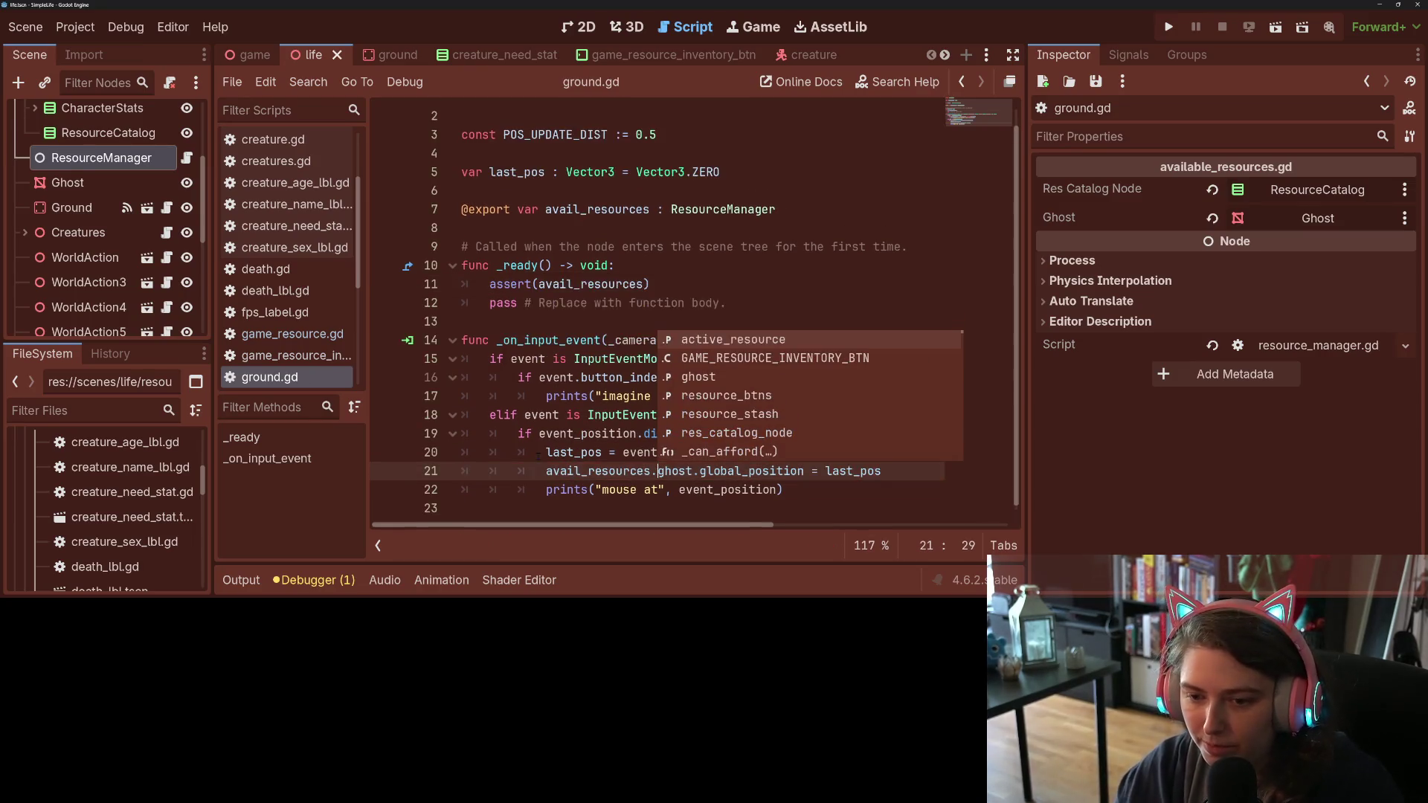
pyautogui.doubleClick(599, 471)
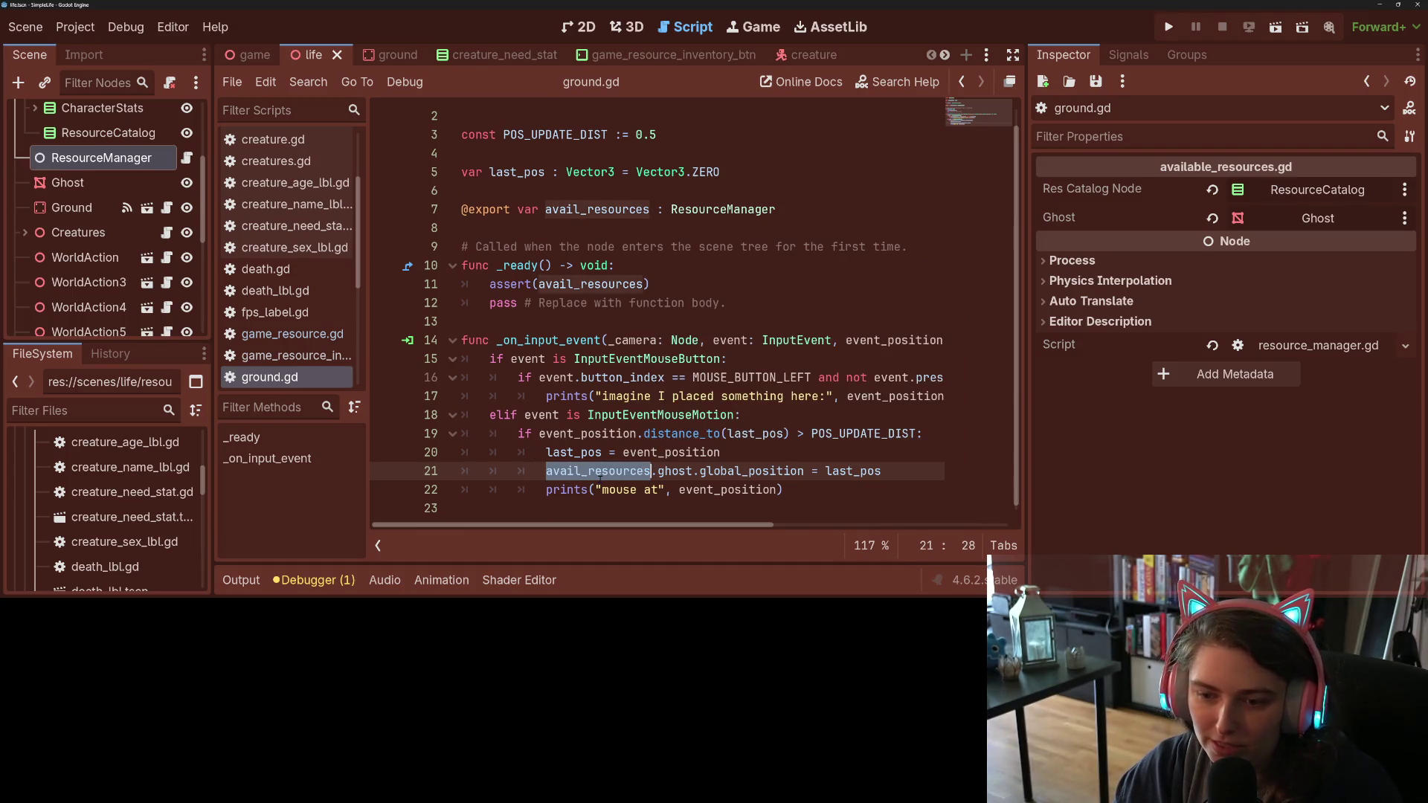
pyautogui.click(187, 157)
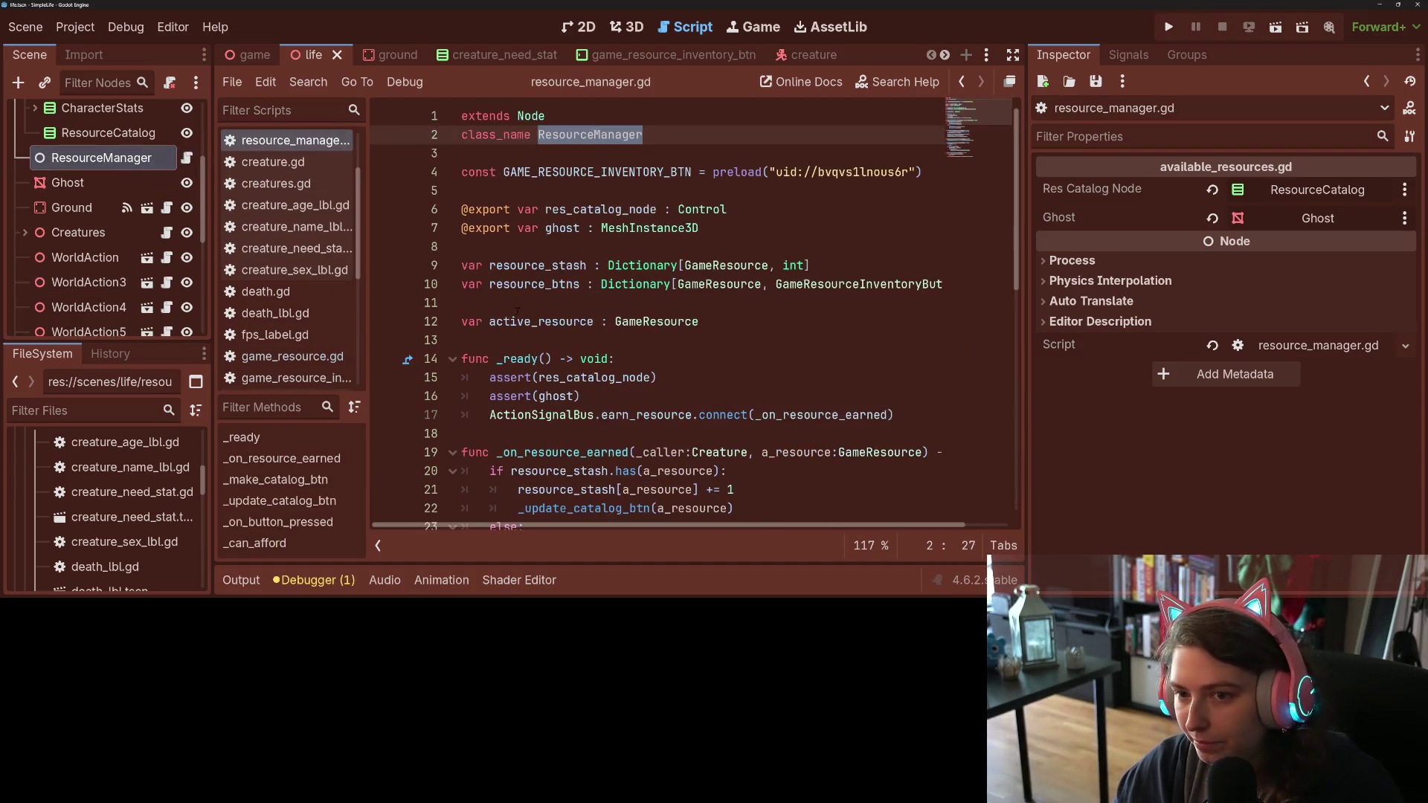
pyautogui.hotkey('ctrl', 's')
pyautogui.click(91, 209)
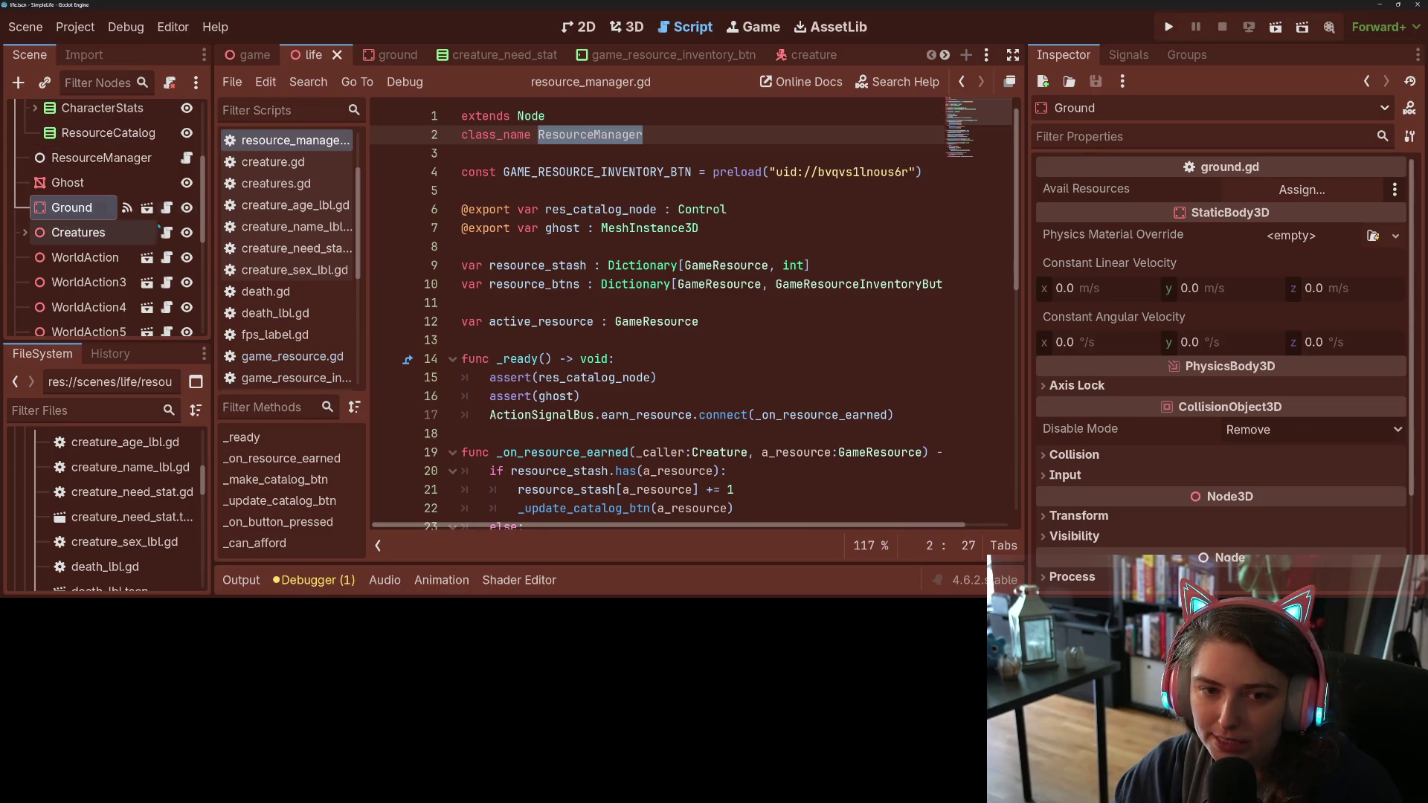
# - In ground.gd, rename the avail_resources export variable to res_manager
pyautogui.click(167, 207)
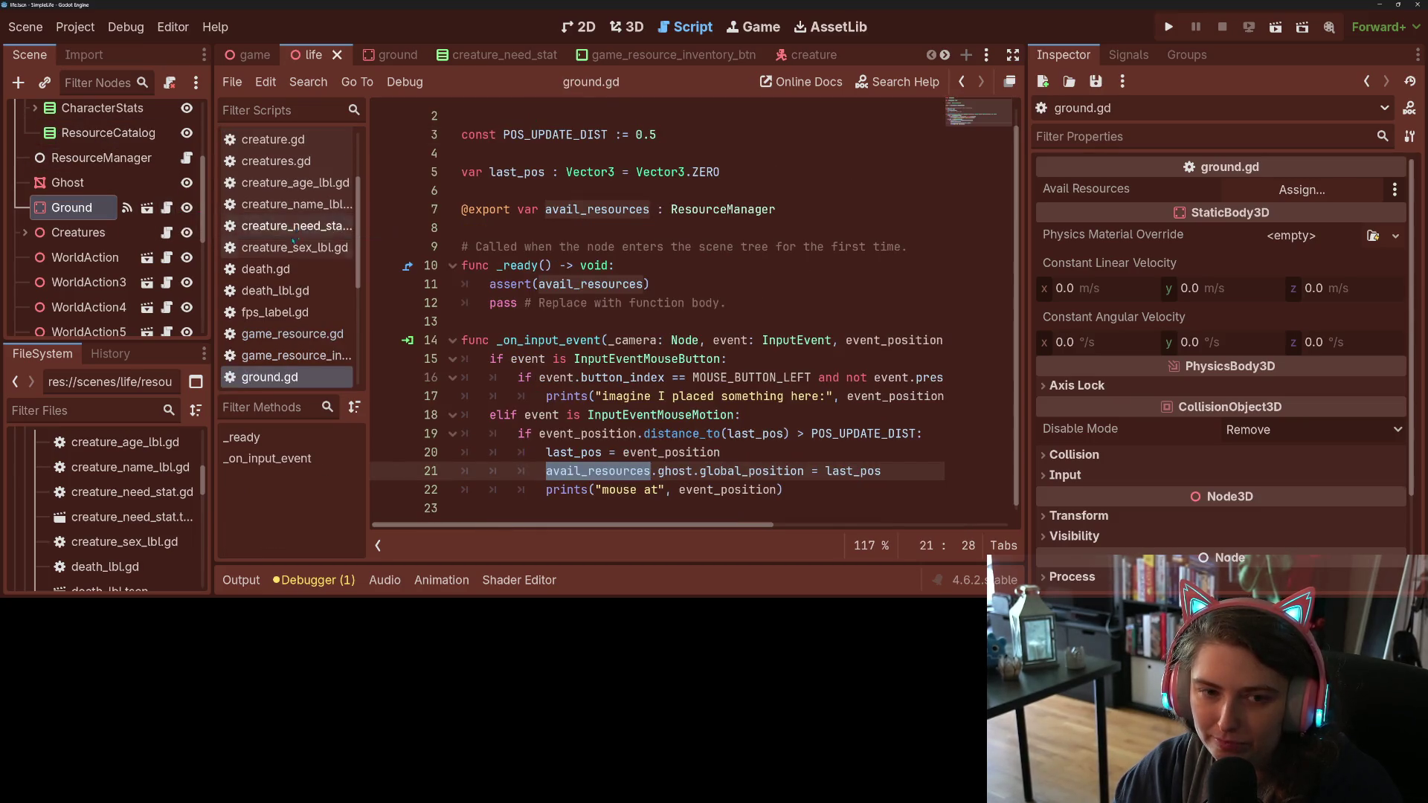
pyautogui.moveTo(680, 433)
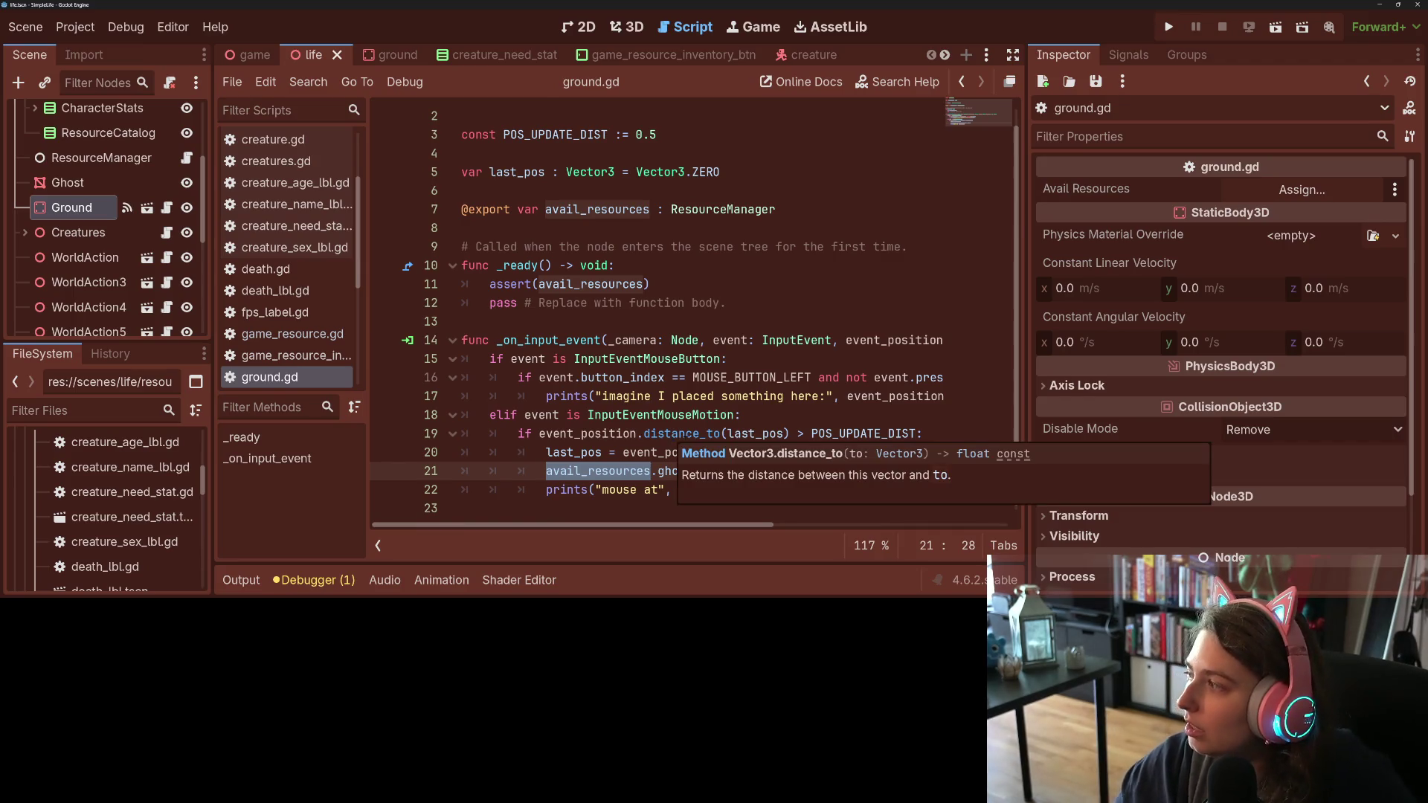
pyautogui.click(476, 321)
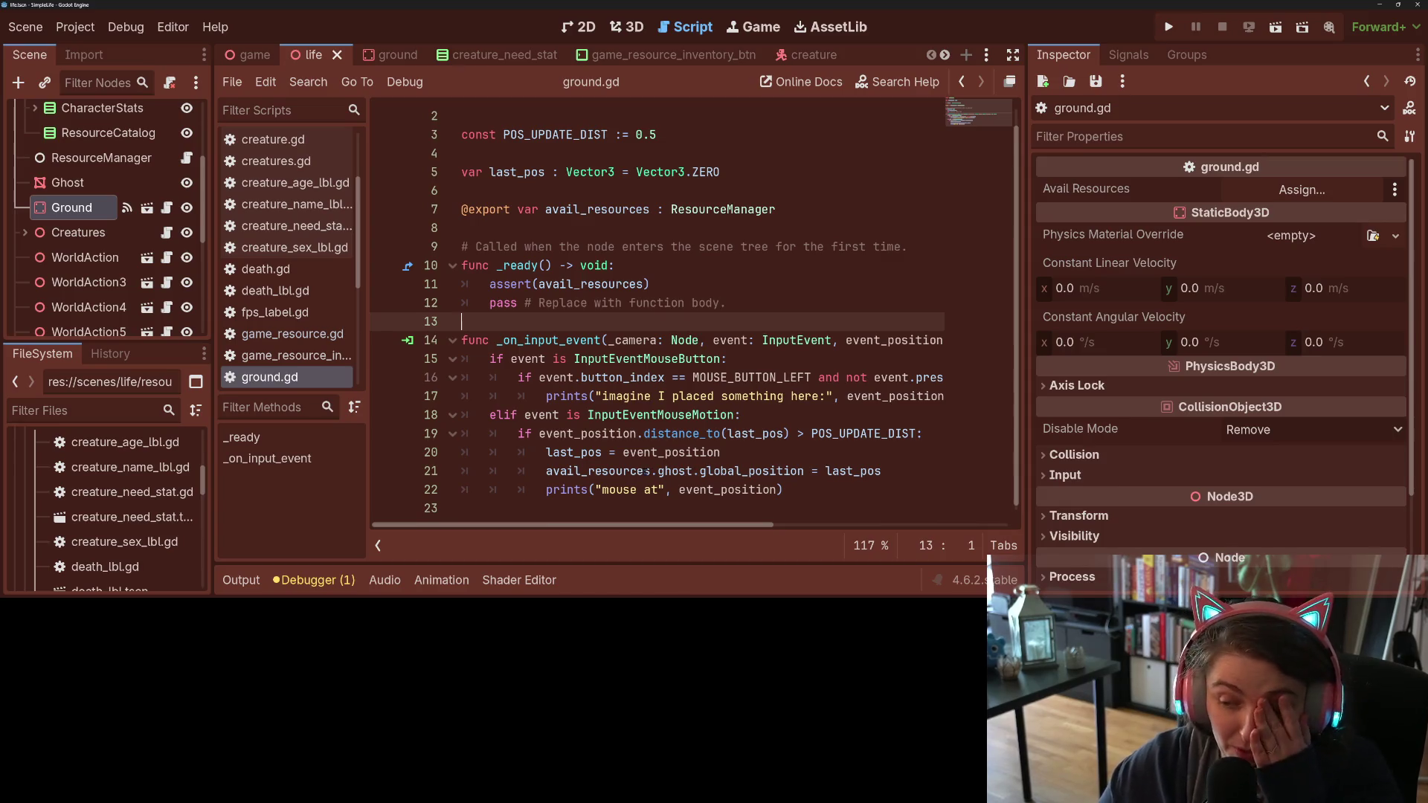
pyautogui.click(736, 471)
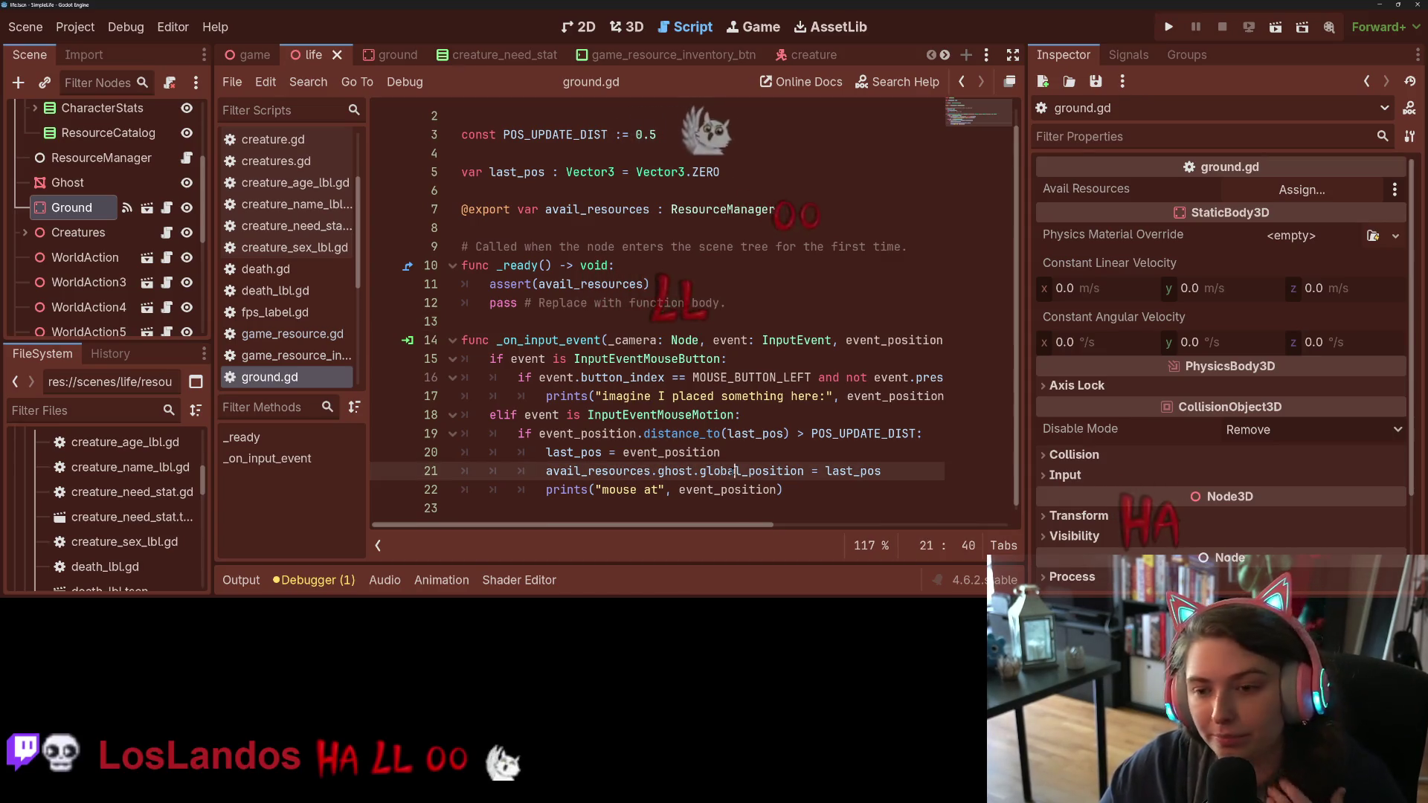
pyautogui.moveTo(736, 471)
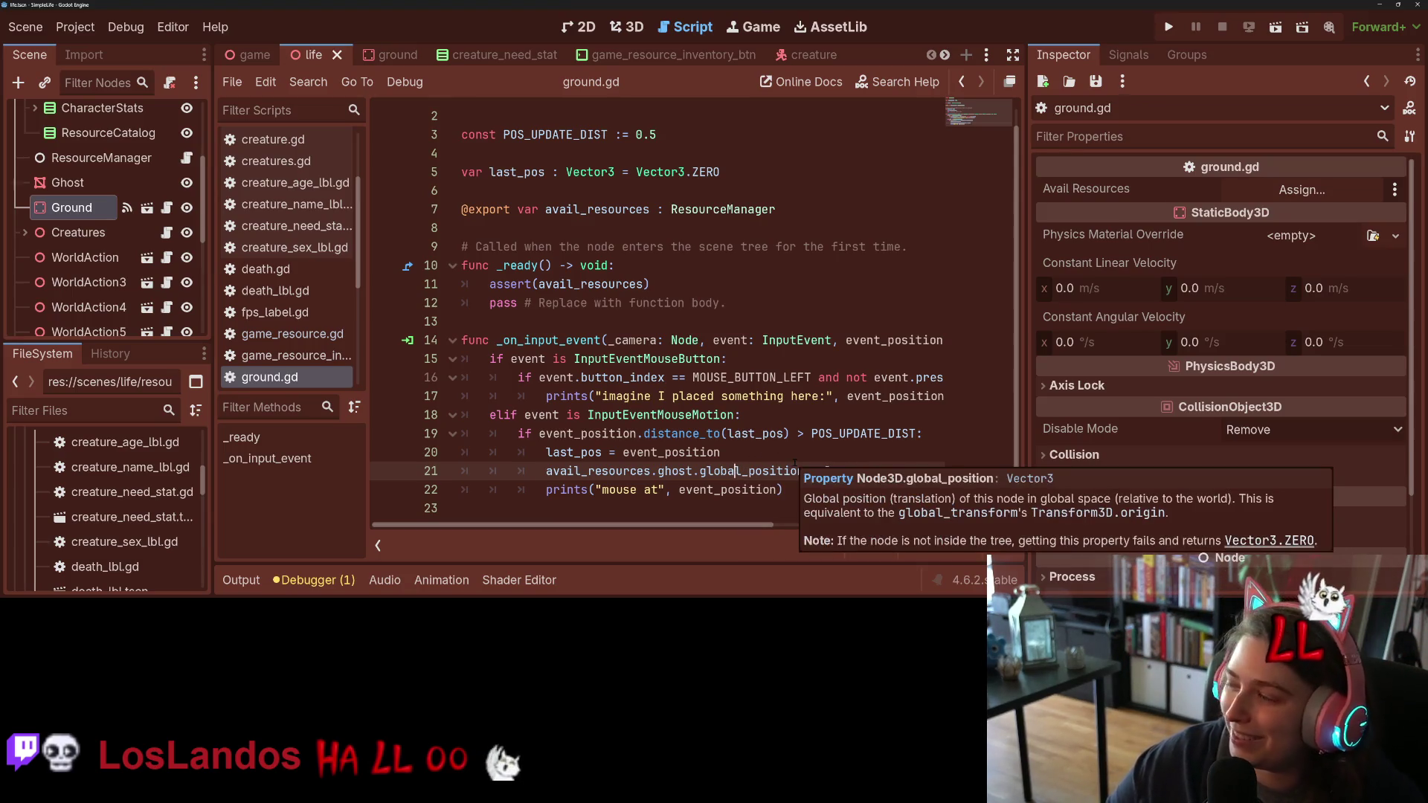
pyautogui.click(799, 396)
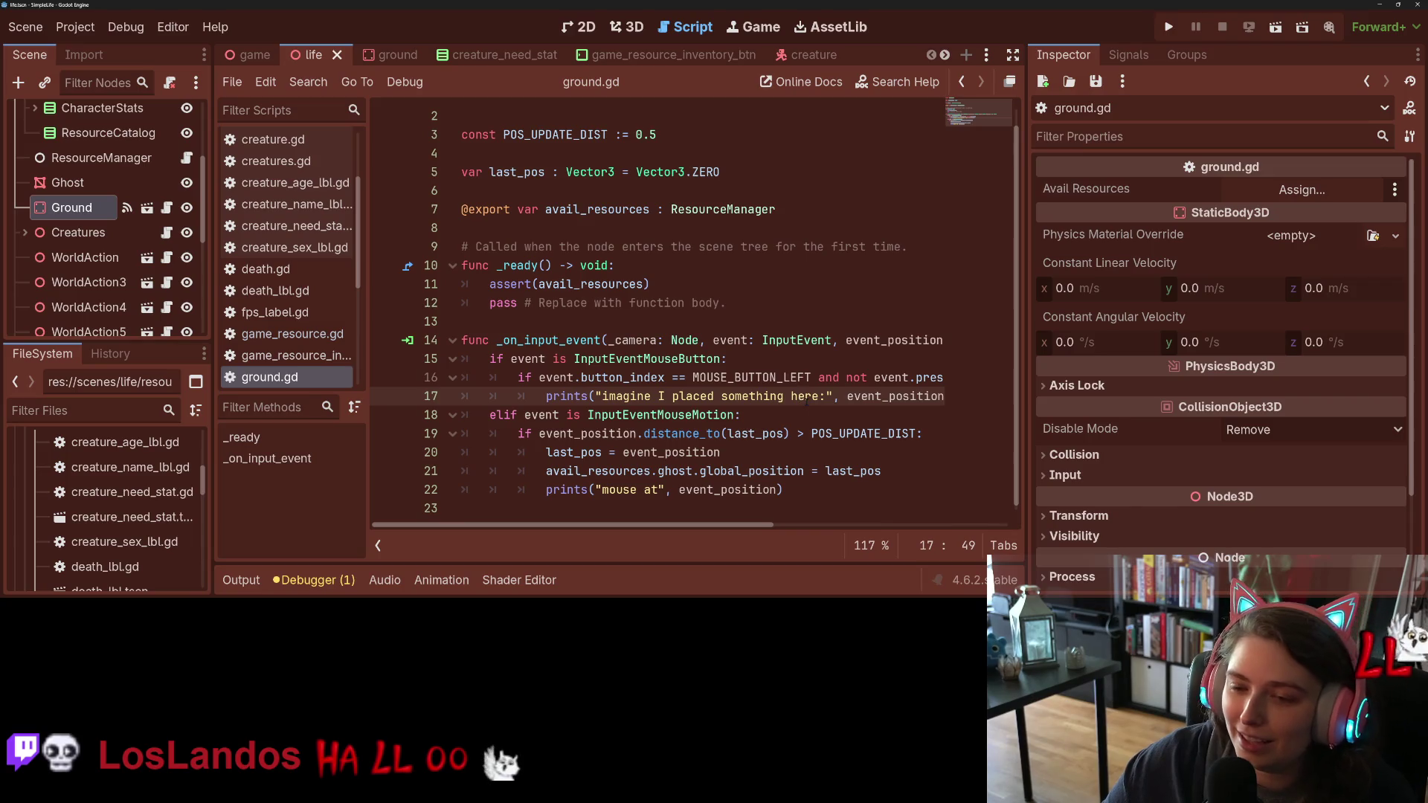
pyautogui.click(532, 377)
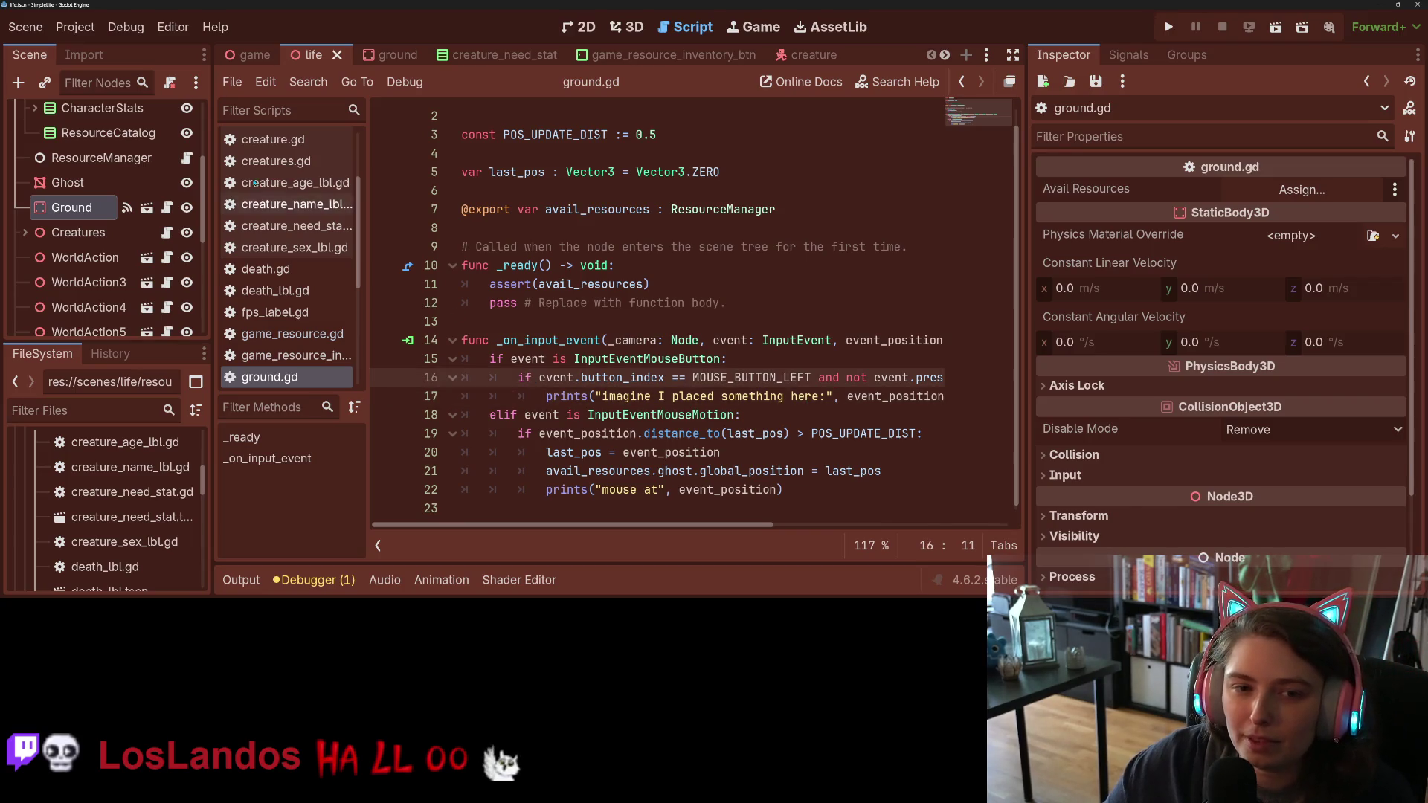
pyautogui.scroll(1, 623, 241)
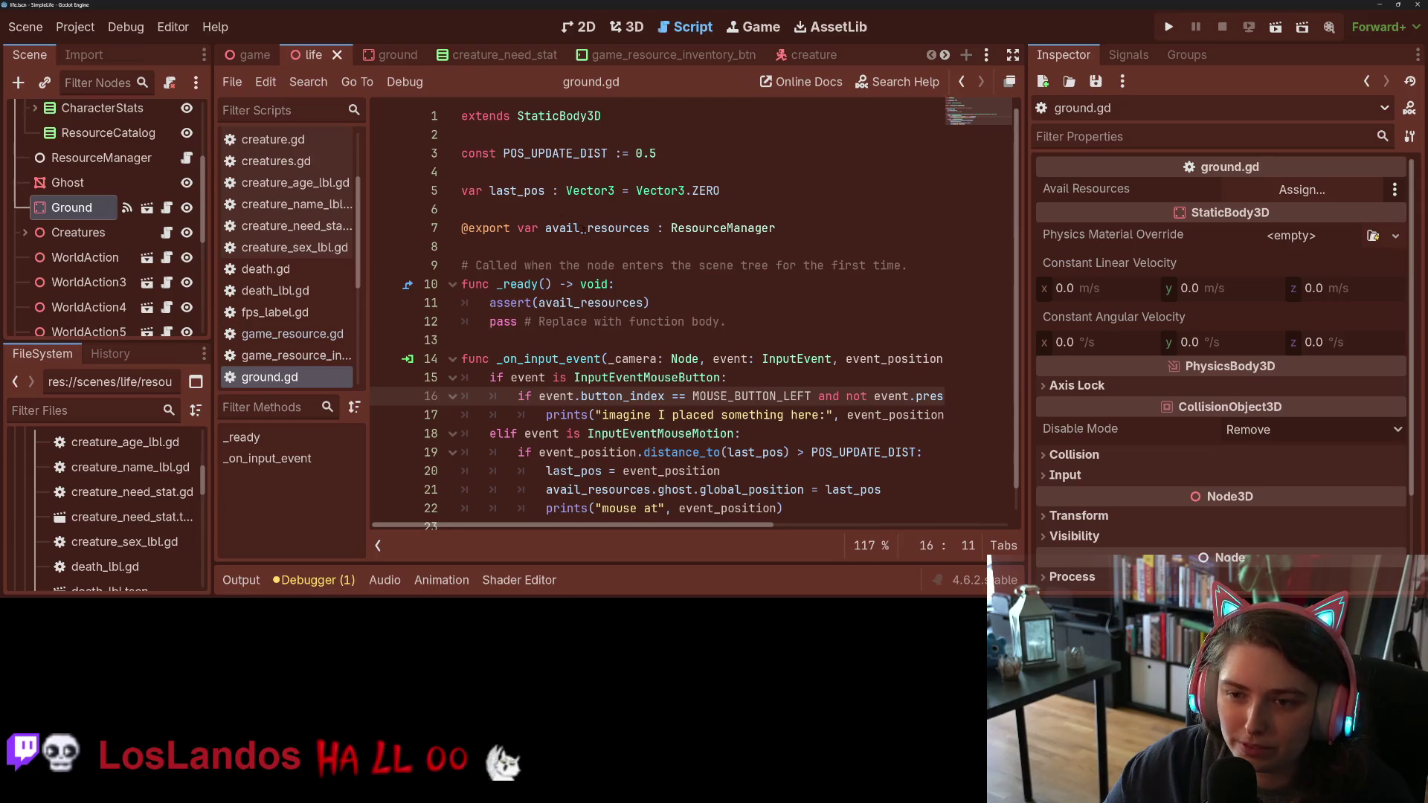
pyautogui.doubleClick(601, 230)
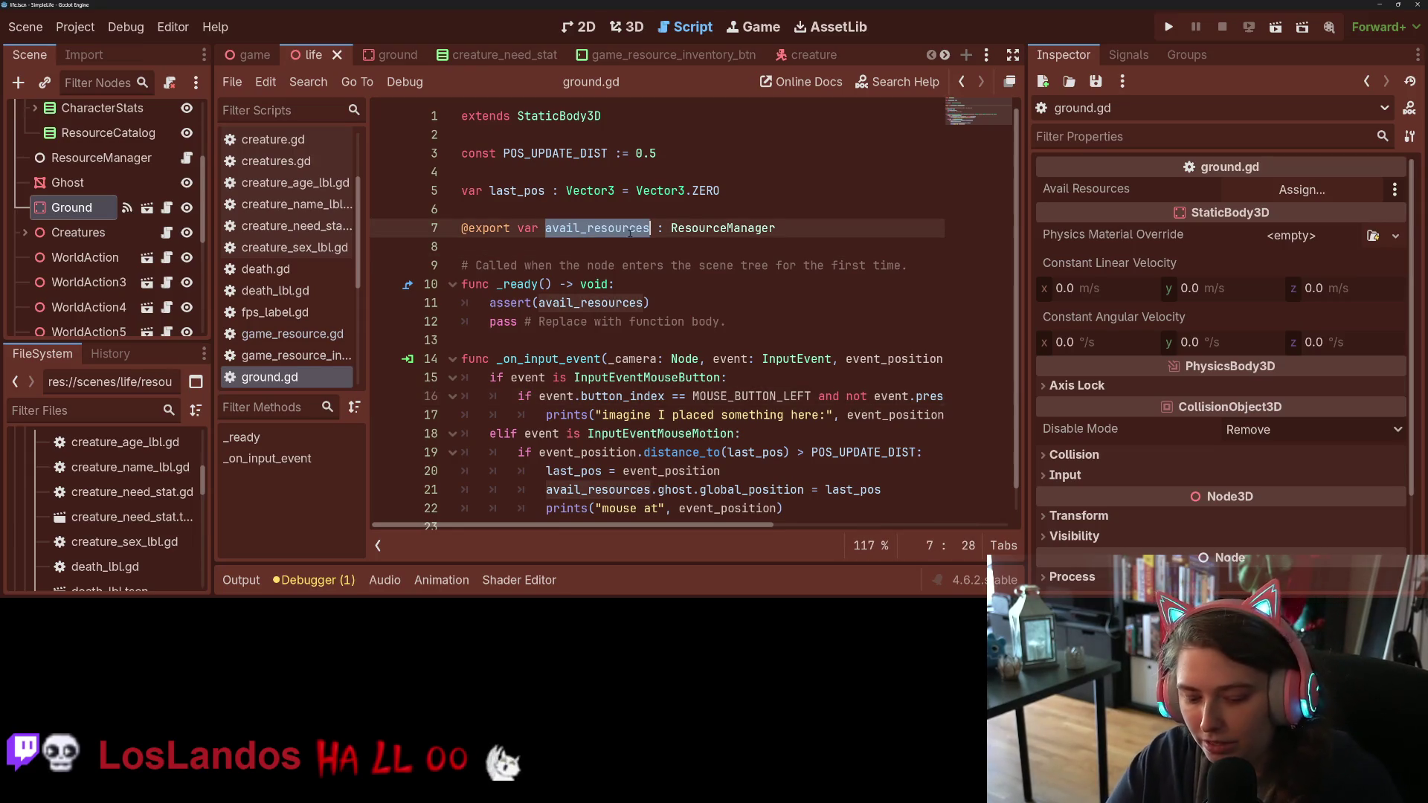
pyautogui.write('res_manger')
pyautogui.press('BackSpace')
pyautogui.press('BackSpace')
pyautogui.press('BackSpace')
pyautogui.write('ager')
# - Replace avail_resources with res_manager on line 21 and in the assert, then save
pyautogui.doubleClick(611, 227)
pyautogui.hotkey('ctrl', 'c')
pyautogui.scroll(-1, 651, 362)
pyautogui.doubleClick(590, 456)
pyautogui.hotkey('ctrl', 'v')
pyautogui.doubleClick(580, 269)
pyautogui.hotkey('ctrl', 's')
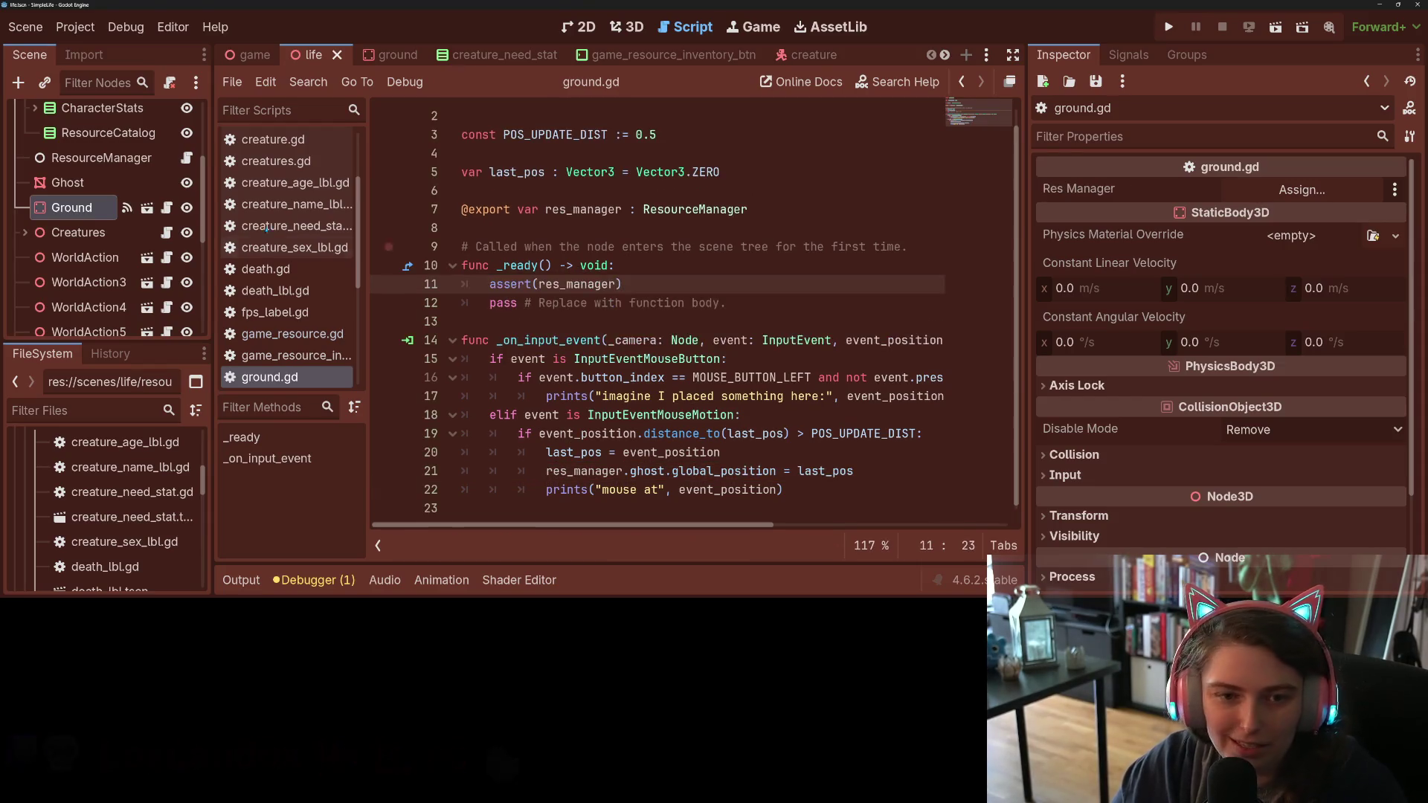
# - Assign the ResourceManager node to the Ground node's Res Manager property, then open resource_manager.gd
pyautogui.click(74, 232)
pyautogui.click(80, 210)
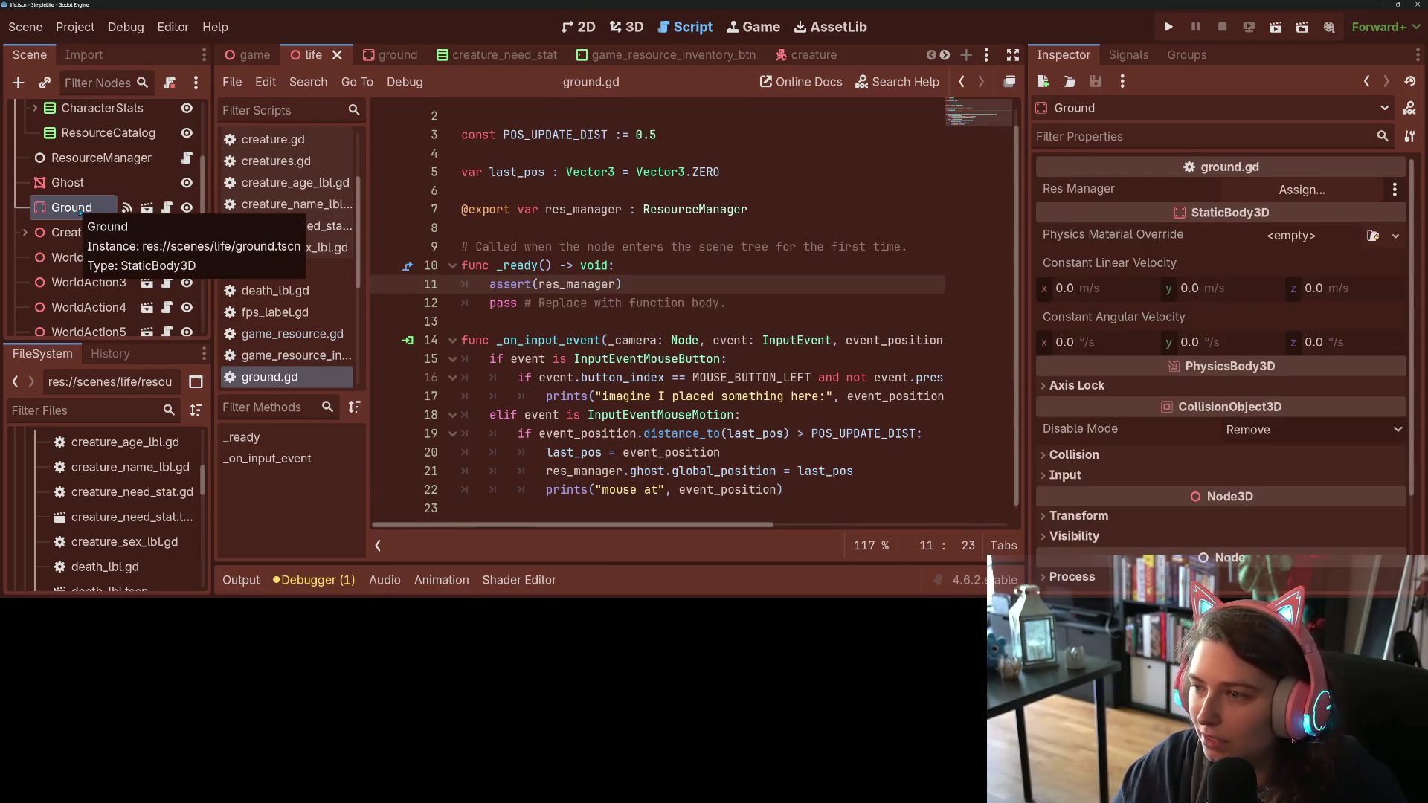
pyautogui.moveTo(101, 157)
pyautogui.mouseDown()
pyautogui.moveTo(163, 171)
pyautogui.moveTo(1294, 191)
pyautogui.mouseUp()
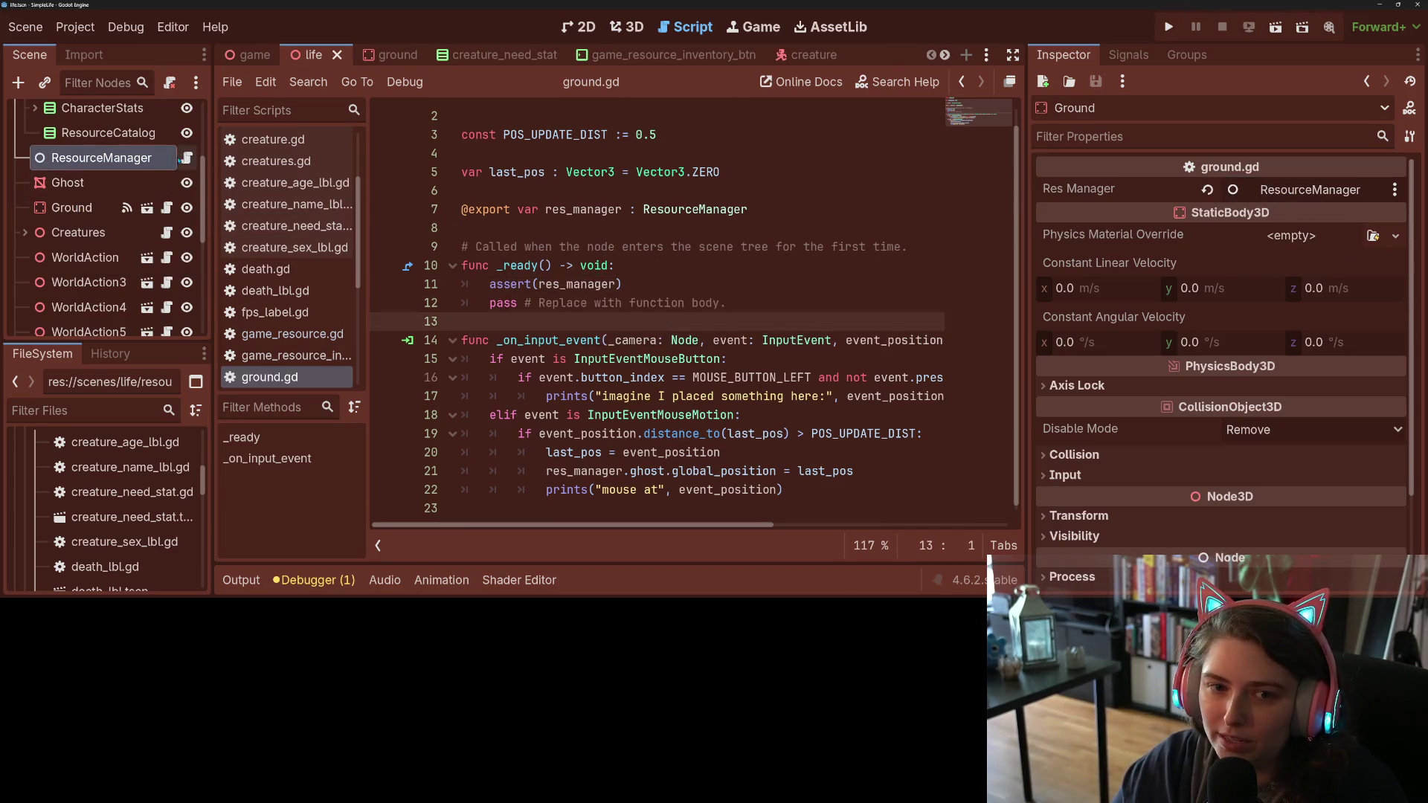
pyautogui.click(187, 157)
pyautogui.scroll(-3, 615, 472)
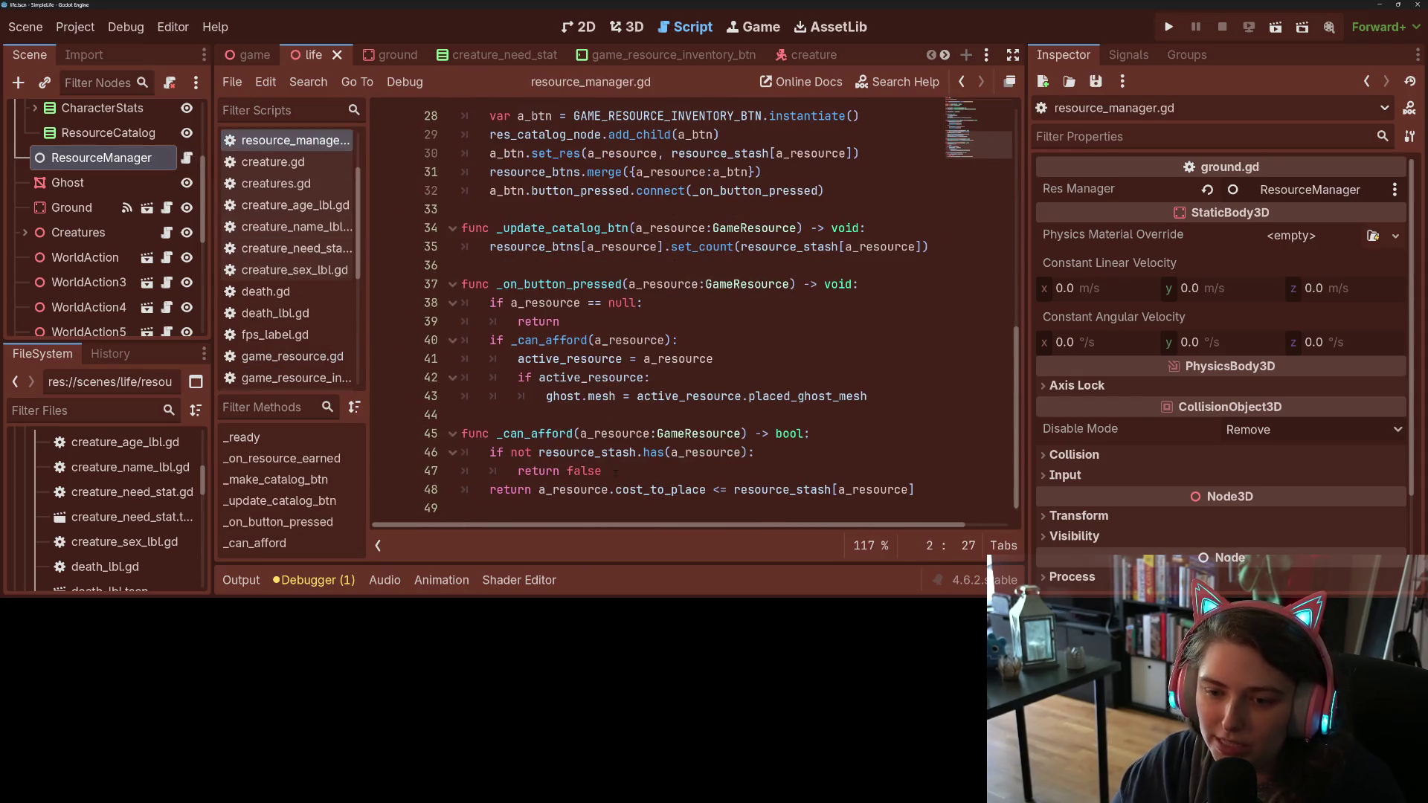
# - Add func spend_resources(a_resource: GameResource) -> void: at the end of resource_manager.gd
pyautogui.click(589, 505)
pyautogui.press('Return')
pyautogui.write('func sp')
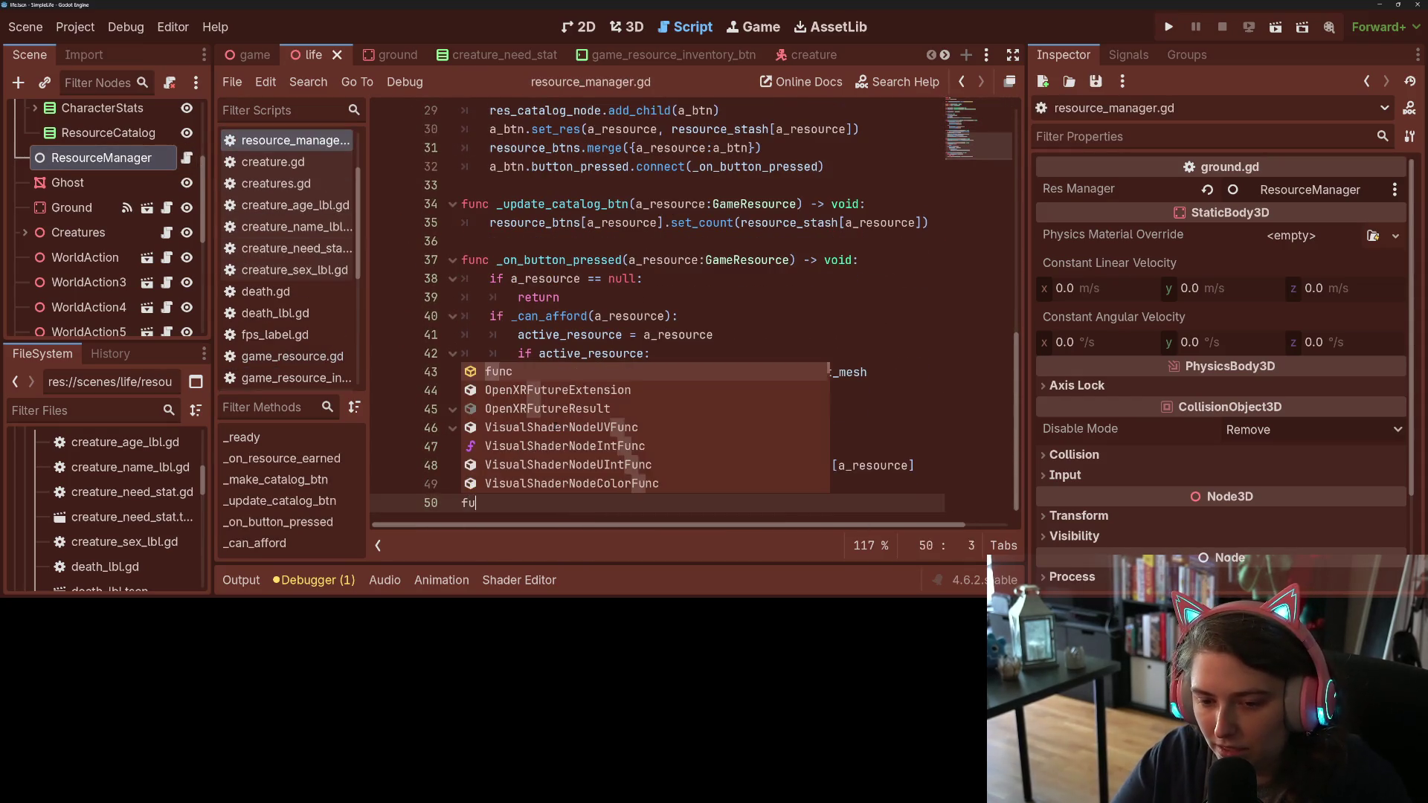
pyautogui.write('end_resources')
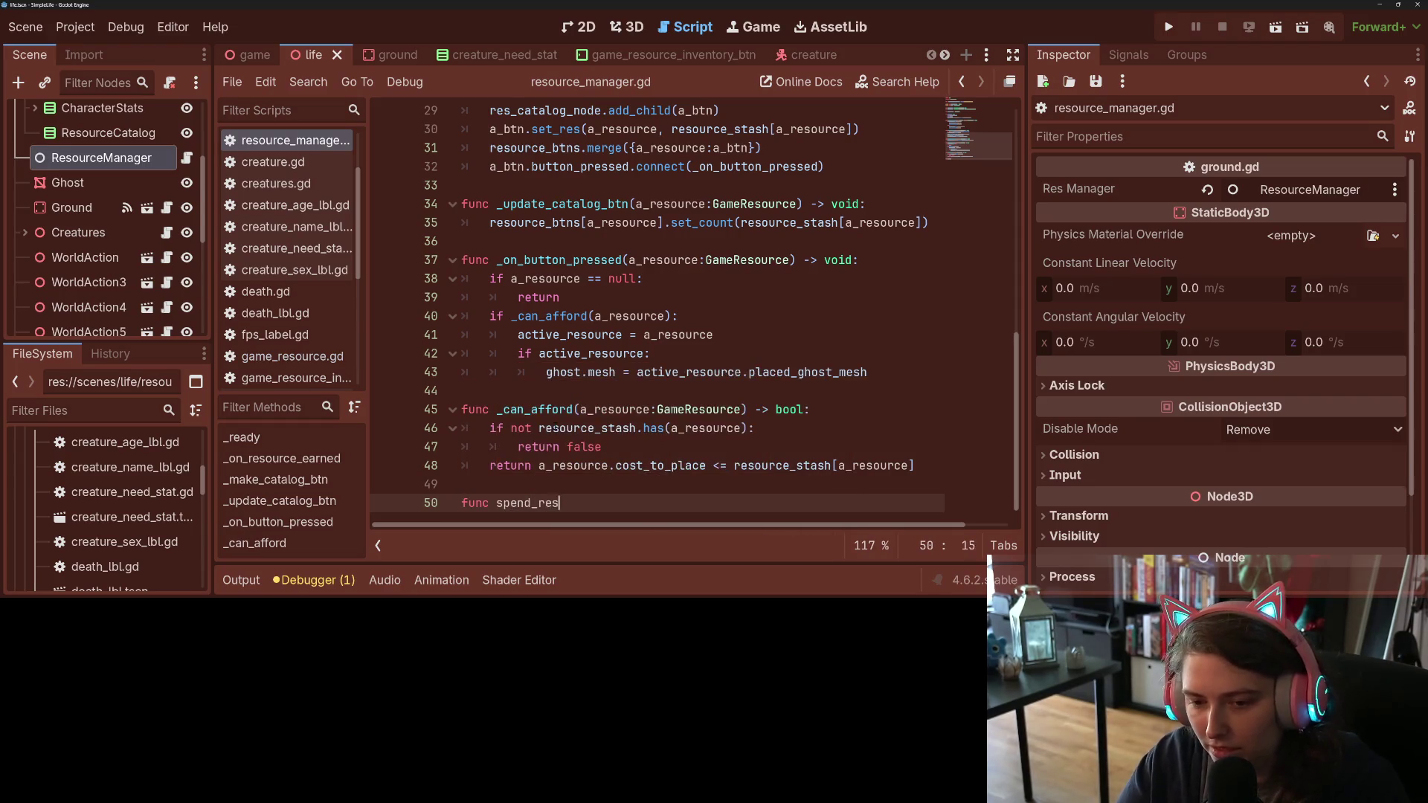
pyautogui.write('(a')
pyautogui.write('_resource:Ga')
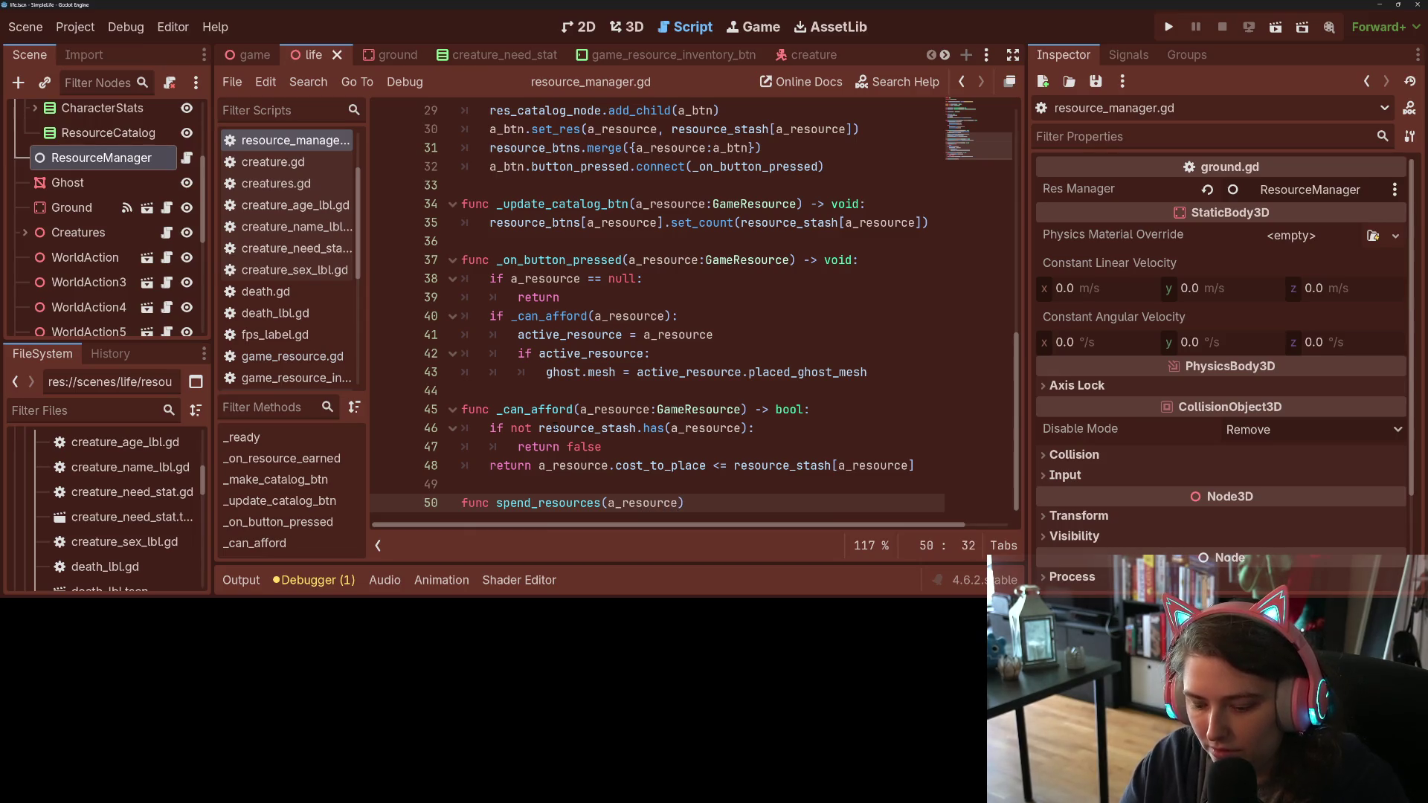
pyautogui.write('m')
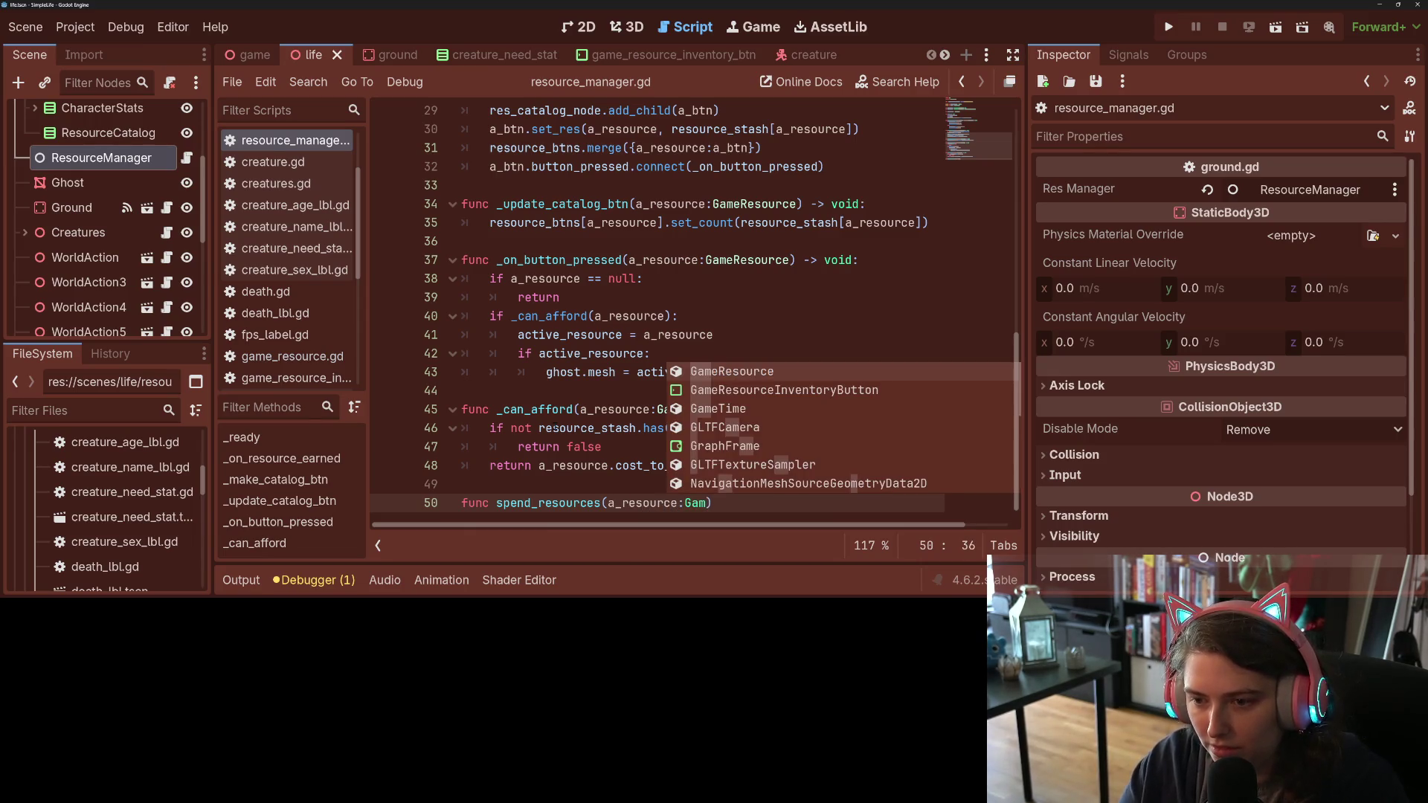
pyautogui.press('Return')
pyautogui.write(') -> void:')
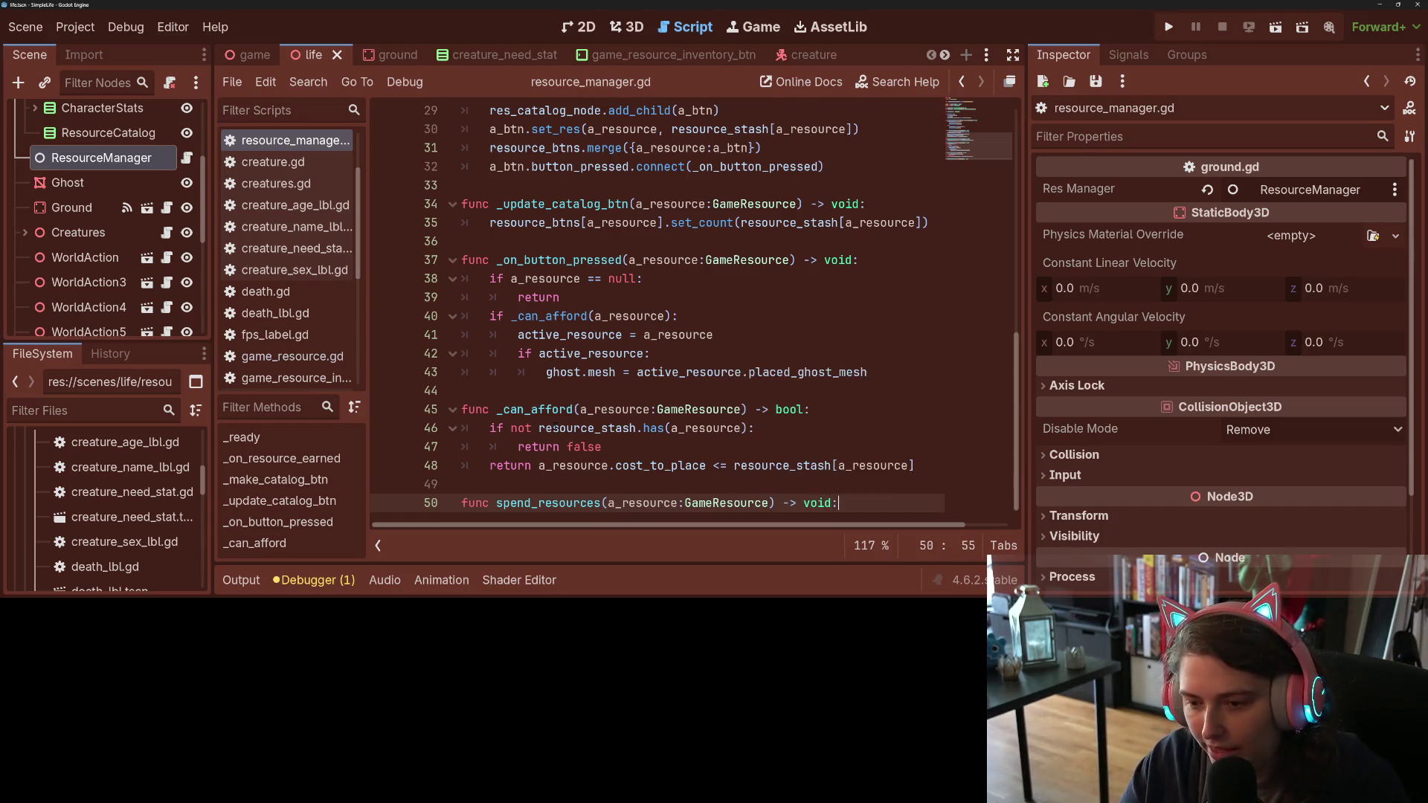
pyautogui.press('Return')
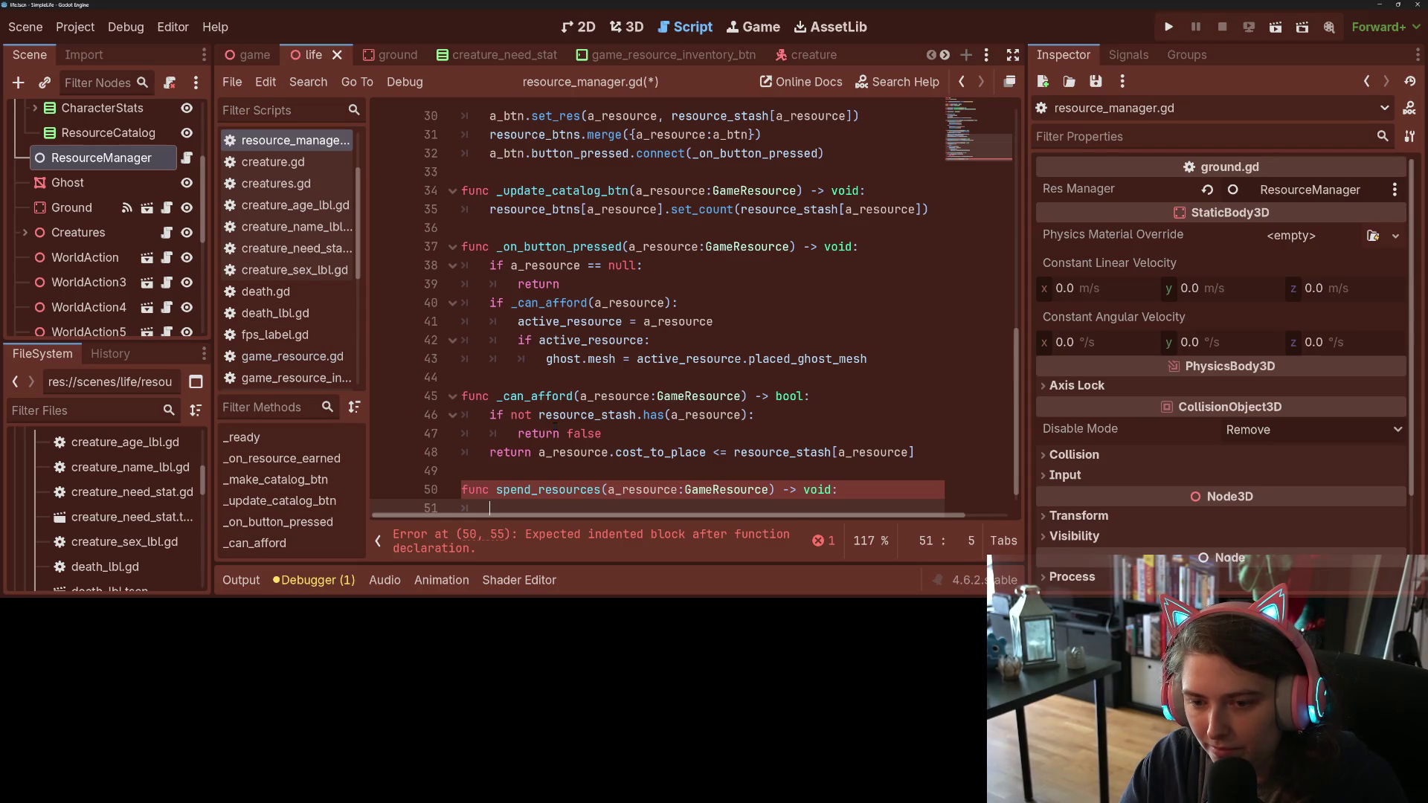
# - Make its body subtract a_resource.cost_to_place from resource_stash[a_resource]
pyautogui.write('re')
pyautogui.press('Down')
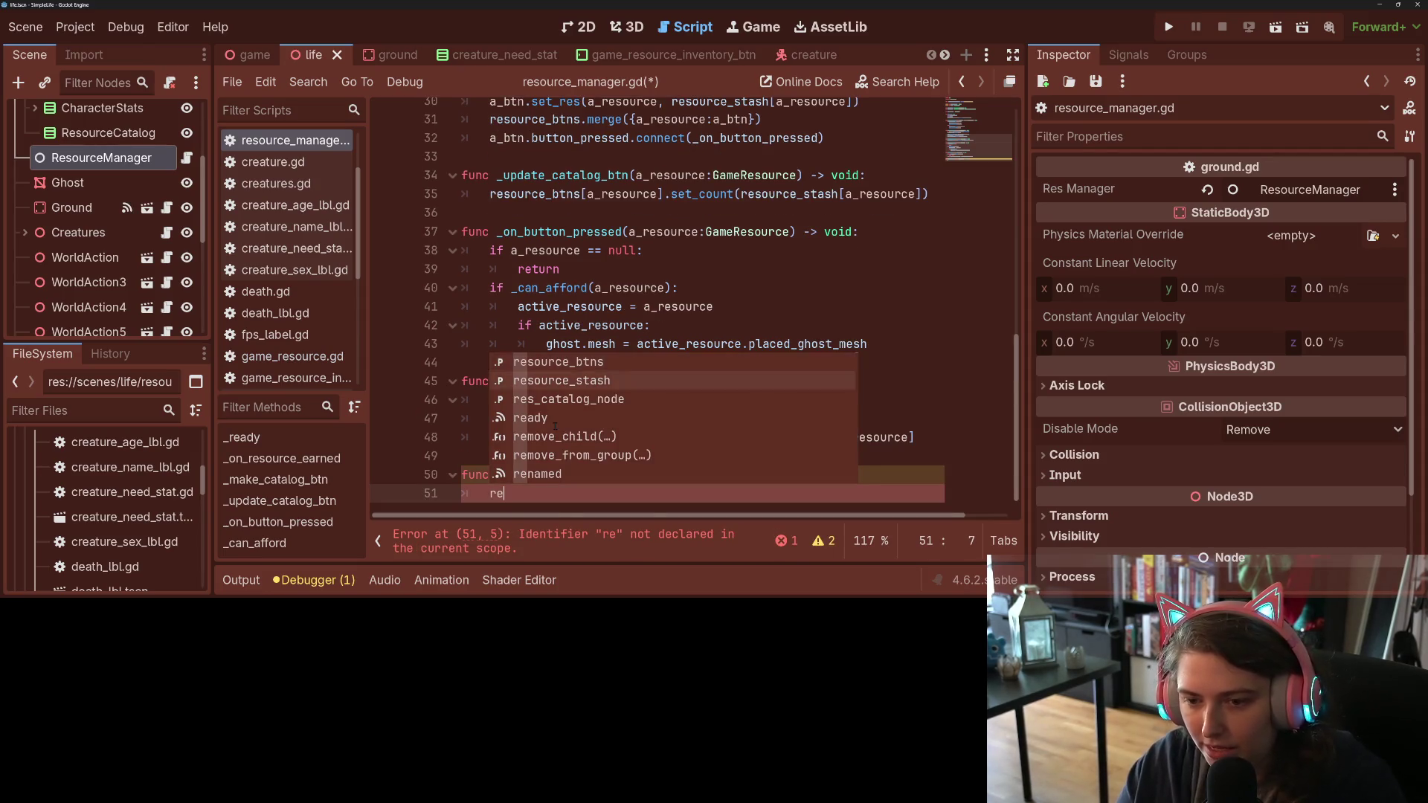
pyautogui.press('Return')
pyautogui.write('[a_re')
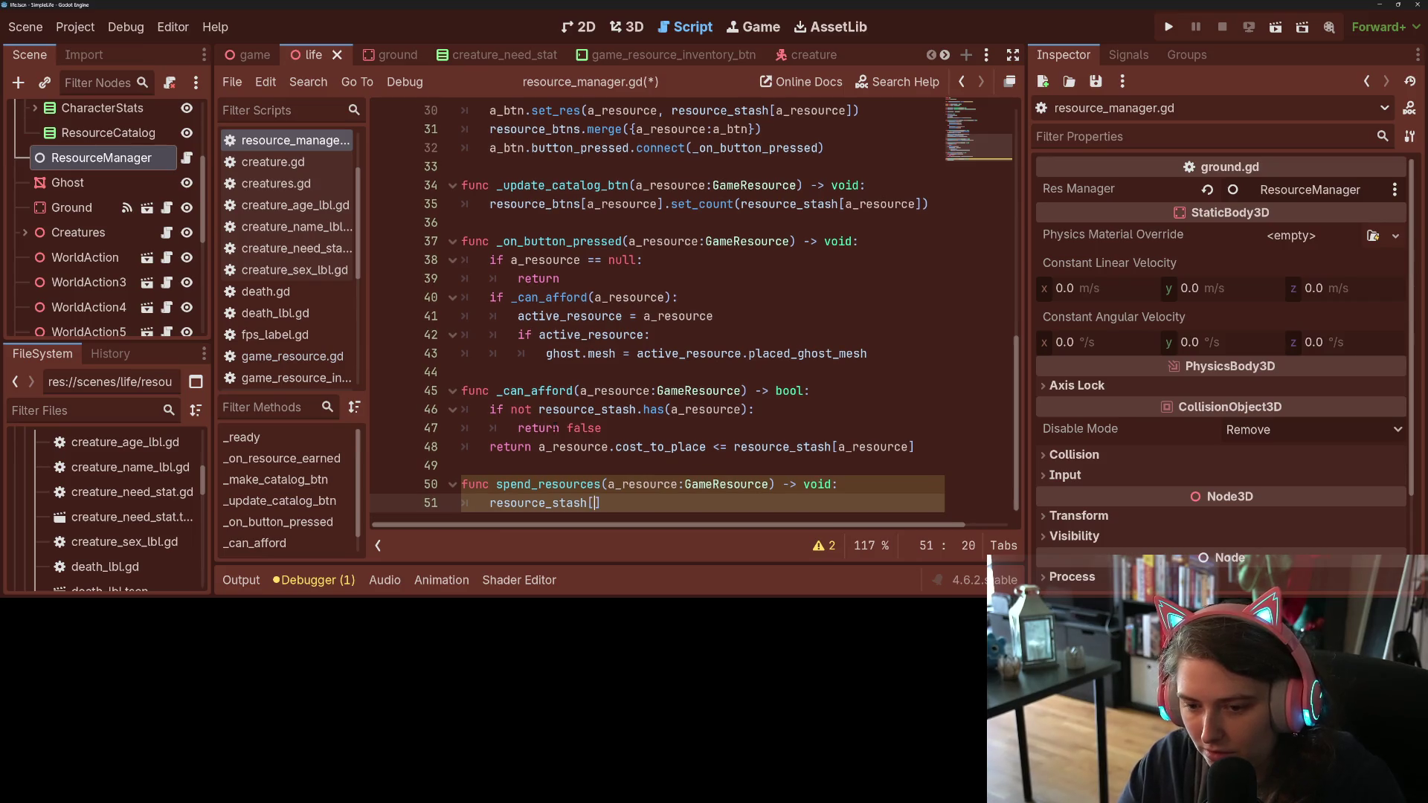
pyautogui.press('Return')
pyautogui.press('Right')
pyautogui.write('-=')
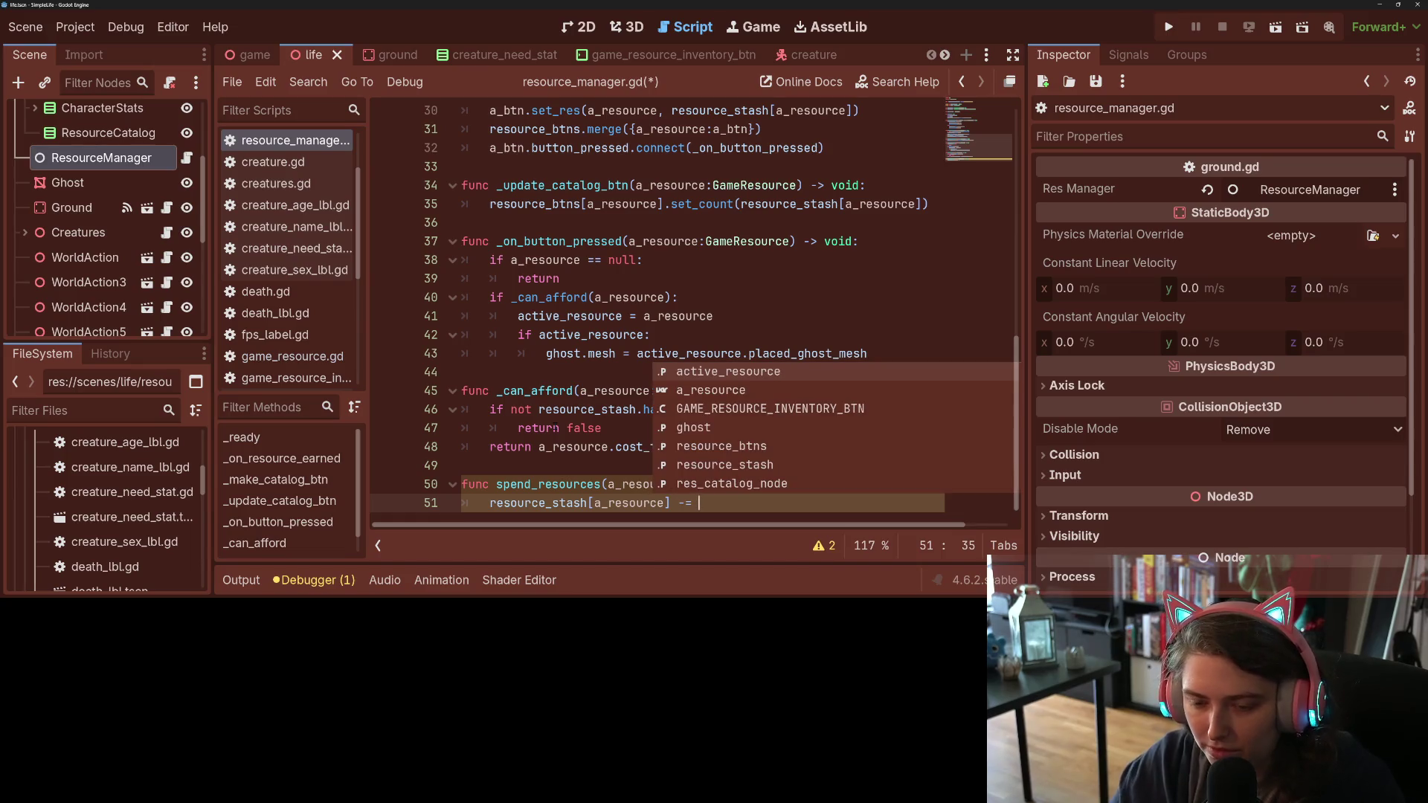
pyautogui.press('Escape')
pyautogui.moveTo(531, 446)
pyautogui.mouseDown()
pyautogui.moveTo(705, 446)
pyautogui.moveTo(538, 447)
pyautogui.mouseUp()
pyautogui.hotkey('ctrl', 'c')
pyautogui.click(734, 504)
pyautogui.hotkey('ctrl', 'v')
# - Add an 'if not _can_afford(a_resource):' check below the subtraction
pyautogui.press('Return')
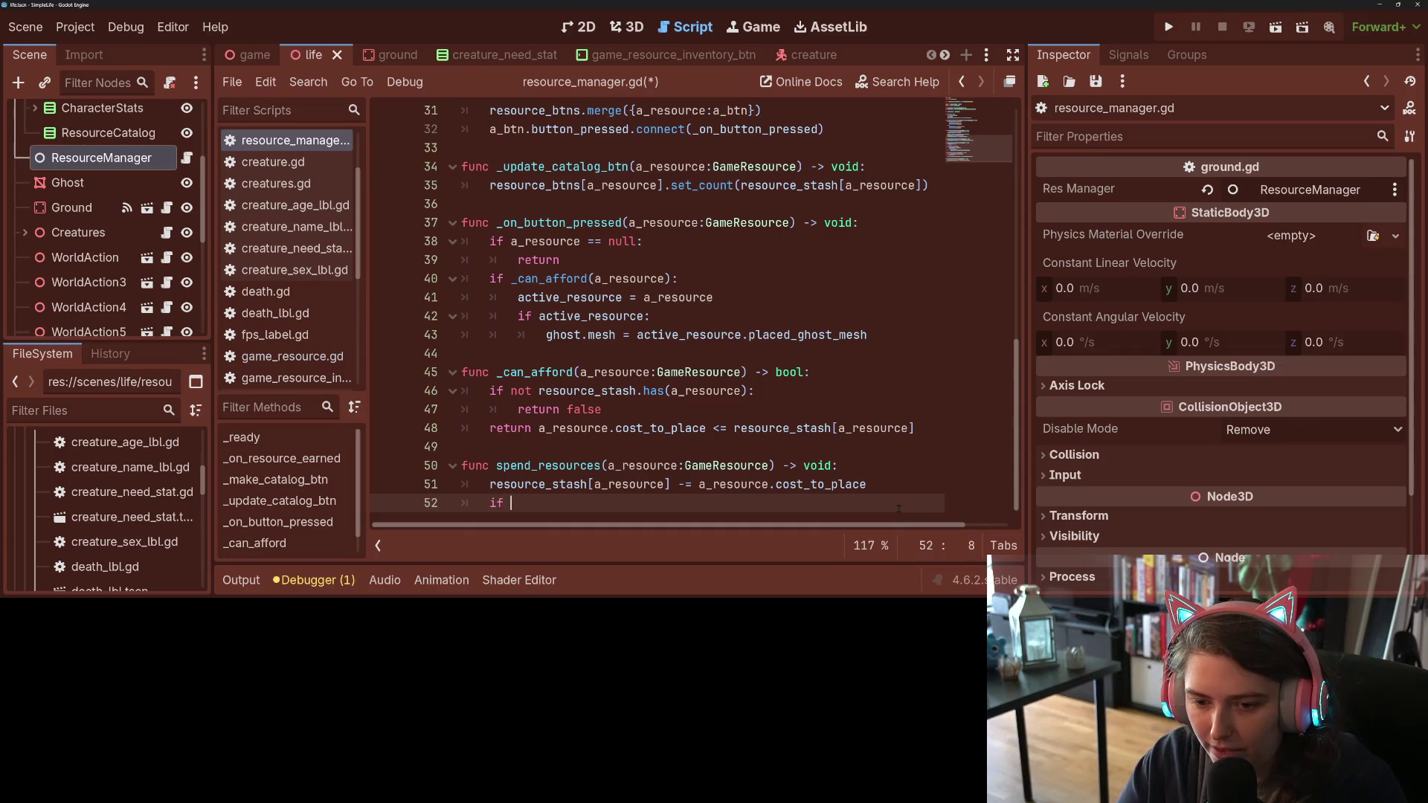
pyautogui.write('can')
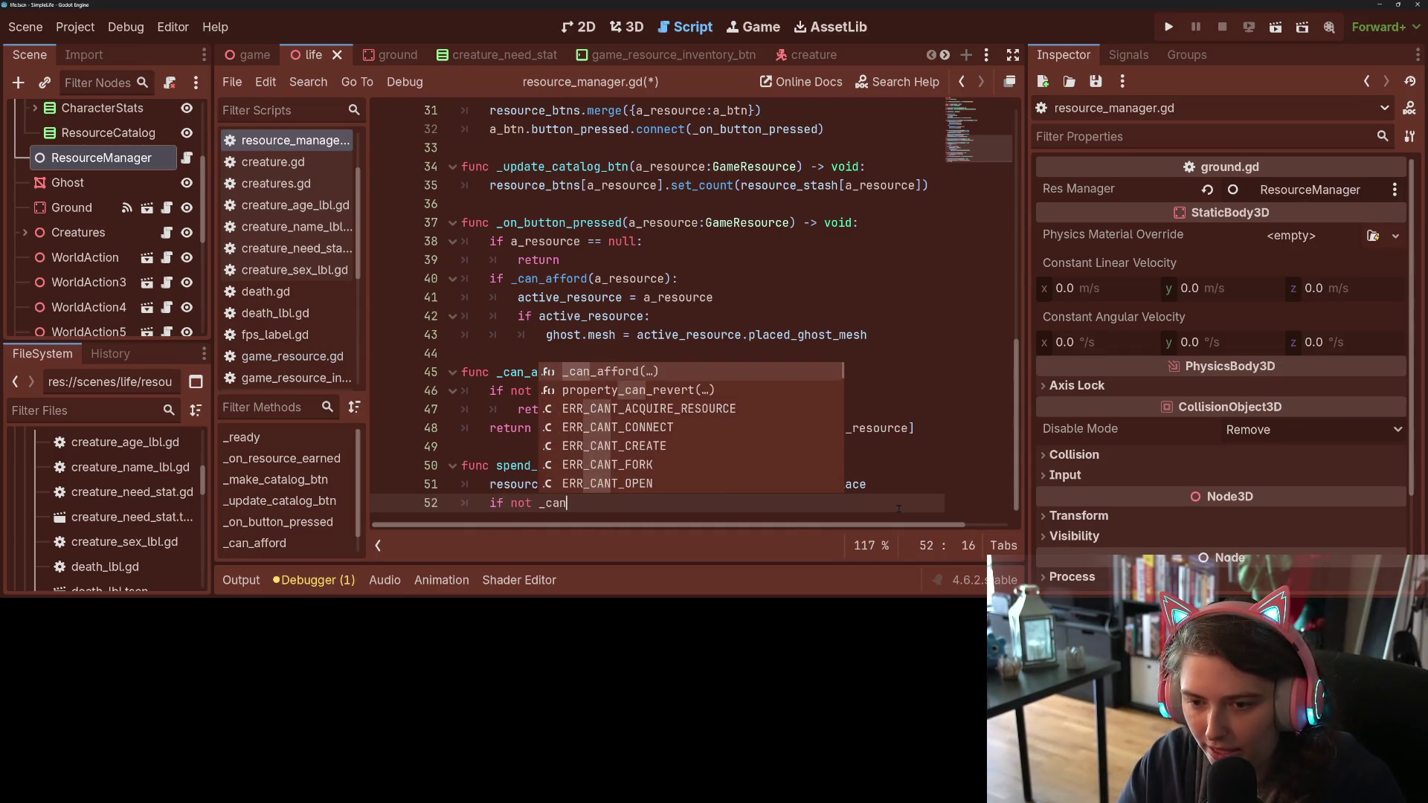
pyautogui.press('Return')
pyautogui.write('a_r')
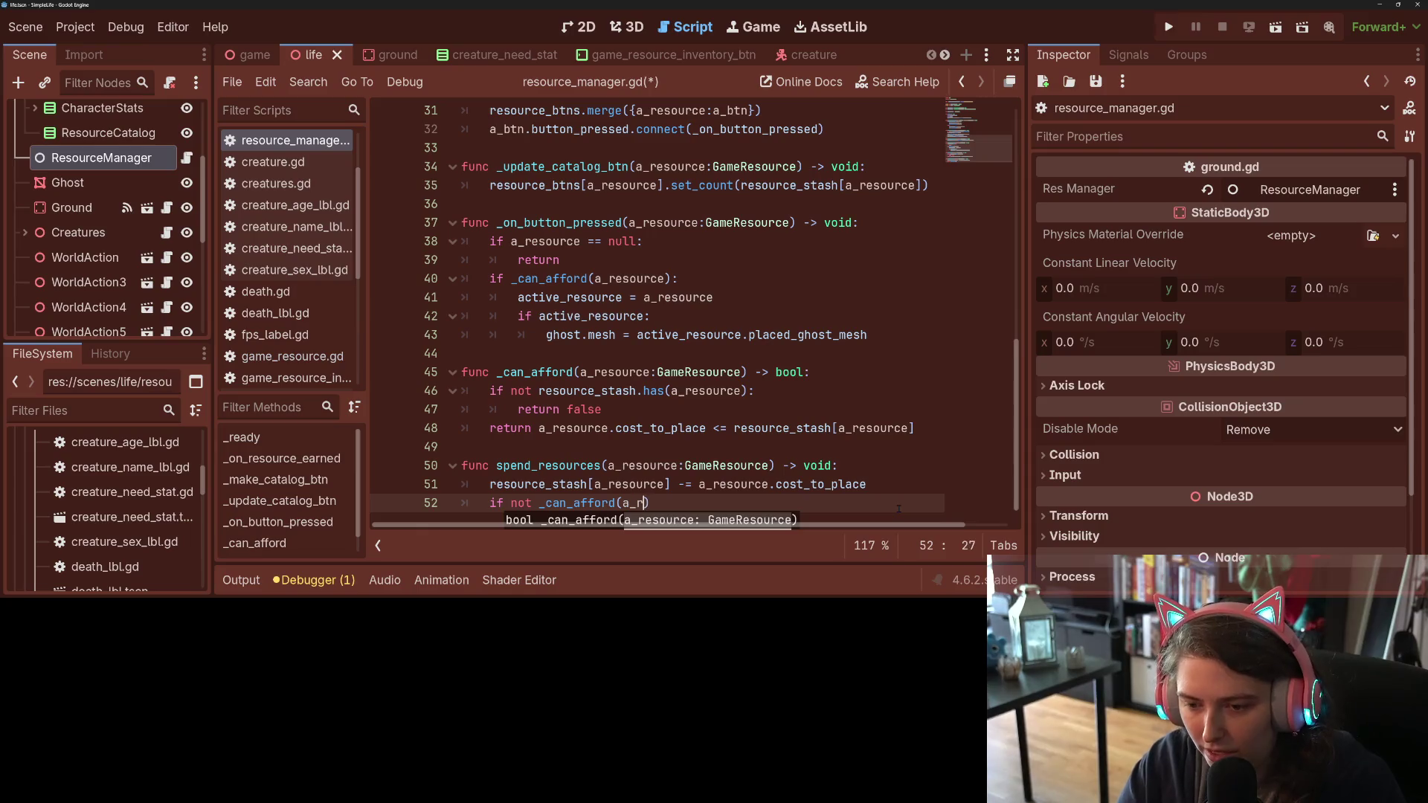
pyautogui.press('Return')
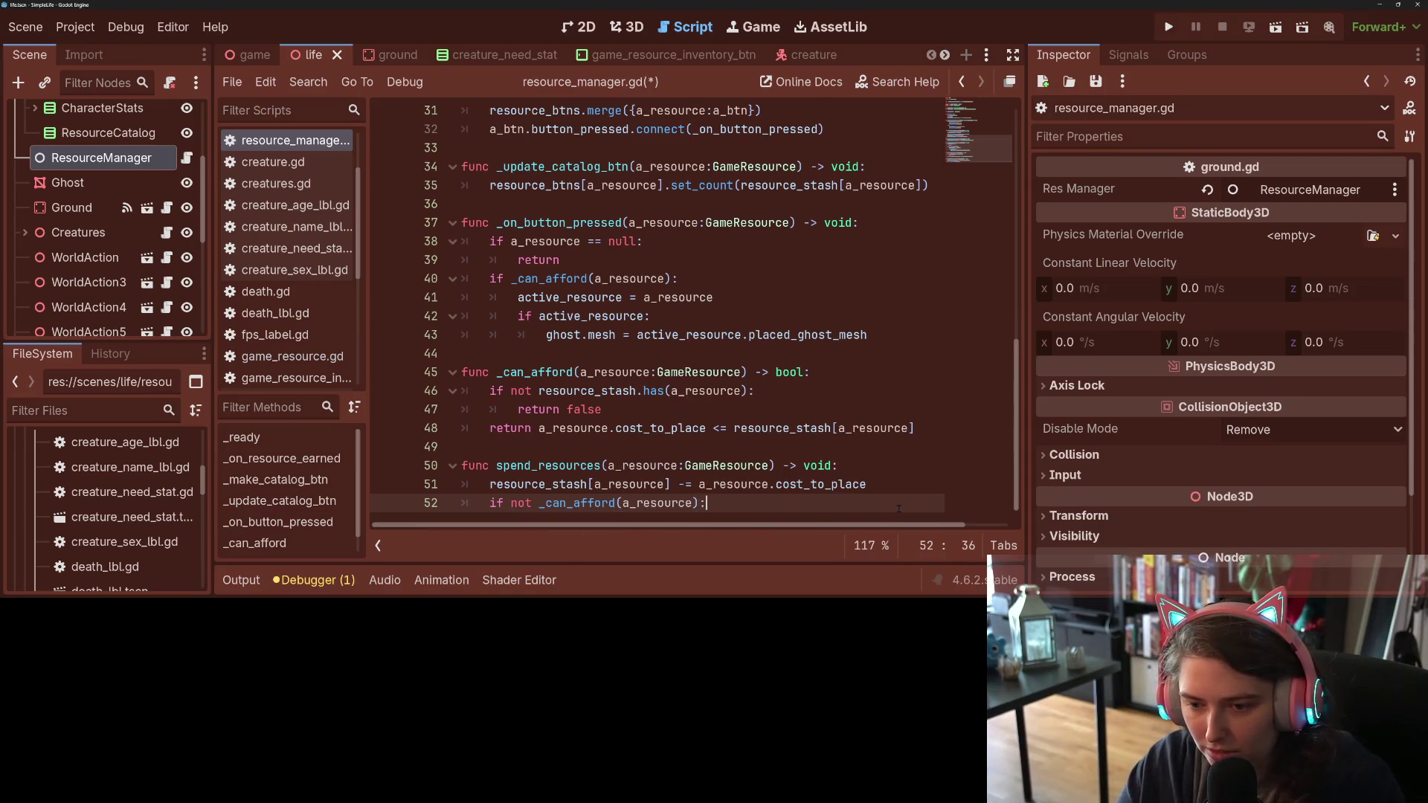
pyautogui.press('Return')
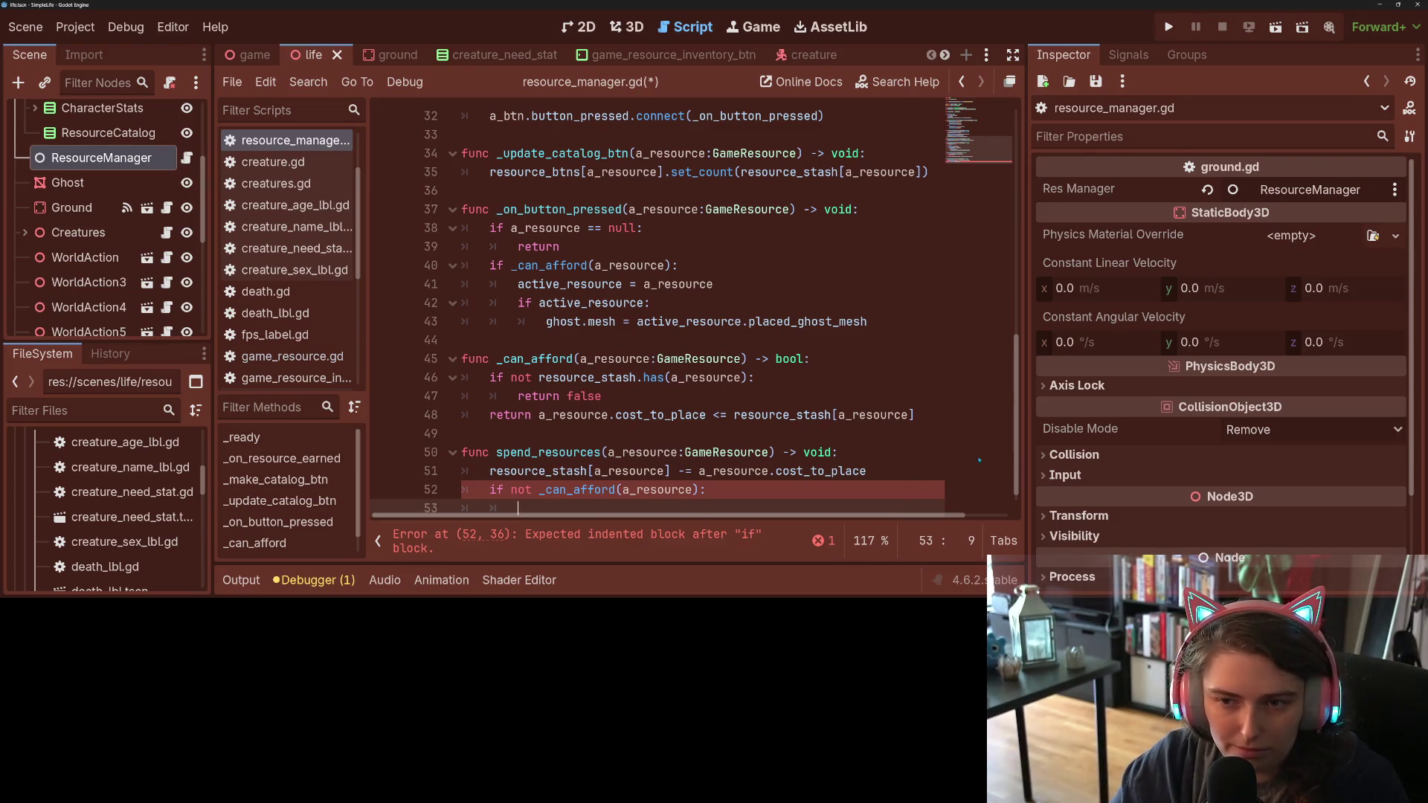
pyautogui.click(687, 224)
# - Set active_resource and ghost.mesh to null in the null branch and save
pyautogui.press('Return')
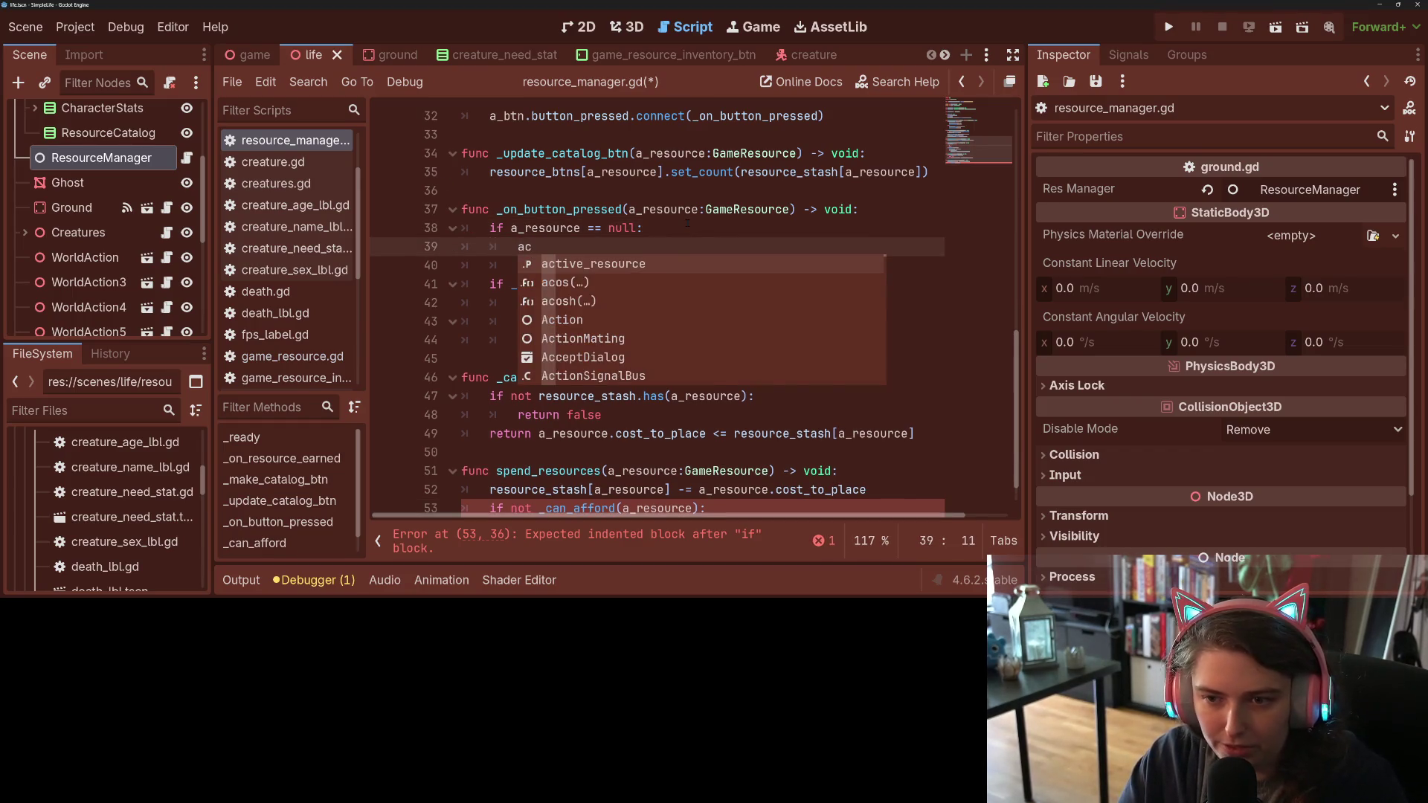
pyautogui.press('Return')
pyautogui.write('null')
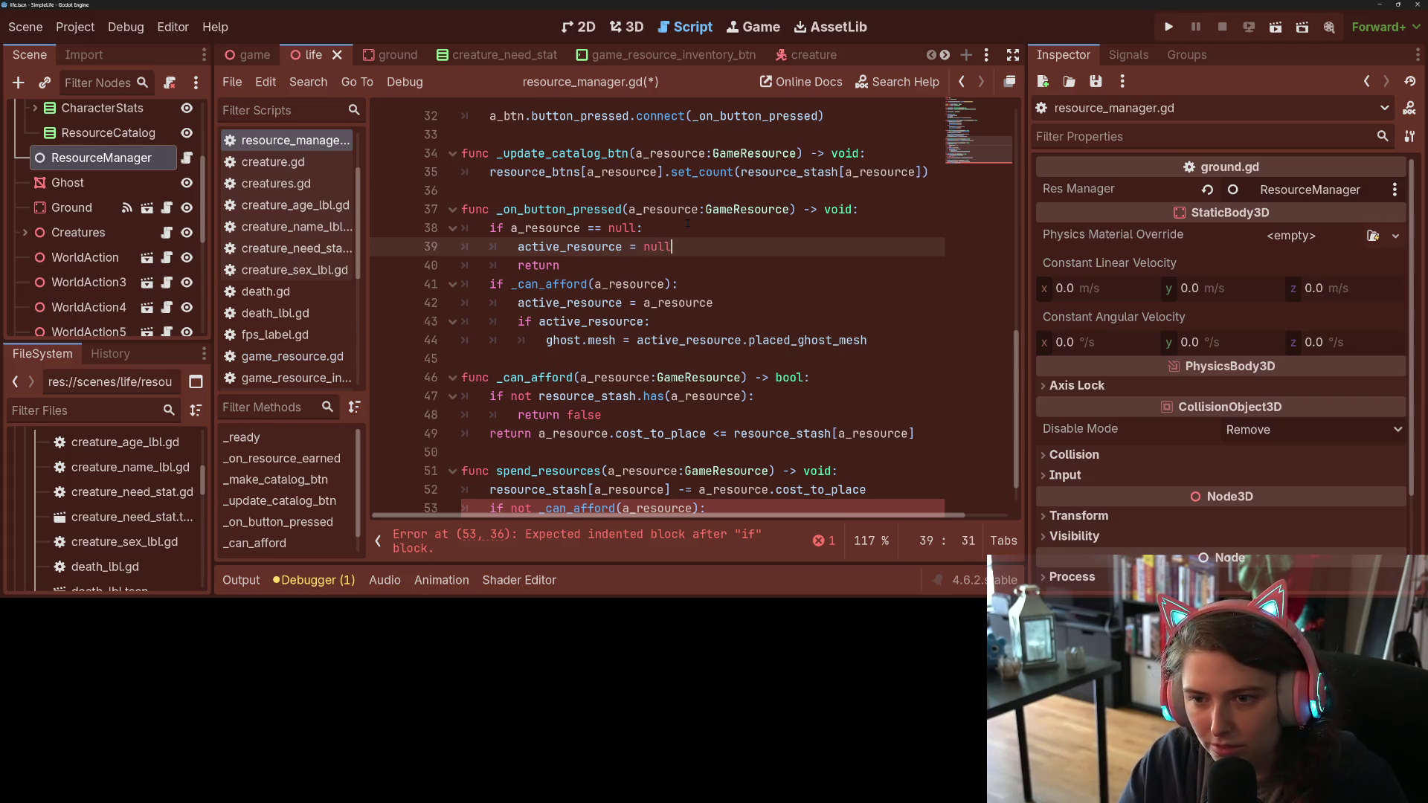
pyautogui.hotkey('ctrl', 's')
pyautogui.press('Return')
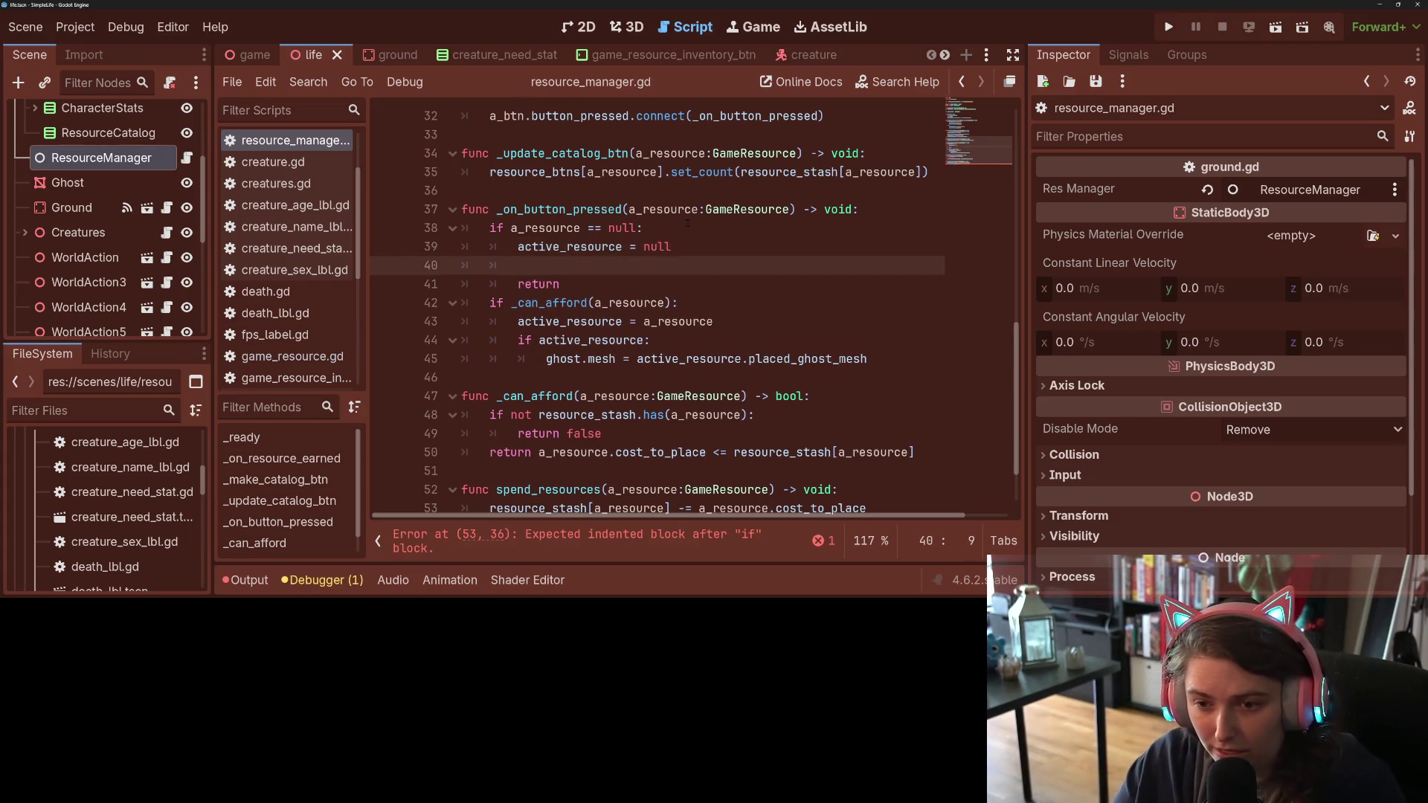
pyautogui.write('ghost.m')
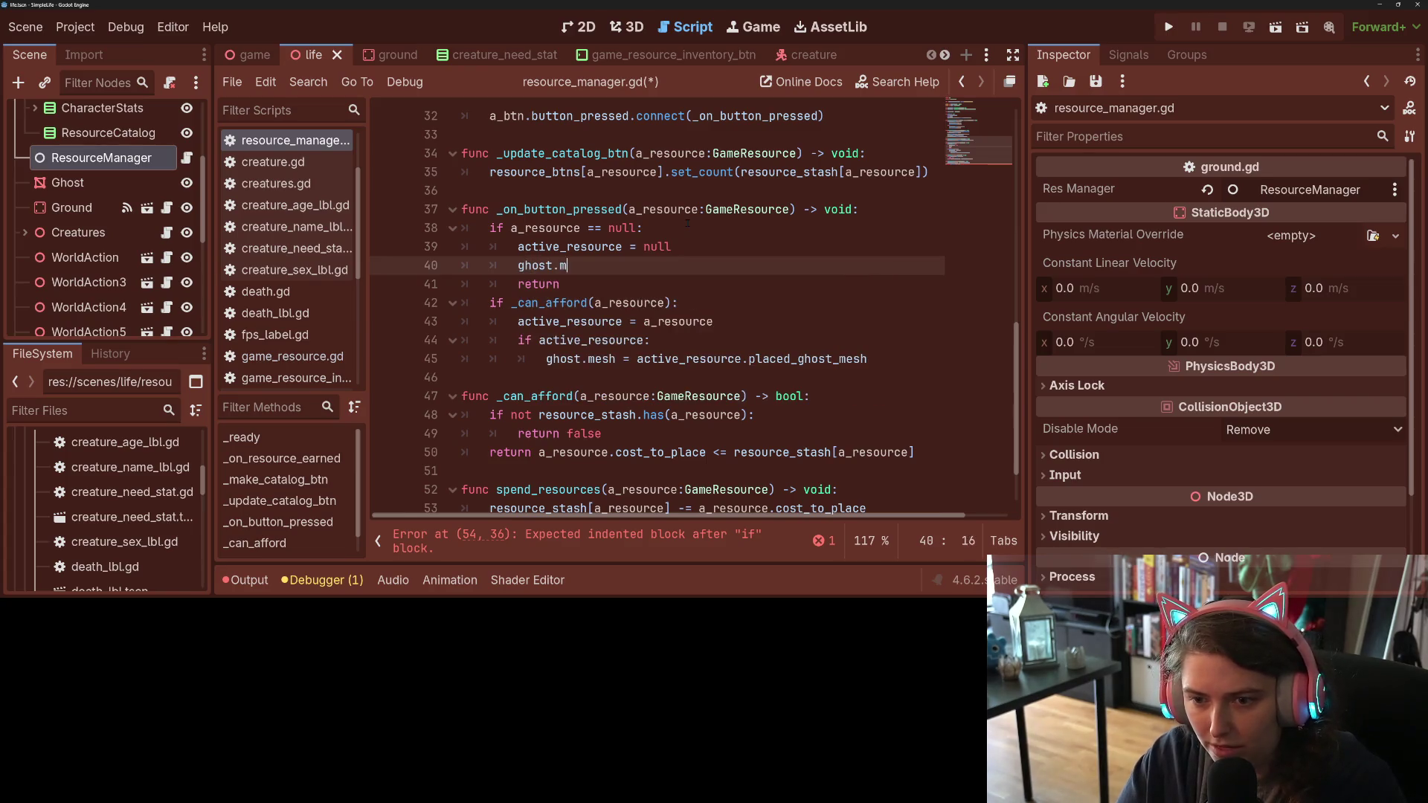
pyautogui.write('esh = null')
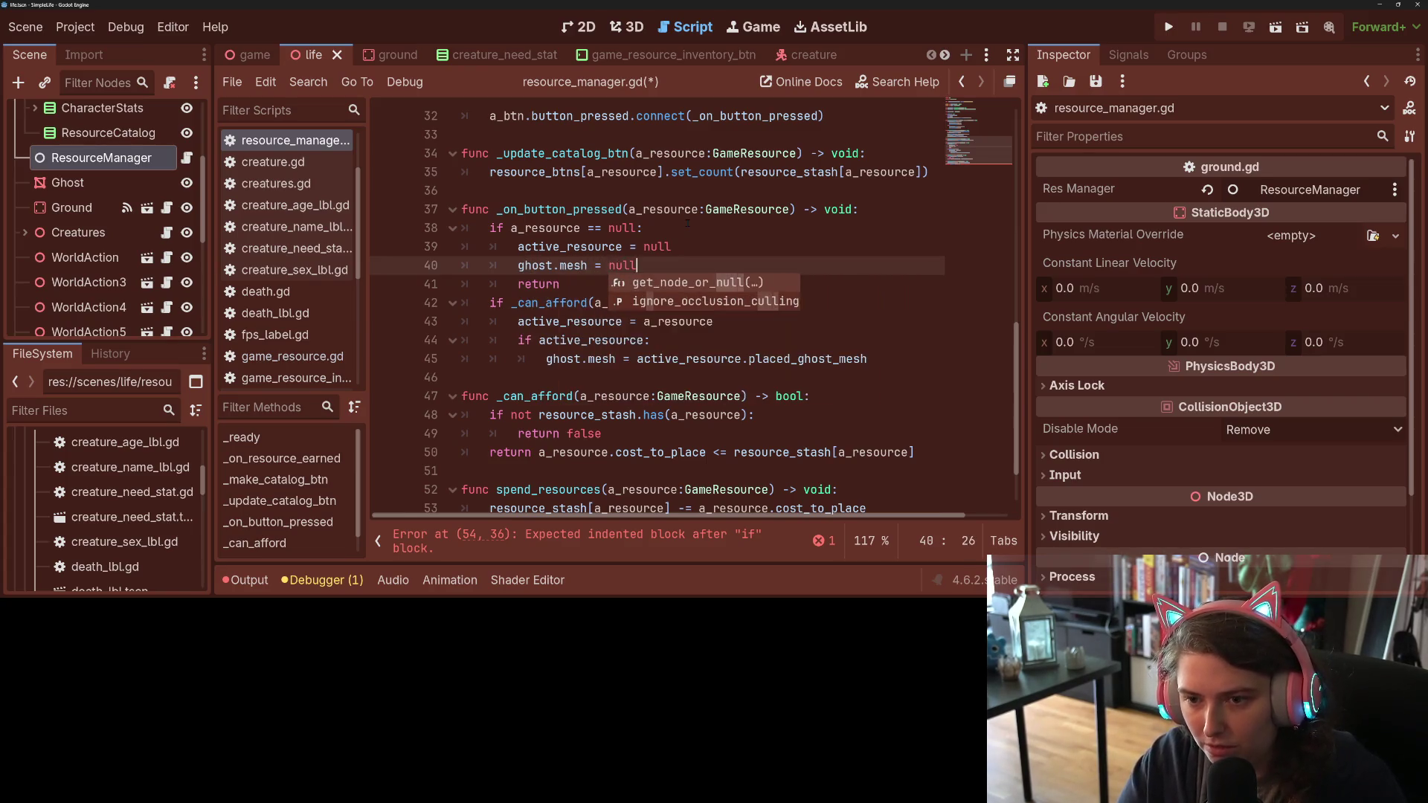
pyautogui.hotkey('ctrl', 's')
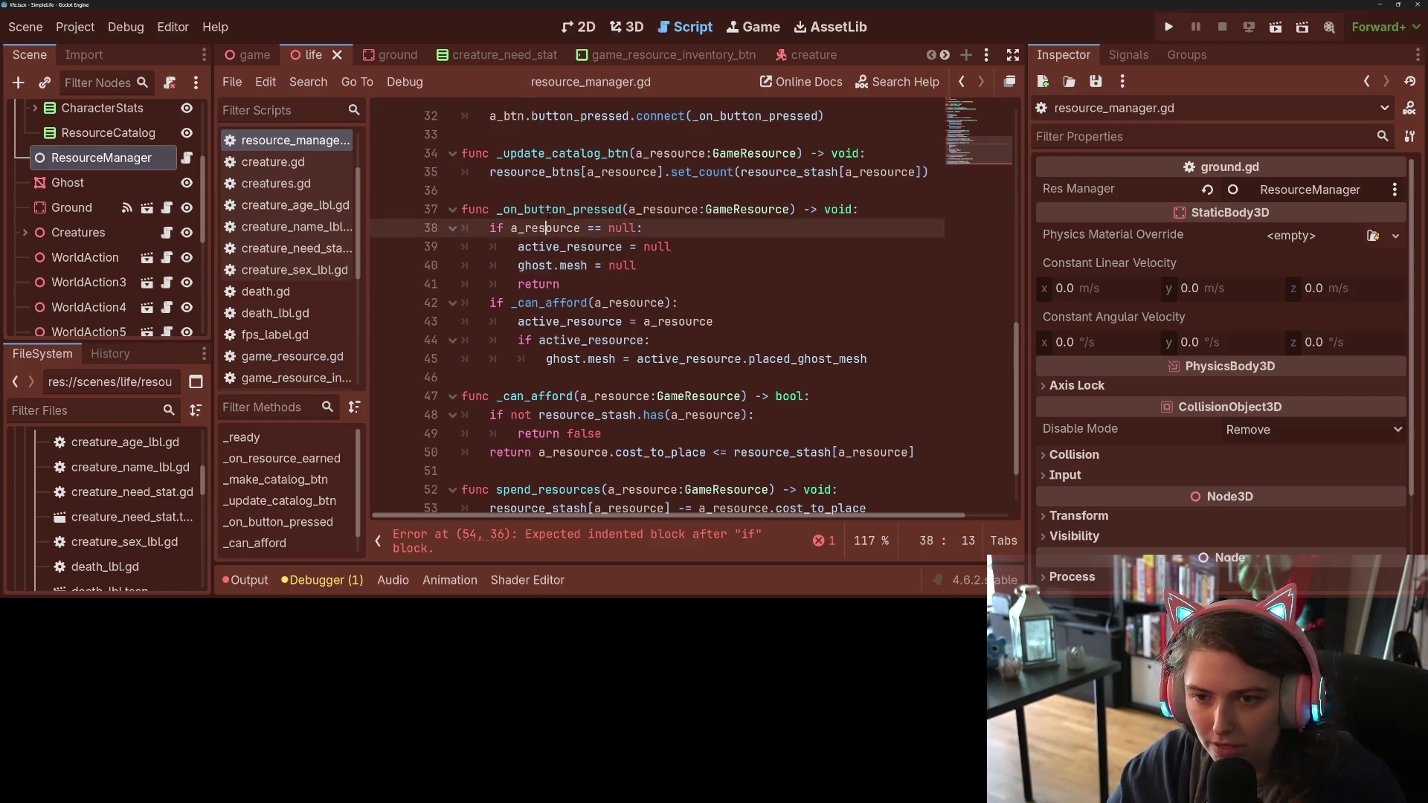
# - Rename _on_button_pressed to _set_active_resource, including its connect call, and save
pyautogui.click(518, 247)
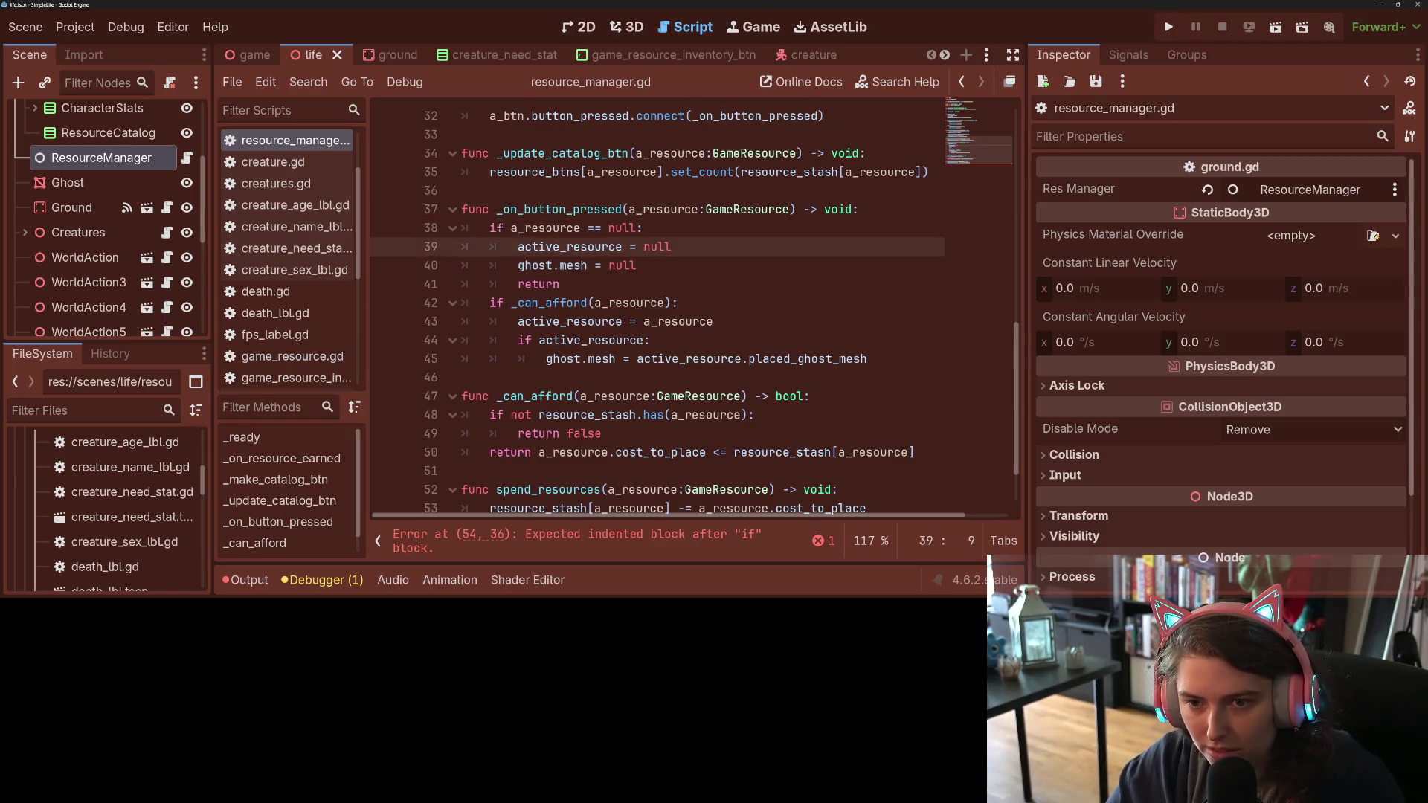
pyautogui.click(489, 228)
pyautogui.click(567, 209)
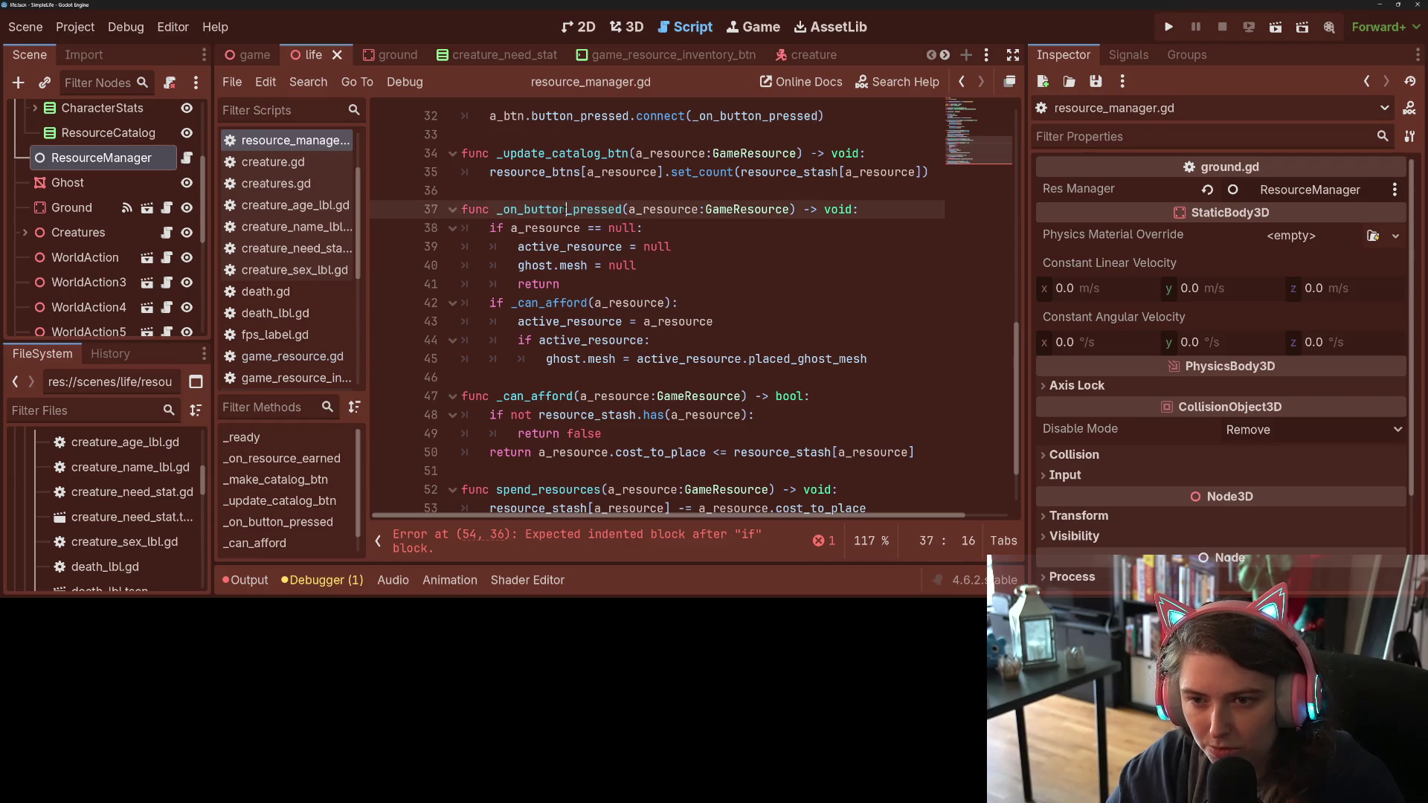
pyautogui.moveTo(502, 211); pyautogui.dragTo(623, 210)
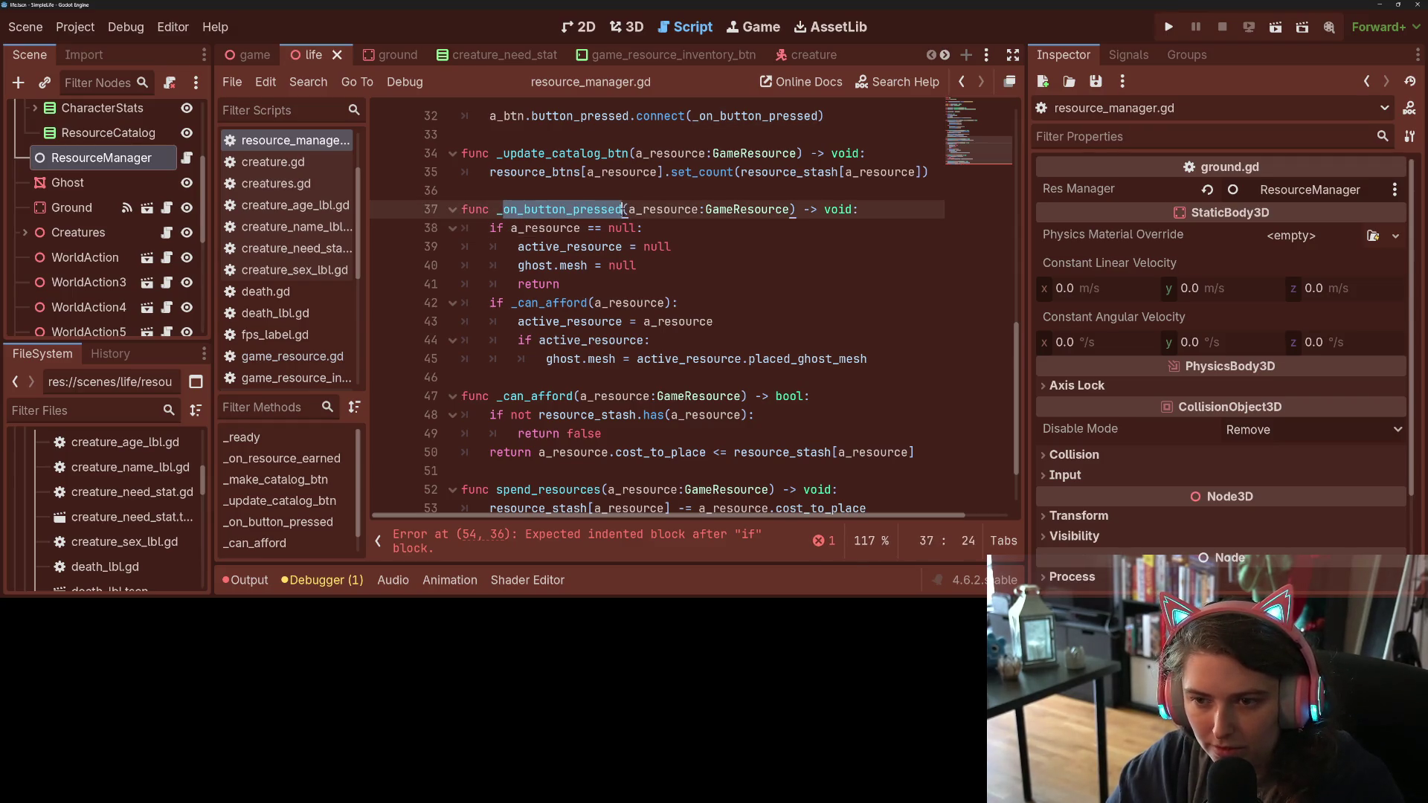
pyautogui.write('set_active')
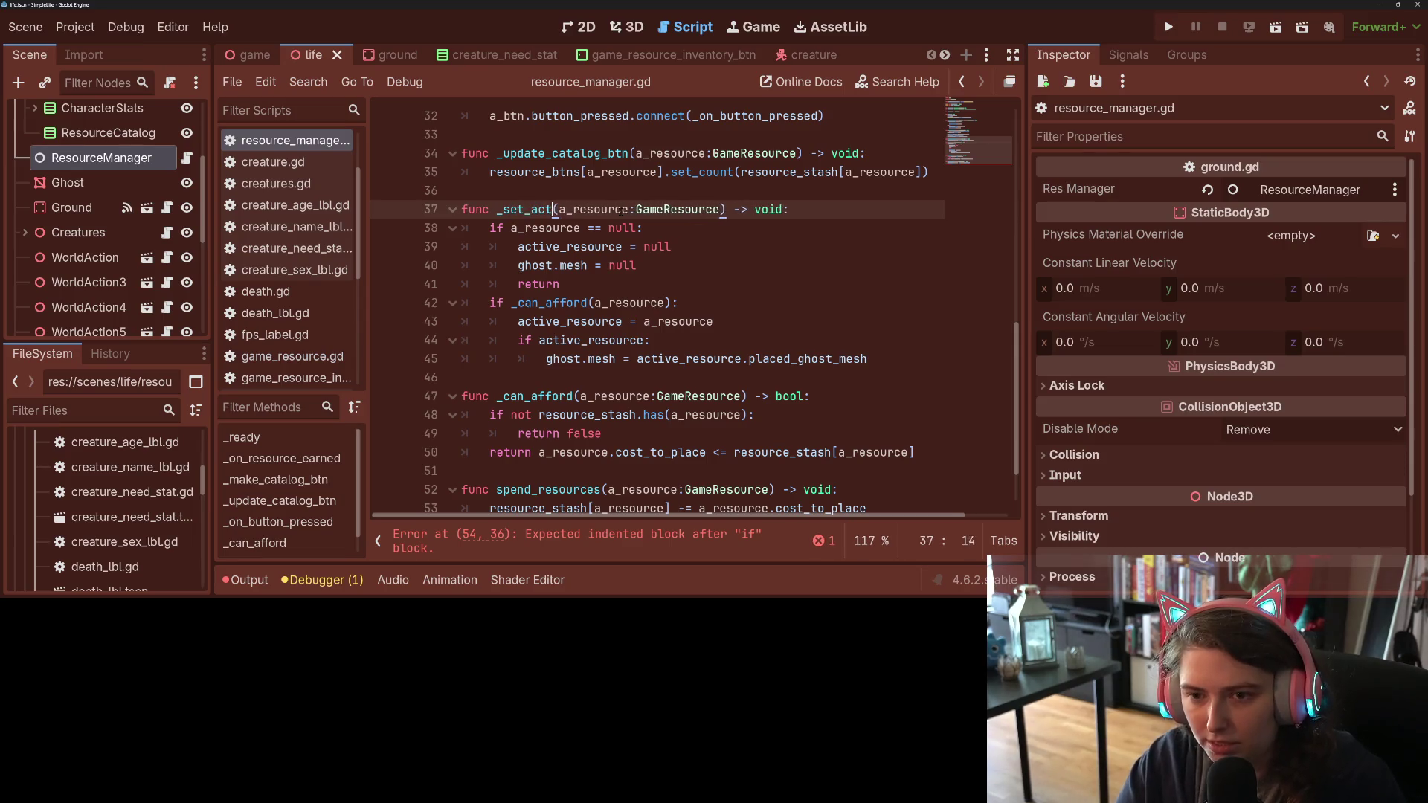
pyautogui.write('_resource')
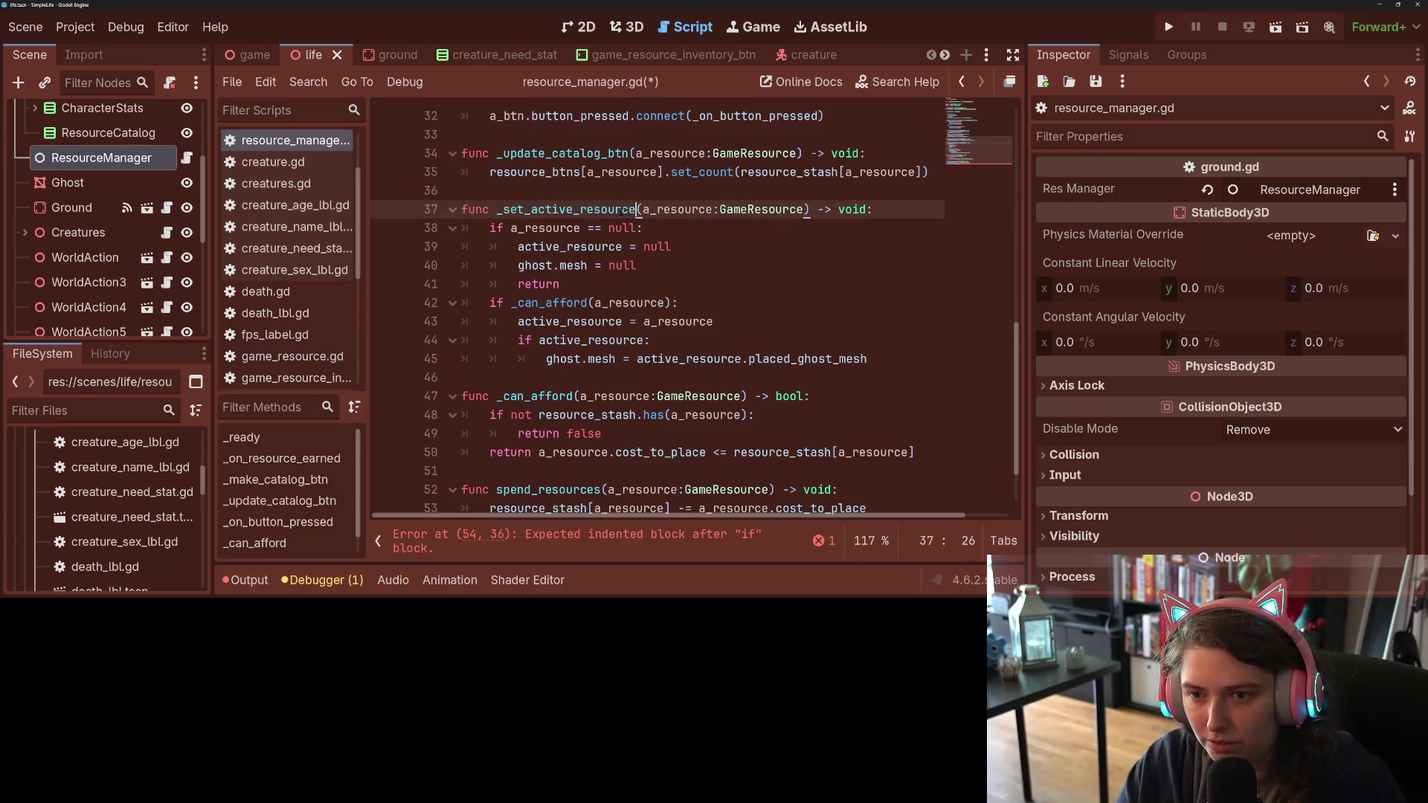
pyautogui.doubleClick(621, 211)
pyautogui.scroll(3, 621, 211)
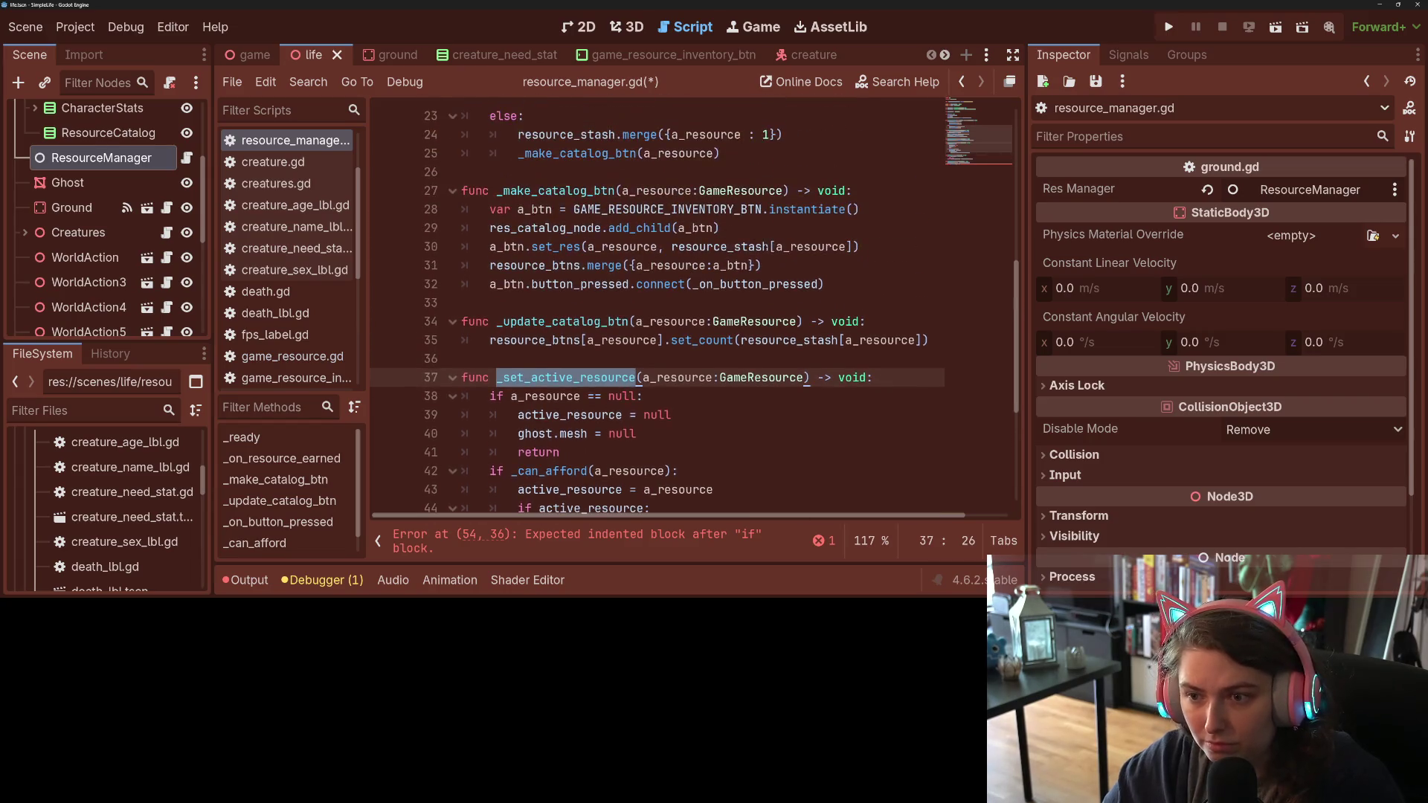
pyautogui.doubleClick(776, 284)
pyautogui.hotkey('ctrl', 's')
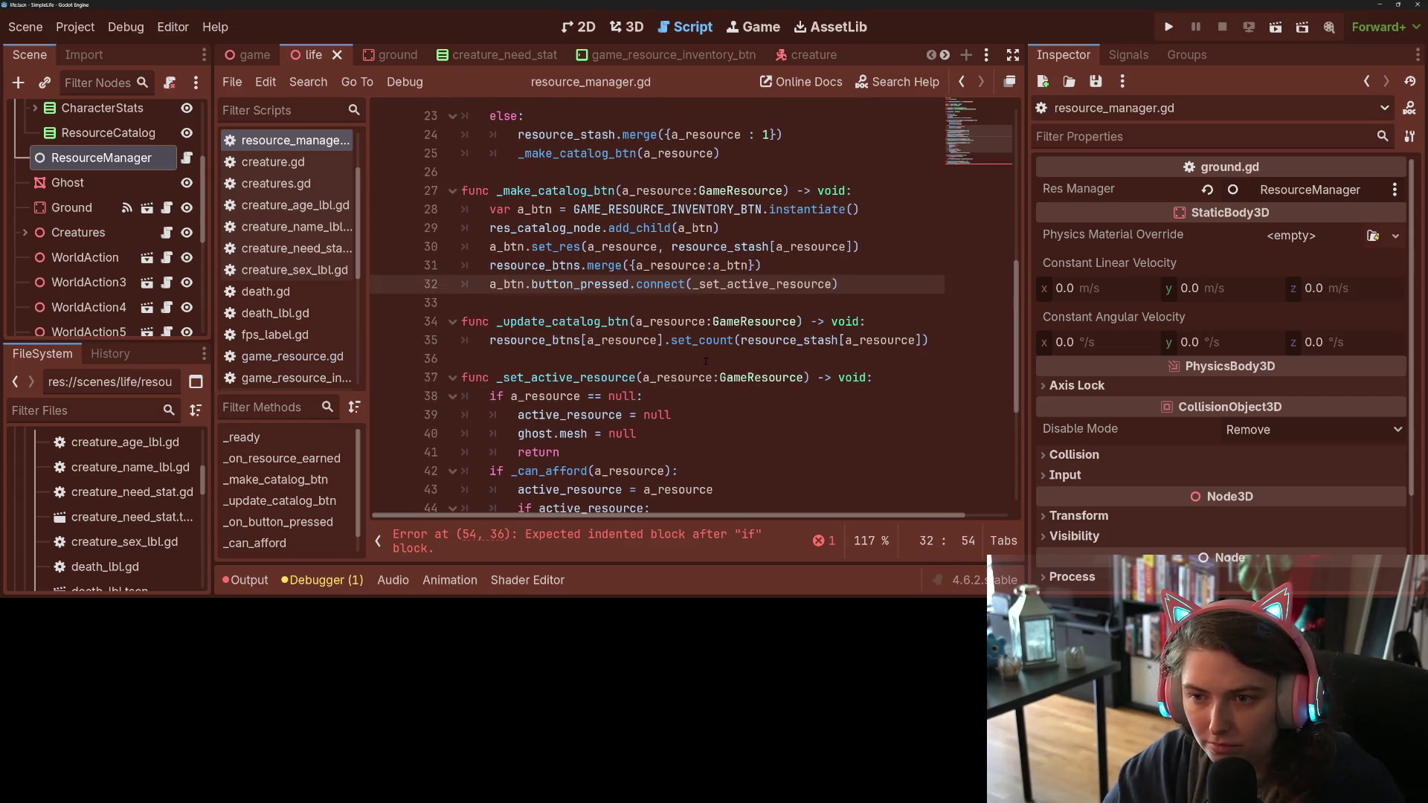
# - Call _set_active_resource(null) inside the _can_afford if block
pyautogui.scroll(-4, 699, 362)
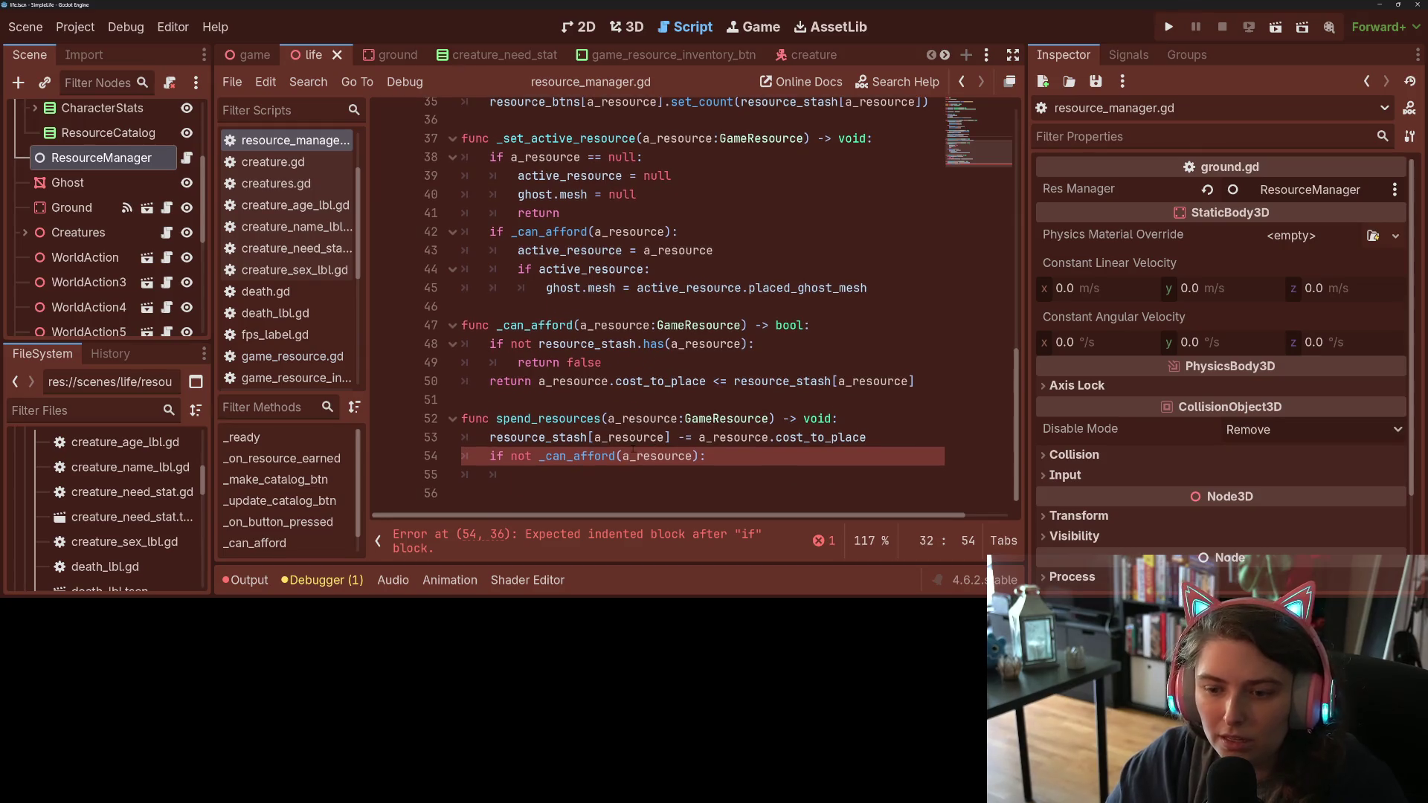
pyautogui.click(591, 475)
pyautogui.write('_set_active_resource(null')
pyautogui.write(')')
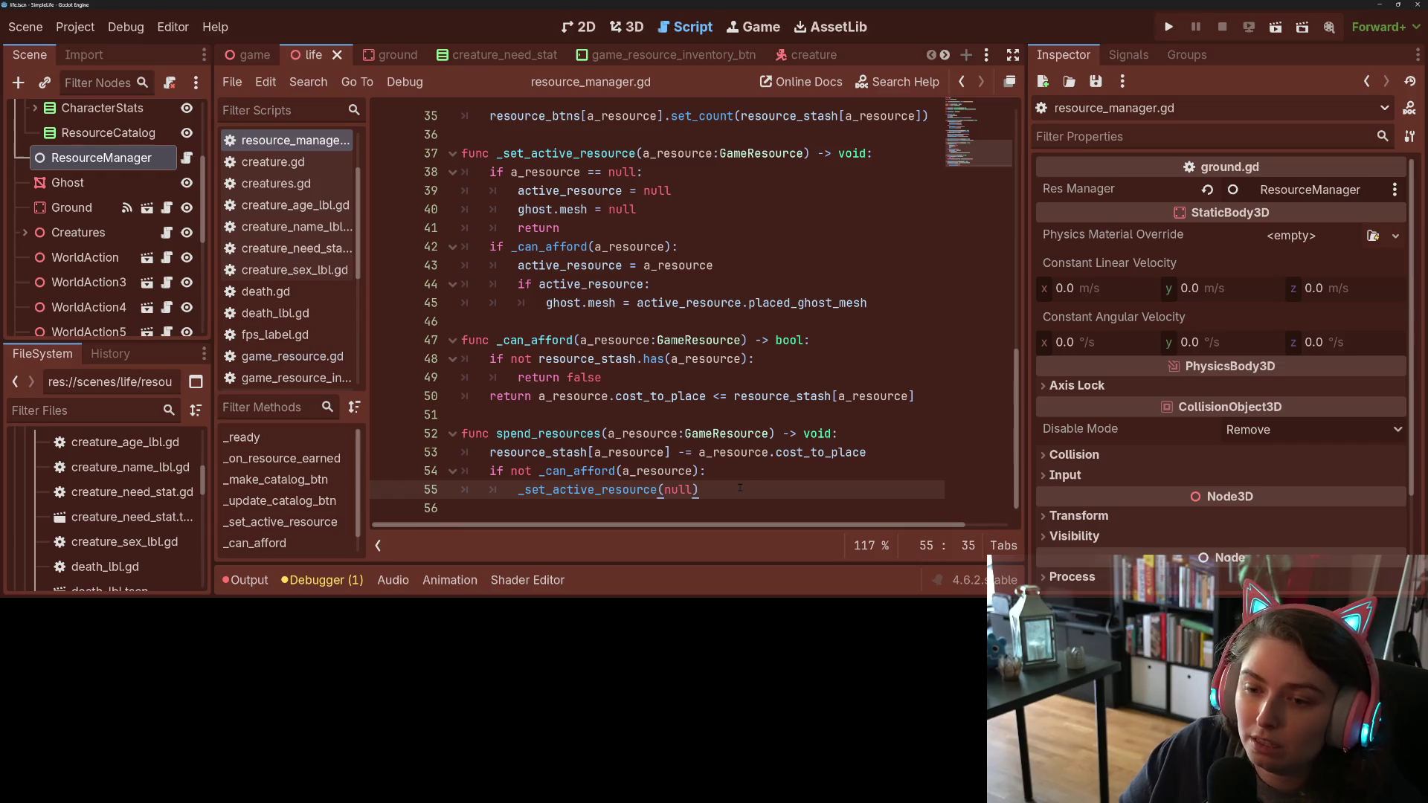
# - Rename spend_resources to spend_resource and switch to ground.gd
pyautogui.doubleClick(549, 436)
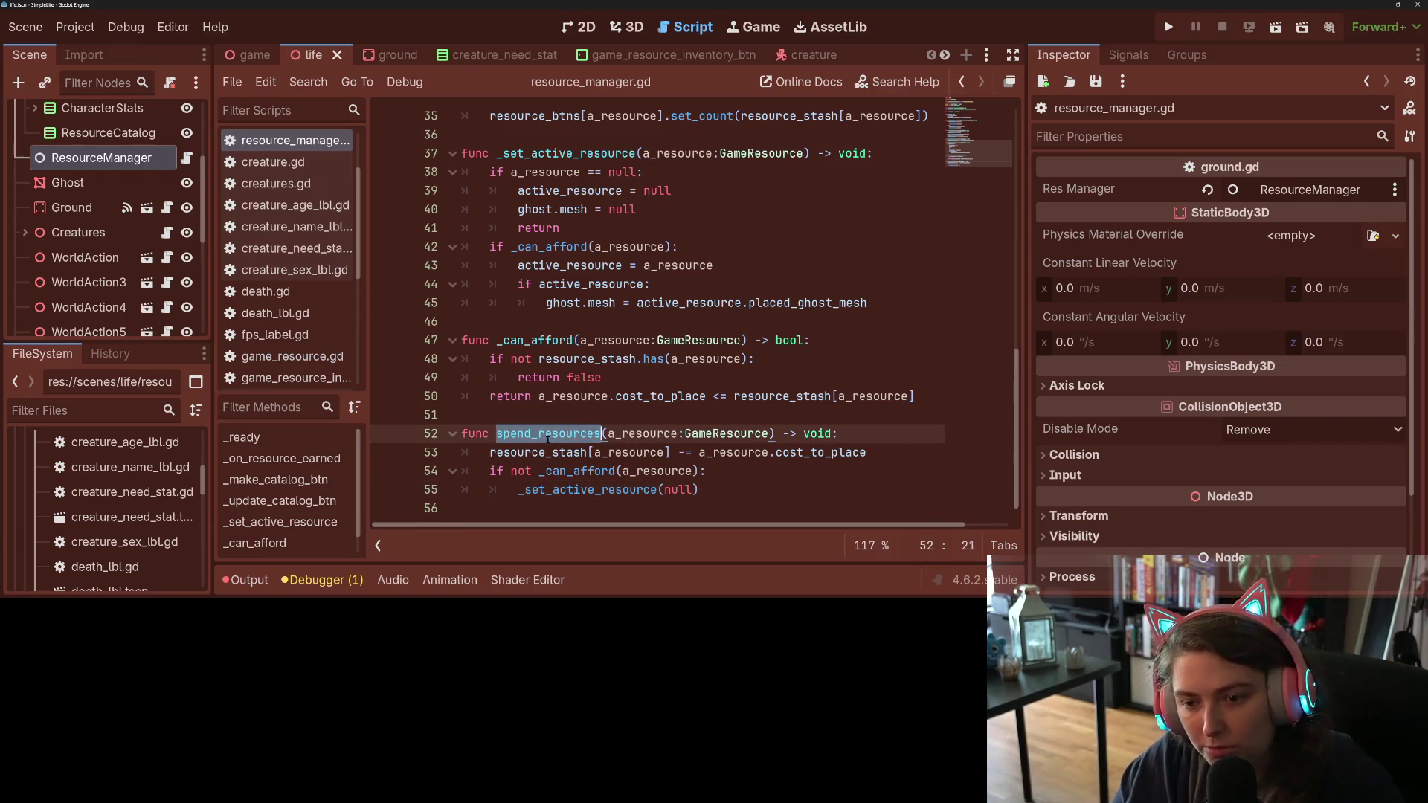
pyautogui.click(604, 435)
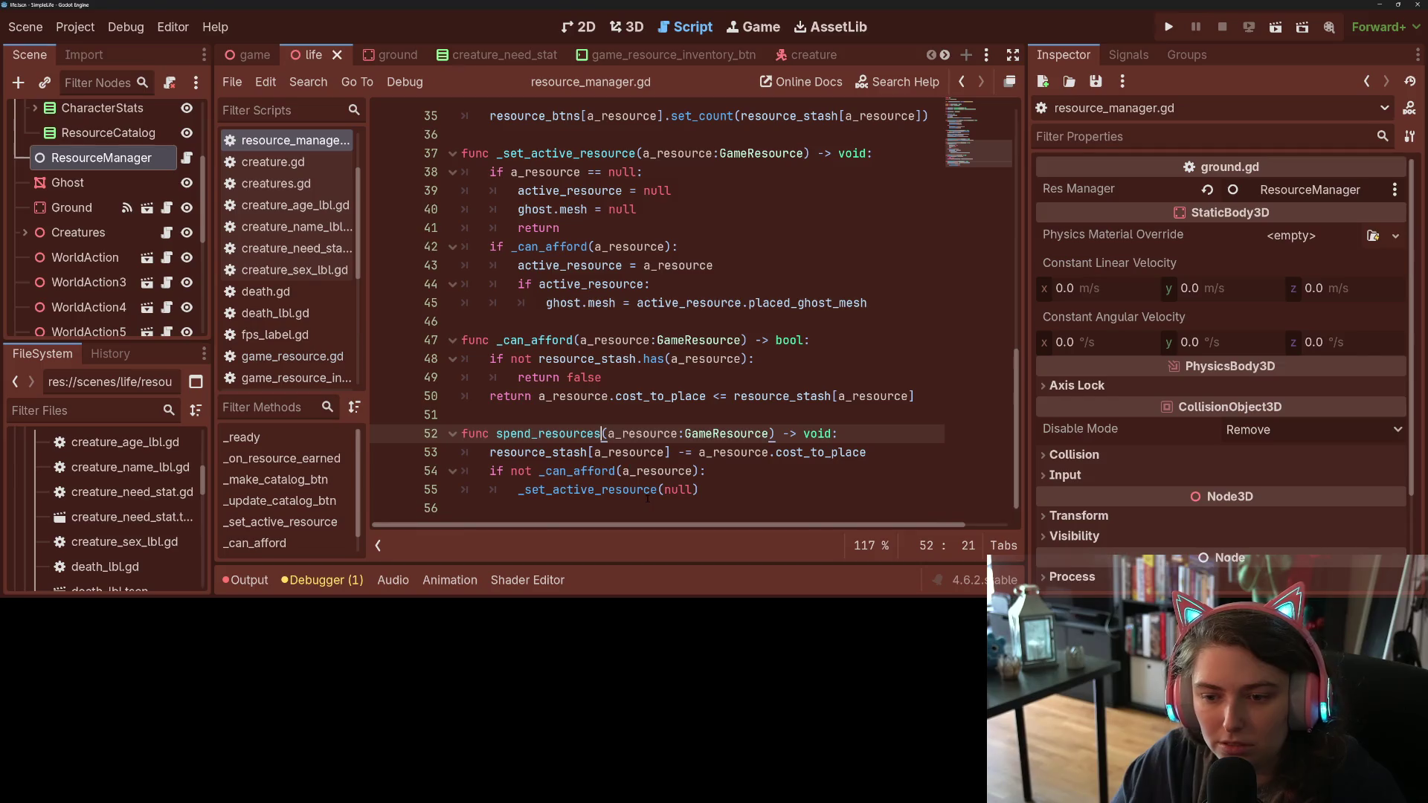
pyautogui.press('BackSpace')
pyautogui.doubleClick(567, 432)
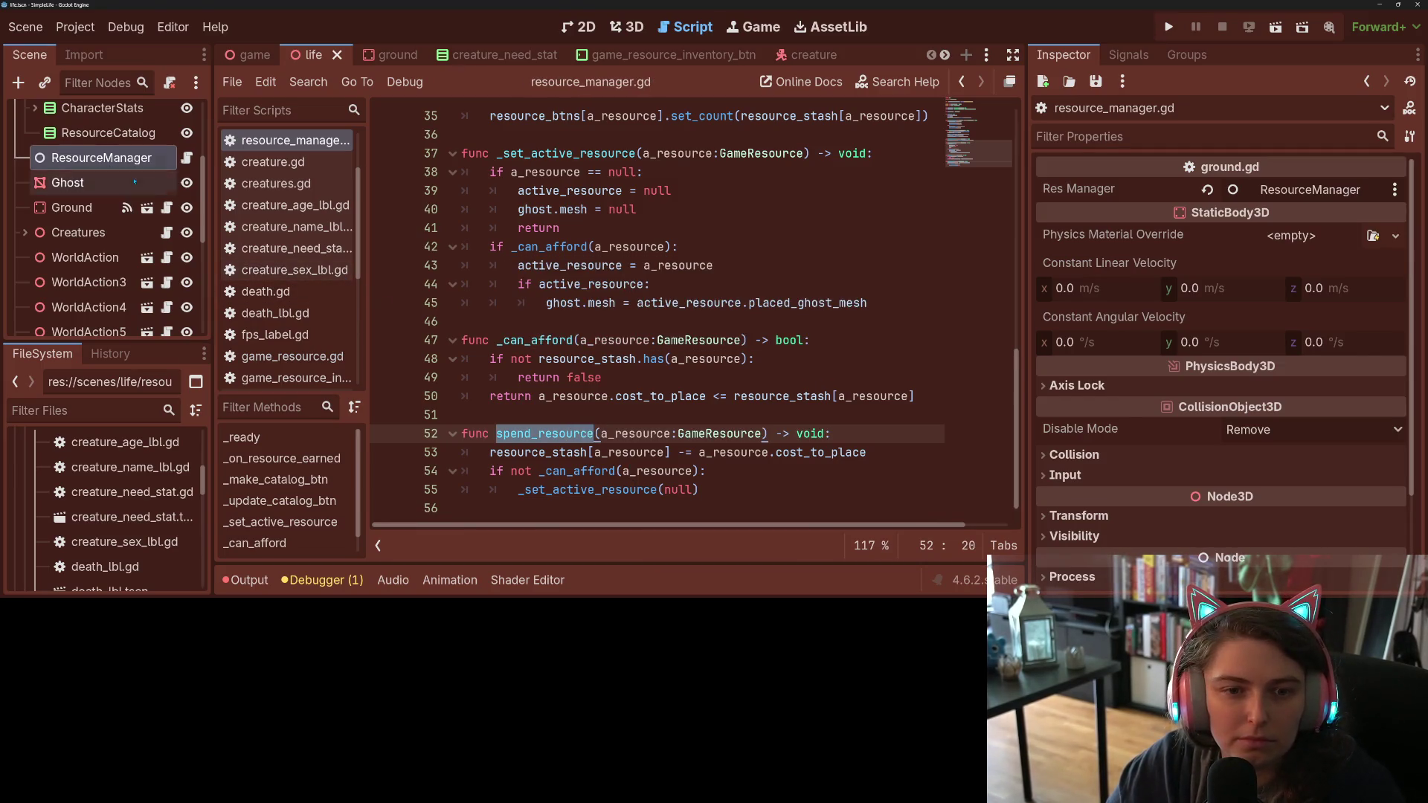
pyautogui.click(167, 208)
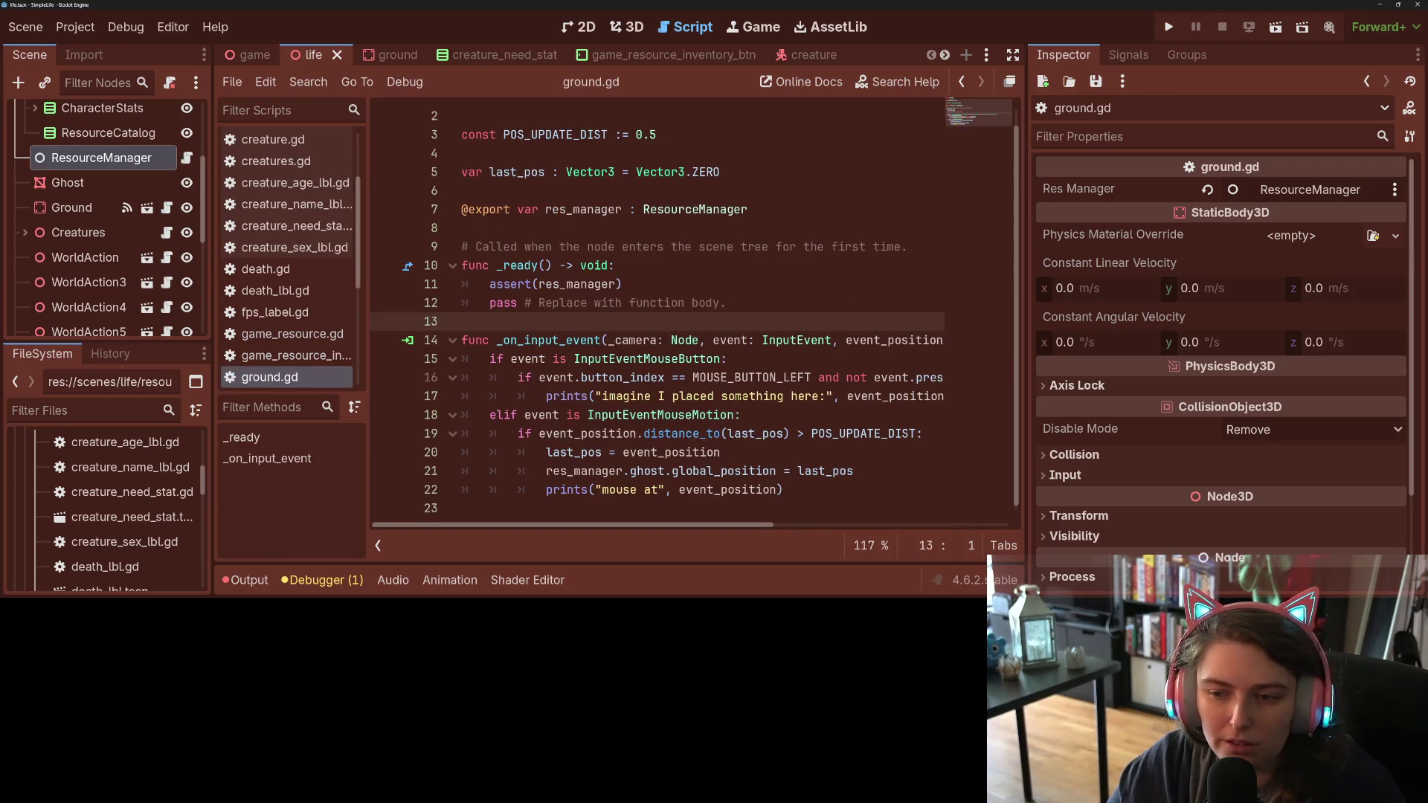
# - Below the placement print line, add an 'if res_manager.active_resource:' check
pyautogui.click(743, 395)
pyautogui.press('End')
pyautogui.press('Return')
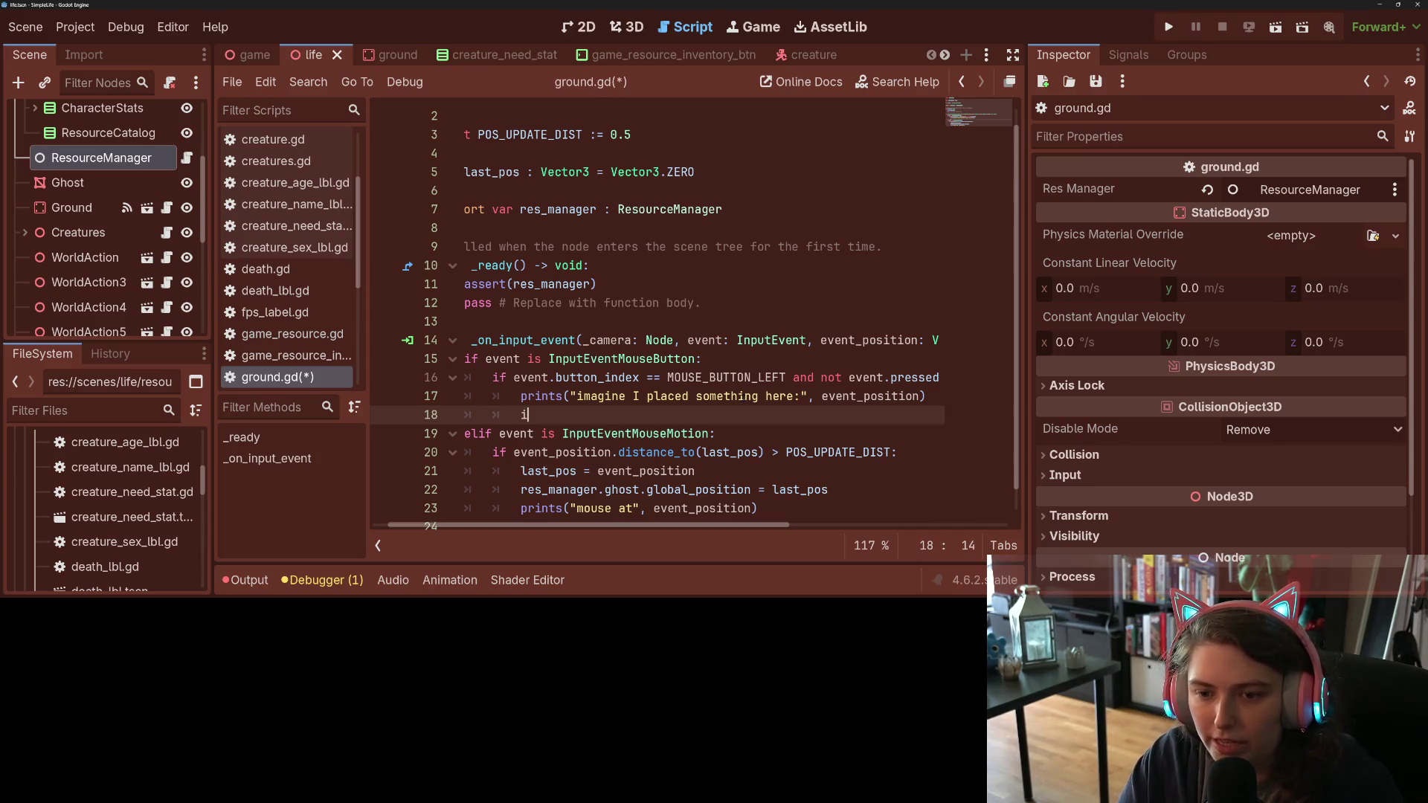
pyautogui.write('f res_manager')
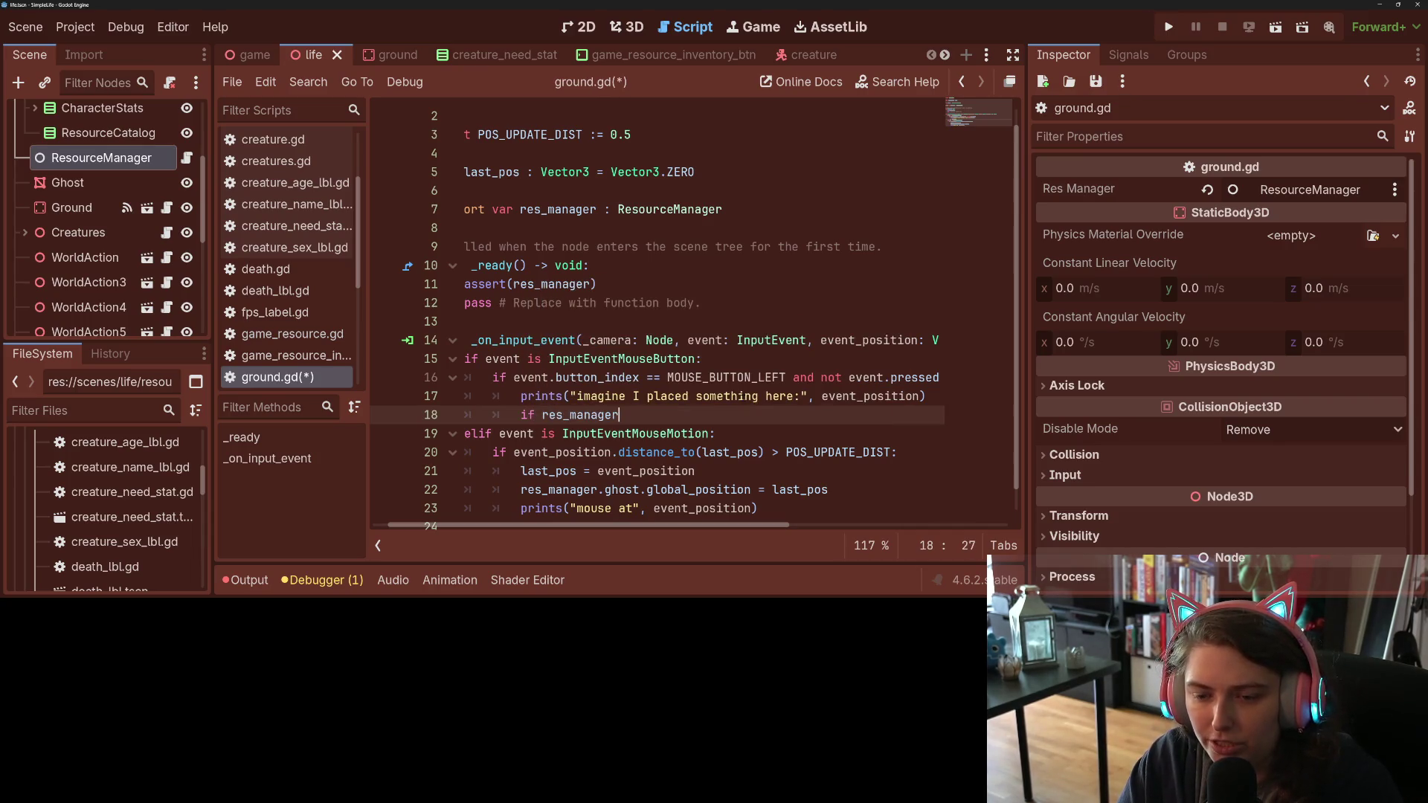
pyautogui.write('.ac')
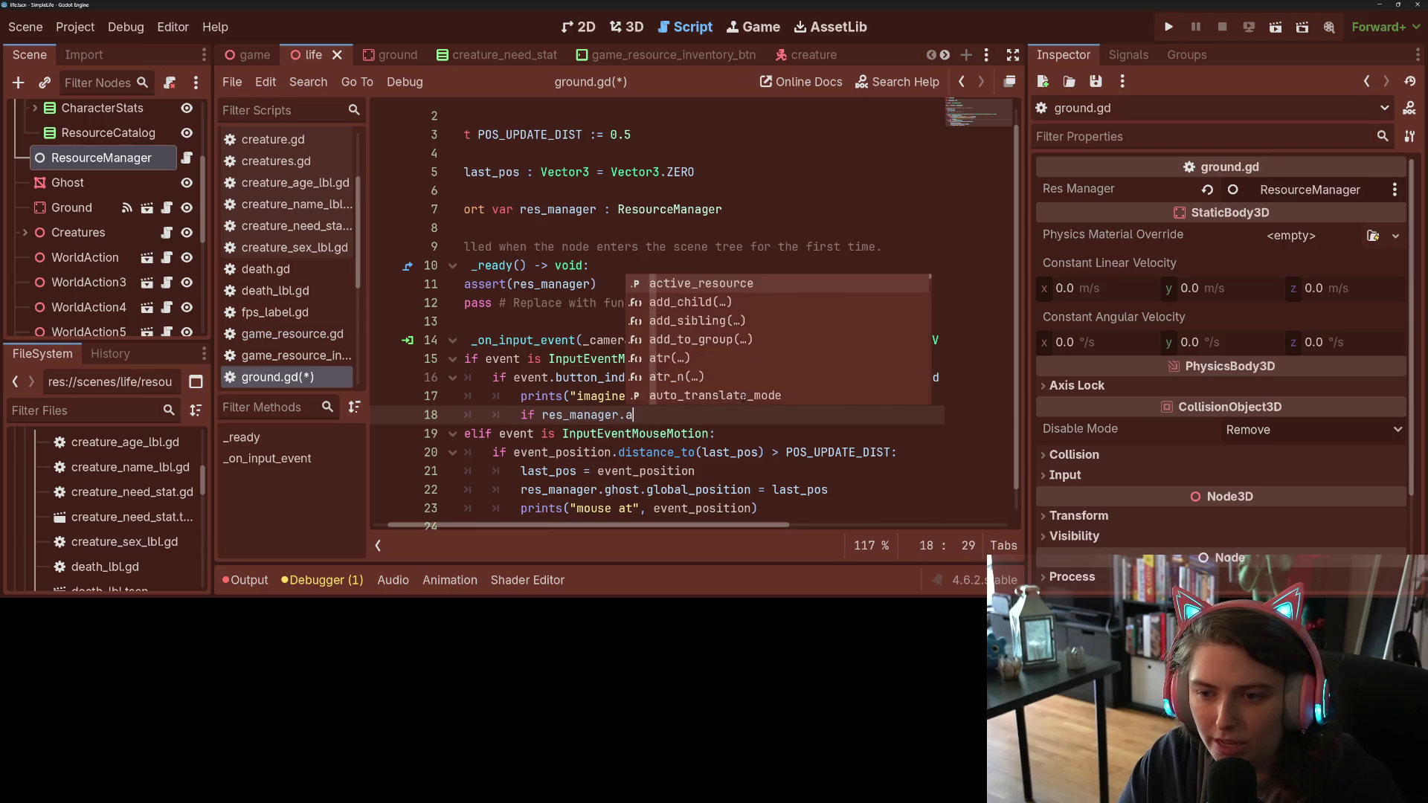
pyautogui.press('Return')
pyautogui.write(':')
pyautogui.press('Return')
# - Call res_manager.spend_resource inside that check and save ground.gd
pyautogui.write('spend_resource')
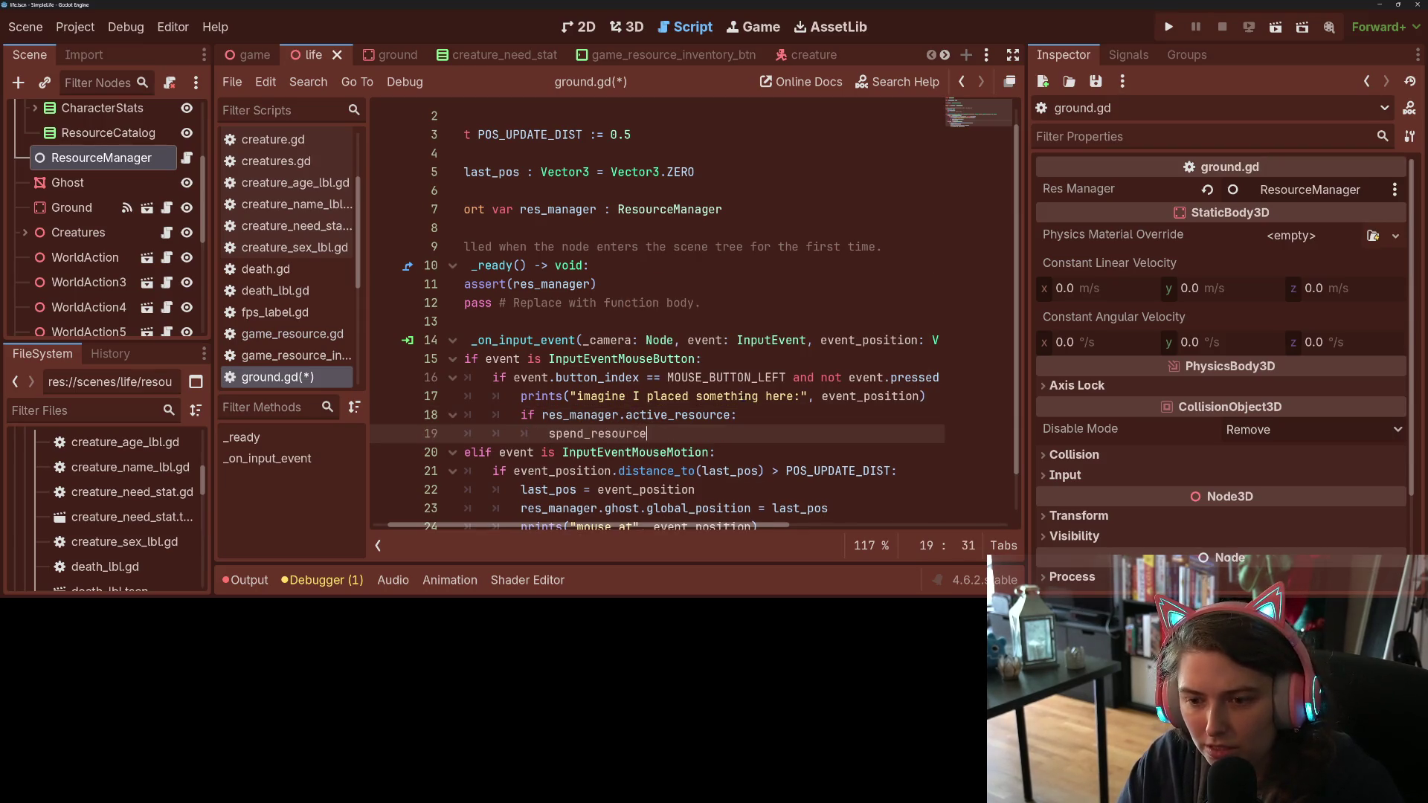
pyautogui.hotkey('ctrl', 'BackSpace')
pyautogui.write('re')
pyautogui.press('Return')
pyautogui.write('.sp')
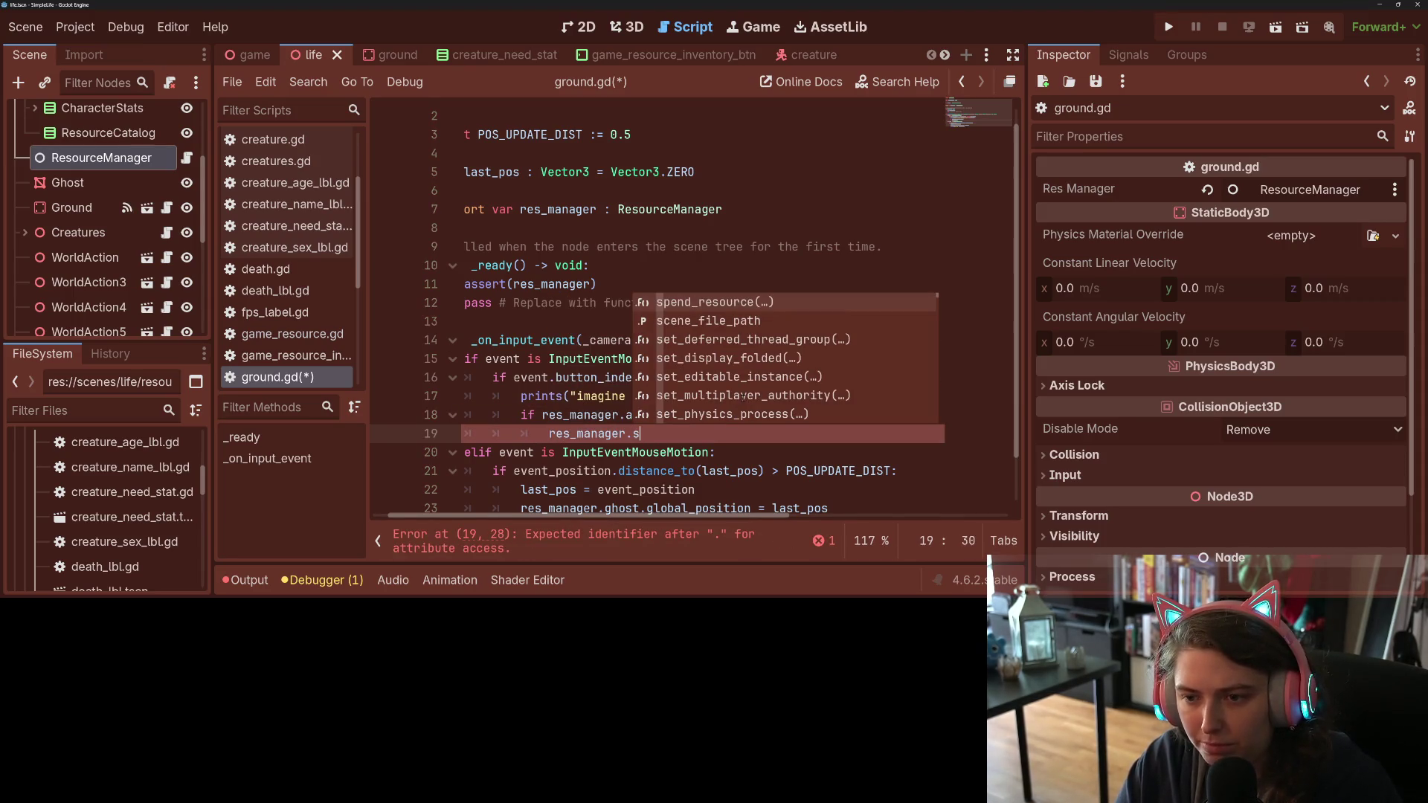
pyautogui.press('Return')
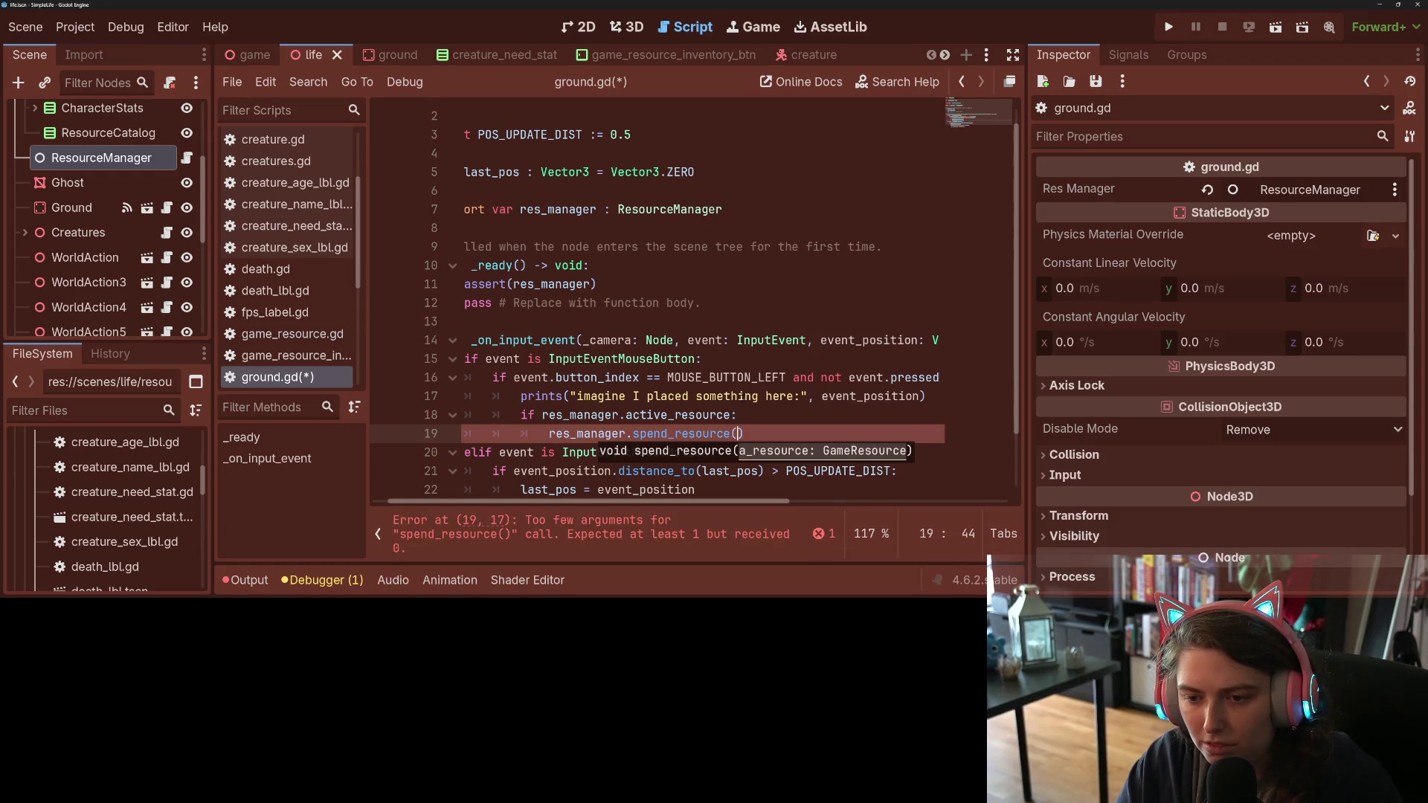
pyautogui.hotkey('ctrl', 's')
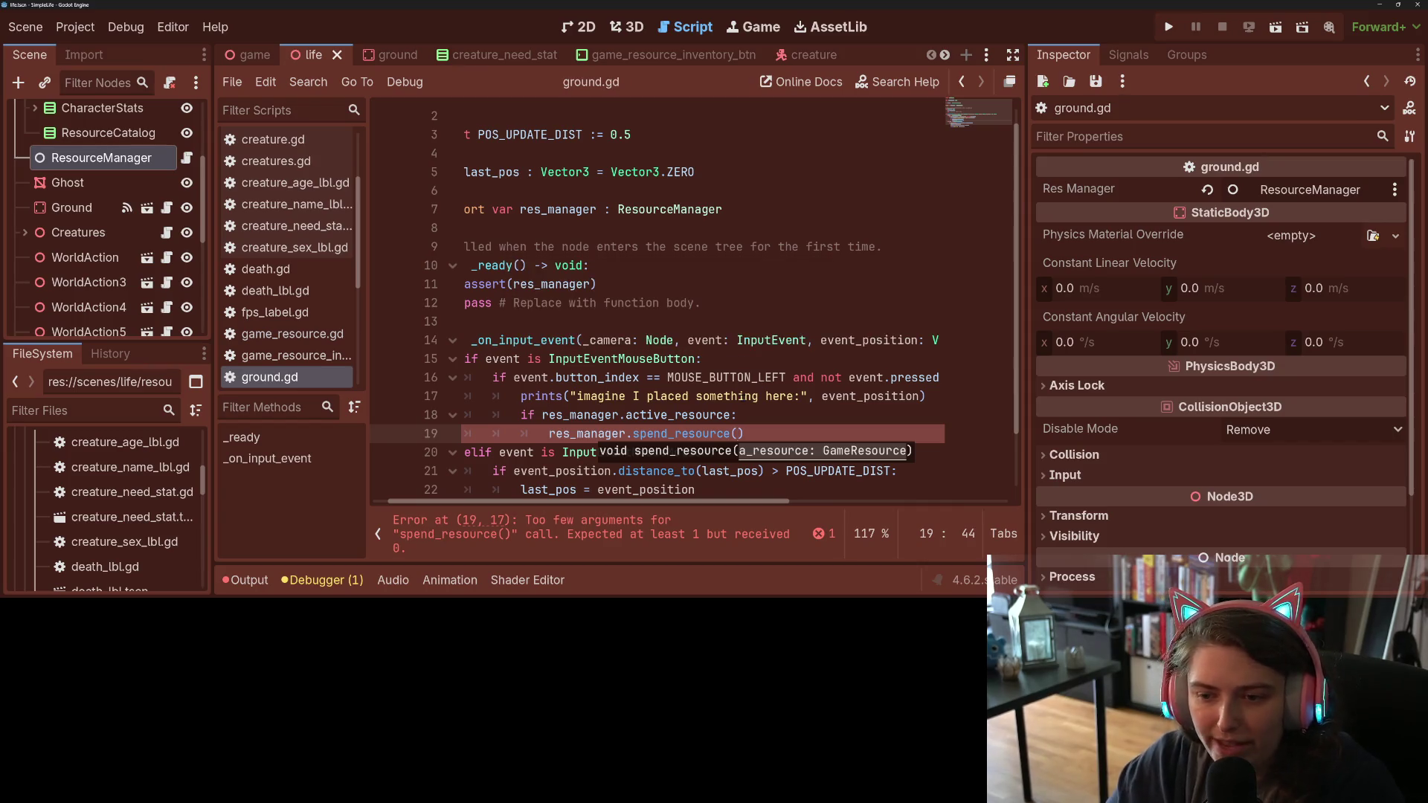
# - Pass res_manager.active_resource as the spend_resource argument, save, and jump to its definition
pyautogui.click(697, 434)
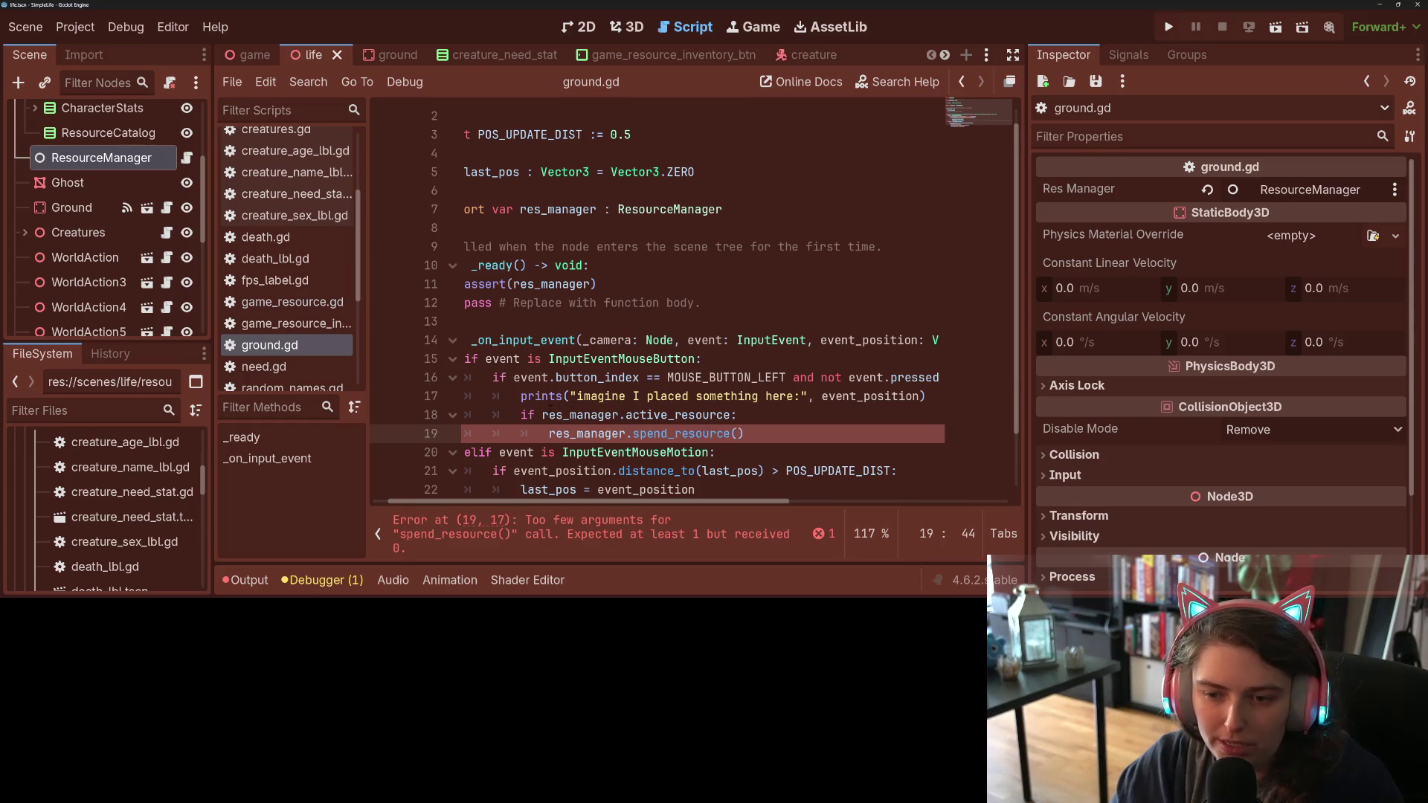
pyautogui.moveTo(541, 415)
pyautogui.mouseDown()
pyautogui.moveTo(732, 415)
pyautogui.moveTo(542, 415)
pyautogui.mouseUp()
pyautogui.click(733, 415)
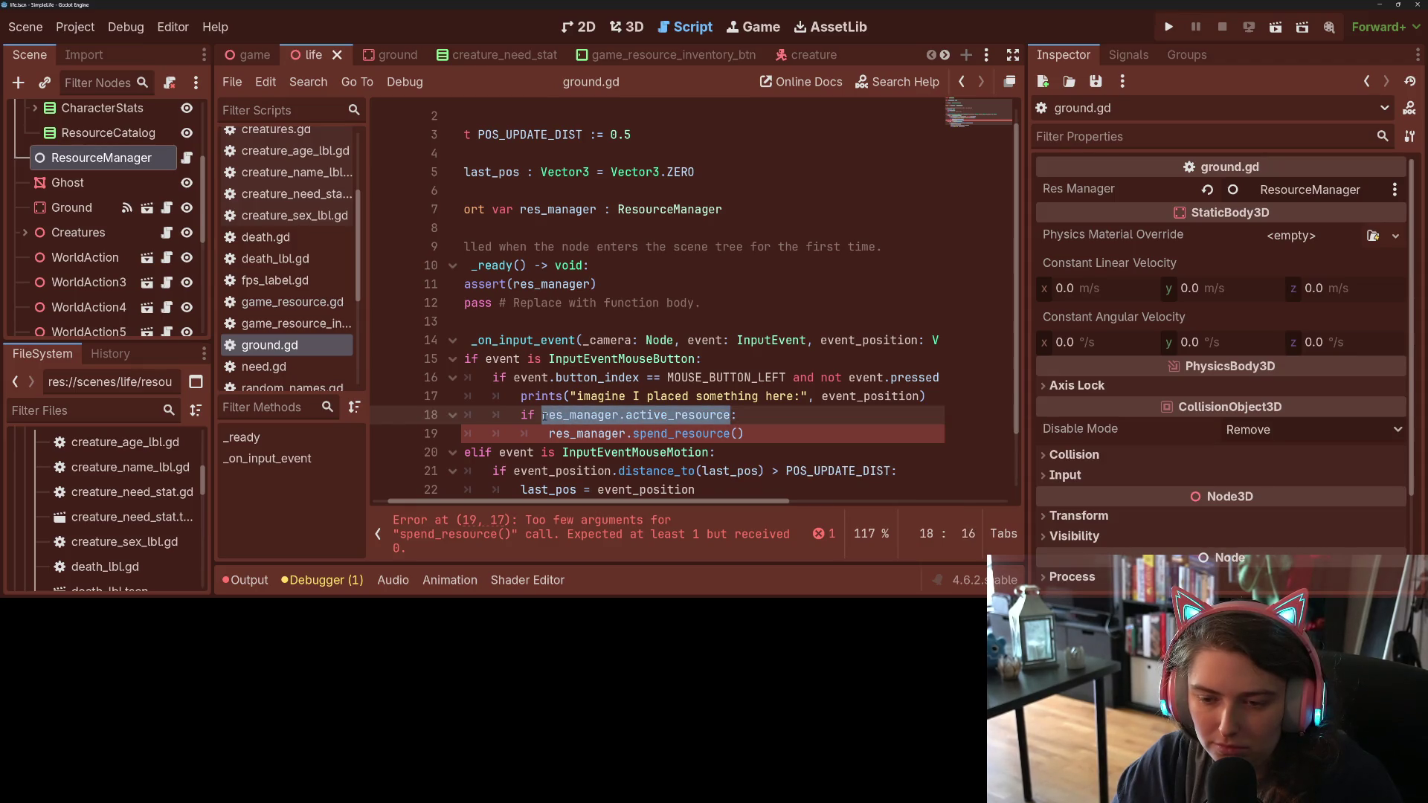
pyautogui.hotkey('ctrl', 'c')
pyautogui.click(736, 433)
pyautogui.hotkey('ctrl', 'v')
pyautogui.hotkey('ctrl', 's')
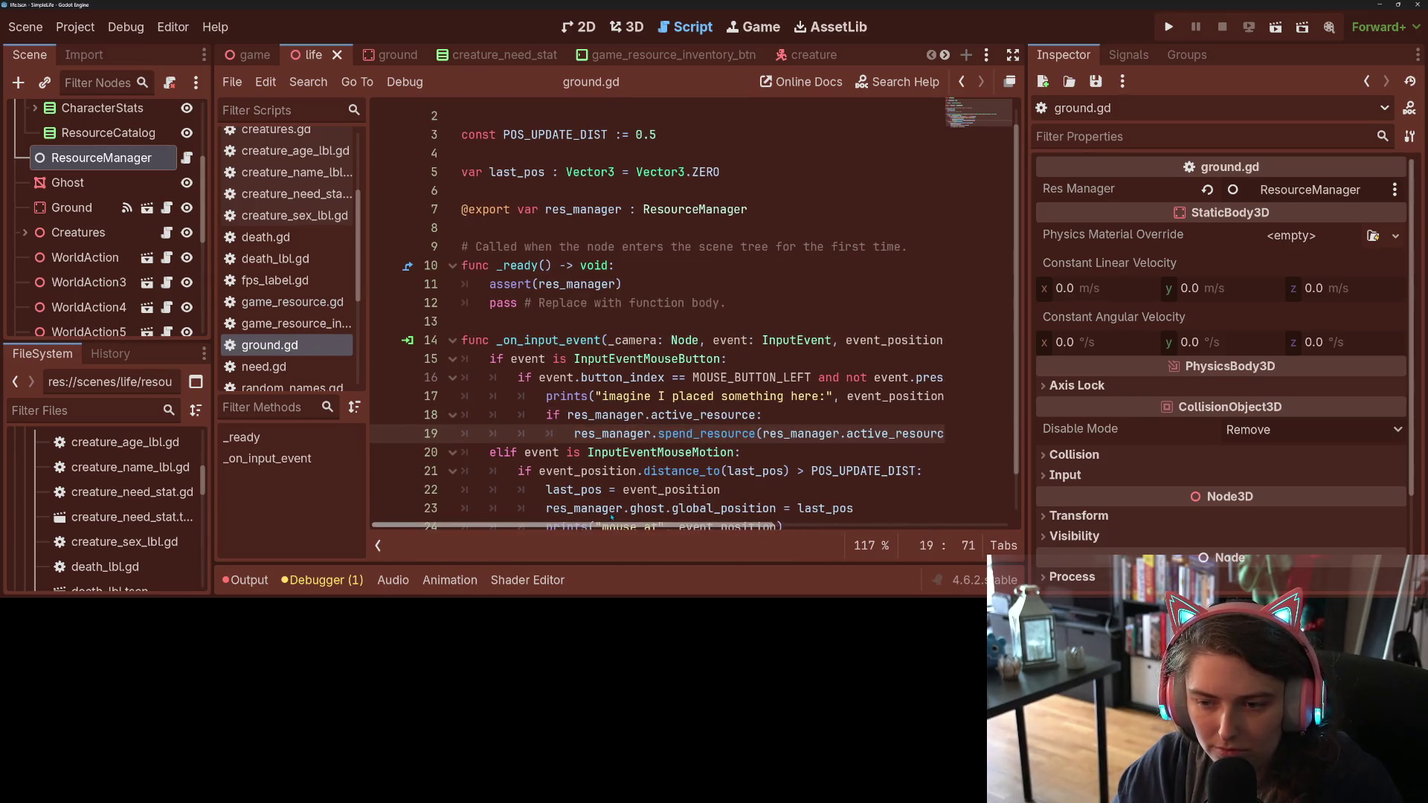
pyautogui.keyDown('ctrl'); pyautogui.click(684, 433); pyautogui.keyUp('ctrl')
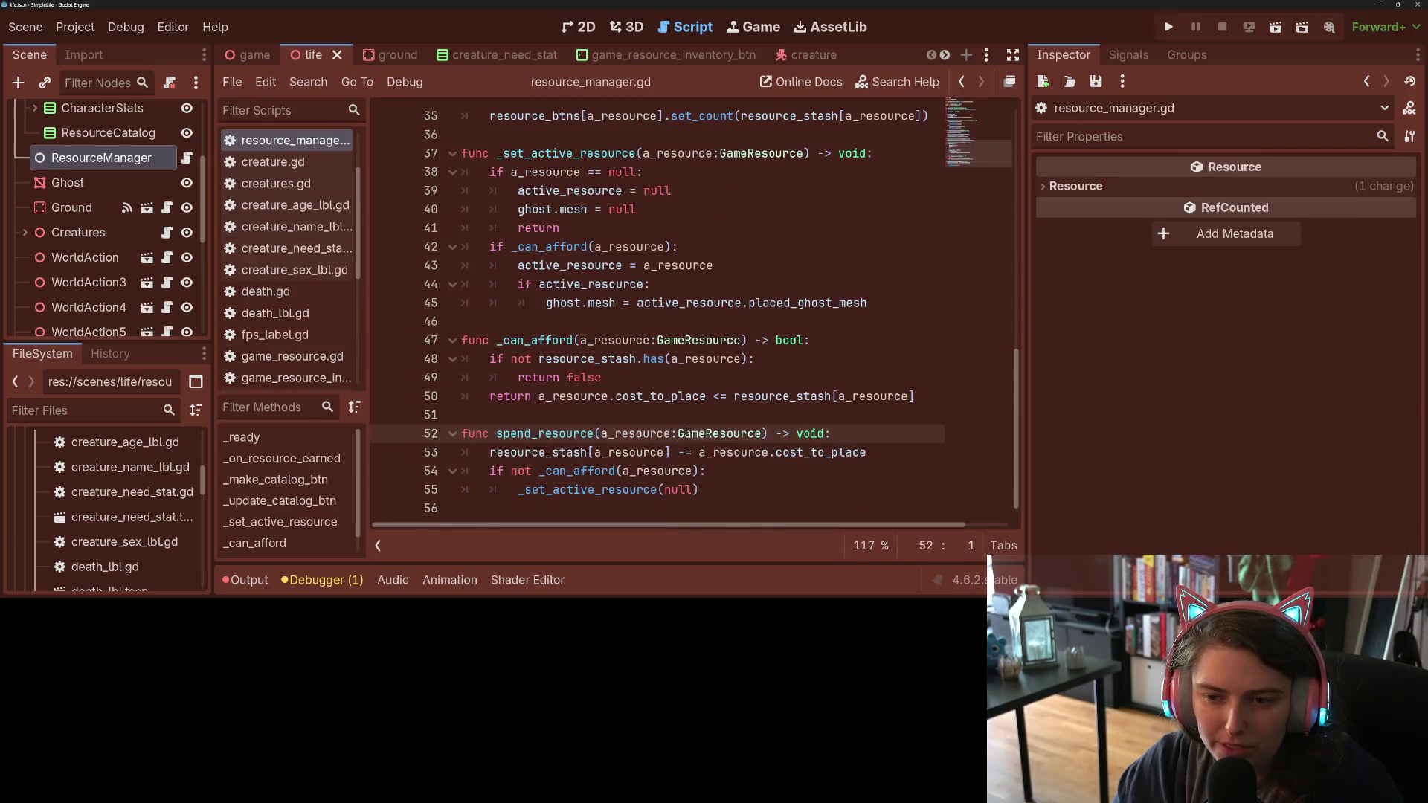
# - Add func spend_active_resource() -> void: with an 'if active_resource == null:' guard
pyautogui.scroll(10, 711, 473)
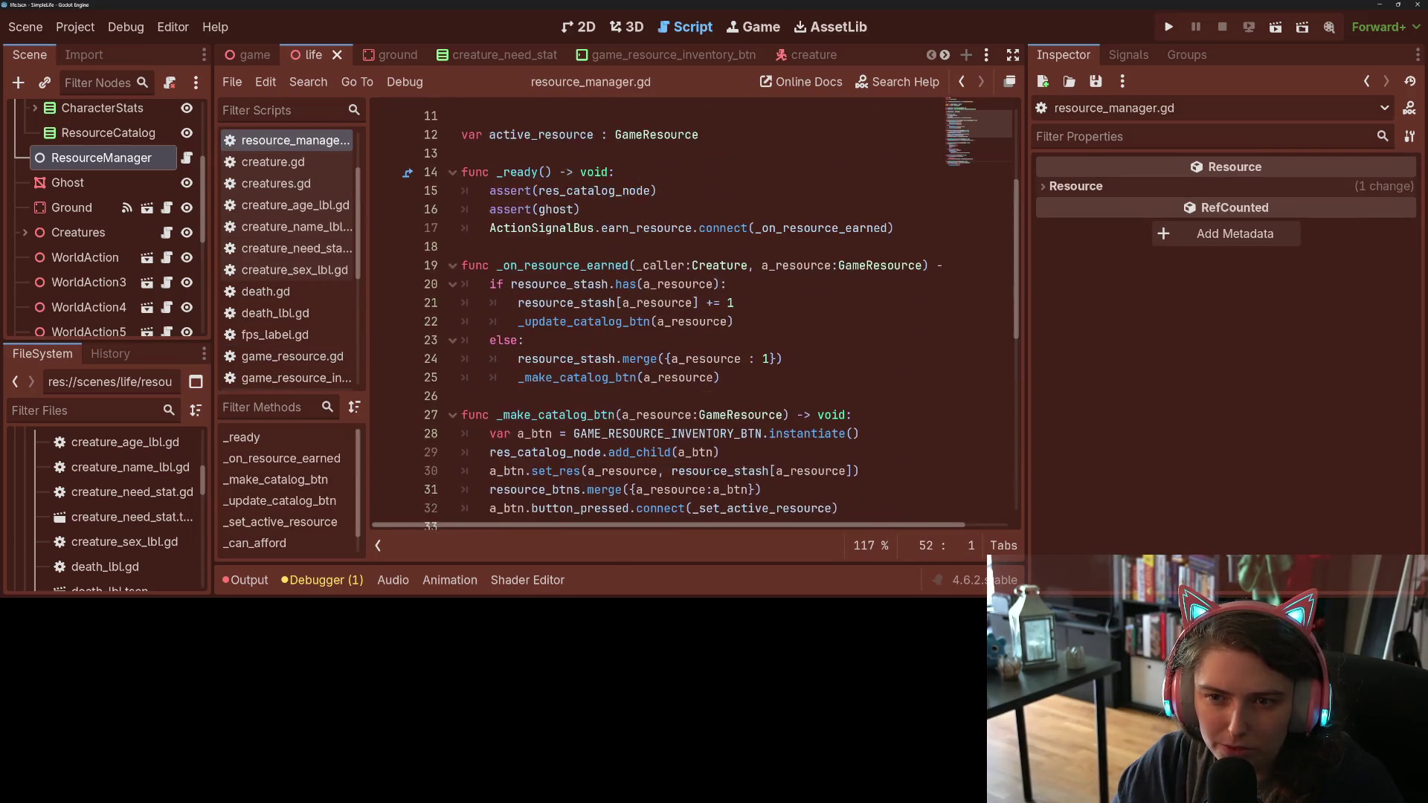
pyautogui.scroll(-10, 710, 472)
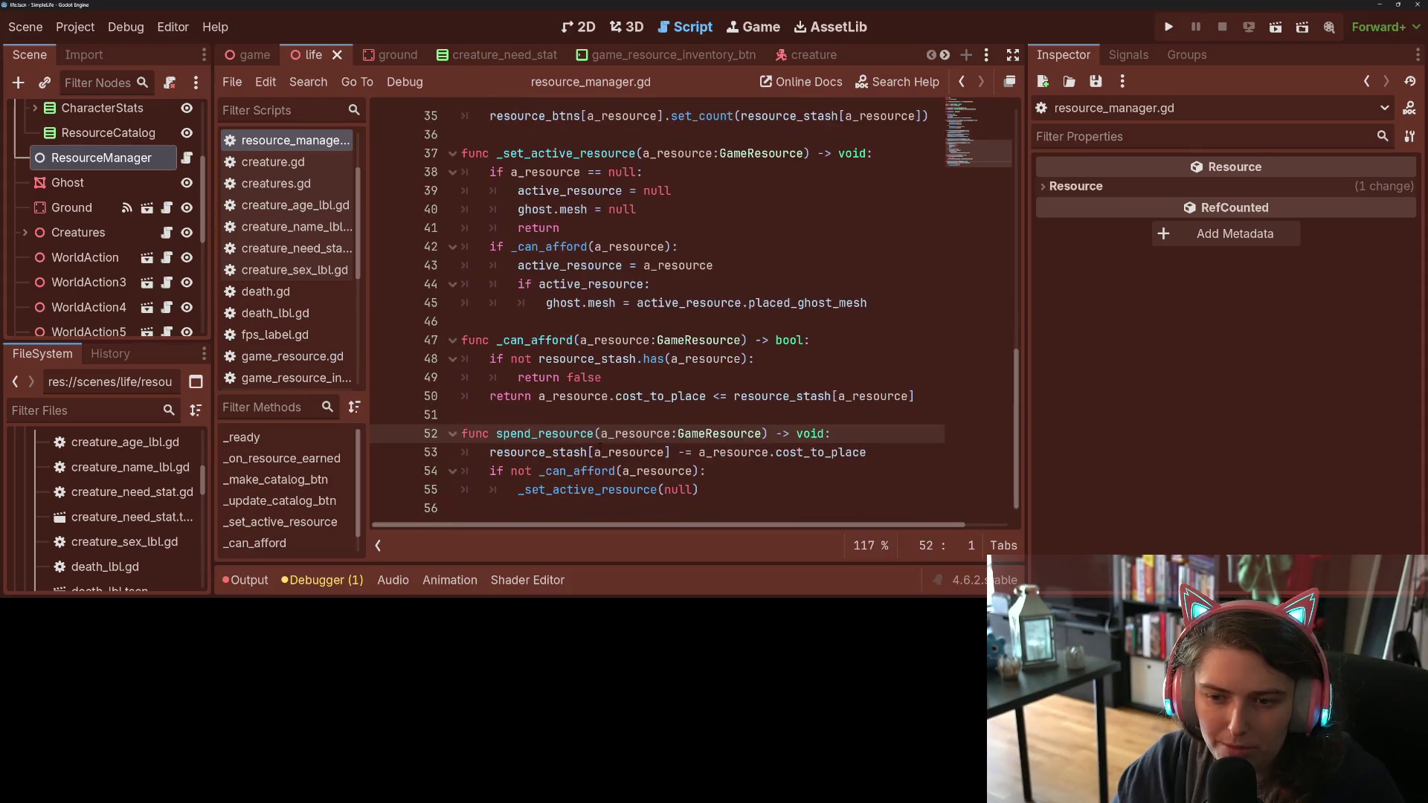
pyautogui.click(625, 505)
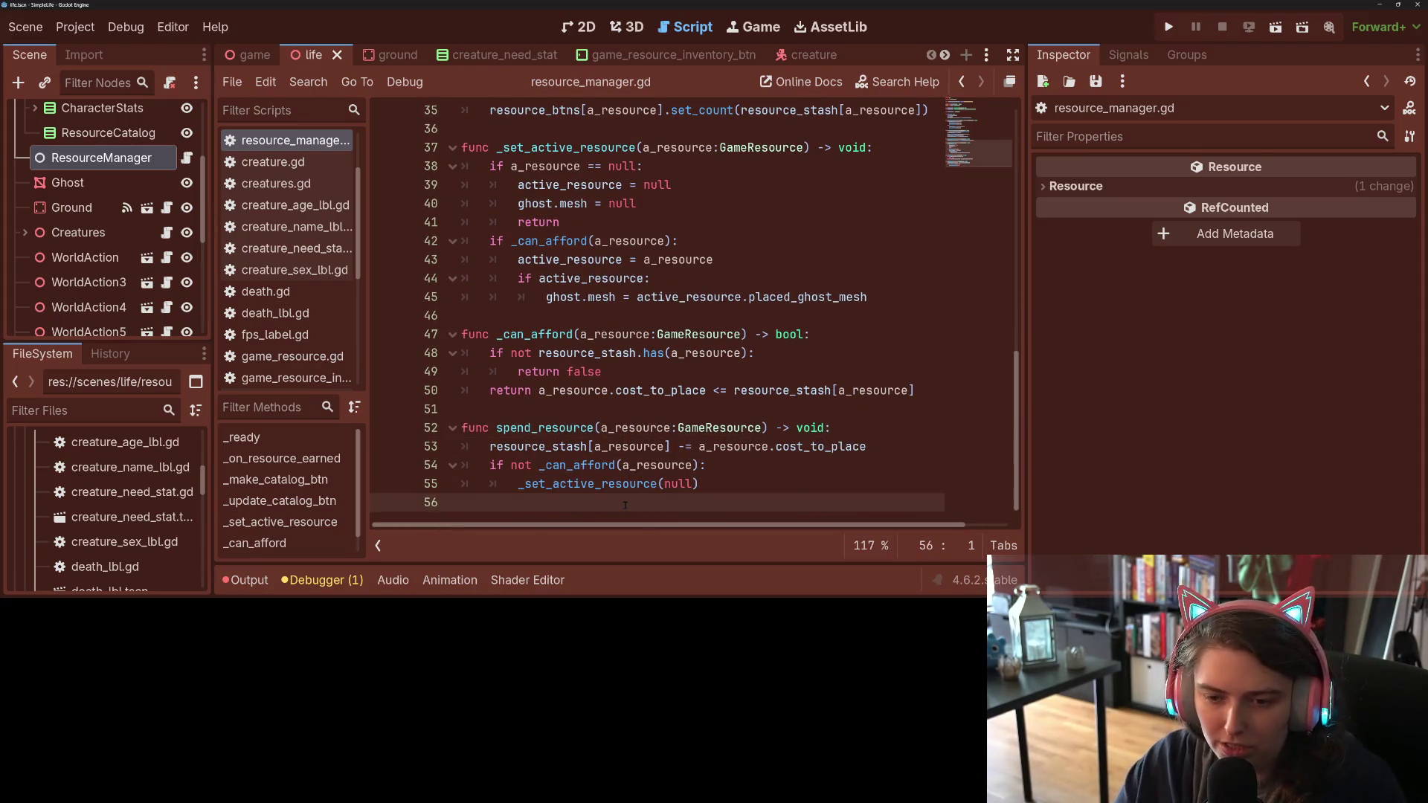
pyautogui.press('Return')
pyautogui.write('func spend_acti')
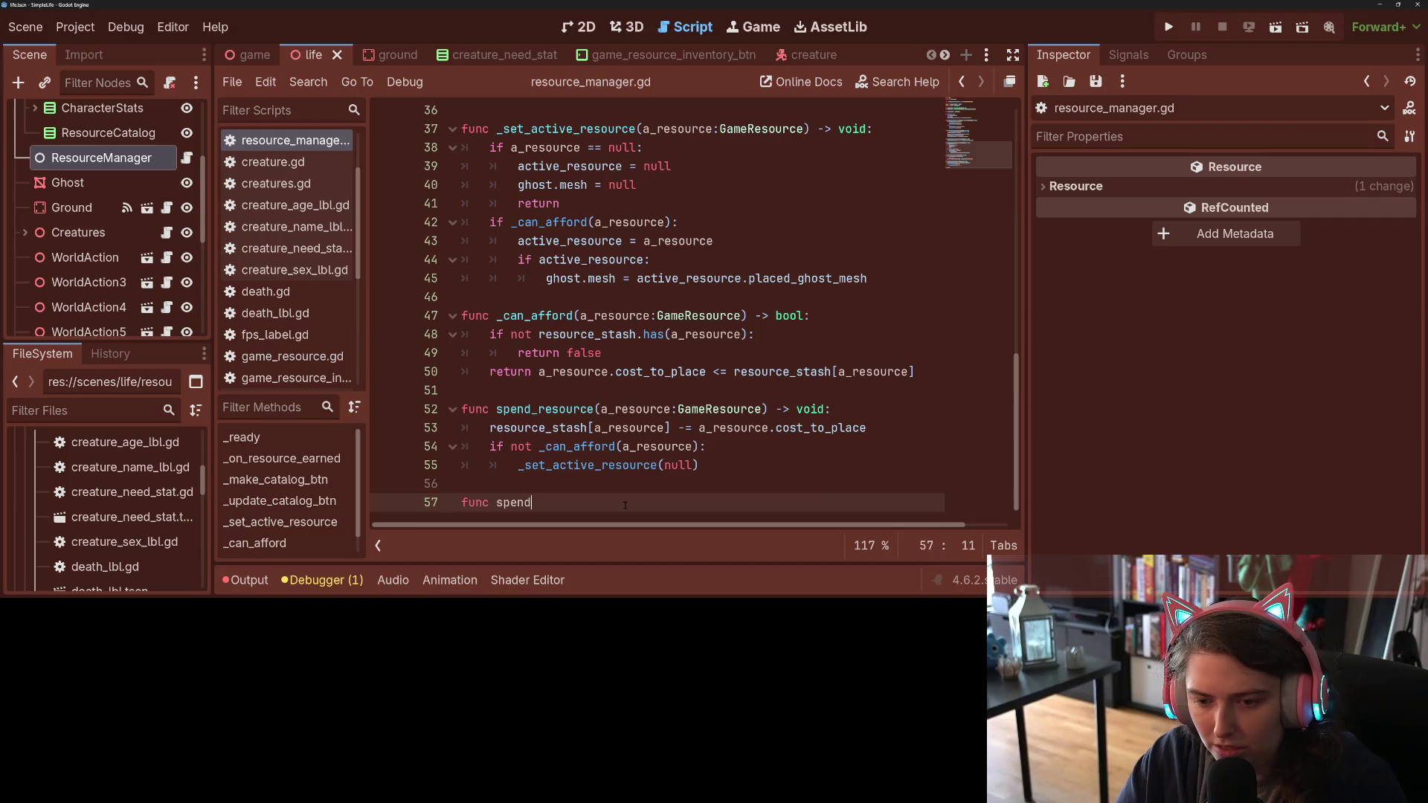
pyautogui.write('ve_res')
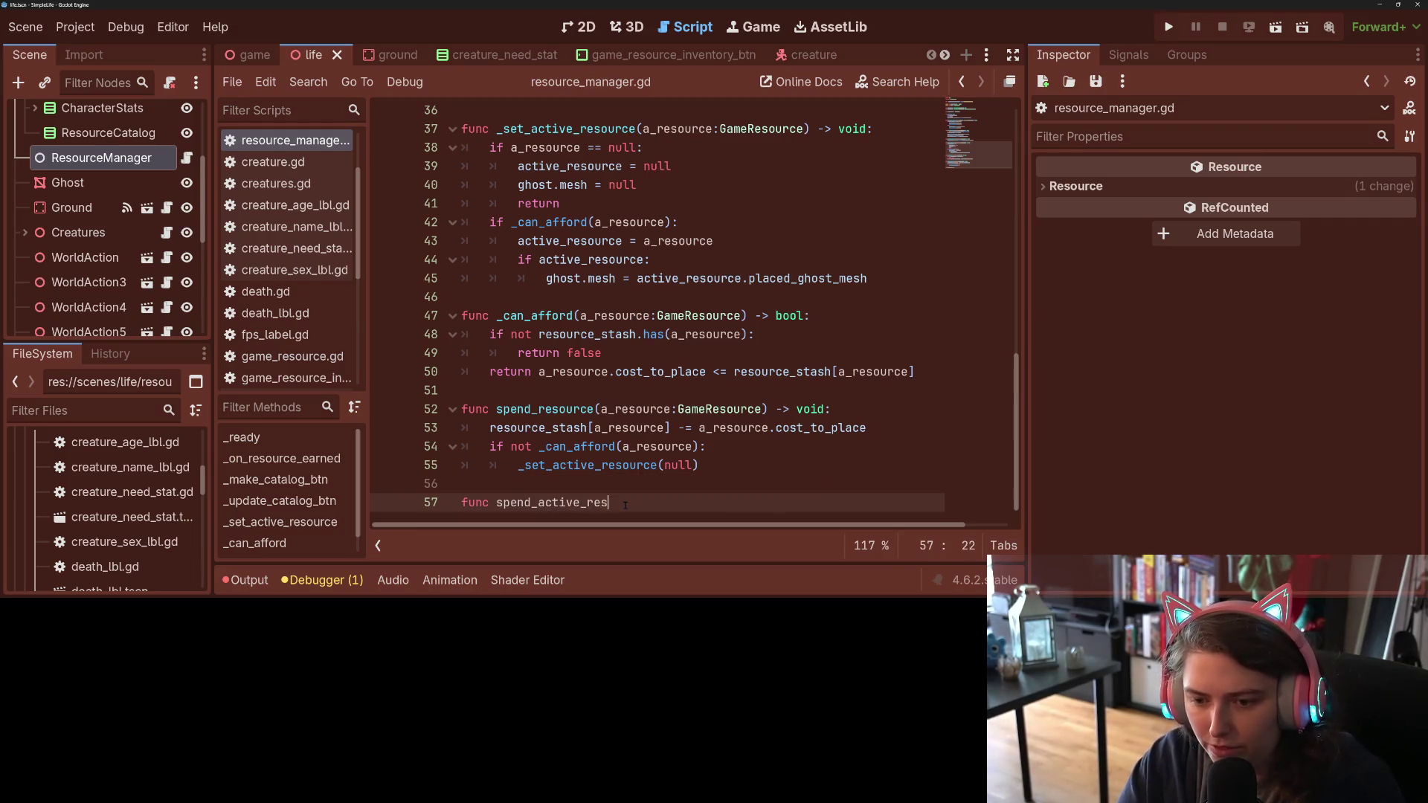
pyautogui.press('BackSpace')
pyautogui.press('BackSpace')
pyautogui.press('BackSpace')
pyautogui.write('() ->')
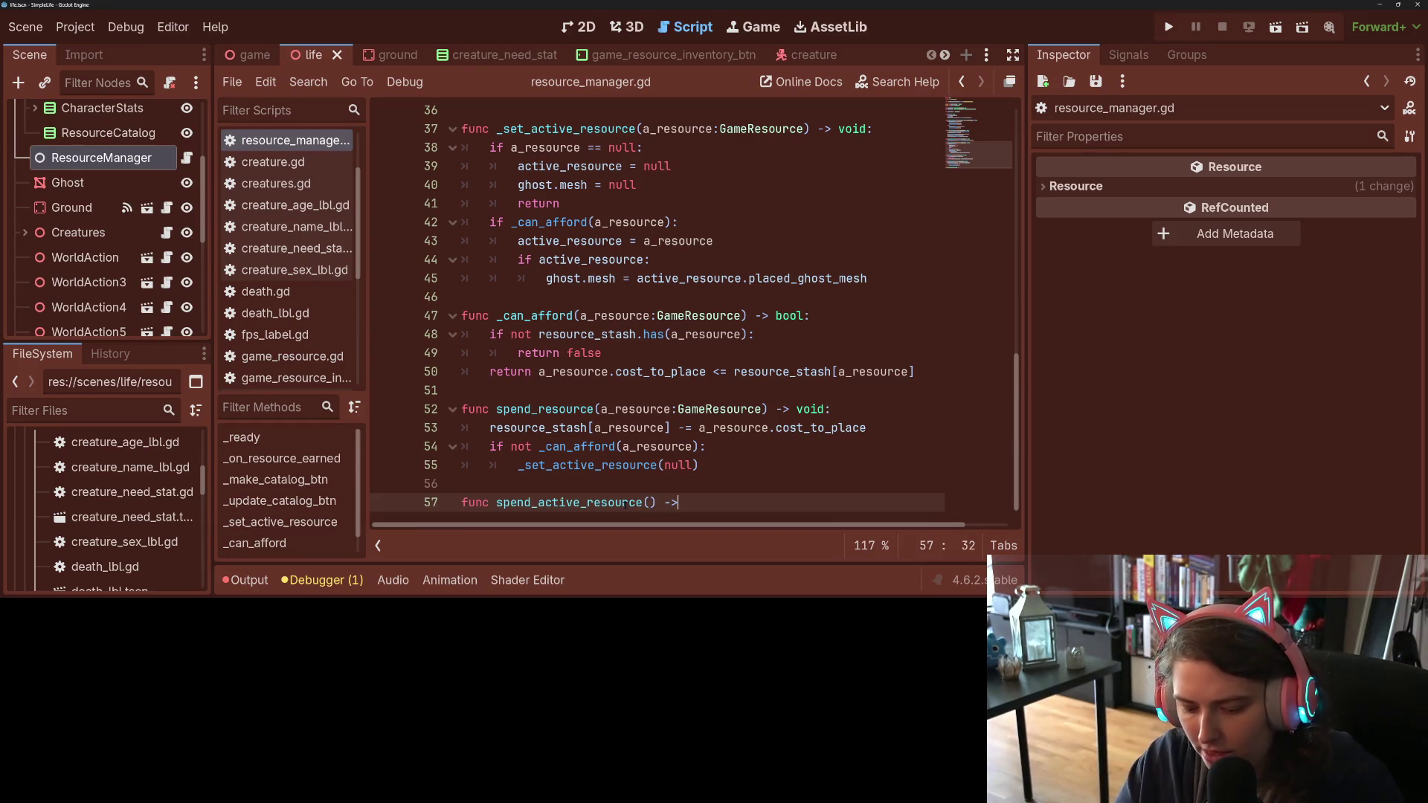
pyautogui.write(' voi')
pyautogui.press('Return')
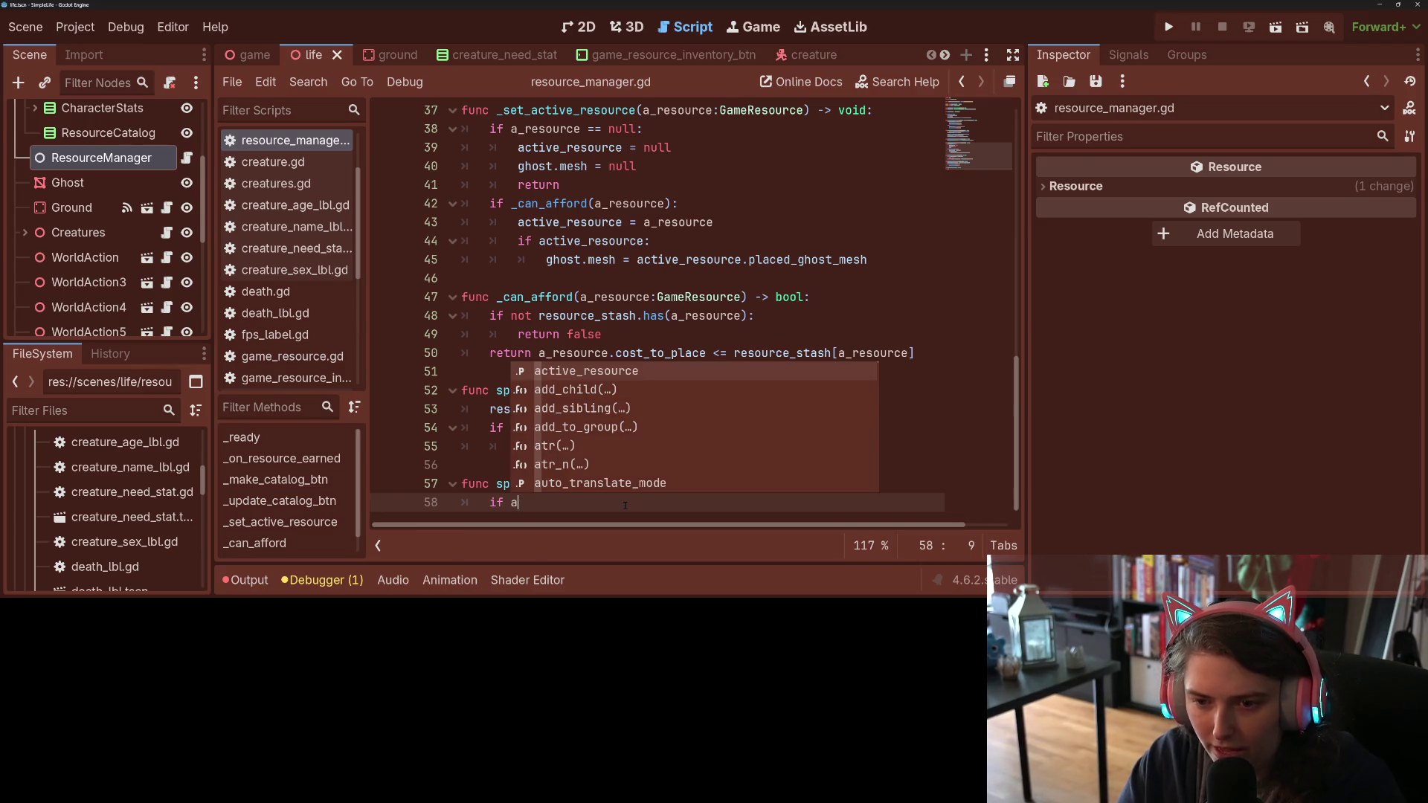
pyautogui.press('Return')
pyautogui.write('ull:')
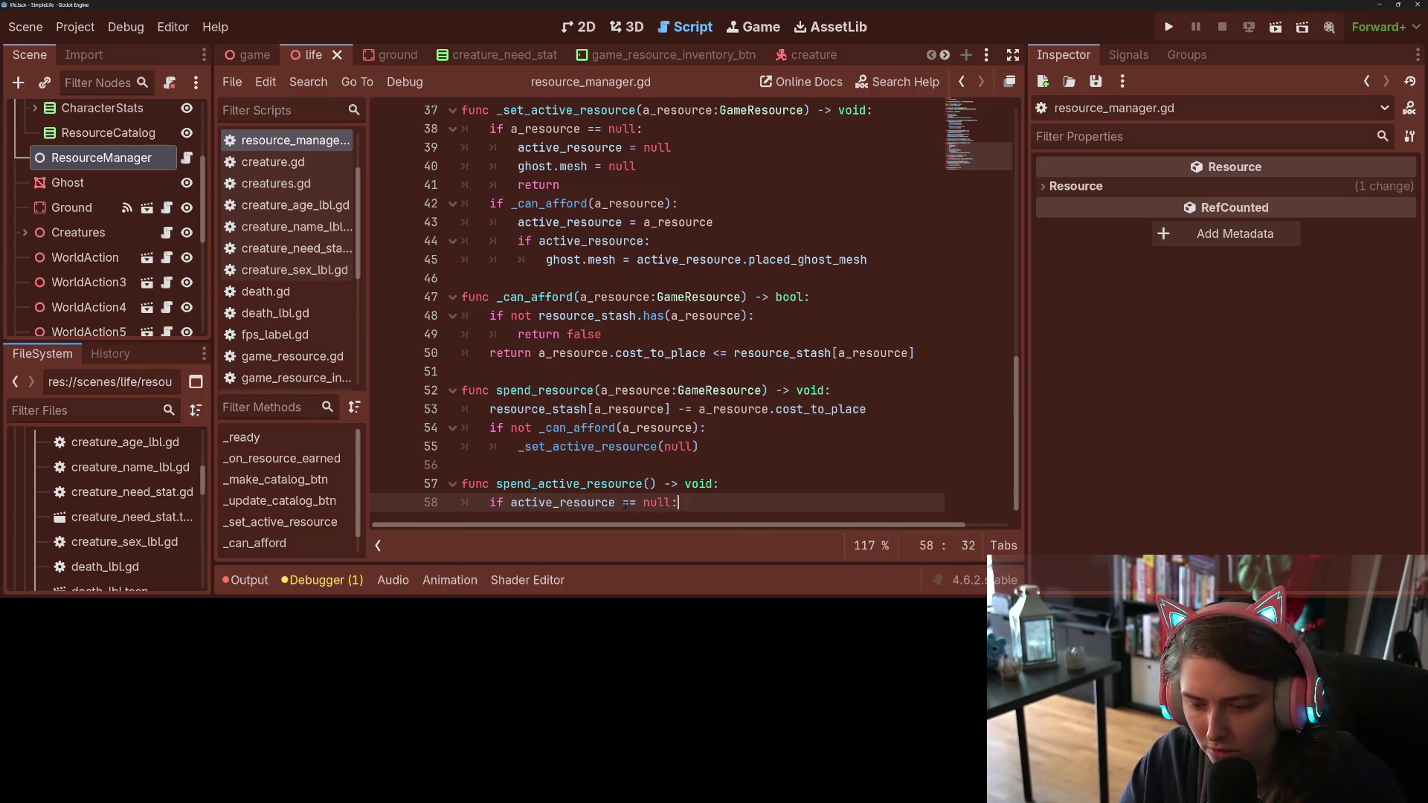
# - Make the guard return, otherwise calling spend_resource(active_resource)
pyautogui.press('Return')
pyautogui.write('reut')
pyautogui.press('BackSpace')
pyautogui.press('BackSpace')
pyautogui.write('turn')
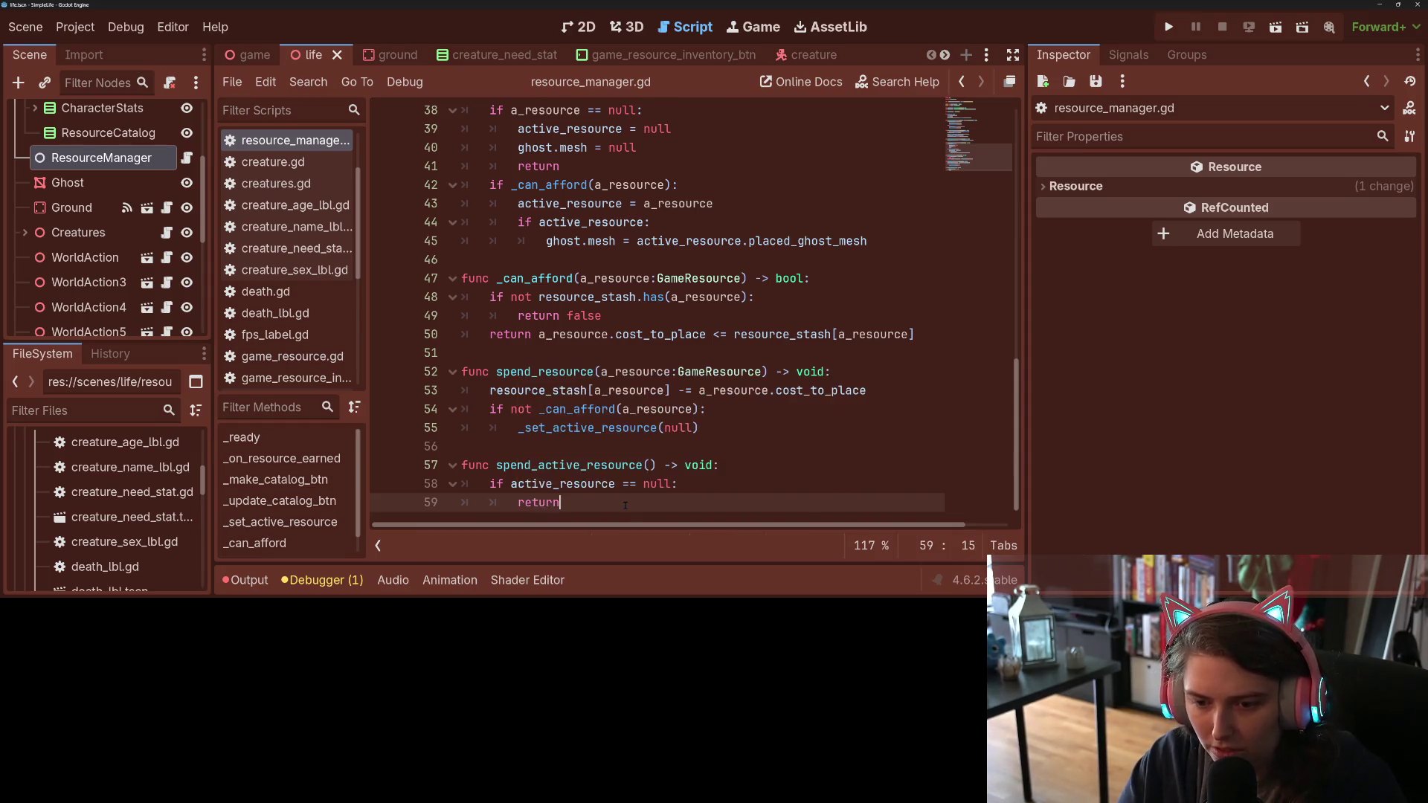
pyautogui.press('Return')
pyautogui.write('sp')
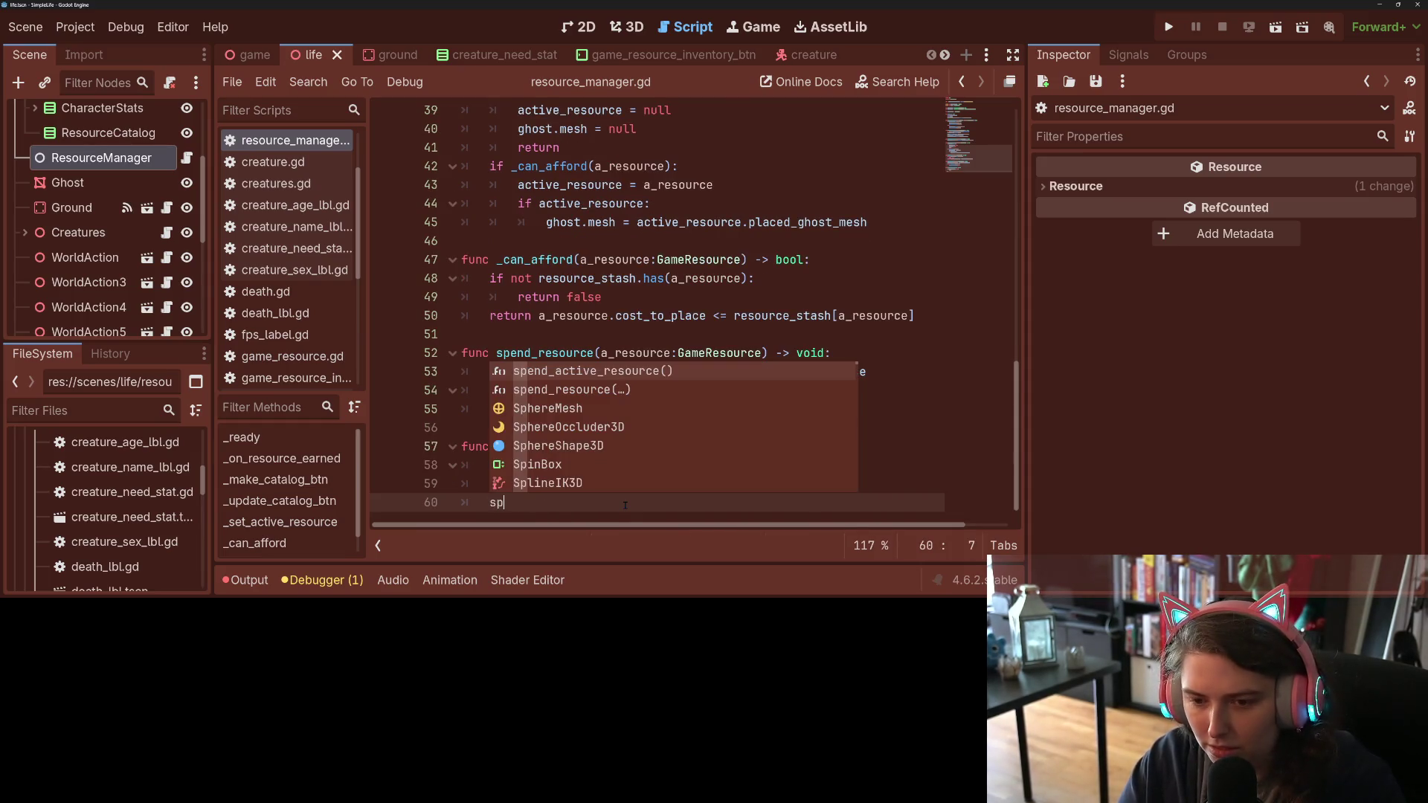
pyautogui.press('Down')
pyautogui.press('Return')
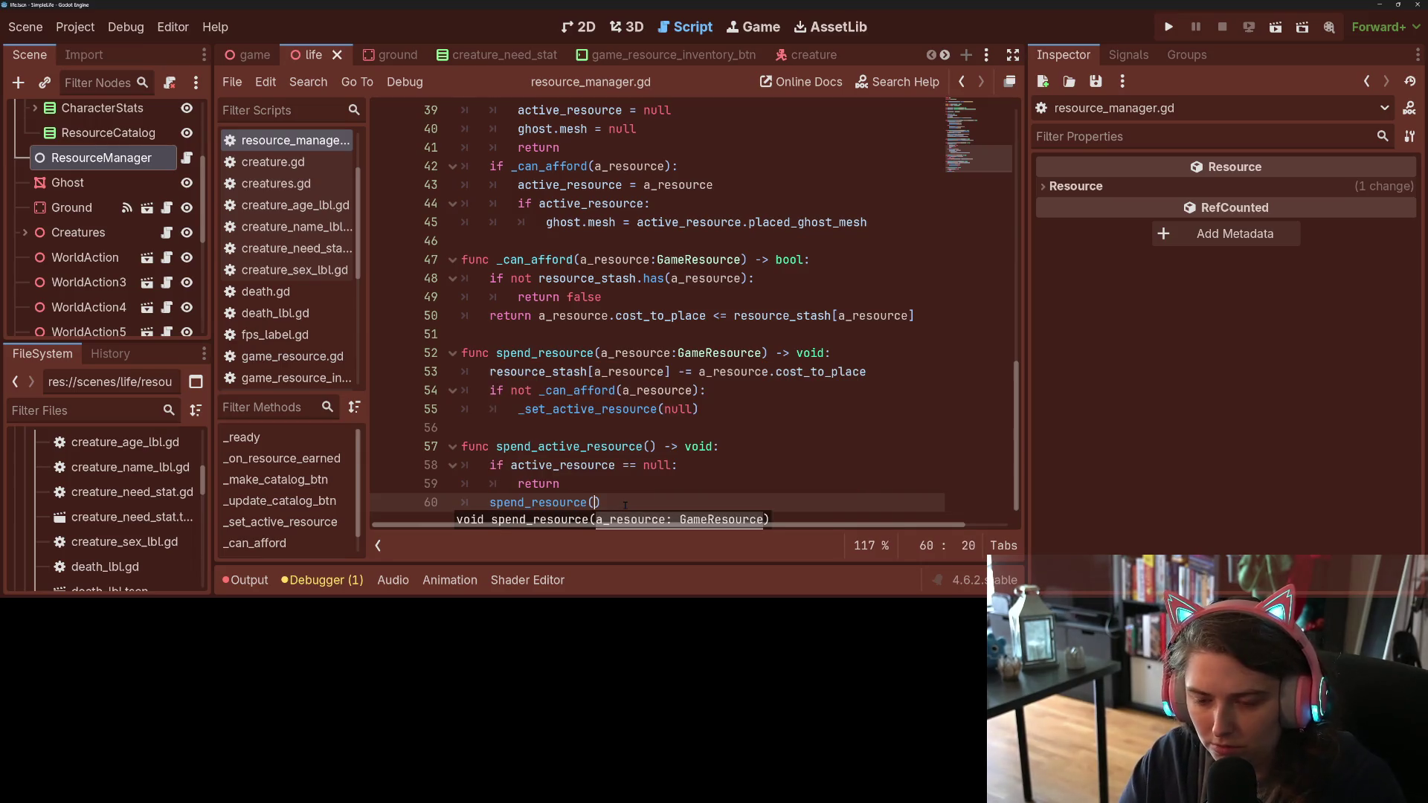
pyautogui.press('Return')
# - Select the spend_active_resource name and go back to the ground.gd code
pyautogui.click(541, 501)
pyautogui.doubleClick(569, 446)
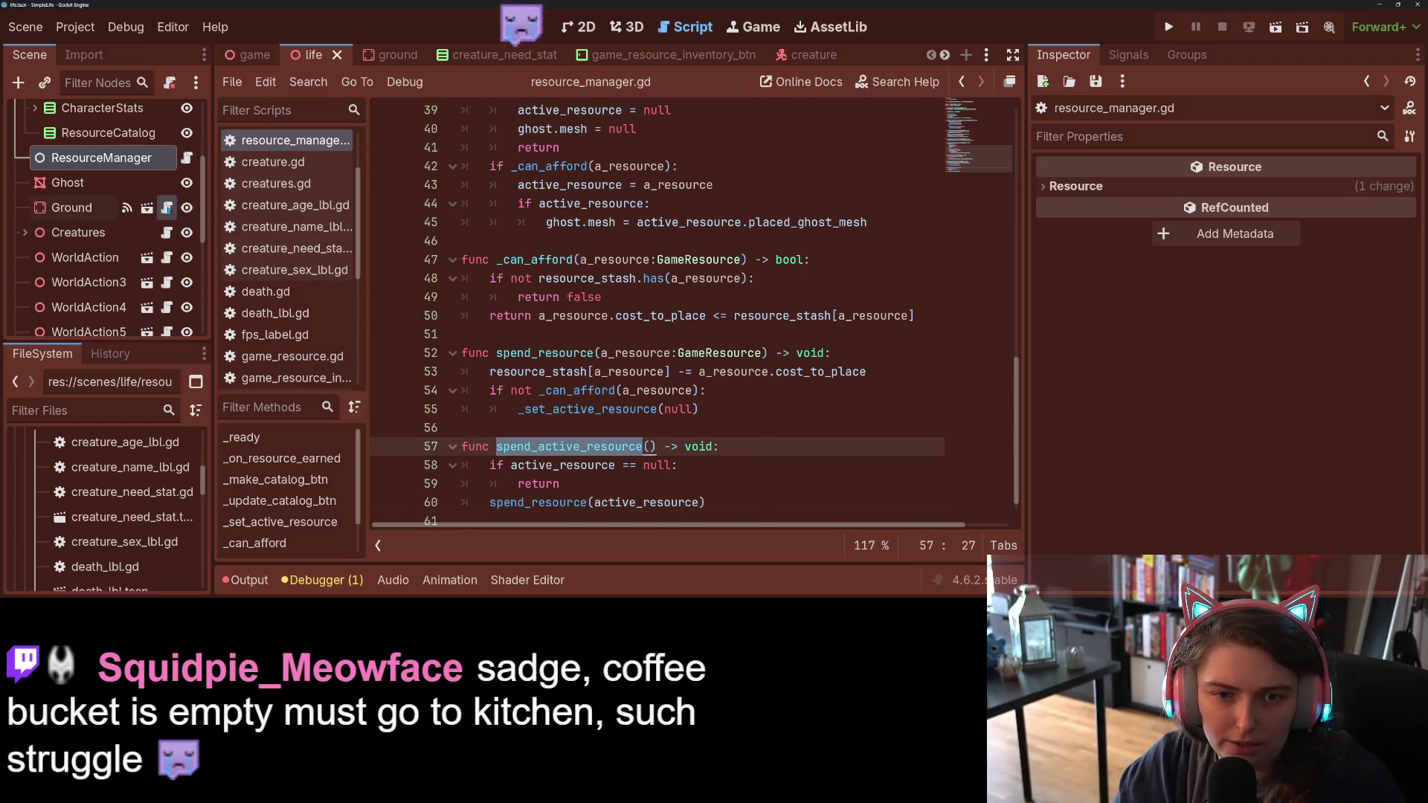
pyautogui.hotkey('alt', 'Left')
pyautogui.click(605, 325)
pyautogui.scroll(-1, 605, 324)
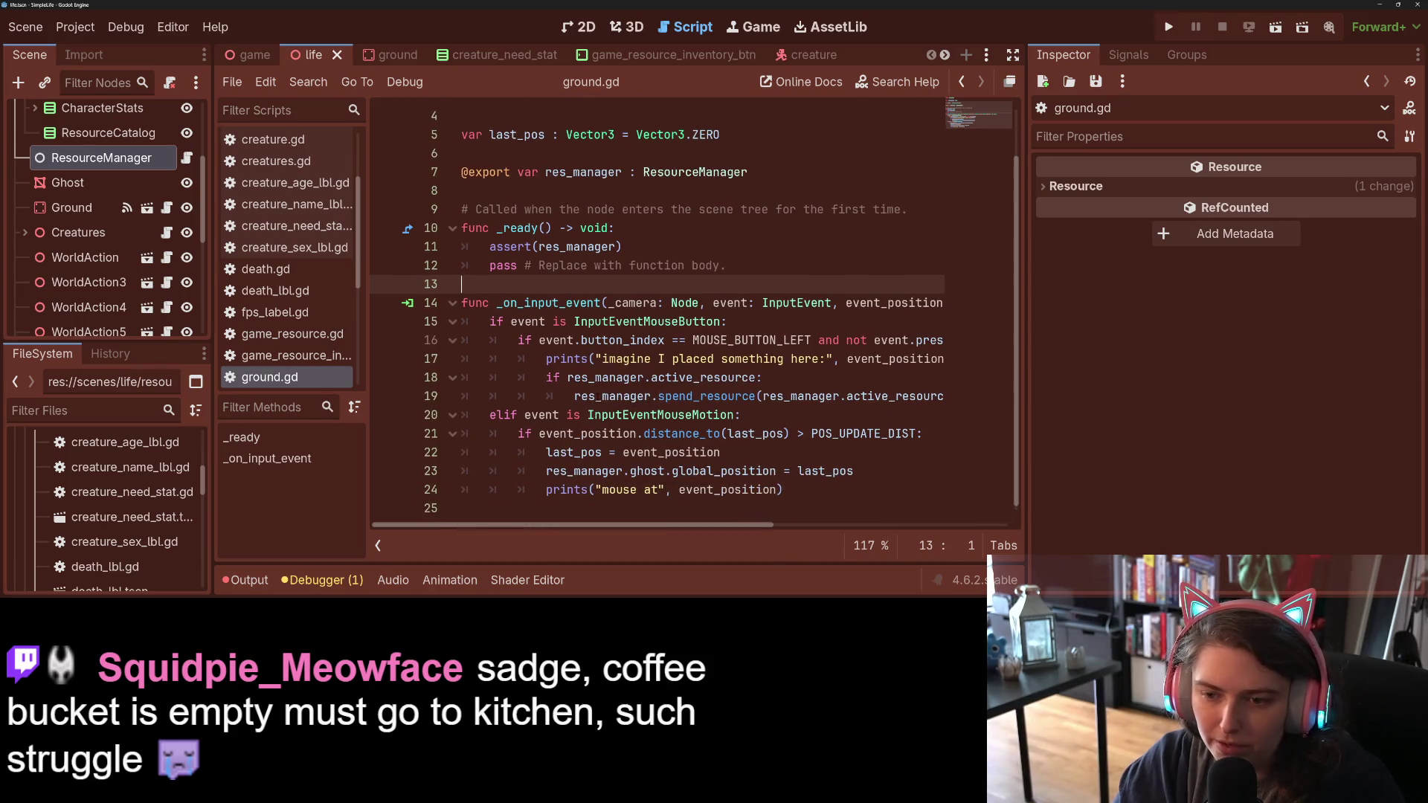
# - Rename the call on line 19 to spend_active_resource() with no argument
pyautogui.doubleClick(753, 396)
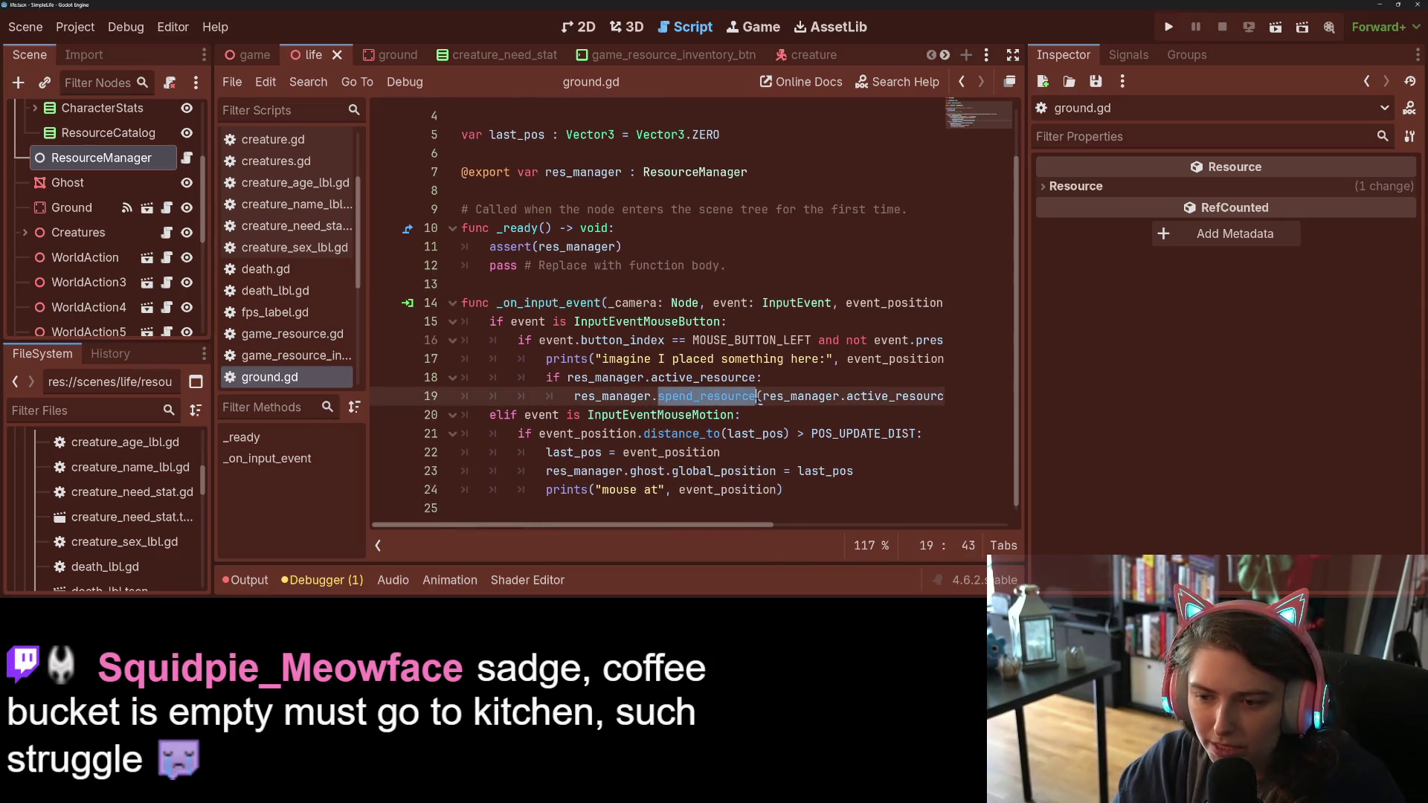
pyautogui.write('spend_active_resource')
pyautogui.moveTo(810, 396); pyautogui.dragTo(918, 395)
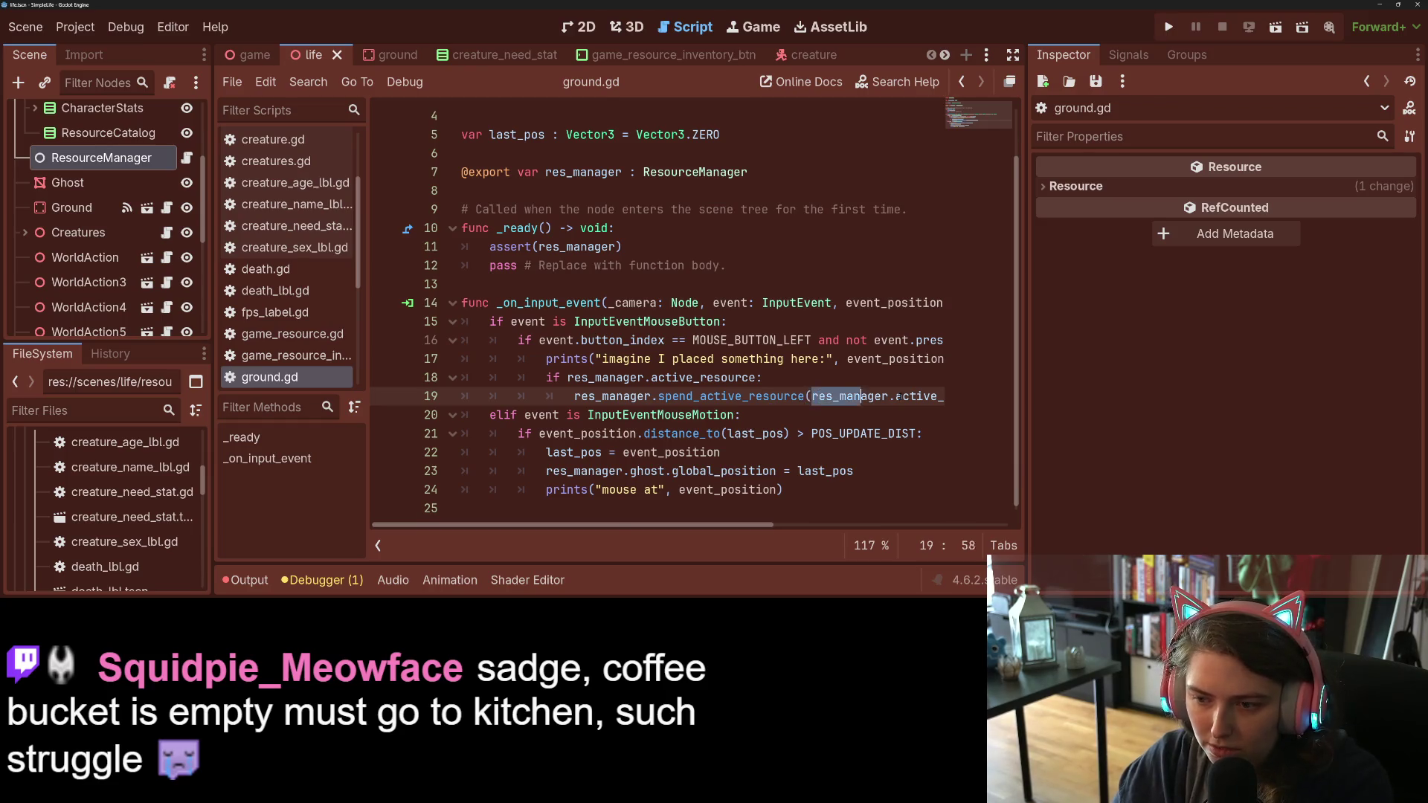
pyautogui.press('BackSpace')
pyautogui.press('End')
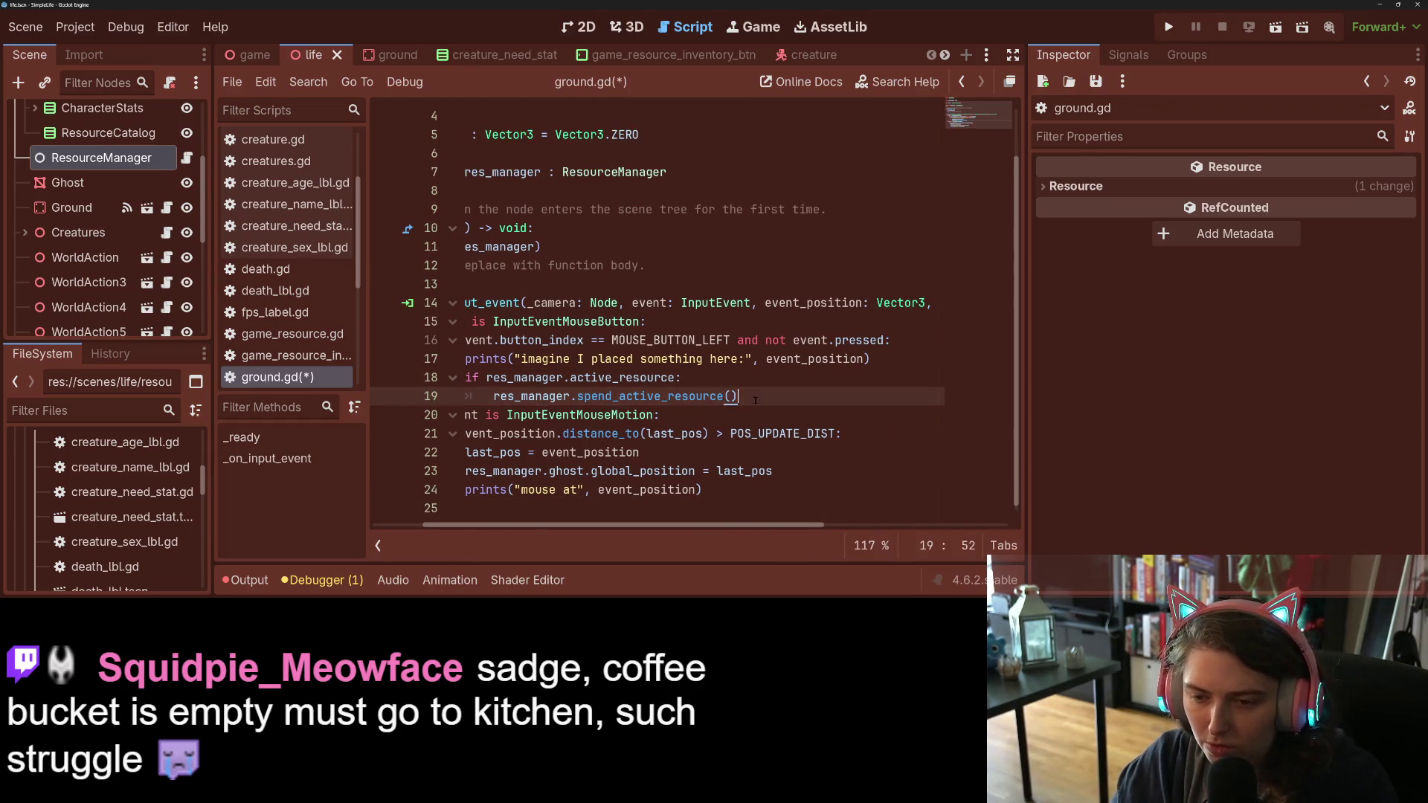
pyautogui.hscroll(-3, 703, 520)
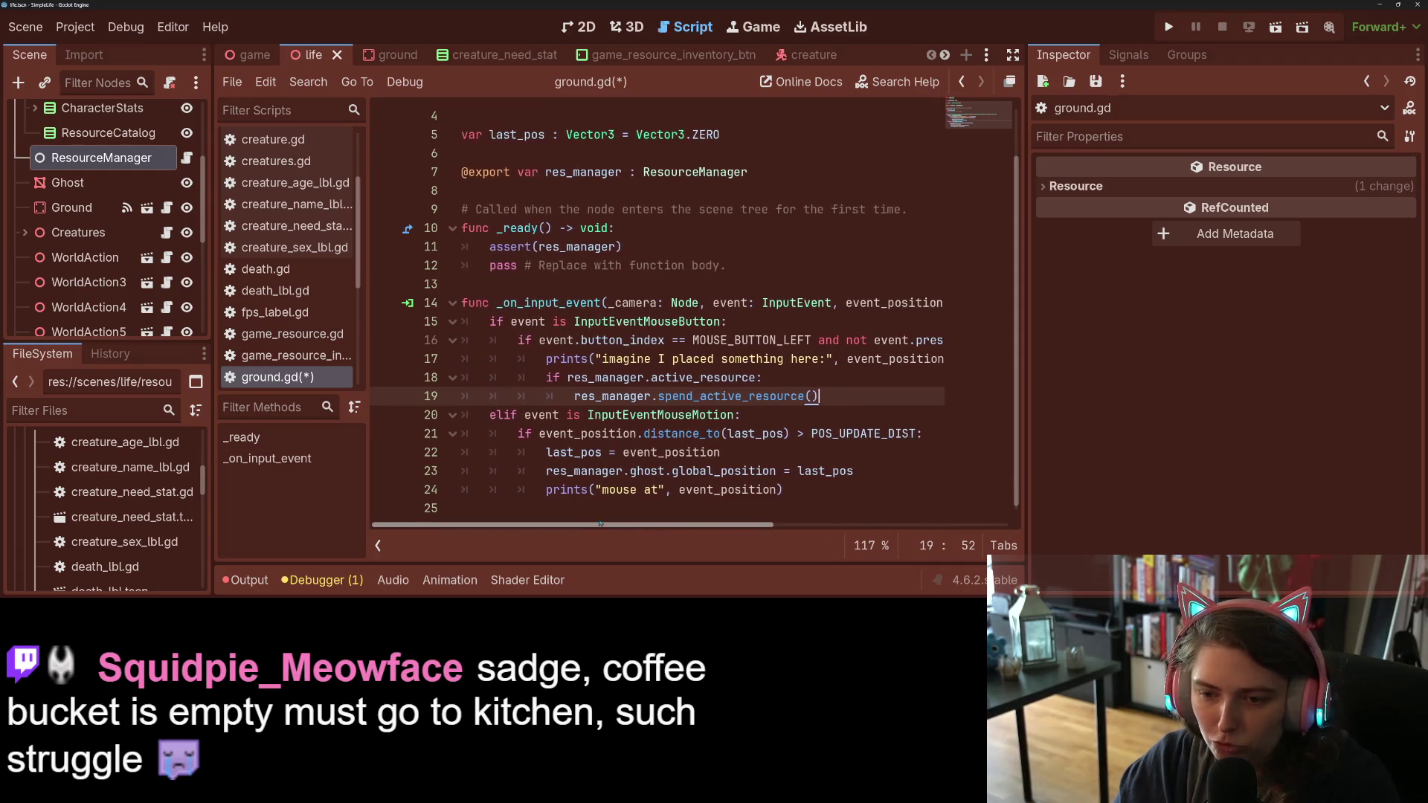
# - Delete the redundant active_resource check and the debug print line, saving ground.gd
pyautogui.keyDown('shift'); pyautogui.click(546, 377); pyautogui.keyUp('shift')
pyautogui.press('BackSpace')
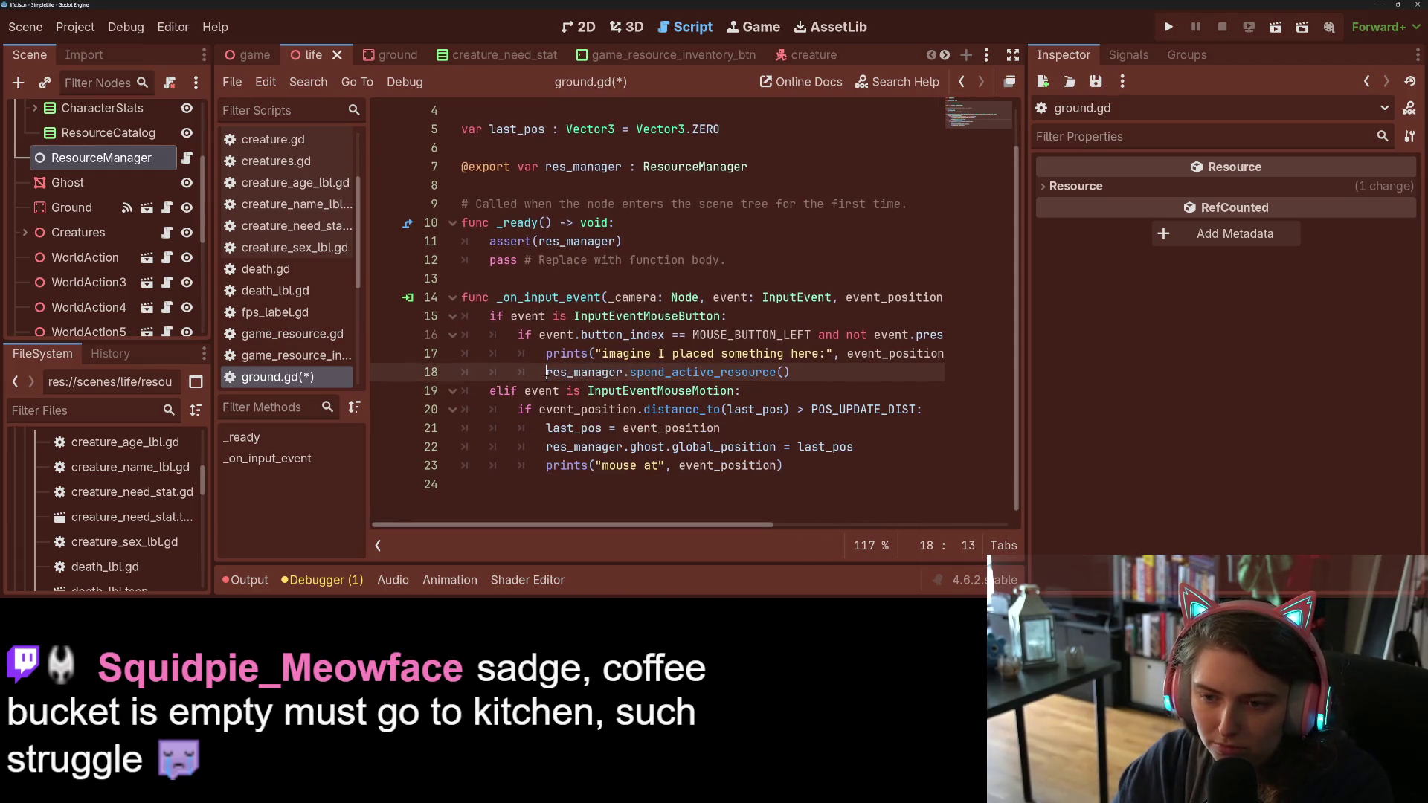
pyautogui.hotkey('ctrl', 's')
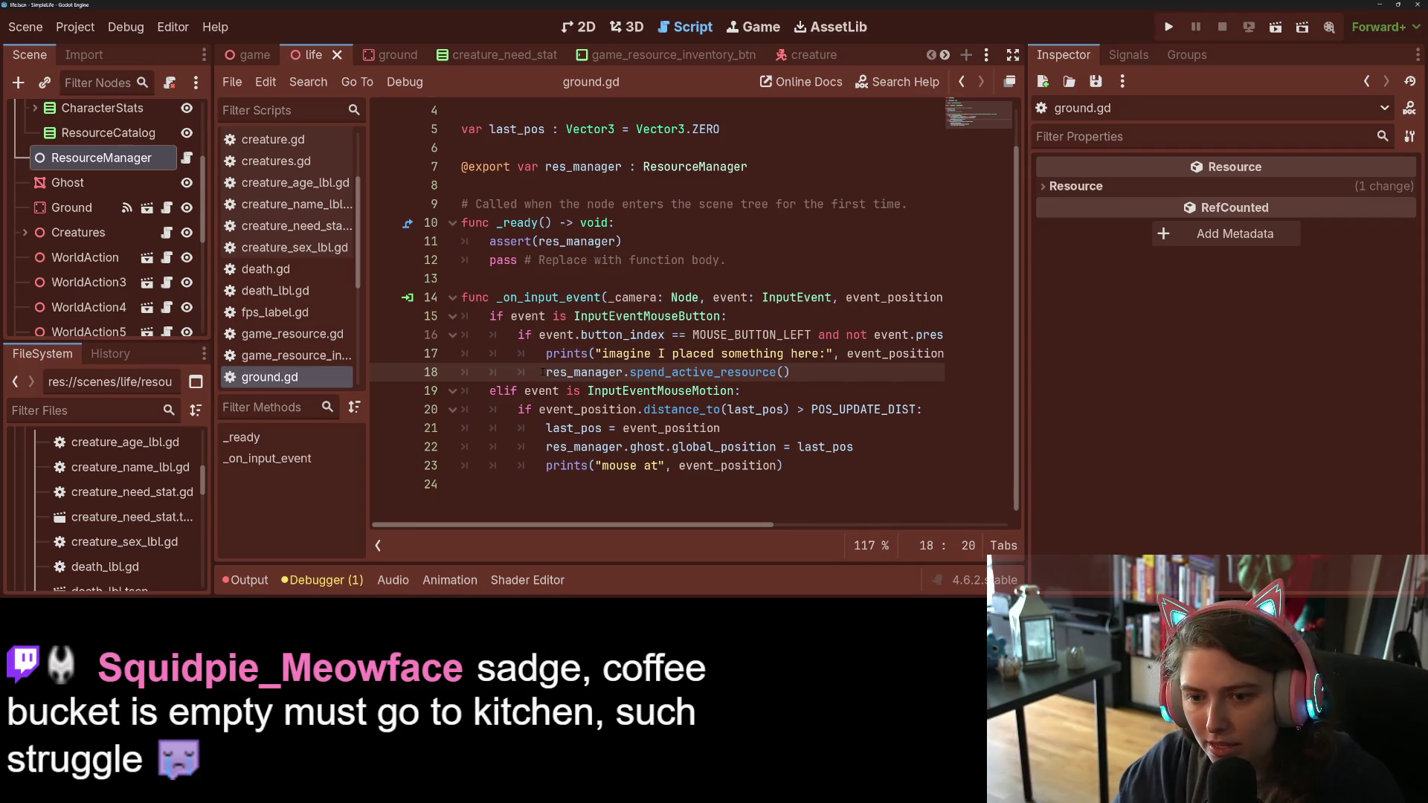
pyautogui.press('Up')
pyautogui.hotkey('ctrl', 'shift', 'k')
pyautogui.hotkey('ctrl', 's')
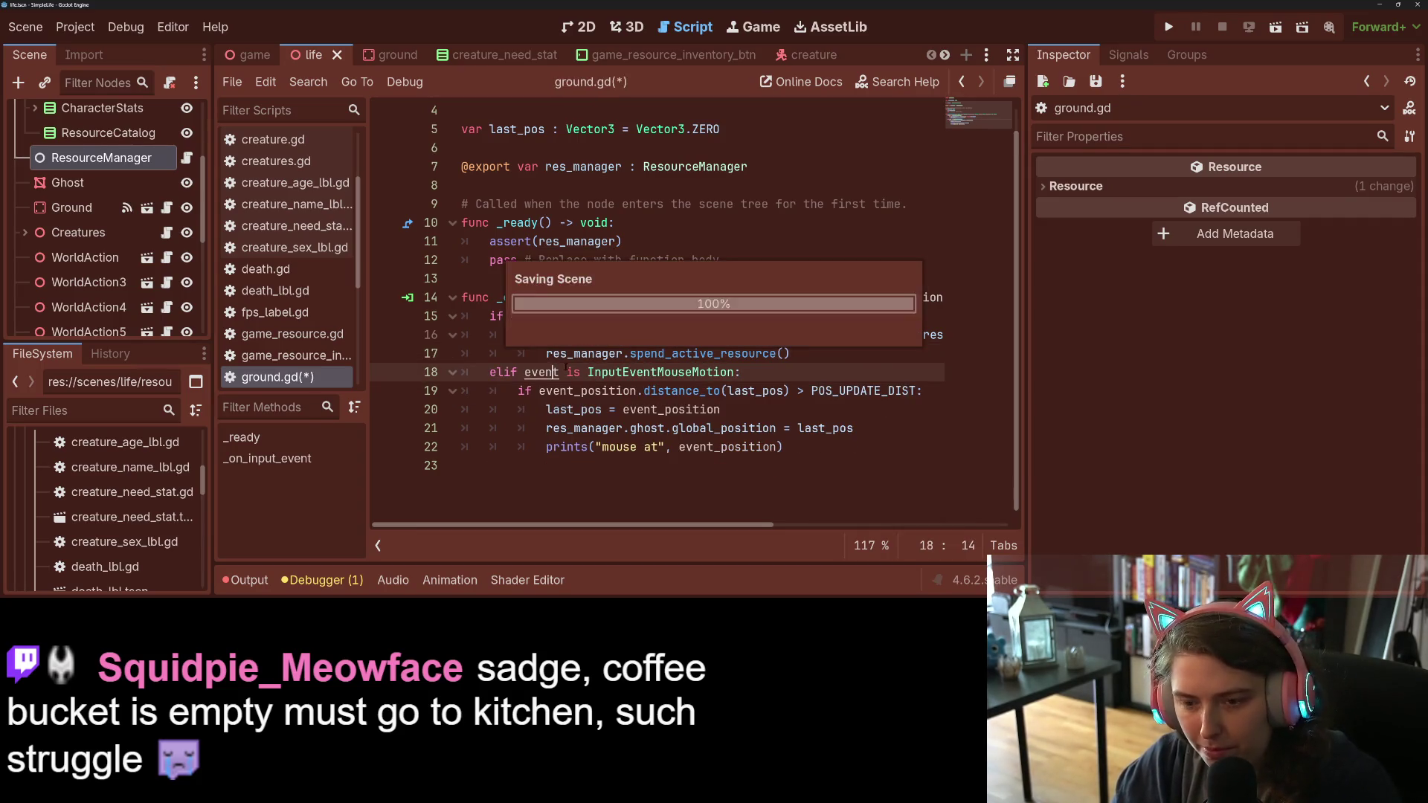
# - Add SignalBus.selected_creature_changed.emit(null) below the spend call and save
pyautogui.click(815, 353)
pyautogui.press('Return')
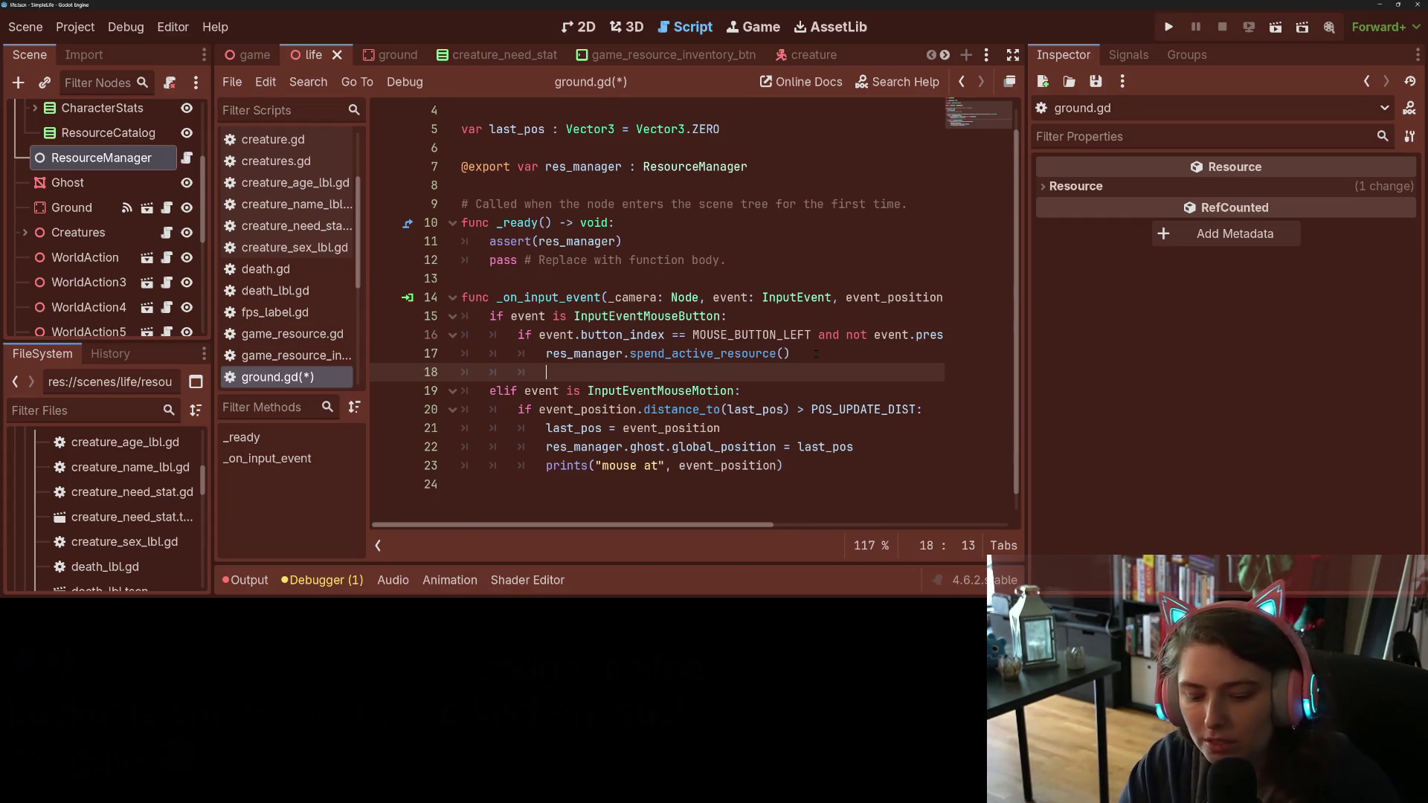
pyautogui.write('Signa')
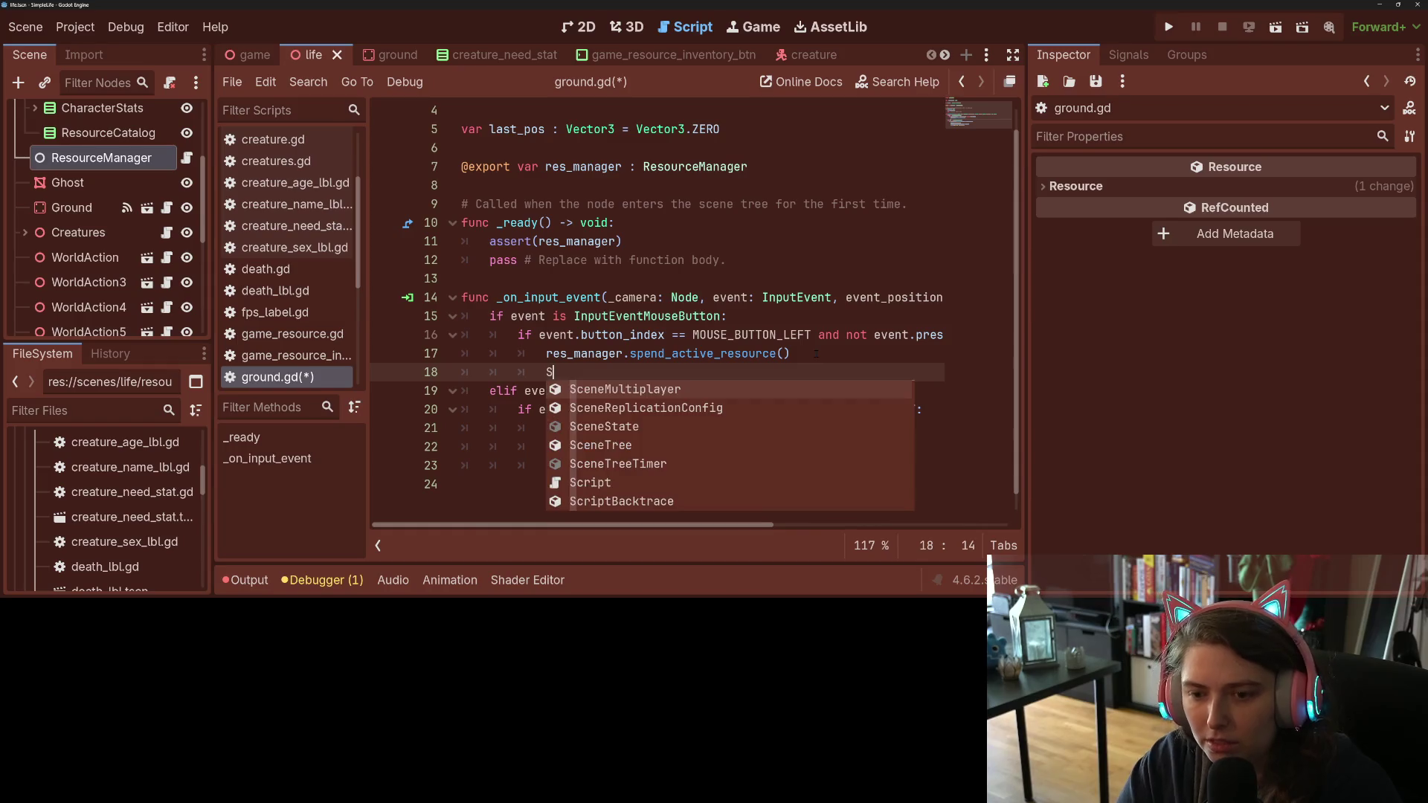
pyautogui.press('Return')
pyautogui.write('.')
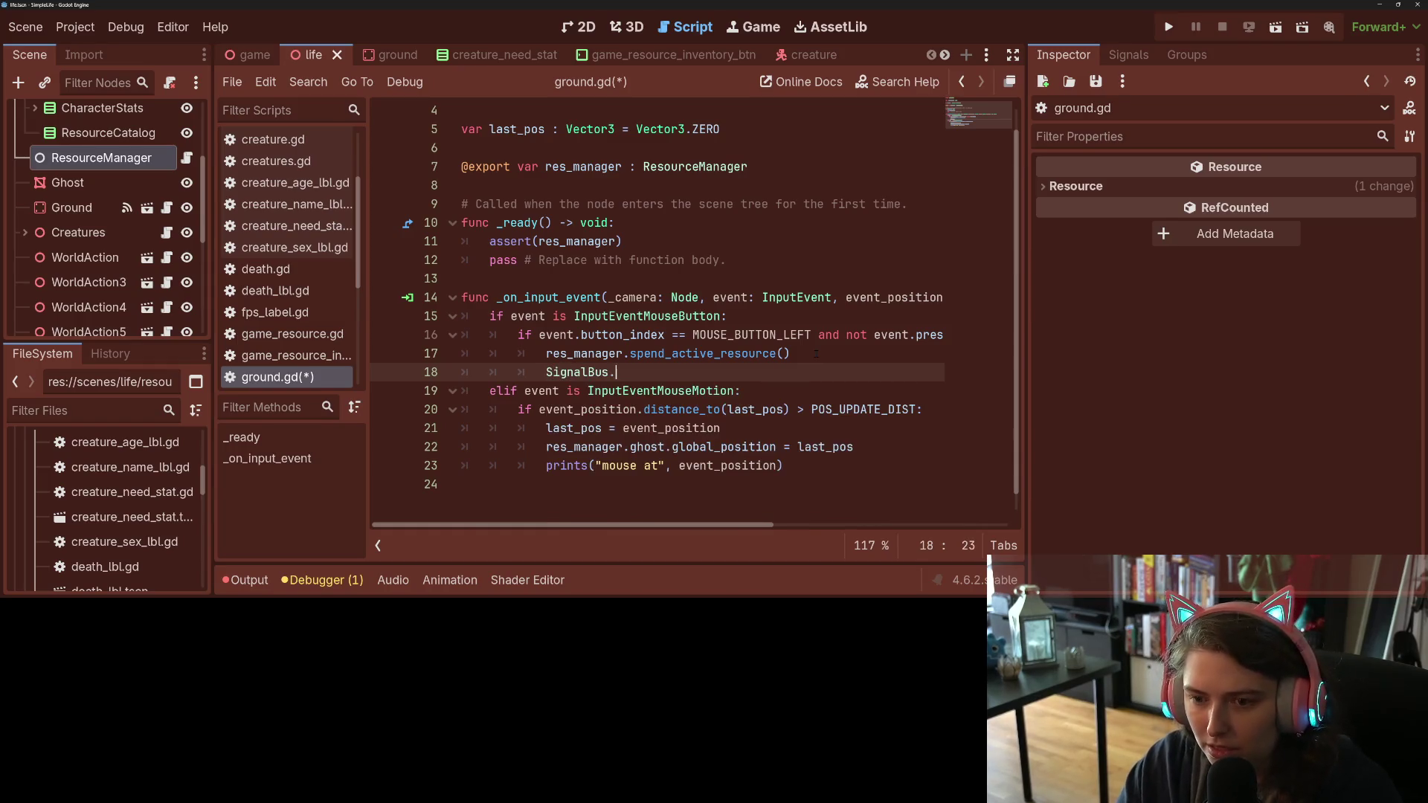
pyautogui.write('se')
pyautogui.press('Return')
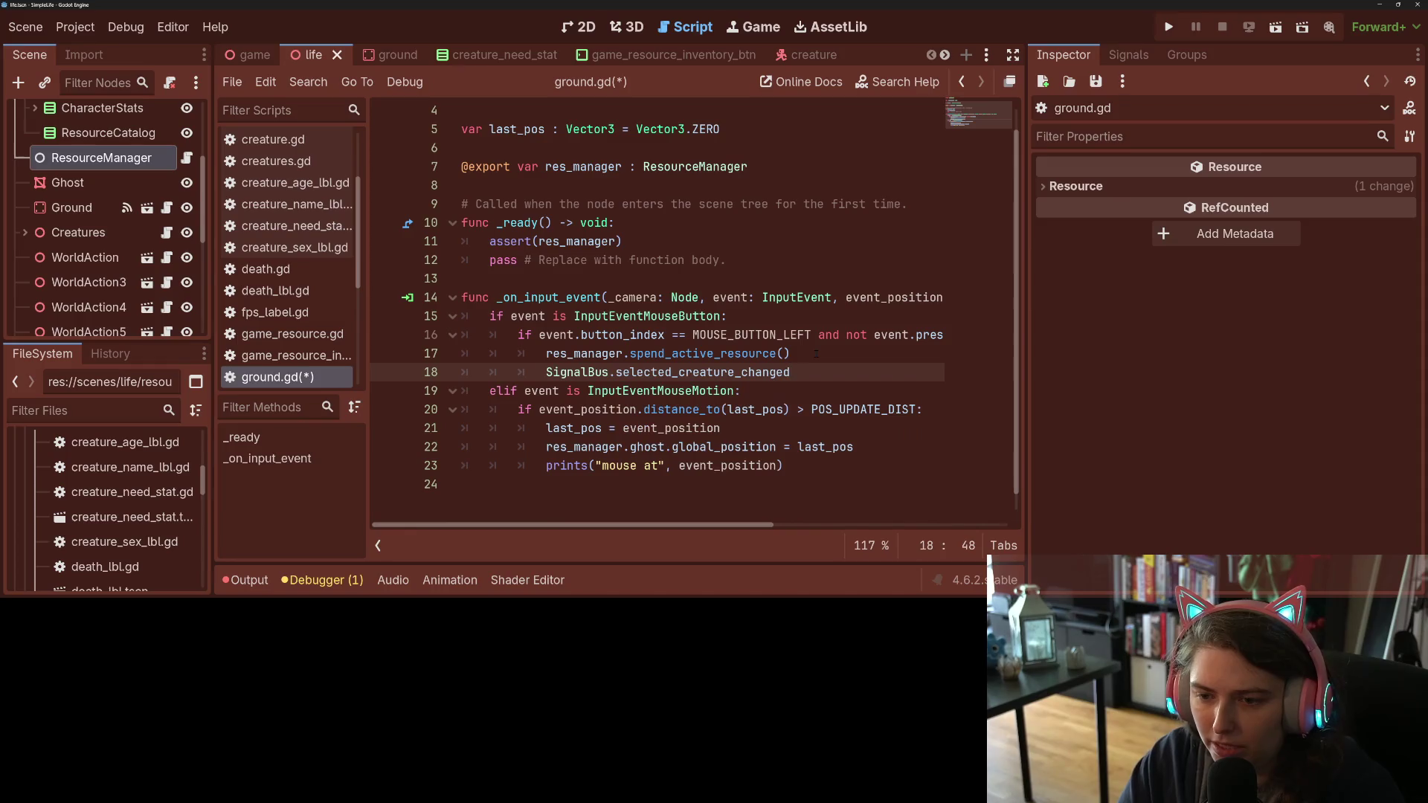
pyautogui.write('e')
pyautogui.press('Return')
pyautogui.write('null')
pyautogui.hotkey('ctrl', 's')
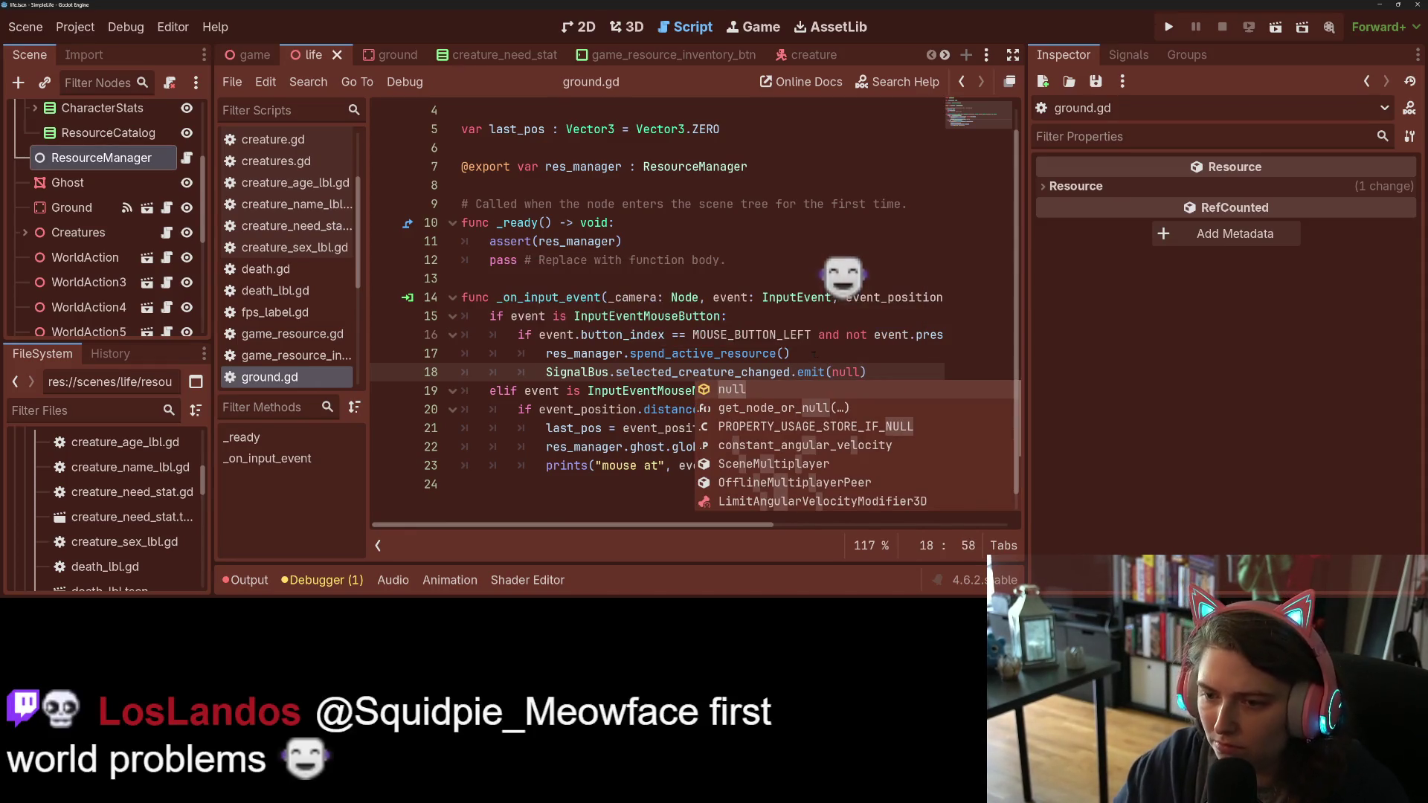
pyautogui.press('Escape')
pyautogui.keyDown('ctrl'); pyautogui.click(705, 372); pyautogui.keyUp('ctrl')
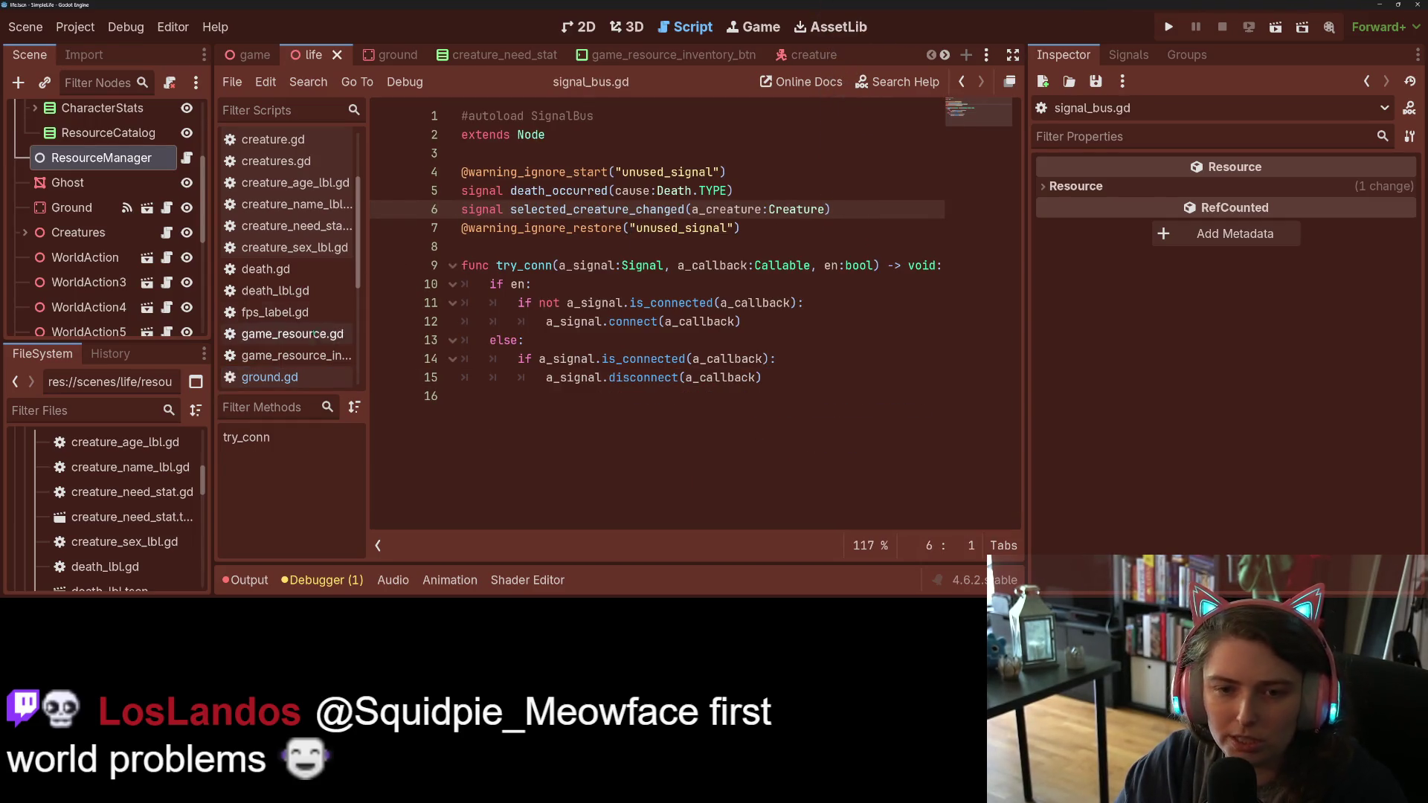
# - Return from signal_bus.gd to ground.gd, save, and place the caret after the emit line
pyautogui.click(269, 377)
pyautogui.hotkey('ctrl', 's')
pyautogui.click(895, 392)
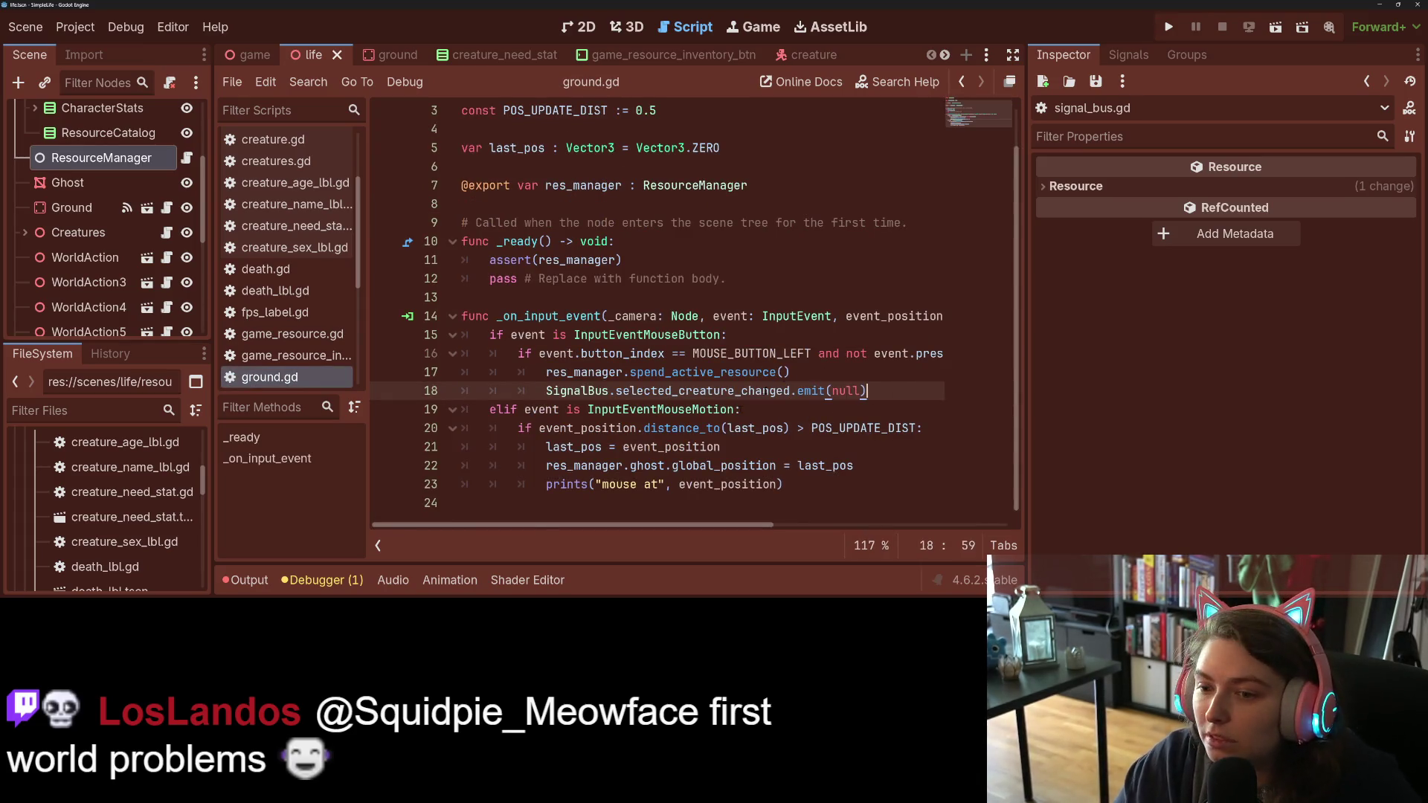
pyautogui.moveTo(669, 428)
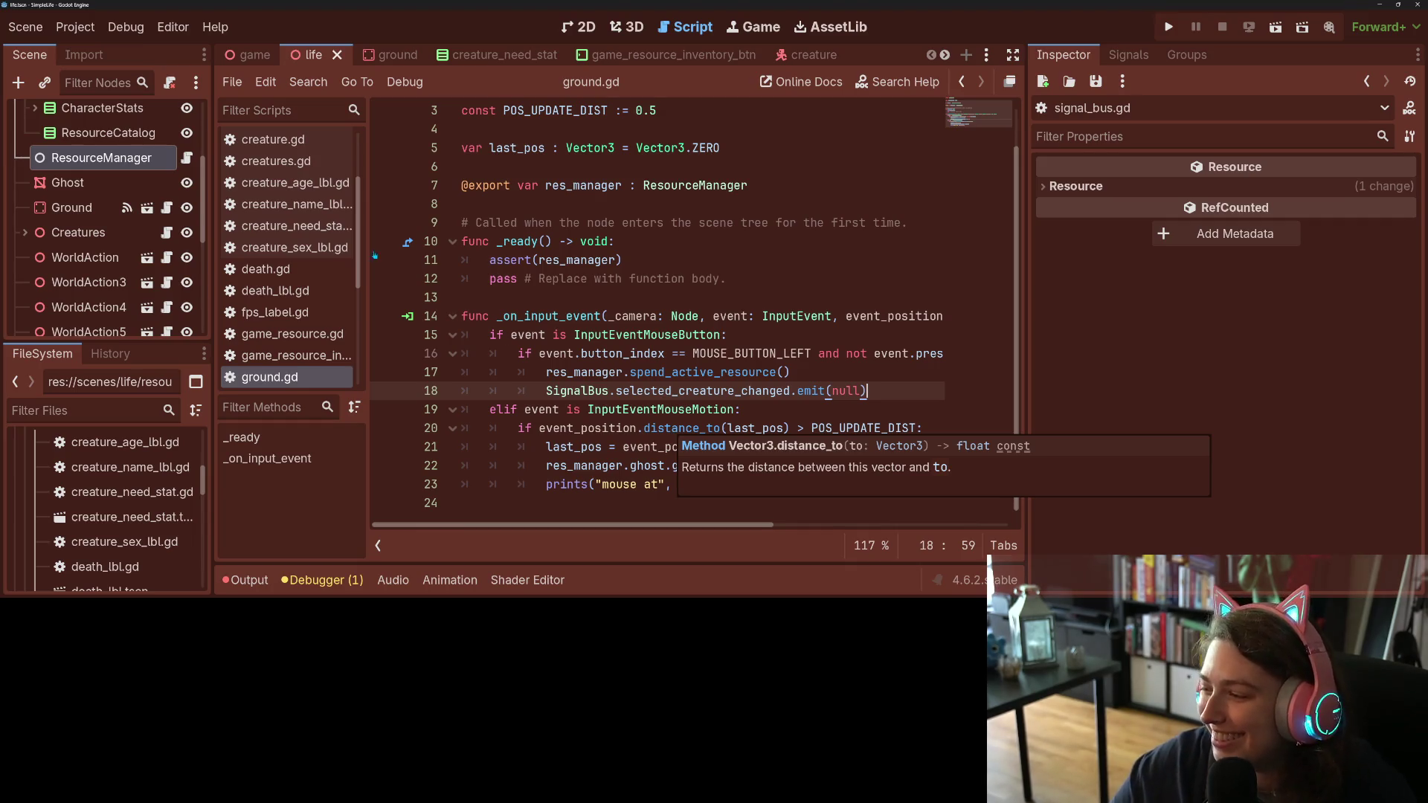
# - Remove the placeholder pass and the generated comment from _ready, saving after each
pyautogui.moveTo(732, 278); pyautogui.dragTo(679, 254)
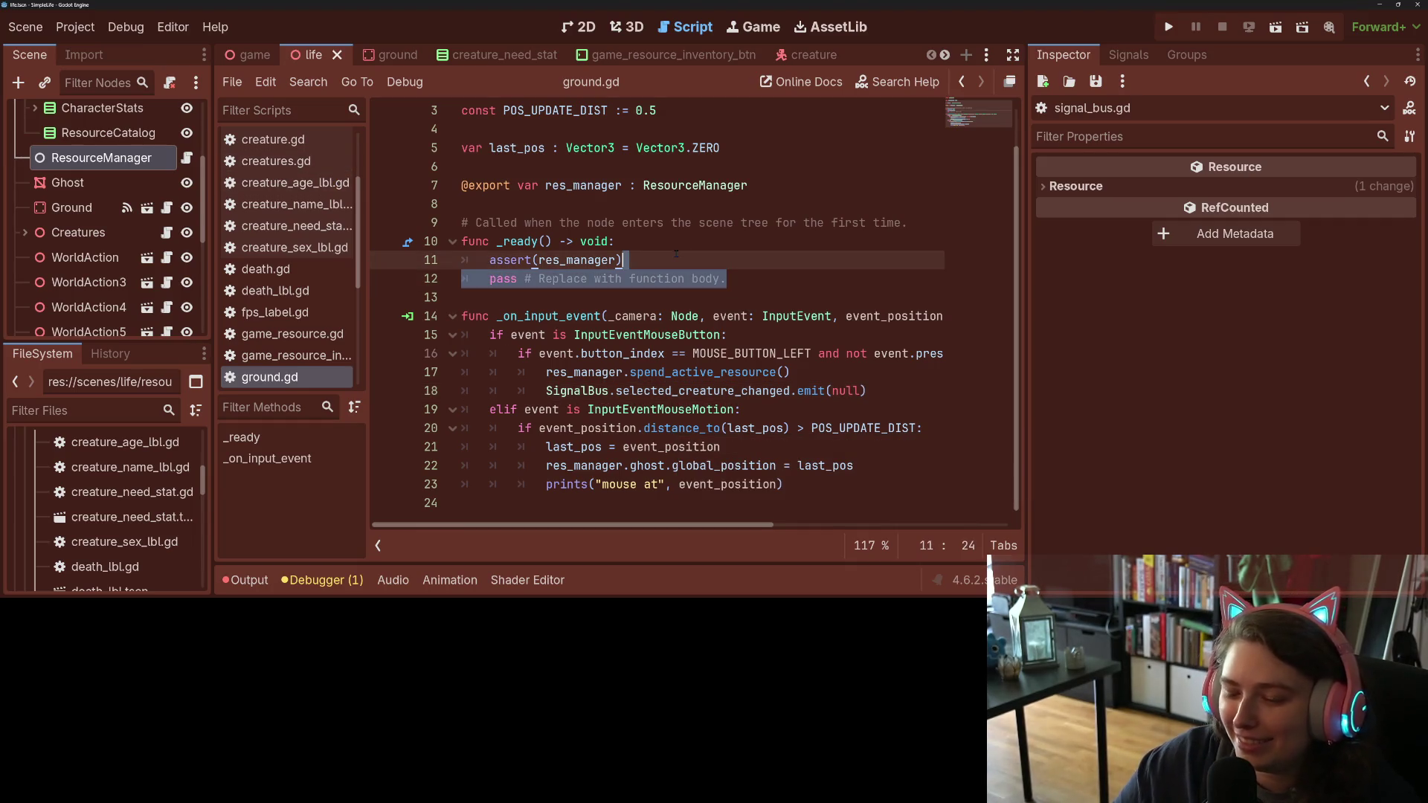
pyautogui.press('BackSpace')
pyautogui.hotkey('ctrl', 's')
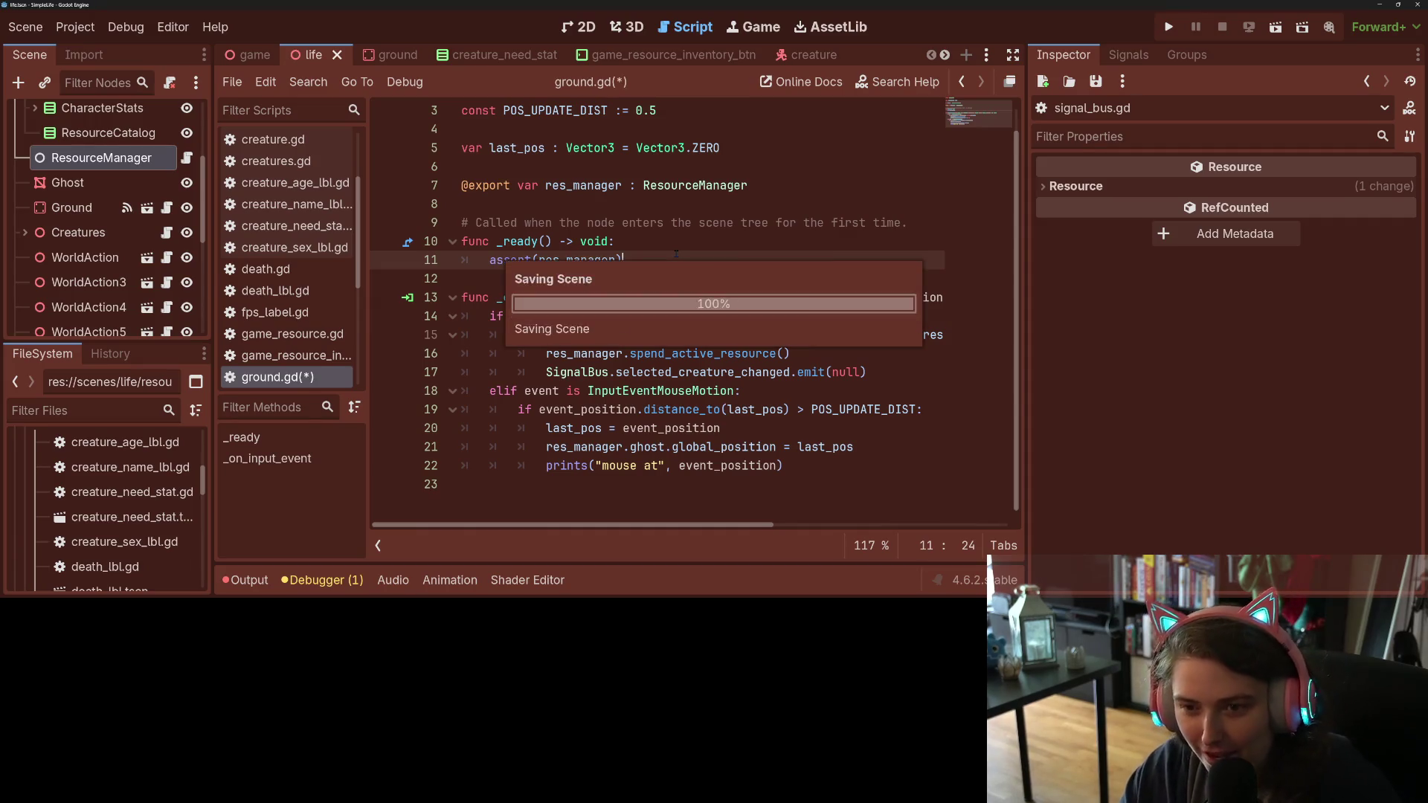
pyautogui.moveTo(909, 222); pyautogui.dragTo(461, 223)
pyautogui.press('BackSpace')
pyautogui.press('BackSpace')
pyautogui.hotkey('ctrl', 's')
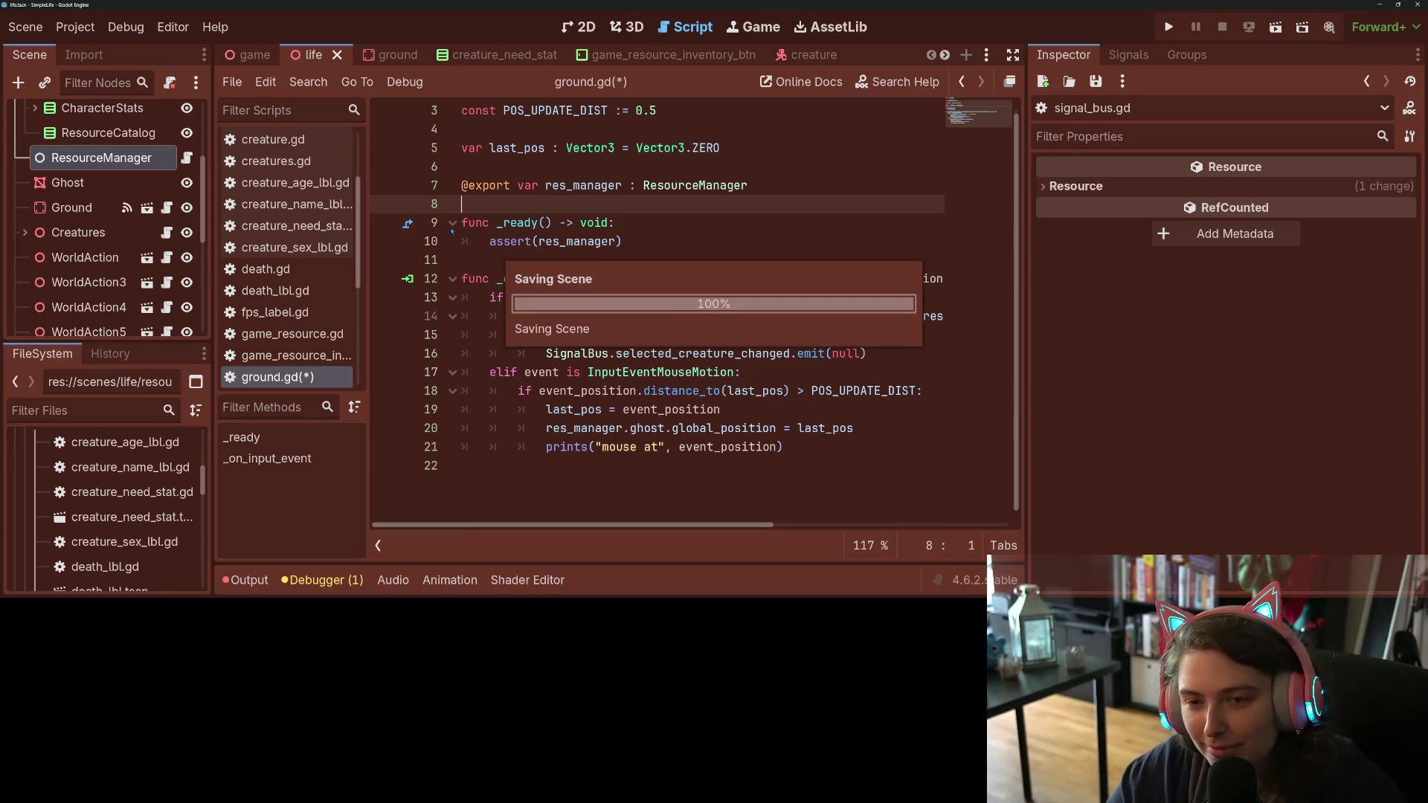
pyautogui.scroll(1, 744, 349)
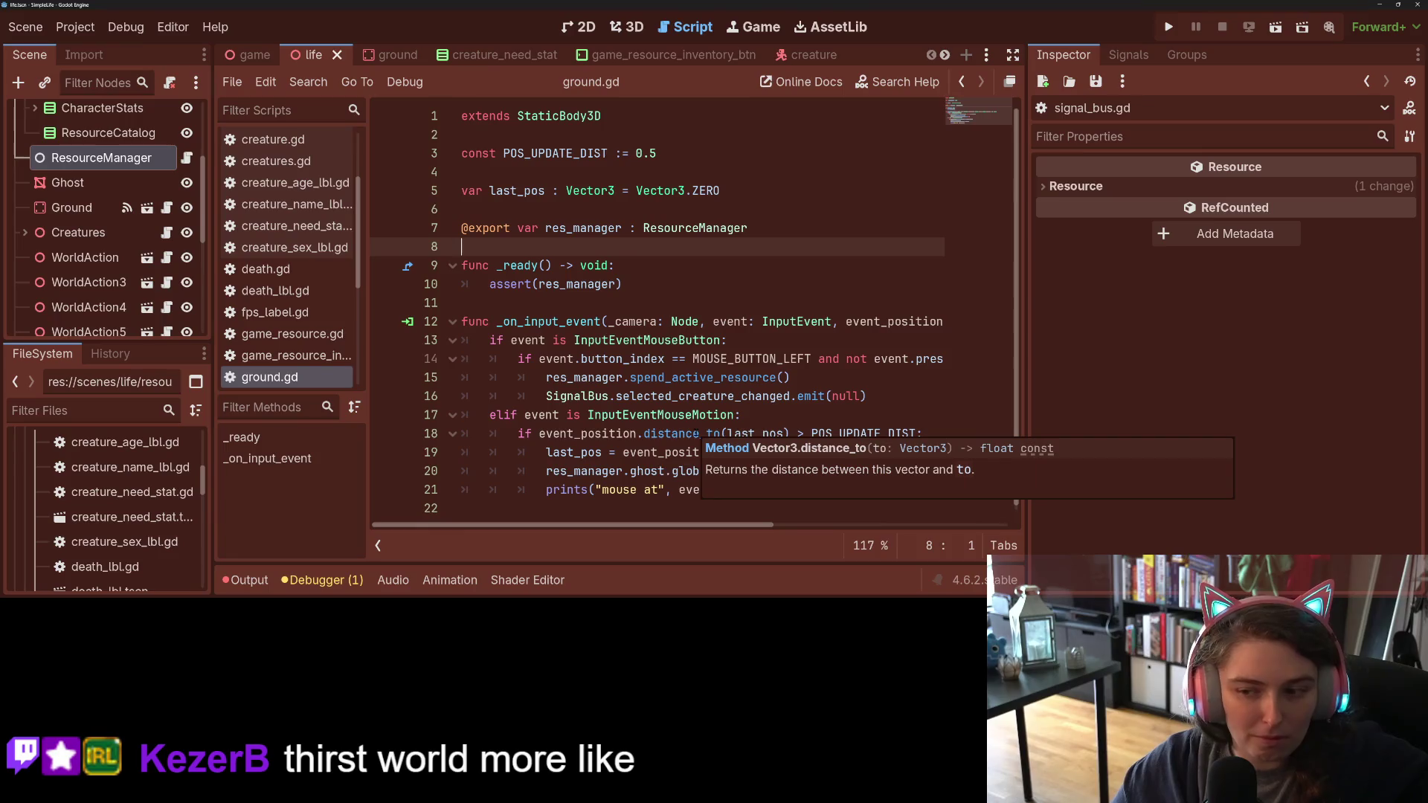
# - Wrap res_manager.spend_active_resource() in an if condition with a pass body
pyautogui.click(762, 378)
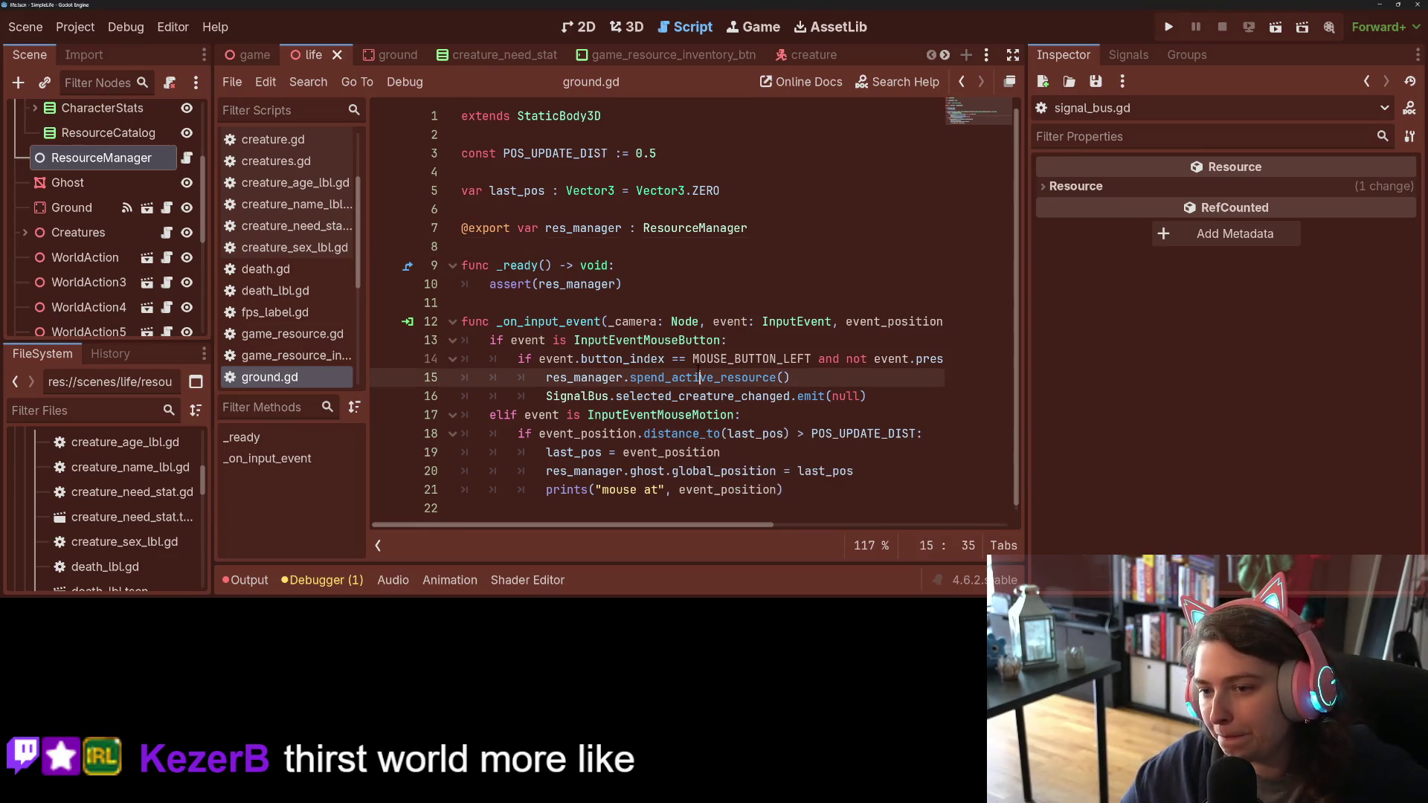
pyautogui.doubleClick(685, 378)
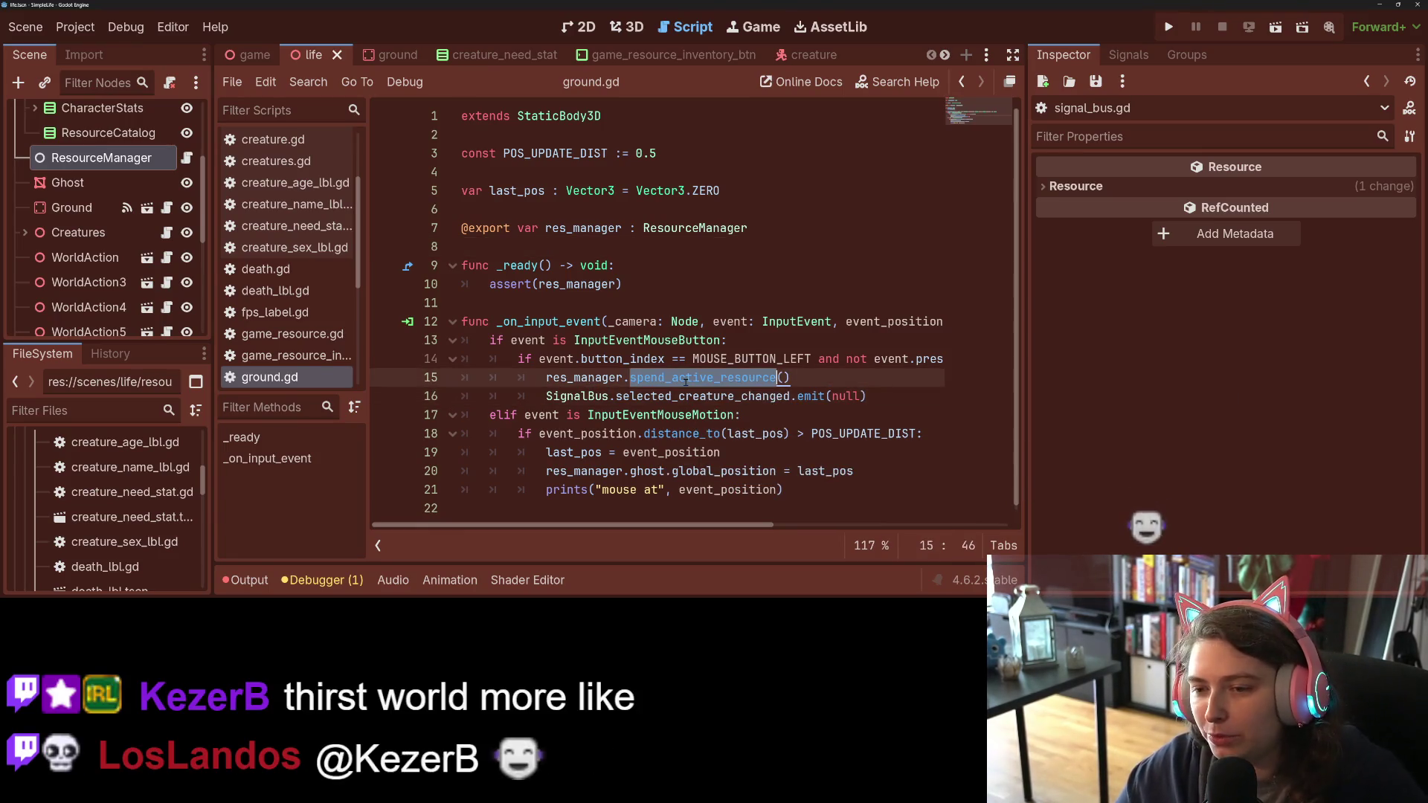
pyautogui.click(685, 378)
pyautogui.click(545, 378)
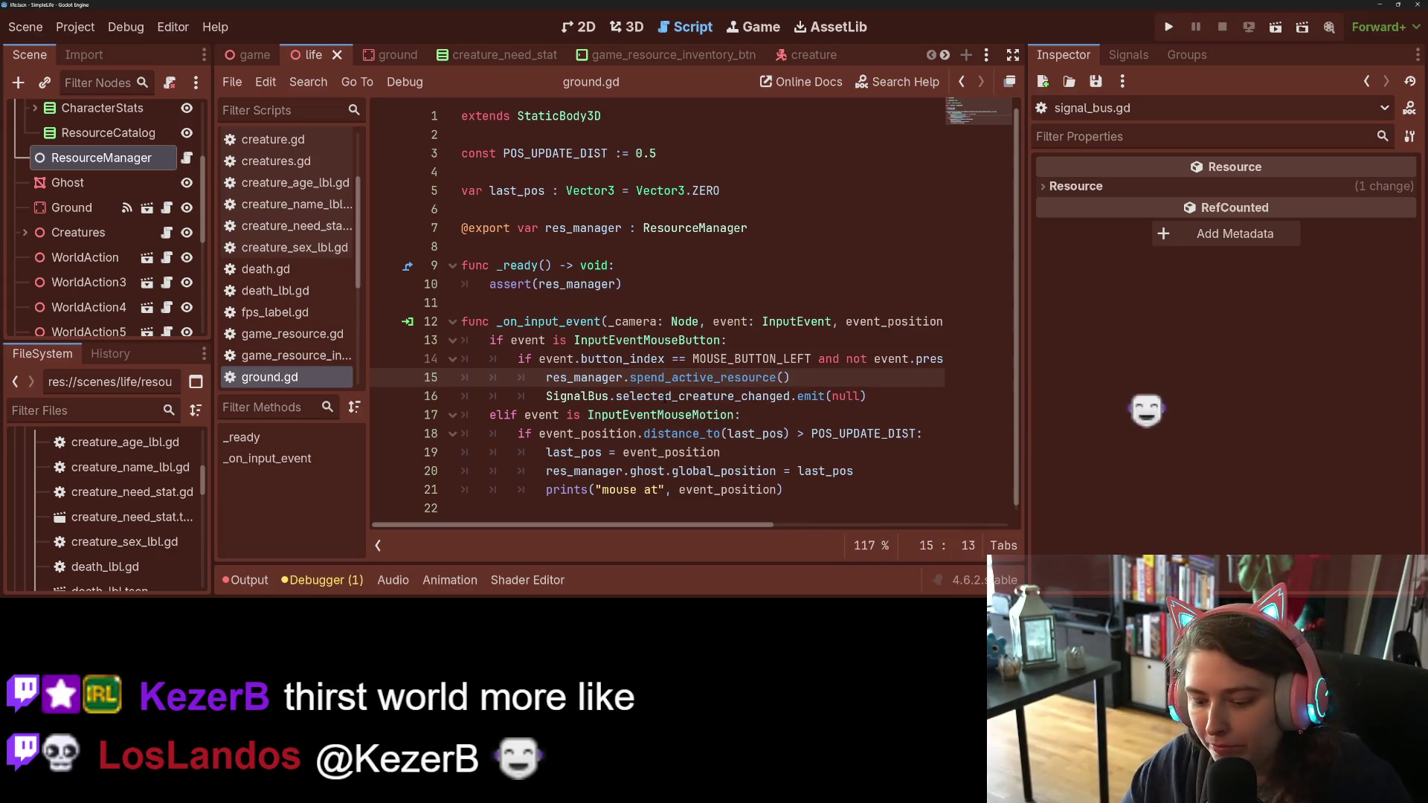
pyautogui.write('if')
pyautogui.press('End')
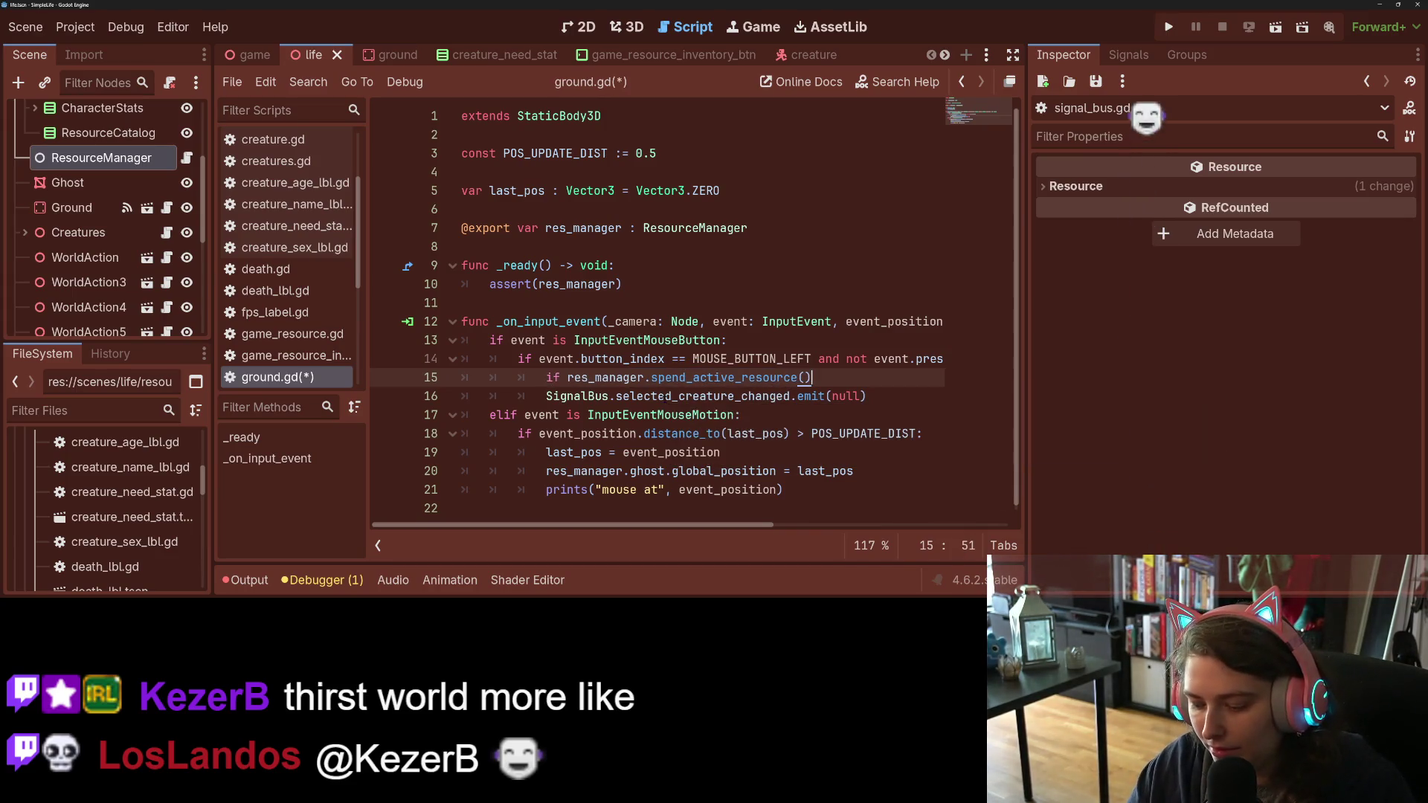
pyautogui.write(':')
pyautogui.press('Return')
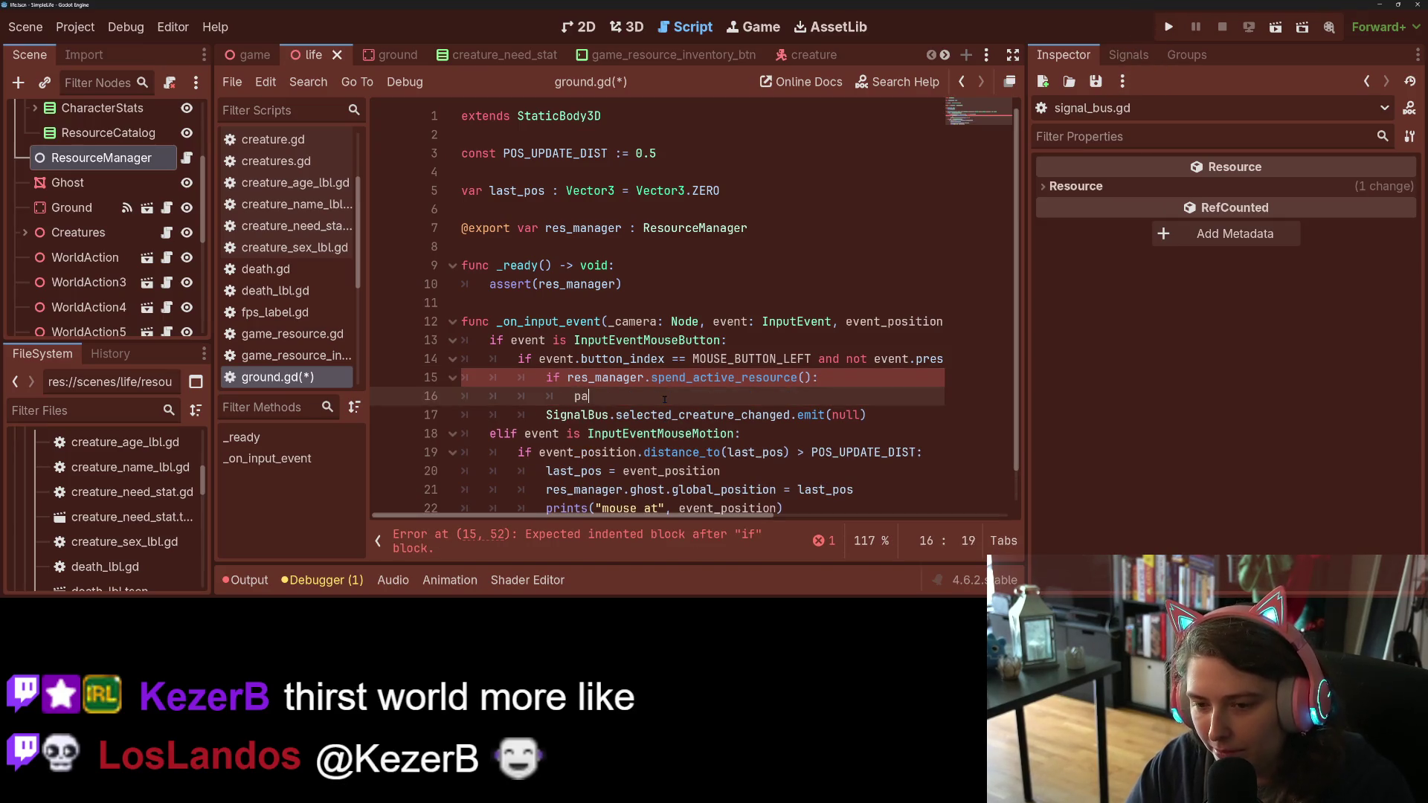
pyautogui.write('ss')
pyautogui.press('Escape')
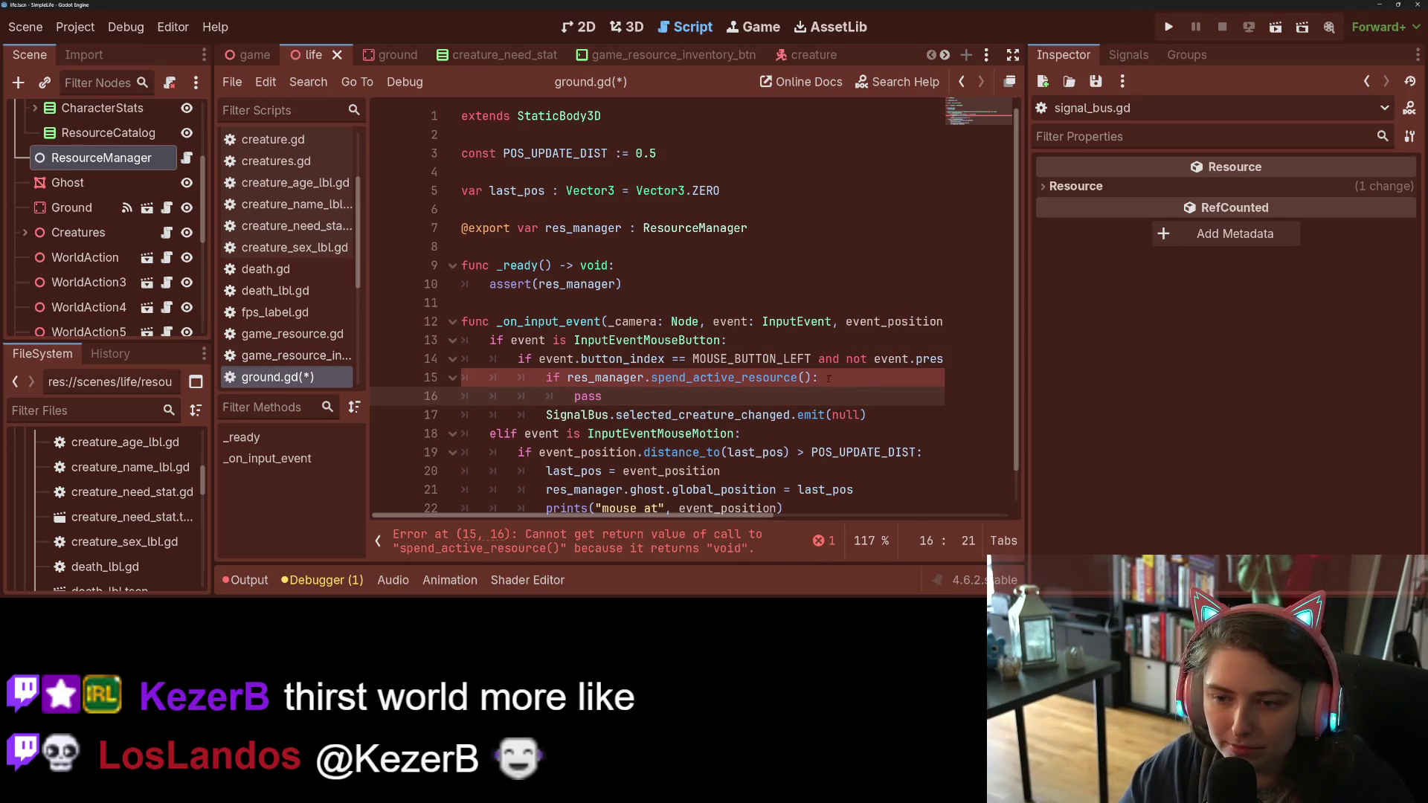
# - Open spend_active_resource's definition and make its null guard return false
pyautogui.keyDown('ctrl'); pyautogui.click(743, 378); pyautogui.keyUp('ctrl')
pyautogui.click(575, 452)
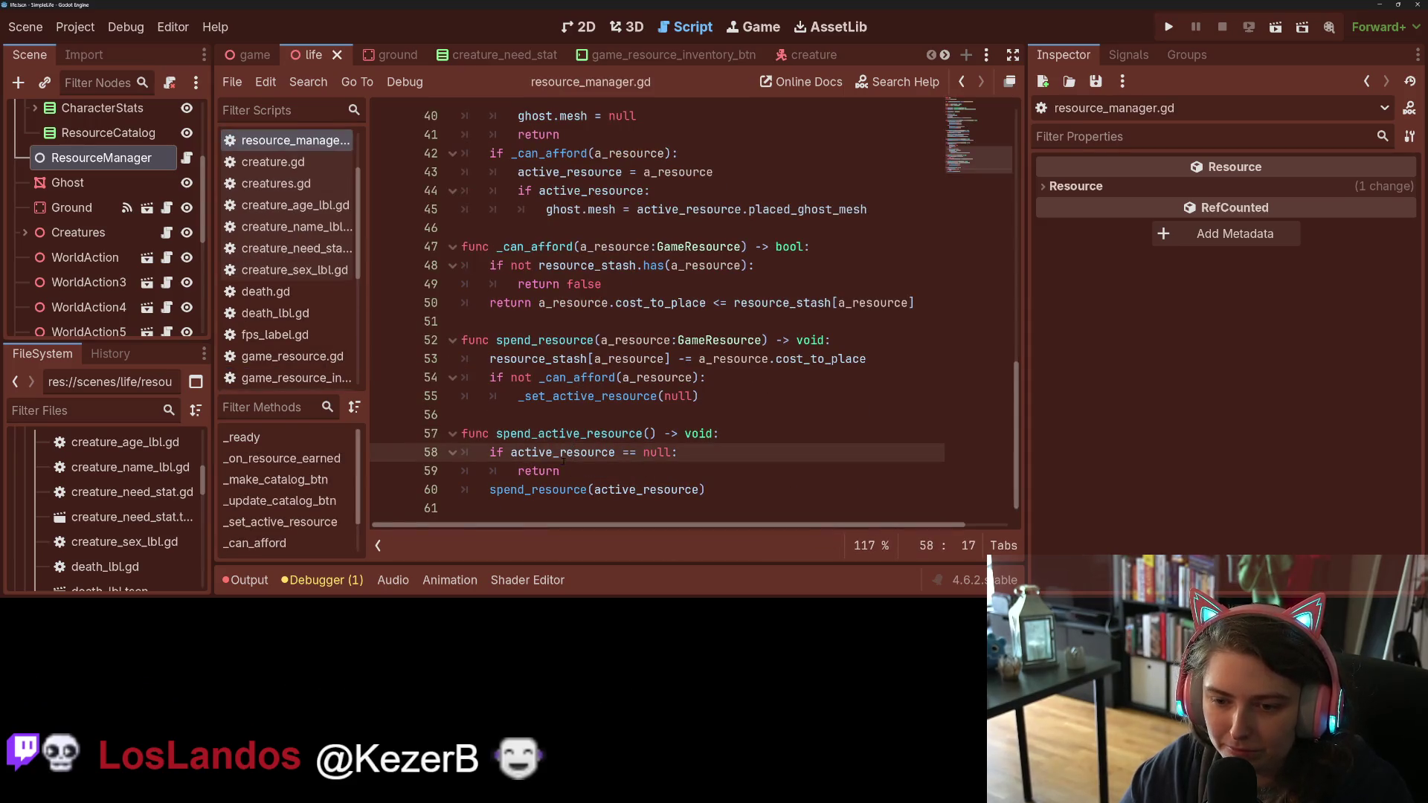
pyautogui.click(600, 466)
pyautogui.write('lse')
pyautogui.press('Escape')
# - Add return true at the function's end and change its return type from void to bool
pyautogui.press('Down')
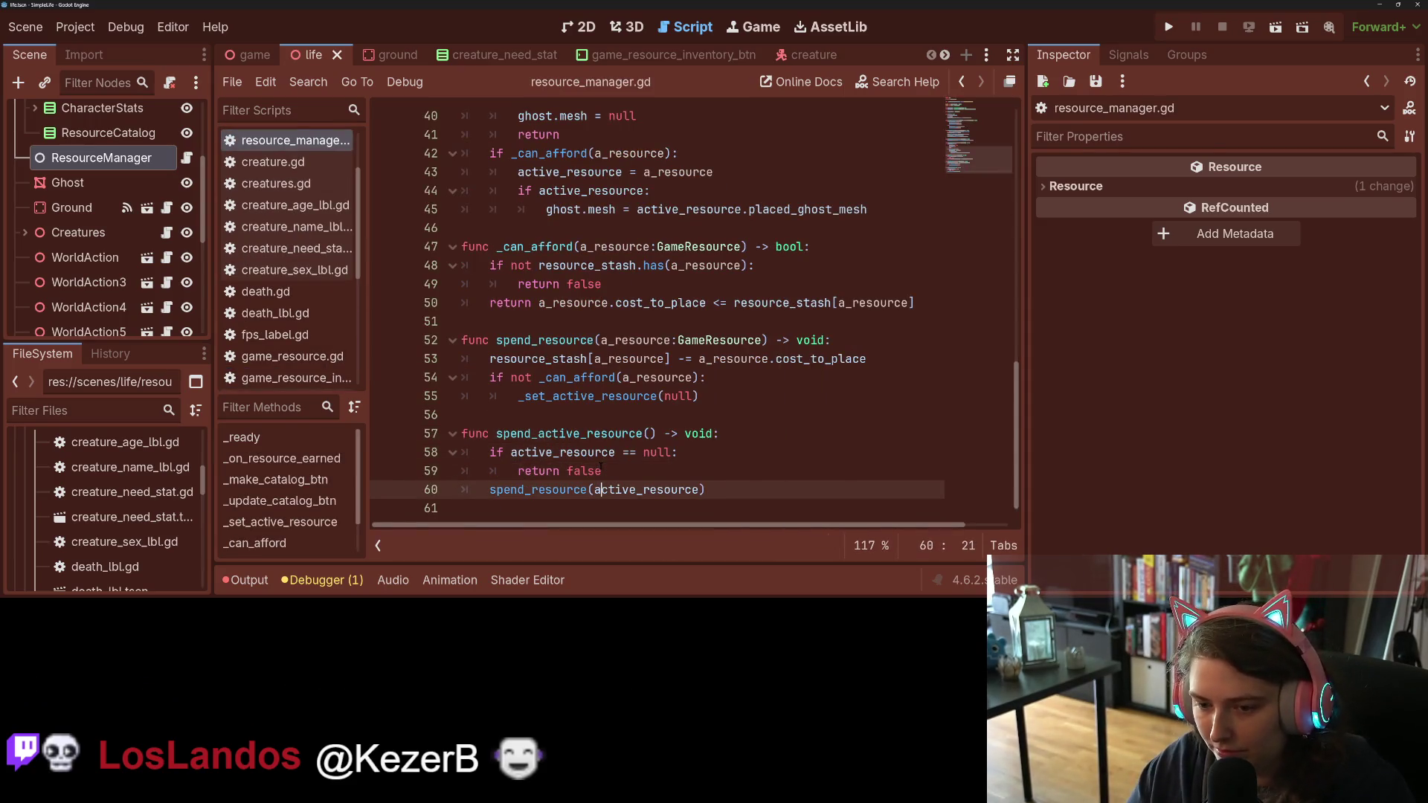
pyautogui.press('End')
pyautogui.press('Return')
pyautogui.write('turn true')
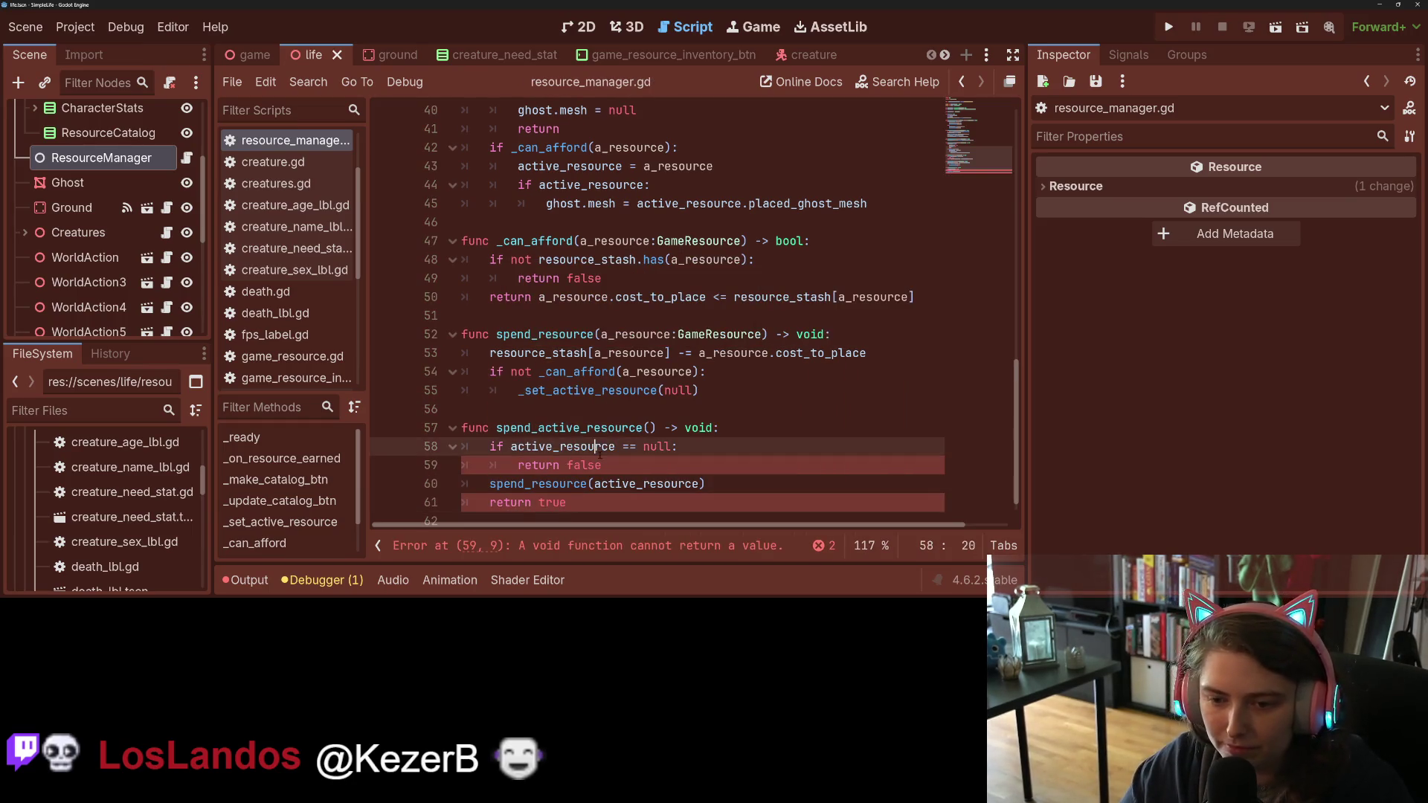
pyautogui.doubleClick(699, 428)
pyautogui.write('bool')
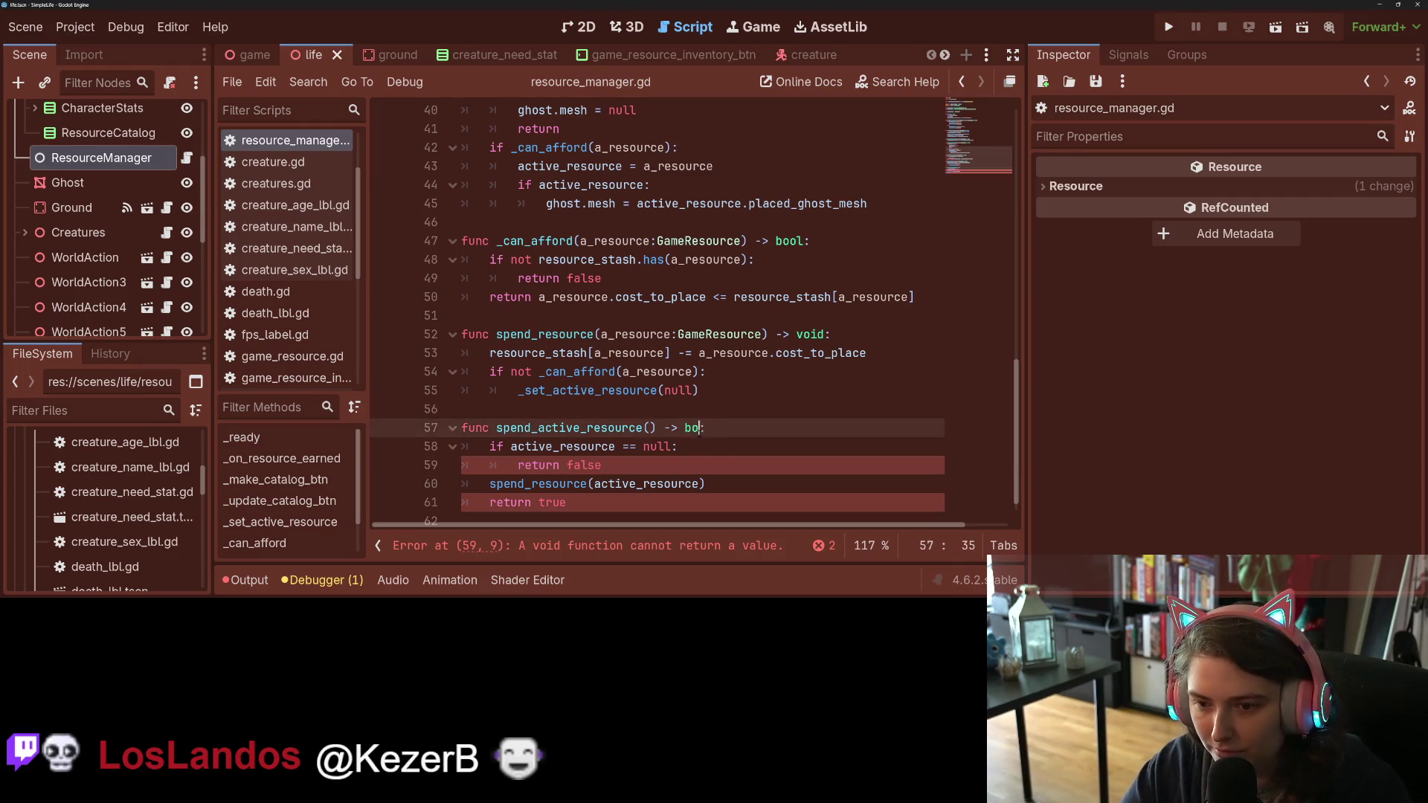
pyautogui.click(586, 428)
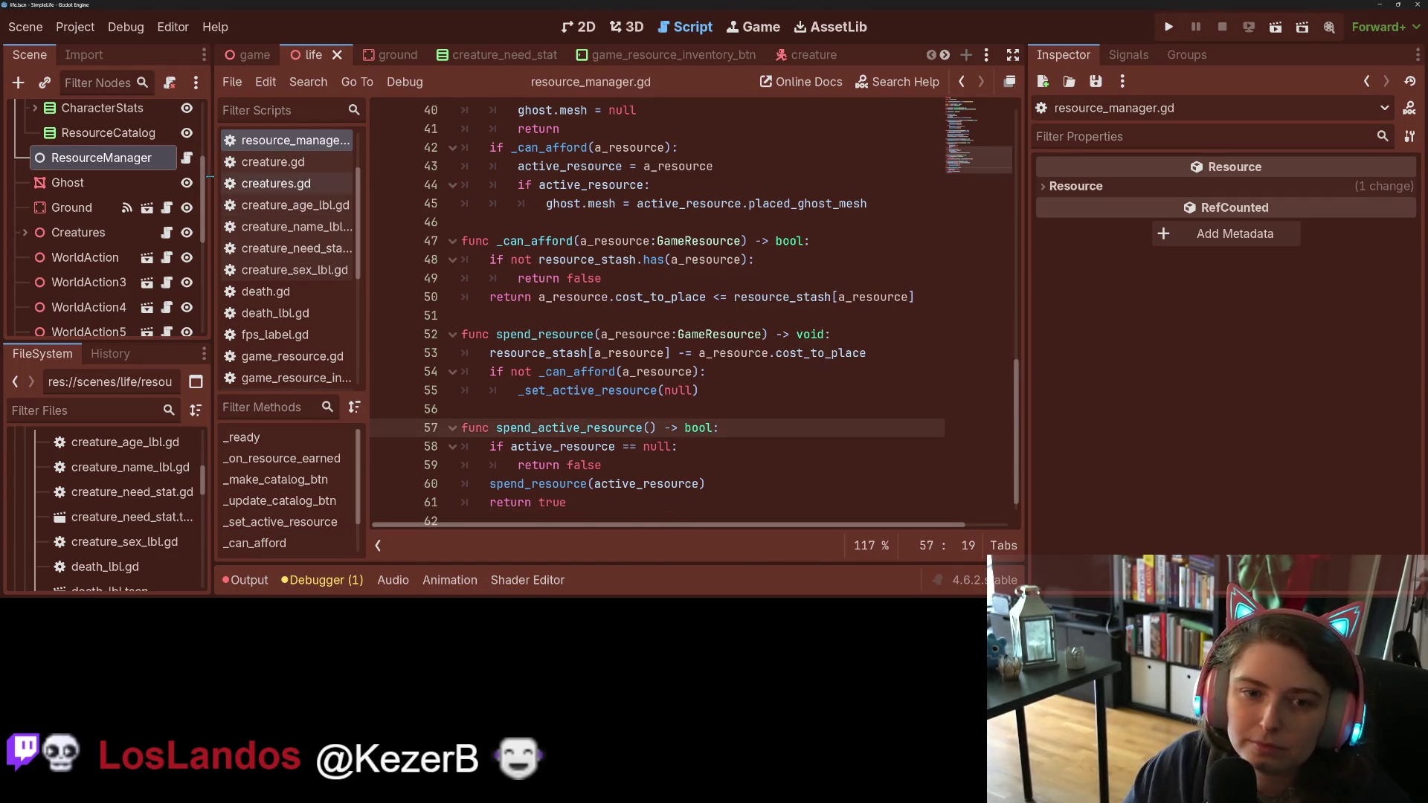
pyautogui.click(167, 207)
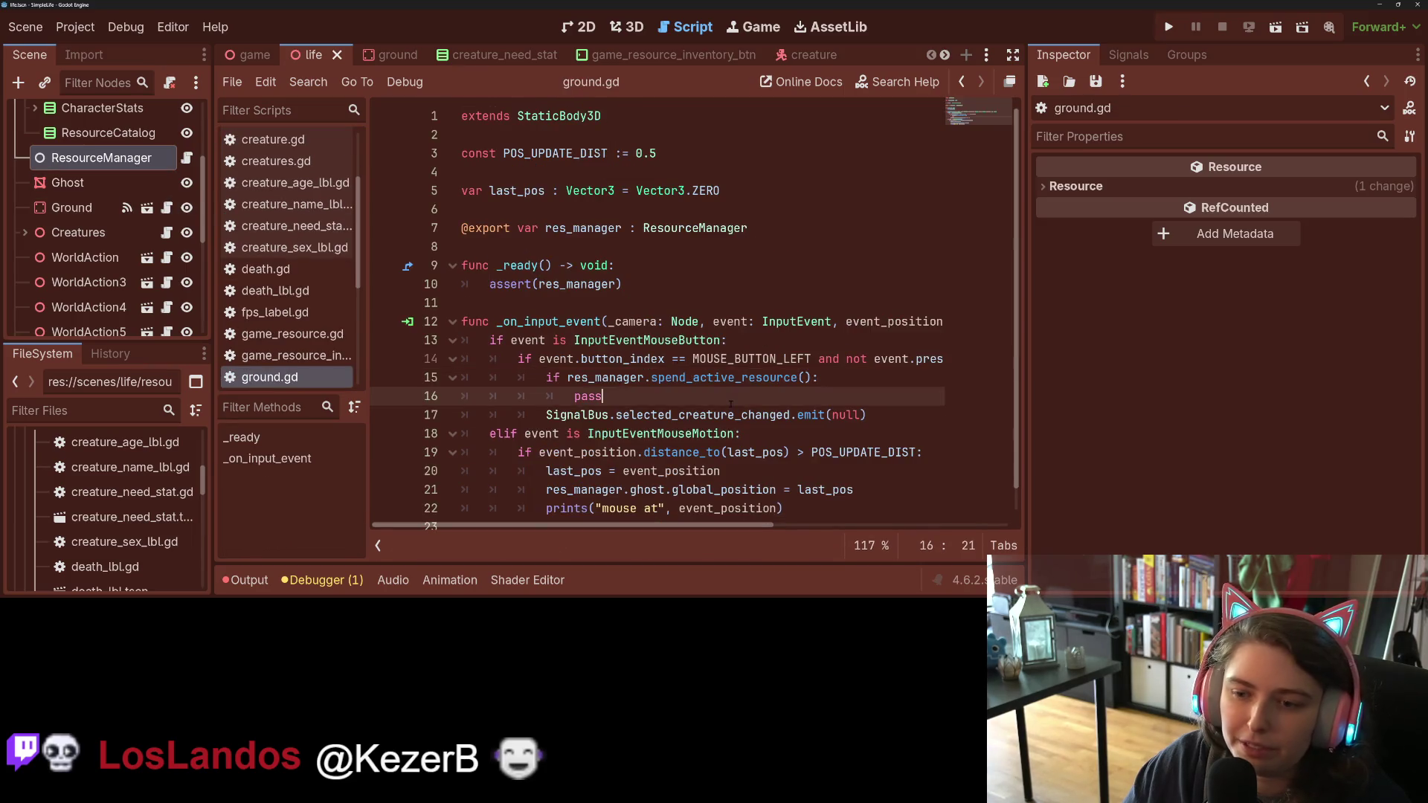
# - Add a func _place_active_resource() -> void: stub with a pass body and save
pyautogui.click(738, 509)
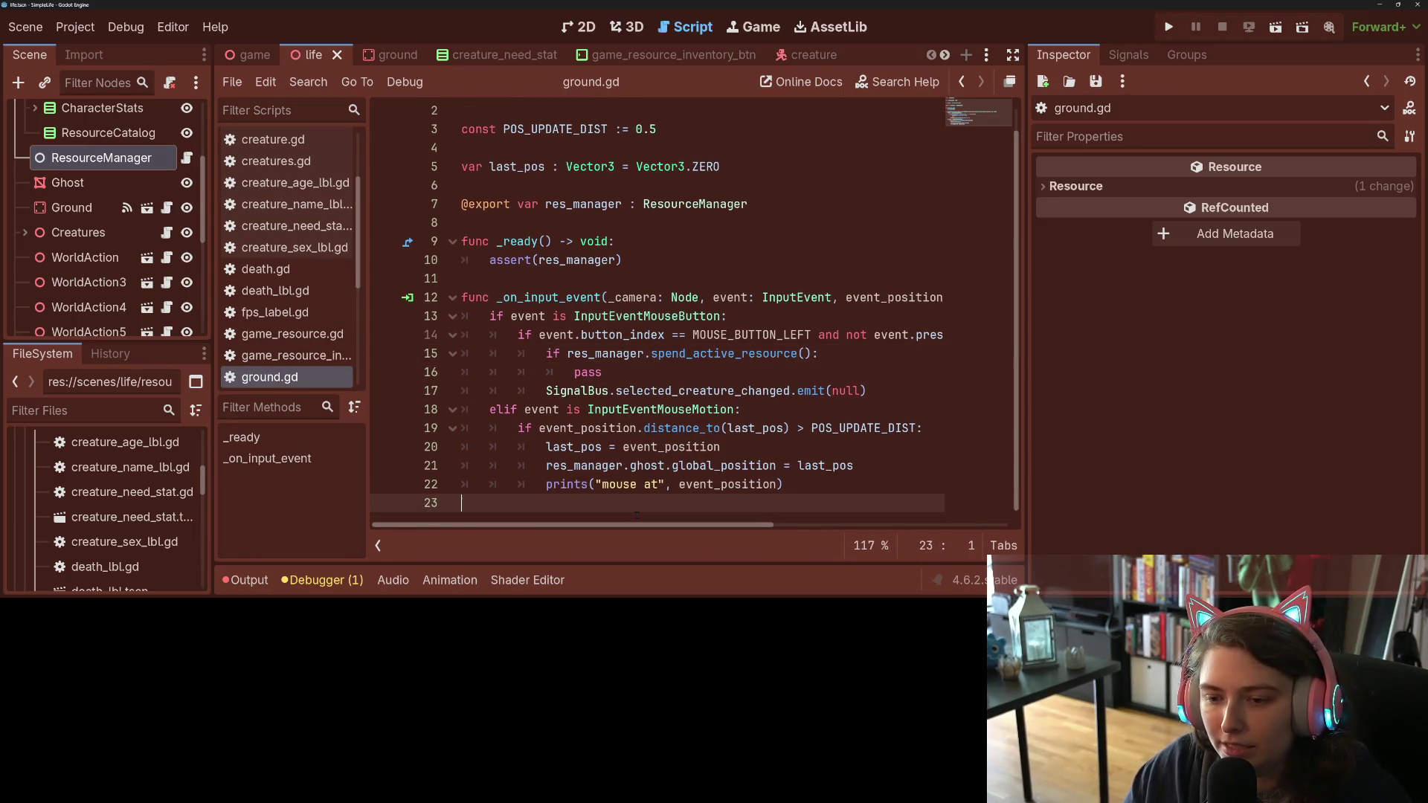
pyautogui.press('Return')
pyautogui.write('c _p')
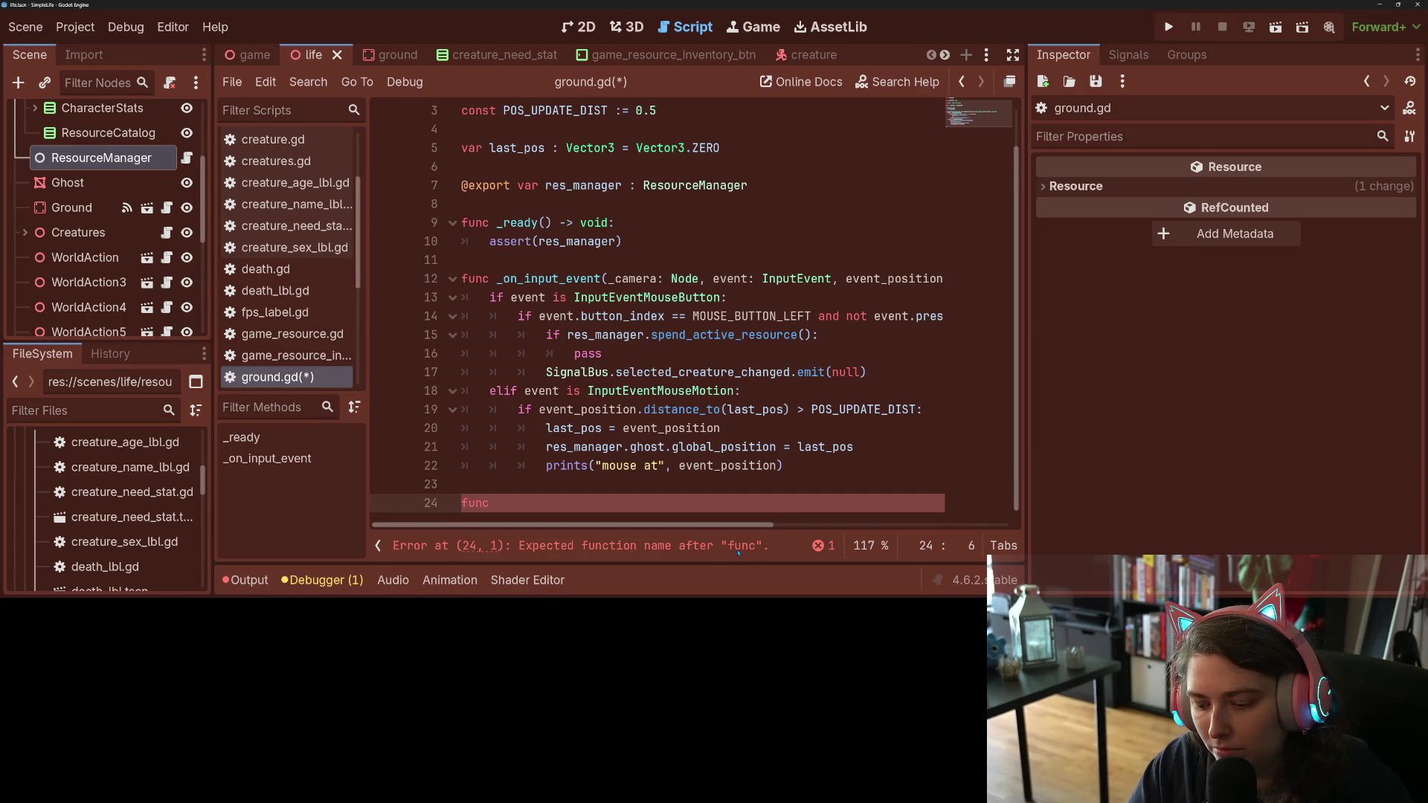
pyautogui.write('lace_')
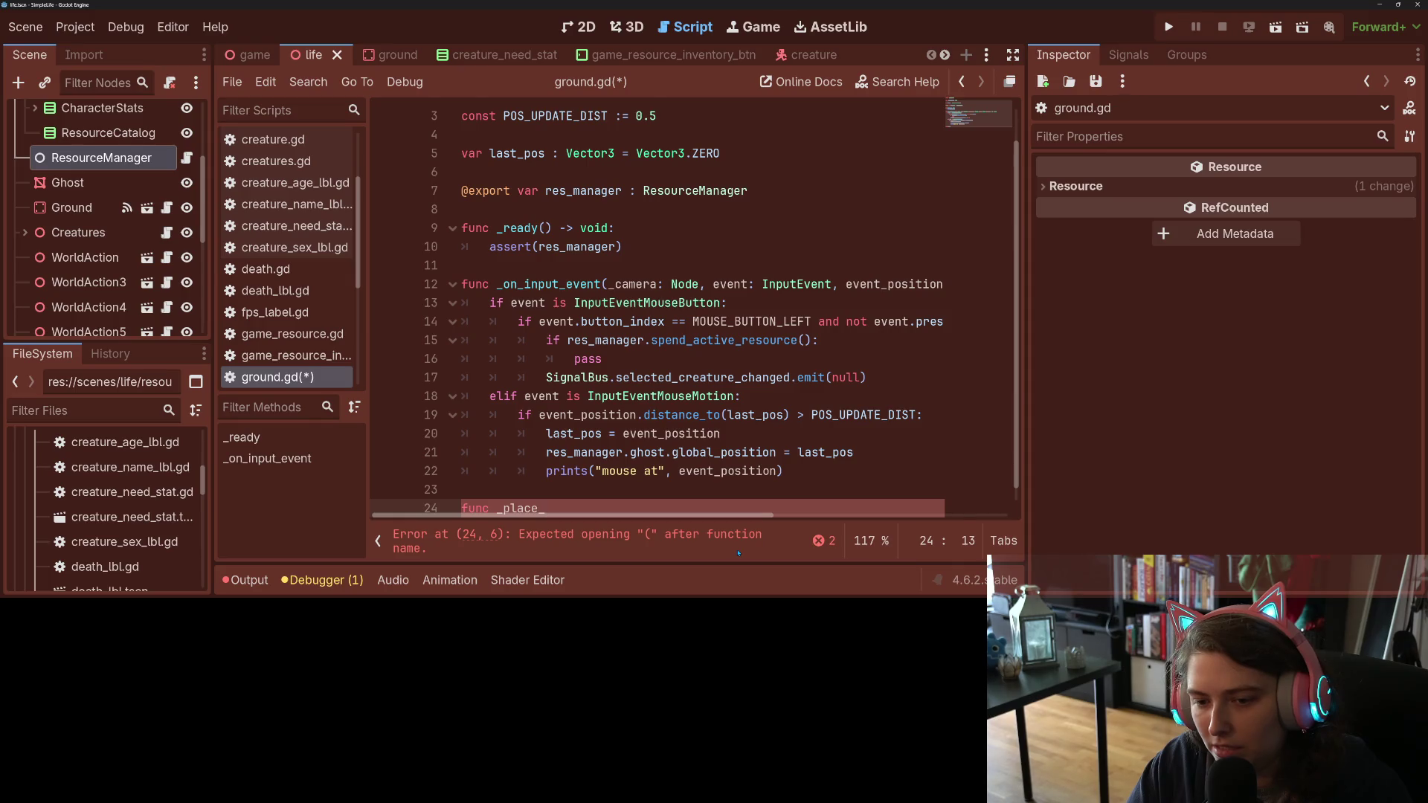
pyautogui.write('active_resource')
pyautogui.write('() -> void:')
pyautogui.press('Return')
pyautogui.write('s')
pyautogui.hotkey('ctrl', 's')
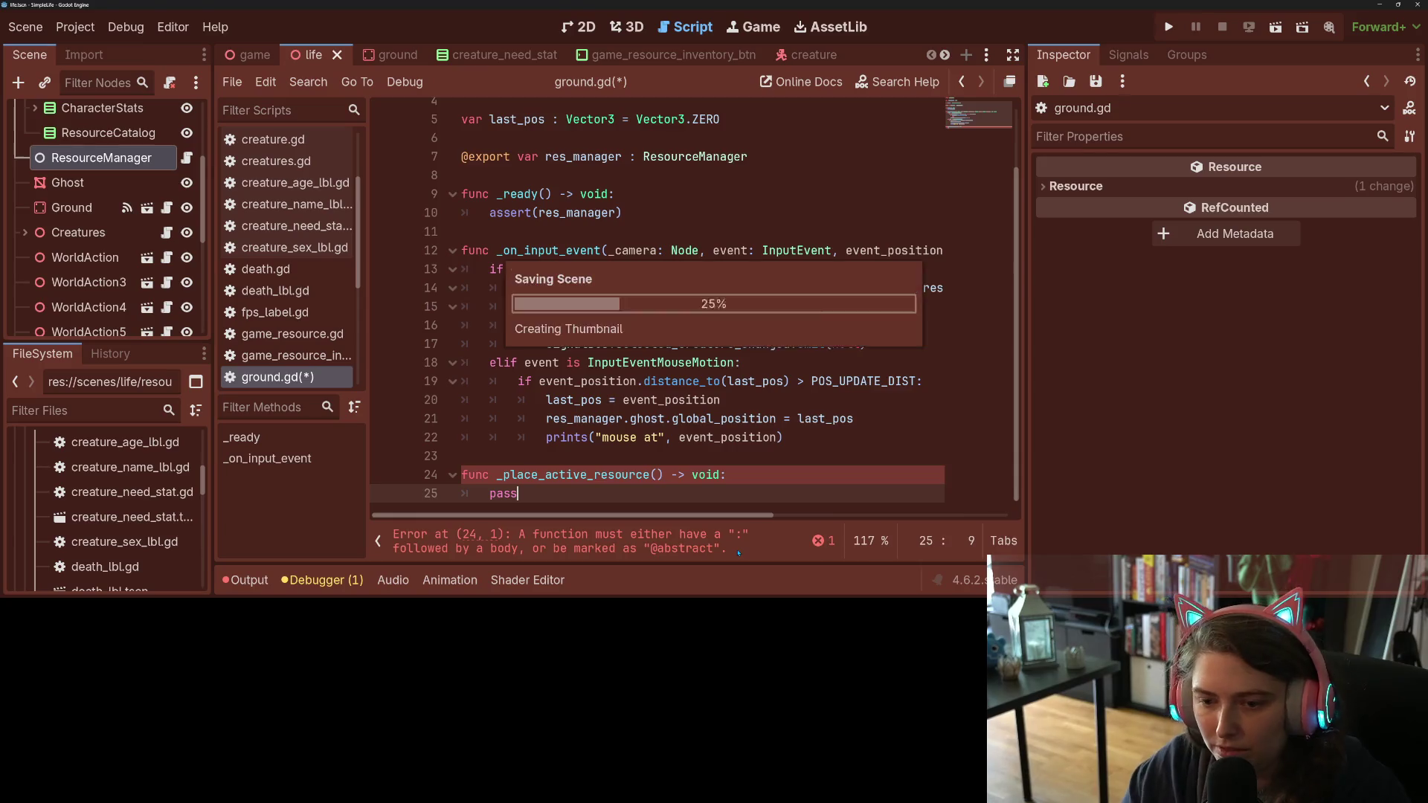
# - Replace pass in the if block with a _place_active_resource() call
pyautogui.doubleClick(617, 491)
pyautogui.moveTo(497, 489); pyautogui.dragTo(664, 490)
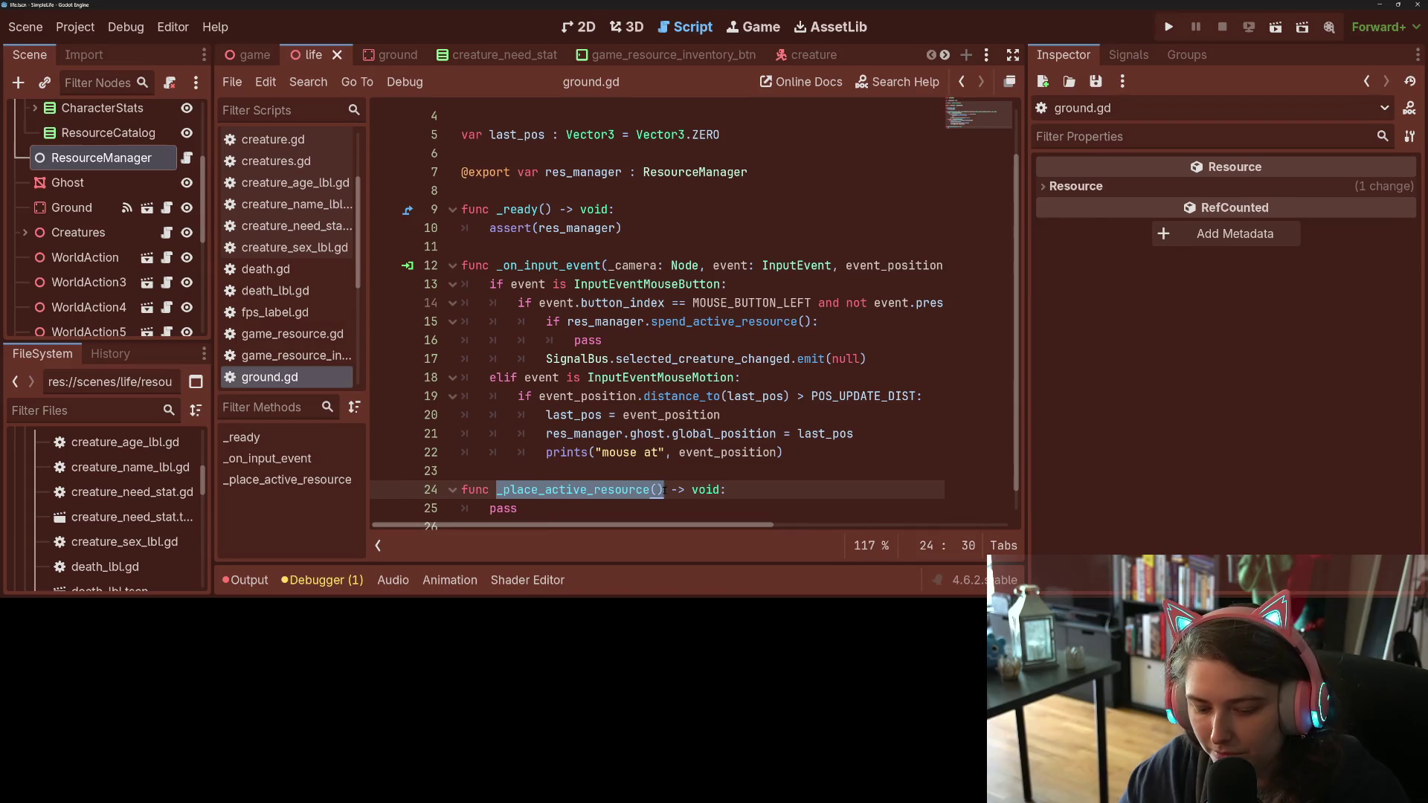
pyautogui.hotkey('ctrl', 'c')
pyautogui.doubleClick(587, 340)
pyautogui.hotkey('ctrl', 'v')
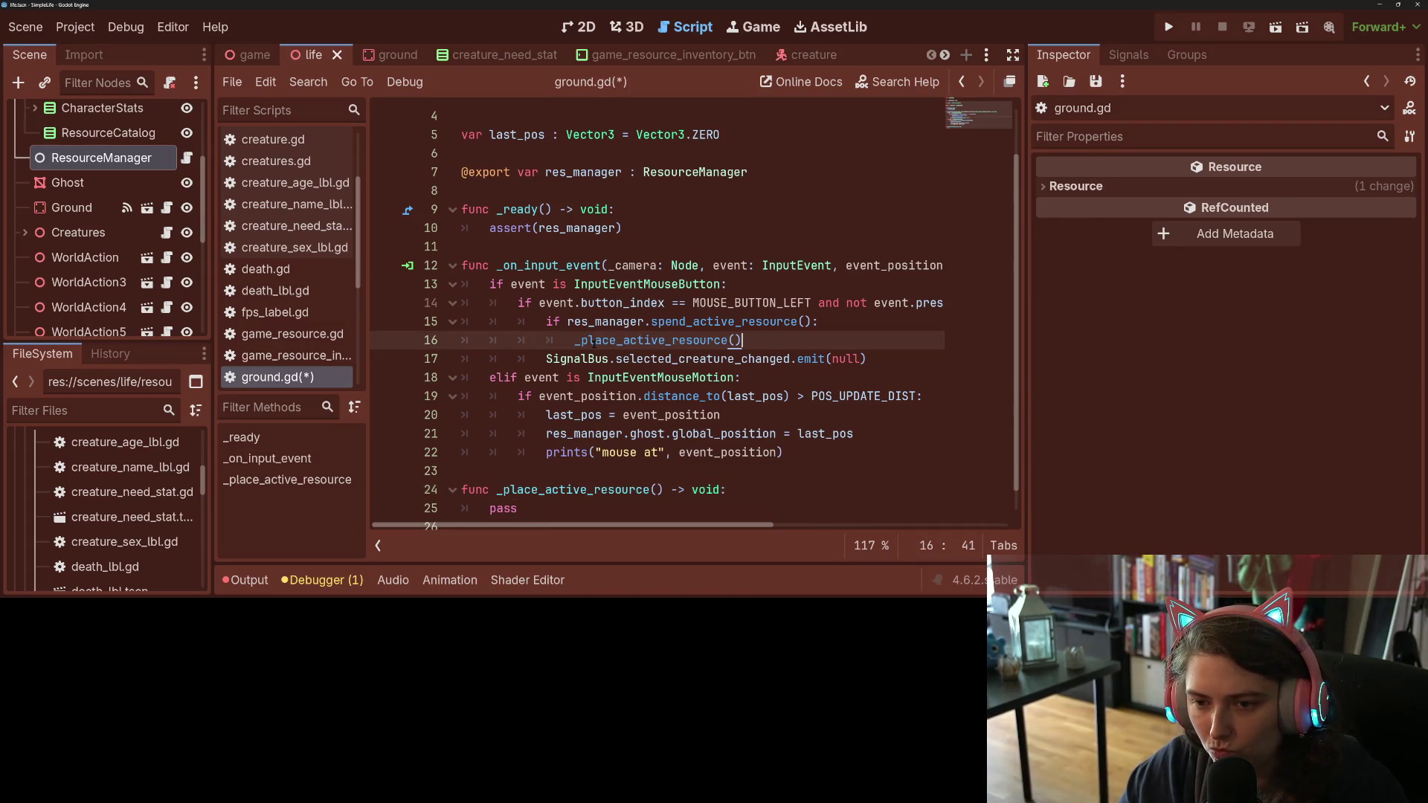
# - Store spend_active_resource() in var res, then check it with 'if res:' on a new line
pyautogui.moveTo(594, 341)
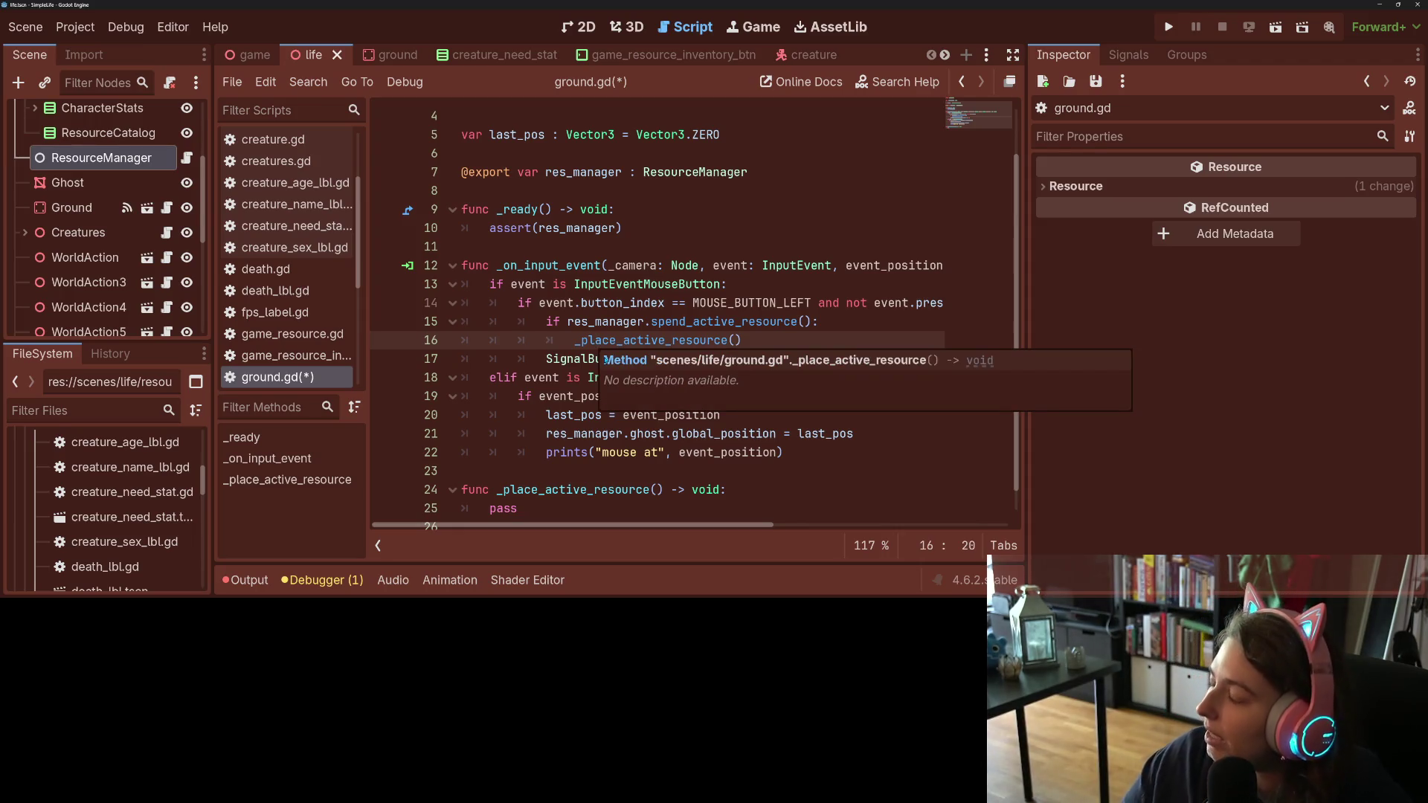
pyautogui.hotkey('ctrl', 's')
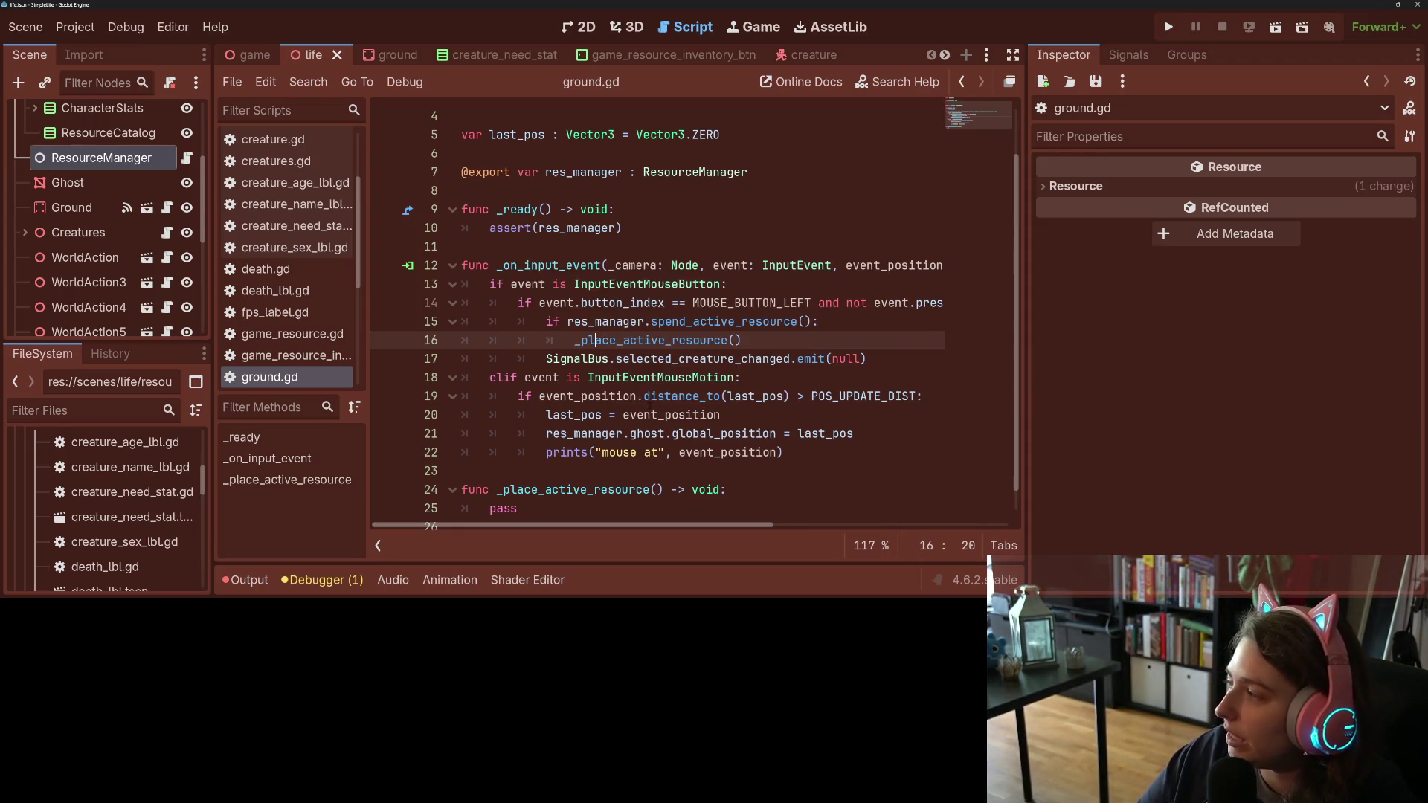
pyautogui.moveTo(677, 414)
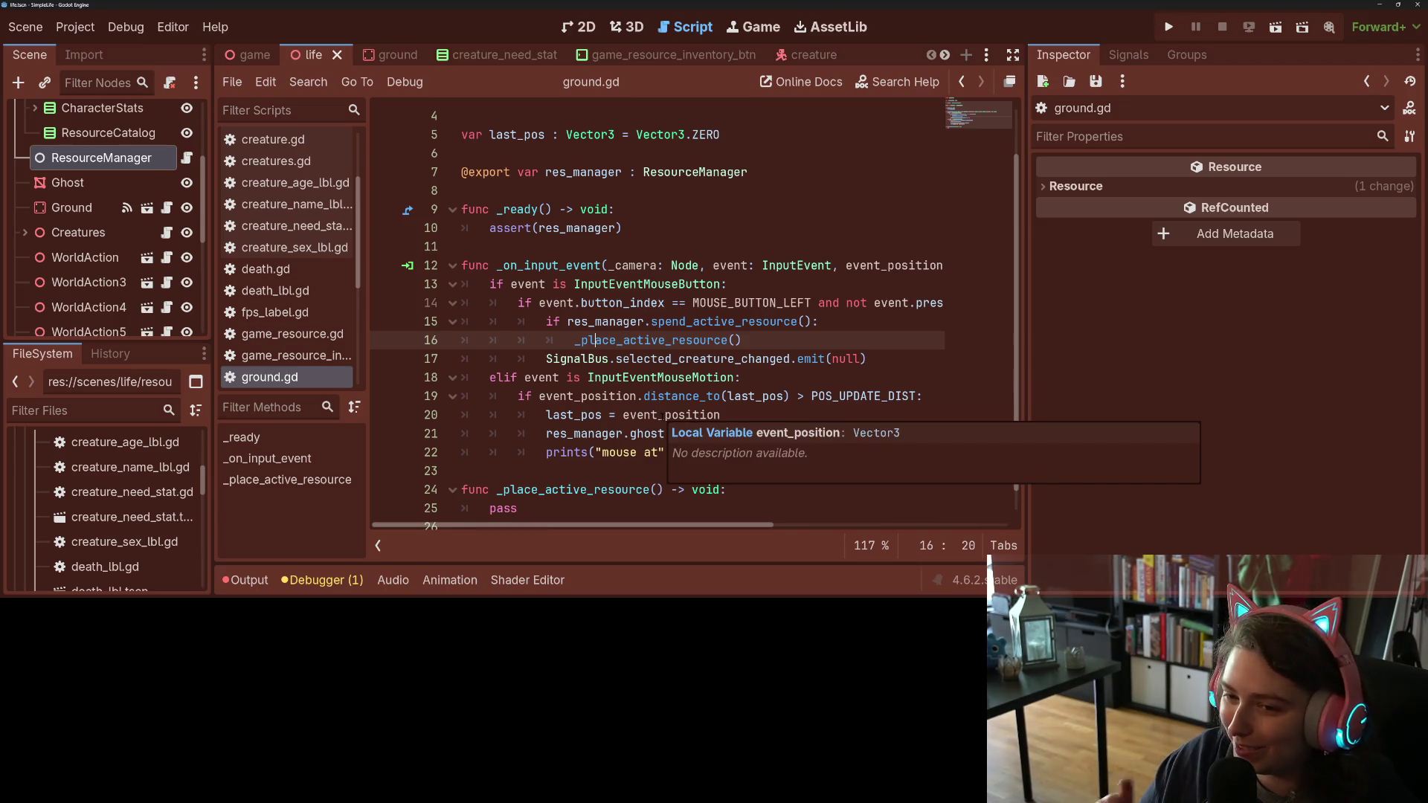
pyautogui.click(606, 321)
pyautogui.doubleClick(606, 322)
pyautogui.doubleClick(554, 321)
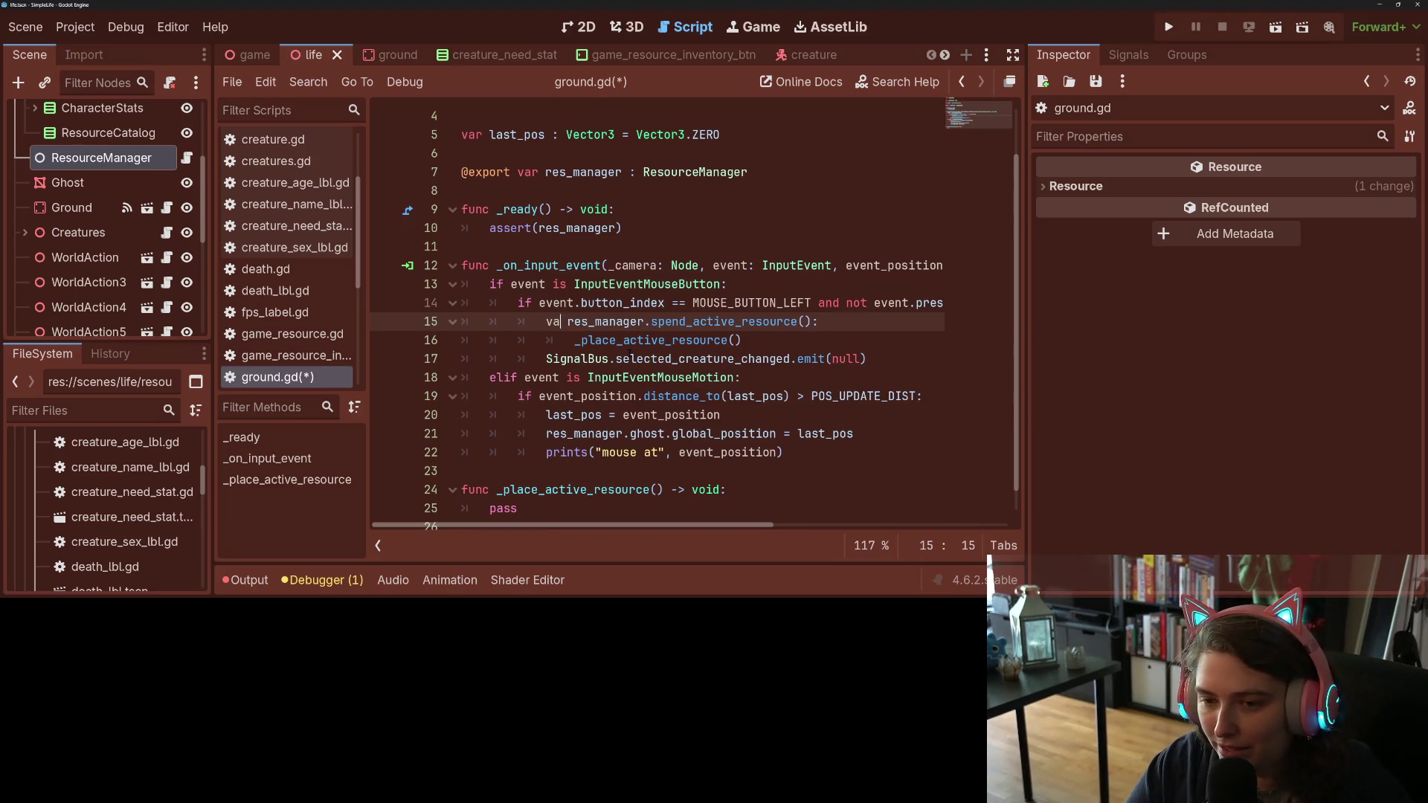
pyautogui.write('var ')
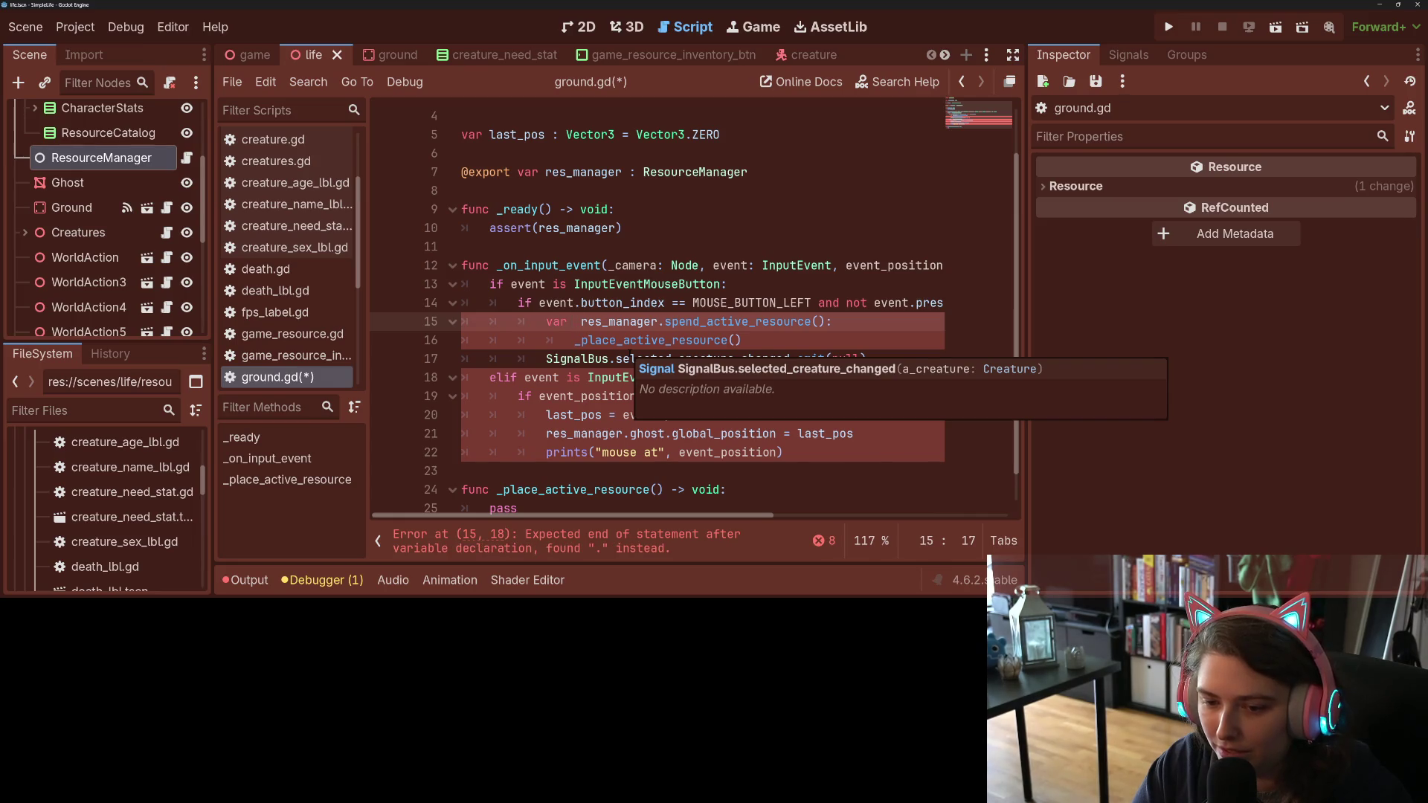
pyautogui.write('res =')
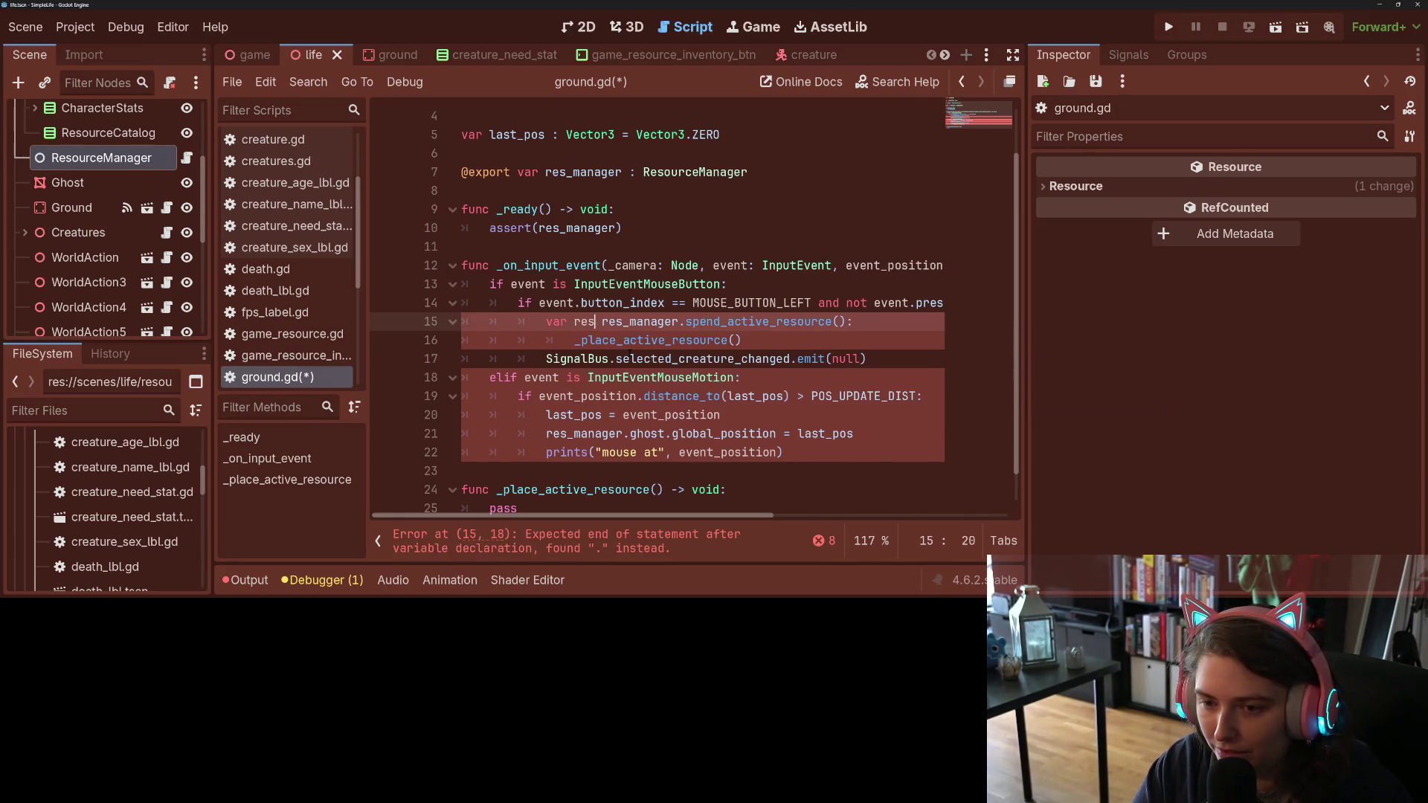
pyautogui.click(896, 327)
pyautogui.press('BackSpace')
pyautogui.press('Return')
pyautogui.write('if res:')
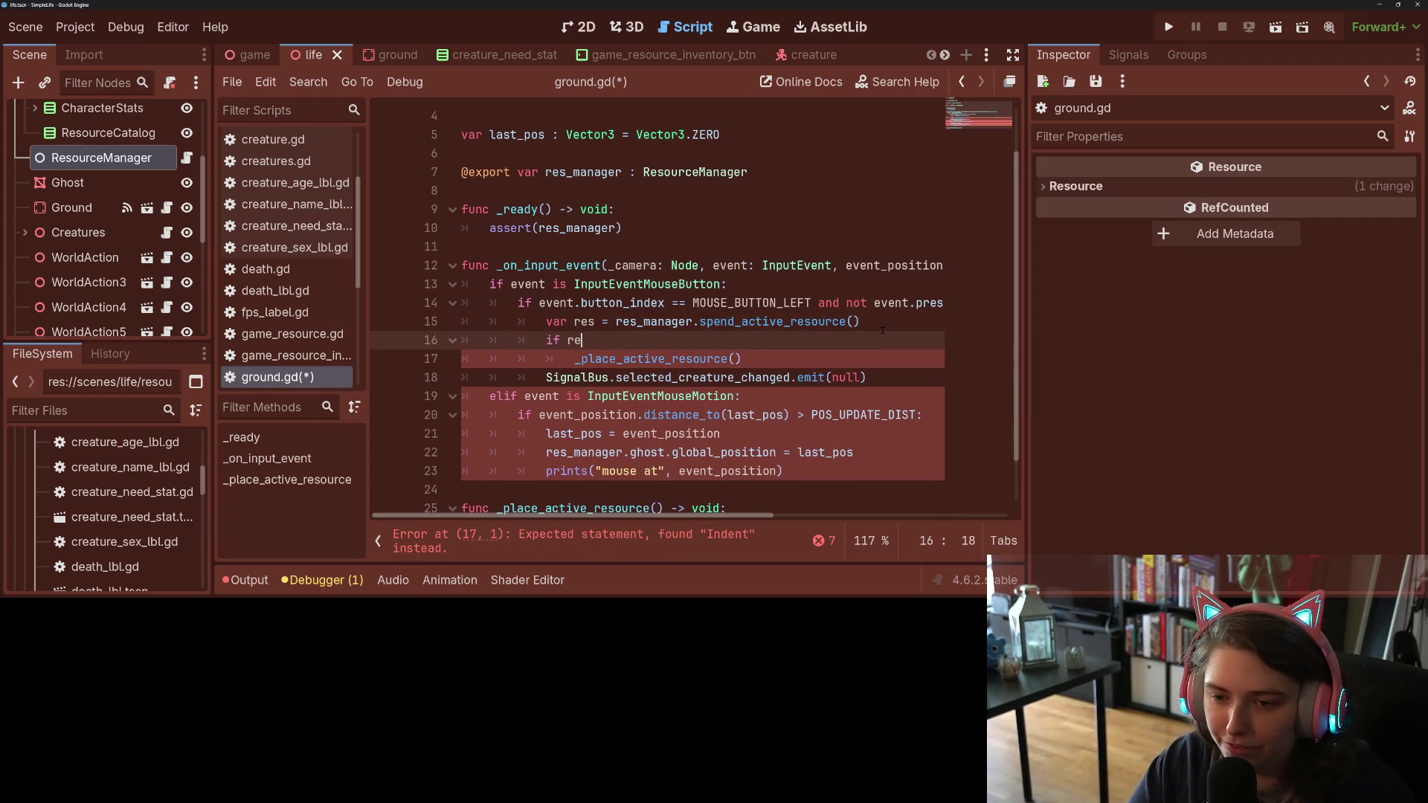
# - Pass res into _place_active_resource and give it a res:GameResource parameter, then save
pyautogui.click(737, 358)
pyautogui.write('res')
pyautogui.click(602, 414)
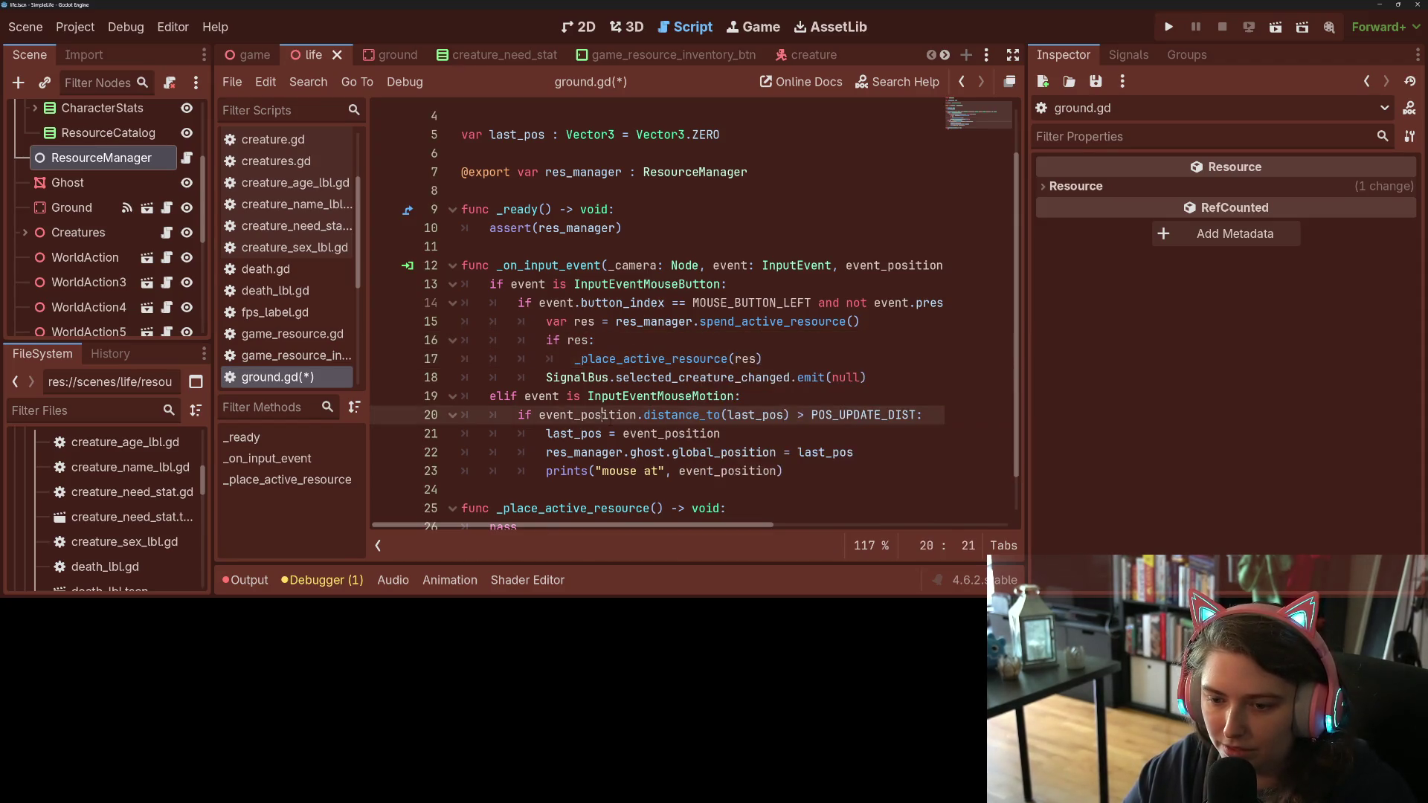
pyautogui.scroll(-1, 658, 487)
pyautogui.click(658, 441)
pyautogui.write('res :')
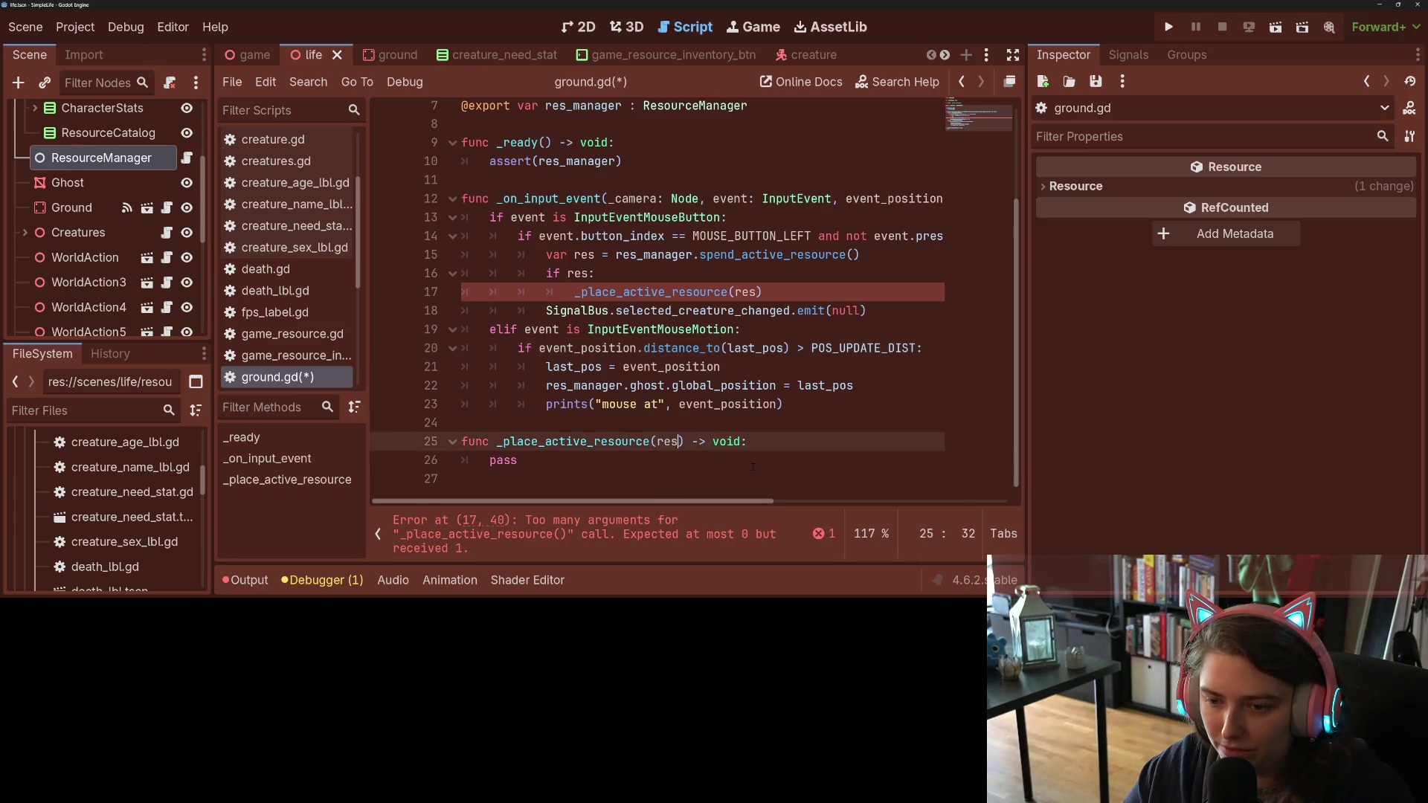
pyautogui.press('BackSpace')
pyautogui.press('BackSpace')
pyautogui.press('BackSpace')
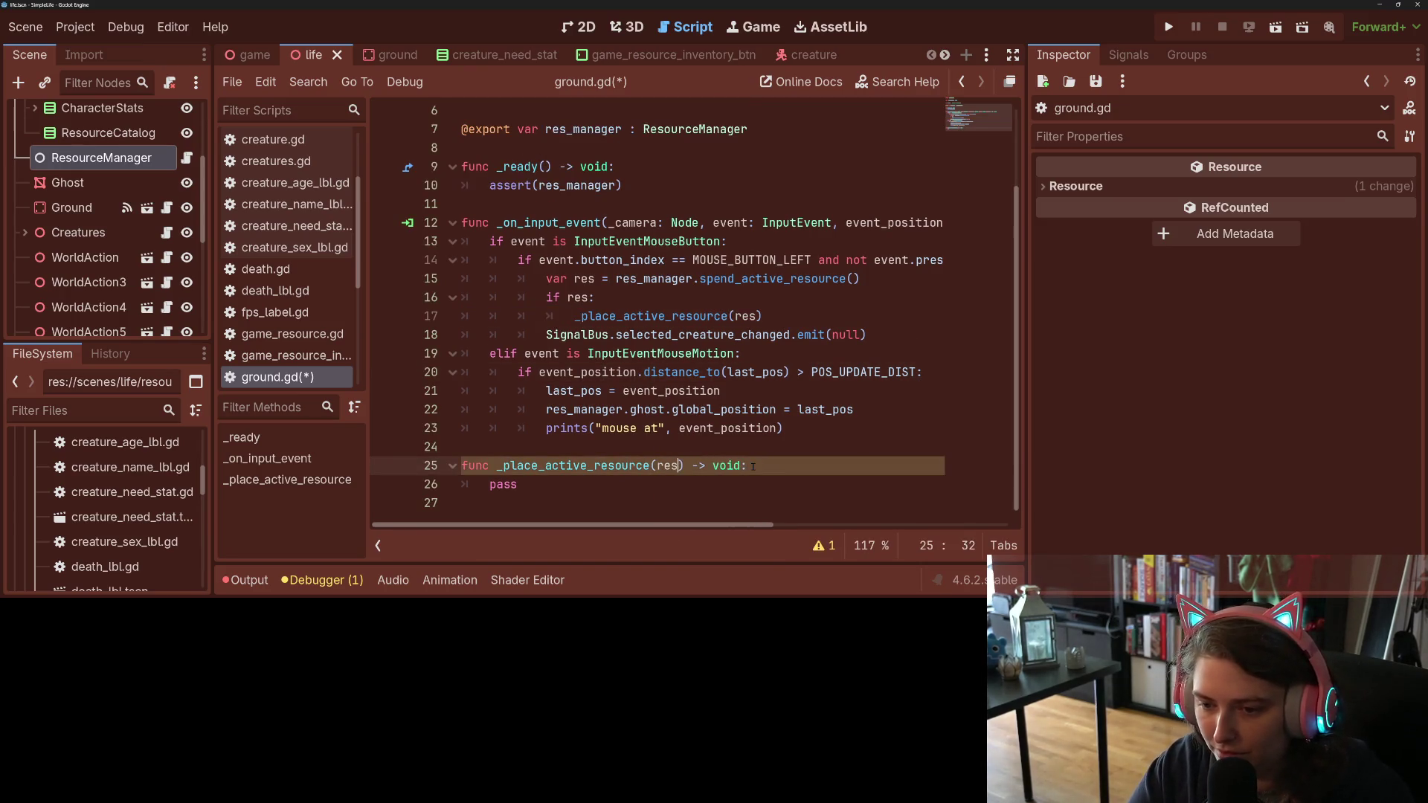
pyautogui.write(':GameResource')
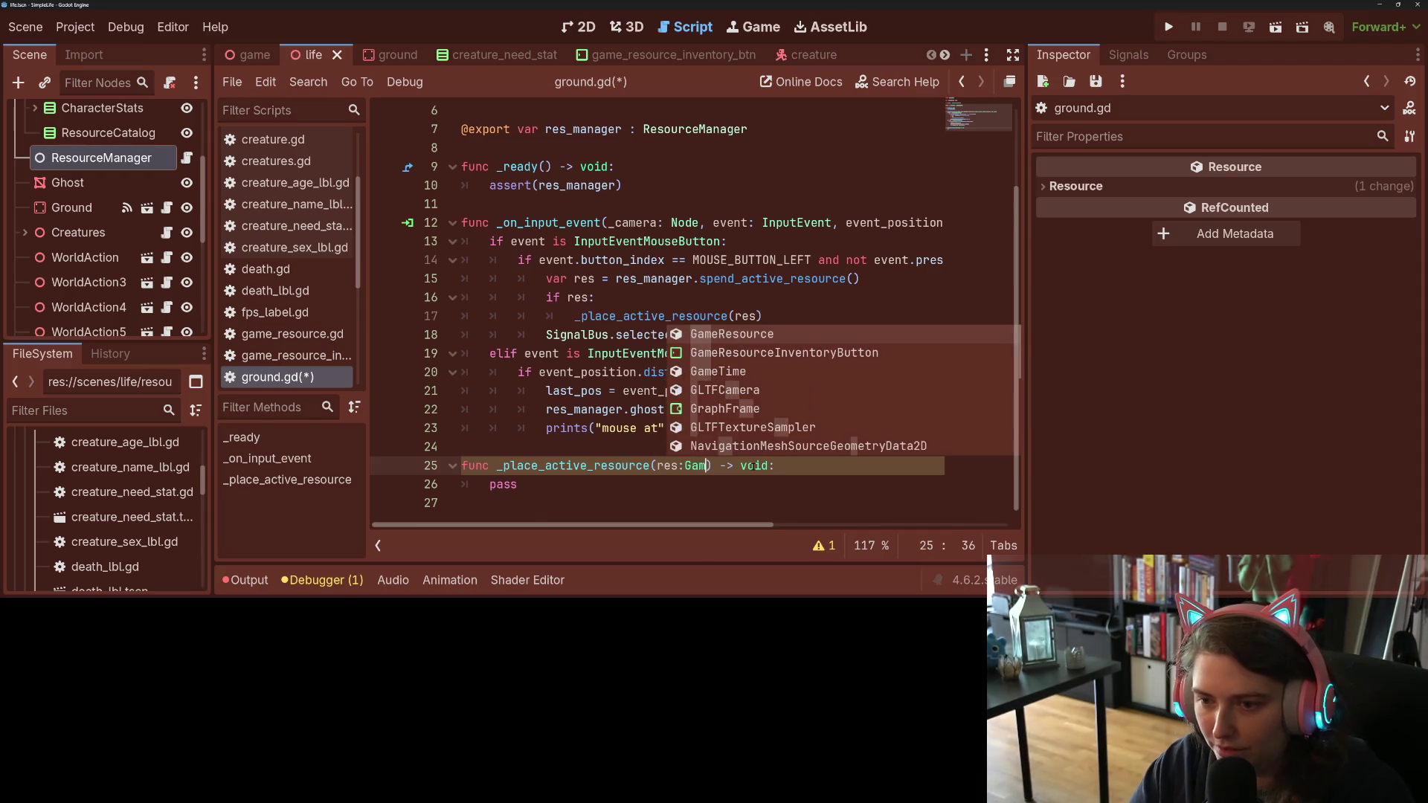
pyautogui.hotkey('ctrl', 's')
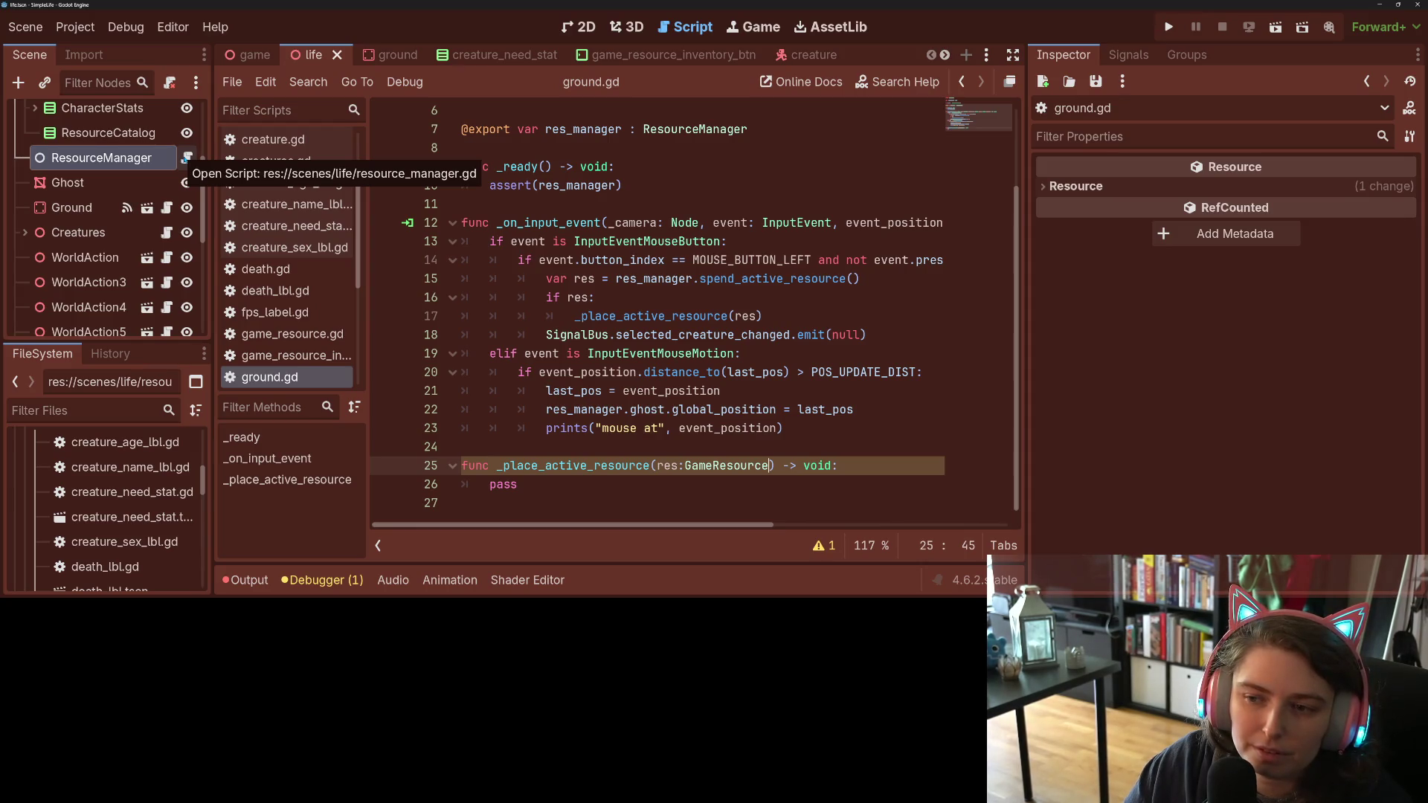
# - In resource_manager.gd, change spend_active_resource's return type from bool to GameResource
pyautogui.click(186, 158)
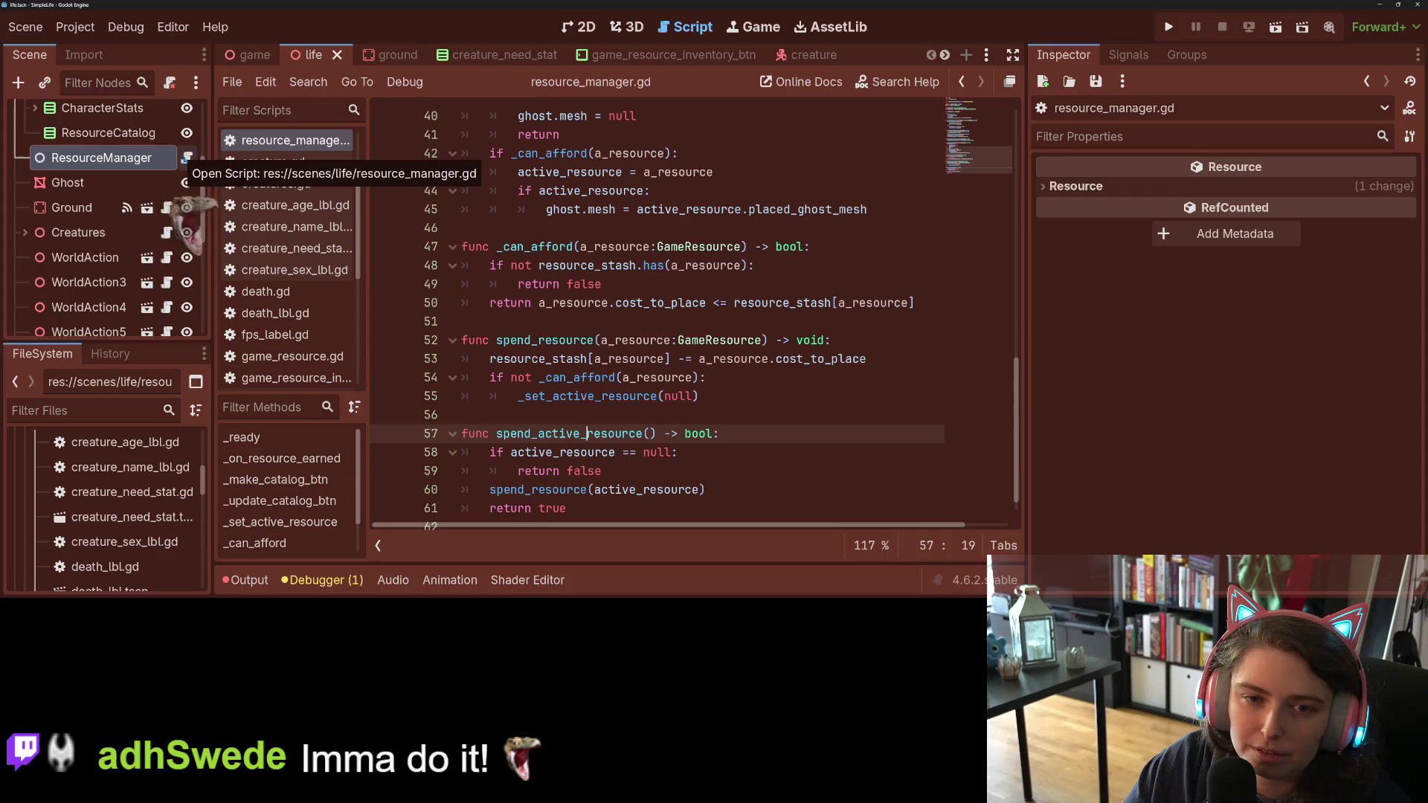
pyautogui.scroll(1, 180, 245)
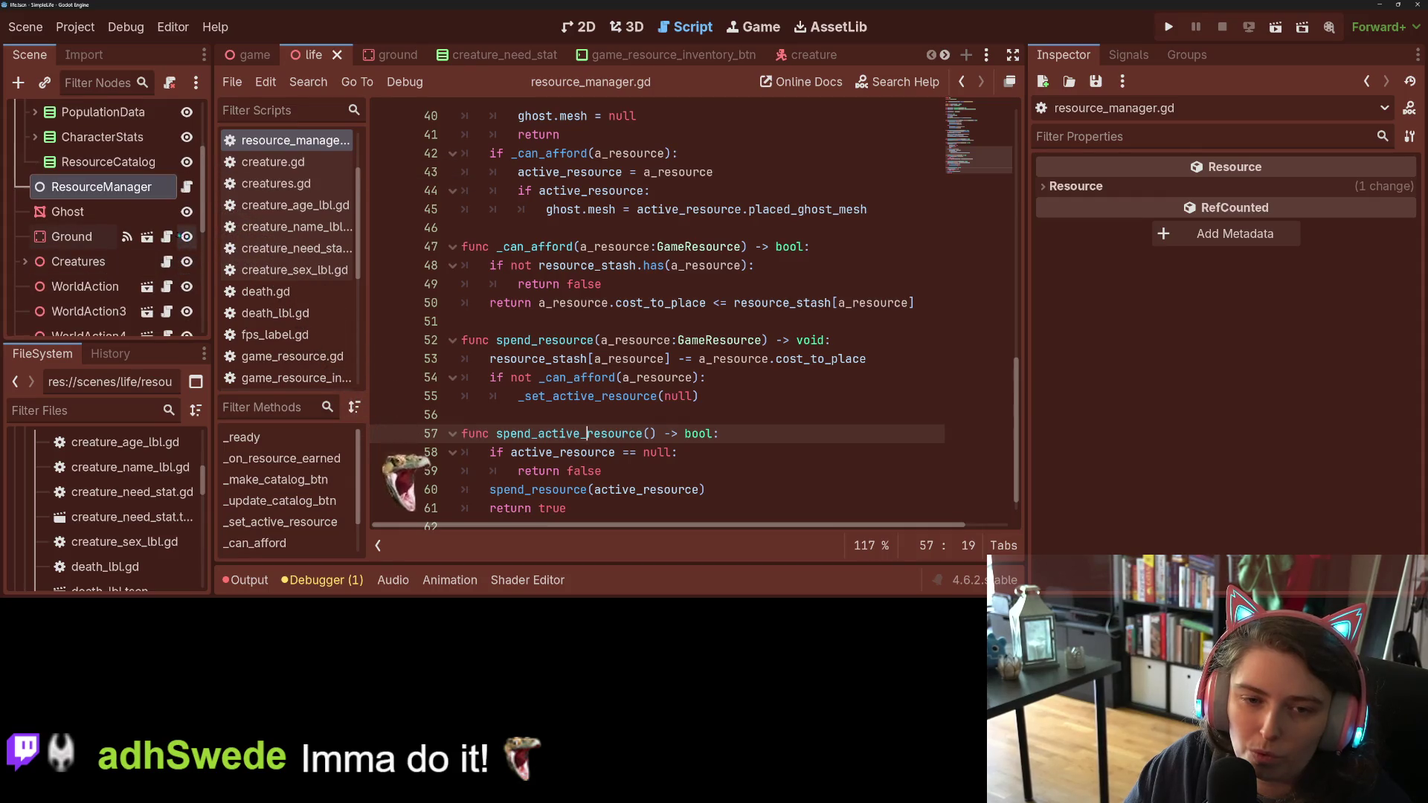
pyautogui.scroll(-1, 669, 335)
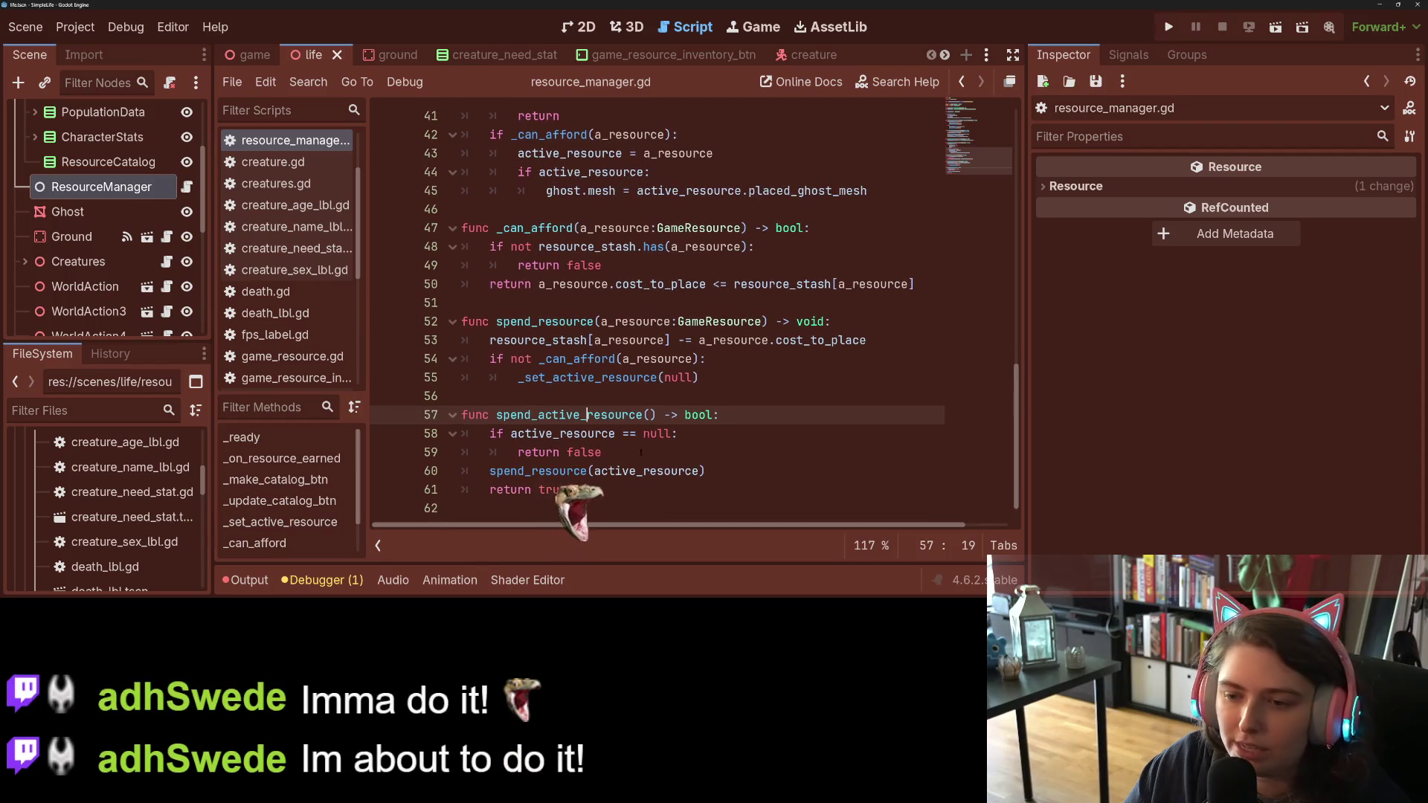
pyautogui.doubleClick(698, 415)
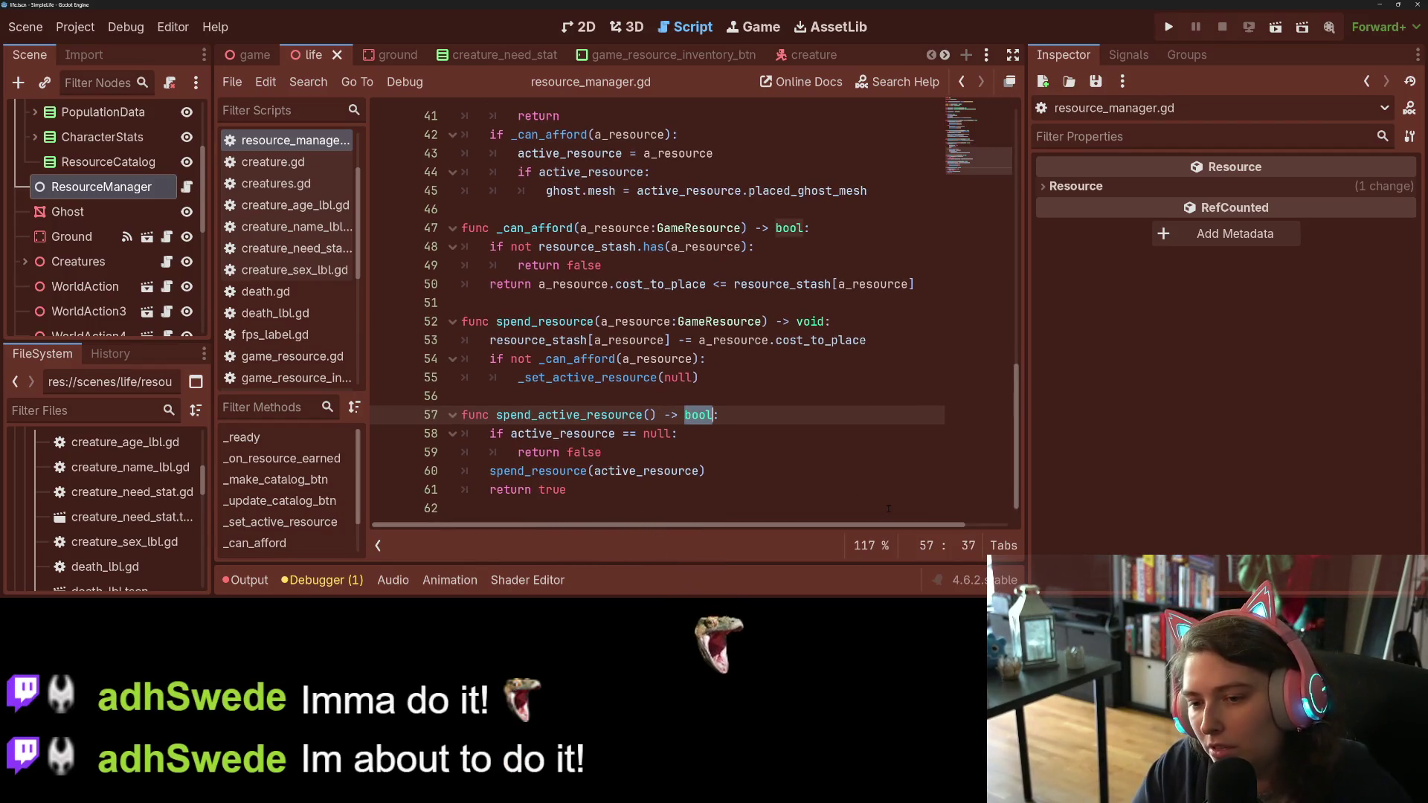
pyautogui.write('Ga')
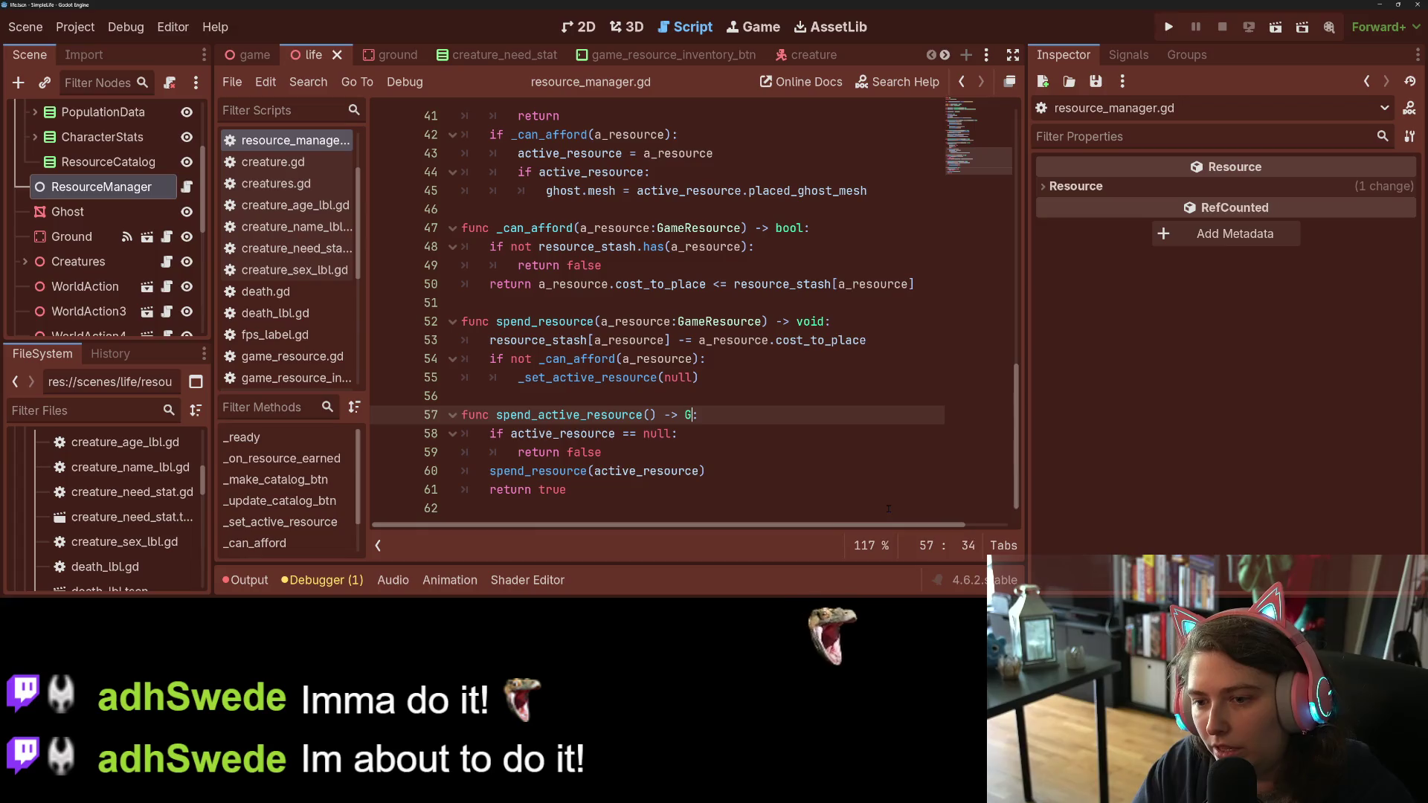
pyautogui.press('Return')
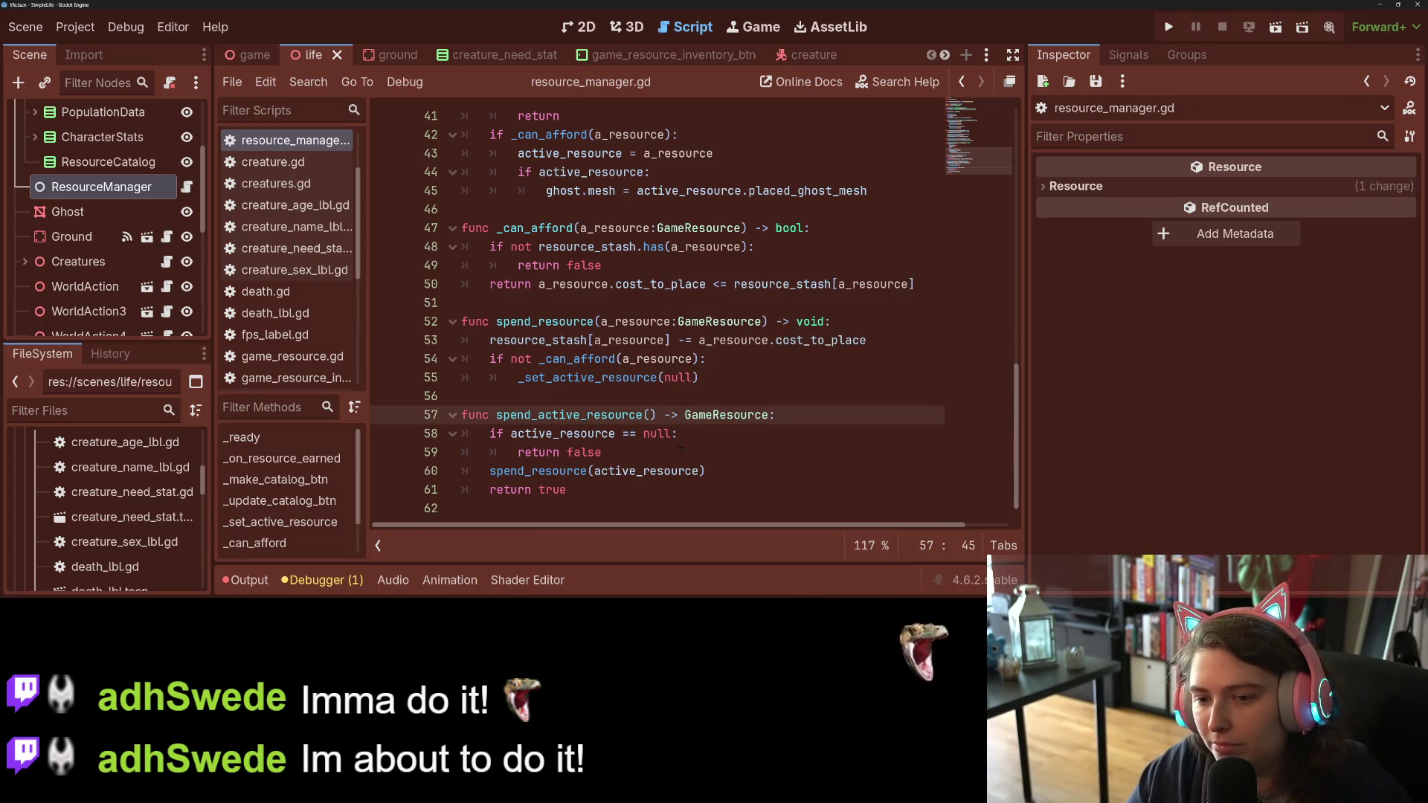
# - Return null from the guard and active_resource at the end, then save
pyautogui.click(587, 452)
pyautogui.doubleClick(588, 451)
pyautogui.click(619, 453)
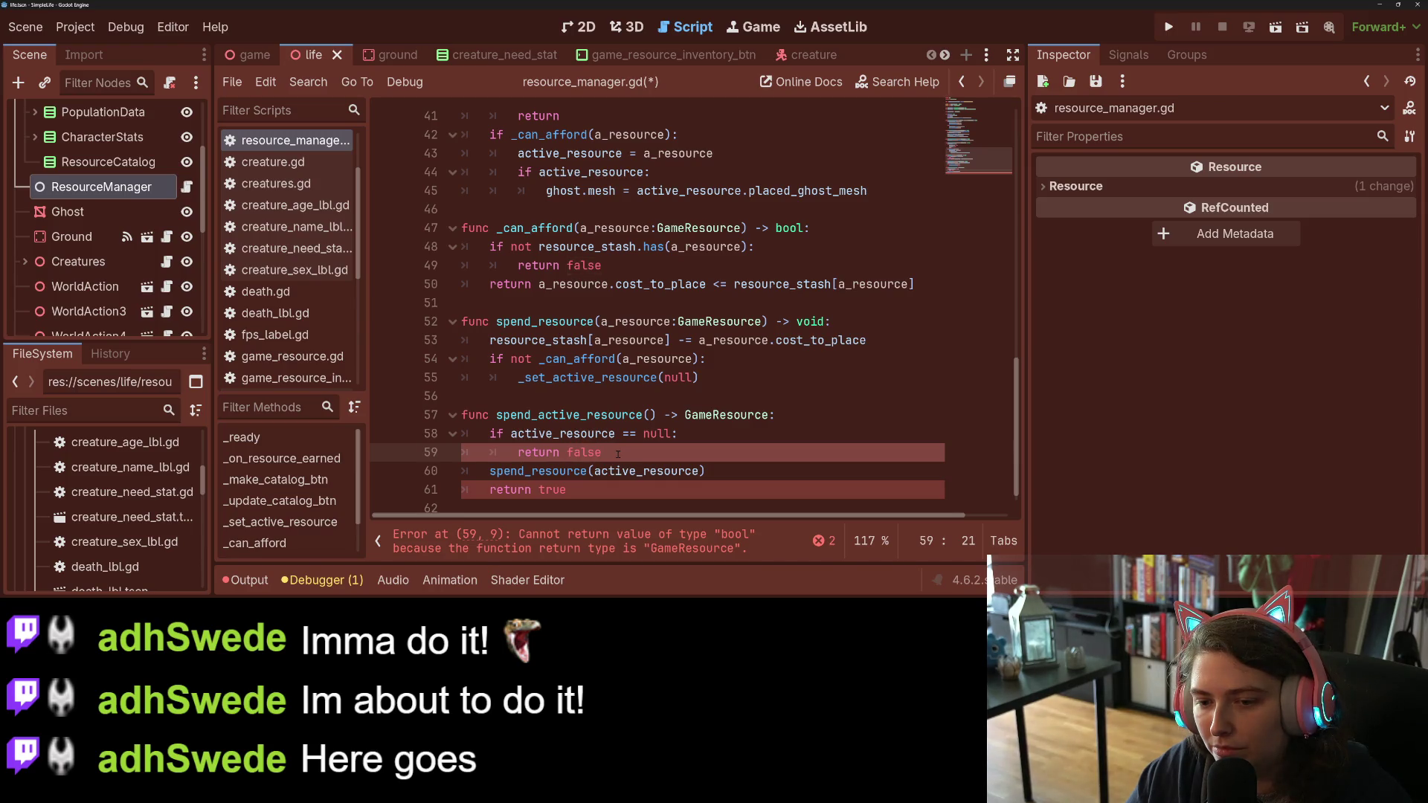
pyautogui.doubleClick(617, 454)
pyautogui.write('ac')
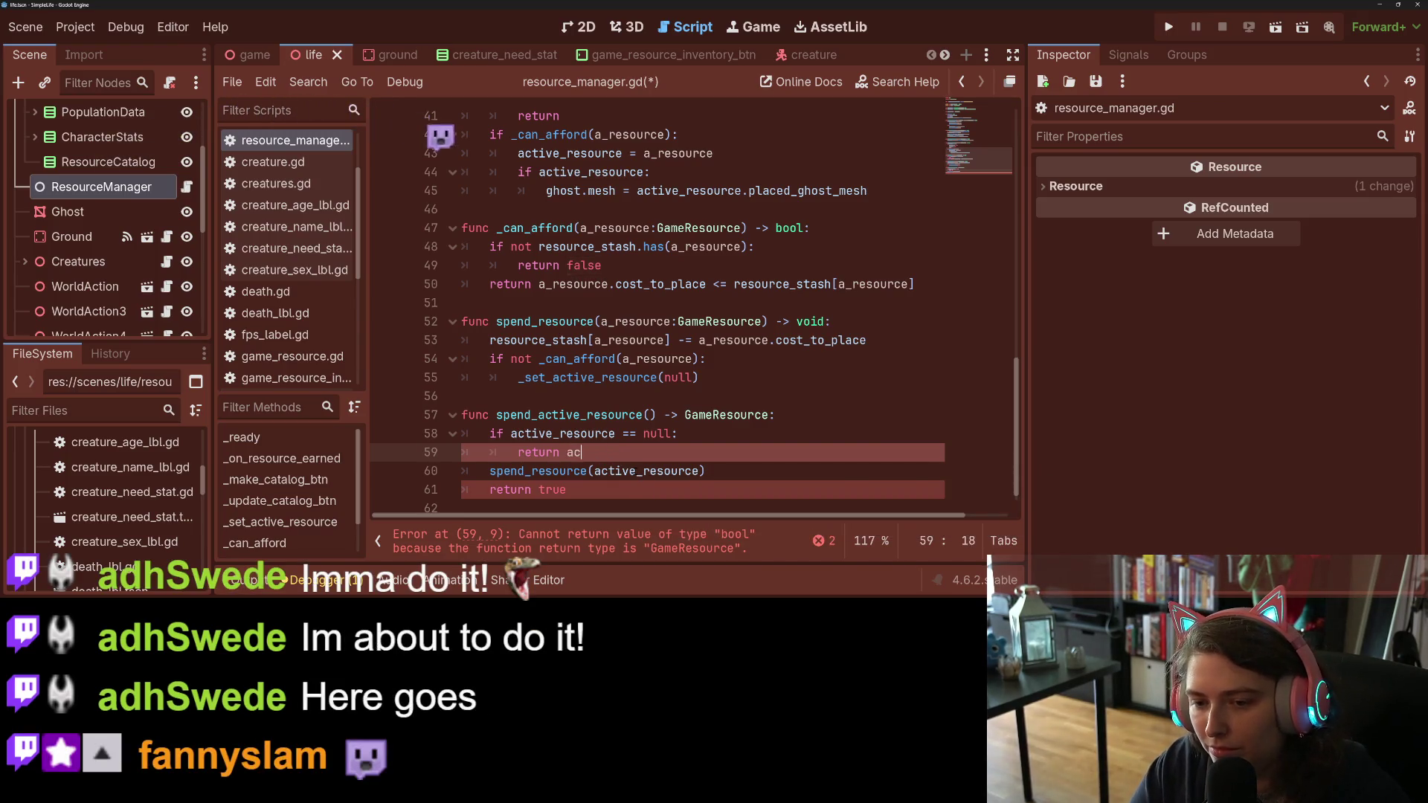
pyautogui.press('BackSpace')
pyautogui.press('BackSpace')
pyautogui.write('null')
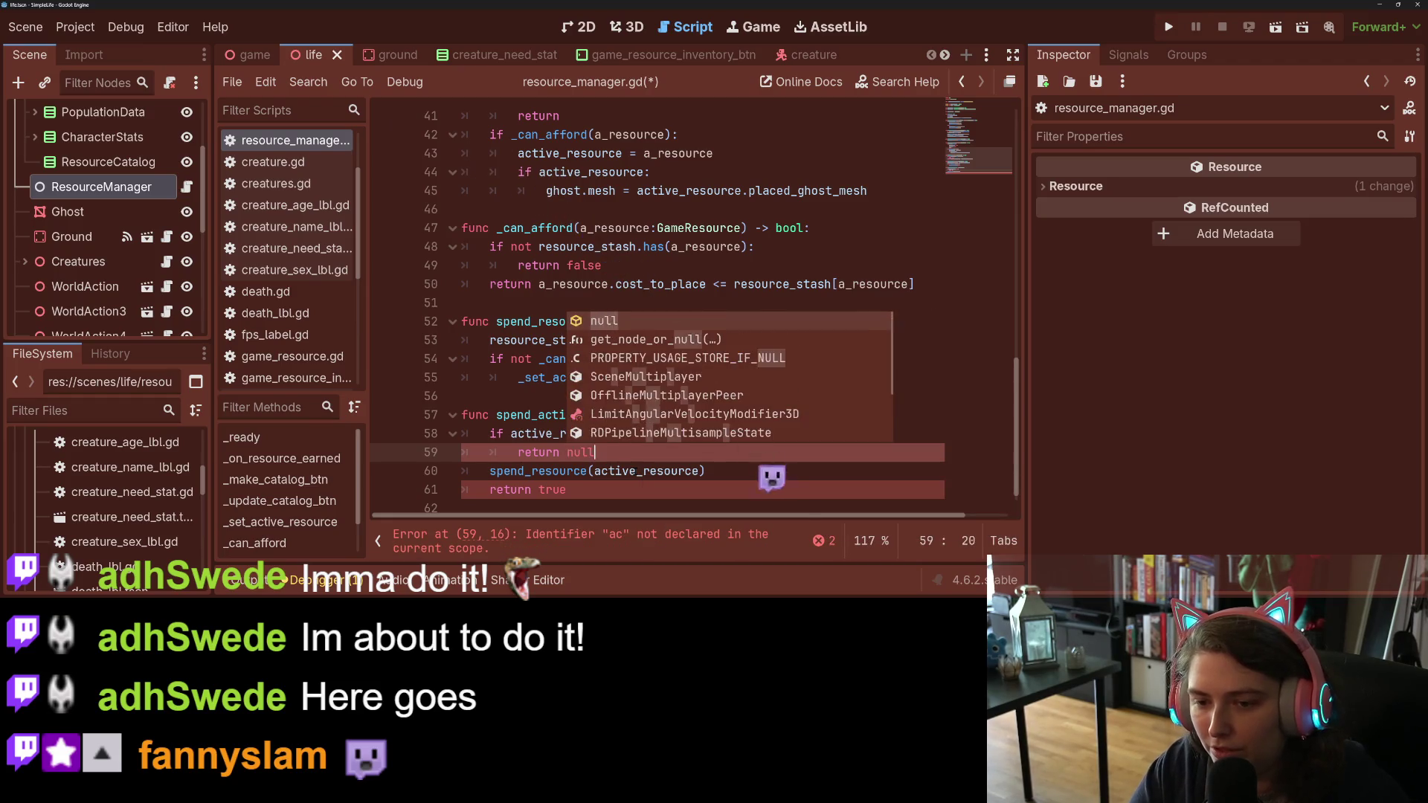
pyautogui.press('Escape')
pyautogui.doubleClick(553, 489)
pyautogui.write('ac')
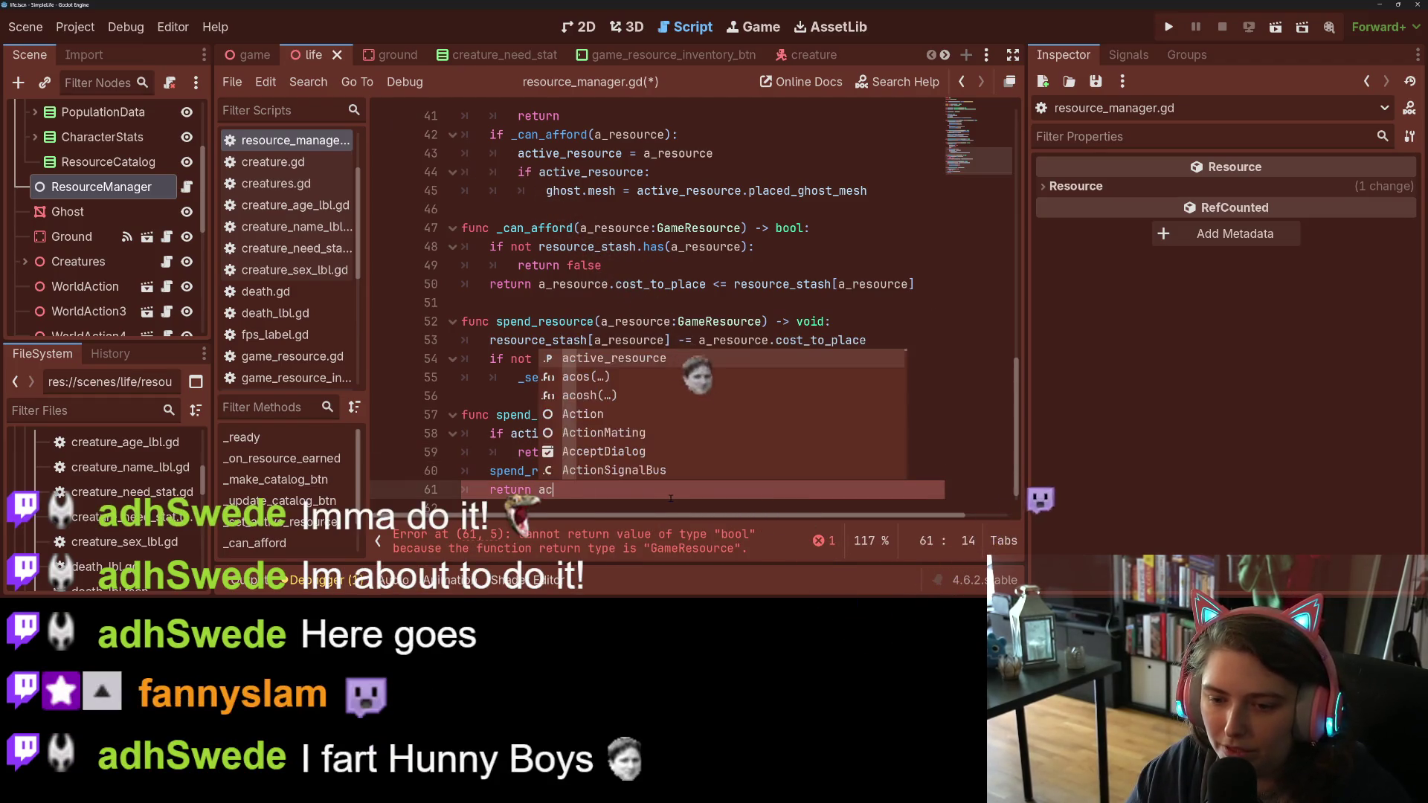
pyautogui.press('Return')
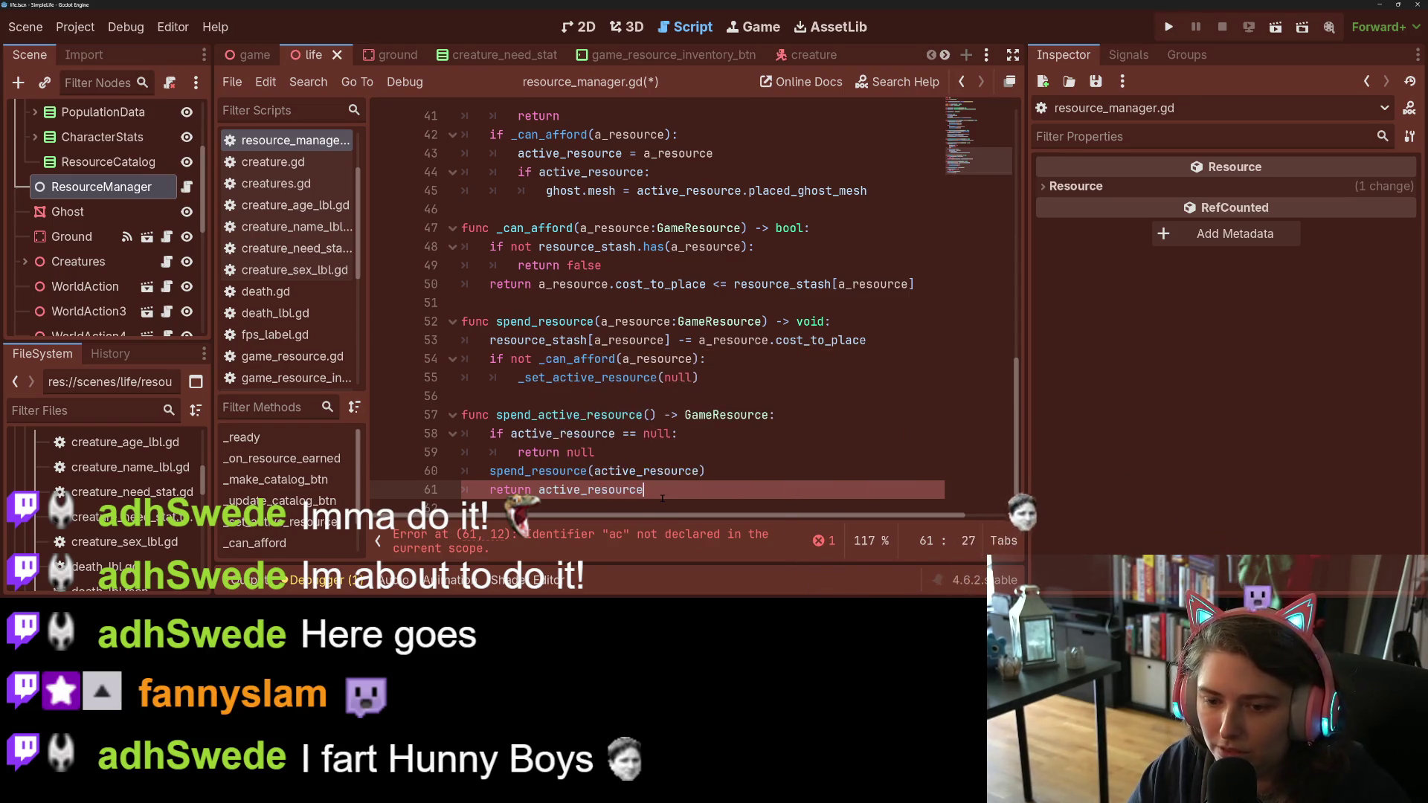
pyautogui.hotkey('ctrl', 's')
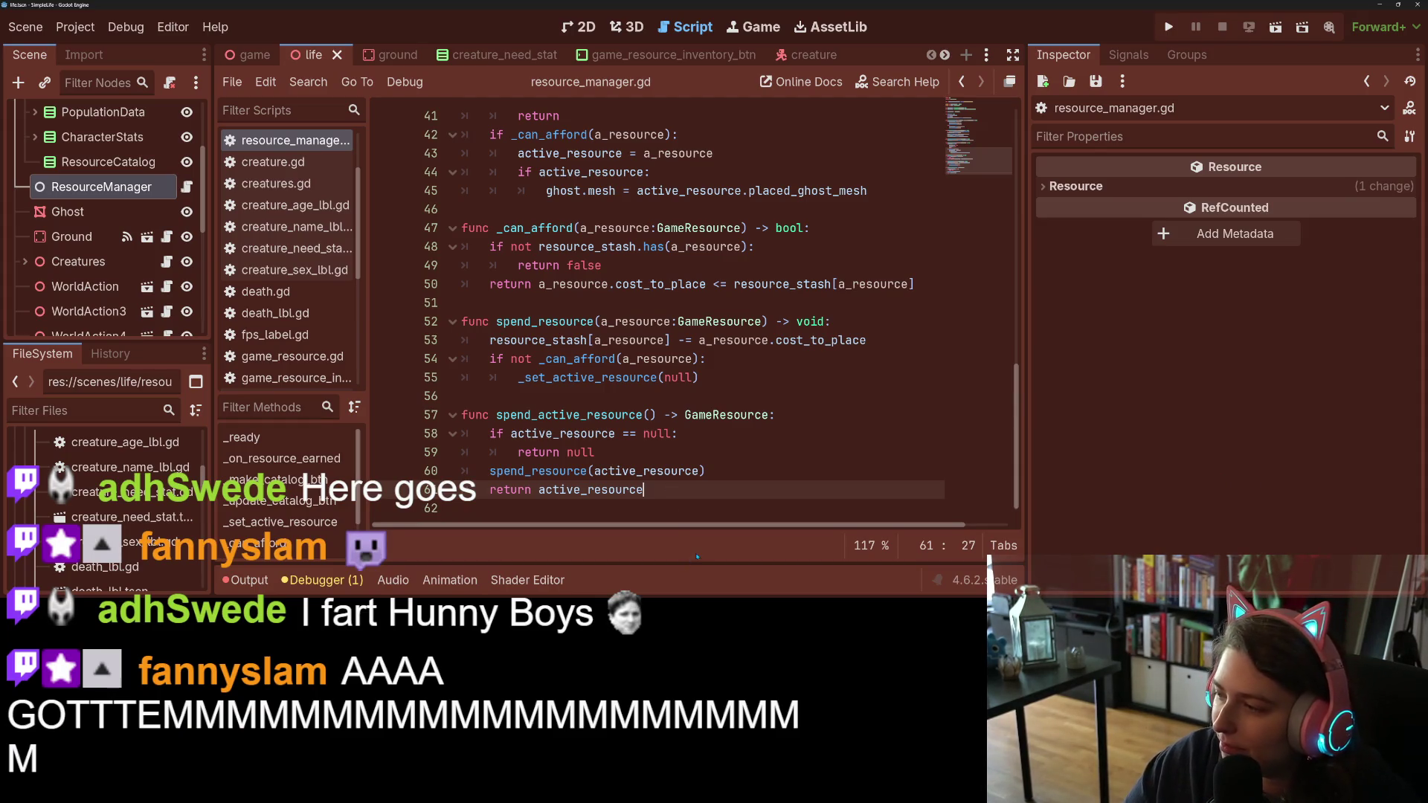
# - Capture active_resource in var my_res before spending and return my_res instead; save
pyautogui.hscroll(1, 655, 513)
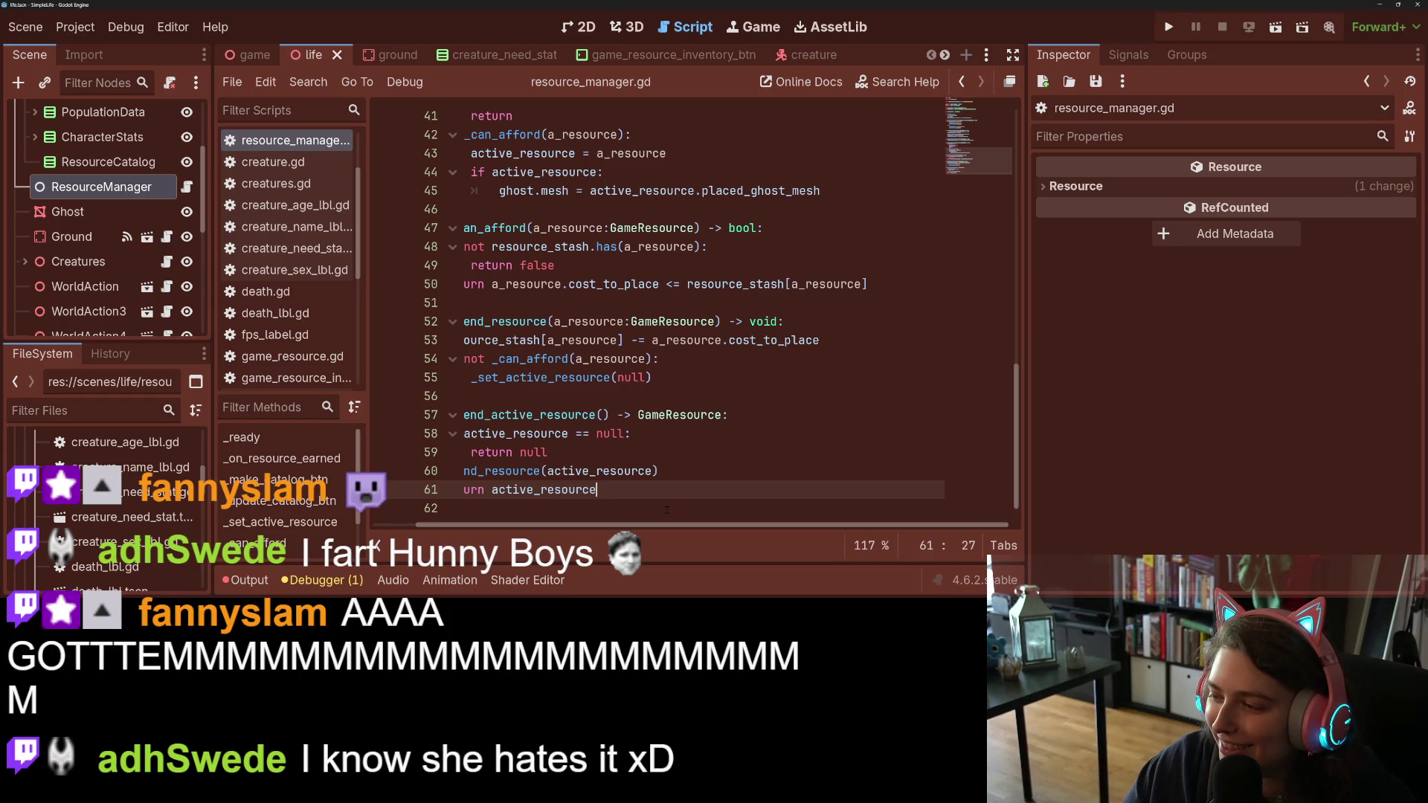
pyautogui.press('Up')
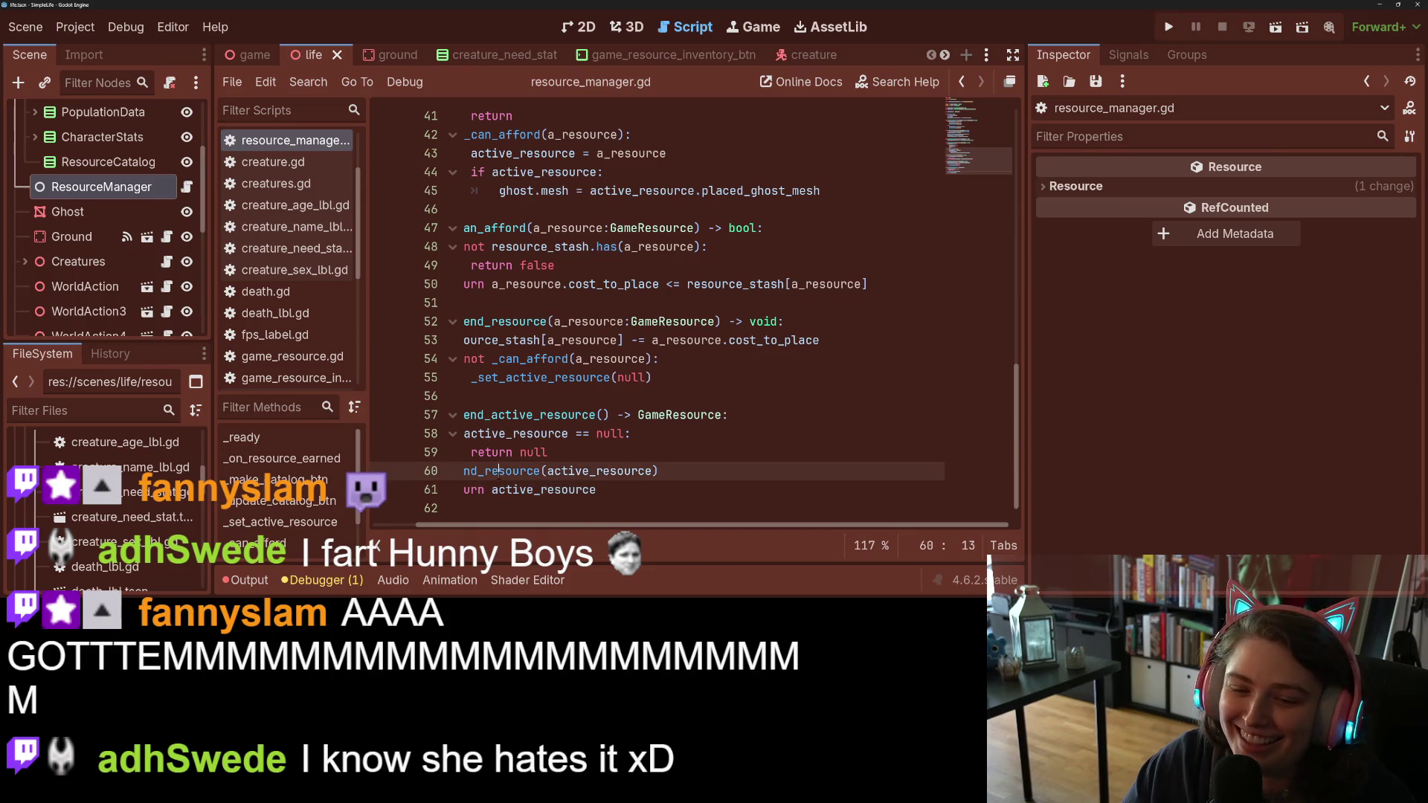
pyautogui.press('Home')
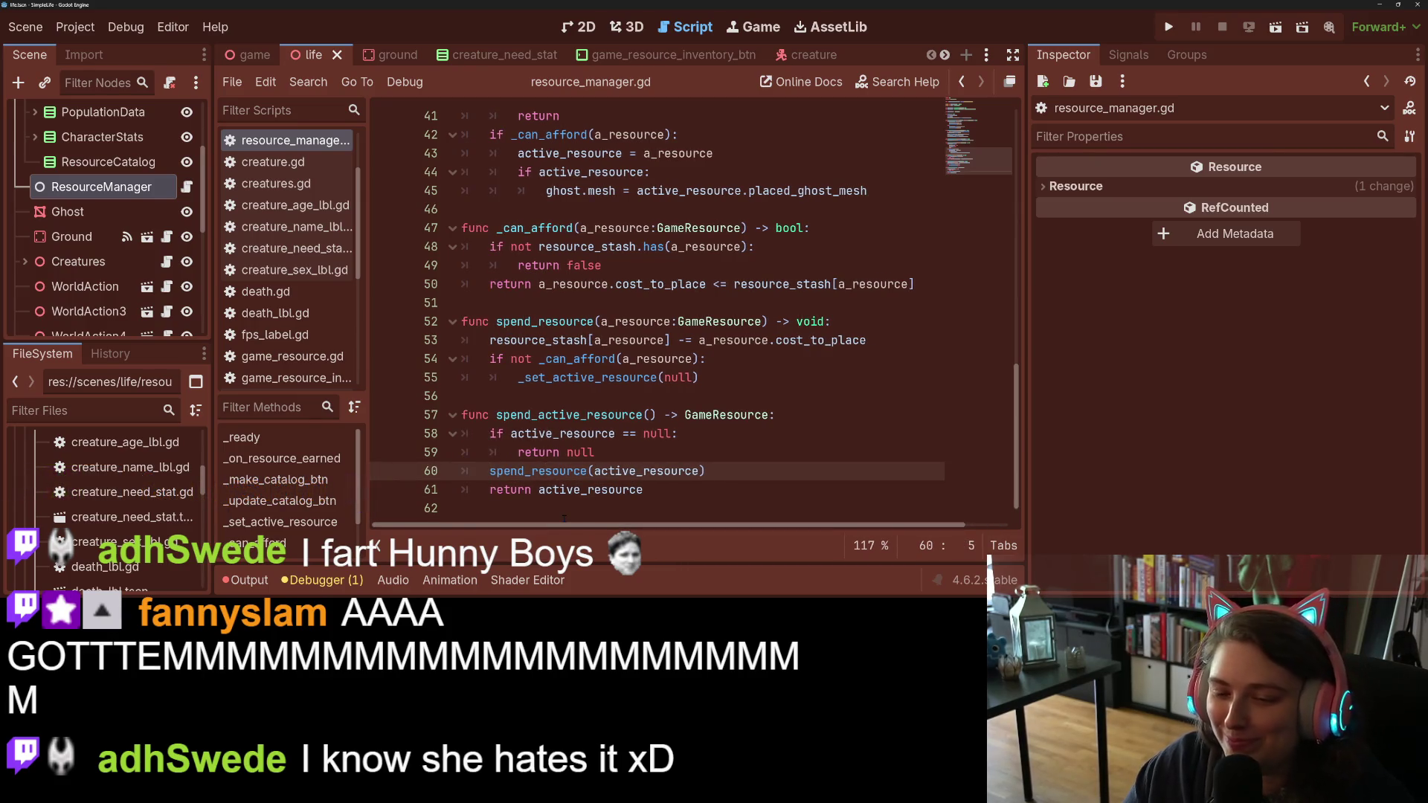
pyautogui.press('Return')
pyautogui.press('Up')
pyautogui.write('var ')
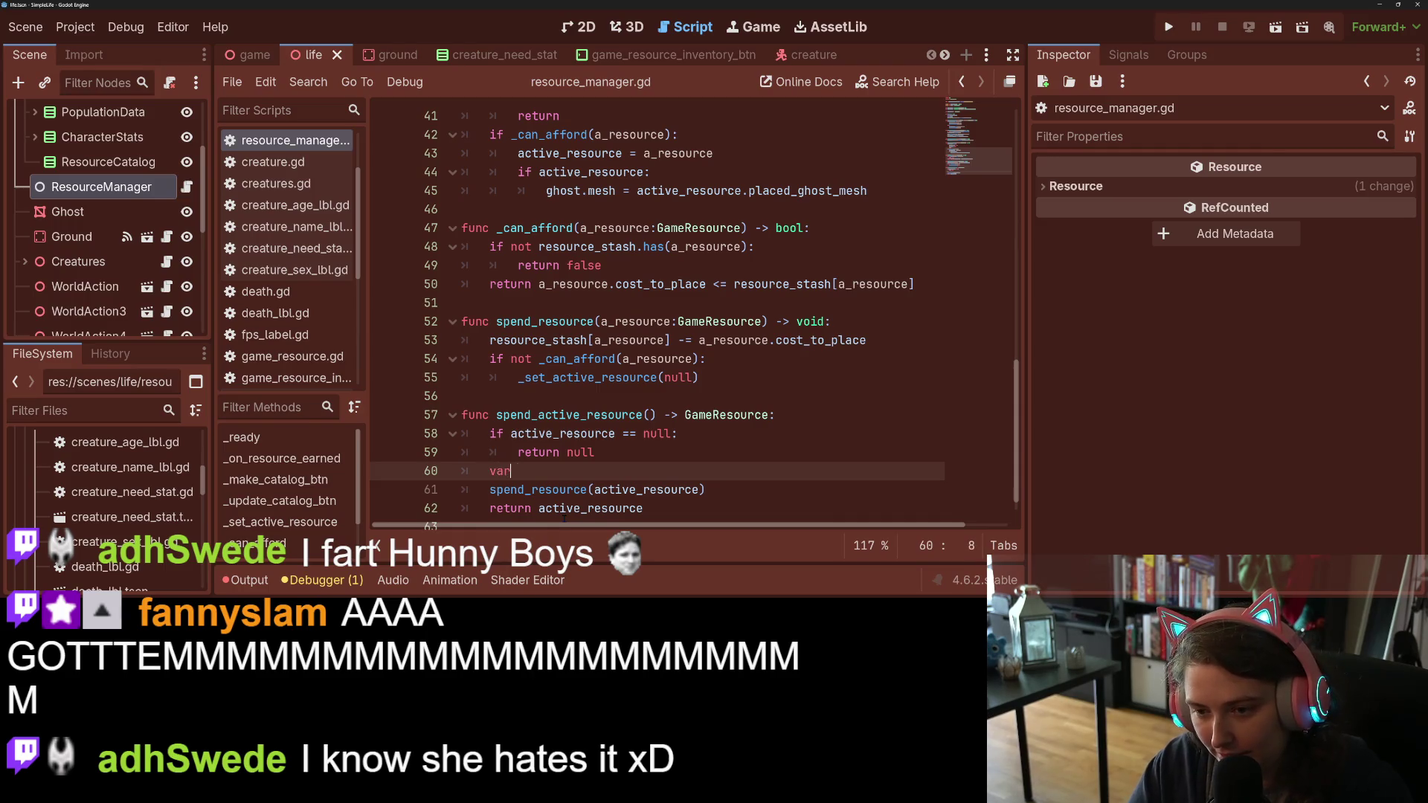
pyautogui.write('my_res = ')
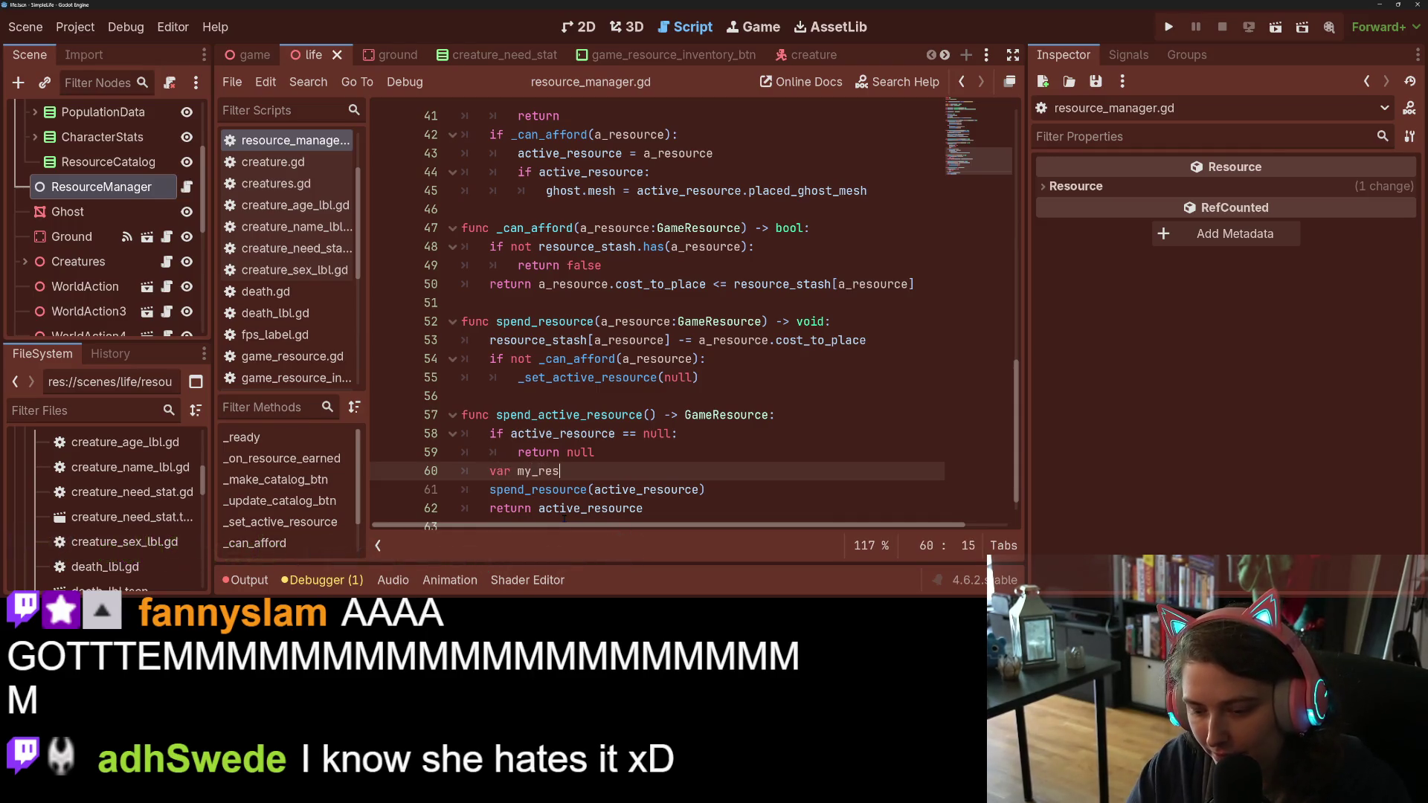
pyautogui.write('act')
pyautogui.press('Return')
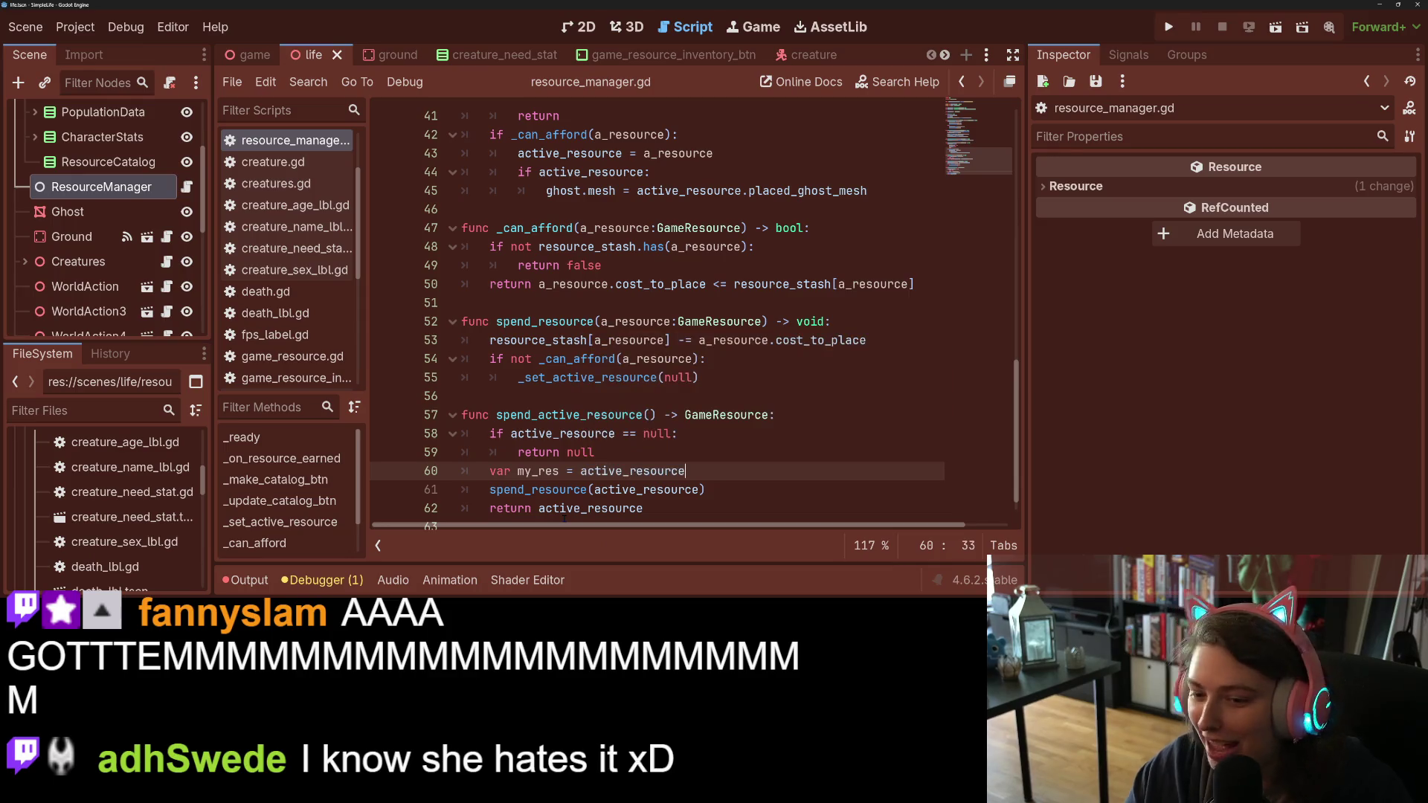
pyautogui.doubleClick(544, 473)
pyautogui.hotkey('ctrl', 'c')
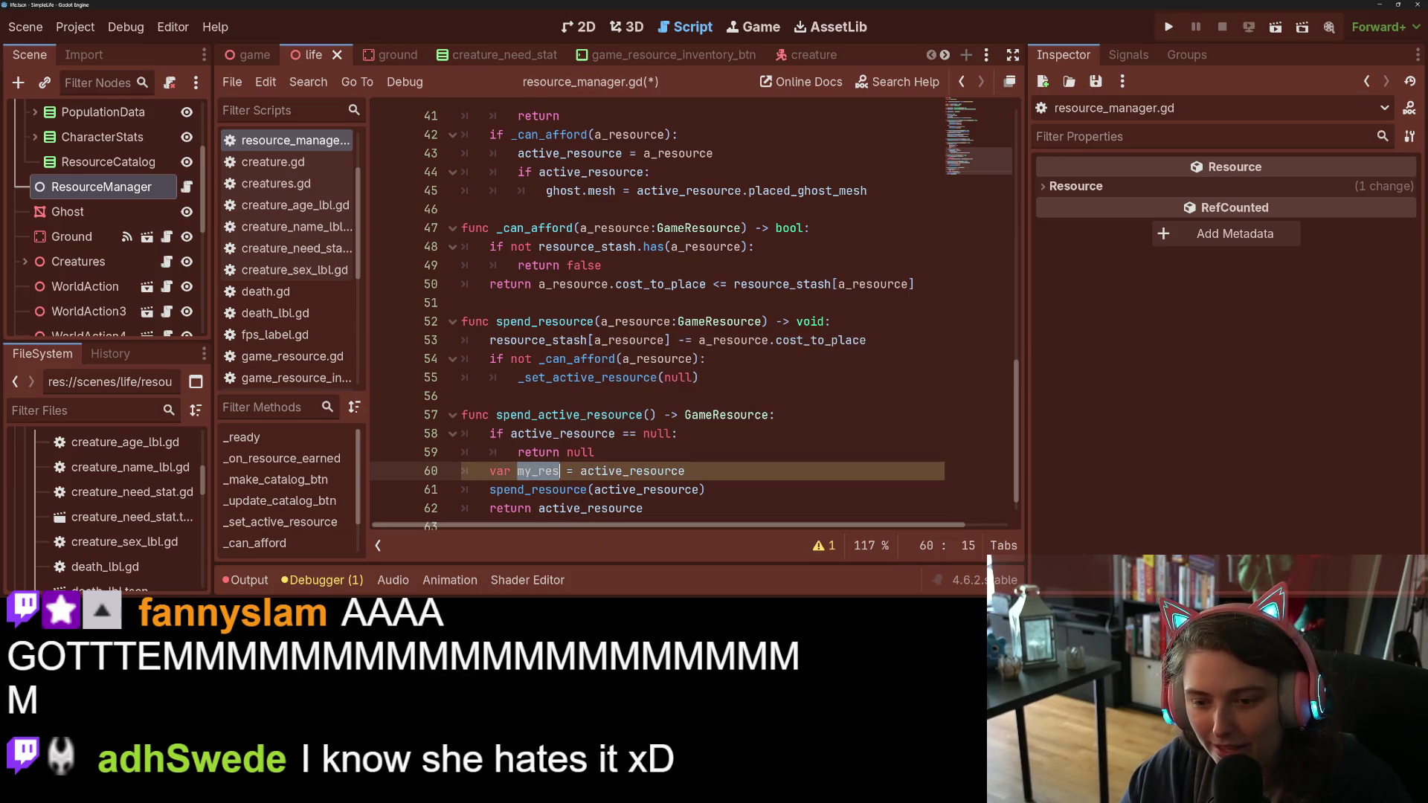
pyautogui.doubleClick(583, 505)
pyautogui.hotkey('ctrl', 'v')
pyautogui.hotkey('ctrl', 's')
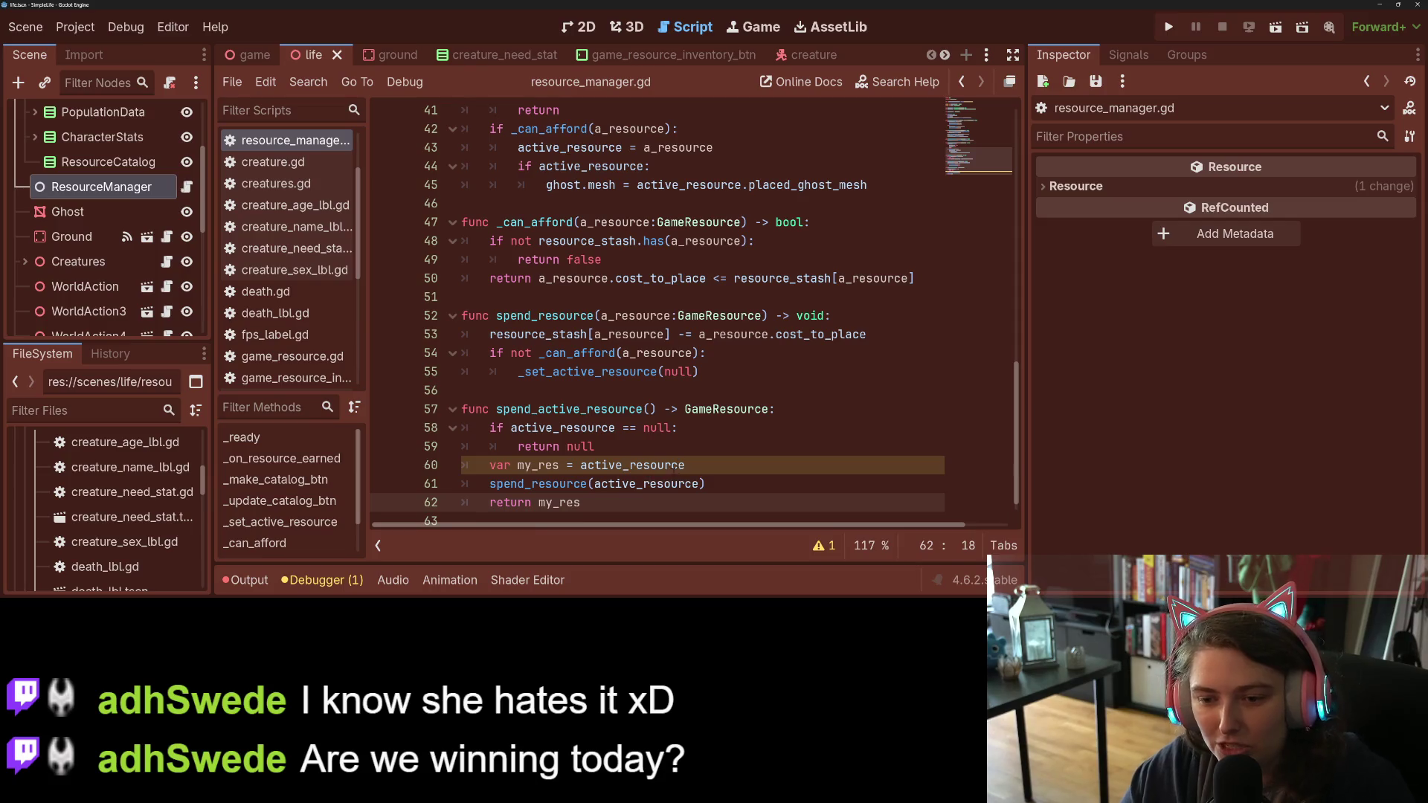
# - Review active_resource's uses in spend_active_resource, then go back to ground.gd
pyautogui.doubleClick(673, 466)
pyautogui.click(617, 484)
pyautogui.doubleClick(608, 411)
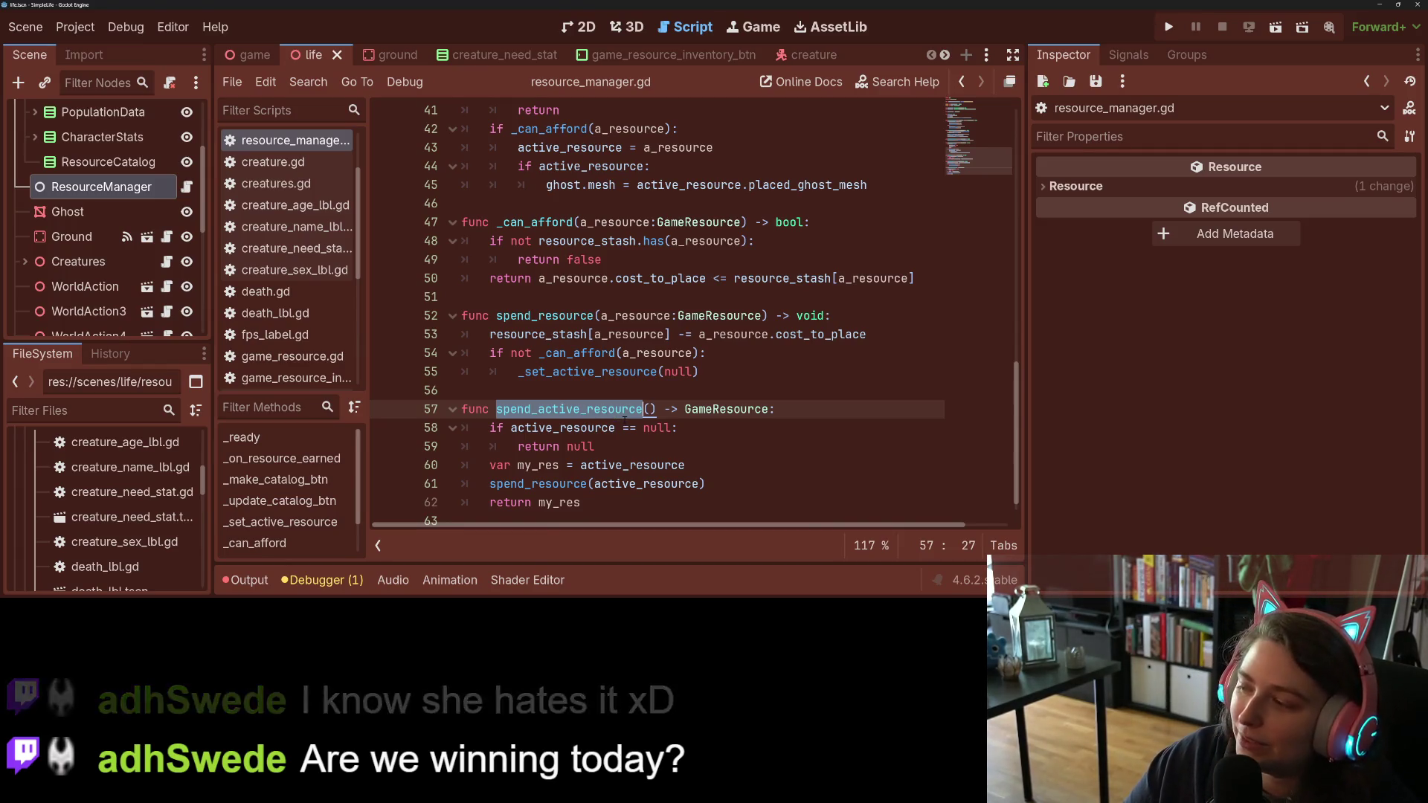
pyautogui.click(553, 427)
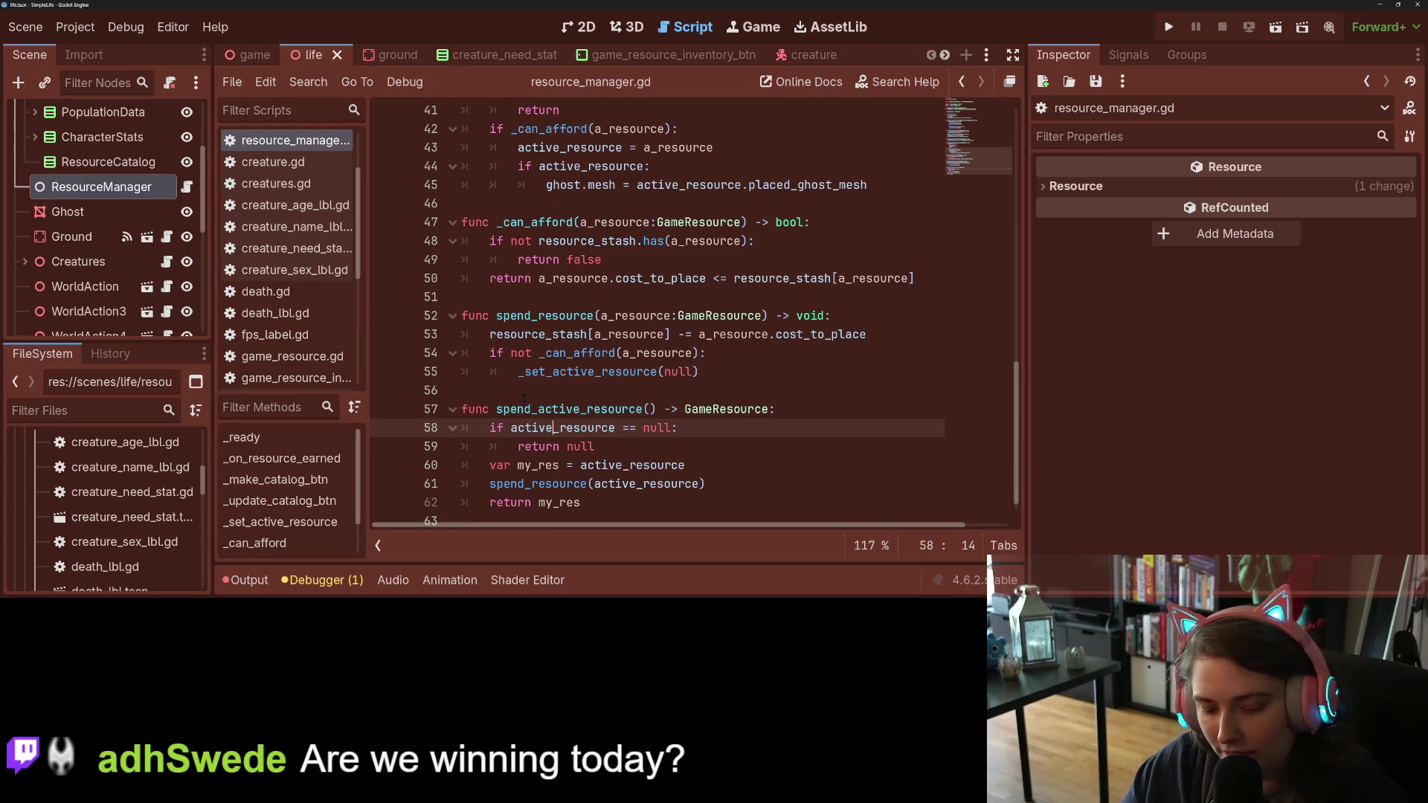
pyautogui.click(167, 236)
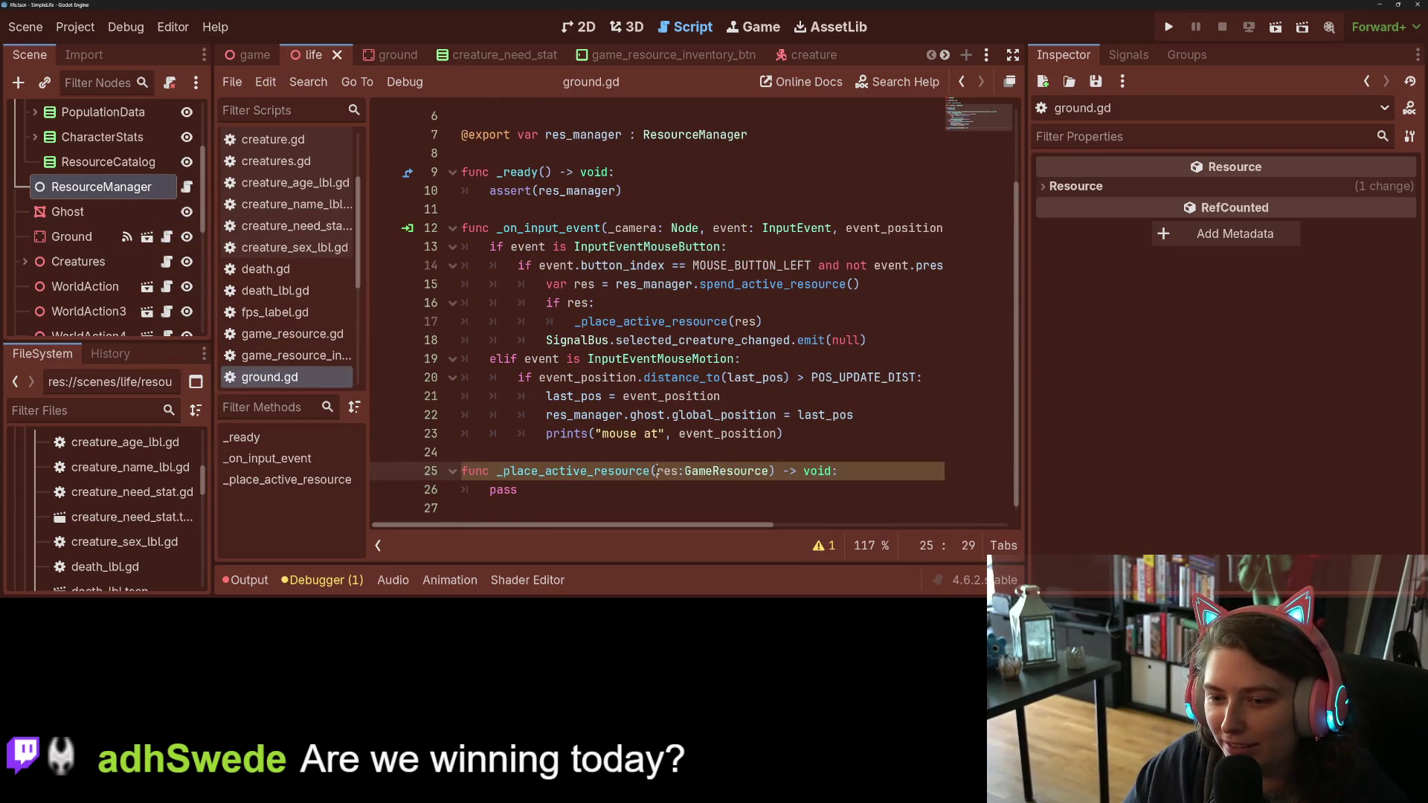
# - Pass res_manager.spend_active_resource() directly into _place_active_resource, delete the old res lines, and save
pyautogui.click(635, 340)
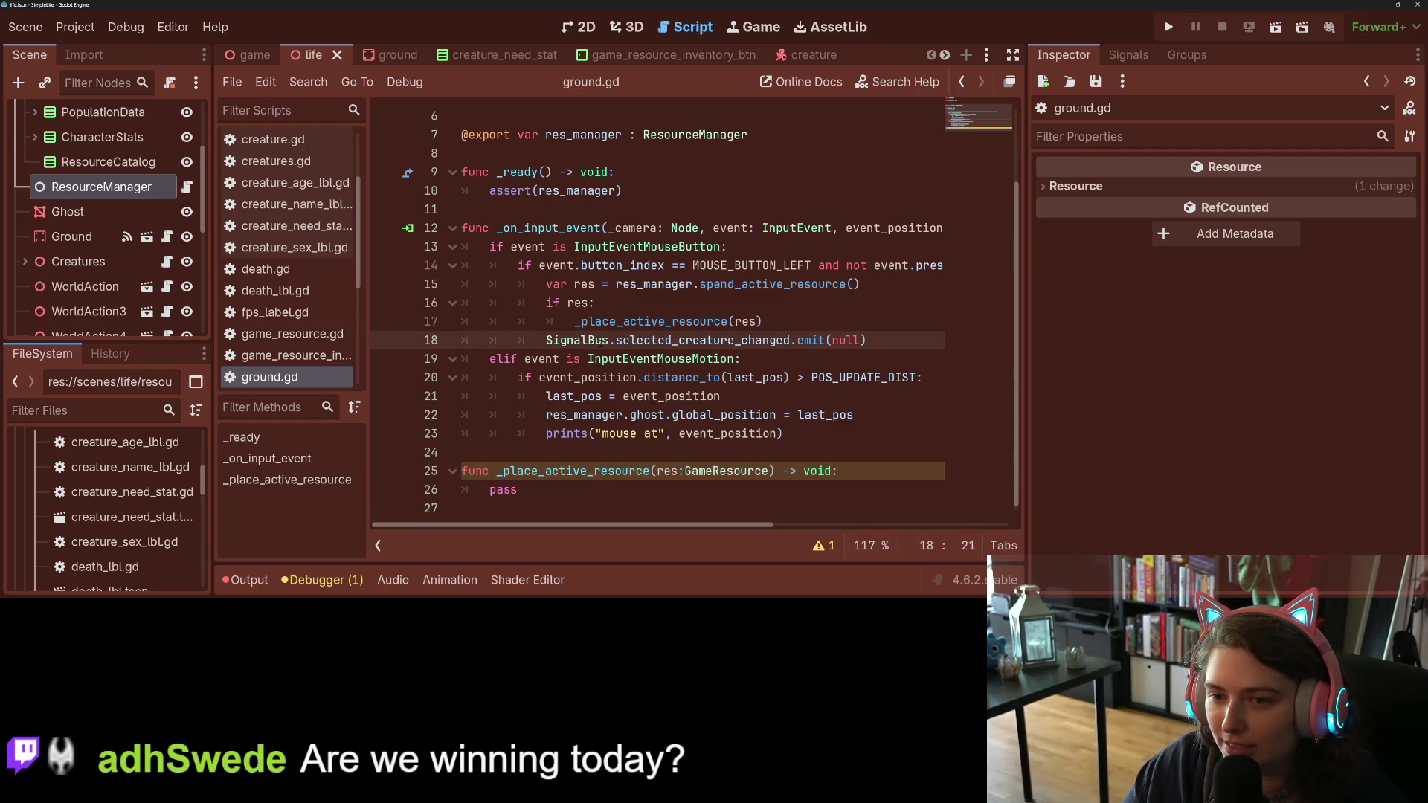
pyautogui.moveTo(616, 284); pyautogui.dragTo(860, 284)
pyautogui.hotkey('ctrl', 'x')
pyautogui.doubleClick(745, 322)
pyautogui.hotkey('ctrl', 'v')
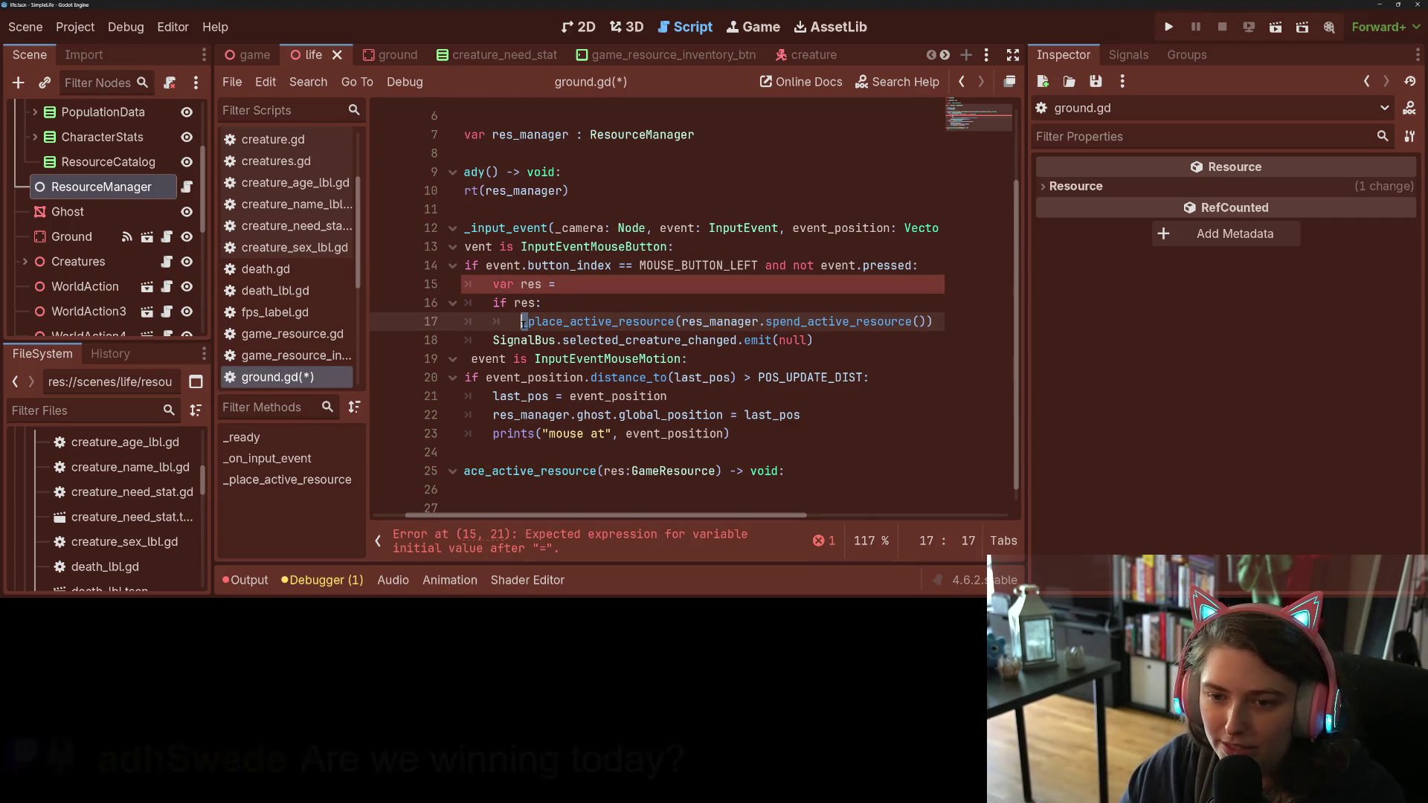
pyautogui.moveTo(522, 321)
pyautogui.mouseDown()
pyautogui.moveTo(494, 285)
pyautogui.moveTo(517, 318)
pyautogui.mouseUp()
pyautogui.press('BackSpace')
pyautogui.hotkey('ctrl', 's')
# - Replace pass in _place_active_resource with an 'if not res:' guard and indented 'return', then save
pyautogui.click(639, 298)
pyautogui.click(565, 316)
pyautogui.doubleClick(565, 316)
pyautogui.click(845, 473)
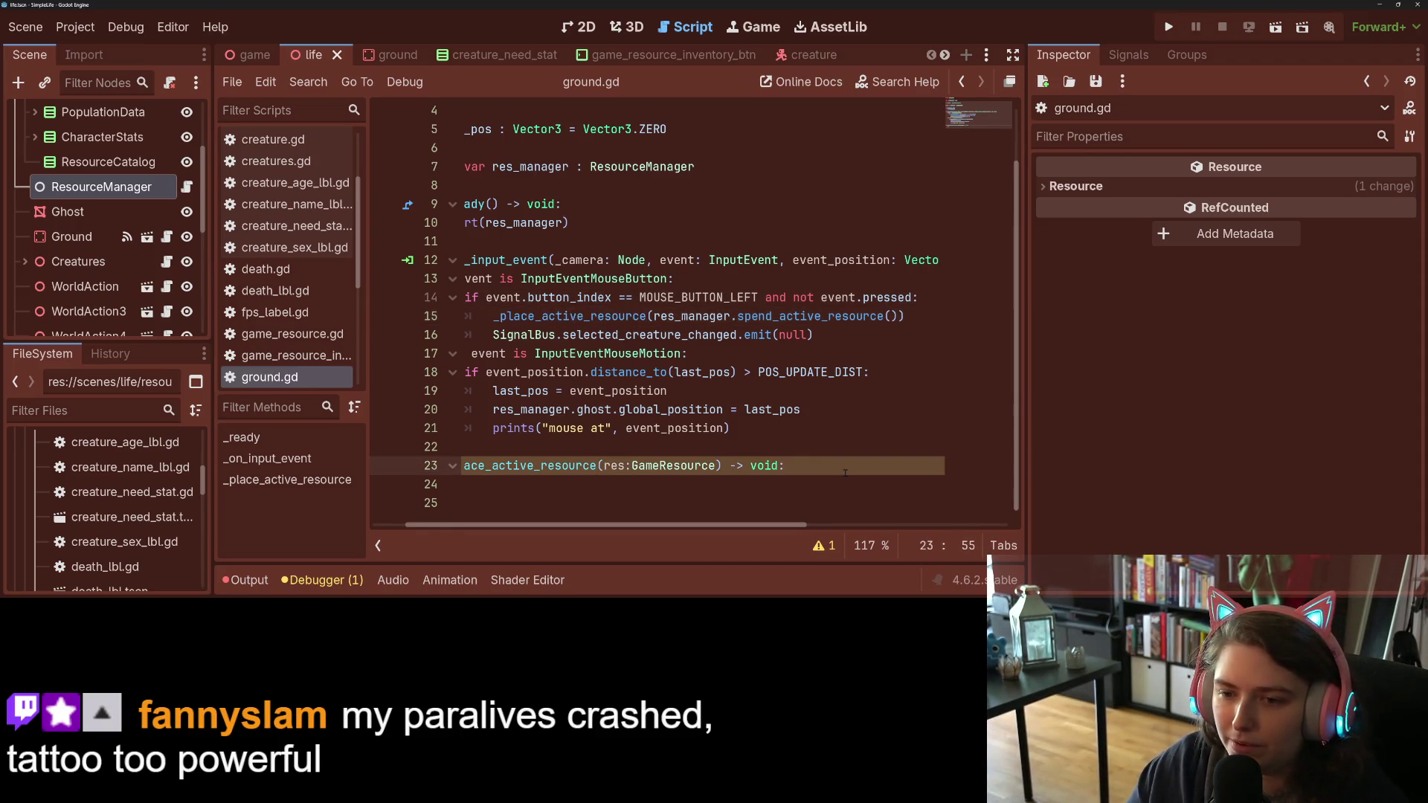
pyautogui.hscroll(-2, 810, 525)
pyautogui.click(675, 496)
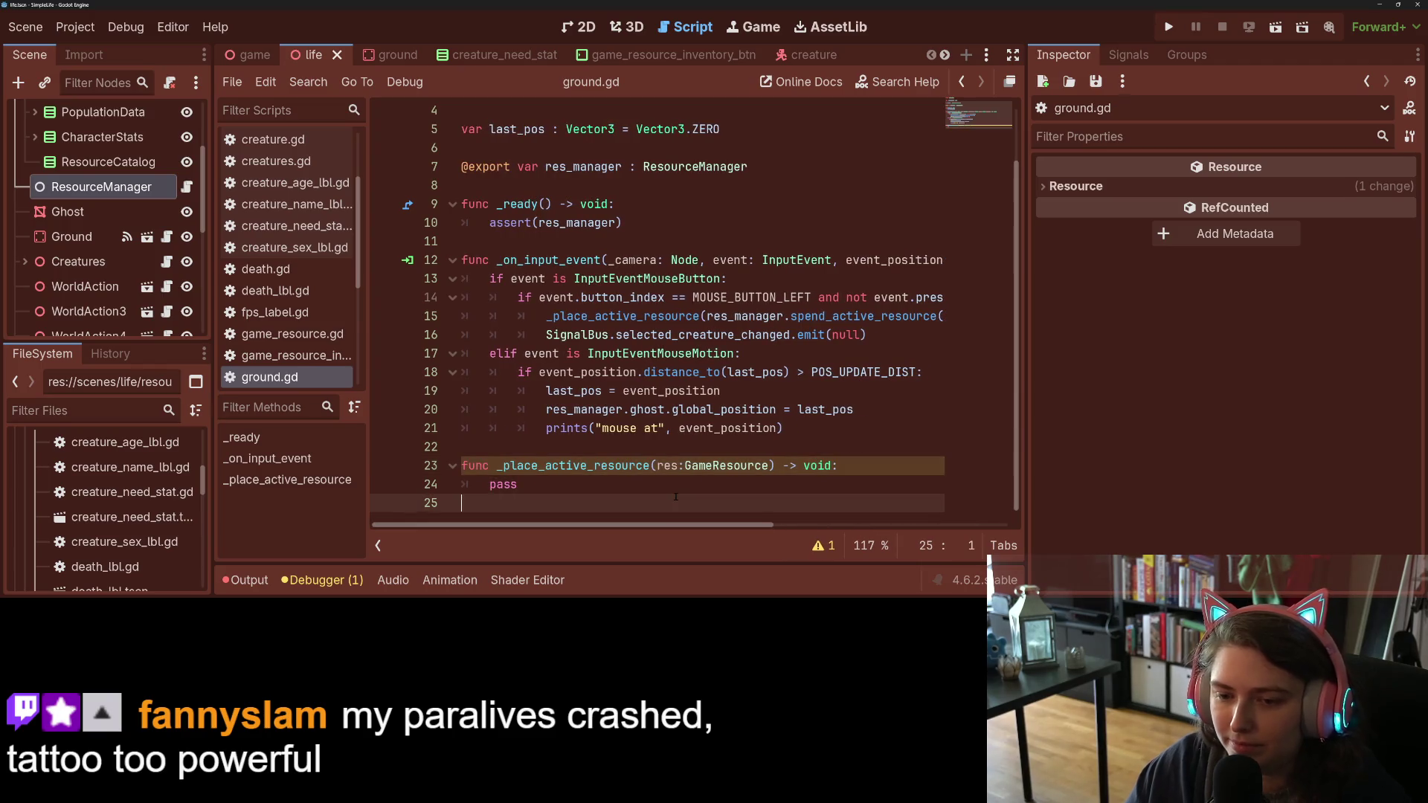
pyautogui.doubleClick(676, 488)
pyautogui.write('if')
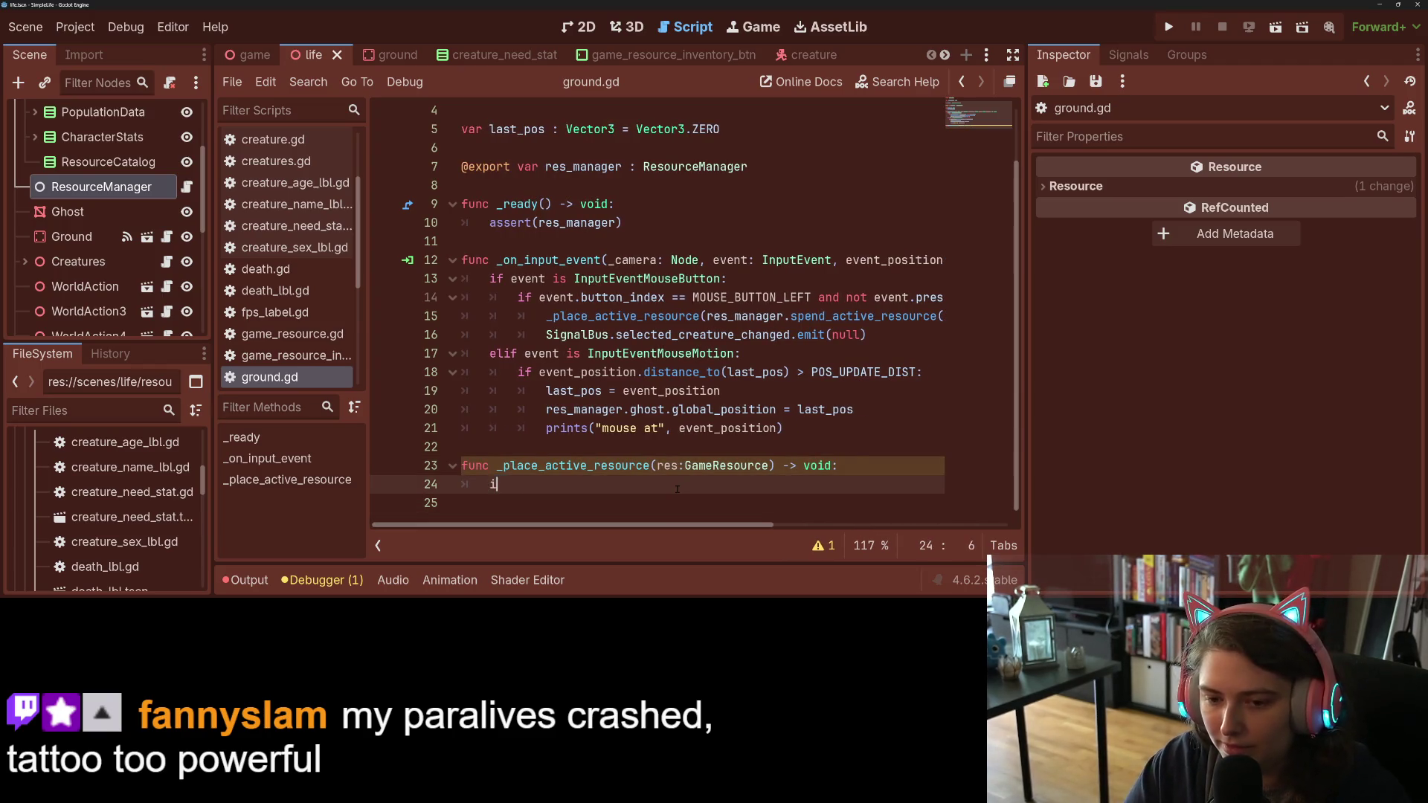
pyautogui.write(' not a')
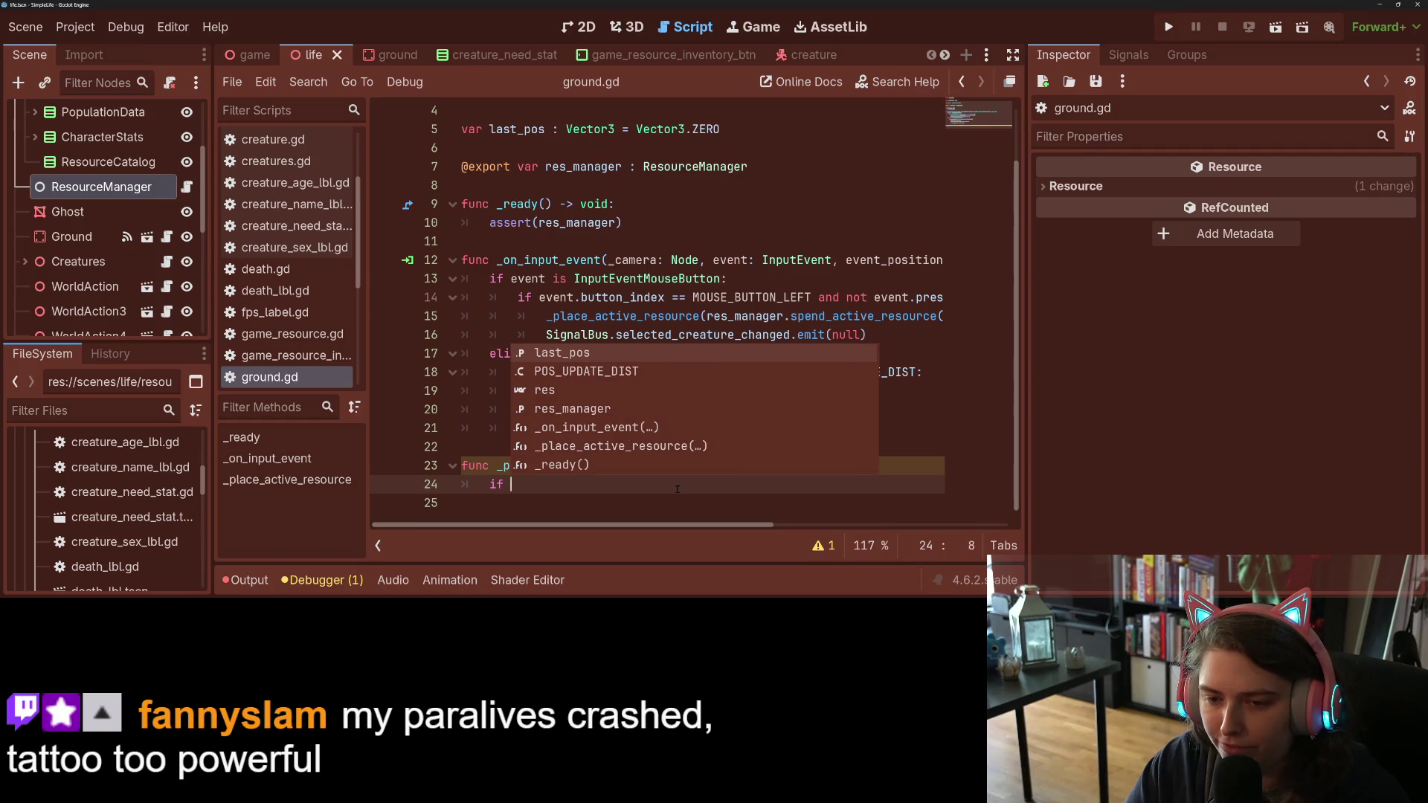
pyautogui.press('BackSpace')
pyautogui.write('res')
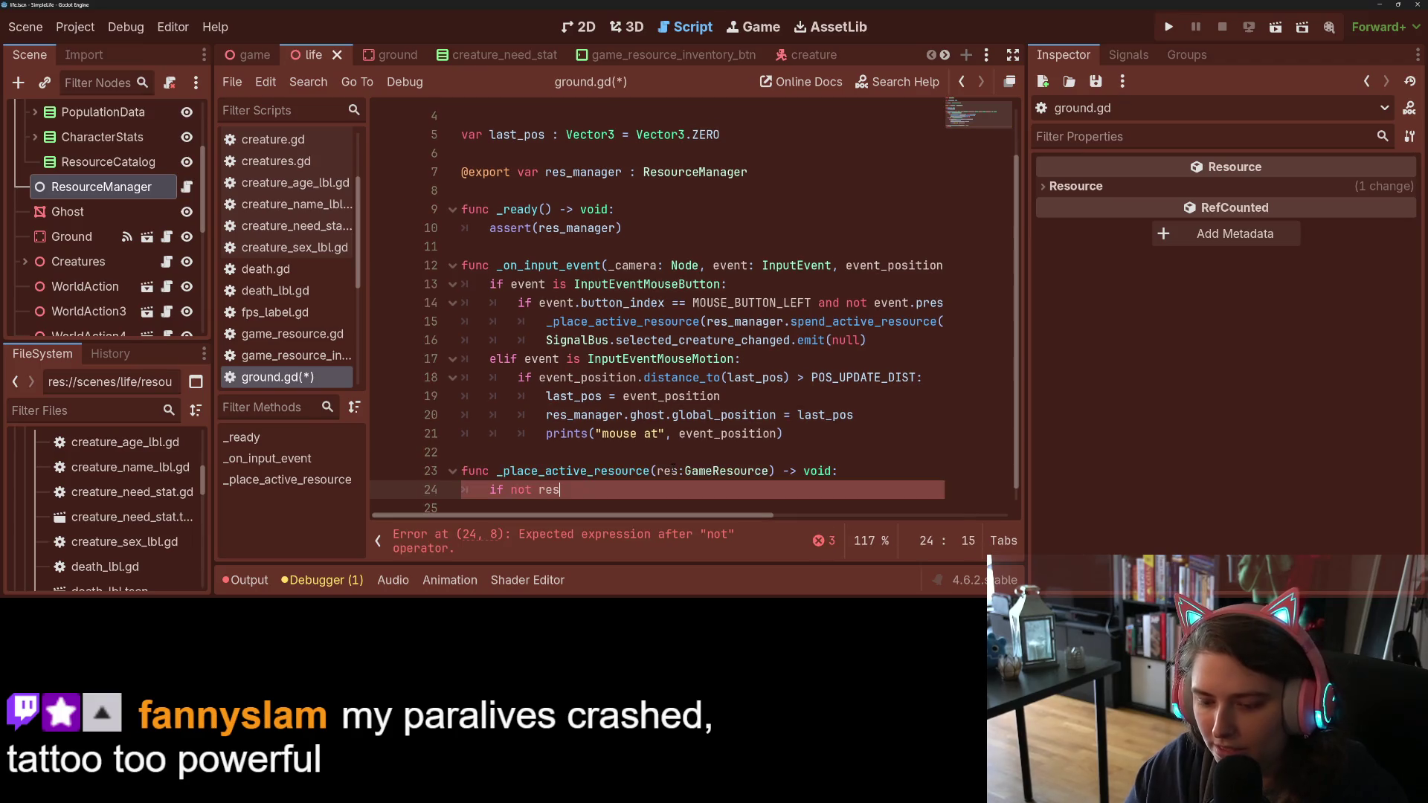
pyautogui.write(':')
pyautogui.press('Return')
pyautogui.write('return')
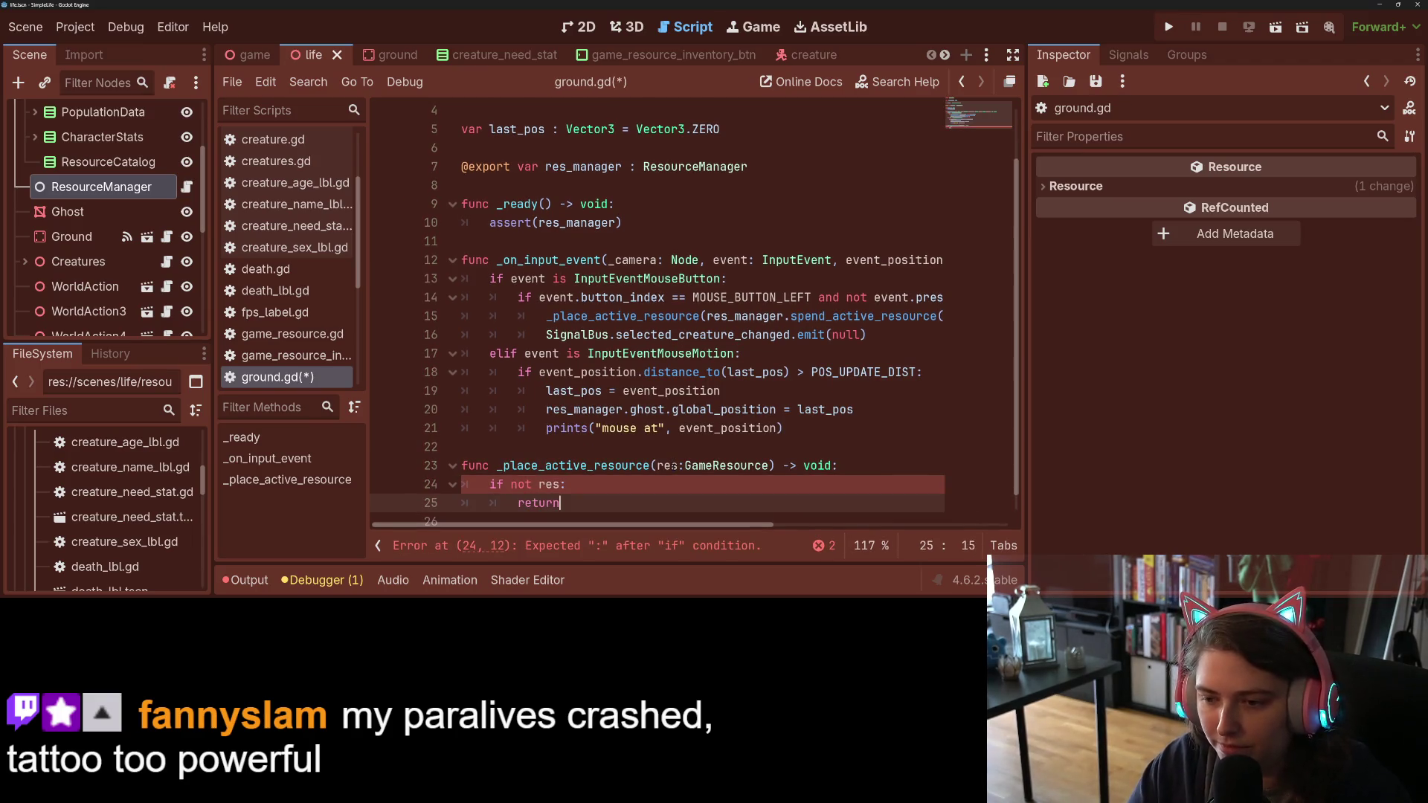
pyautogui.press('Return')
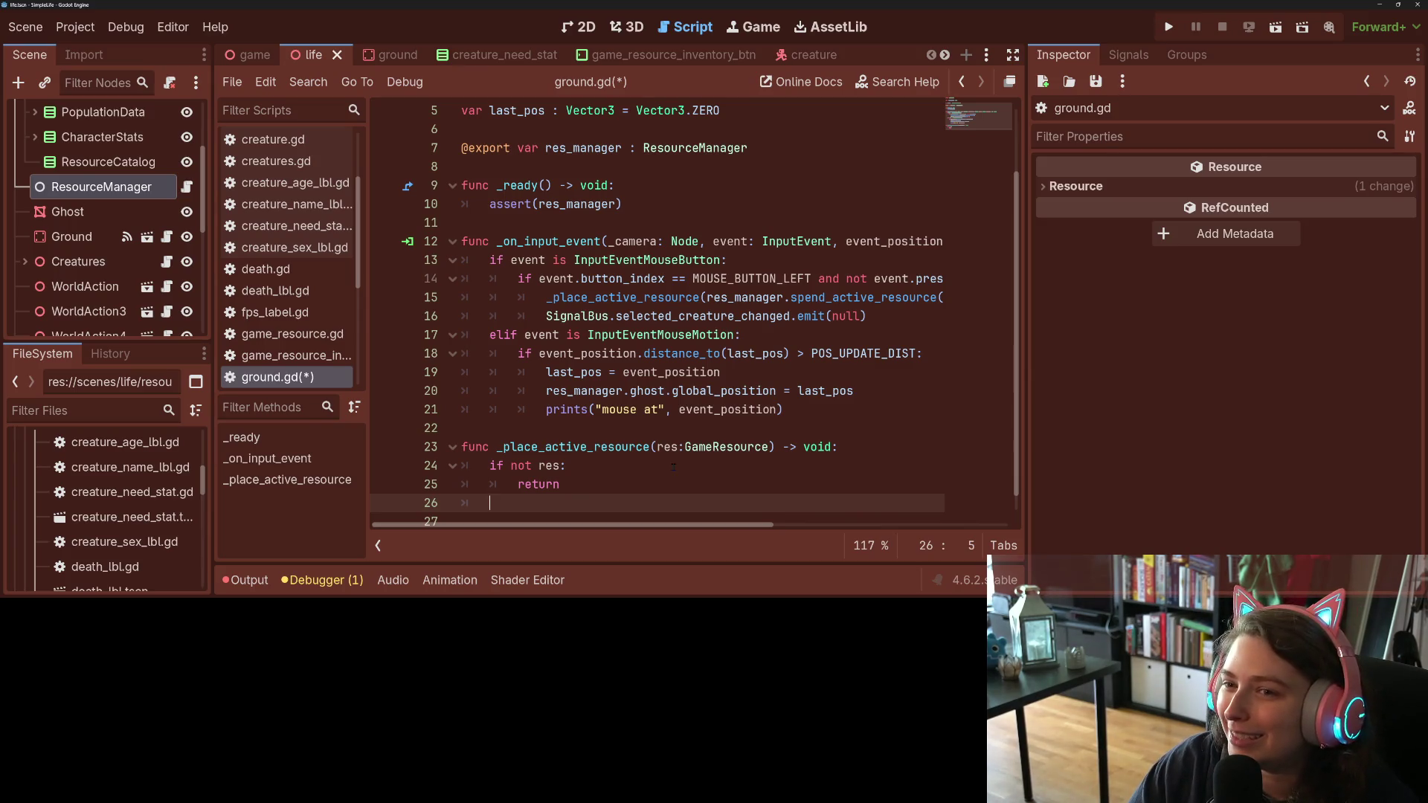
pyautogui.hotkey('ctrl', 's')
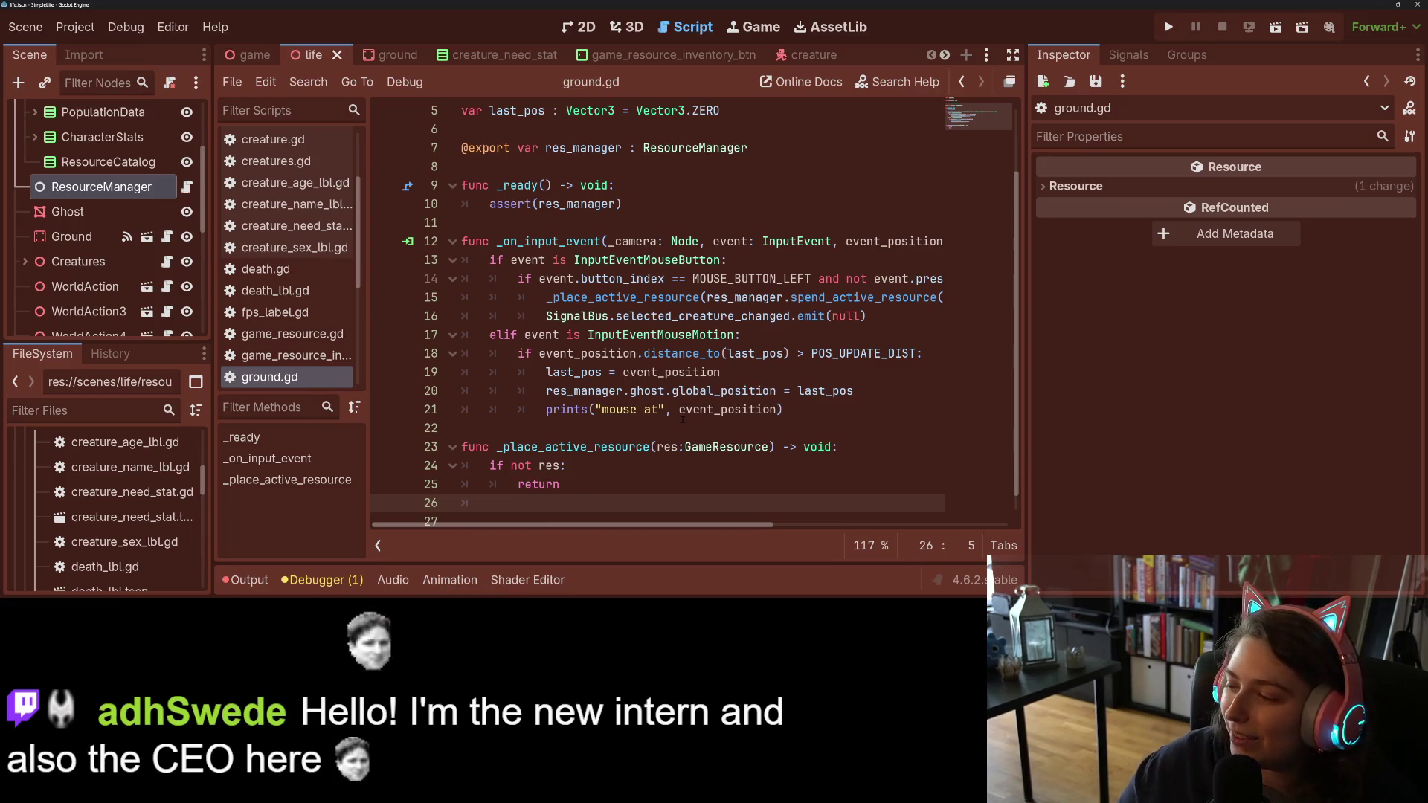
pyautogui.moveTo(682, 418)
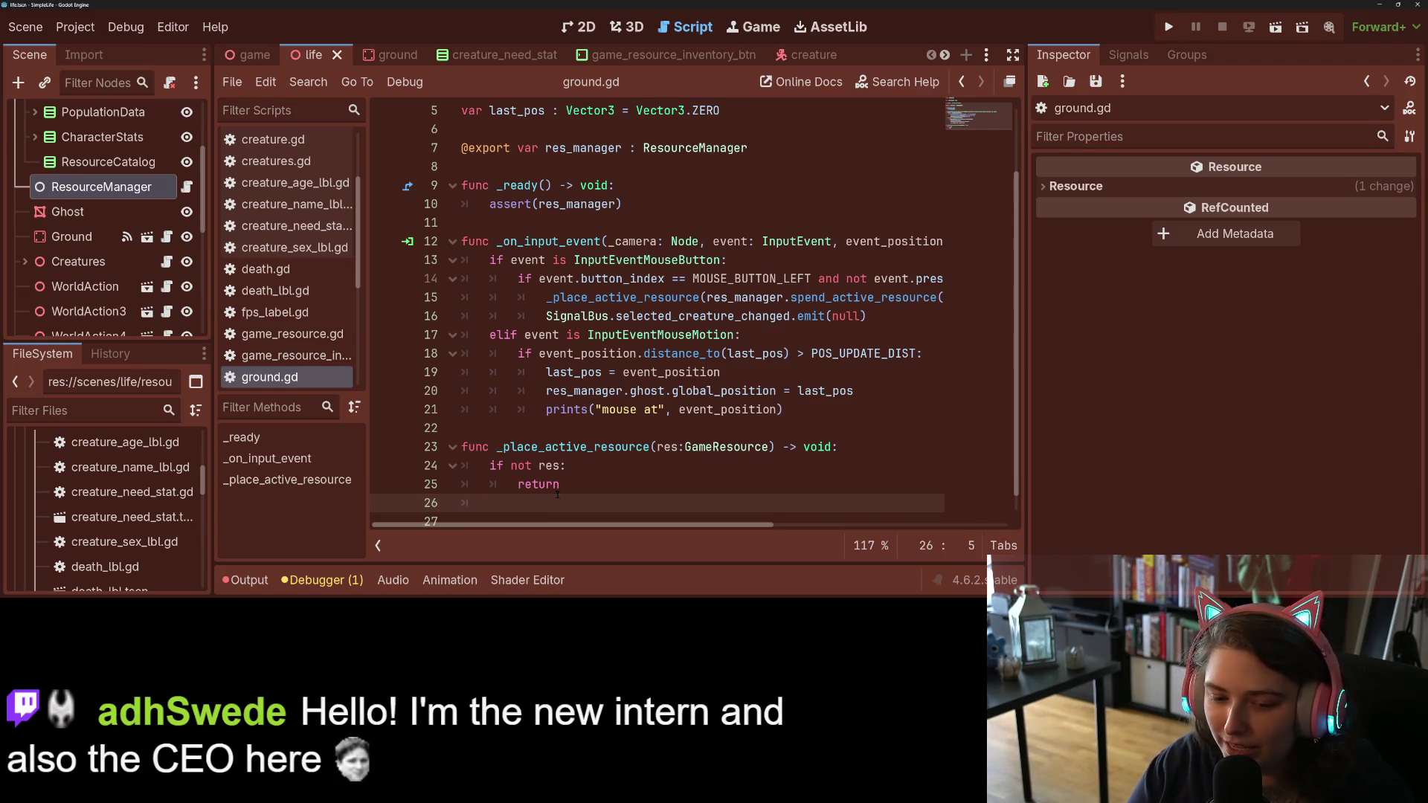
# - Begin 'var a_thing = load(res.' and copy the placed_object property name from the GameResource script
pyautogui.write('var ')
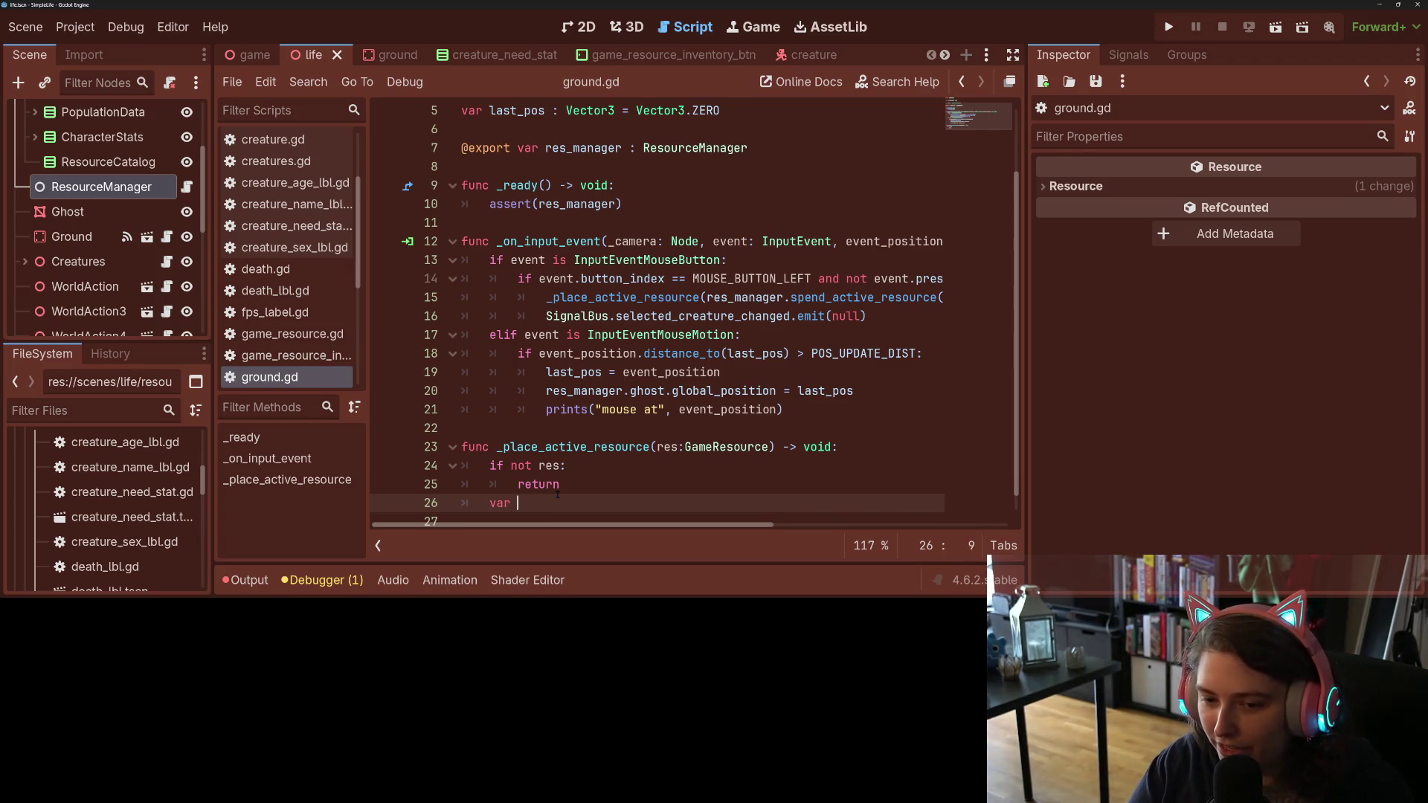
pyautogui.write('a_')
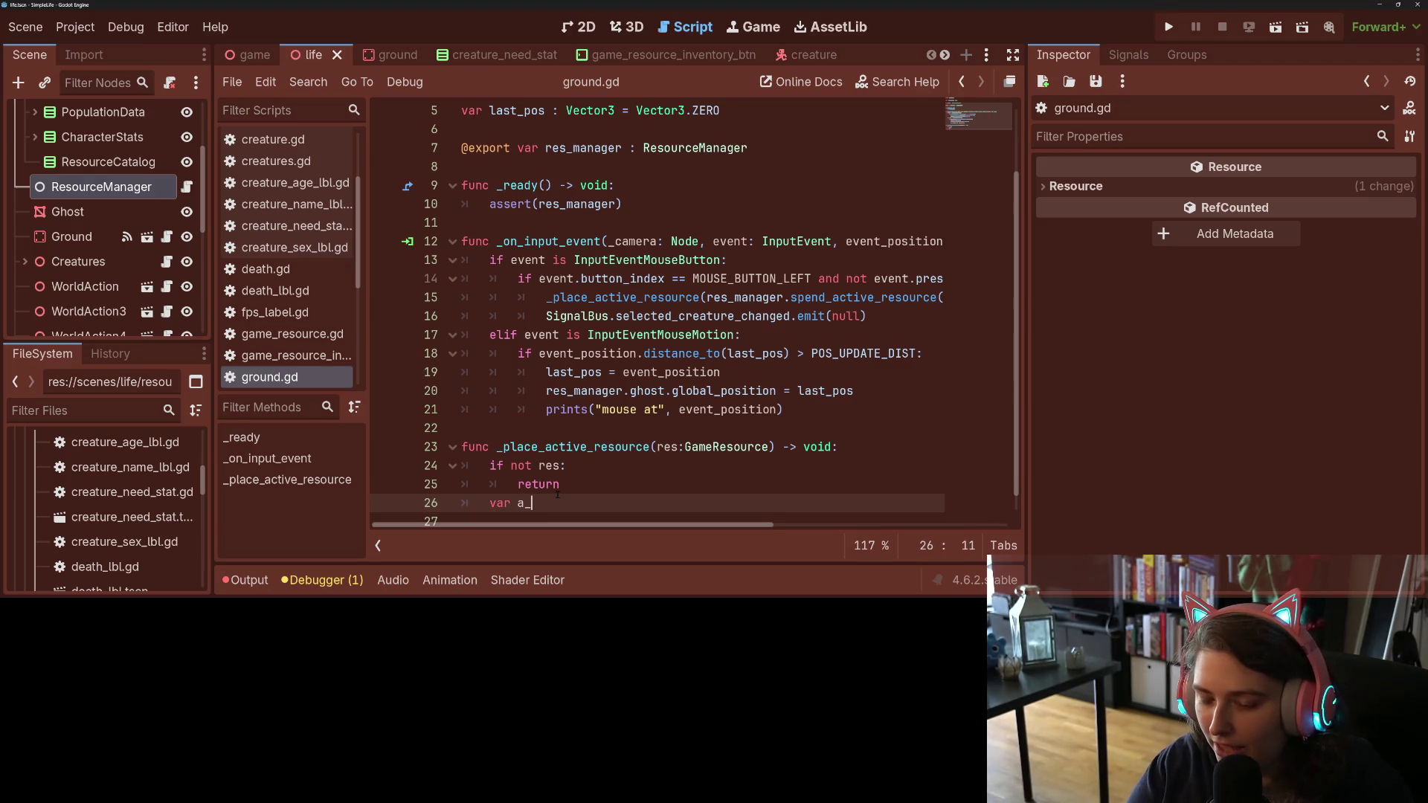
pyautogui.write('thing = loa')
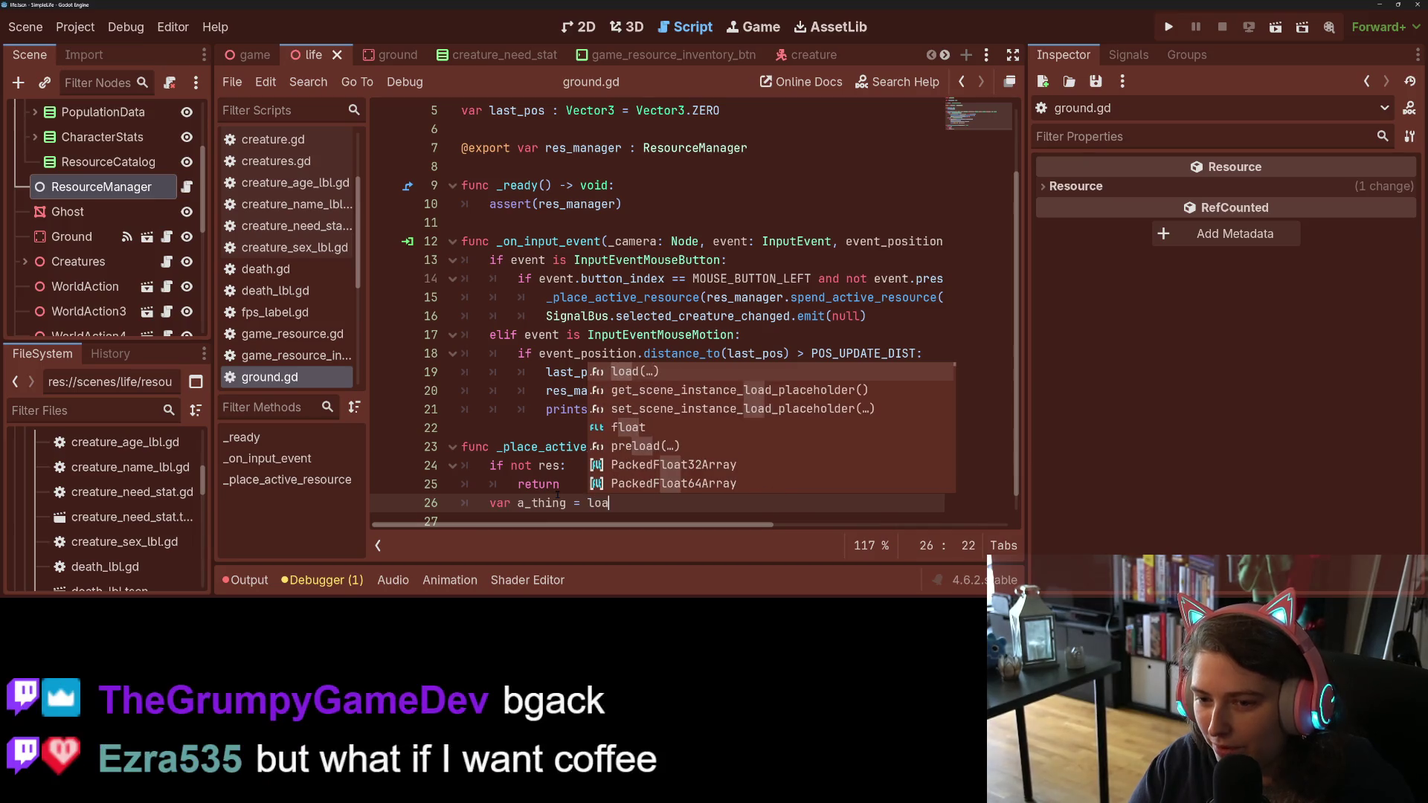
pyautogui.press('Return')
pyautogui.write('res')
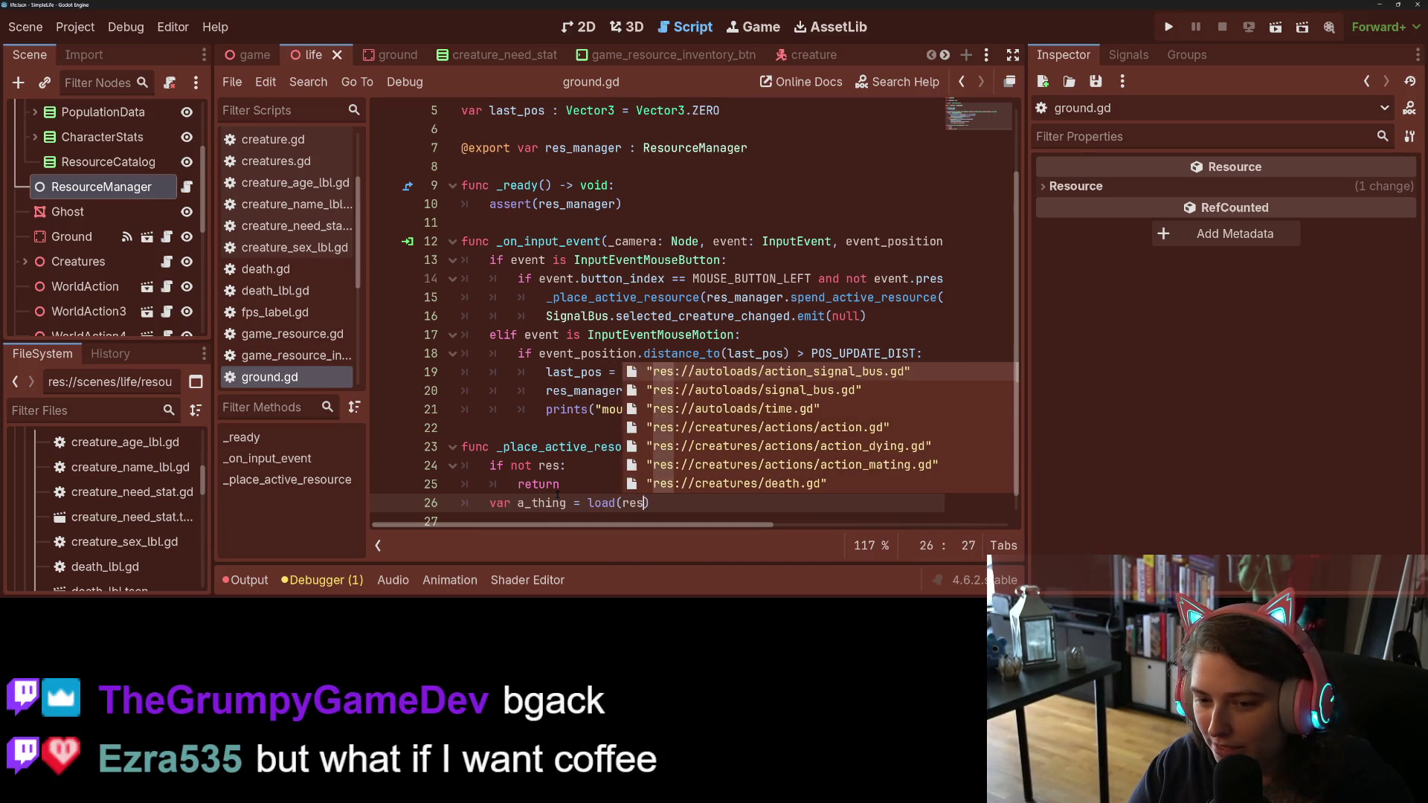
pyautogui.write('.p')
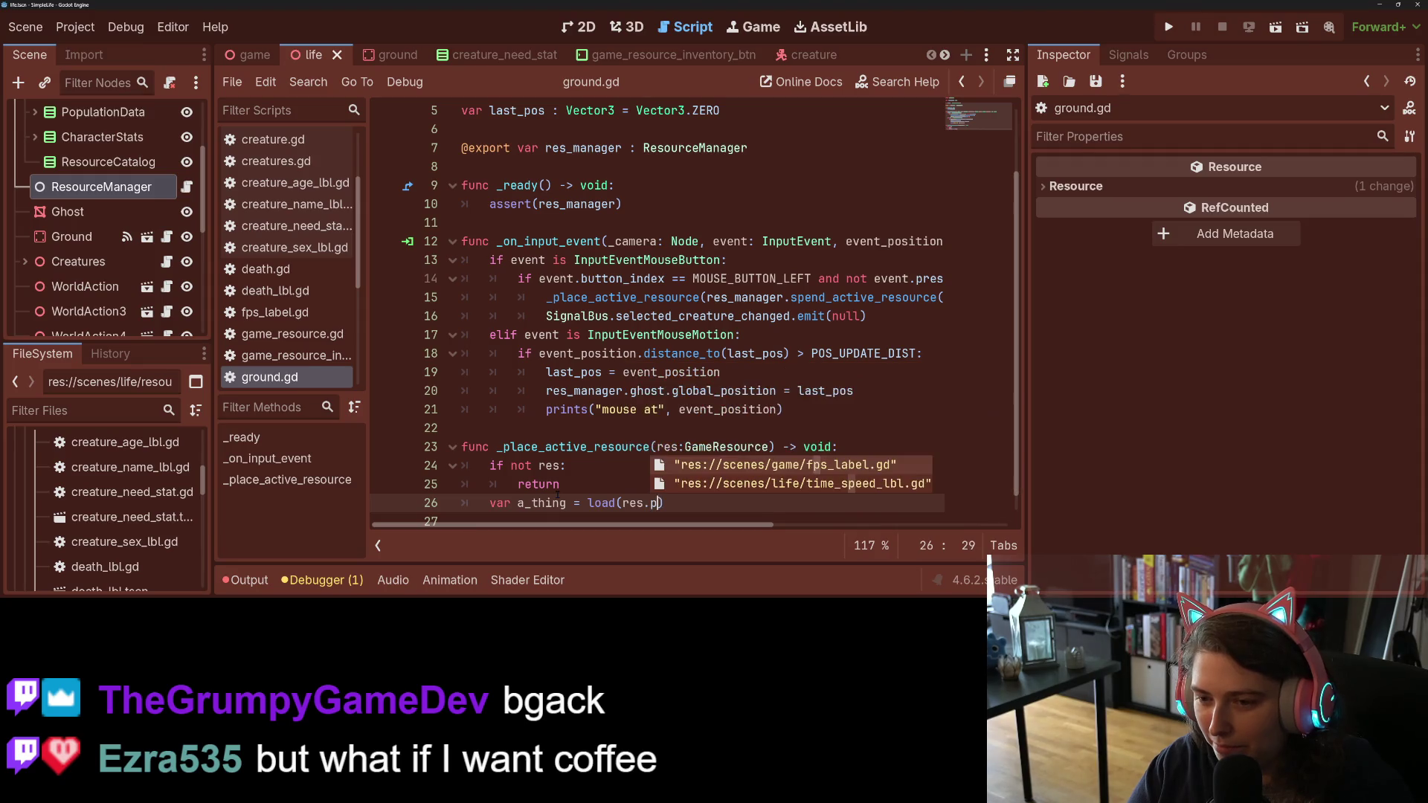
pyautogui.press('BackSpace')
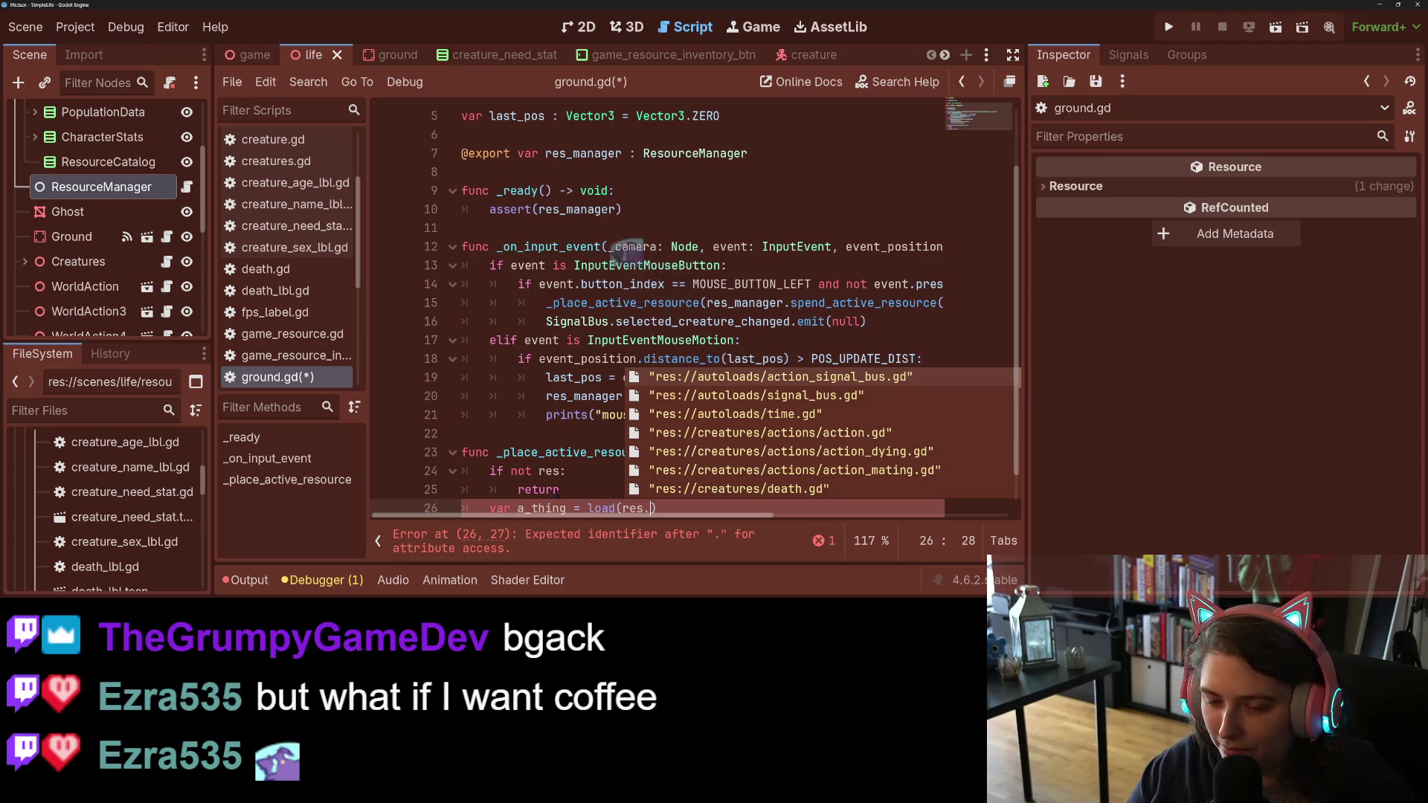
pyautogui.click(559, 489)
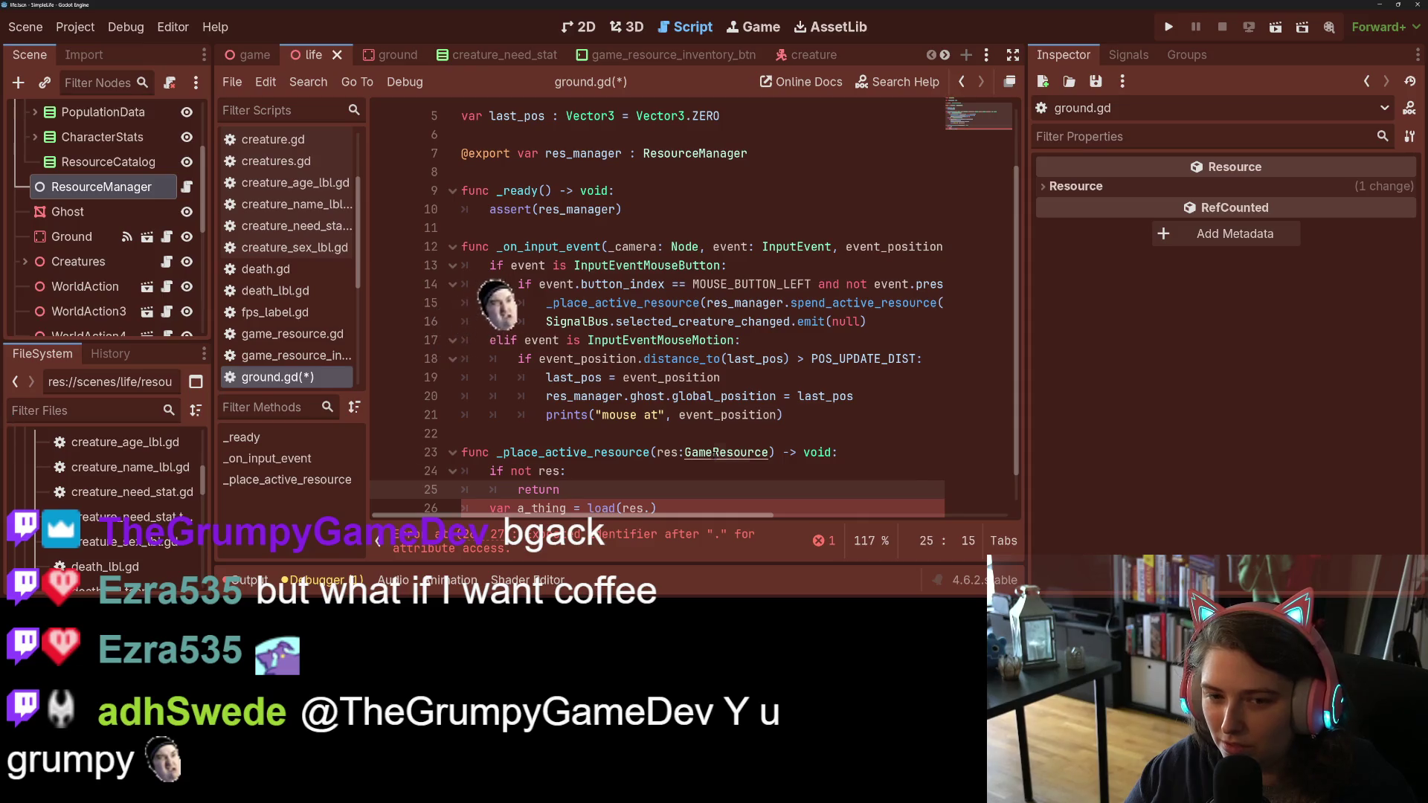
pyautogui.keyDown('ctrl'); pyautogui.click(713, 452); pyautogui.keyUp('ctrl')
pyautogui.doubleClick(586, 266)
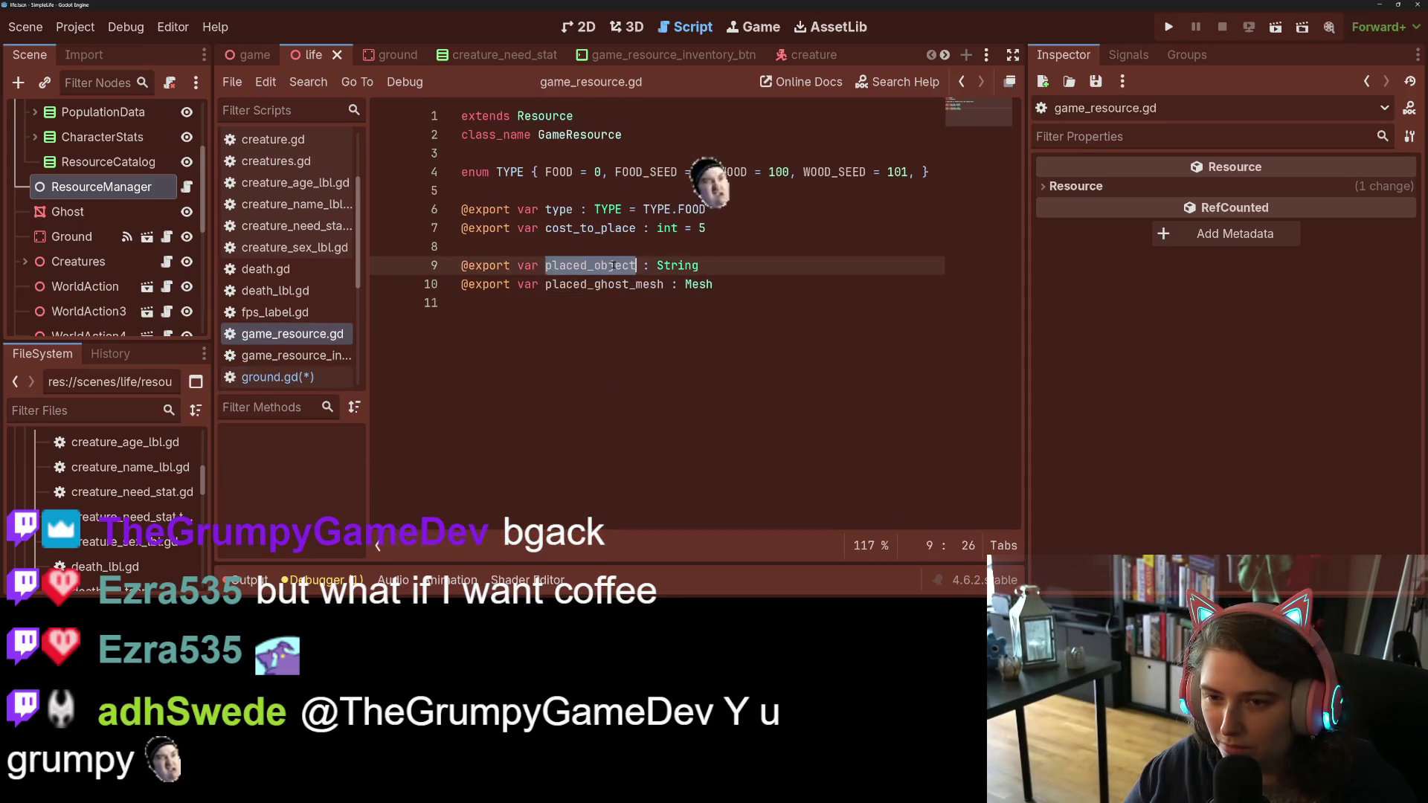
pyautogui.click(306, 376)
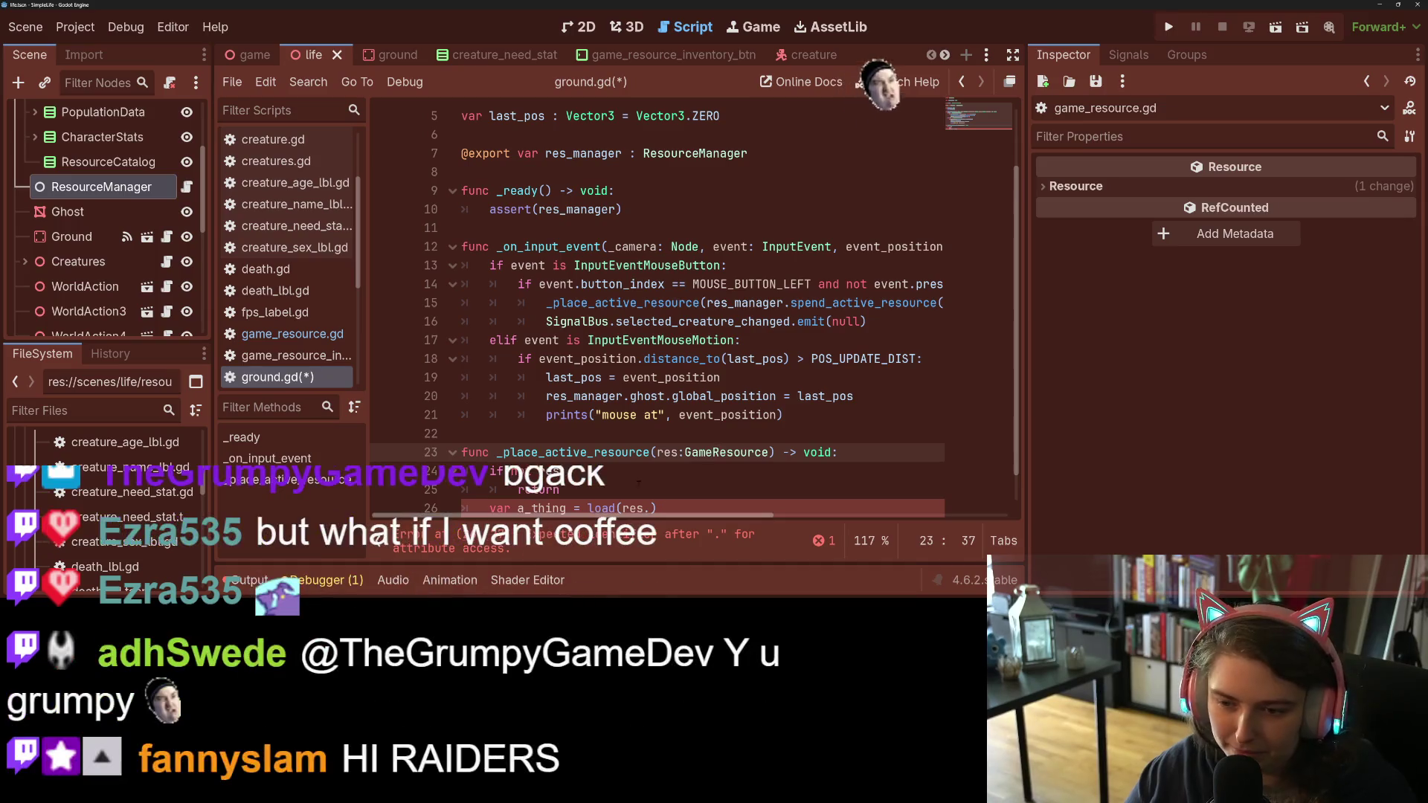
# - Finish the line as var a_thing = load(res.placed_object), add a new line below, and save ground.gd
pyautogui.scroll(-1, 681, 446)
pyautogui.click(681, 476)
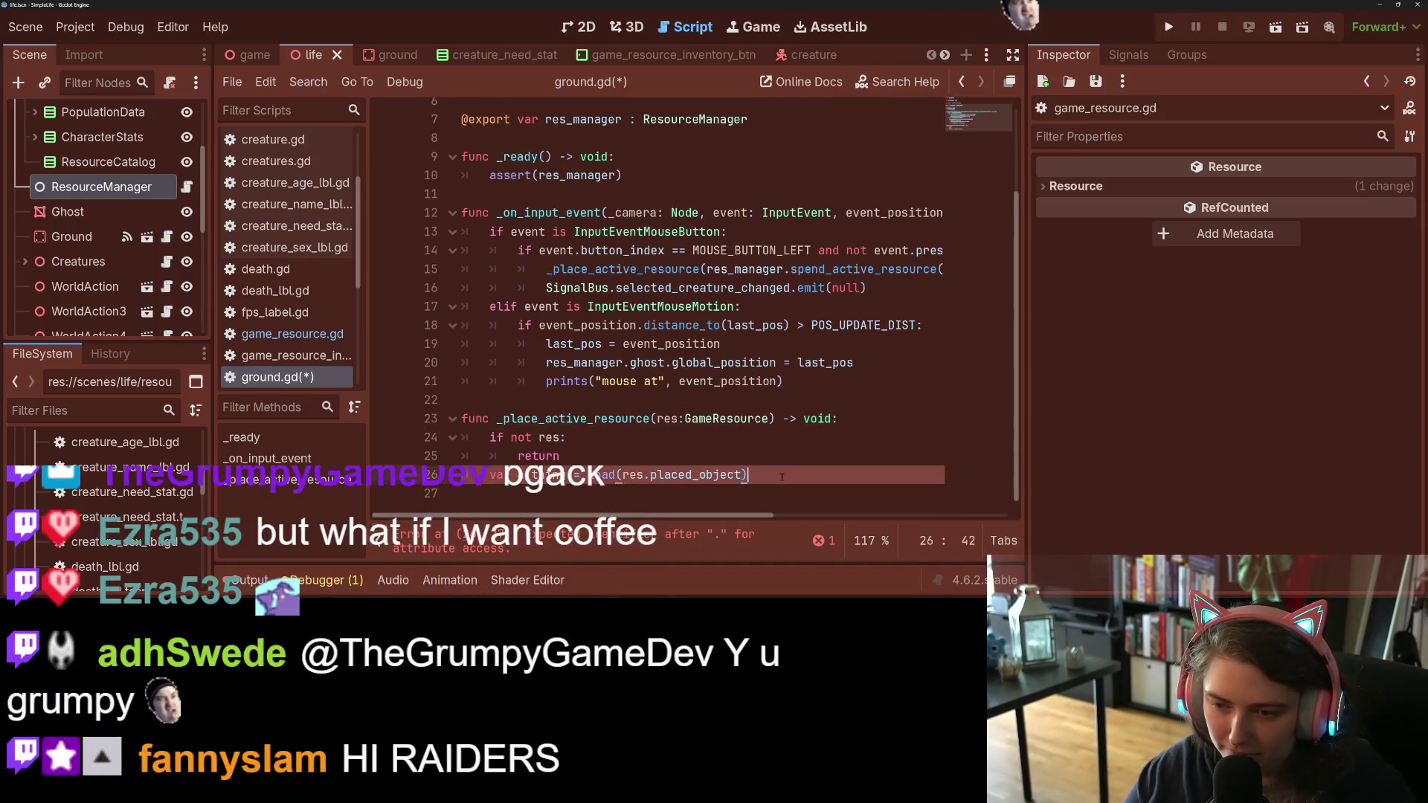
pyautogui.hotkey('ctrl', 'shift', 'k')
pyautogui.write('in')
pyautogui.press('Escape')
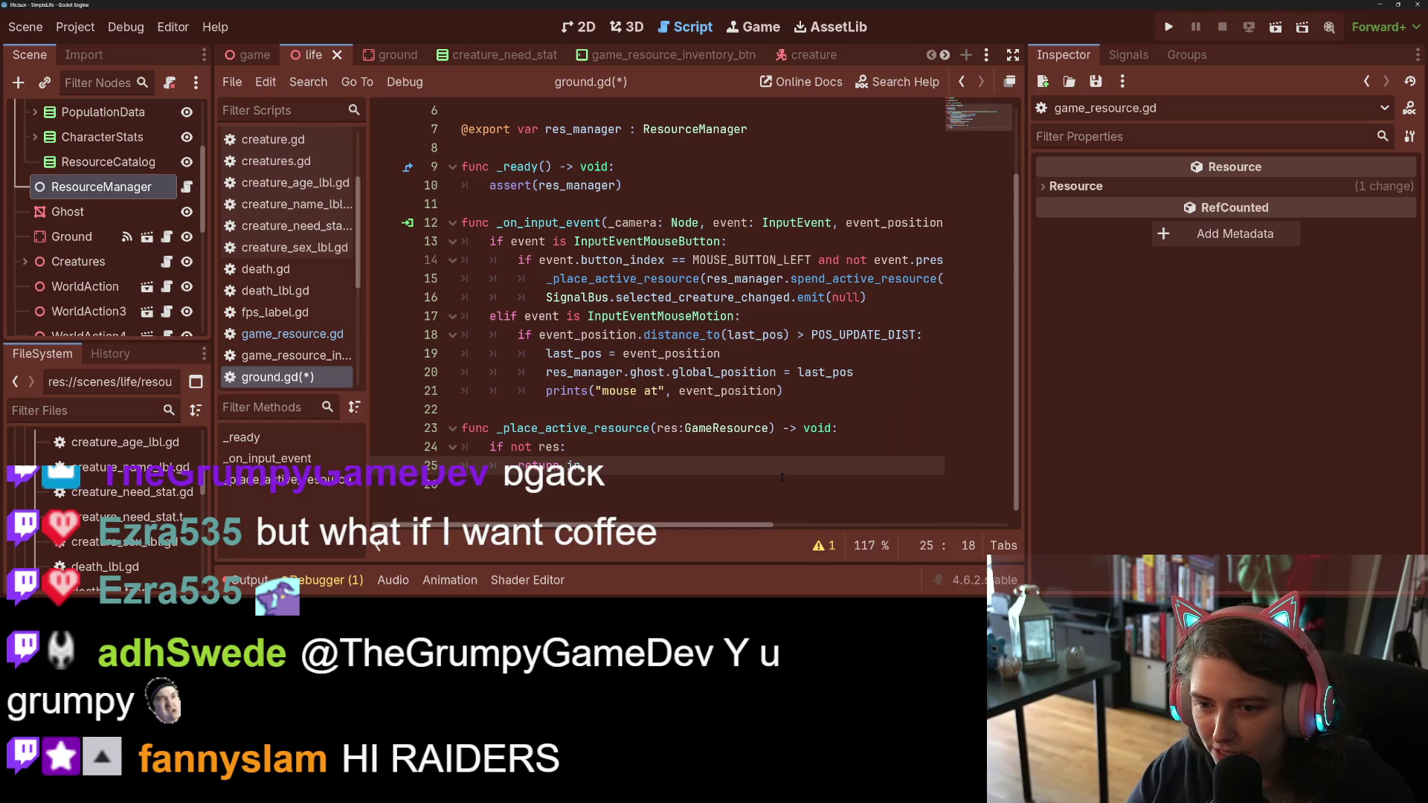
pyautogui.hotkey('ctrl', 'z')
pyautogui.hotkey('ctrl', 'z')
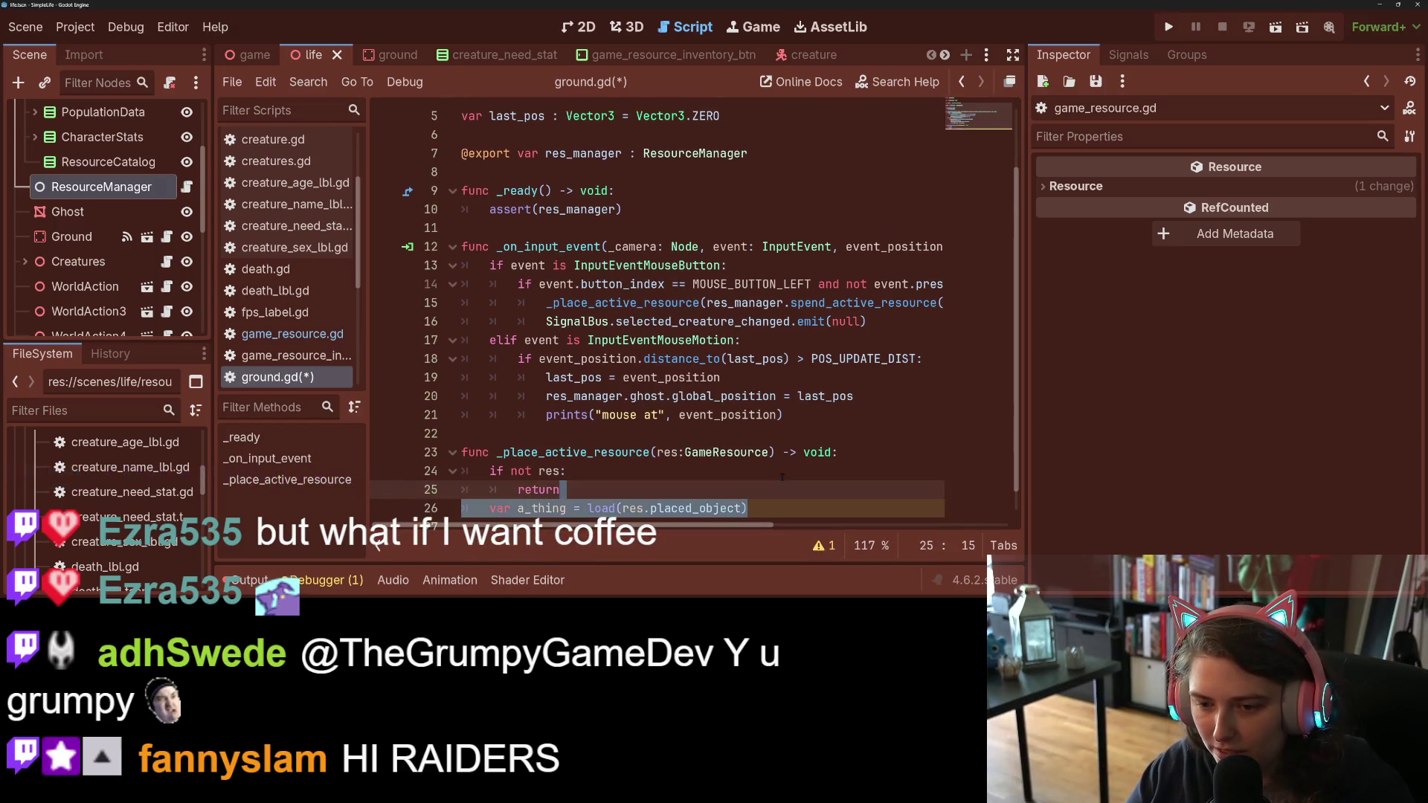
pyautogui.write('.ins')
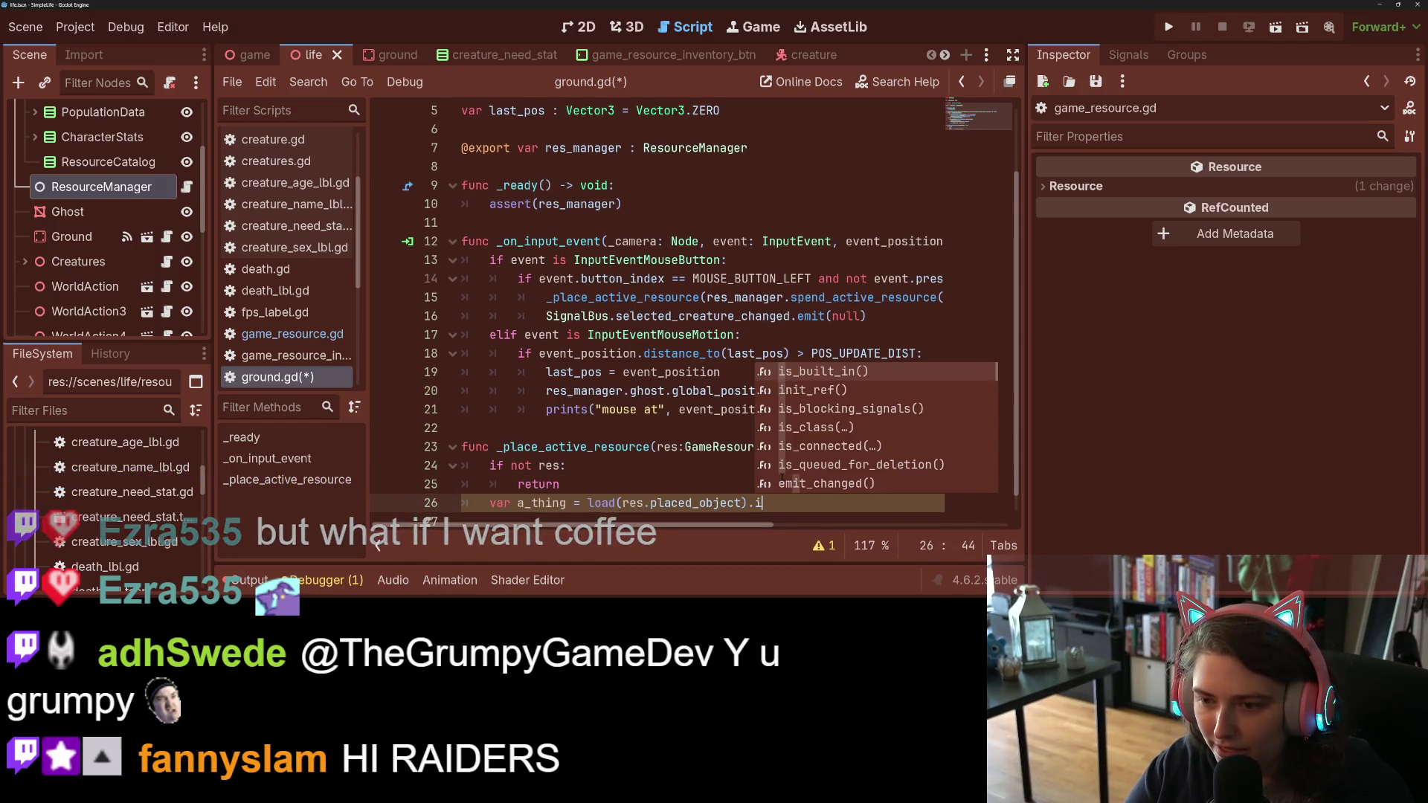
pyautogui.write('tantiat')
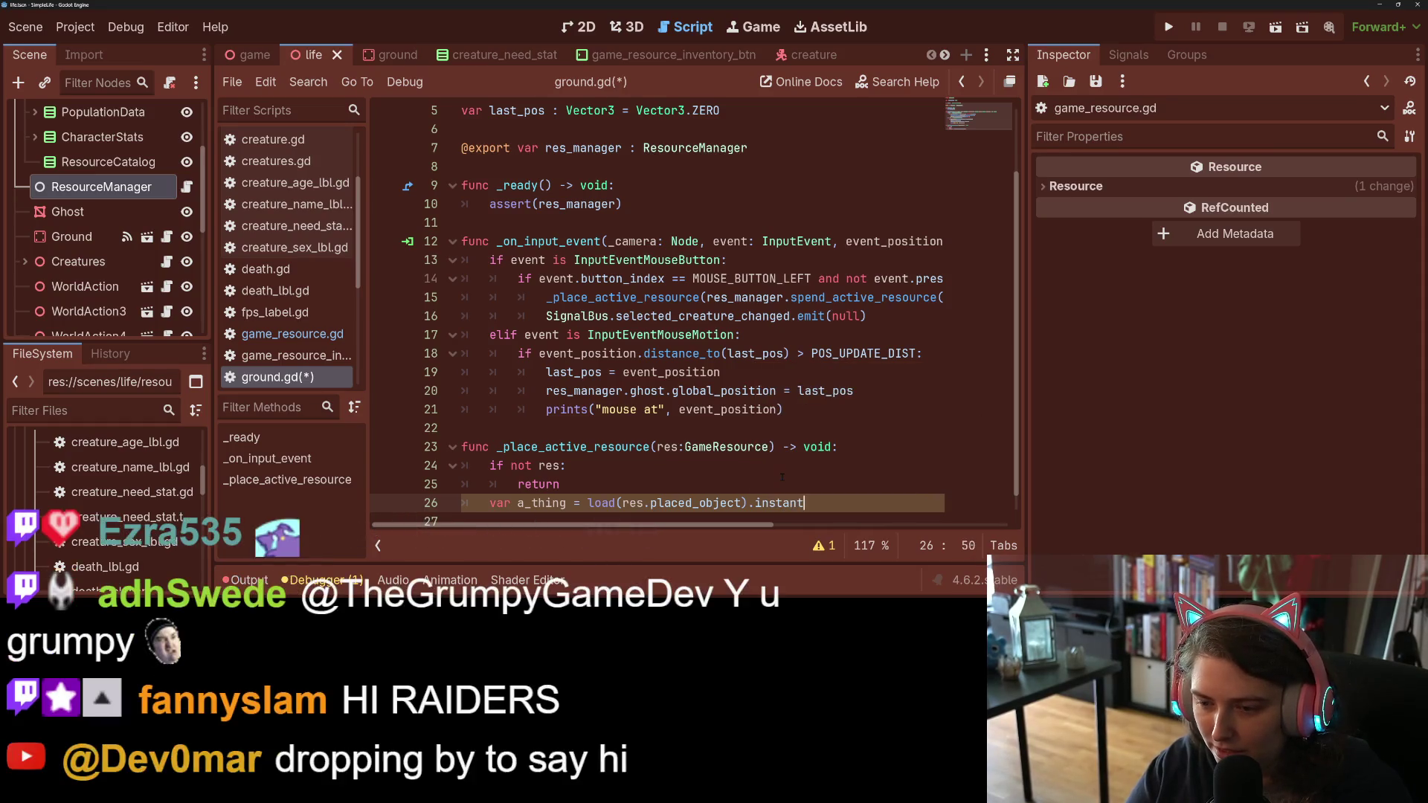
pyautogui.press('BackSpace')
pyautogui.press('BackSpace')
pyautogui.press('BackSpace')
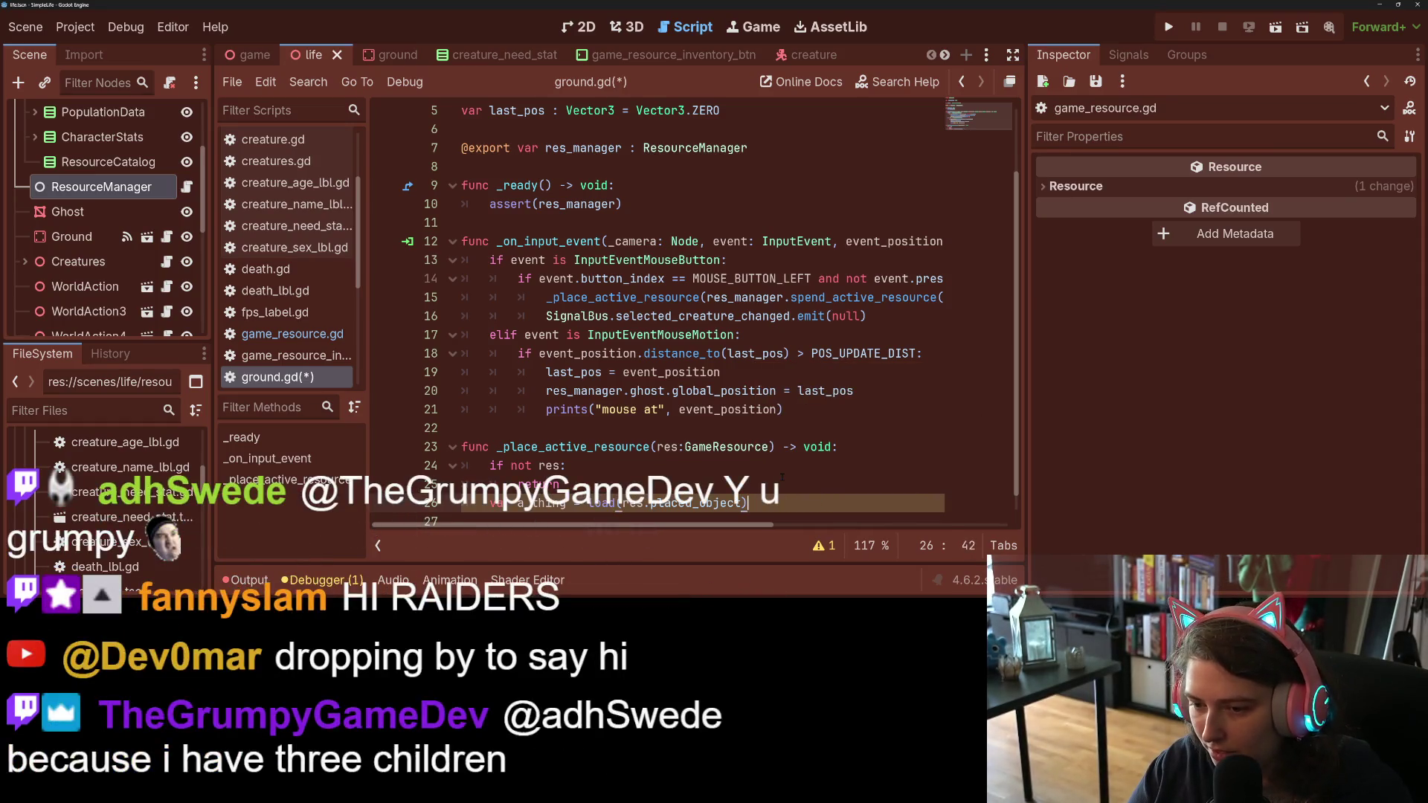
pyautogui.press('Return')
pyautogui.hotkey('ctrl', 's')
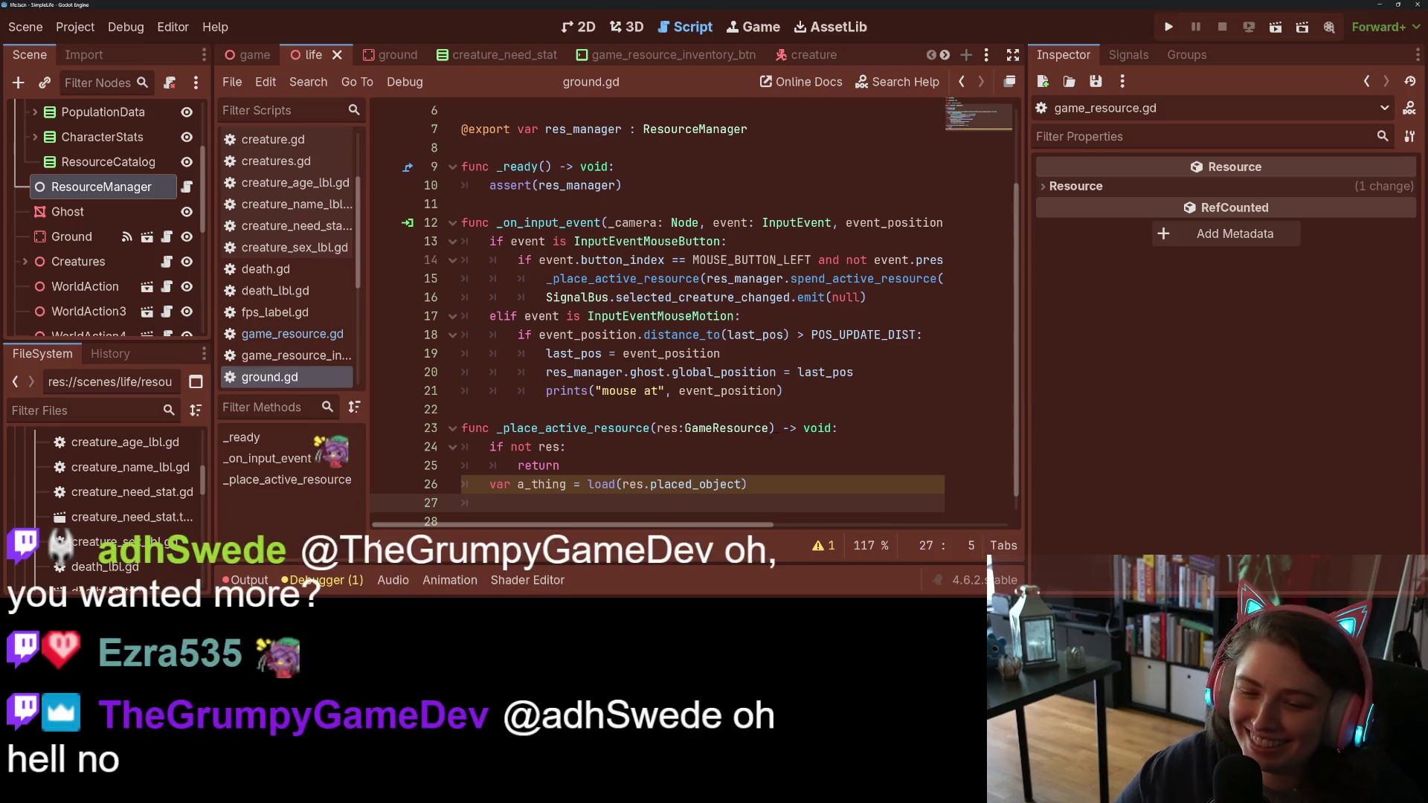
# - Add print("hello") on the line below the load and set a breakpoint on it with F9
pyautogui.click(749, 471)
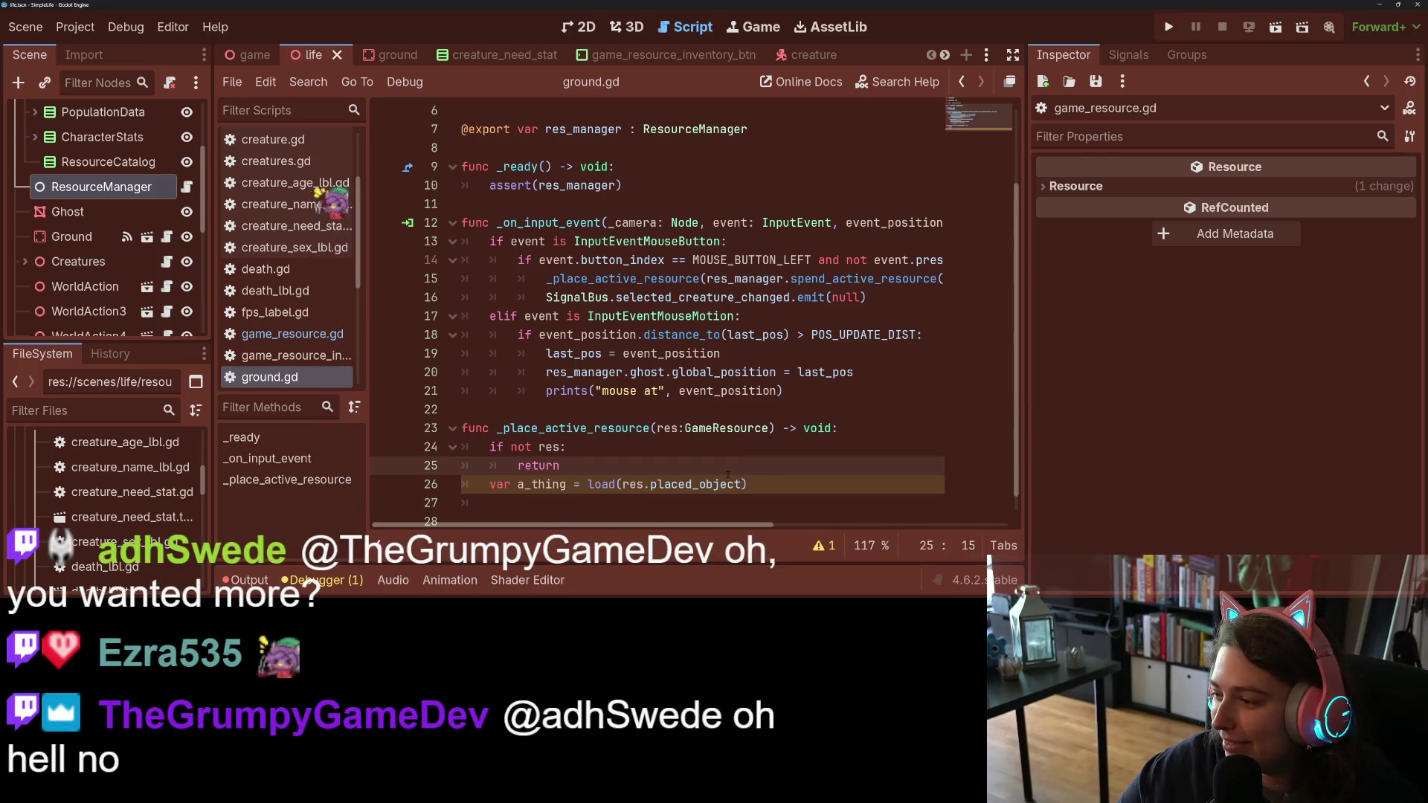
pyautogui.click(501, 503)
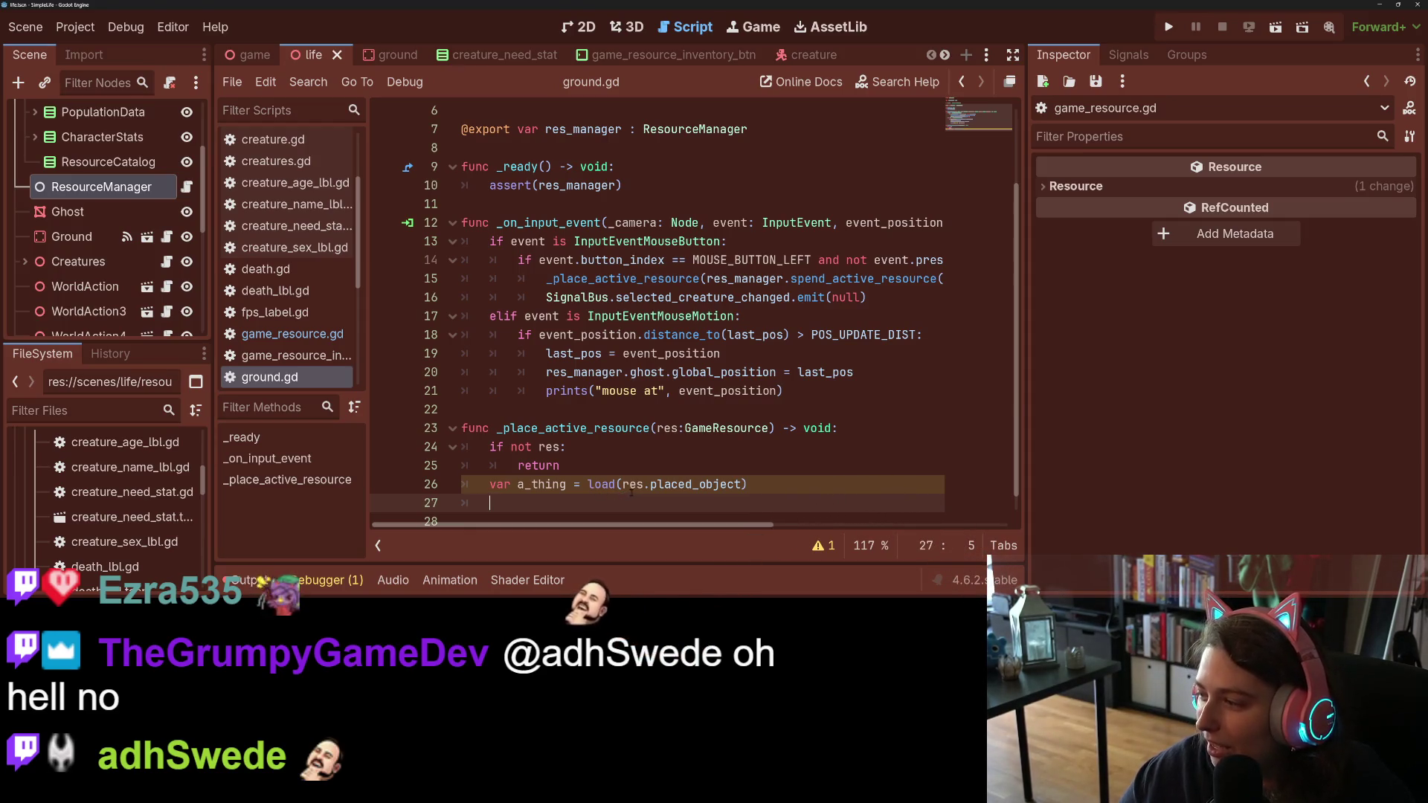
pyautogui.moveTo(646, 492)
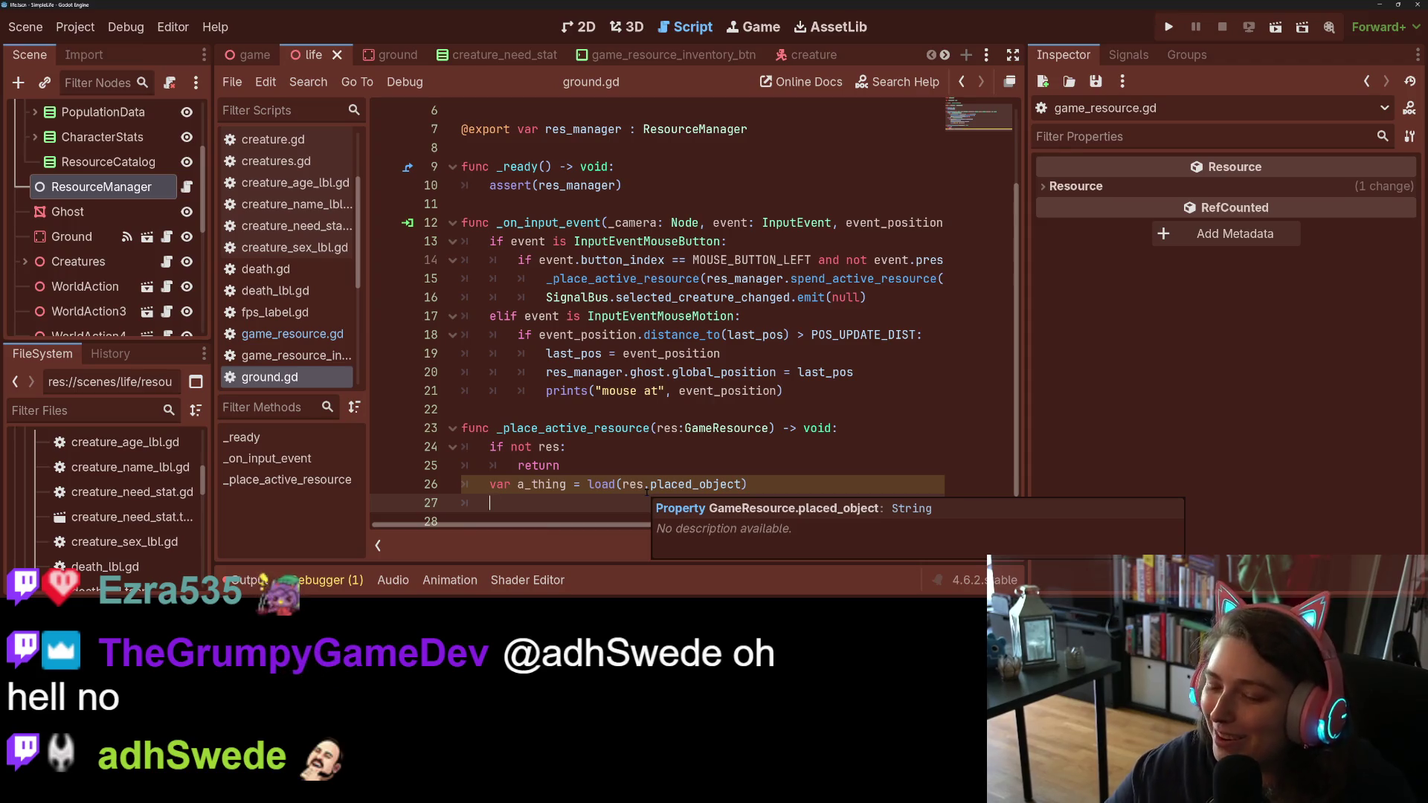
pyautogui.click(762, 481)
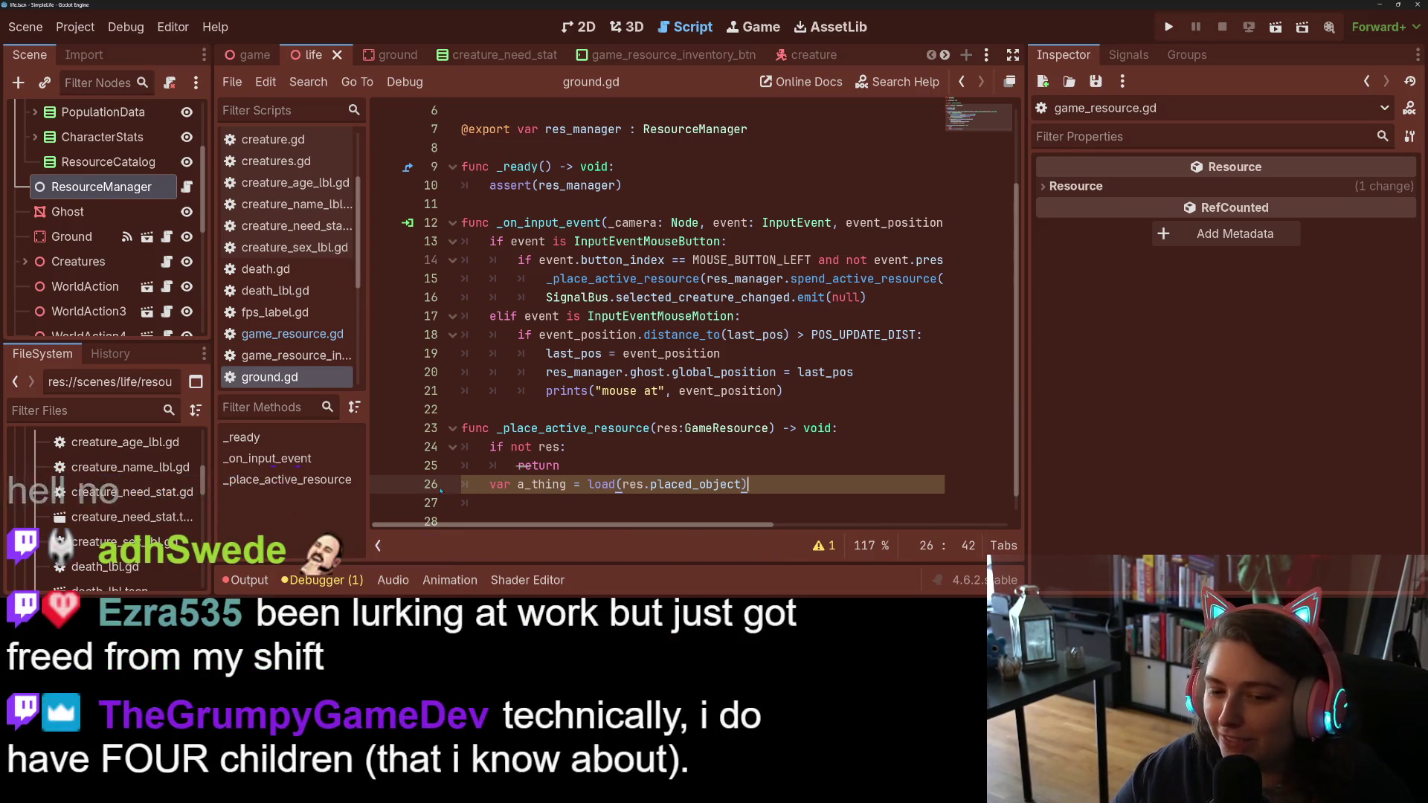
pyautogui.click(513, 505)
pyautogui.write('rint("hello')
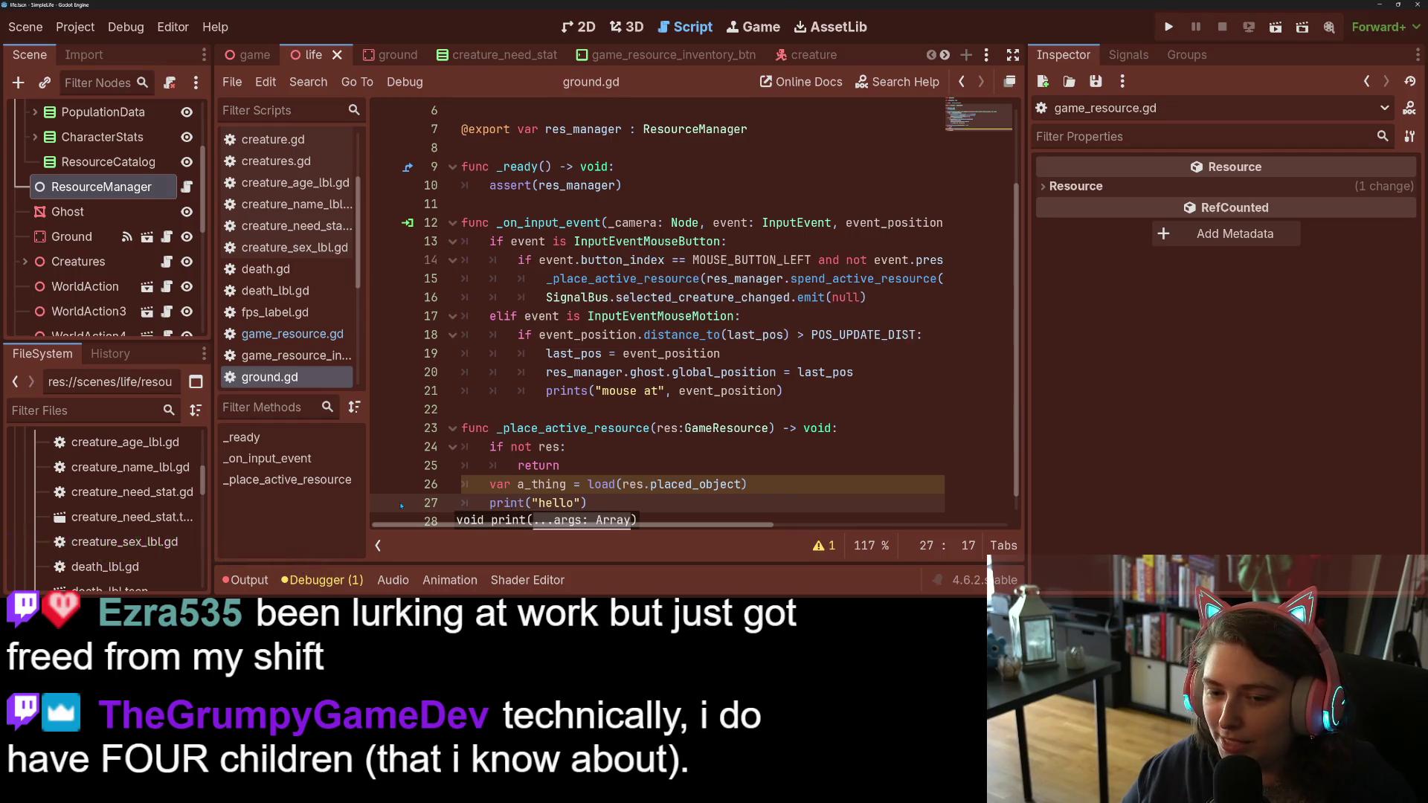
pyautogui.press('F9')
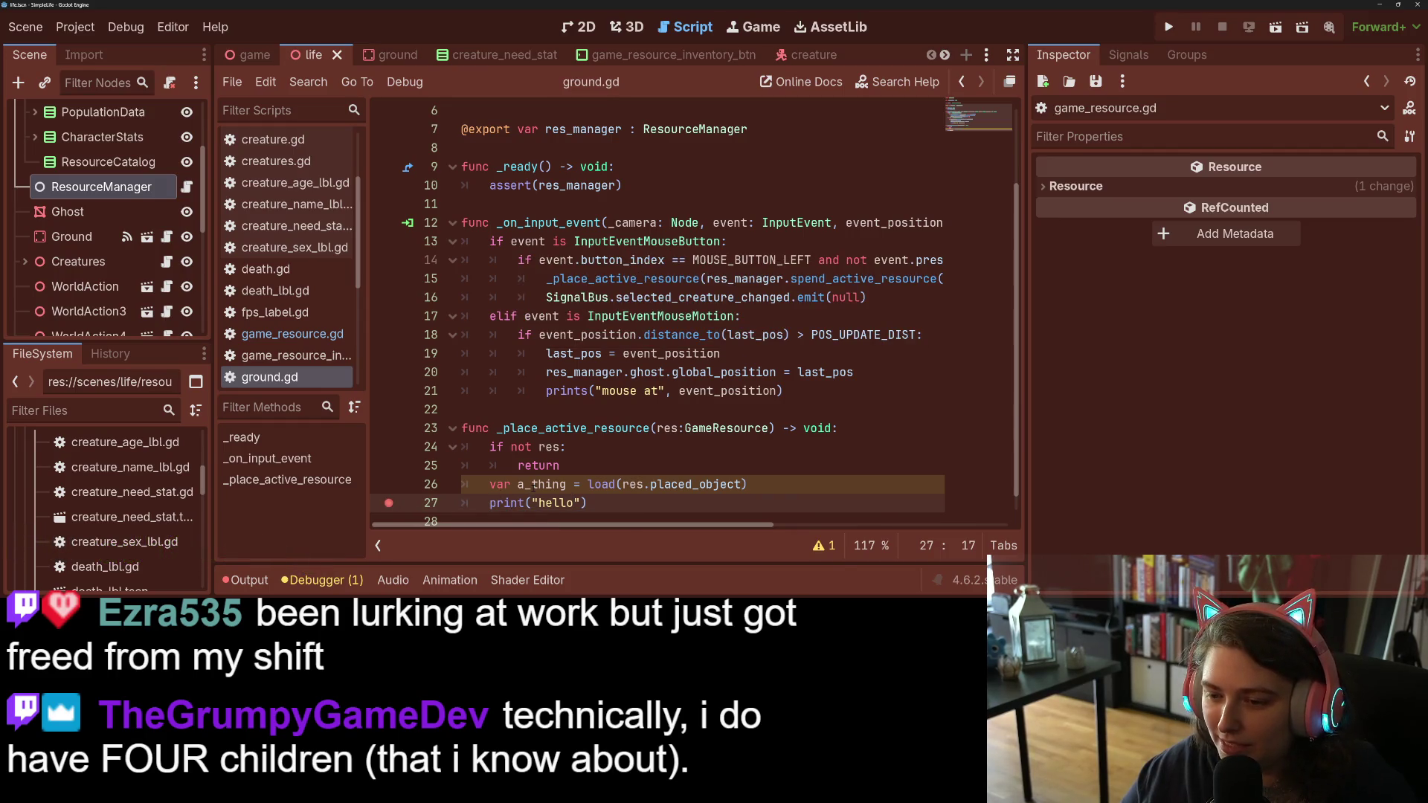
# - Check the unused a_thing variable warning in the warnings list, then hide it again
pyautogui.click(825, 543)
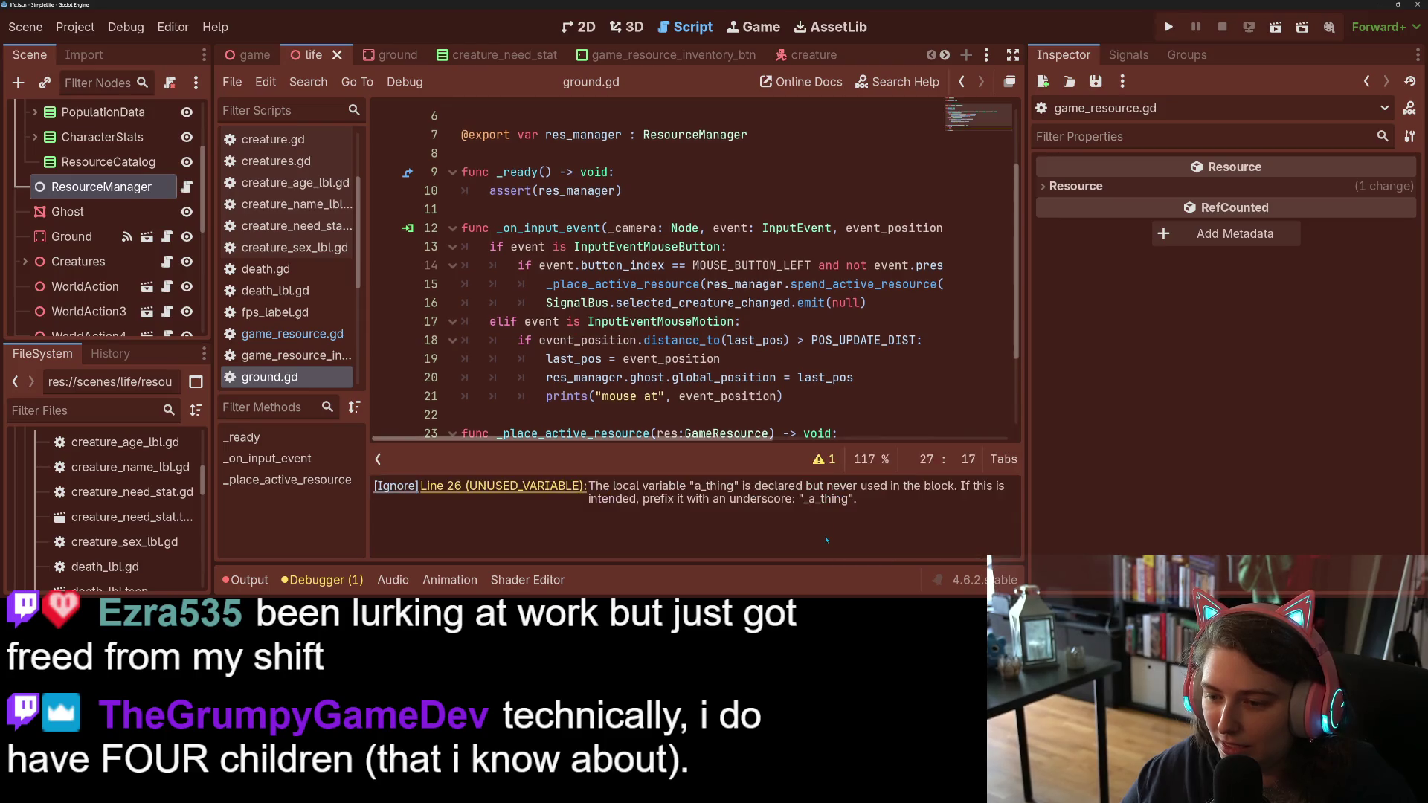
pyautogui.click(823, 459)
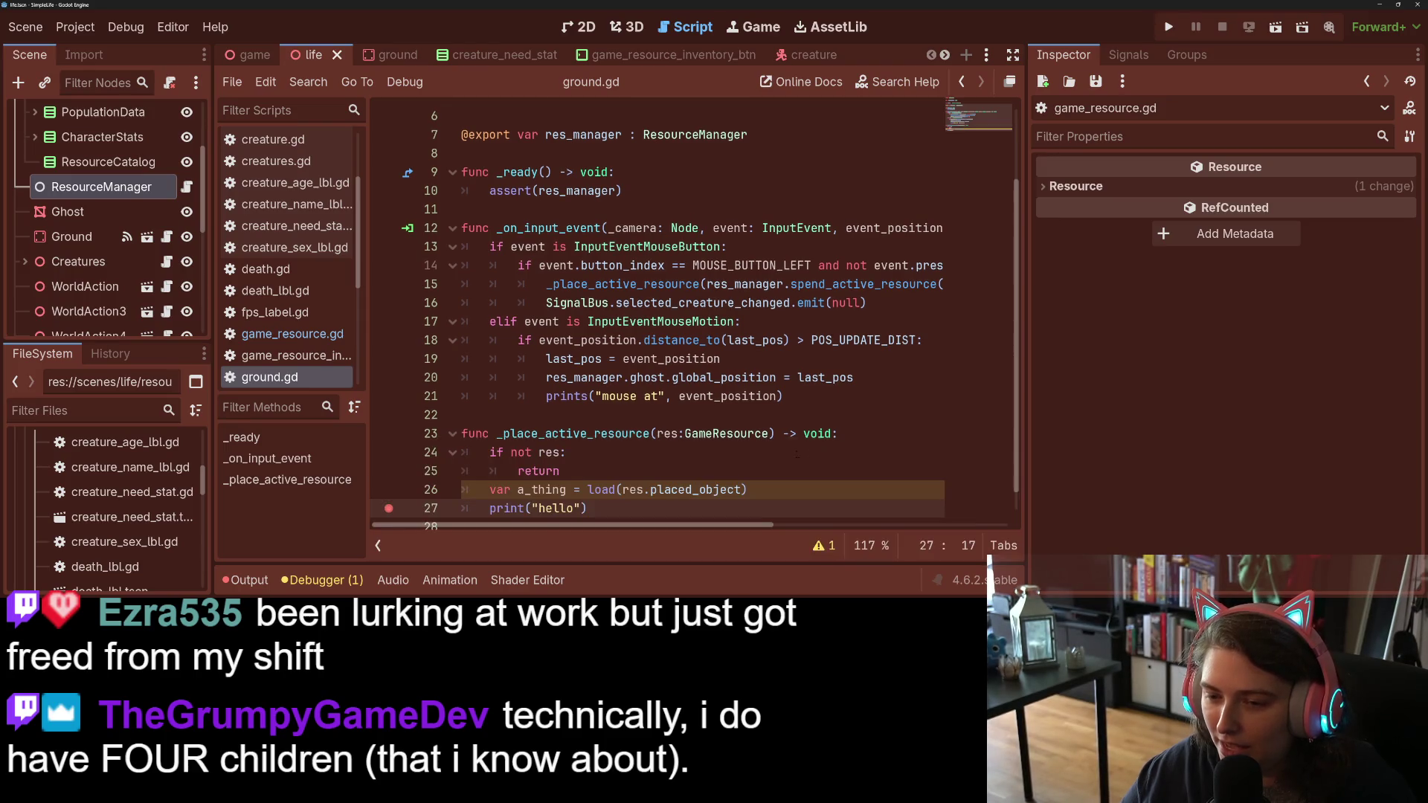
pyautogui.click(777, 489)
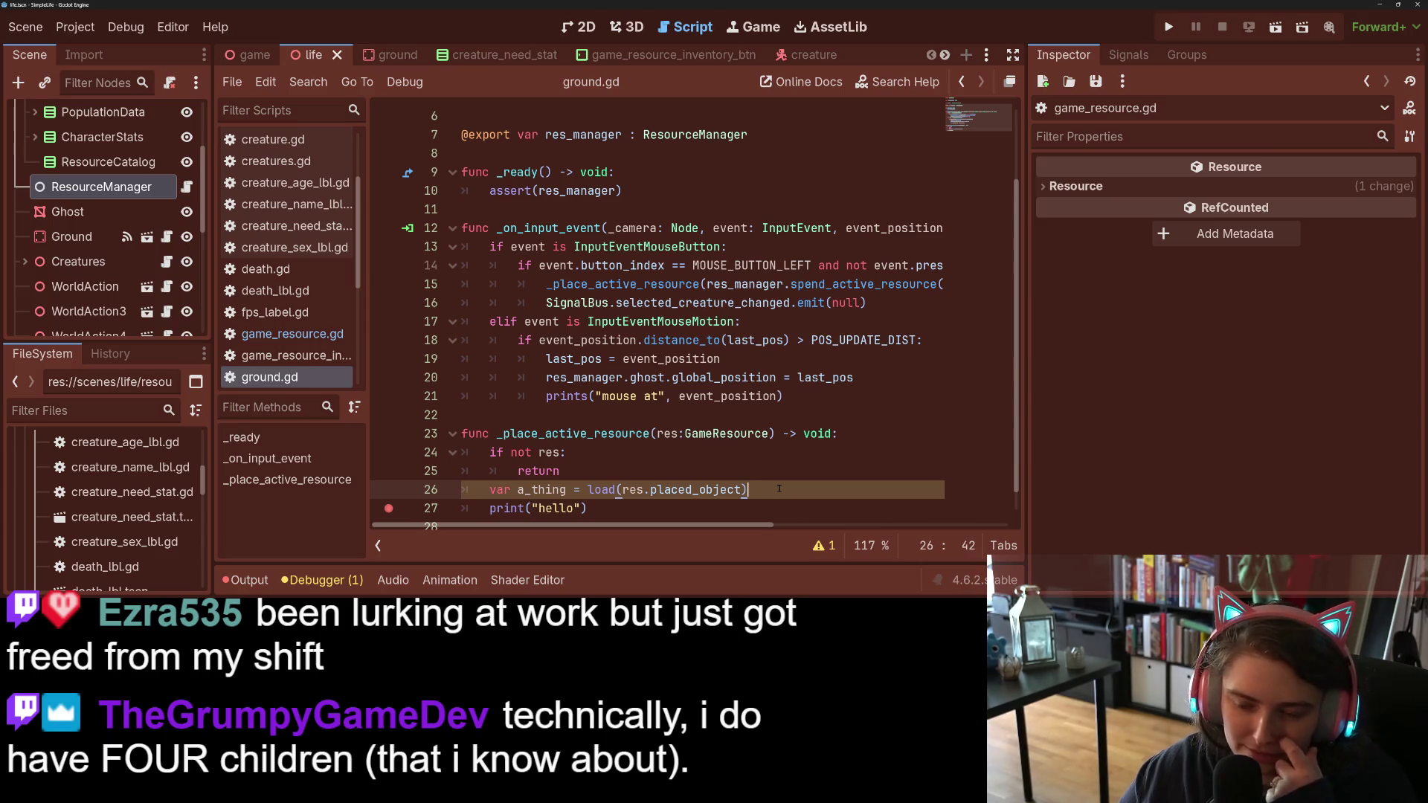